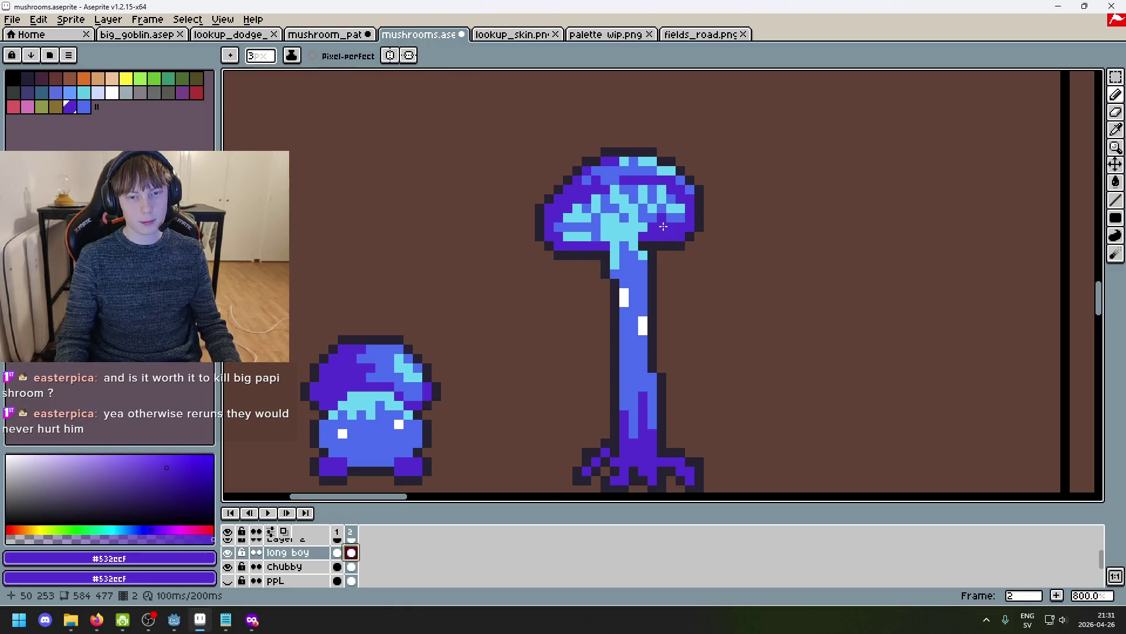
Marquee-select the tall mushroom's cap and stem on frame 2 and delete them.
{"action": "scroll", "coordinate": [608, 312], "scroll_direction": "down", "scroll_amount": 4}
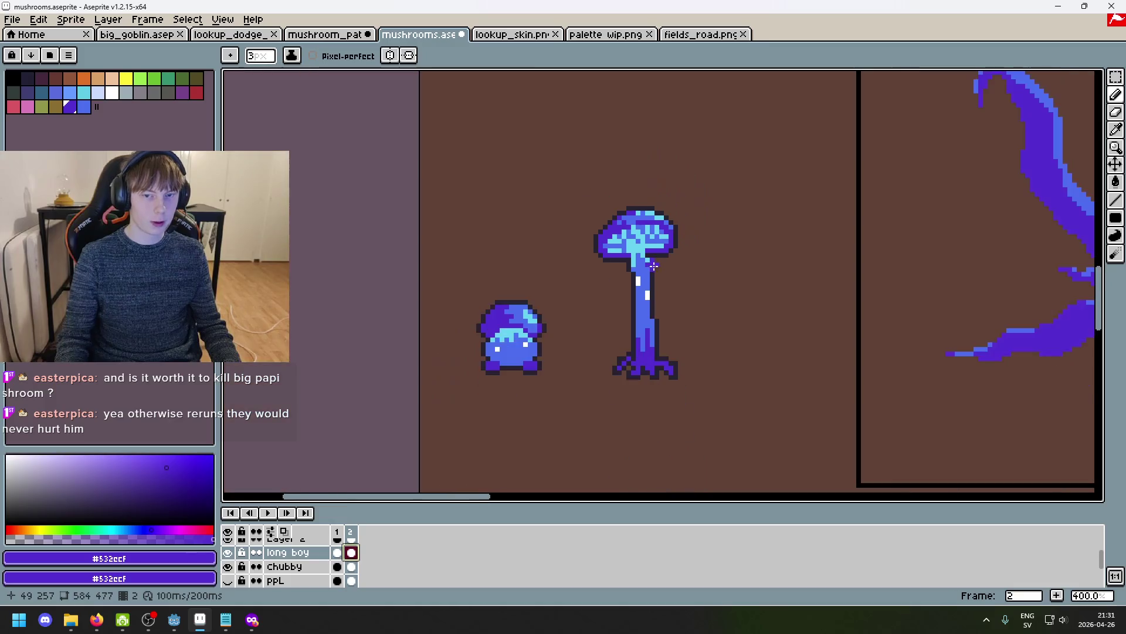
{"action": "scroll", "coordinate": [657, 269], "scroll_direction": "up", "scroll_amount": 3}
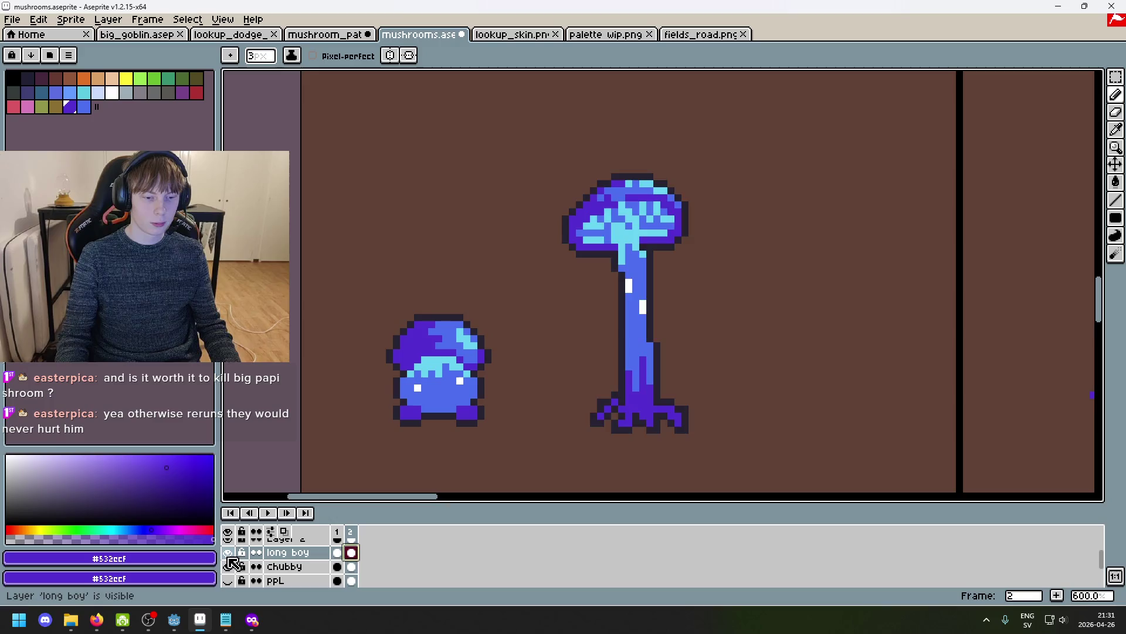
{"action": "key", "text": "w"}
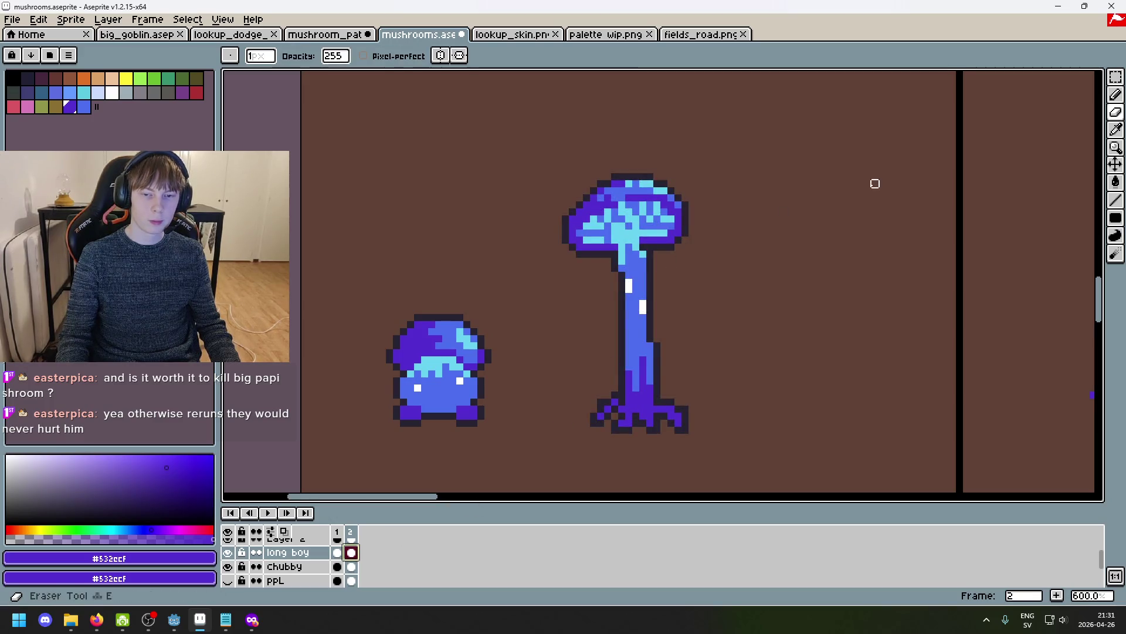
{"action": "key", "text": "m"}
{"action": "left_click_drag", "start_coordinate": [535, 161], "coordinate": [762, 394]}
{"action": "key", "text": "Delete"}
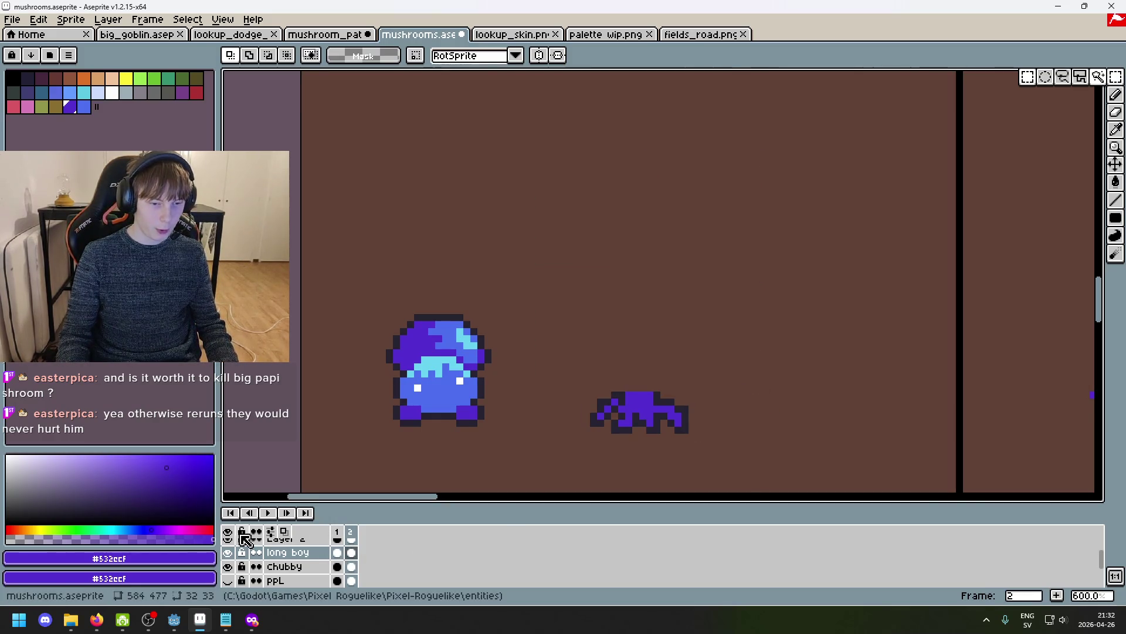
Undo the clear and new frame, redo the frame, then clear long boy's frame-2 cel.
{"action": "left_click", "coordinate": [339, 535]}
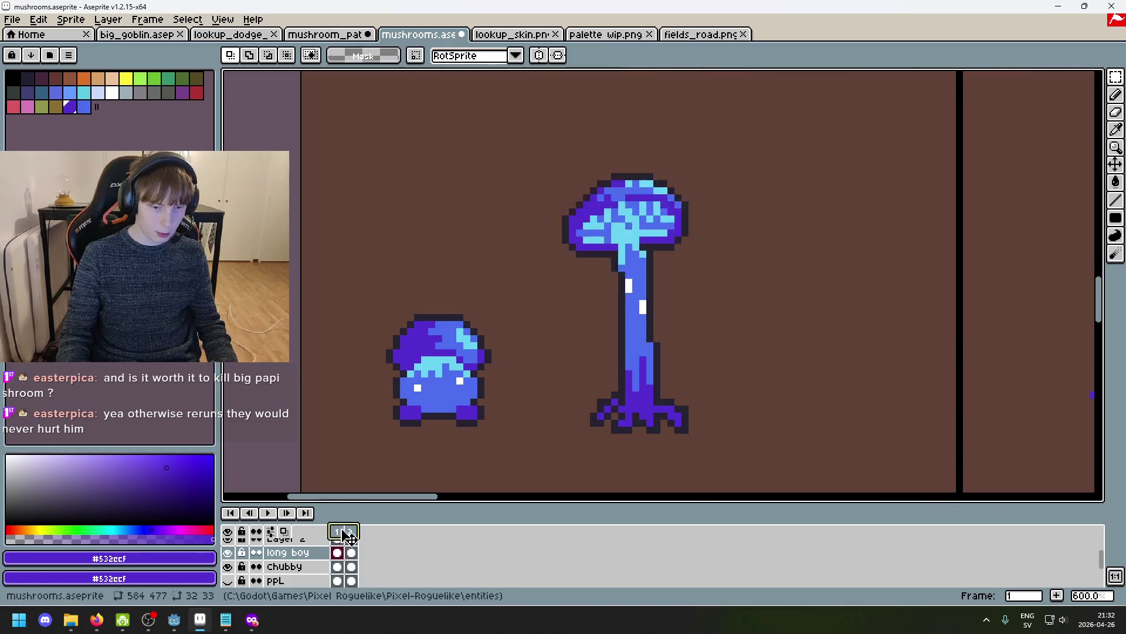
{"action": "key", "text": "ctrl+z"}
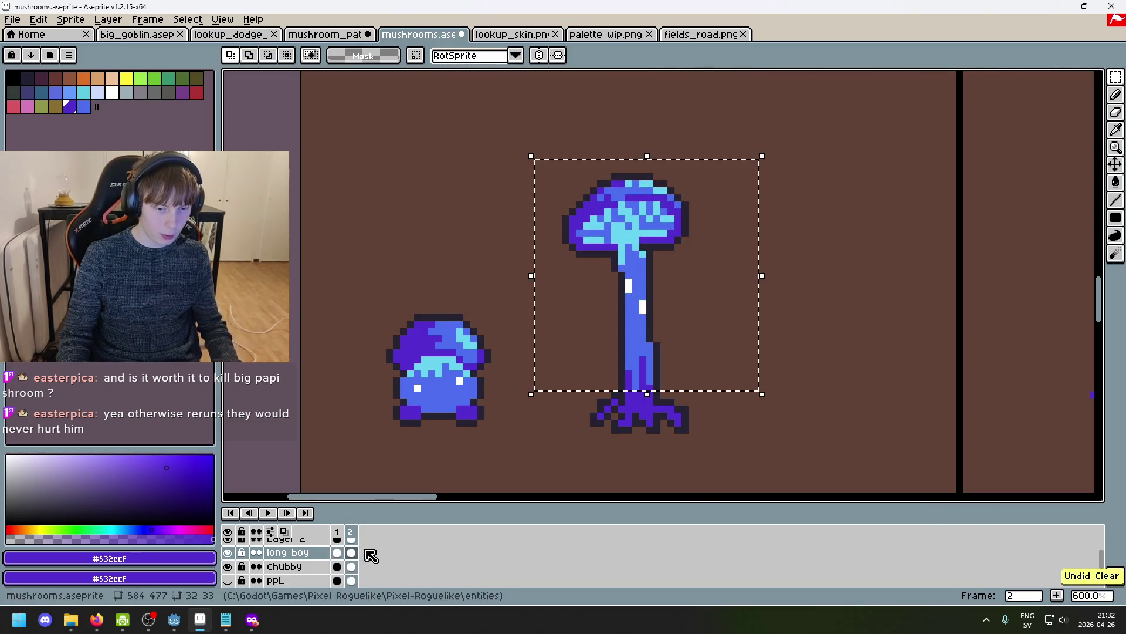
{"action": "key", "text": "ctrl+z"}
{"action": "key", "text": "ctrl+y"}
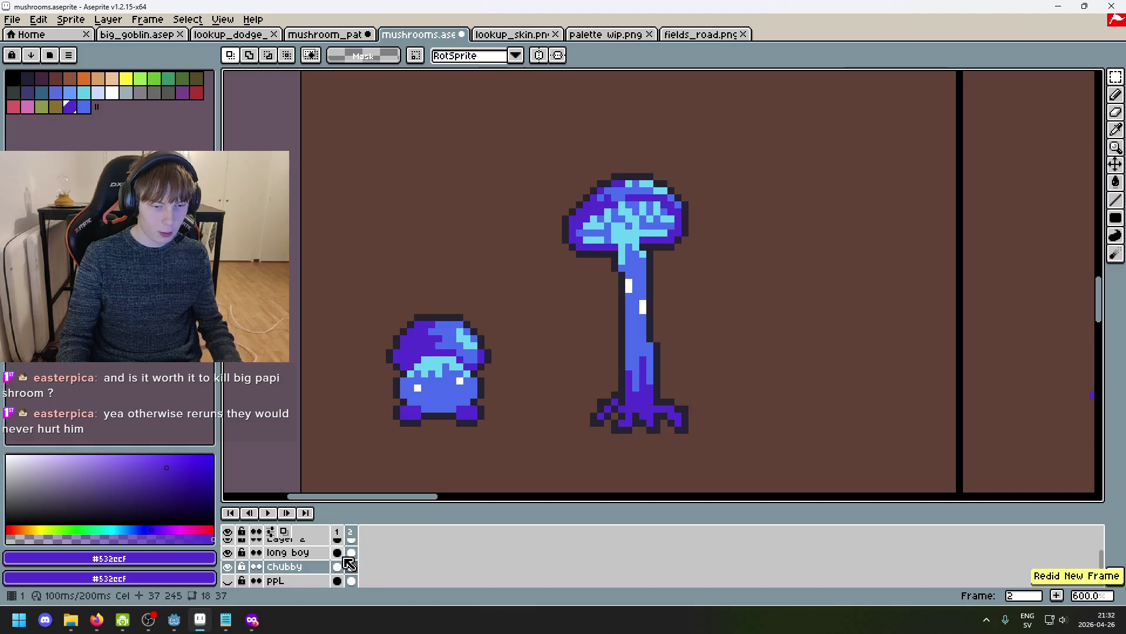
{"action": "left_click", "coordinate": [352, 552]}
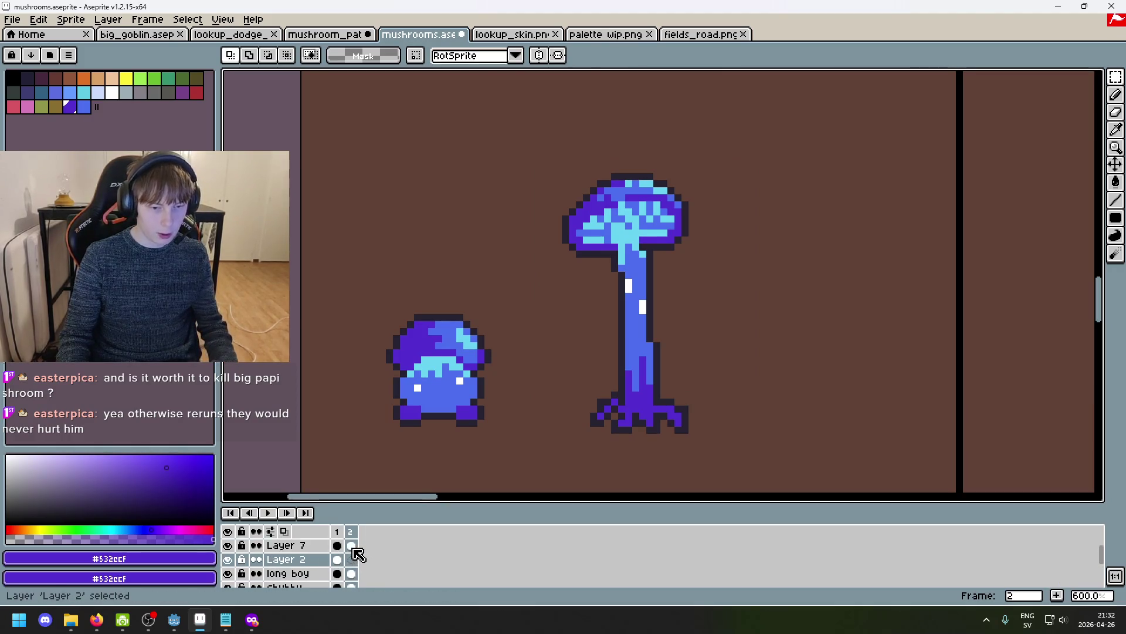
{"action": "key", "text": "ctrl+z"}
{"action": "left_click", "coordinate": [356, 562]}
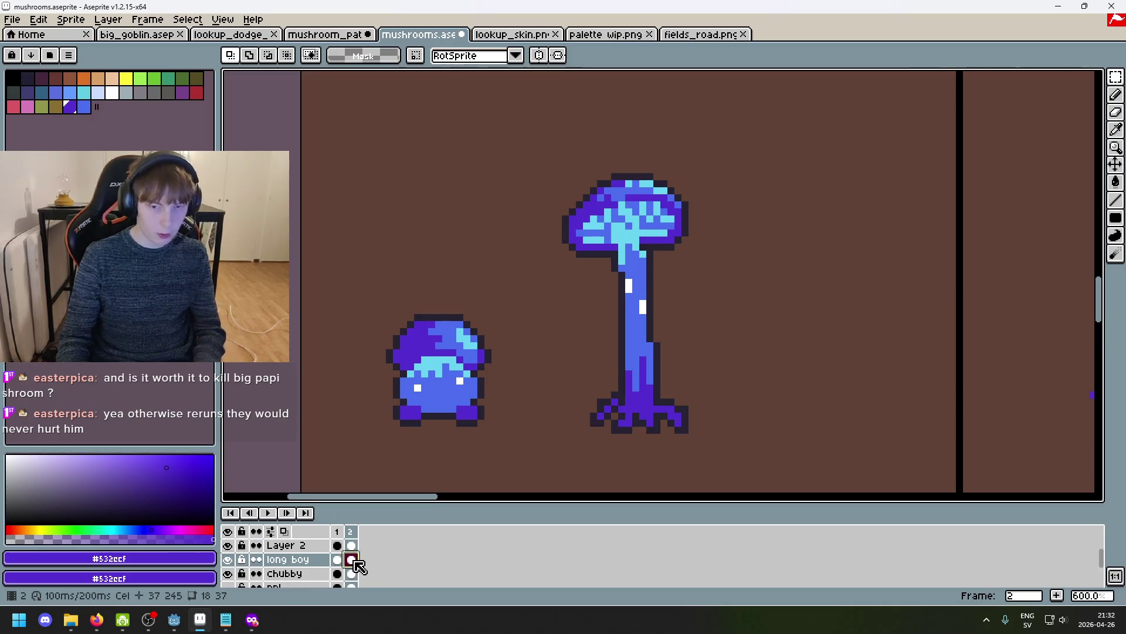
{"action": "key", "text": "Delete"}
Restore and re-clear the long boy cel so frame 2 holds only the chubby mushroom.
{"action": "key", "text": "ctrl+z"}
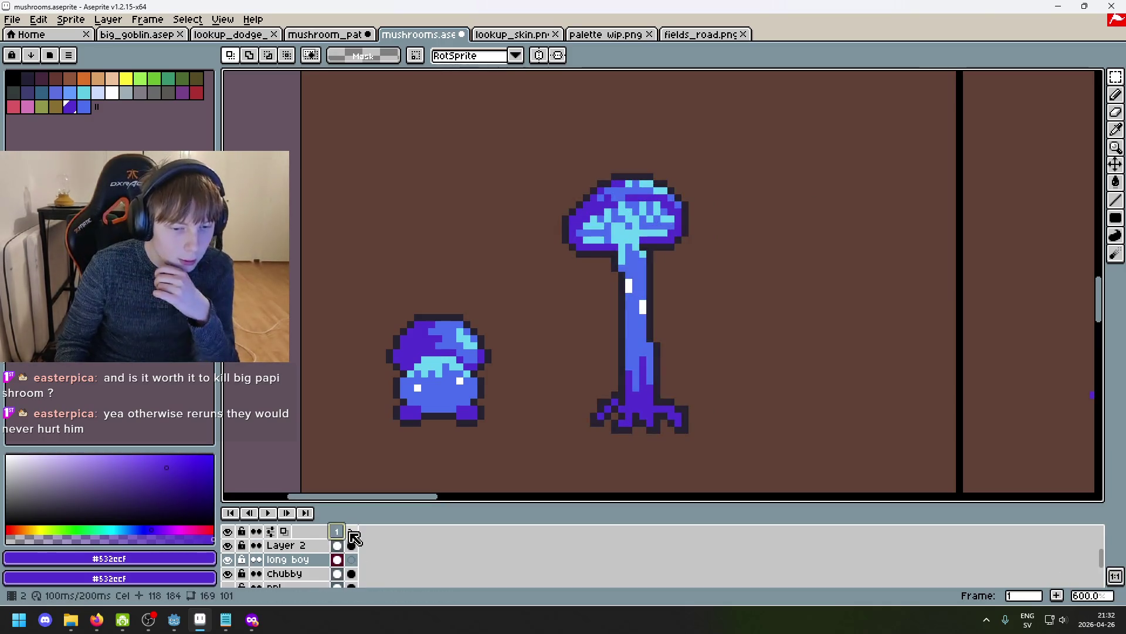
{"action": "left_click", "coordinate": [359, 562]}
{"action": "key", "text": "Delete"}
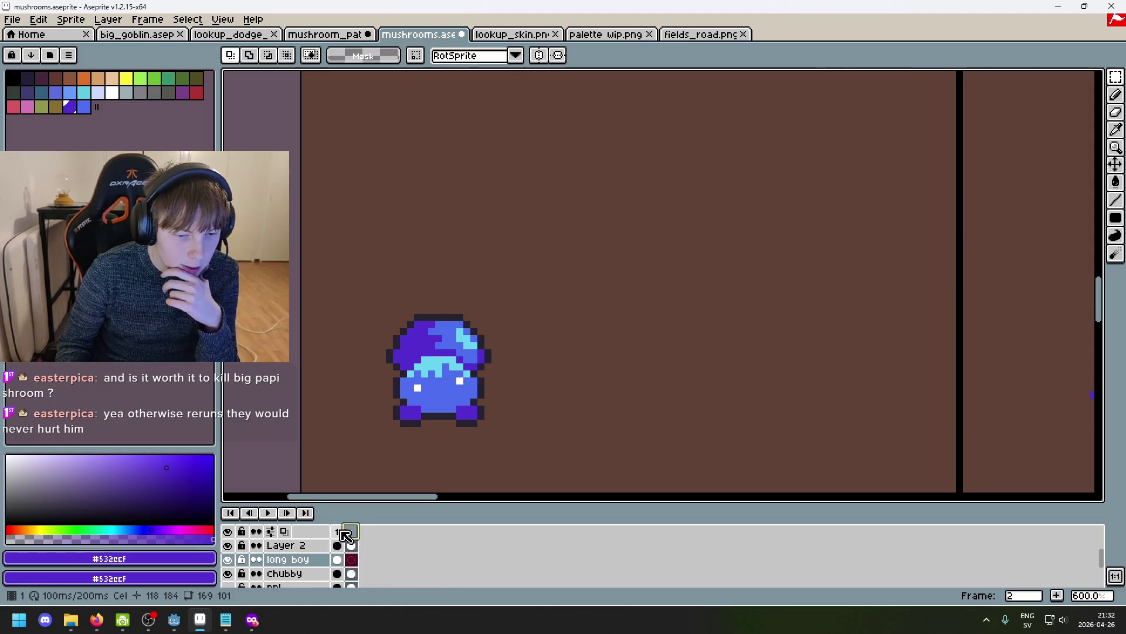
Turn on onion skinning from the frame 1 menu and step to frame 2.
{"action": "right_click", "coordinate": [336, 531]}
{"action": "left_click", "coordinate": [286, 536]}
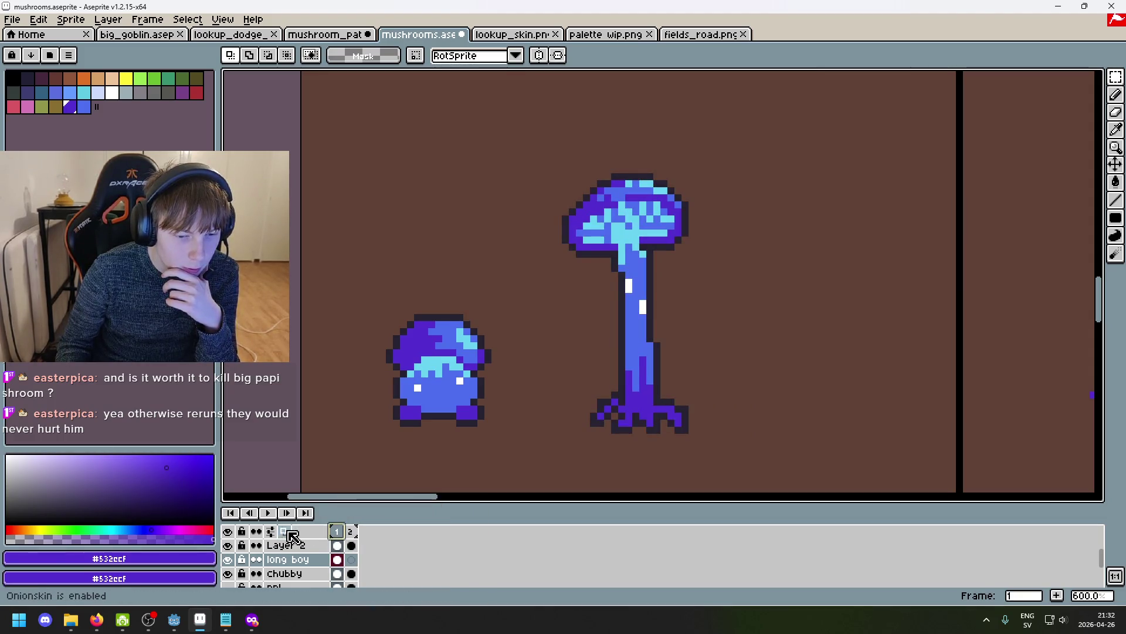
{"action": "key", "text": "Right"}
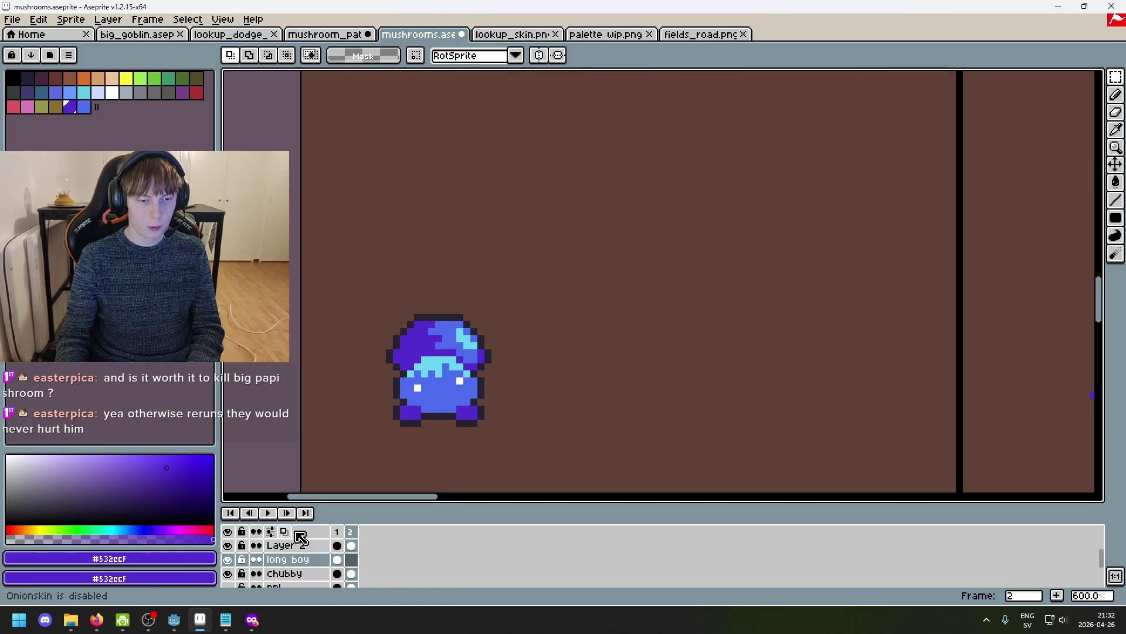
{"action": "left_click", "coordinate": [222, 19]}
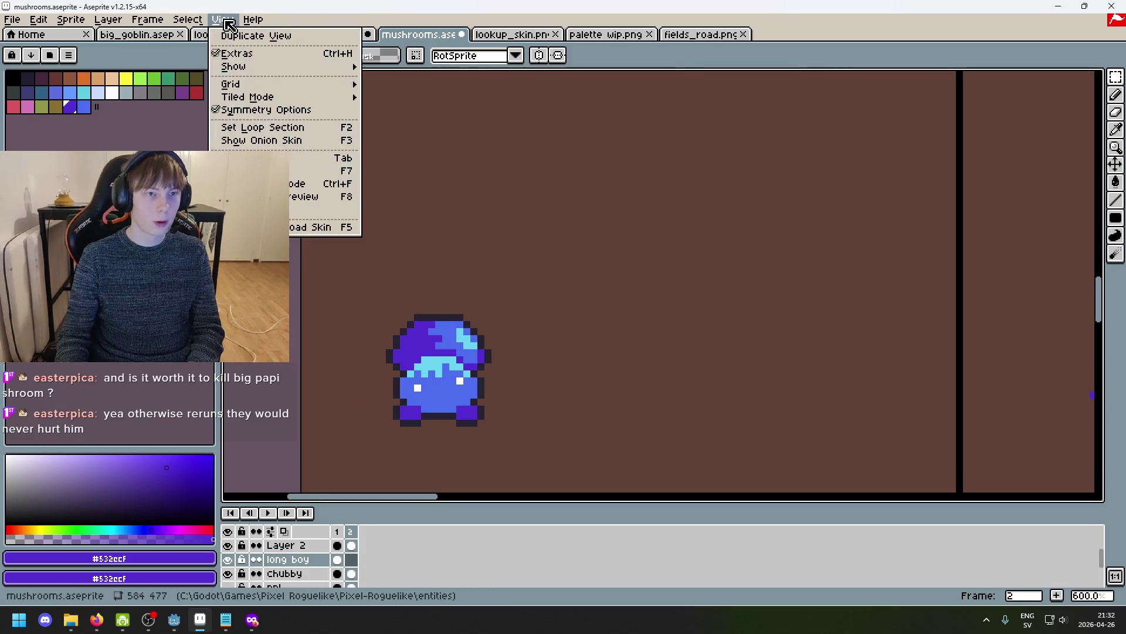
Enable View > Show Onion Skin and zoom out on the sprite.
{"action": "mouse_move", "coordinate": [274, 77]}
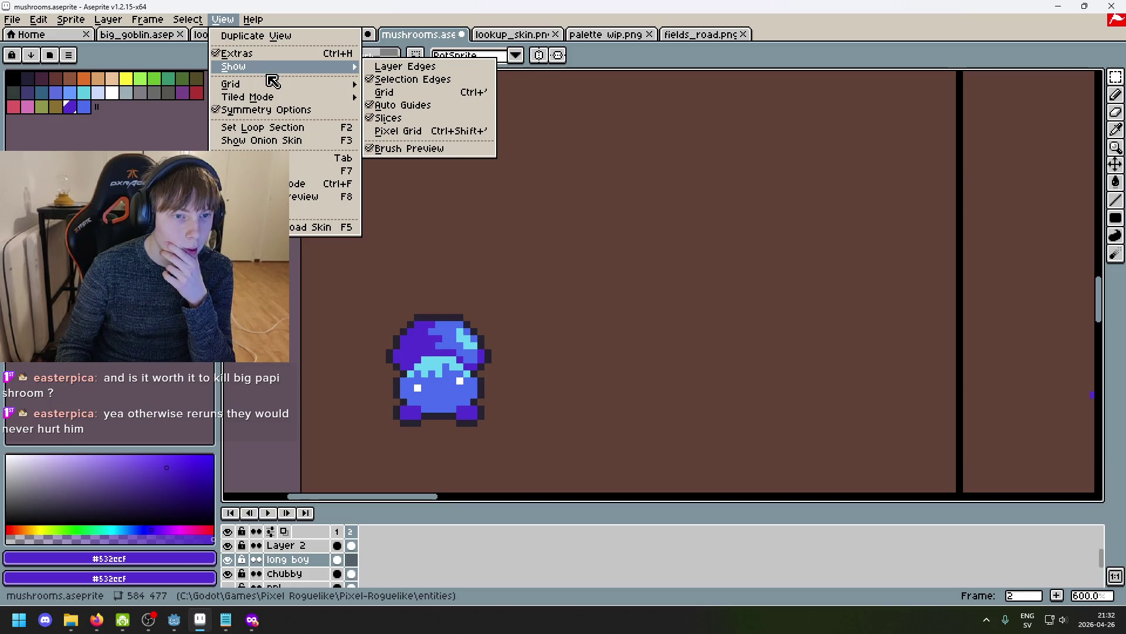
{"action": "left_click", "coordinate": [298, 144]}
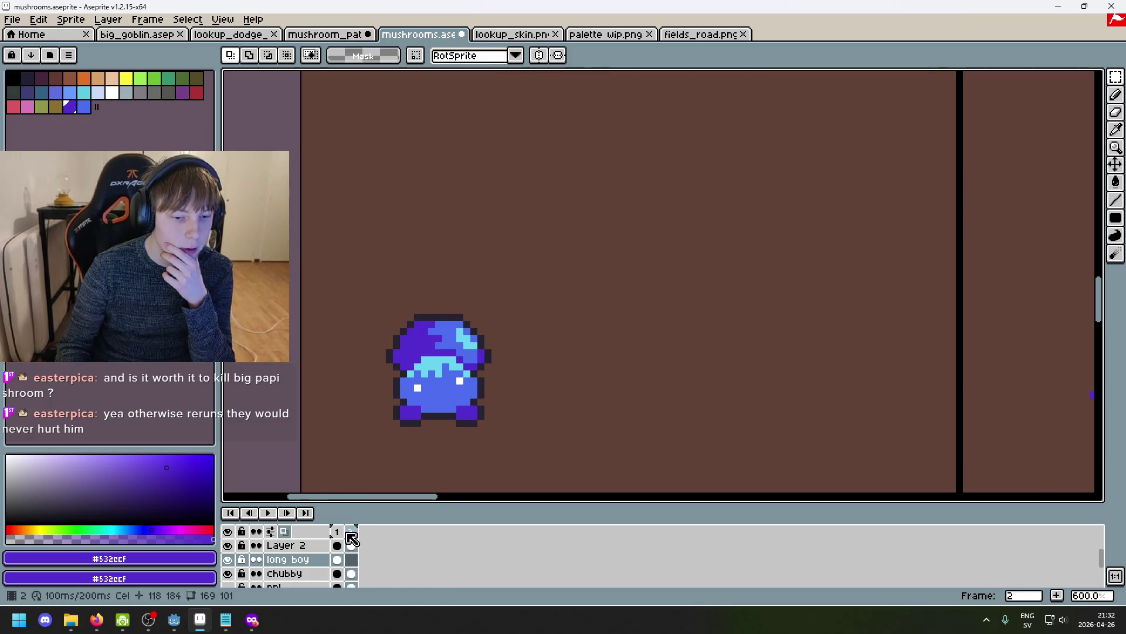
{"action": "scroll", "coordinate": [502, 407], "scroll_direction": "down", "scroll_amount": 2}
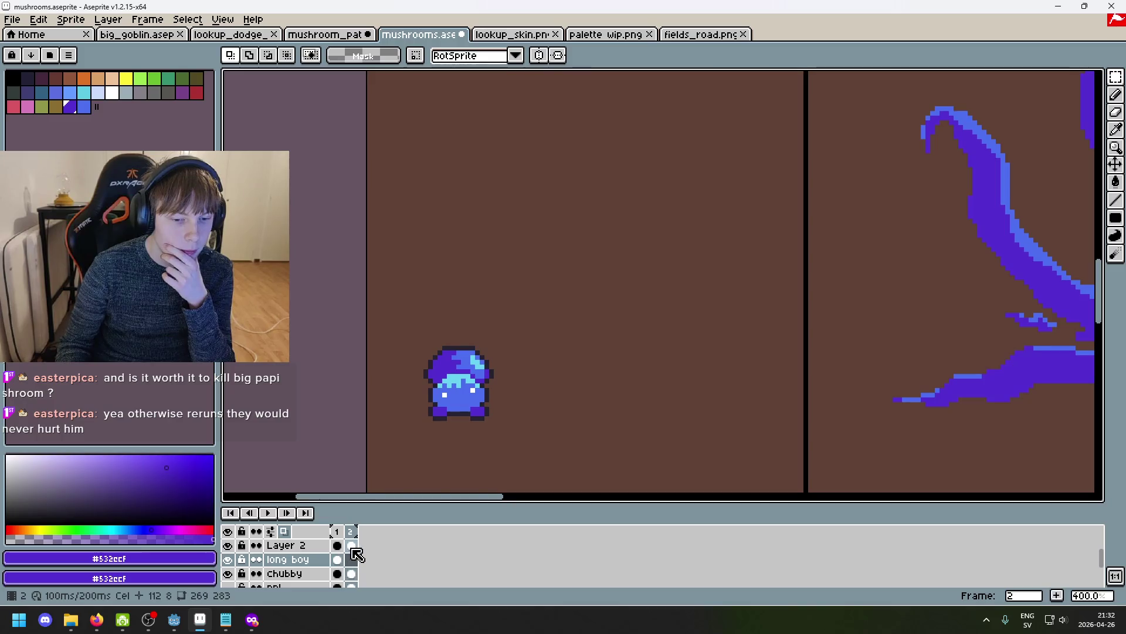
{"action": "scroll", "coordinate": [357, 539], "scroll_direction": "down", "scroll_amount": 1}
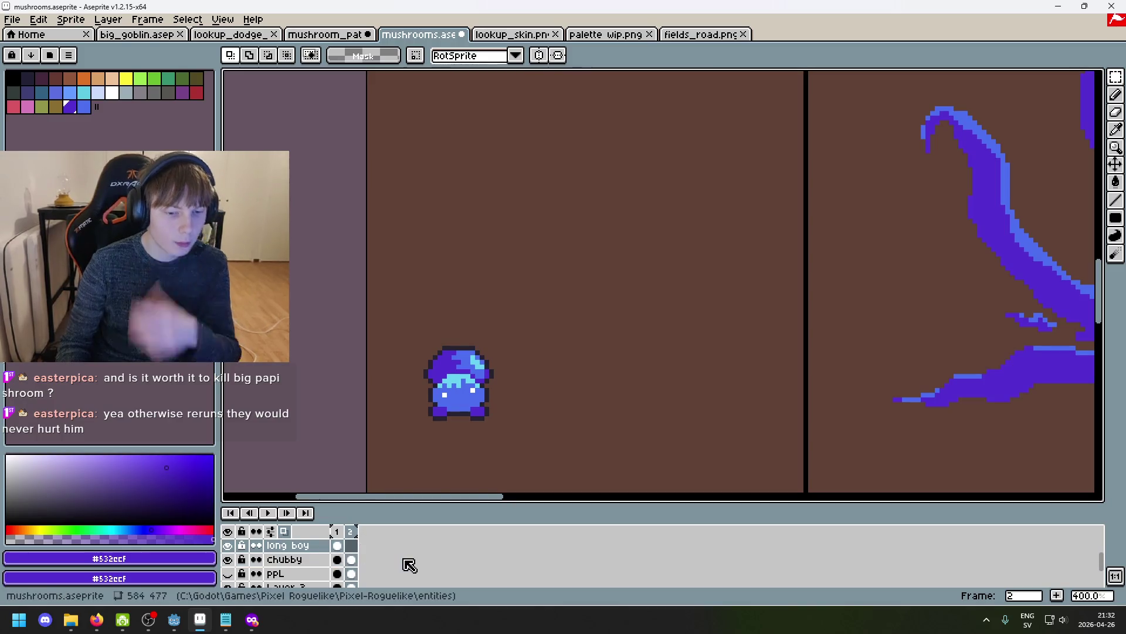
{"action": "scroll", "coordinate": [370, 546], "scroll_direction": "up", "scroll_amount": 2}
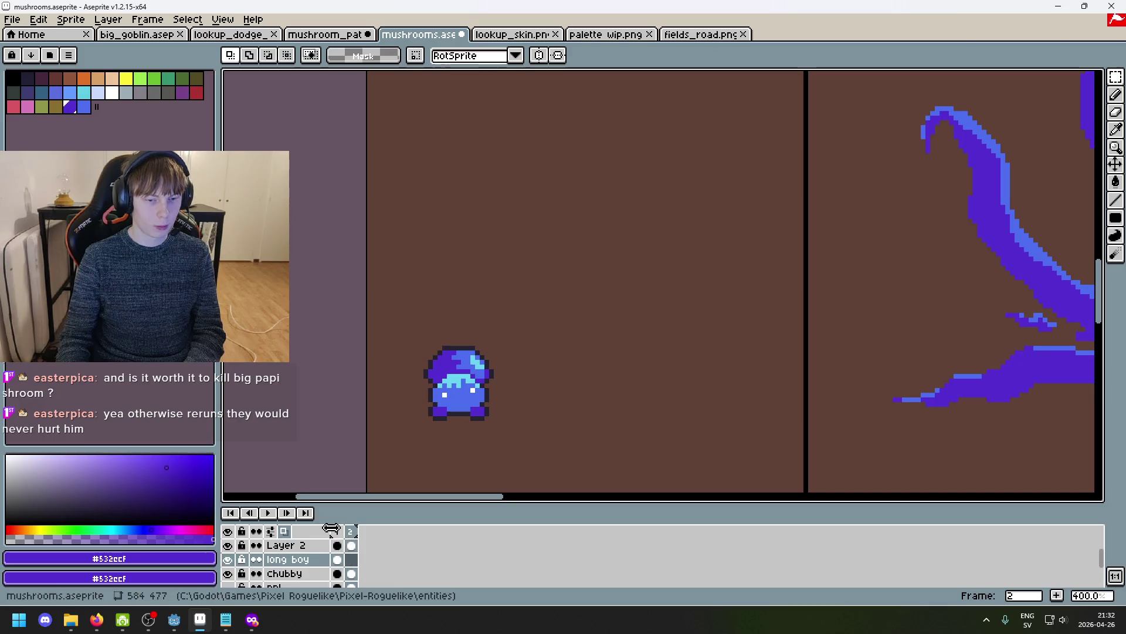
{"action": "scroll", "coordinate": [343, 544], "scroll_direction": "down", "scroll_amount": 1}
Insert a new frame after frame 1, undo it, and return to frame 2.
{"action": "left_click", "coordinate": [337, 531]}
{"action": "left_click", "coordinate": [350, 531]}
{"action": "right_click", "coordinate": [345, 533]}
{"action": "left_click", "coordinate": [352, 522]}
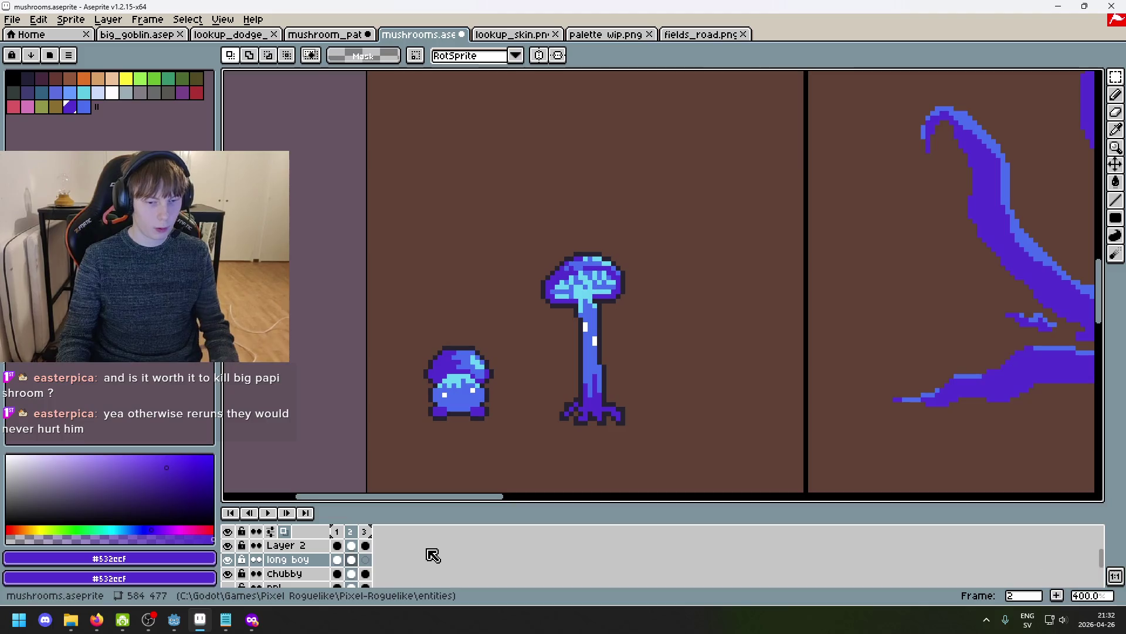
{"action": "key", "text": "ctrl+z"}
{"action": "left_click", "coordinate": [355, 545]}
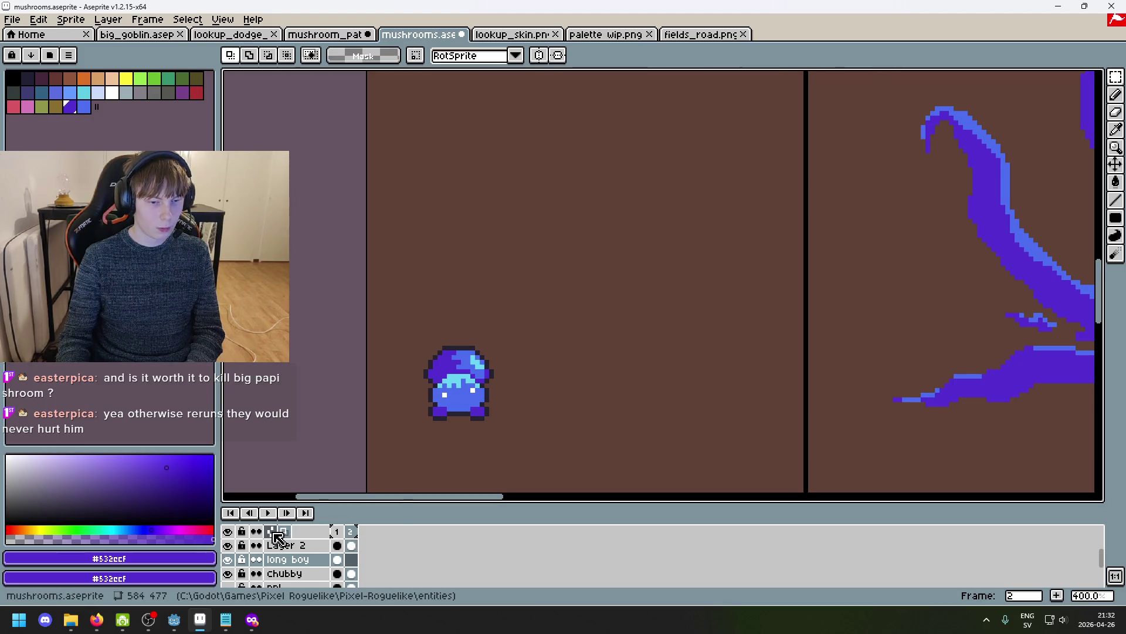
Look at the onion skin settings, return to frame 1 and play the animation preview.
{"action": "right_click", "coordinate": [275, 533]}
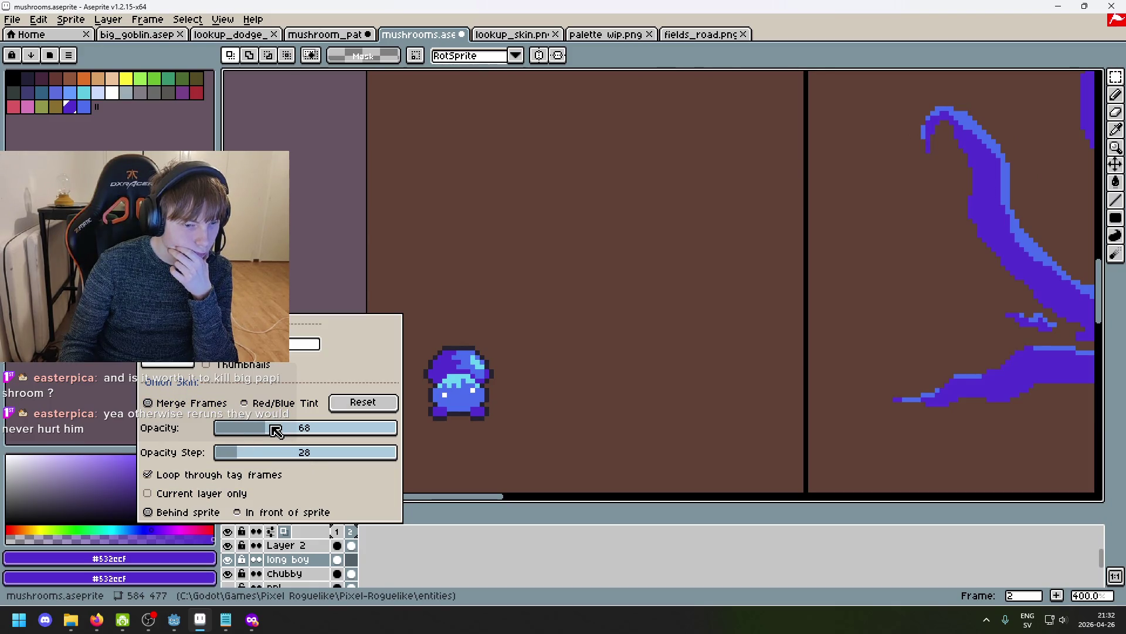
{"action": "key", "text": "Left"}
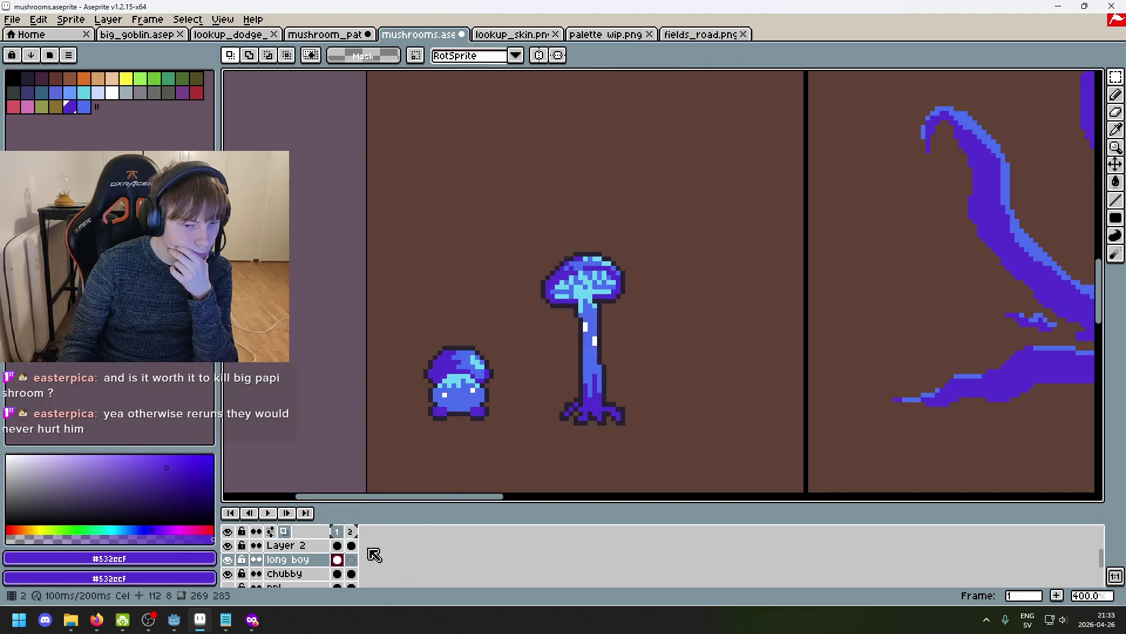
{"action": "key", "text": "Return"}
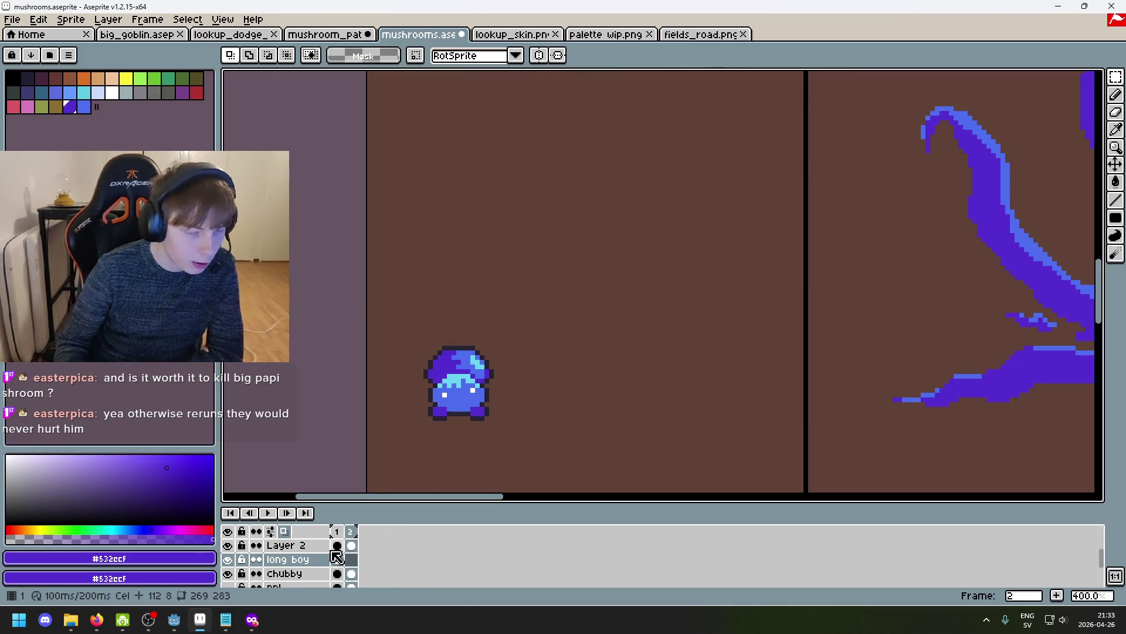
{"action": "right_click", "coordinate": [307, 563]}
{"action": "key", "text": "Escape"}
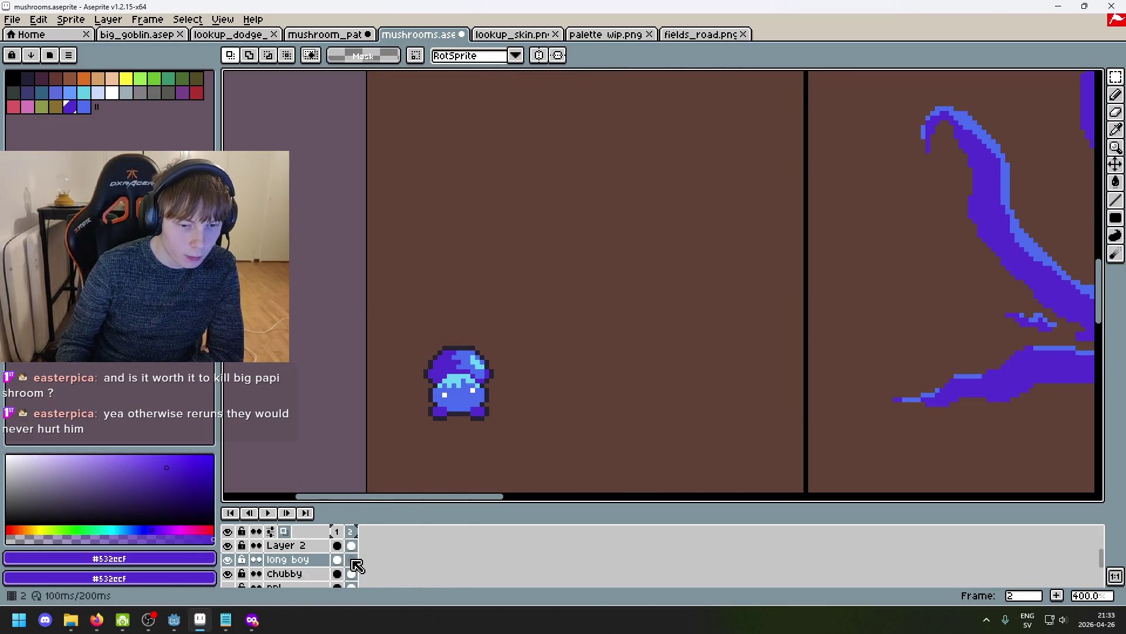
Check frame 2's properties without changes and step between frames 1 and 2.
{"action": "right_click", "coordinate": [351, 531]}
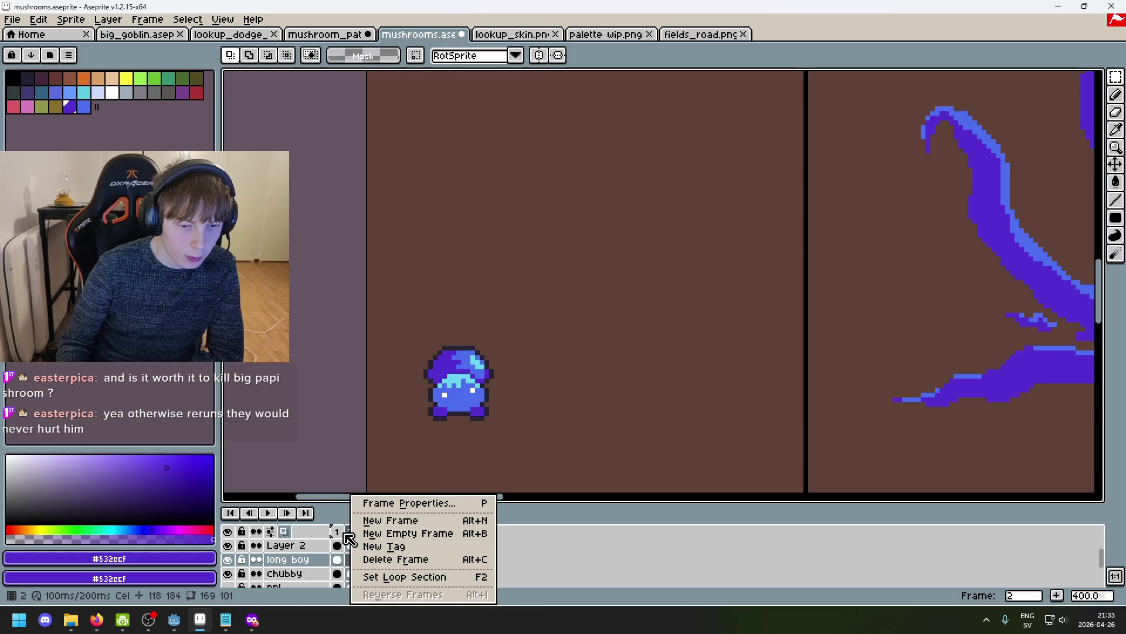
{"action": "left_click", "coordinate": [431, 503]}
{"action": "left_click", "coordinate": [610, 343]}
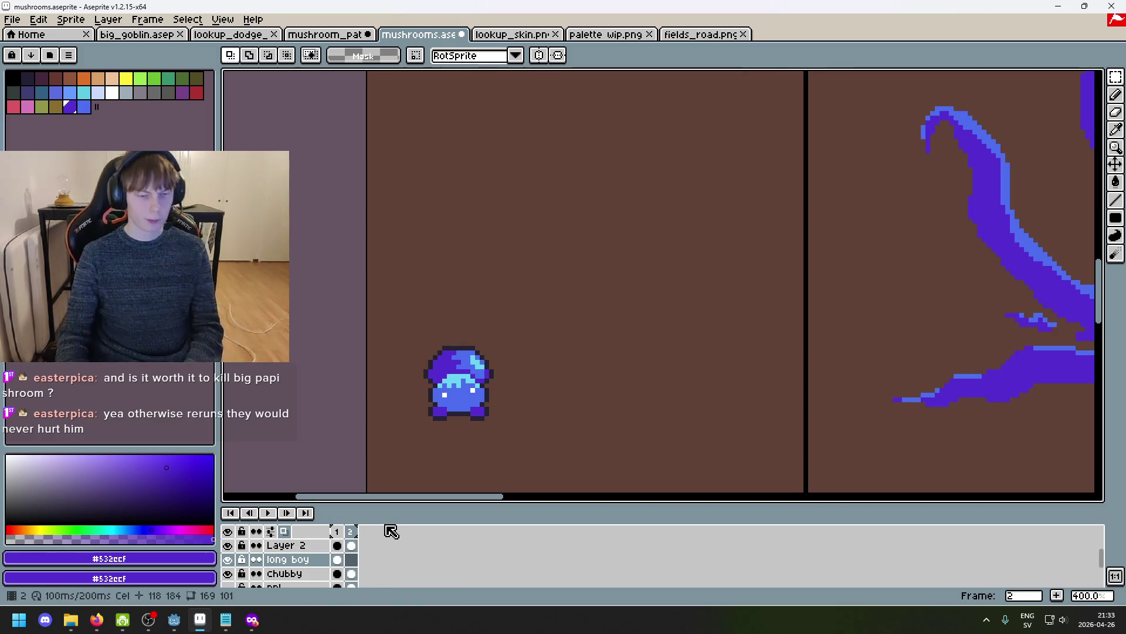
{"action": "key", "text": "Left"}
{"action": "key", "text": "Right"}
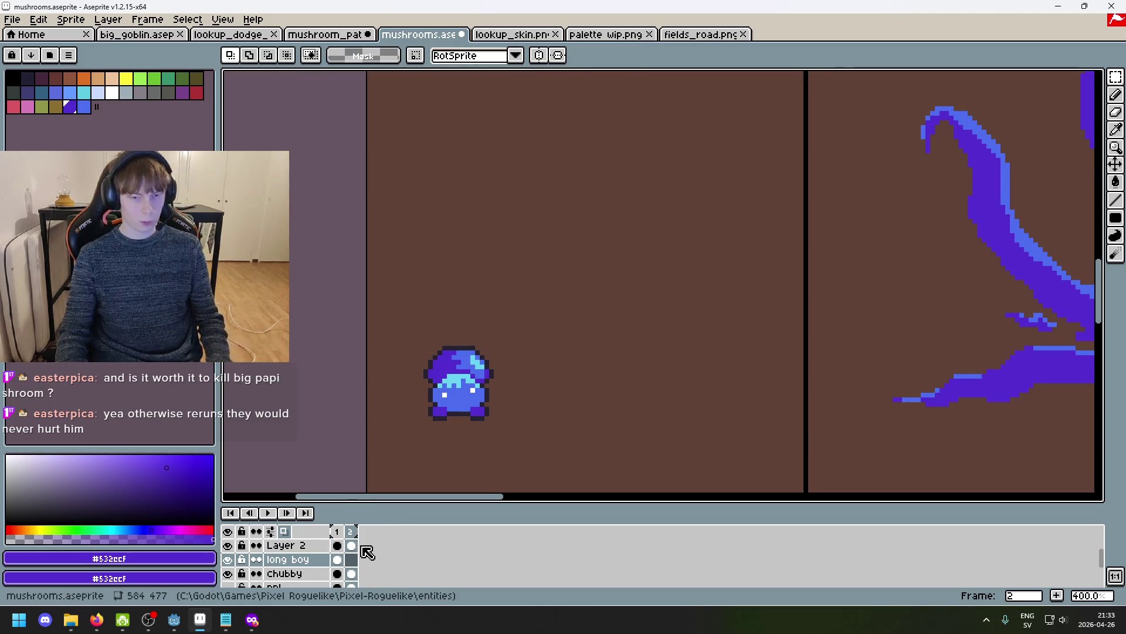
Add a new frame 3 with Alt+N and compare the neighbouring frames.
{"action": "key", "text": "alt+n"}
{"action": "key", "text": "Left"}
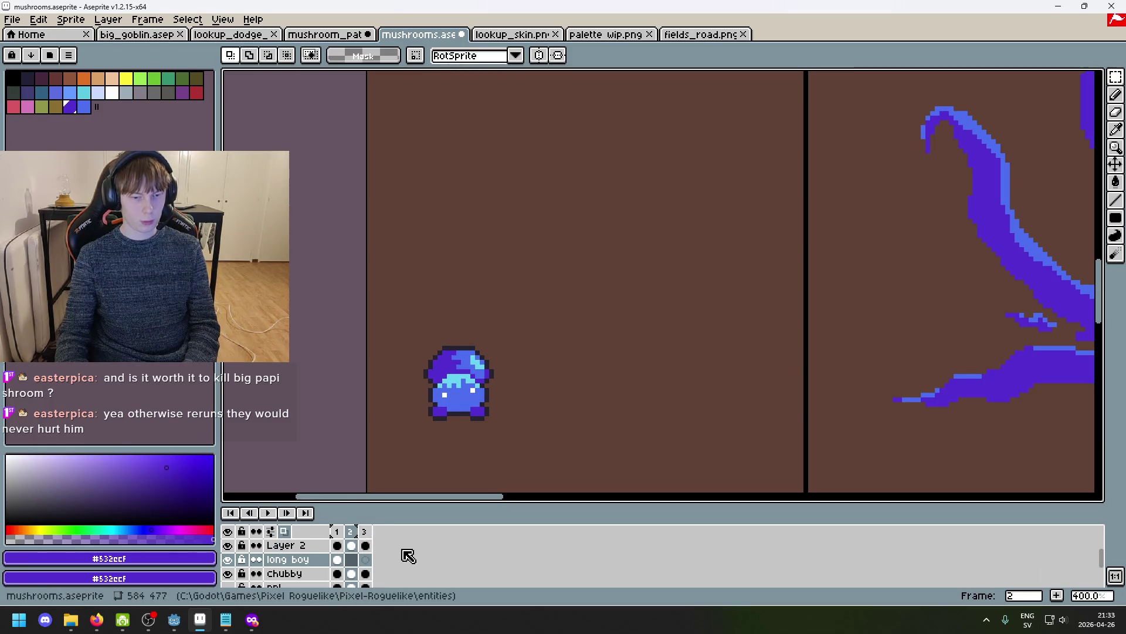
{"action": "key", "text": "Right"}
{"action": "key", "text": "Left"}
{"action": "key", "text": "Left"}
{"action": "key", "text": "Right"}
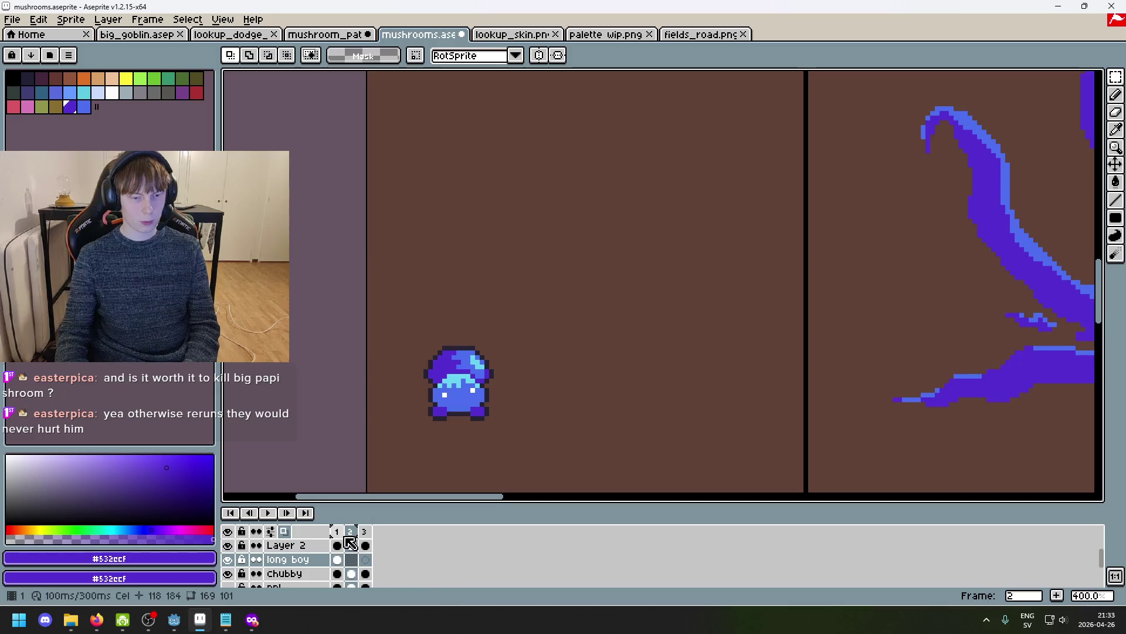
Leave frame 2's duration unchanged and set the onion skin to 'In front of sprite'.
{"action": "double_click", "coordinate": [351, 531]}
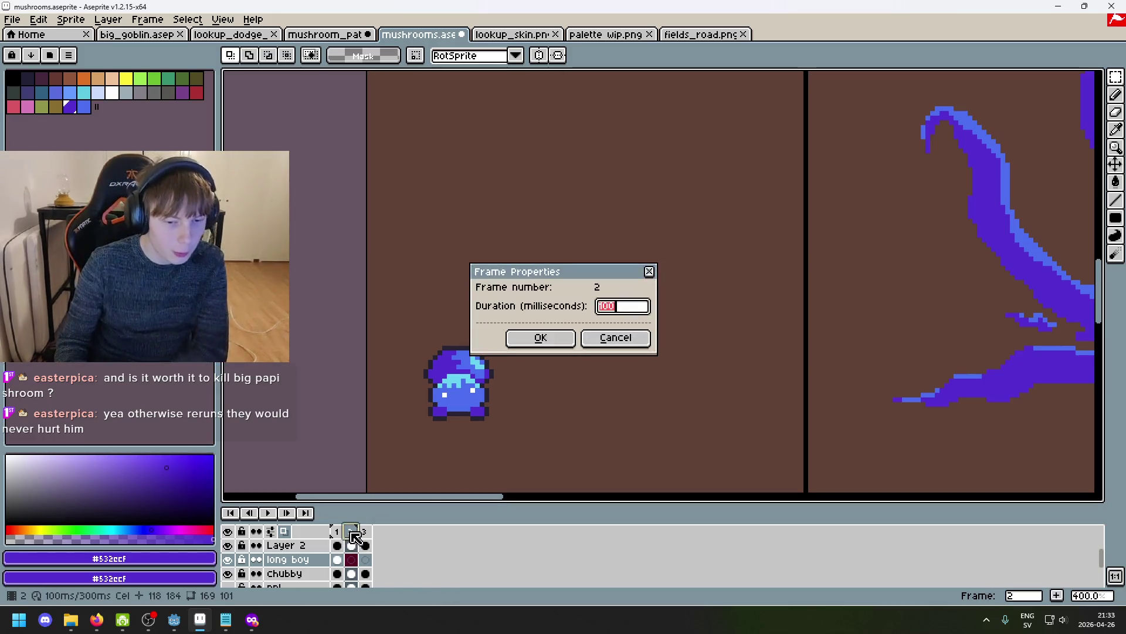
{"action": "left_click", "coordinate": [636, 347]}
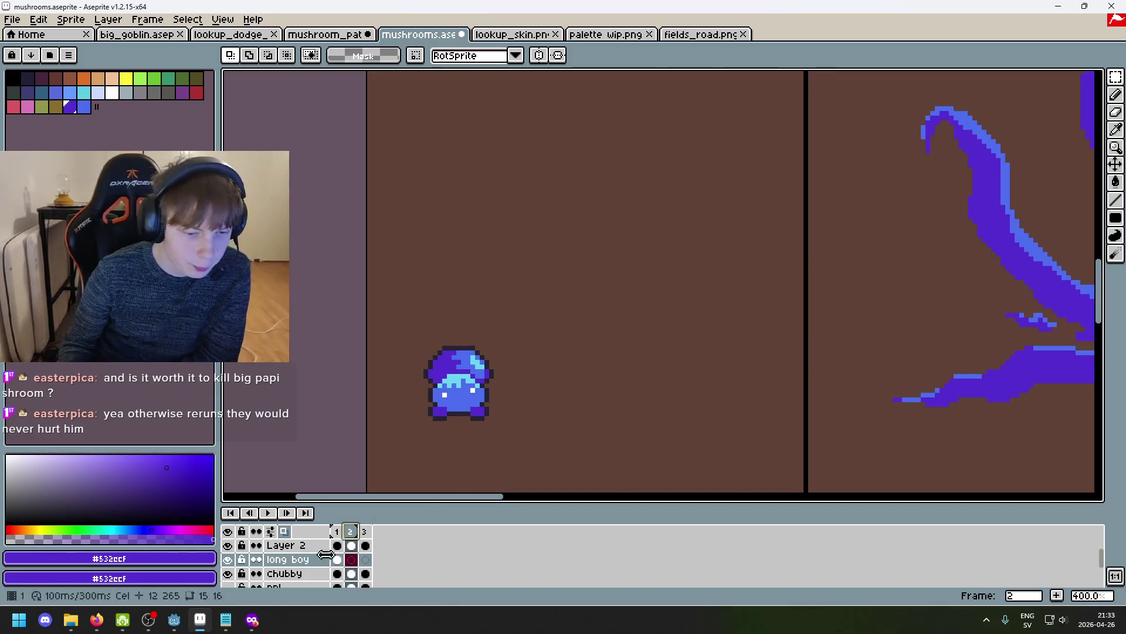
{"action": "left_click", "coordinate": [271, 531]}
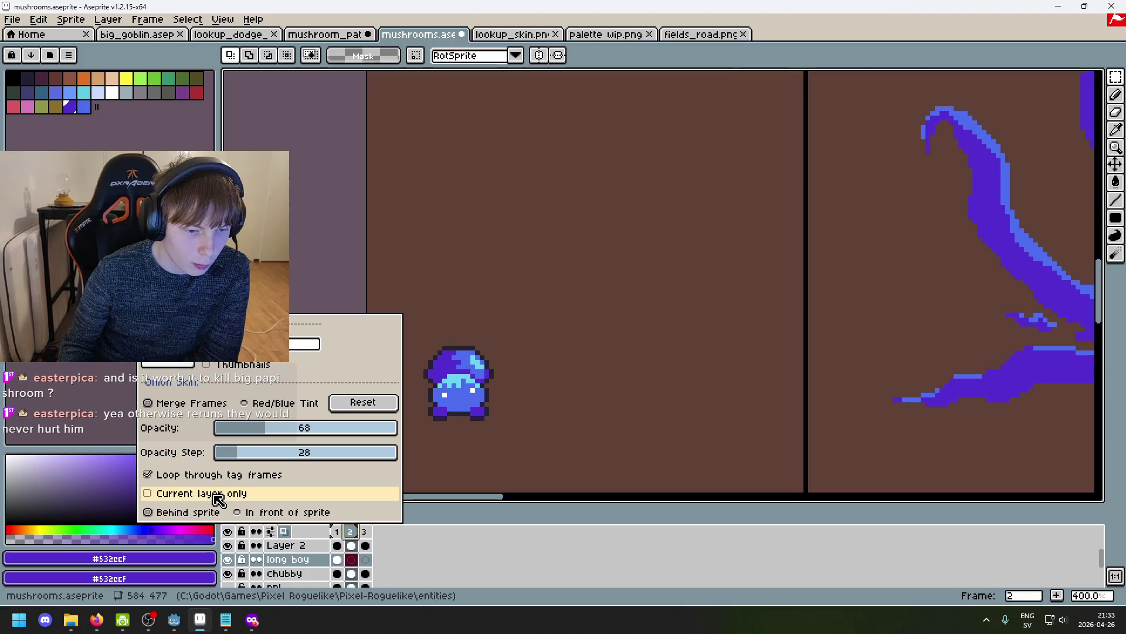
{"action": "left_click", "coordinate": [248, 514]}
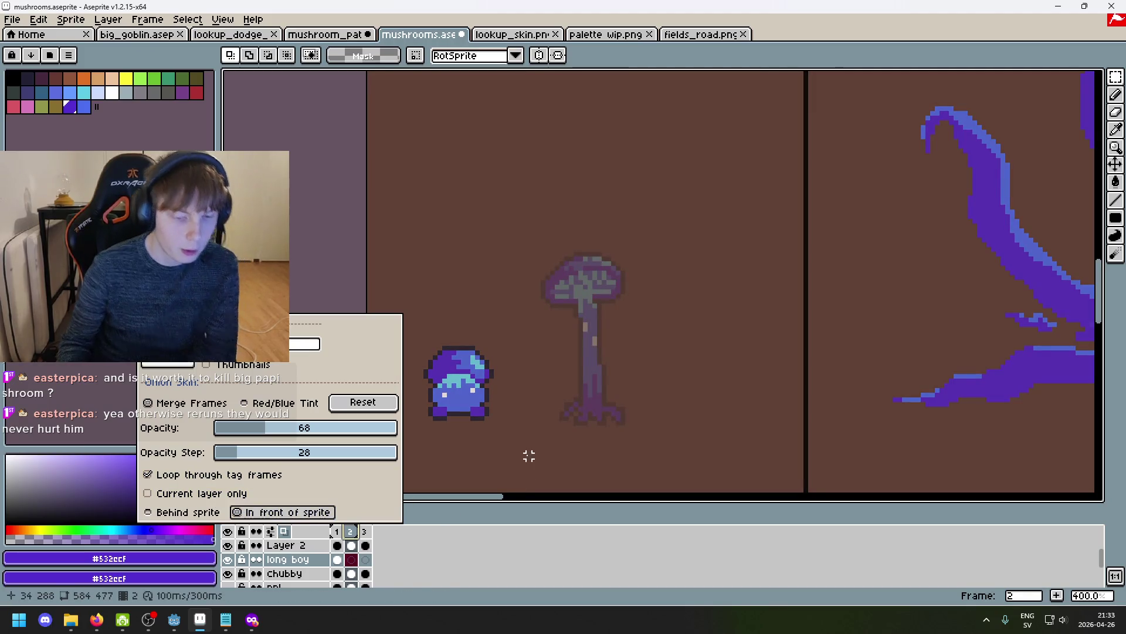
Bring the tall mushroom into view and set the pencil to a 5-pixel brush.
{"action": "scroll", "coordinate": [585, 342], "scroll_direction": "up", "scroll_amount": 3}
{"action": "scroll", "coordinate": [585, 342], "scroll_direction": "down", "scroll_amount": 1}
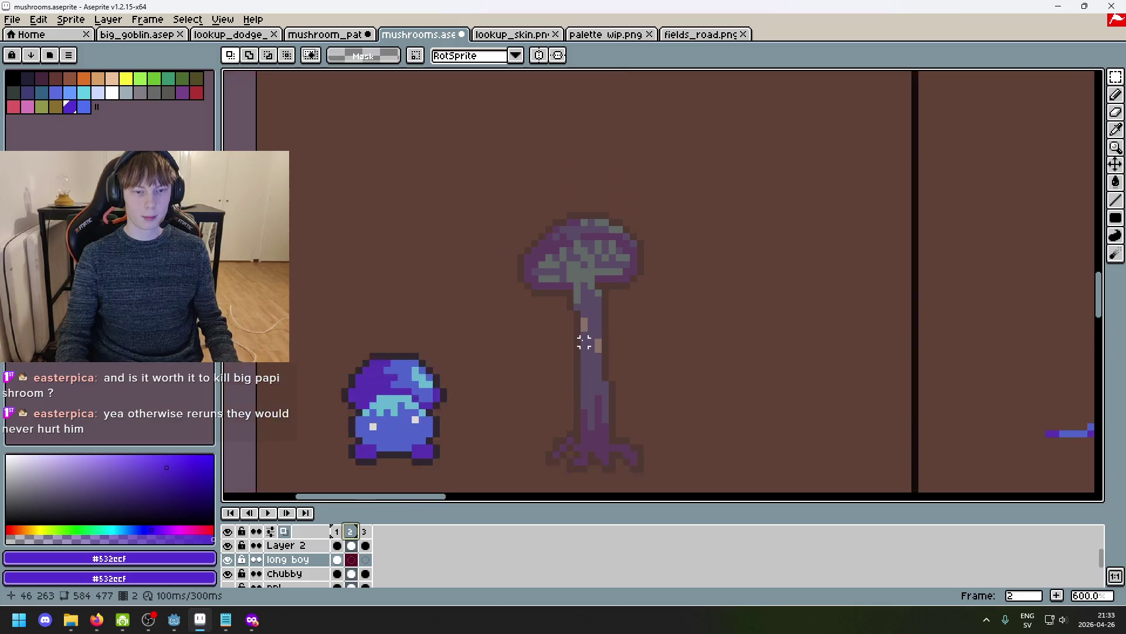
{"action": "left_click_drag", "start_coordinate": [585, 335], "coordinate": [600, 244]}
{"action": "key", "text": "b"}
{"action": "key", "text": "minus"}
{"action": "key", "text": "minus"}
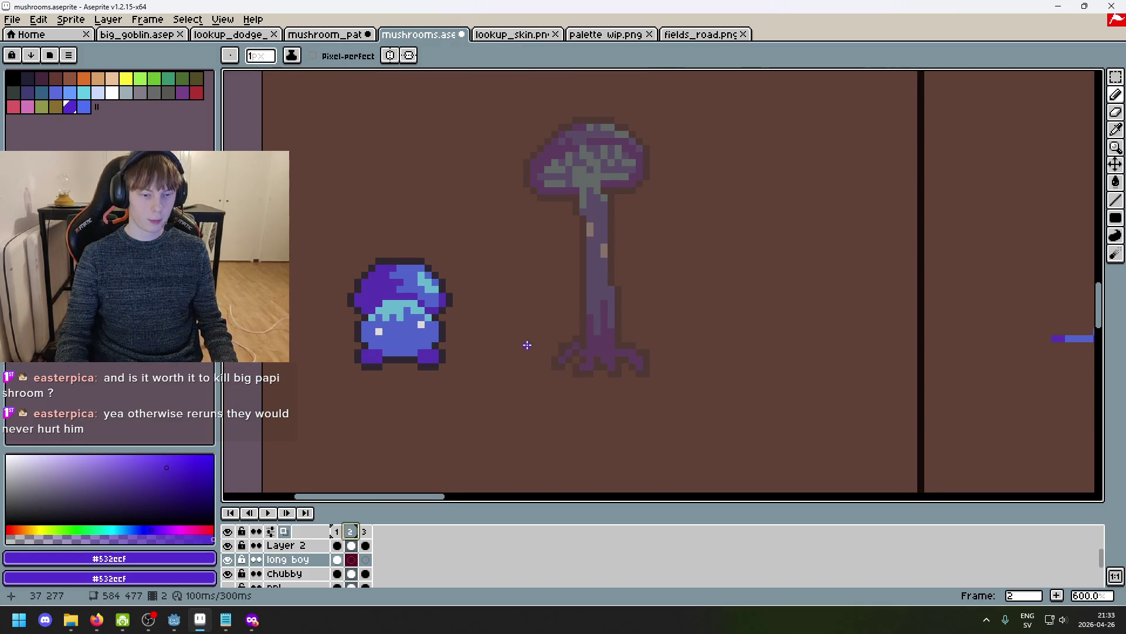
{"action": "scroll", "coordinate": [584, 172], "scroll_direction": "up", "scroll_amount": 1}
{"action": "key", "text": "plus"}
{"action": "key", "text": "plus"}
{"action": "key", "text": "plus"}
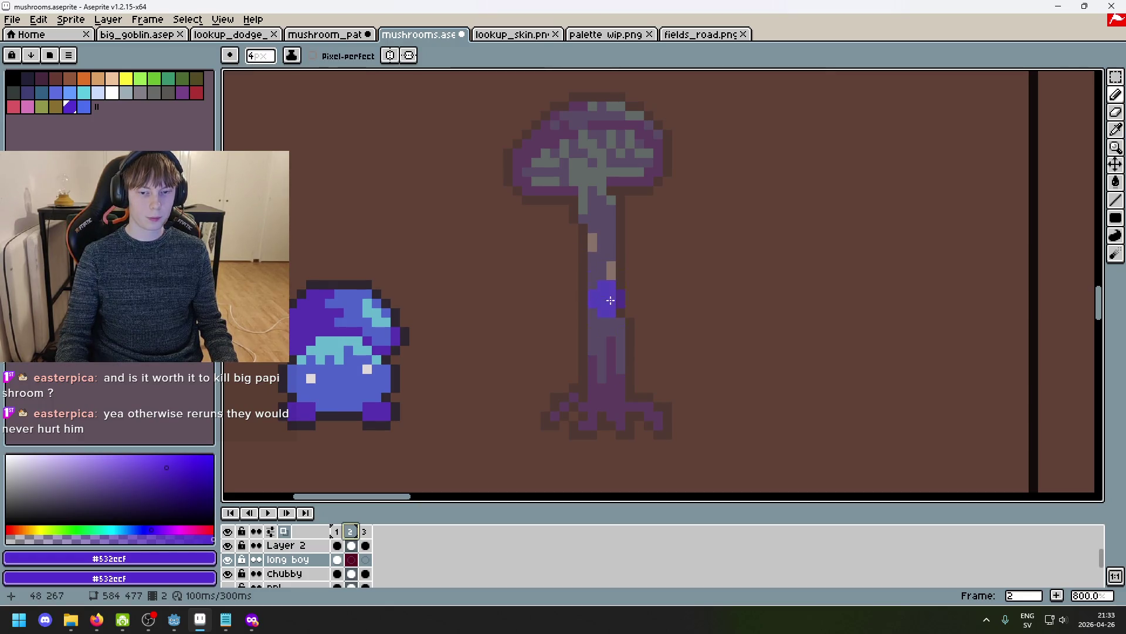
Paint trial purple strokes on the cap, keeping the purple arm left of the cap.
{"action": "mouse_move", "coordinate": [472, 249]}
{"action": "left_mouse_down"}
{"action": "mouse_move", "coordinate": [470, 231]}
{"action": "mouse_move", "coordinate": [499, 206]}
{"action": "mouse_move", "coordinate": [468, 228]}
{"action": "left_mouse_up"}
{"action": "key", "text": "ctrl+z"}
{"action": "key", "text": "ctrl+z"}
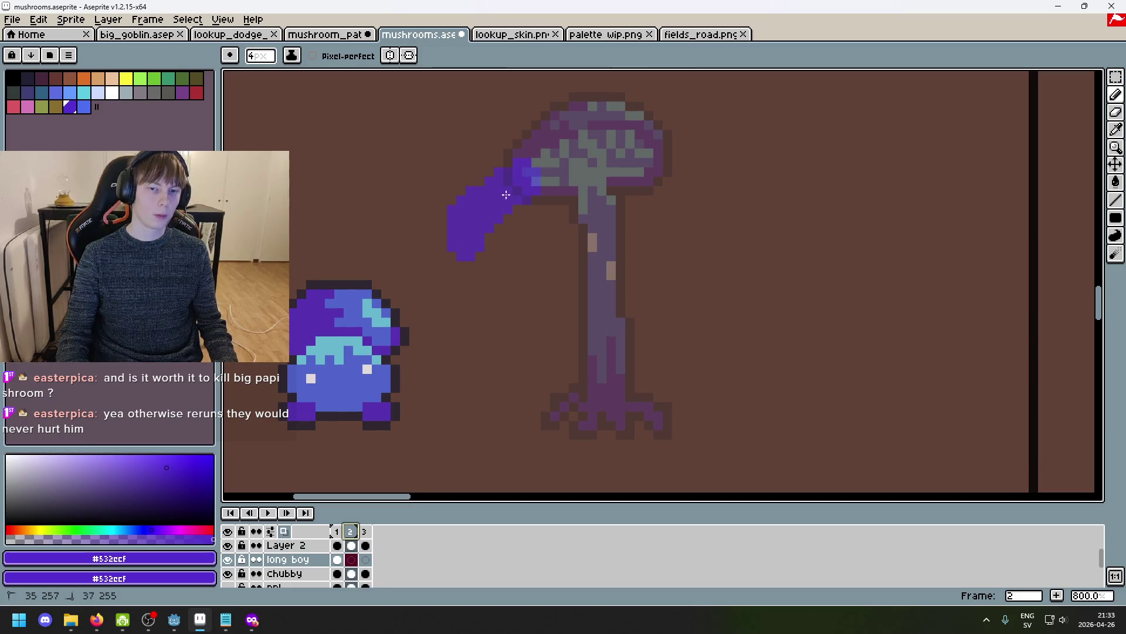
{"action": "left_click_drag", "start_coordinate": [537, 179], "coordinate": [549, 176]}
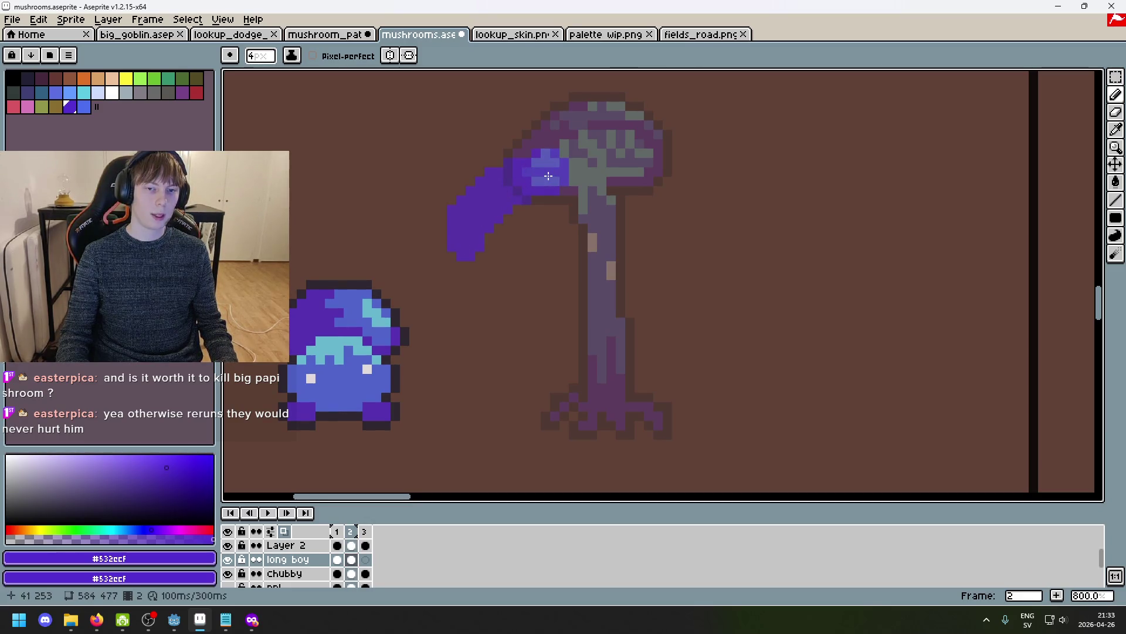
{"action": "key", "text": "ctrl+z"}
{"action": "key", "text": "ctrl+z"}
{"action": "key", "text": "ctrl+y"}
{"action": "key", "text": "ctrl+z"}
{"action": "key", "text": "ctrl+y"}
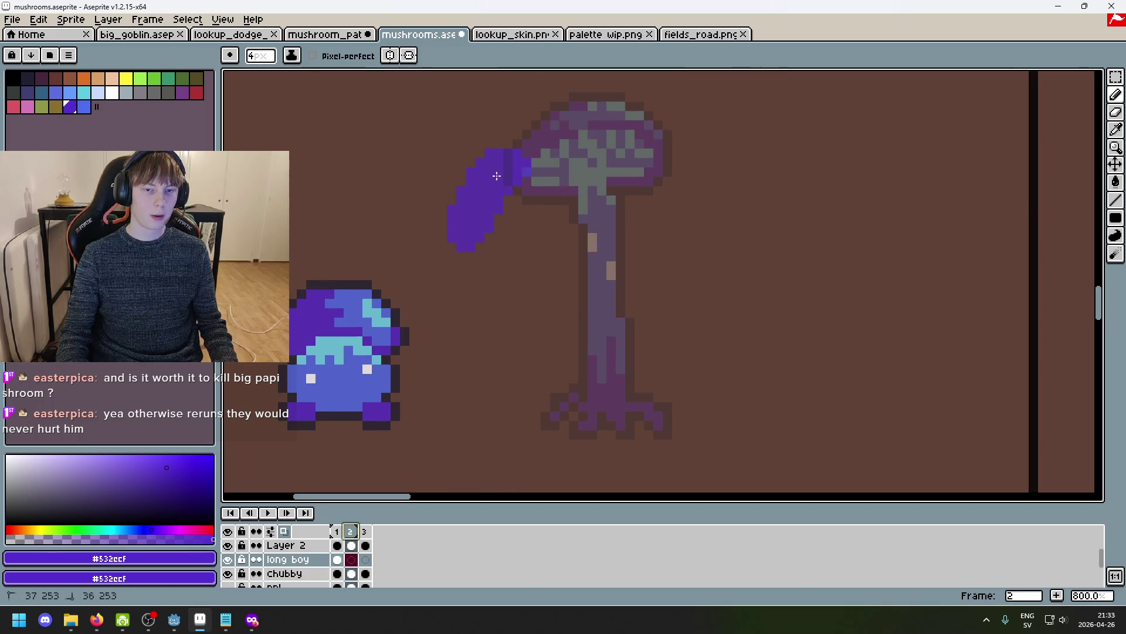
{"action": "key", "text": "ctrl+y"}
Try a purple dab beside the stem, comparing the arm with and without it.
{"action": "left_click", "coordinate": [636, 264]}
{"action": "key", "text": "ctrl+z"}
{"action": "key", "text": "ctrl+y"}
{"action": "key", "text": "ctrl+z"}
{"action": "key", "text": "ctrl+z"}
{"action": "key", "text": "ctrl+y"}
{"action": "key", "text": "ctrl+y"}
{"action": "key", "text": "ctrl+z"}
Add a purple stroke up the lower stem, then undo its upper part.
{"action": "left_click", "coordinate": [616, 365]}
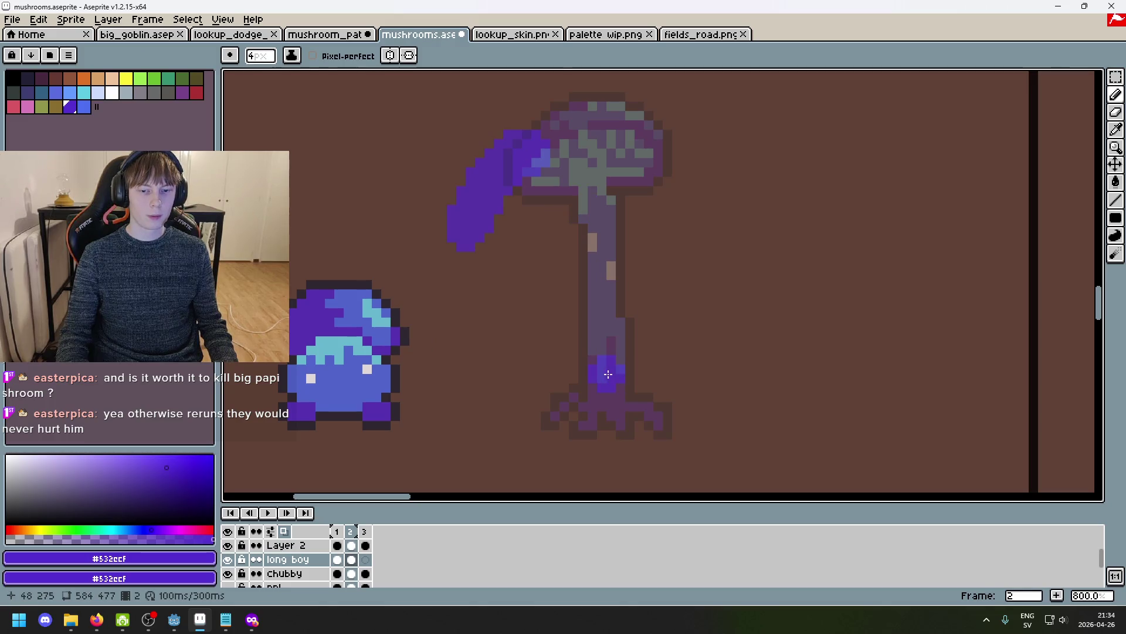
{"action": "key", "text": "ctrl+z"}
{"action": "key", "text": "ctrl+y"}
{"action": "left_click_drag", "start_coordinate": [608, 373], "coordinate": [622, 340]}
{"action": "key", "text": "ctrl+z"}
{"action": "key", "text": "ctrl+y"}
{"action": "key", "text": "ctrl+z"}
Draw the purple stem curving up-left into the bent cap and widen it.
{"action": "left_click_drag", "start_coordinate": [598, 247], "coordinate": [525, 211]}
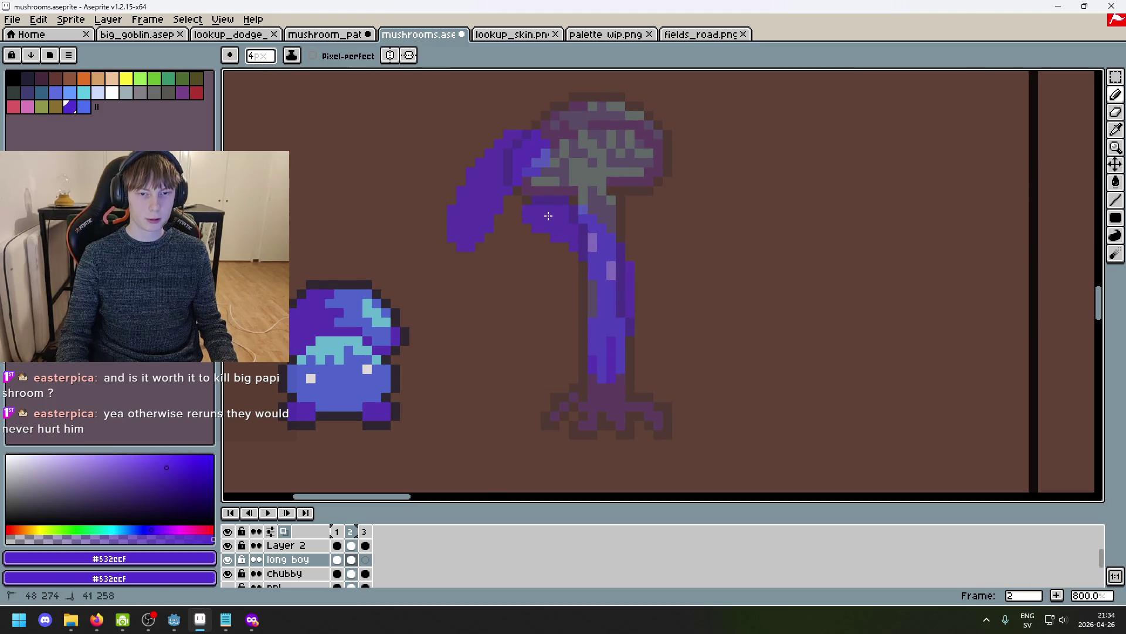
{"action": "left_click_drag", "start_coordinate": [608, 253], "coordinate": [627, 257]}
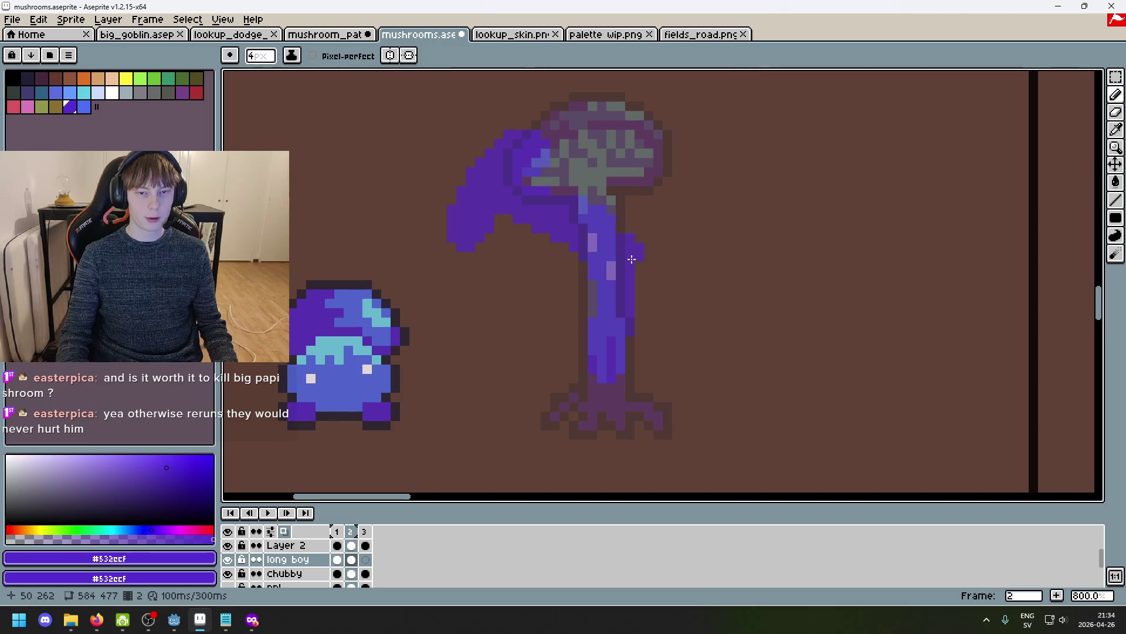
{"action": "scroll", "coordinate": [640, 330], "scroll_direction": "down", "scroll_amount": 4}
{"action": "scroll", "coordinate": [651, 372], "scroll_direction": "up", "scroll_amount": 3}
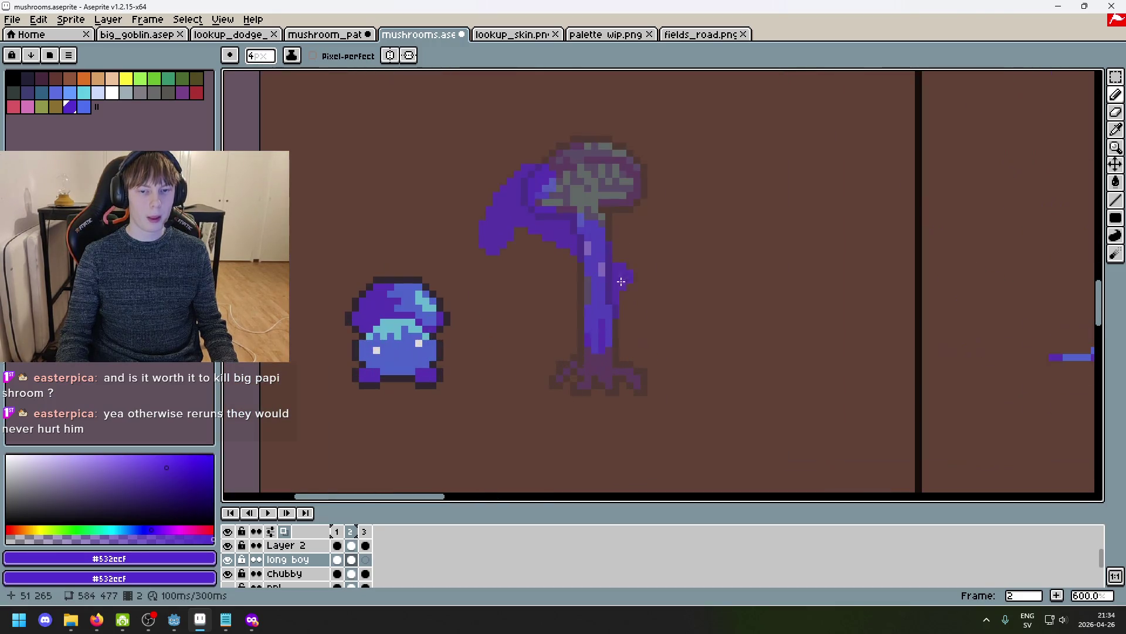
{"action": "scroll", "coordinate": [634, 246], "scroll_direction": "up", "scroll_amount": 1}
{"action": "scroll", "coordinate": [666, 312], "scroll_direction": "down", "scroll_amount": 1}
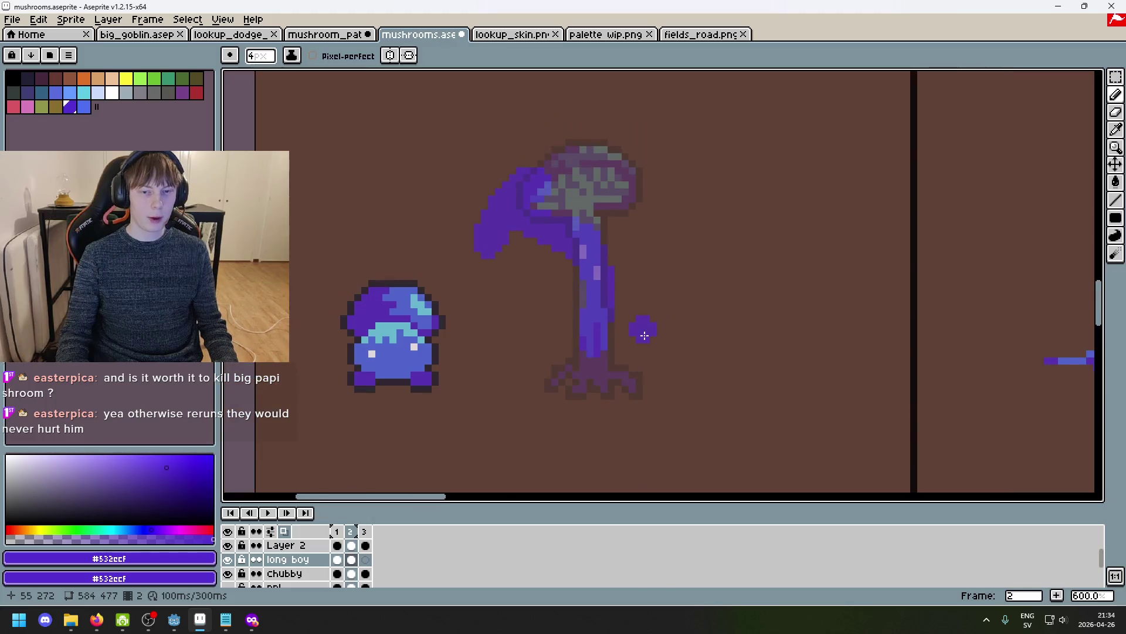
{"action": "mouse_move", "coordinate": [600, 350]}
{"action": "left_mouse_down"}
{"action": "mouse_move", "coordinate": [596, 361]}
{"action": "mouse_move", "coordinate": [612, 184]}
{"action": "left_mouse_up"}
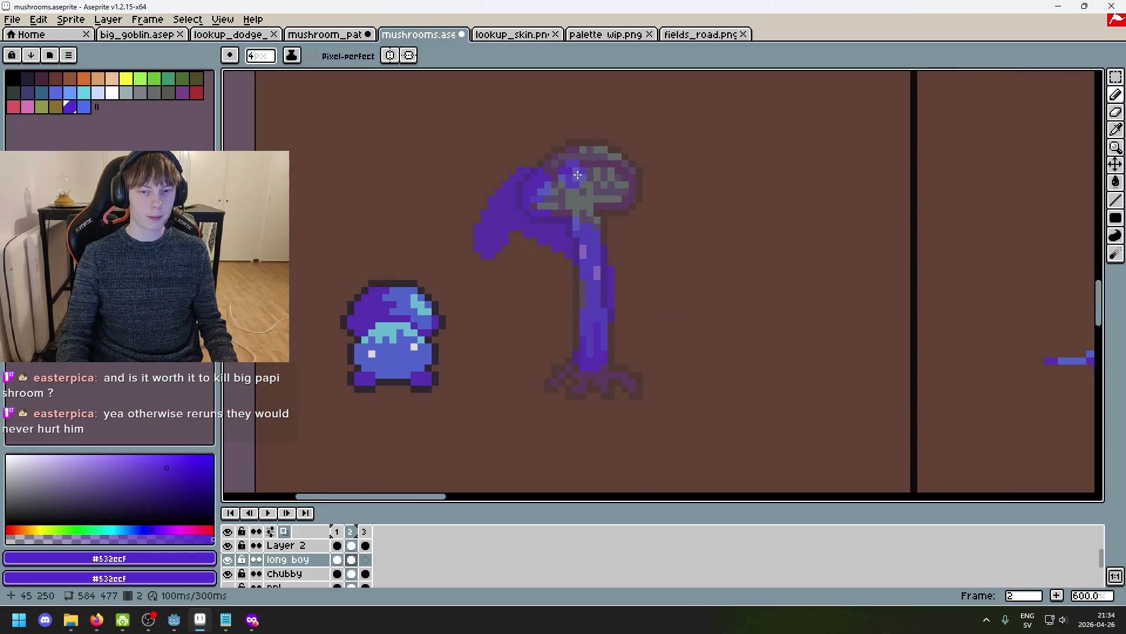
Tidy the lower-left tip of the bent cap and touch up its edge pixels.
{"action": "key", "text": "b"}
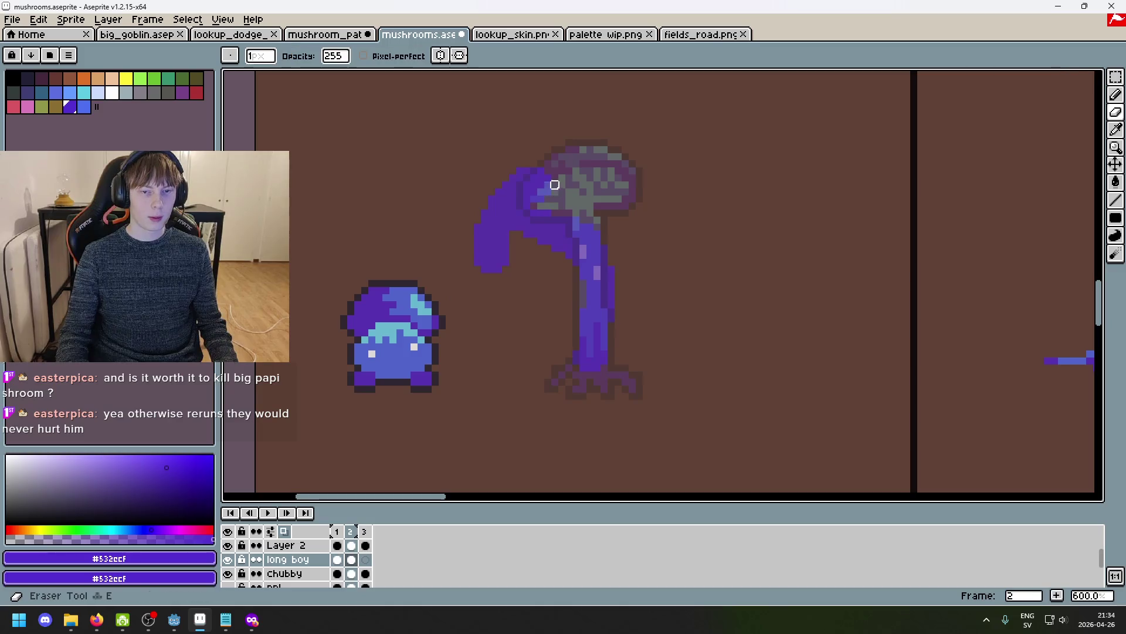
{"action": "mouse_move", "coordinate": [485, 223]}
{"action": "left_mouse_down"}
{"action": "mouse_move", "coordinate": [498, 276]}
{"action": "mouse_move", "coordinate": [465, 261]}
{"action": "left_mouse_up"}
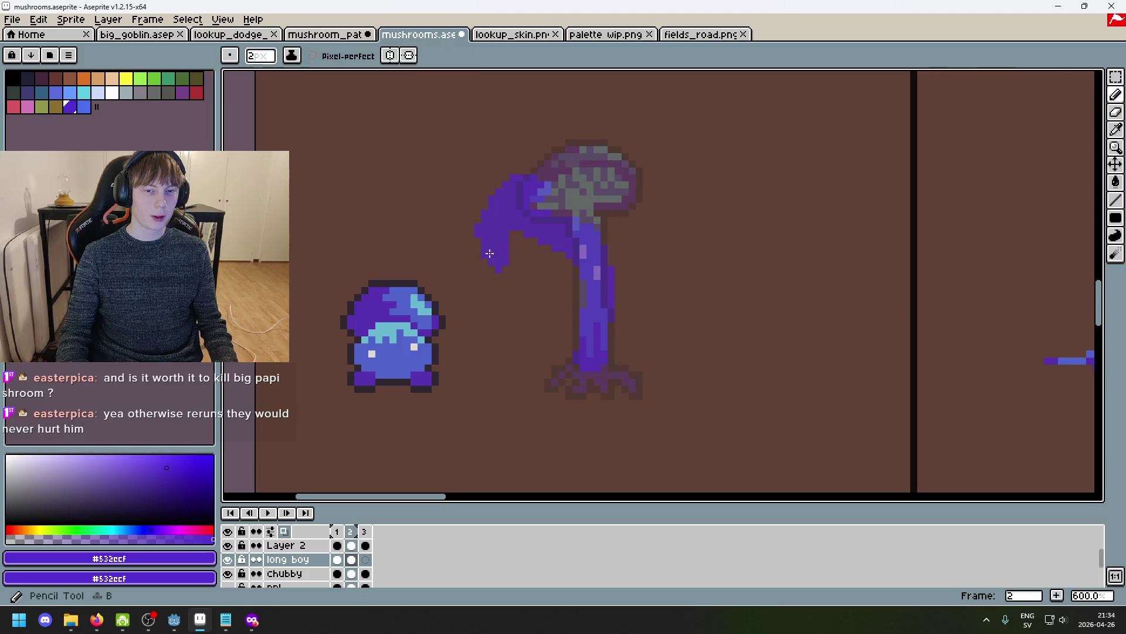
{"action": "scroll", "coordinate": [484, 257], "scroll_direction": "up", "scroll_amount": 1}
{"action": "left_click_drag", "start_coordinate": [478, 237], "coordinate": [522, 235]}
{"action": "left_click", "coordinate": [524, 221]}
Extend the top-left edge of the bent cap with the pencil.
{"action": "key", "text": "e"}
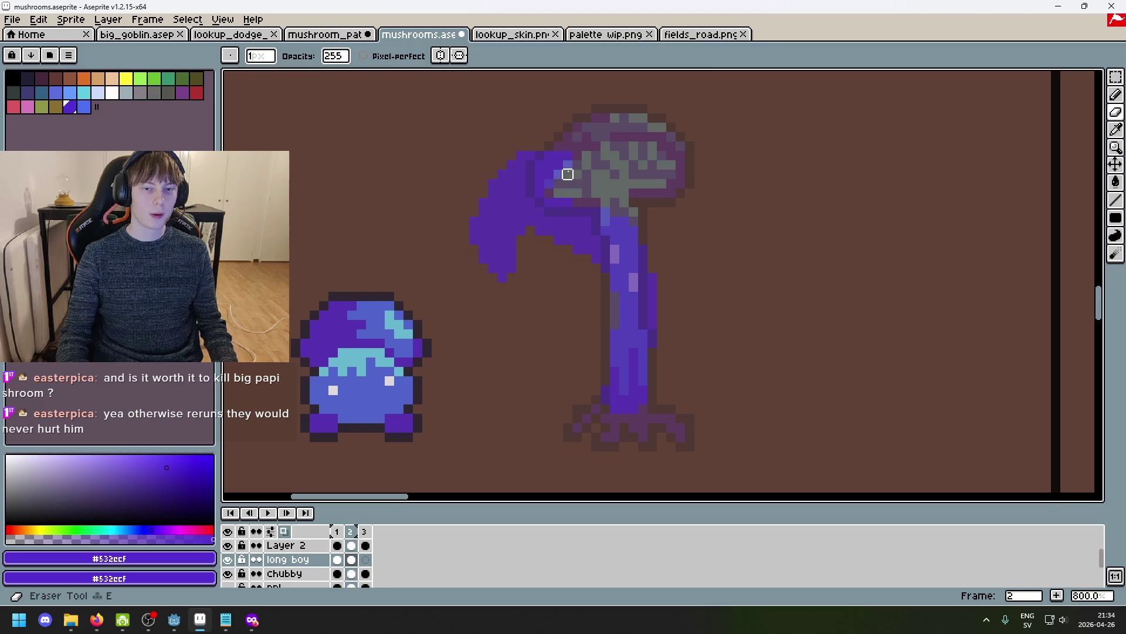
{"action": "key", "text": "b"}
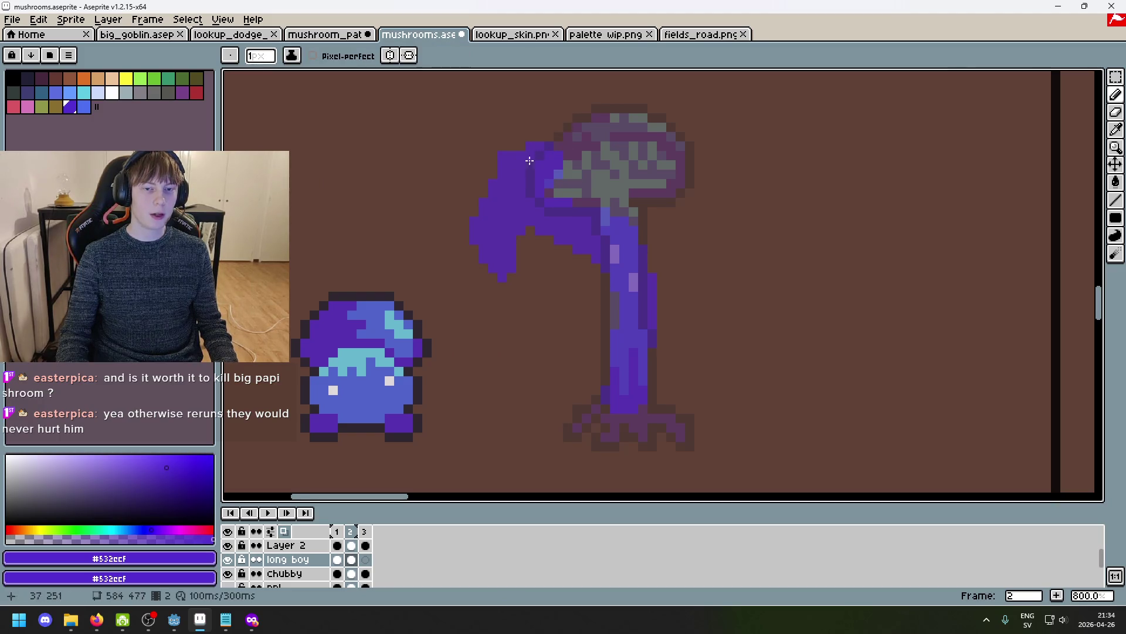
{"action": "key", "text": "e"}
{"action": "key", "text": "b"}
{"action": "key", "text": "e"}
{"action": "key", "text": "b"}
{"action": "key", "text": "e"}
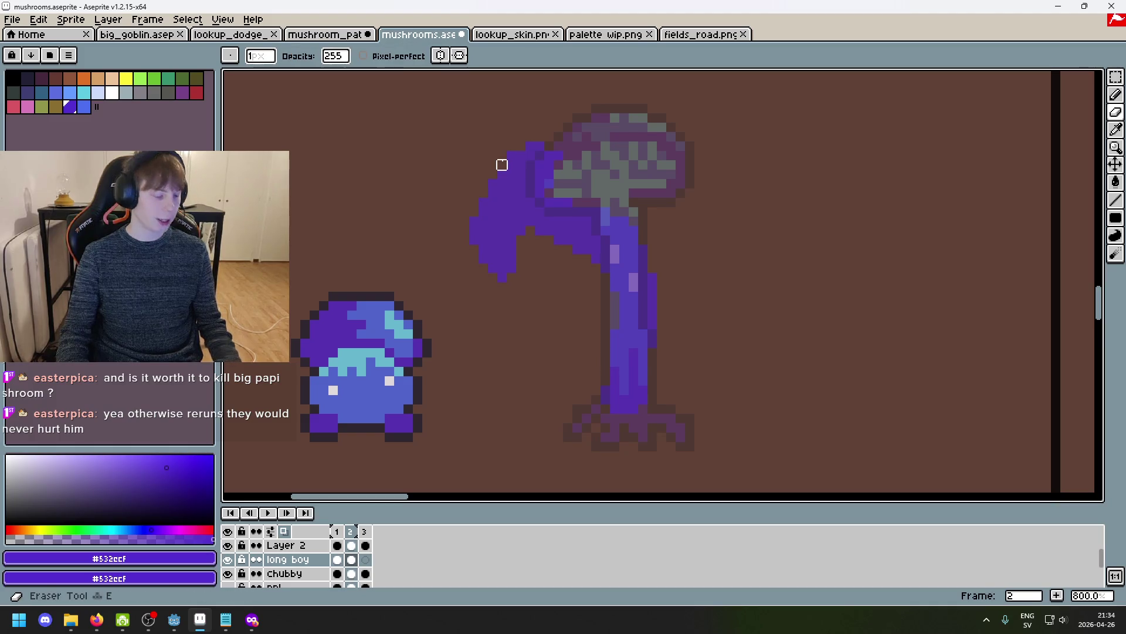
{"action": "key", "text": "b"}
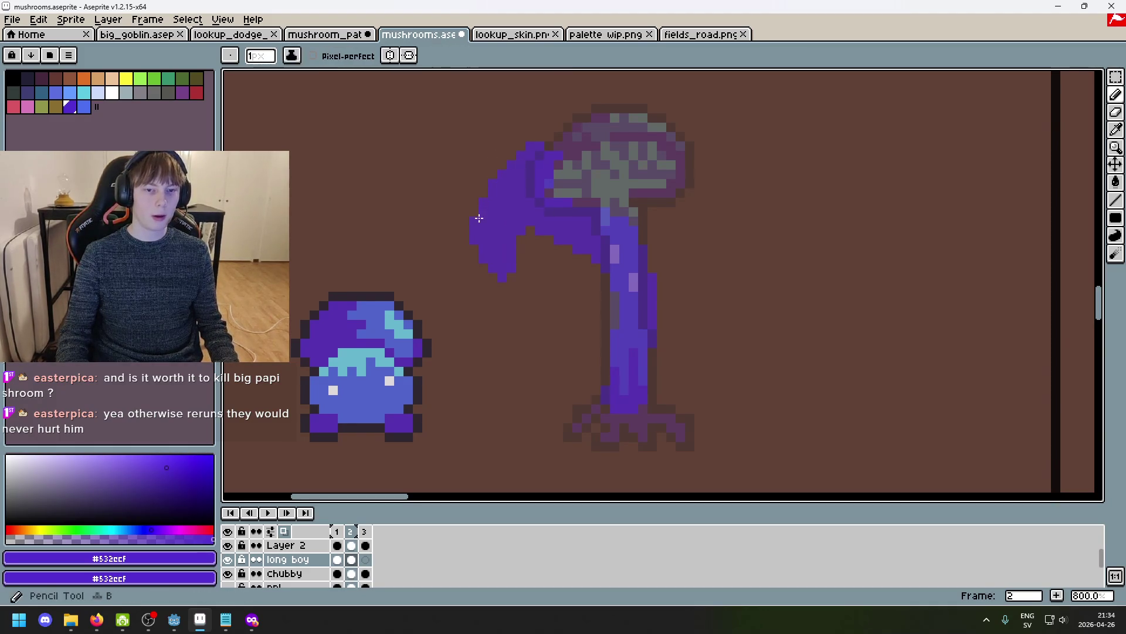
{"action": "left_click_drag", "start_coordinate": [517, 153], "coordinate": [523, 150]}
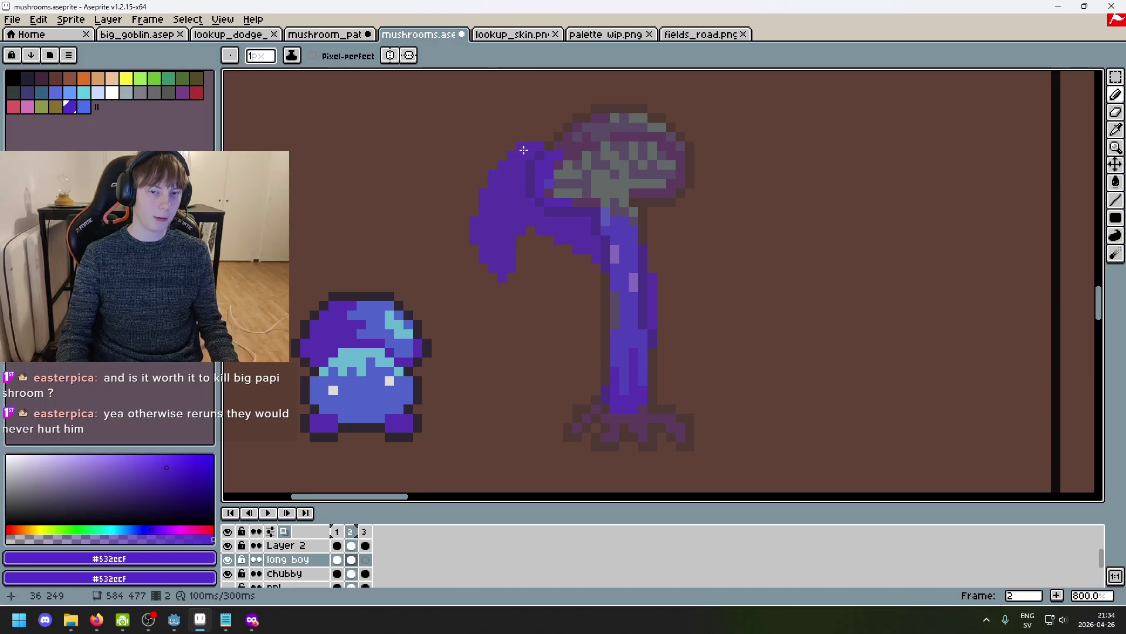
{"action": "key", "text": "e"}
{"action": "scroll", "coordinate": [557, 170], "scroll_direction": "up", "scroll_amount": 3}
{"action": "scroll", "coordinate": [587, 235], "scroll_direction": "down", "scroll_amount": 4}
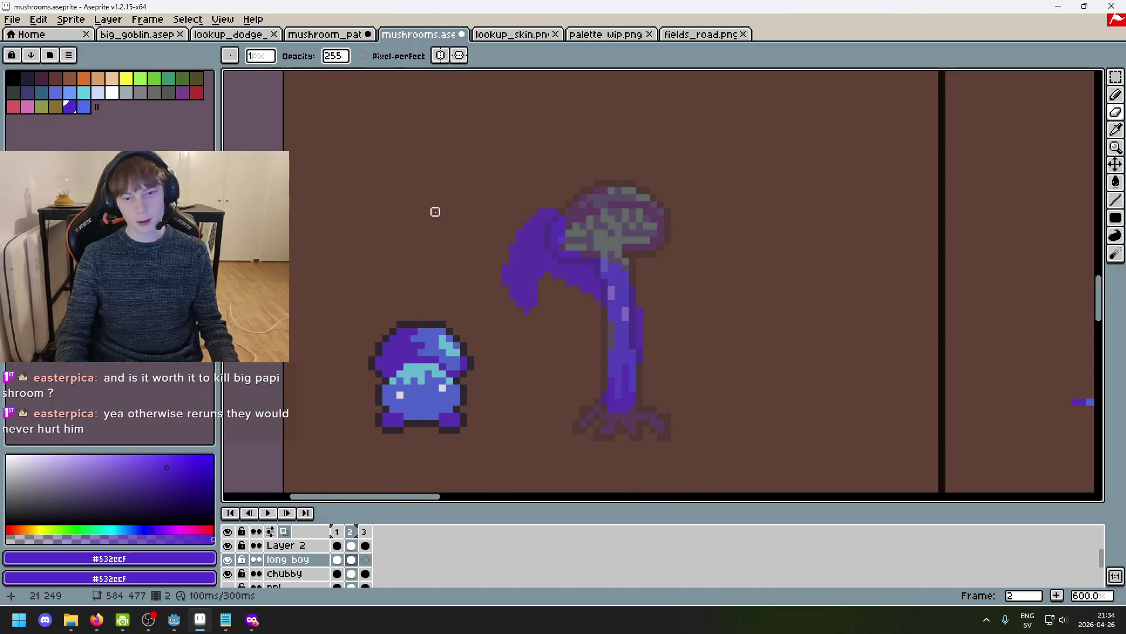
{"action": "scroll", "coordinate": [589, 249], "scroll_direction": "up", "scroll_amount": 2}
{"action": "scroll", "coordinate": [618, 196], "scroll_direction": "down", "scroll_amount": 2}
{"action": "left_click_drag", "start_coordinate": [618, 196], "coordinate": [436, 177]}
{"action": "scroll", "coordinate": [481, 206], "scroll_direction": "up", "scroll_amount": 1}
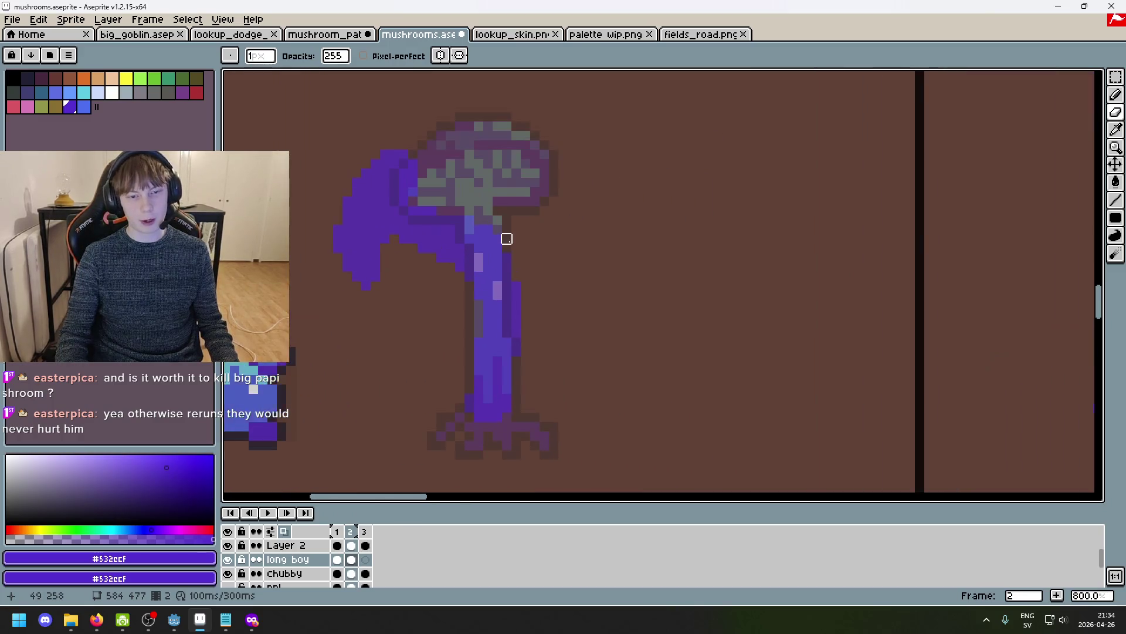
{"action": "key", "text": "Return"}
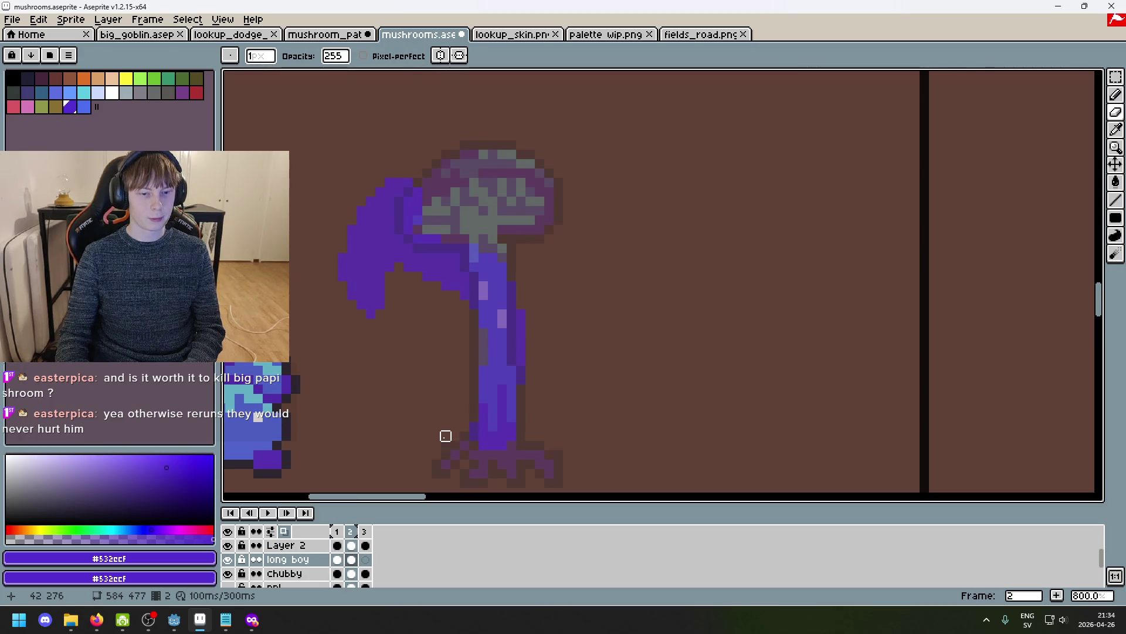
{"action": "key", "text": "Left"}
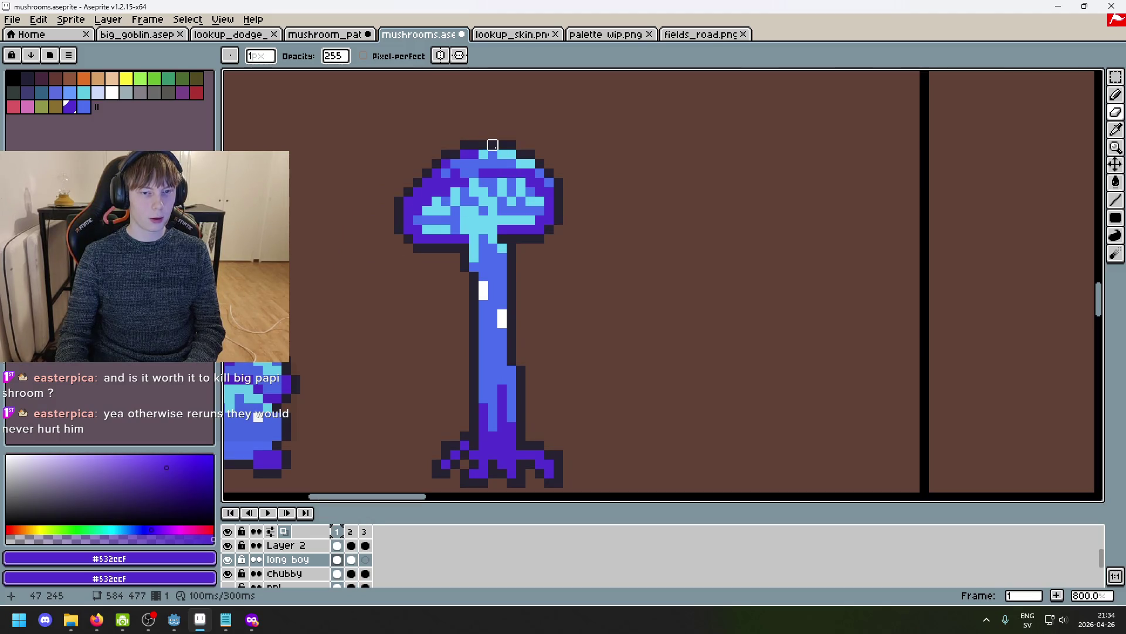
{"action": "key", "text": "Right"}
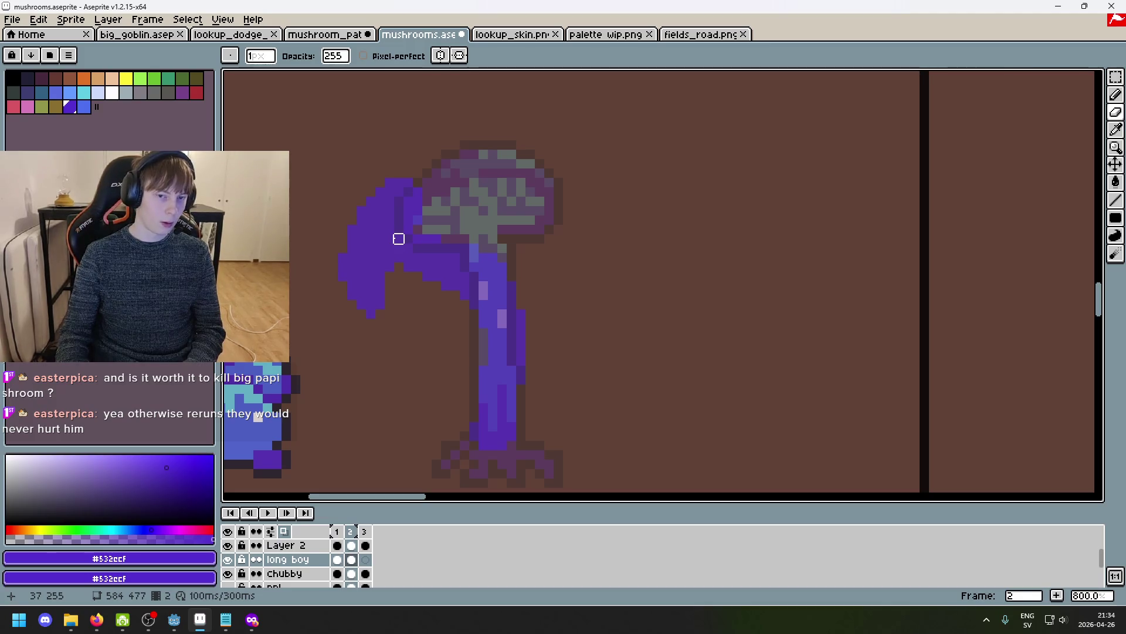
{"action": "key", "text": "Right"}
{"action": "key", "text": "Left"}
{"action": "key", "text": "Left"}
{"action": "key", "text": "Right"}
{"action": "key", "text": "Right"}
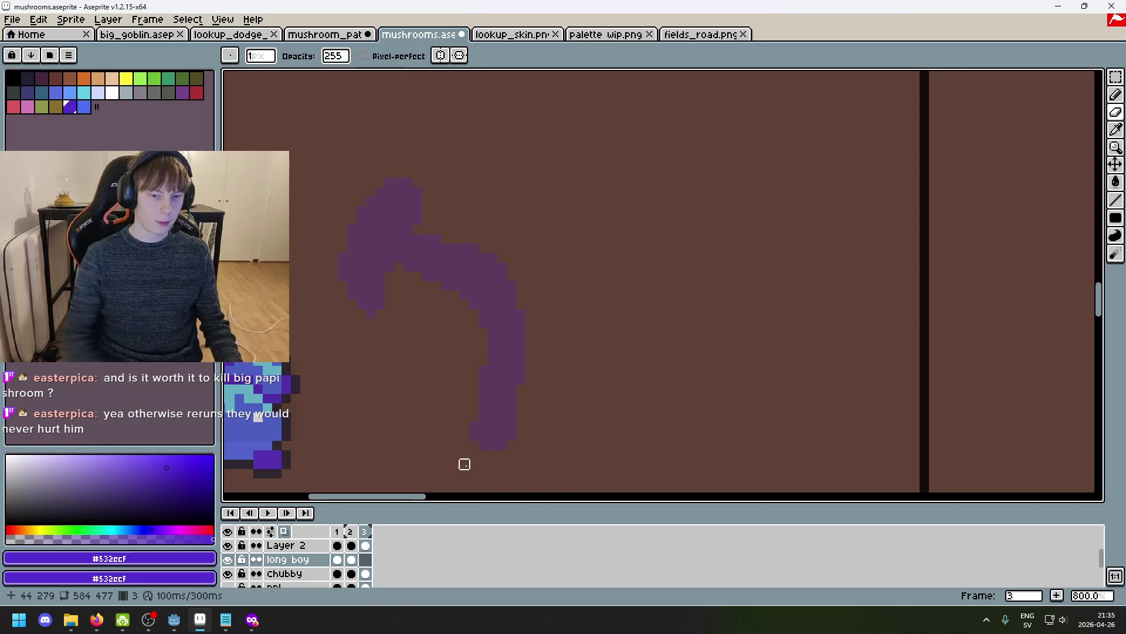
{"action": "key", "text": "Left"}
{"action": "key", "text": "Left"}
{"action": "key", "text": "Right"}
{"action": "key", "text": "Left"}
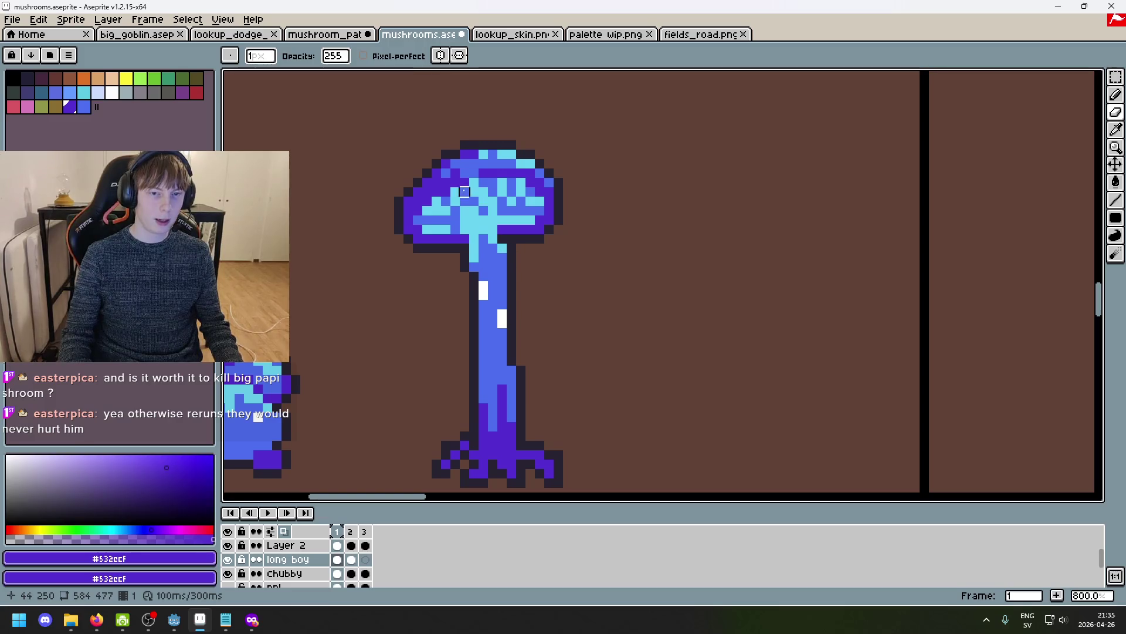
{"action": "key", "text": "Right"}
{"action": "key", "text": "Left"}
{"action": "key", "text": "Right"}
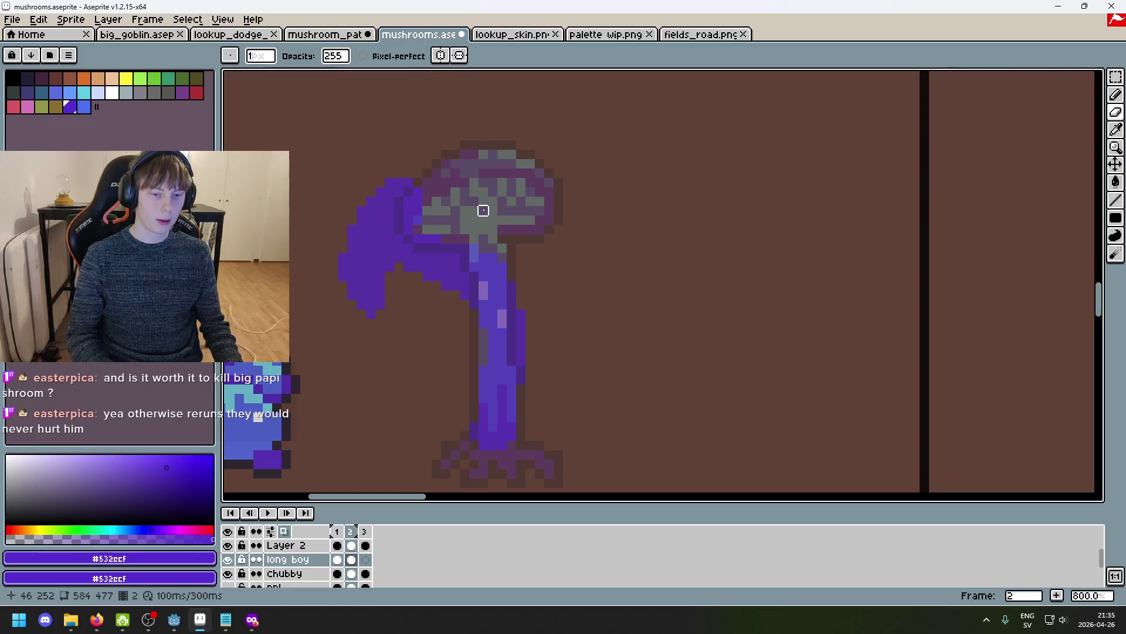
Move the bent purple sketch into frame 3, then return to frame 2 with a 12px eraser.
{"action": "left_click", "coordinate": [366, 560]}
{"action": "left_click_drag", "start_coordinate": [367, 562], "coordinate": [363, 561]}
{"action": "key", "text": "Left"}
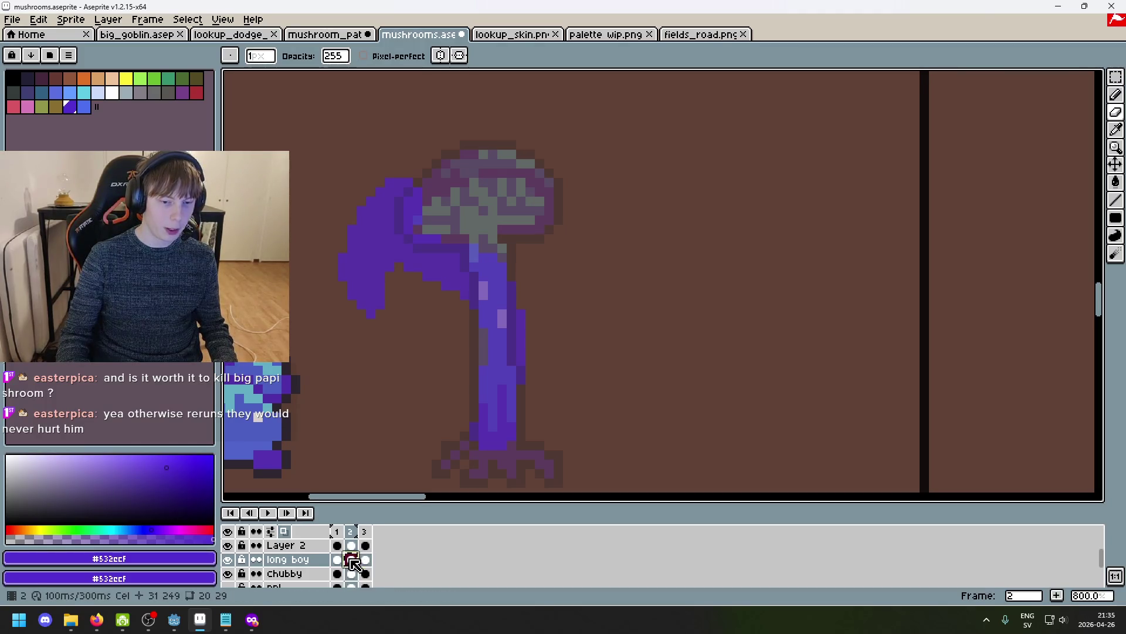
{"action": "key", "text": "e"}
{"action": "key", "text": "F3"}
{"action": "left_click_drag", "start_coordinate": [487, 293], "coordinate": [492, 352]}
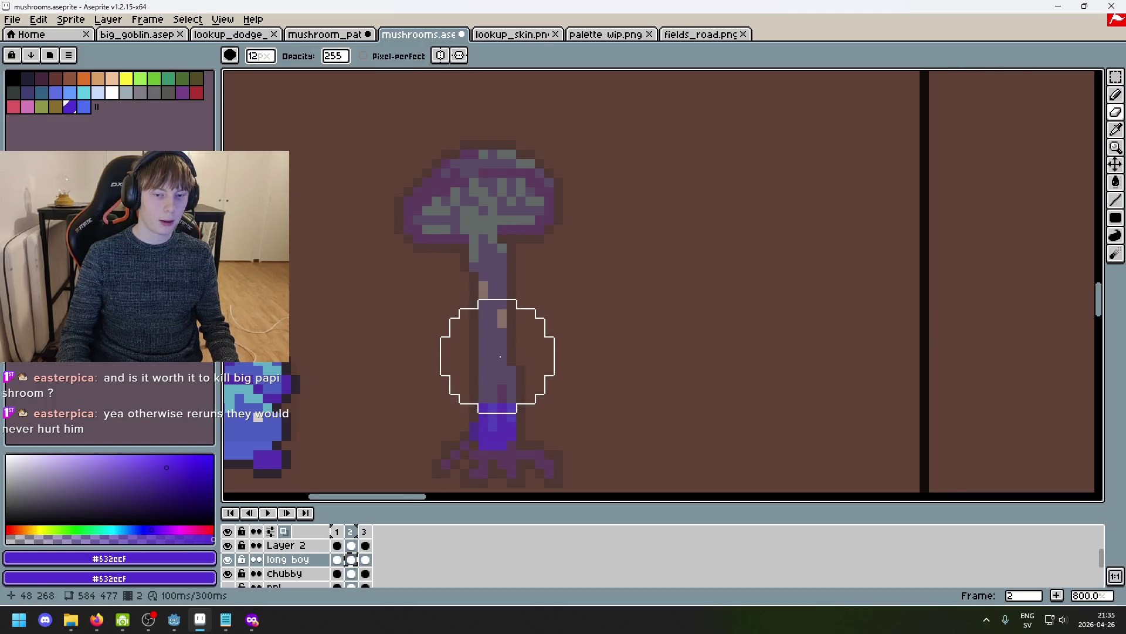
{"action": "key", "text": "v"}
{"action": "key", "text": "e"}
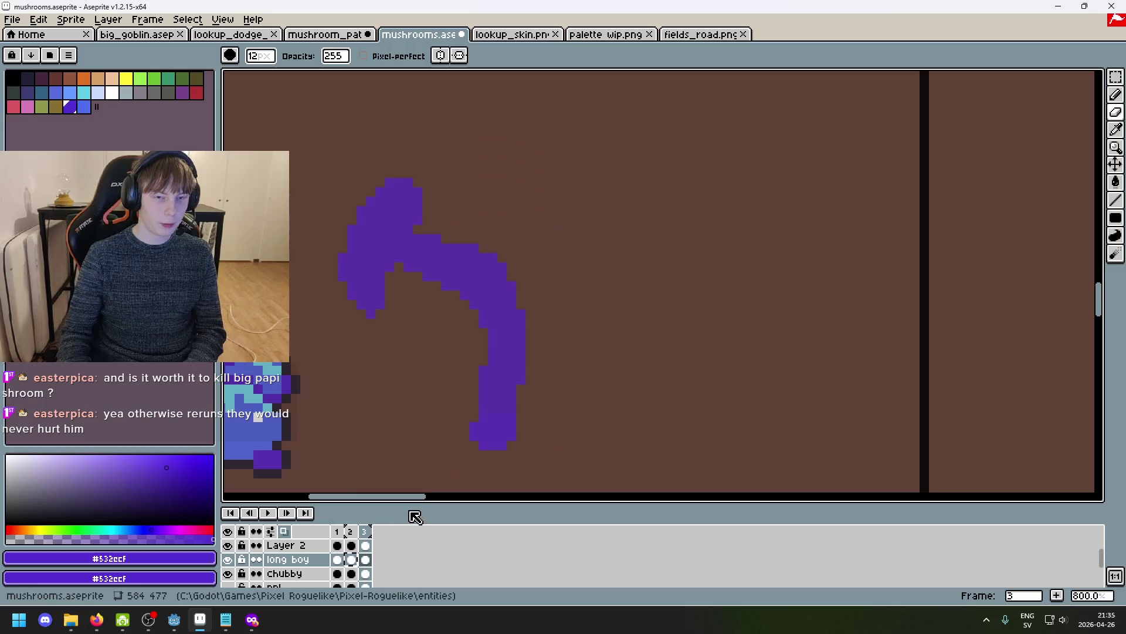
Drag the onion-skin range from frame 3 so neighbouring frames ghost over frame 2.
{"action": "left_click", "coordinate": [349, 530]}
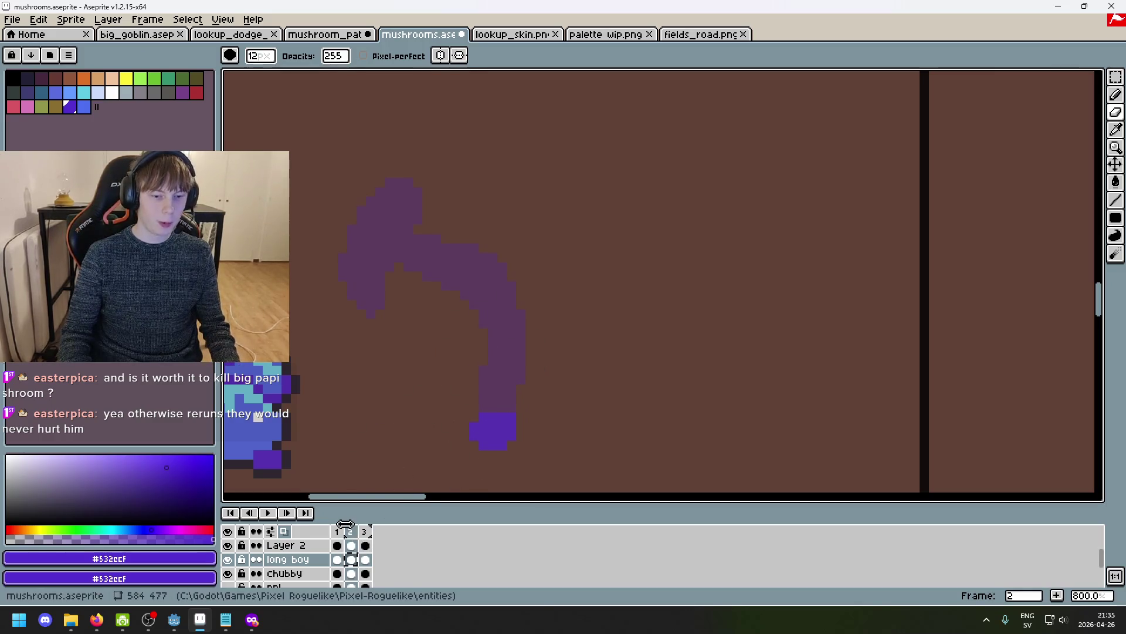
{"action": "left_click_drag", "start_coordinate": [352, 529], "coordinate": [332, 528]}
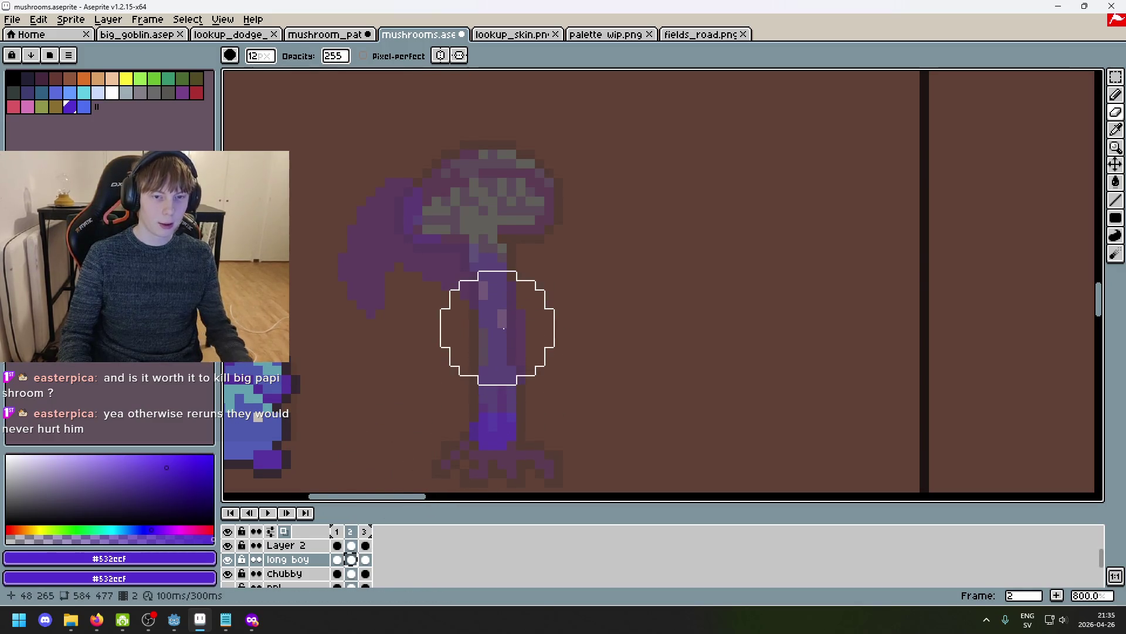
{"action": "key", "text": "b"}
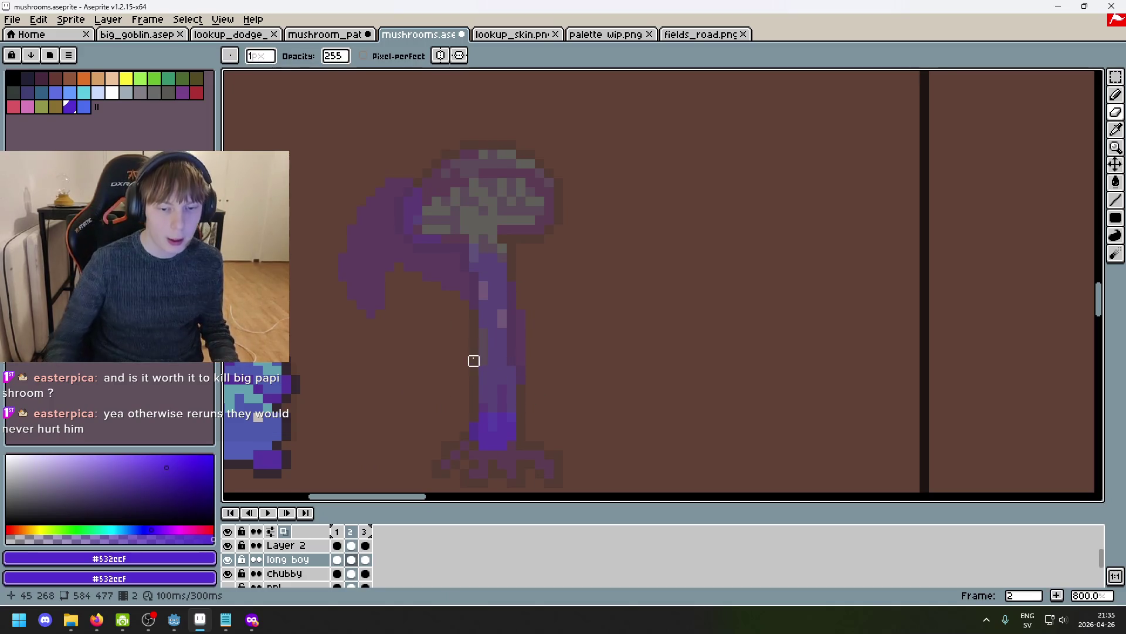
{"action": "key", "text": "e"}
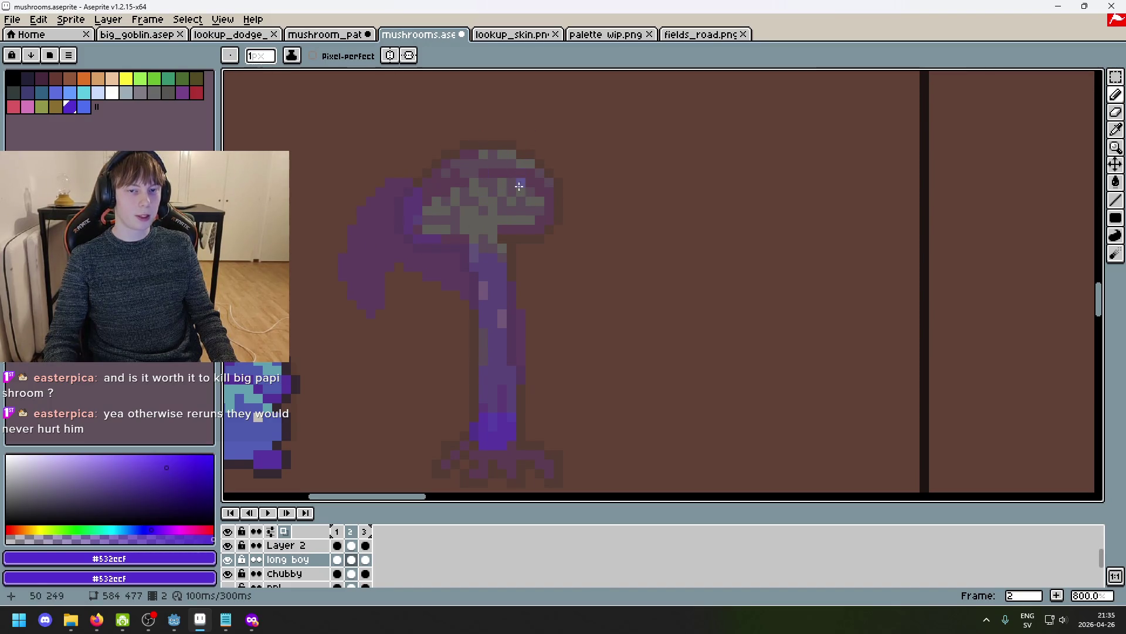
Paint the cap's upper-left purple with a 7px pencil.
{"action": "key", "text": "plus"}
{"action": "key", "text": "plus"}
{"action": "key", "text": "plus"}
{"action": "left_click_drag", "start_coordinate": [448, 150], "coordinate": [432, 176]}
{"action": "key", "text": "ctrl+z"}
{"action": "key", "text": "ctrl+y"}
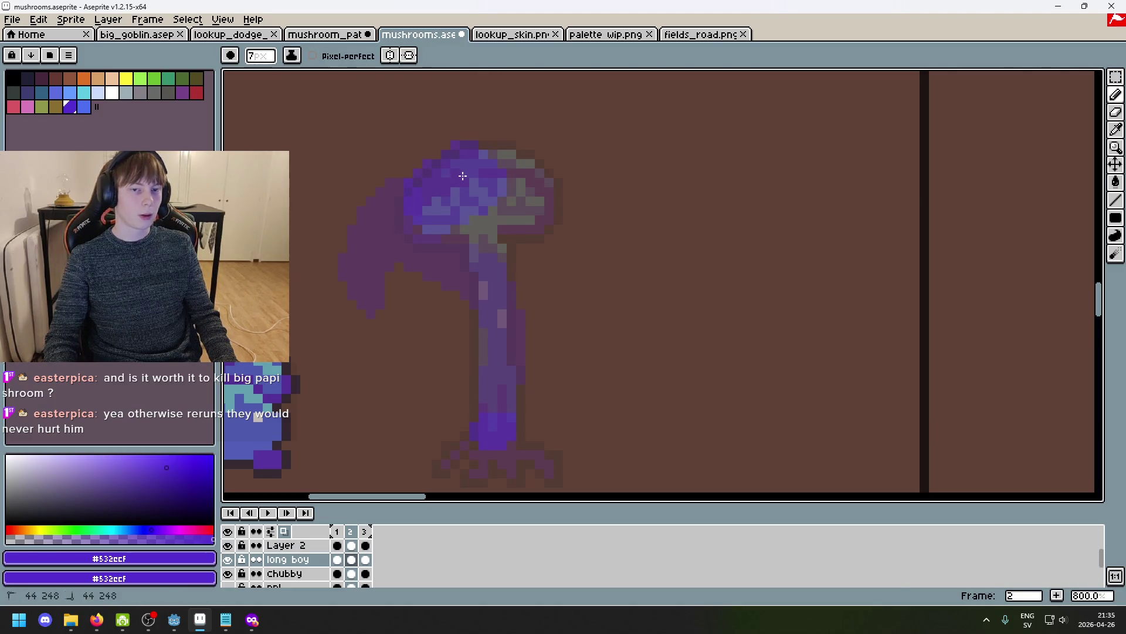
{"action": "key", "text": "ctrl+z"}
{"action": "key", "text": "ctrl+y"}
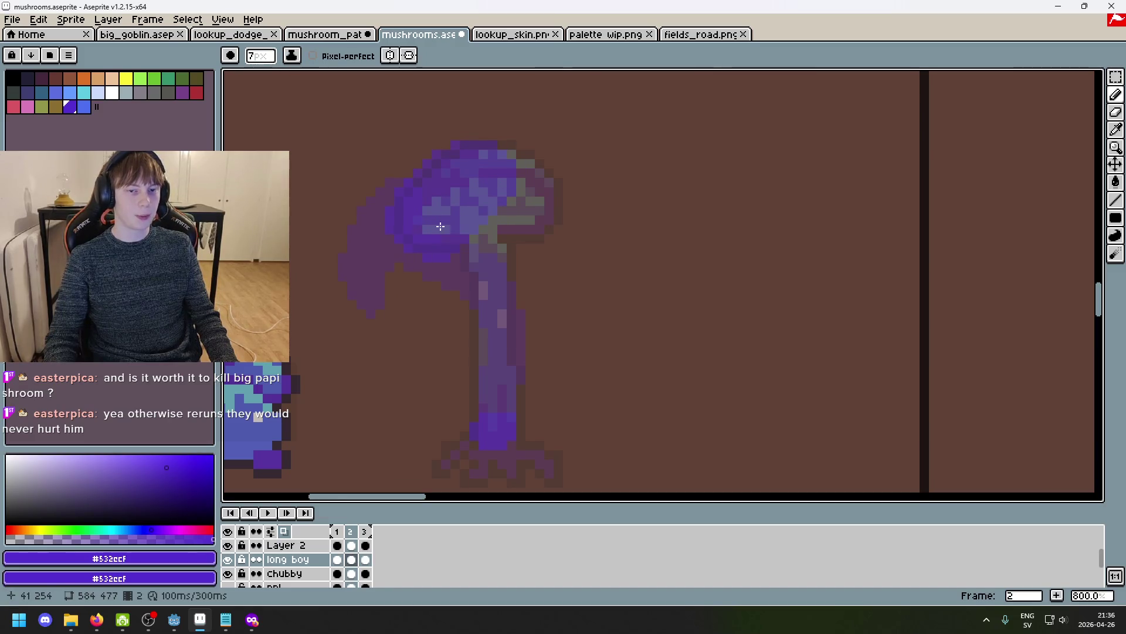
Try a 1px brighter-purple patch on top of the stem, then undo it.
{"action": "key", "text": "minus"}
{"action": "key", "text": "minus"}
{"action": "key", "text": "minus"}
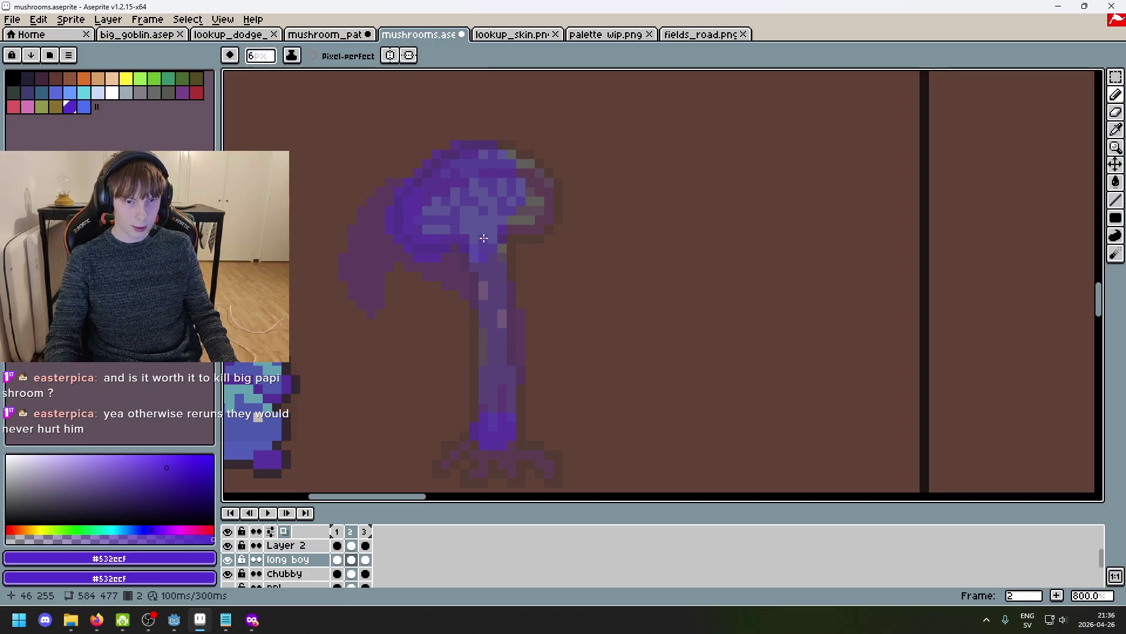
{"action": "left_click", "coordinate": [499, 272]}
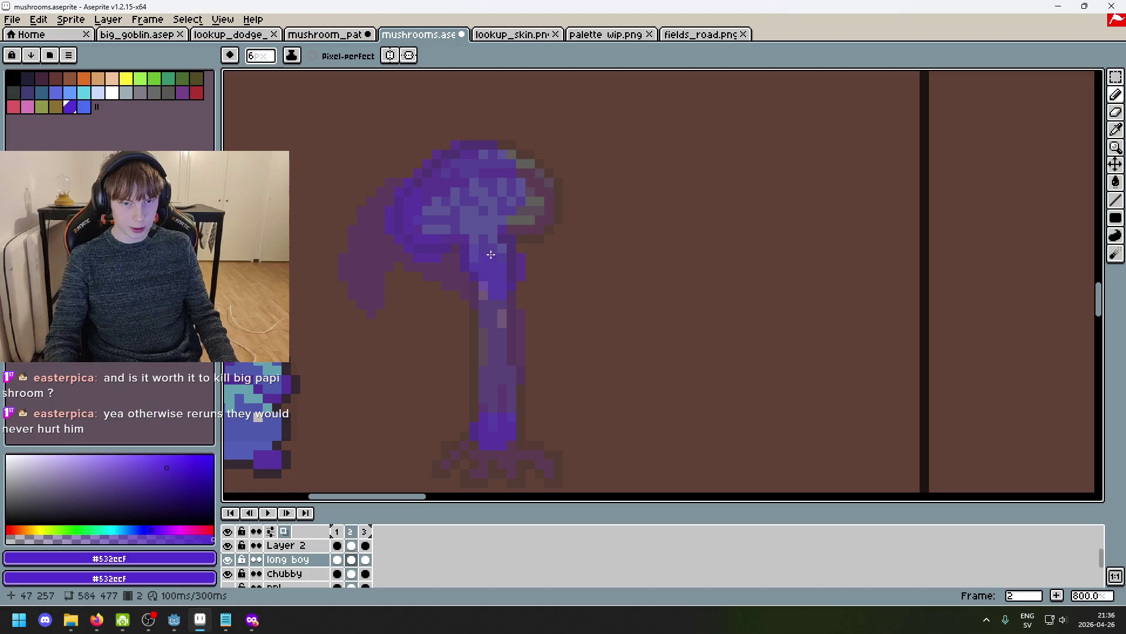
{"action": "key", "text": "ctrl+z"}
Add purple pixels widening the upper stem, undoing the stray lower stroke.
{"action": "scroll", "coordinate": [492, 253], "scroll_direction": "up", "scroll_amount": 1}
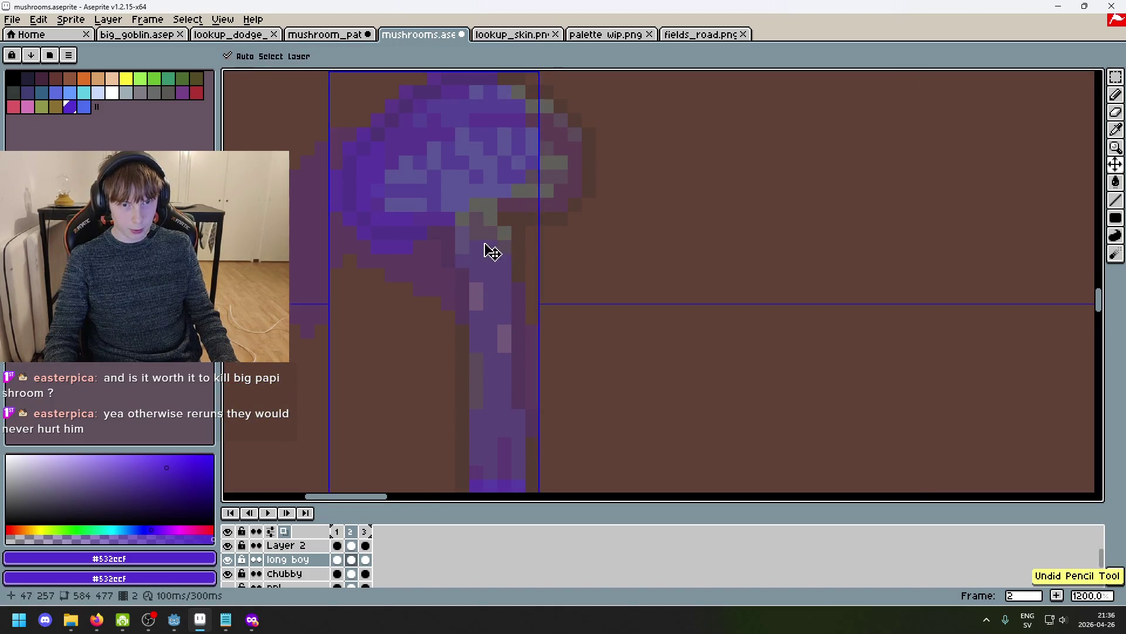
{"action": "scroll", "coordinate": [477, 227], "scroll_direction": "down", "scroll_amount": 2}
{"action": "left_click_drag", "start_coordinate": [519, 241], "coordinate": [522, 237]}
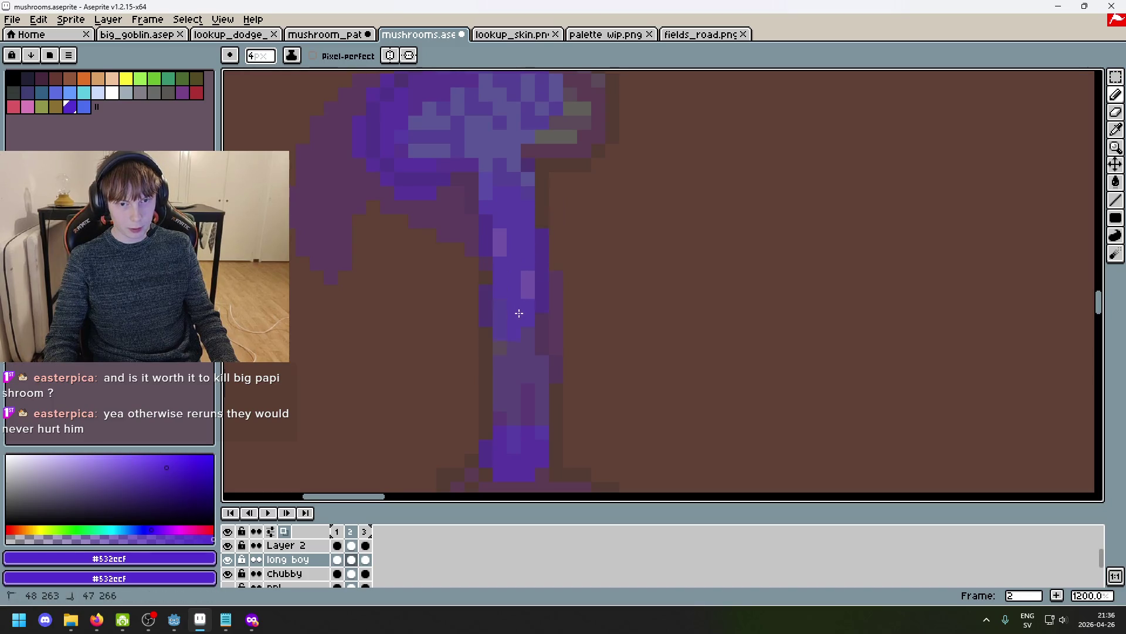
{"action": "left_click_drag", "start_coordinate": [513, 319], "coordinate": [525, 284]}
{"action": "key", "text": "ctrl+z"}
Zoom out to show the stem base and play the animation preview.
{"action": "scroll", "coordinate": [528, 294], "scroll_direction": "down", "scroll_amount": 2}
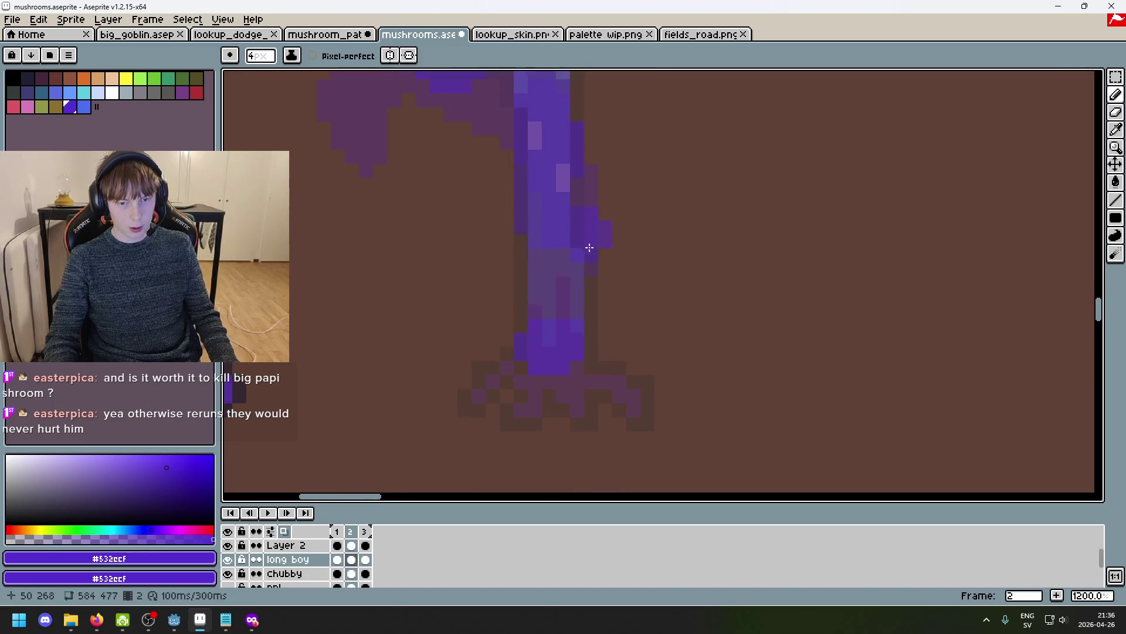
{"action": "left_click_drag", "start_coordinate": [549, 331], "coordinate": [552, 352]}
{"action": "scroll", "coordinate": [563, 352], "scroll_direction": "down", "scroll_amount": 4}
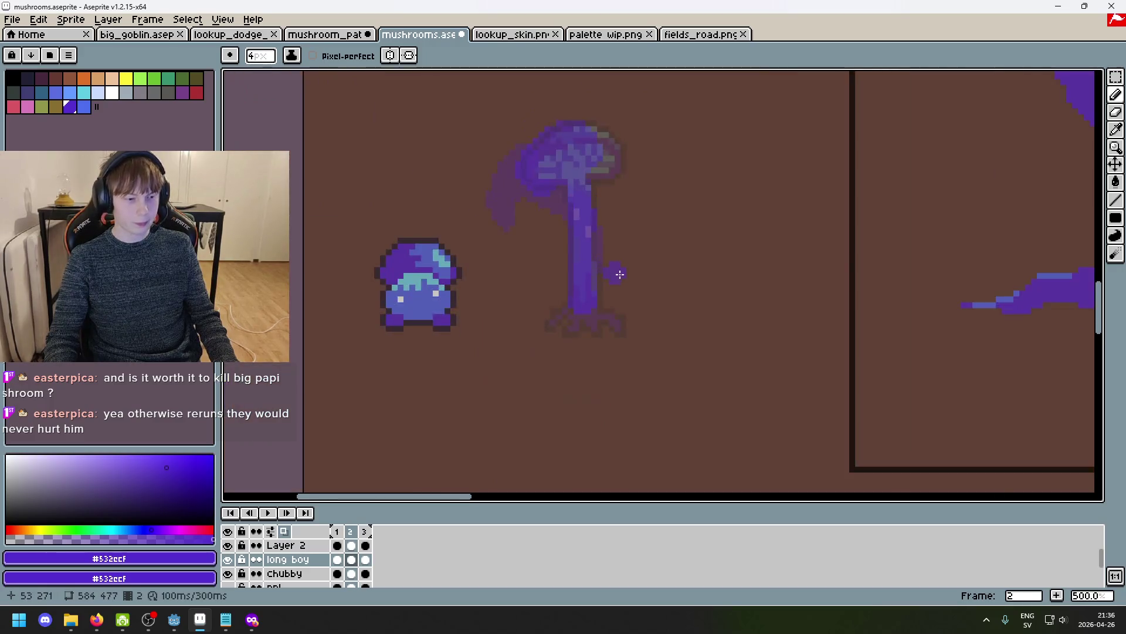
{"action": "key", "text": "Return"}
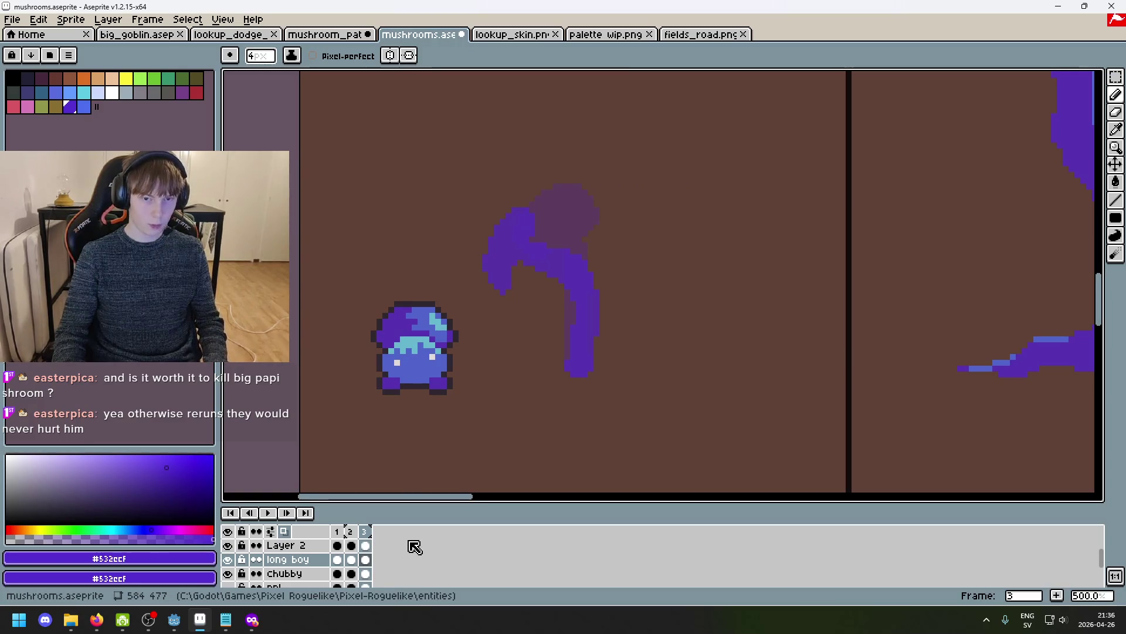
Add frame 4, then step between frames 2, 3 and 4 to compare the poses.
{"action": "key", "text": "alt+n"}
{"action": "scroll", "coordinate": [564, 257], "scroll_direction": "up", "scroll_amount": 1}
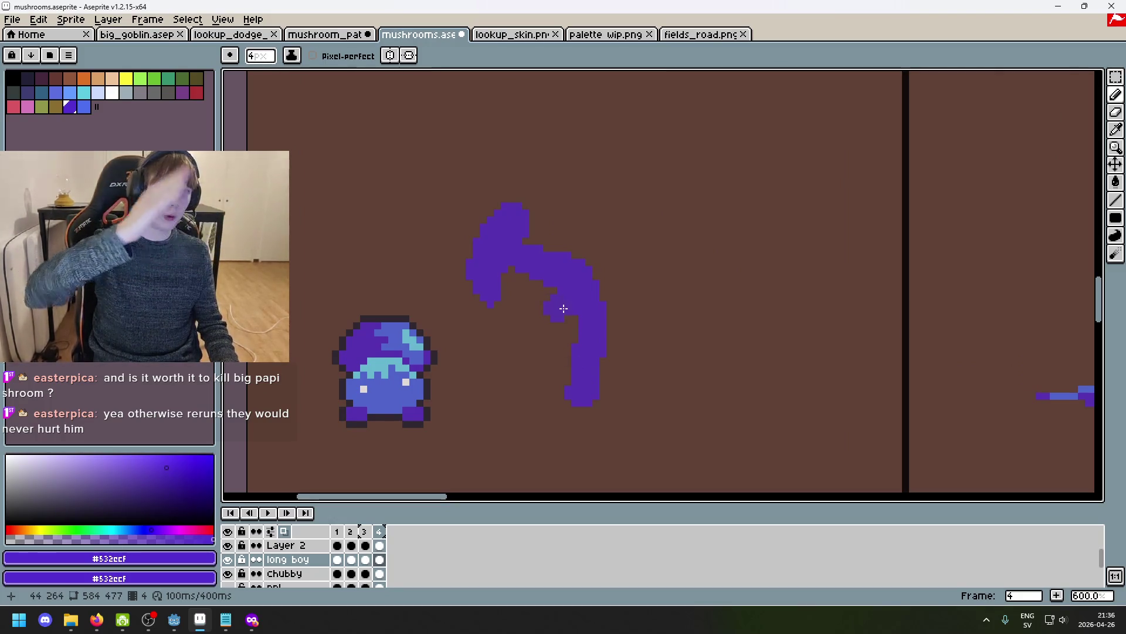
{"action": "left_click_drag", "start_coordinate": [567, 298], "coordinate": [603, 295]}
{"action": "key", "text": "Left"}
{"action": "key", "text": "Right"}
{"action": "key", "text": "Left"}
{"action": "key", "text": "Left"}
{"action": "key", "text": "Right"}
{"action": "key", "text": "ctrl+z"}
{"action": "key", "text": "Right"}
{"action": "key", "text": "Left"}
{"action": "key", "text": "Left"}
{"action": "key", "text": "Right"}
{"action": "key", "text": "Right"}
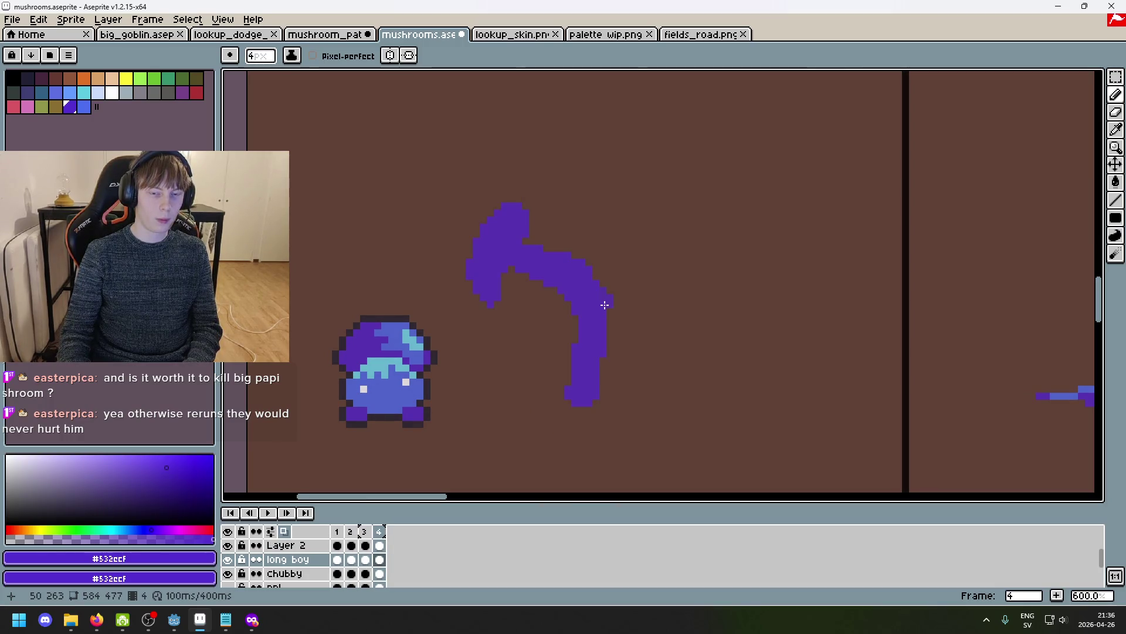
{"action": "scroll", "coordinate": [557, 269], "scroll_direction": "up", "scroll_amount": 3}
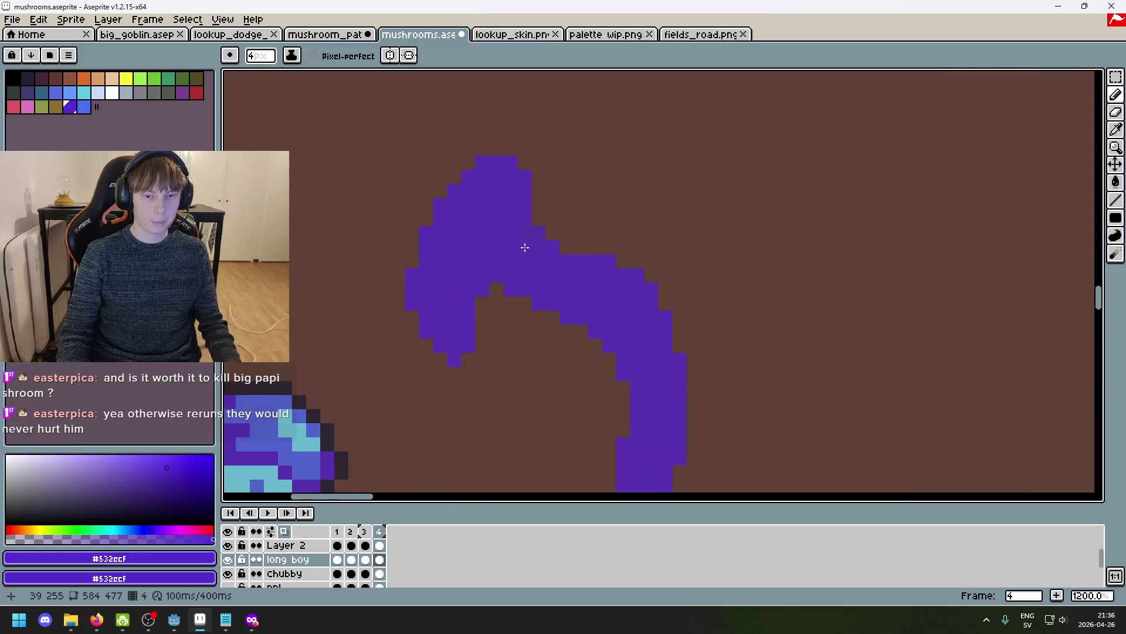
Erase the bent purple cap with a 17px eraser, then shrink the eraser to 10px.
{"action": "key", "text": "e"}
{"action": "key", "text": "plus"}
{"action": "key", "text": "plus"}
{"action": "key", "text": "plus"}
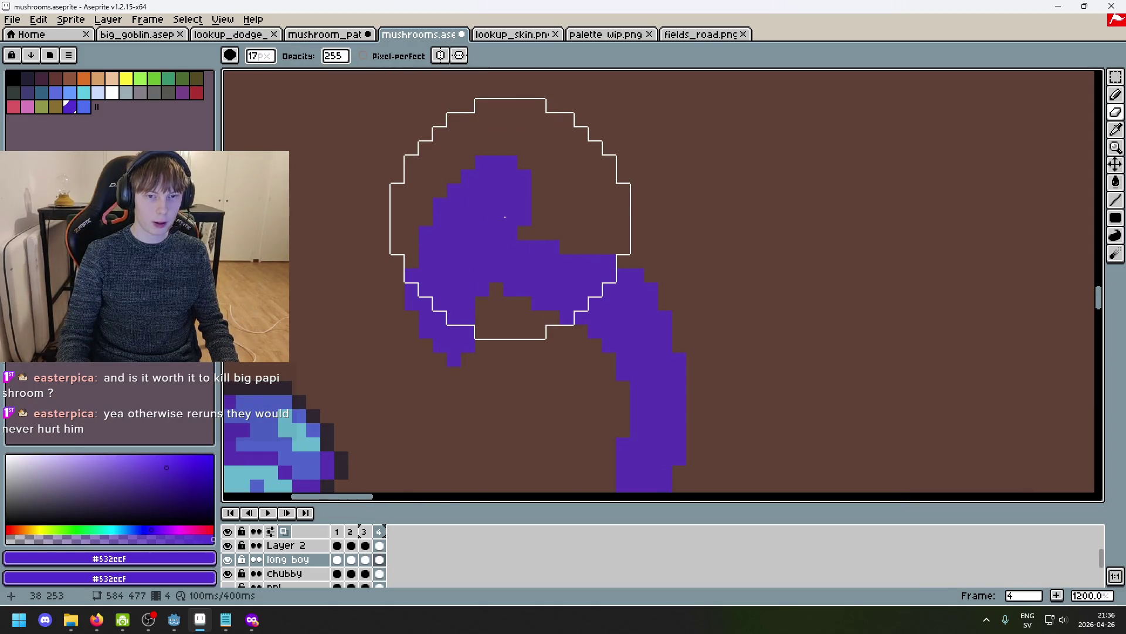
{"action": "mouse_move", "coordinate": [499, 222]}
{"action": "left_mouse_down"}
{"action": "mouse_move", "coordinate": [496, 241]}
{"action": "mouse_move", "coordinate": [608, 251]}
{"action": "left_mouse_up"}
{"action": "scroll", "coordinate": [608, 251], "scroll_direction": "down", "scroll_amount": 2}
{"action": "left_click_drag", "start_coordinate": [709, 201], "coordinate": [649, 226]}
{"action": "key", "text": "minus"}
{"action": "key", "text": "minus"}
{"action": "key", "text": "minus"}
Paint the raised cap in bright purple with the 4px pencil, undoing stray strokes at the top.
{"action": "key", "text": "b"}
{"action": "left_click", "coordinate": [496, 229]}
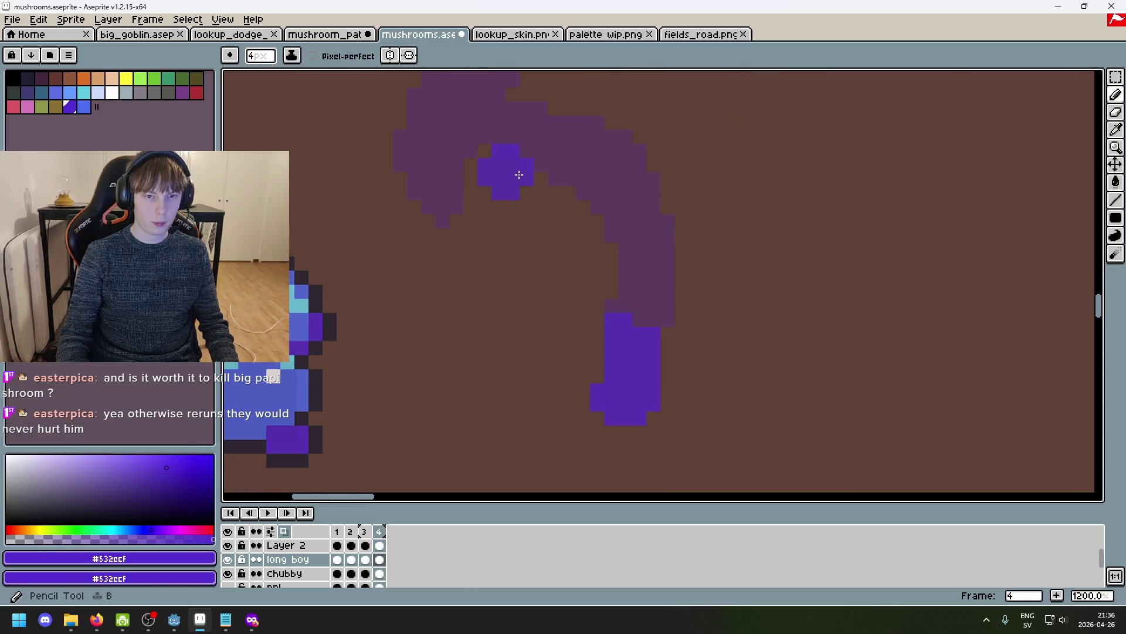
{"action": "scroll", "coordinate": [499, 350], "scroll_direction": "up", "scroll_amount": 2}
{"action": "mouse_move", "coordinate": [453, 264]}
{"action": "left_mouse_down"}
{"action": "mouse_move", "coordinate": [470, 171]}
{"action": "mouse_move", "coordinate": [430, 249]}
{"action": "mouse_move", "coordinate": [505, 143]}
{"action": "mouse_move", "coordinate": [551, 125]}
{"action": "mouse_move", "coordinate": [494, 194]}
{"action": "left_mouse_up"}
{"action": "key", "text": "v"}
{"action": "key", "text": "ctrl+z"}
{"action": "key", "text": "ctrl+z"}
Fill in the upright cap shape, removing the trial purple arm along the bend.
{"action": "key", "text": "b"}
{"action": "left_click", "coordinate": [504, 118]}
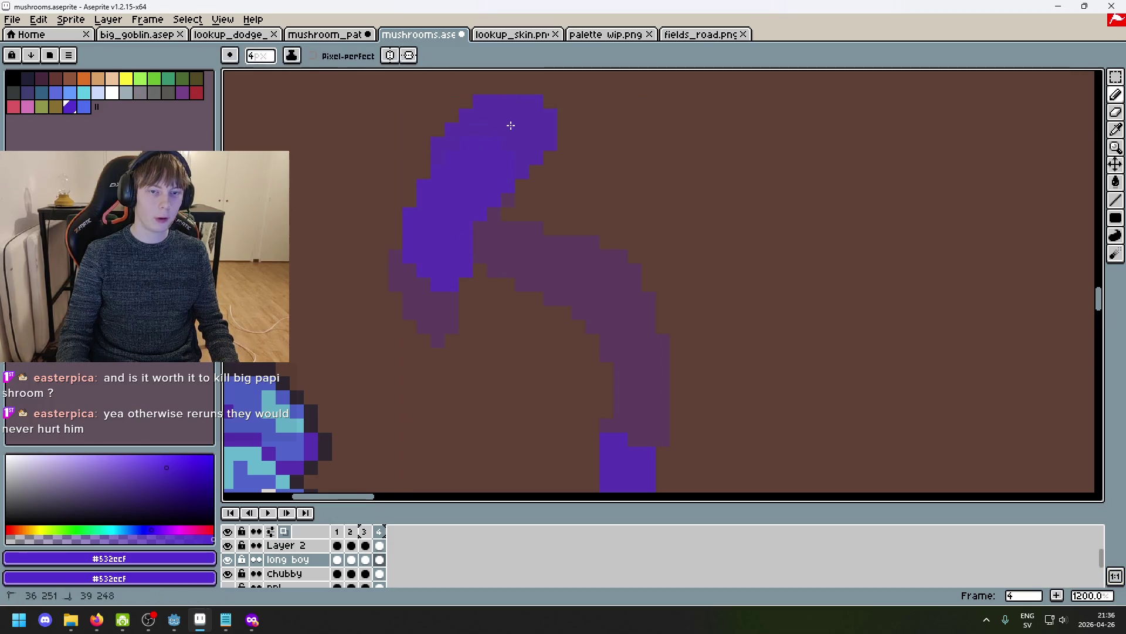
{"action": "left_click_drag", "start_coordinate": [485, 201], "coordinate": [501, 213]}
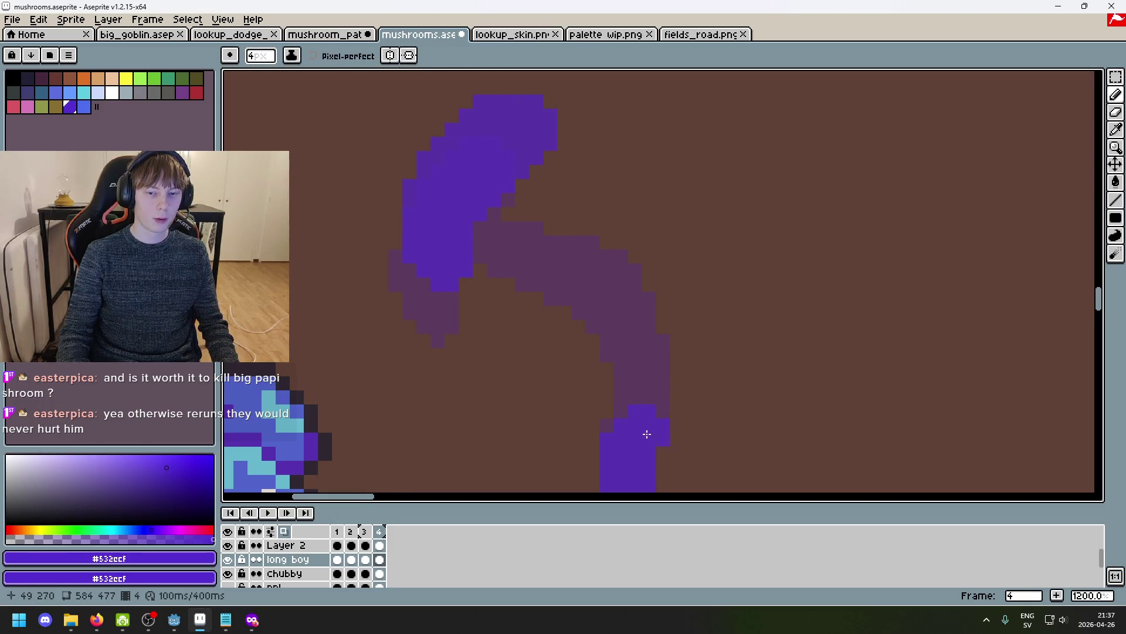
{"action": "key", "text": "ctrl+z"}
{"action": "left_click_drag", "start_coordinate": [543, 256], "coordinate": [555, 224]}
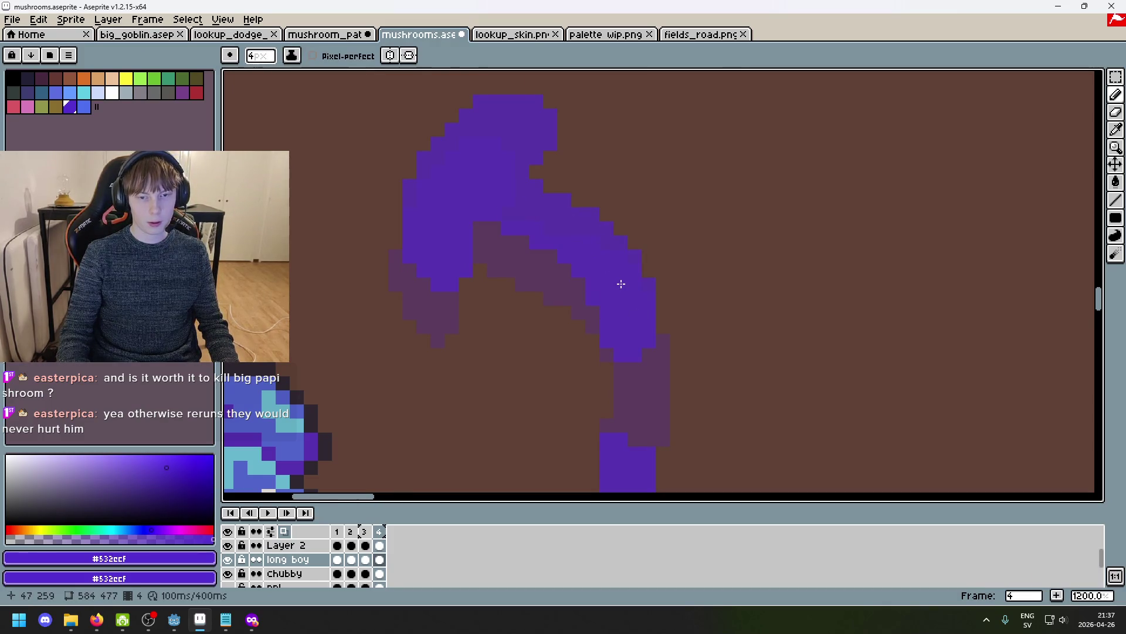
{"action": "key", "text": "ctrl+z"}
{"action": "key", "text": "ctrl+z"}
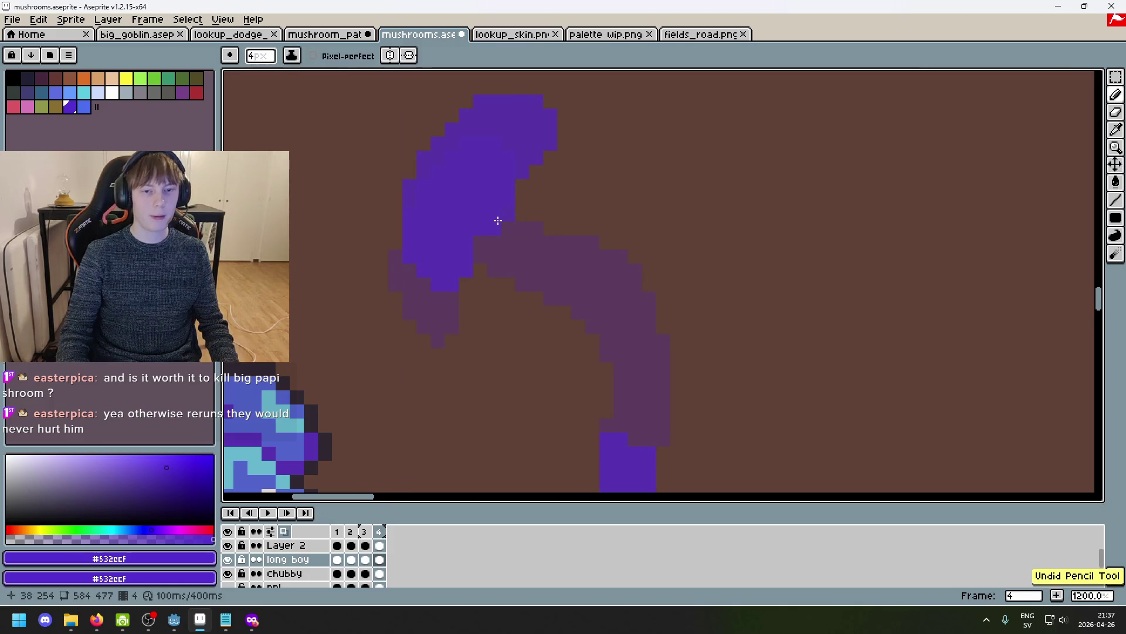
{"action": "key", "text": "ctrl+z"}
{"action": "key", "text": "ctrl+z"}
Try several purple strokes and a tall arch from the cap, undoing each one.
{"action": "scroll", "coordinate": [656, 358], "scroll_direction": "down", "scroll_amount": 3}
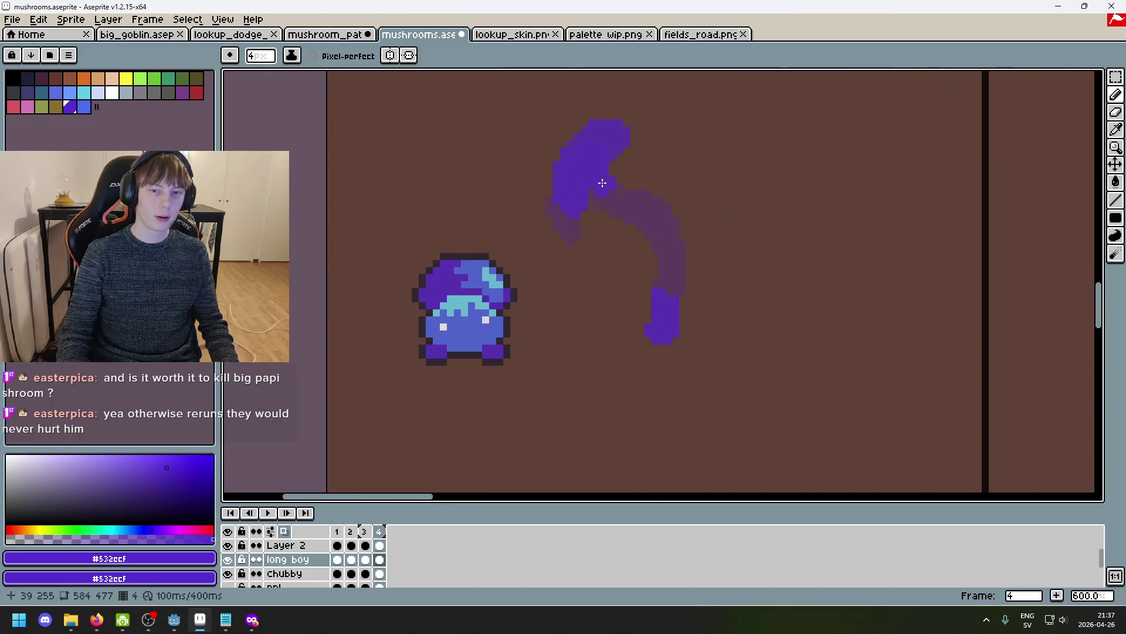
{"action": "key", "text": "ctrl+z"}
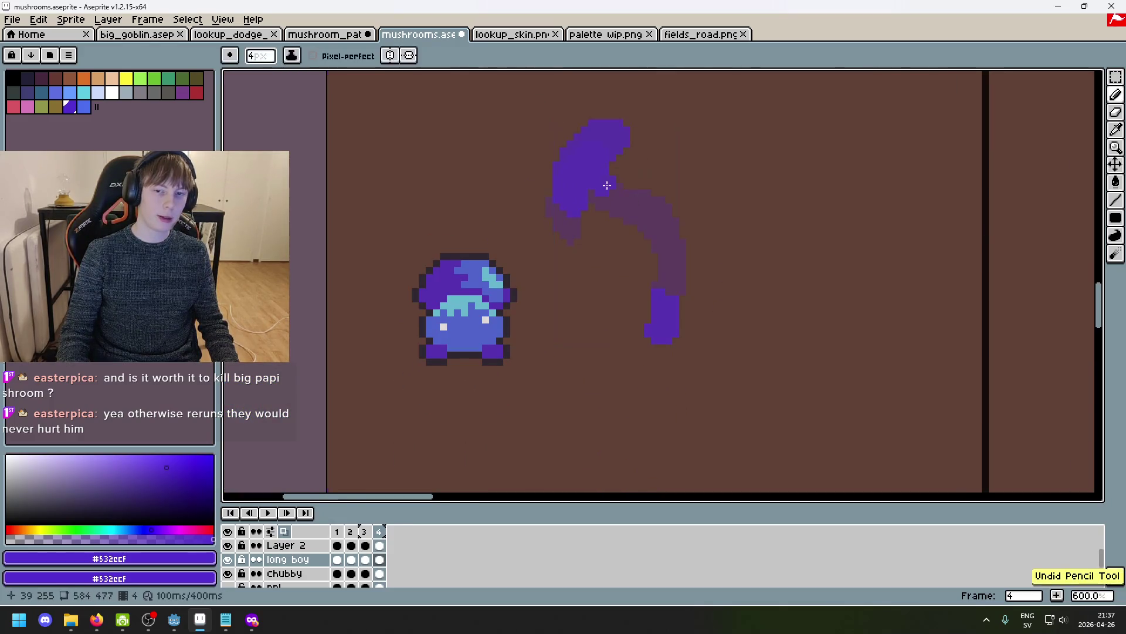
{"action": "left_click_drag", "start_coordinate": [615, 177], "coordinate": [687, 171]}
{"action": "key", "text": "ctrl+z"}
{"action": "left_click_drag", "start_coordinate": [604, 153], "coordinate": [842, 264]}
{"action": "key", "text": "ctrl+z"}
{"action": "left_click_drag", "start_coordinate": [616, 188], "coordinate": [665, 115]}
{"action": "left_click_drag", "start_coordinate": [702, 246], "coordinate": [720, 272]}
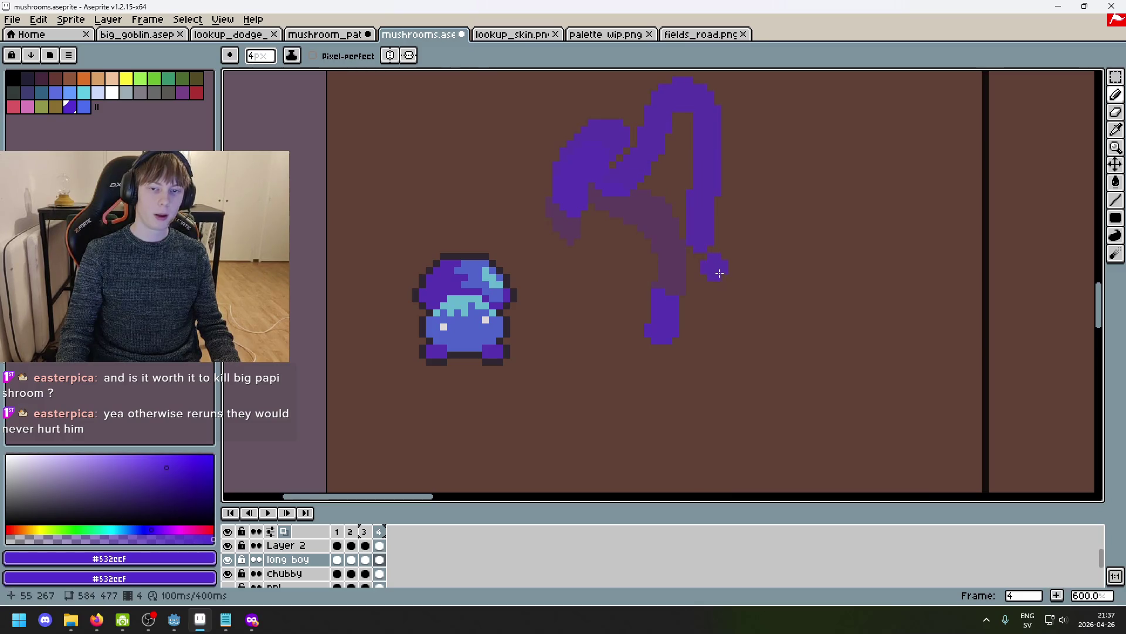
{"action": "key", "text": "ctrl+z"}
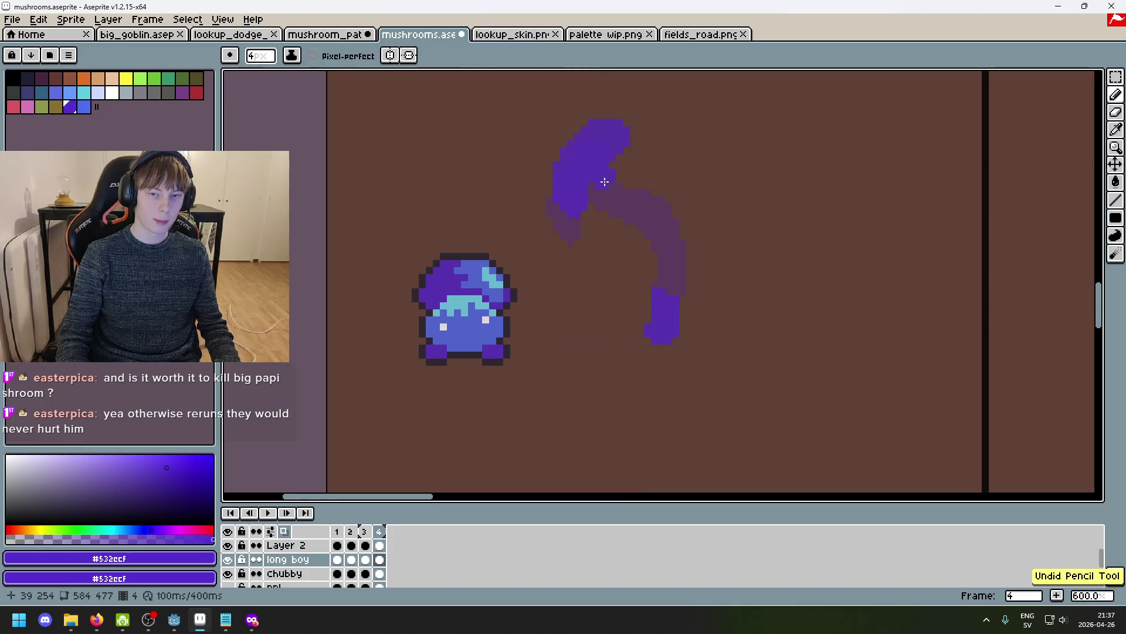
Erase the bright purple cap and redraw it as a thin upward stroke at the left.
{"action": "key", "text": "e"}
{"action": "left_click_drag", "start_coordinate": [598, 148], "coordinate": [585, 188]}
{"action": "key", "text": "b"}
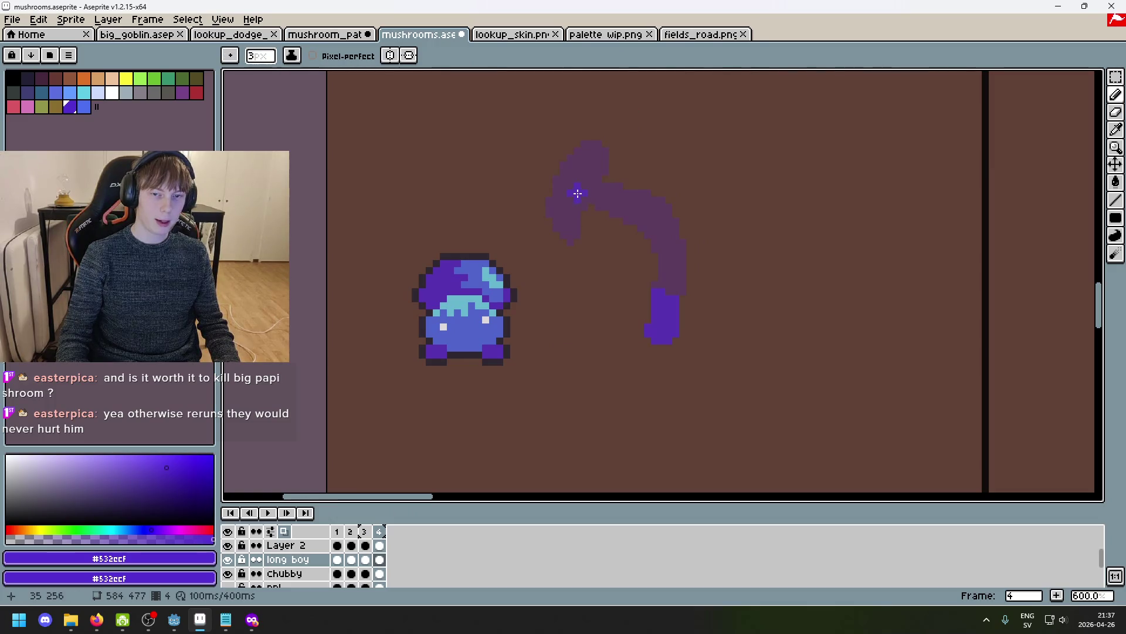
{"action": "left_click", "coordinate": [585, 207]}
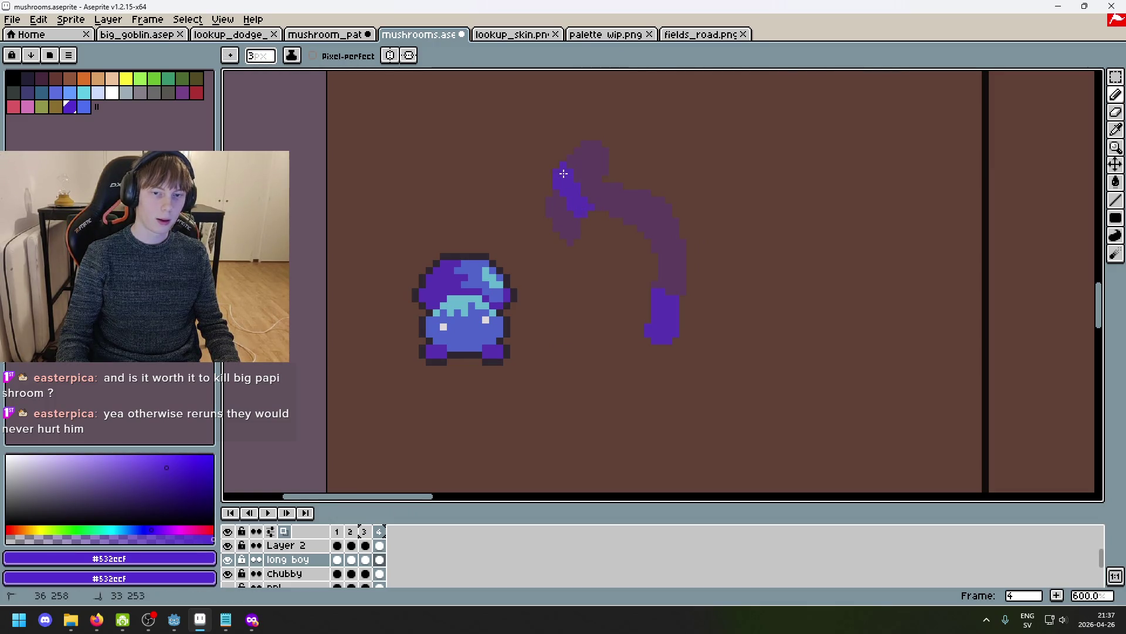
{"action": "left_click_drag", "start_coordinate": [574, 153], "coordinate": [577, 125]}
{"action": "mouse_move", "coordinate": [588, 169]}
{"action": "left_mouse_down"}
{"action": "mouse_move", "coordinate": [639, 125]}
{"action": "mouse_move", "coordinate": [611, 158]}
{"action": "mouse_move", "coordinate": [646, 127]}
{"action": "mouse_move", "coordinate": [664, 163]}
{"action": "left_mouse_up"}
{"action": "key", "text": "ctrl+z"}
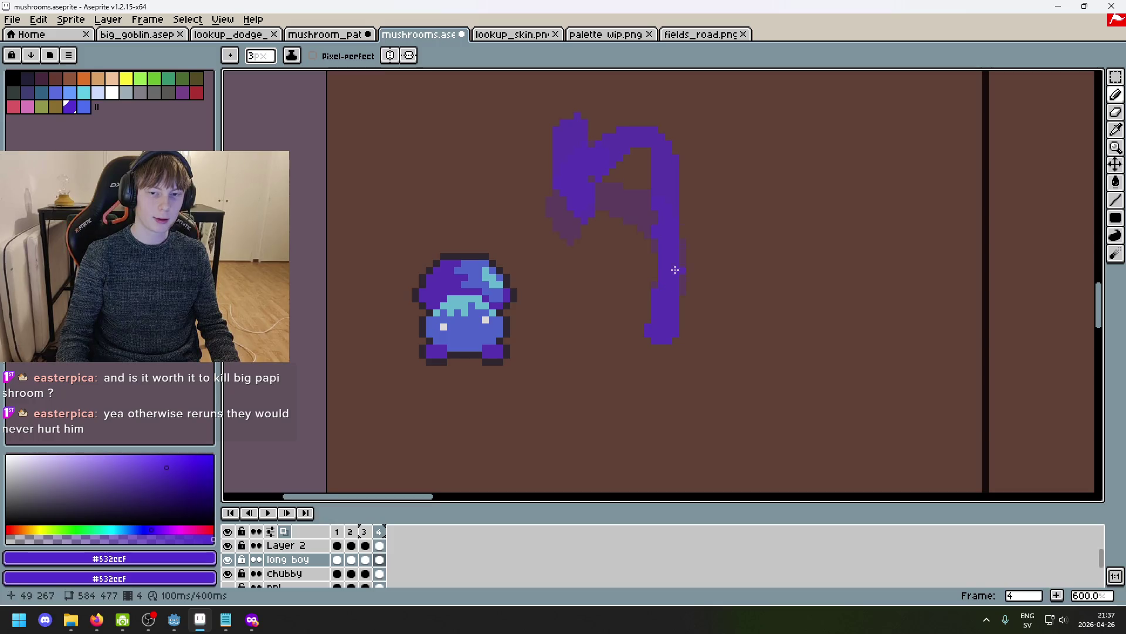
Compare the frame-4 sketch against frame 1, then add frame 5.
{"action": "scroll", "coordinate": [676, 183], "scroll_direction": "down", "scroll_amount": 3}
{"action": "scroll", "coordinate": [679, 183], "scroll_direction": "up", "scroll_amount": 3}
{"action": "left_click_drag", "start_coordinate": [679, 184], "coordinate": [640, 299]}
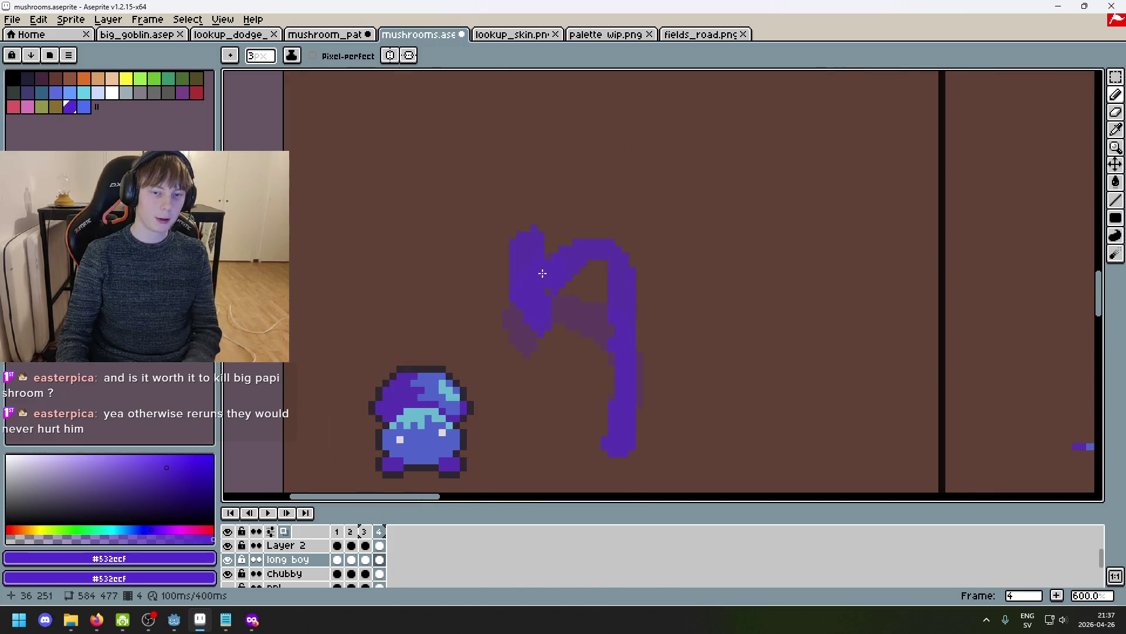
{"action": "key", "text": "Right"}
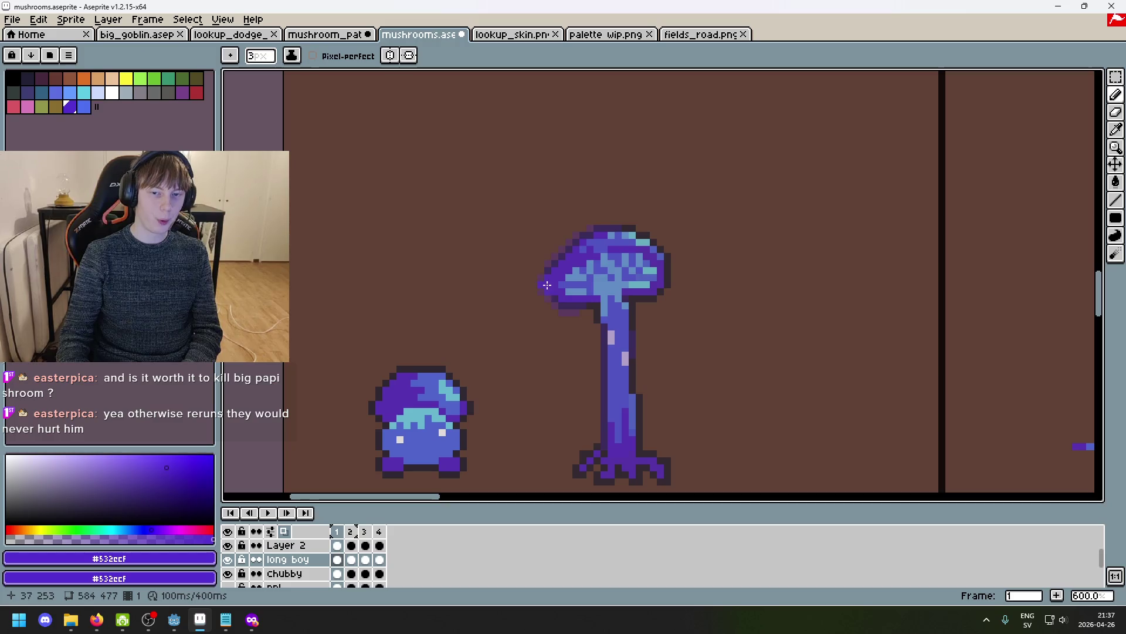
{"action": "key", "text": "Left"}
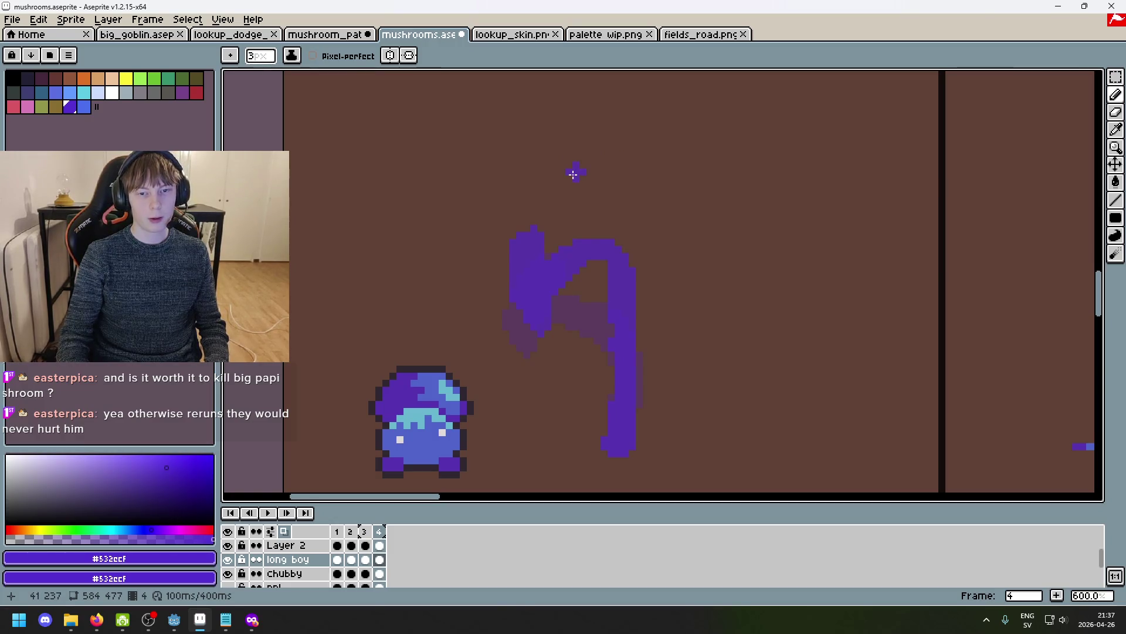
{"action": "key", "text": "alt"}
{"action": "key", "text": "alt+n"}
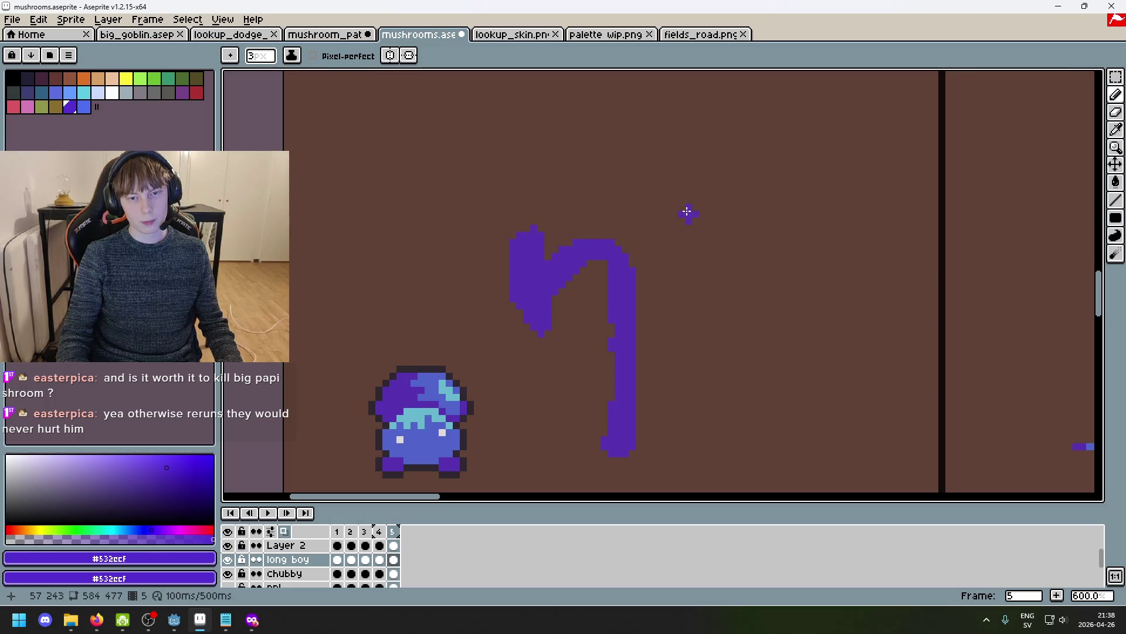
Sketch a rounded, tilted cap blob on frame 5 with a larger brush.
{"action": "left_click_drag", "start_coordinate": [653, 166], "coordinate": [709, 218]}
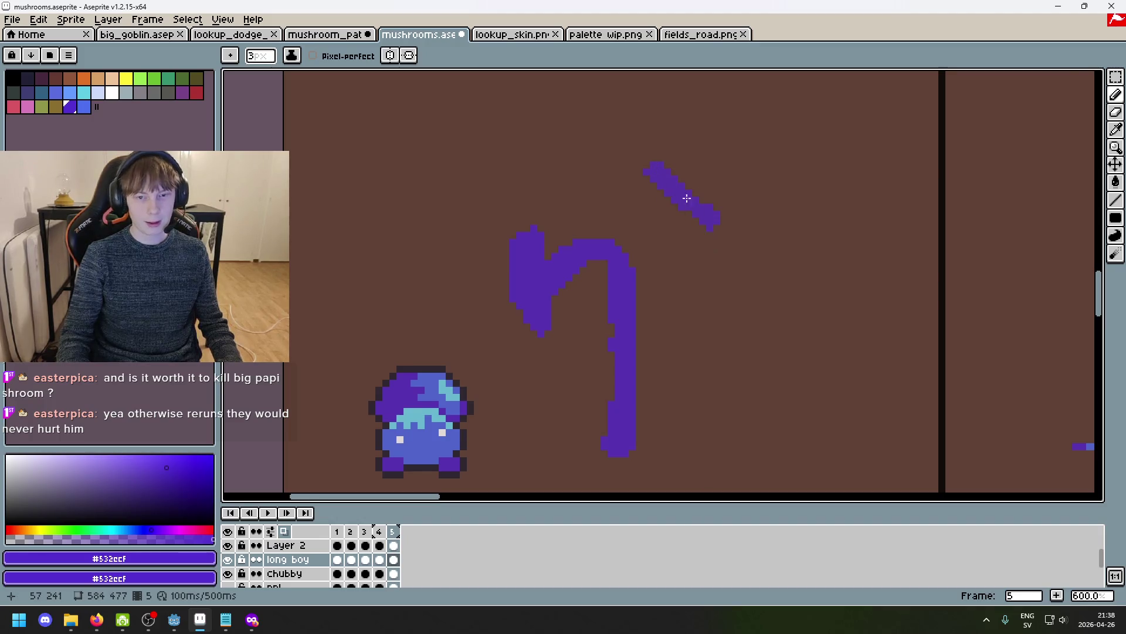
{"action": "key", "text": "ctrl+z"}
{"action": "key", "text": "plus"}
{"action": "key", "text": "plus"}
{"action": "left_click_drag", "start_coordinate": [653, 180], "coordinate": [698, 210]}
{"action": "key", "text": "ctrl+z"}
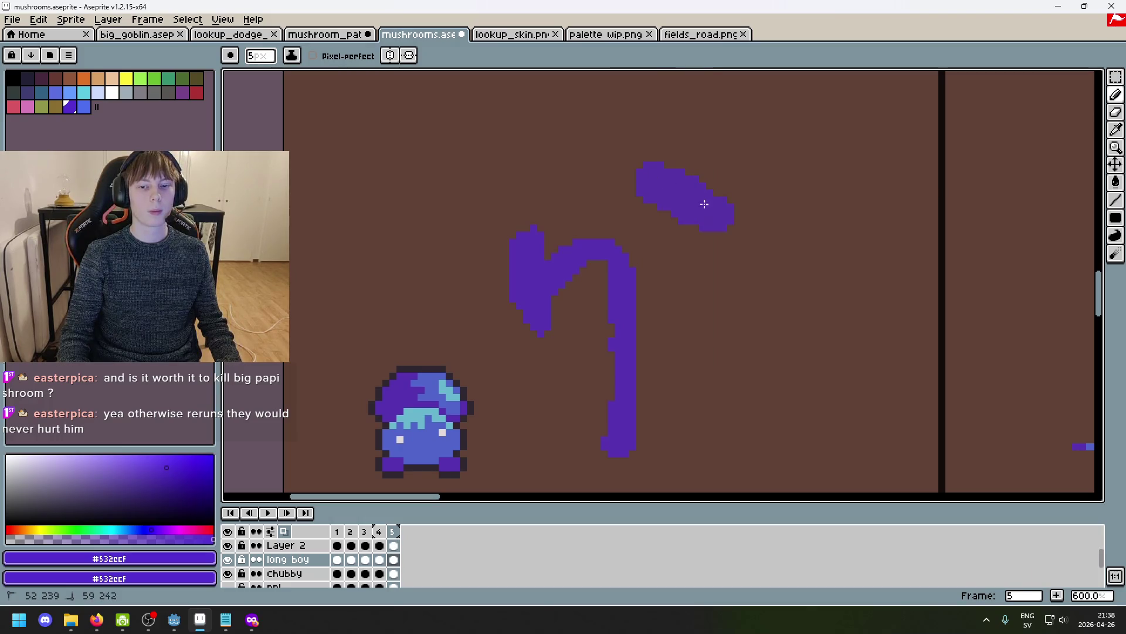
{"action": "left_click", "coordinate": [669, 283]}
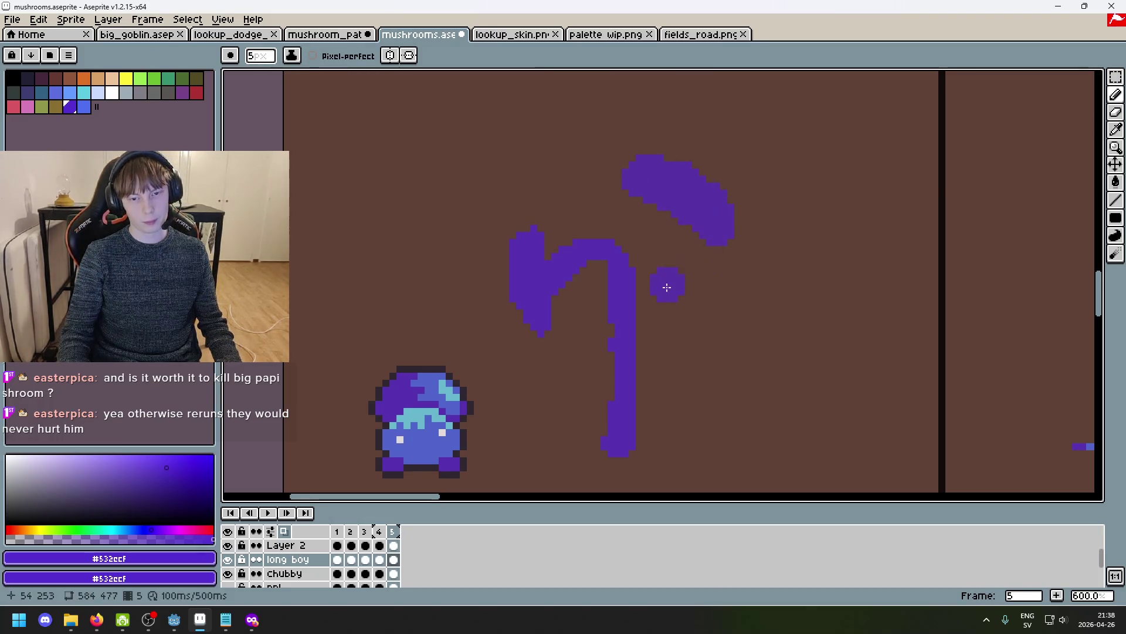
{"action": "key", "text": "minus"}
{"action": "key", "text": "minus"}
{"action": "key", "text": "minus"}
{"action": "key", "text": "ctrl+z"}
Draw the neck joining cap to stem and delete the leftover old stem pixels.
{"action": "mouse_move", "coordinate": [664, 218]}
{"action": "left_mouse_down"}
{"action": "mouse_move", "coordinate": [624, 256]}
{"action": "mouse_move", "coordinate": [598, 310]}
{"action": "mouse_move", "coordinate": [615, 398]}
{"action": "left_mouse_up"}
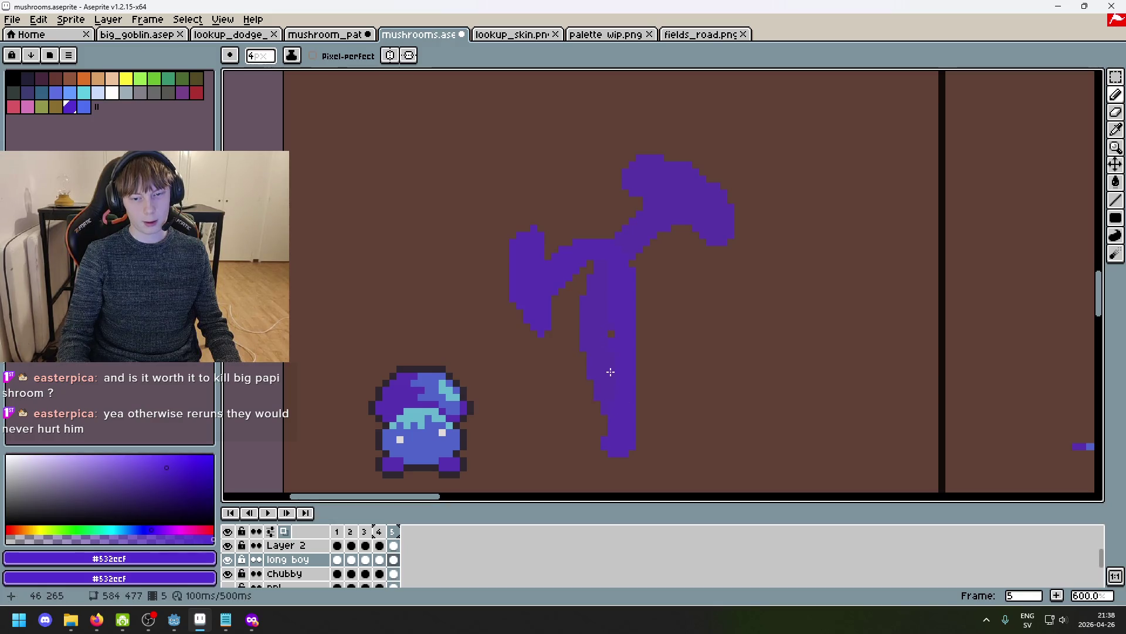
{"action": "left_click", "coordinate": [636, 437]}
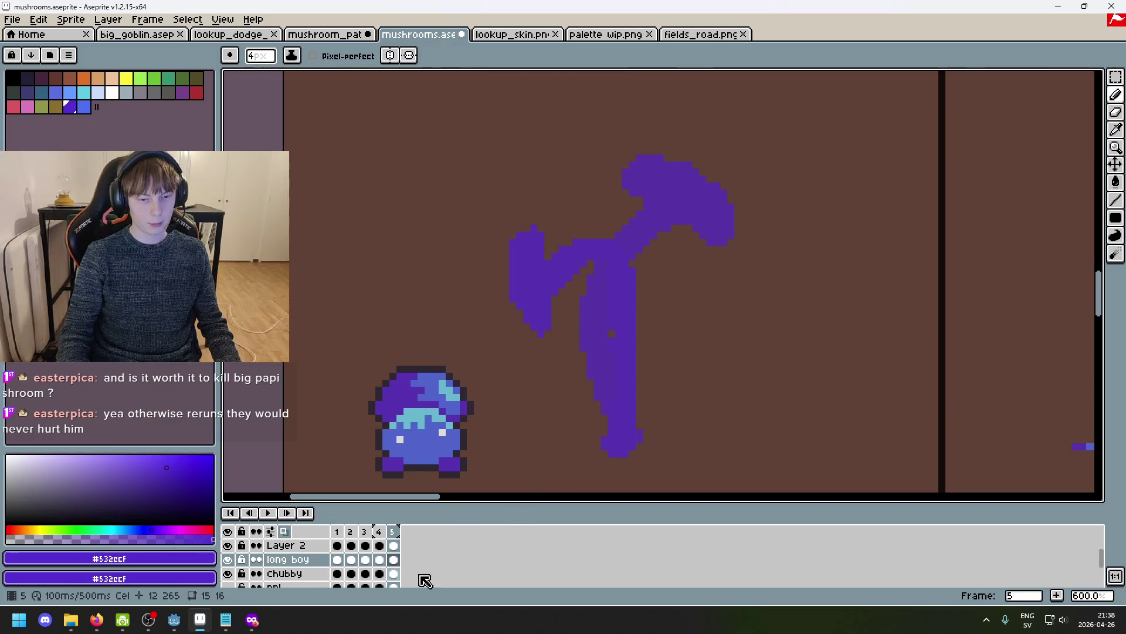
{"action": "key", "text": "ctrl+z"}
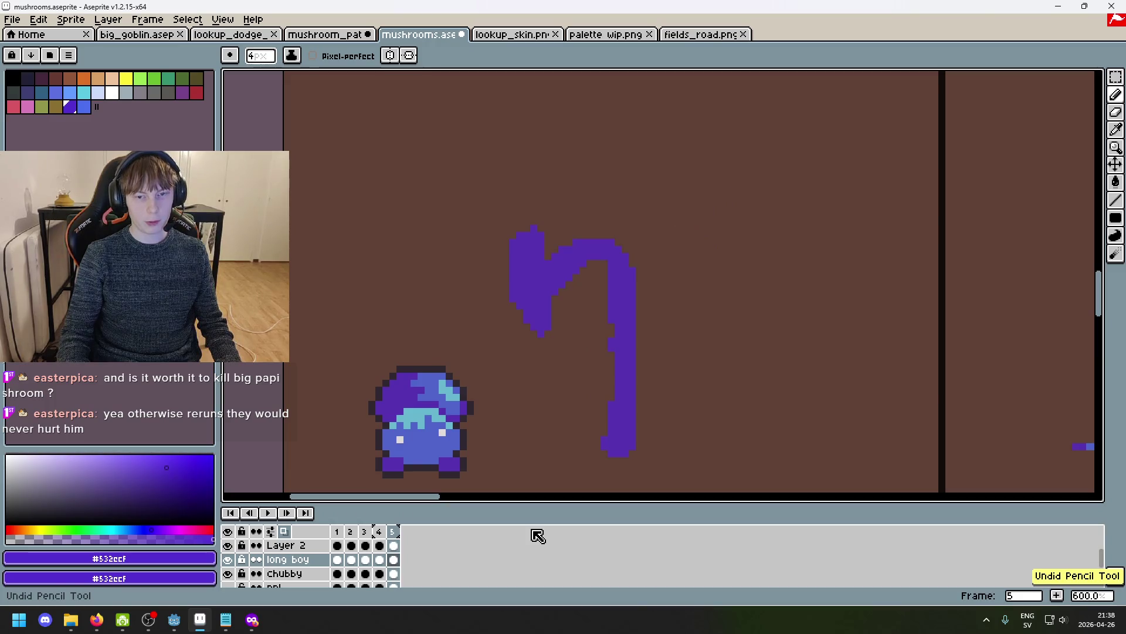
{"action": "key", "text": "m"}
{"action": "left_click_drag", "start_coordinate": [492, 213], "coordinate": [655, 415]}
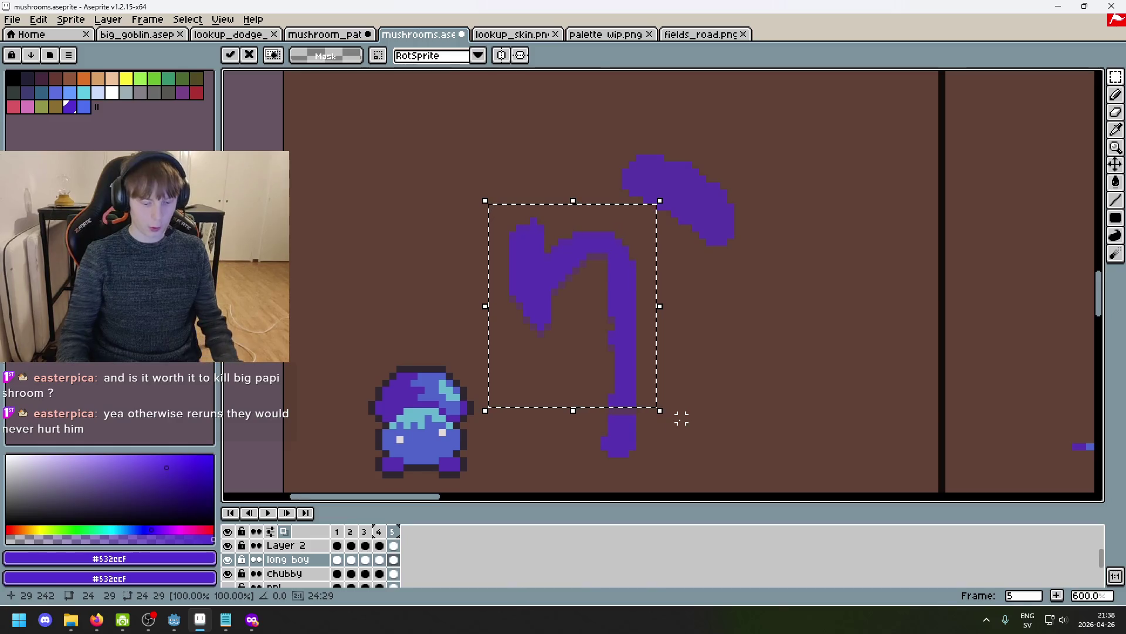
{"action": "key", "text": "Delete"}
Try a blob under the cap and a new vertical stem, then undo those strokes.
{"action": "key", "text": "b"}
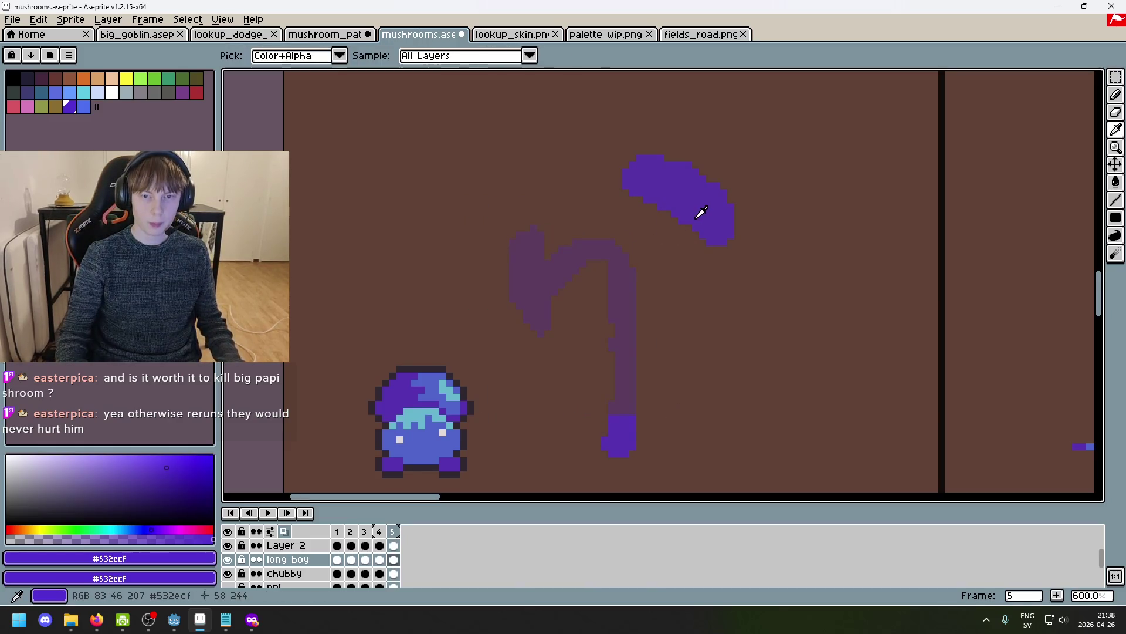
{"action": "left_click_drag", "start_coordinate": [666, 218], "coordinate": [661, 234]}
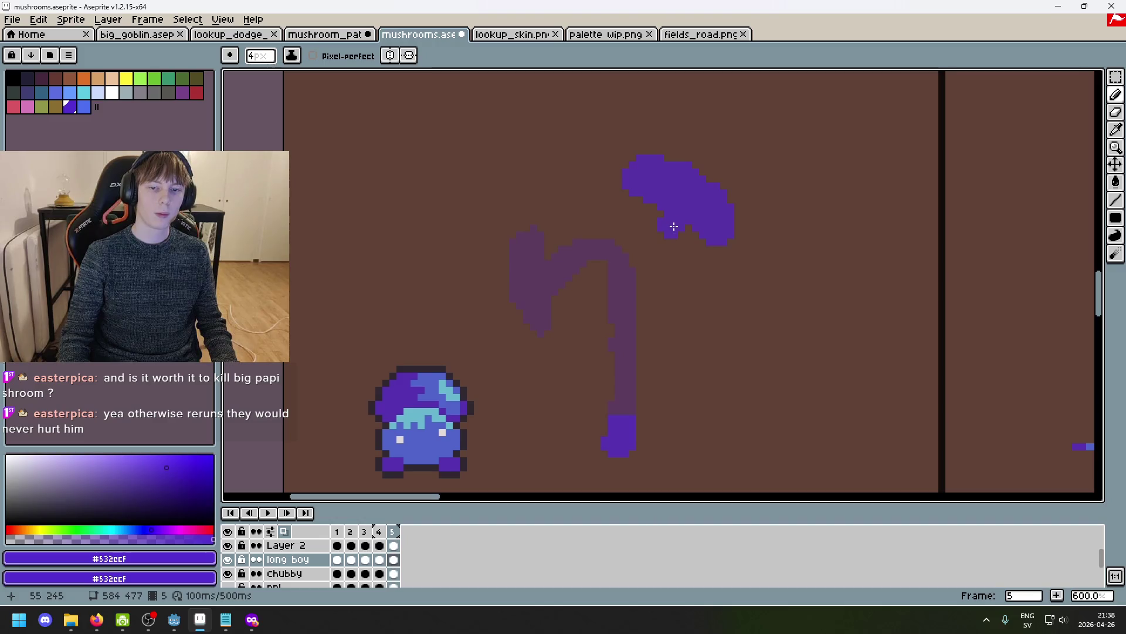
{"action": "key", "text": "ctrl+z"}
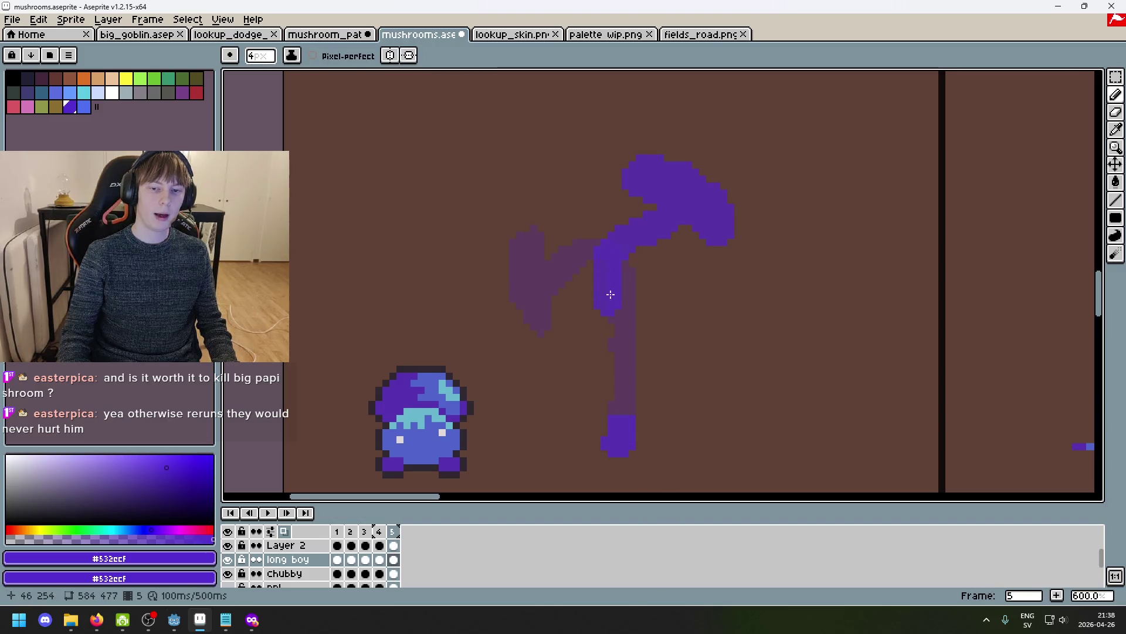
{"action": "key", "text": "ctrl+z"}
{"action": "left_click_drag", "start_coordinate": [616, 251], "coordinate": [617, 370]}
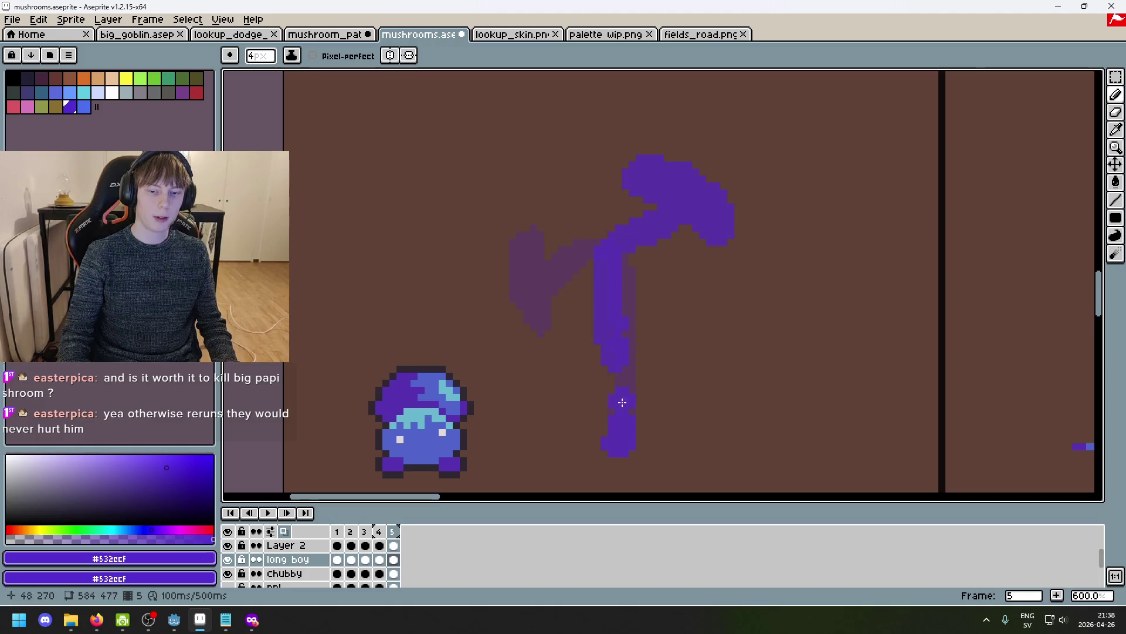
{"action": "key", "text": "ctrl+z"}
{"action": "key", "text": "ctrl+z"}
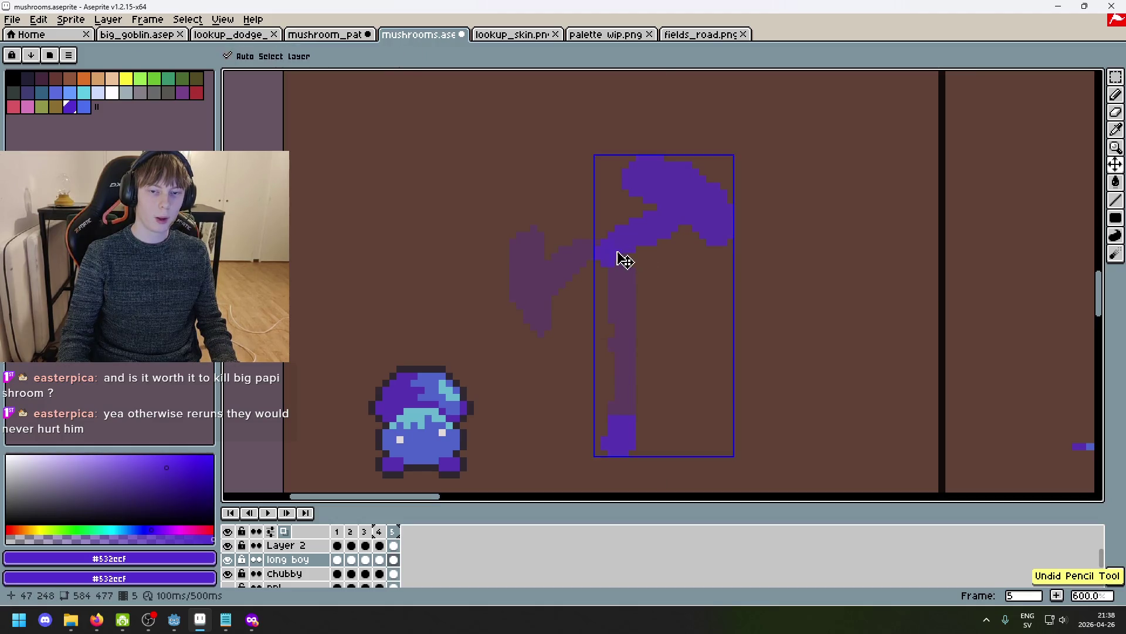
{"action": "key", "text": "ctrl+z"}
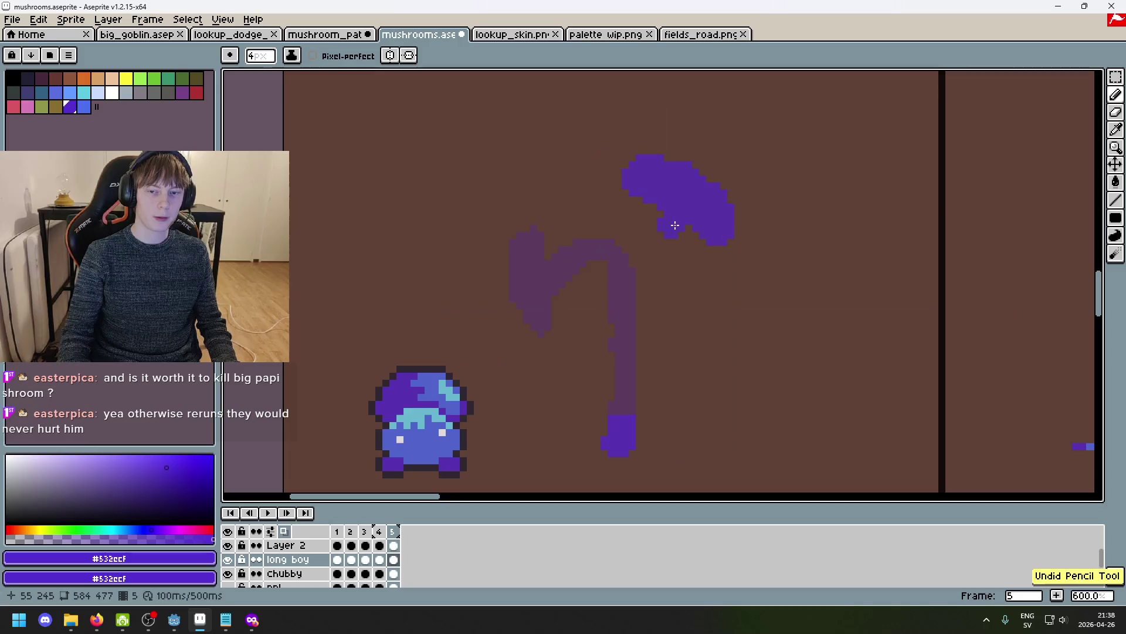
{"action": "key", "text": "ctrl+z"}
Place blobs at the cap's underside and draw a thicker stem down to the base.
{"action": "left_click", "coordinate": [666, 249]}
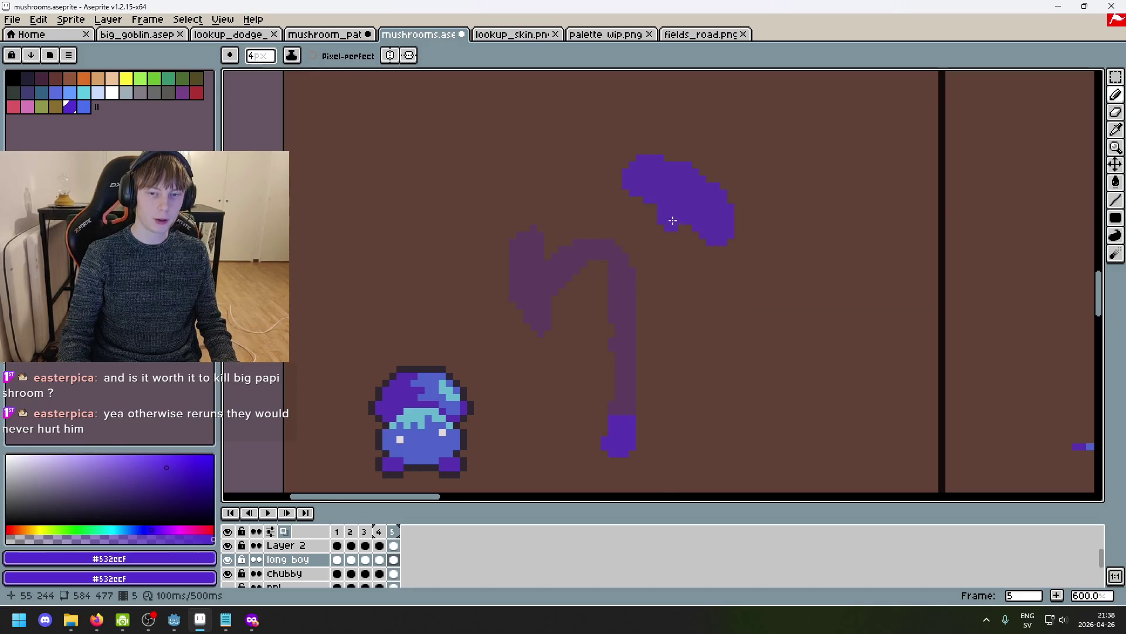
{"action": "key", "text": "ctrl+z"}
{"action": "left_click", "coordinate": [672, 226]}
{"action": "key", "text": "ctrl+z"}
{"action": "left_click", "coordinate": [662, 226]}
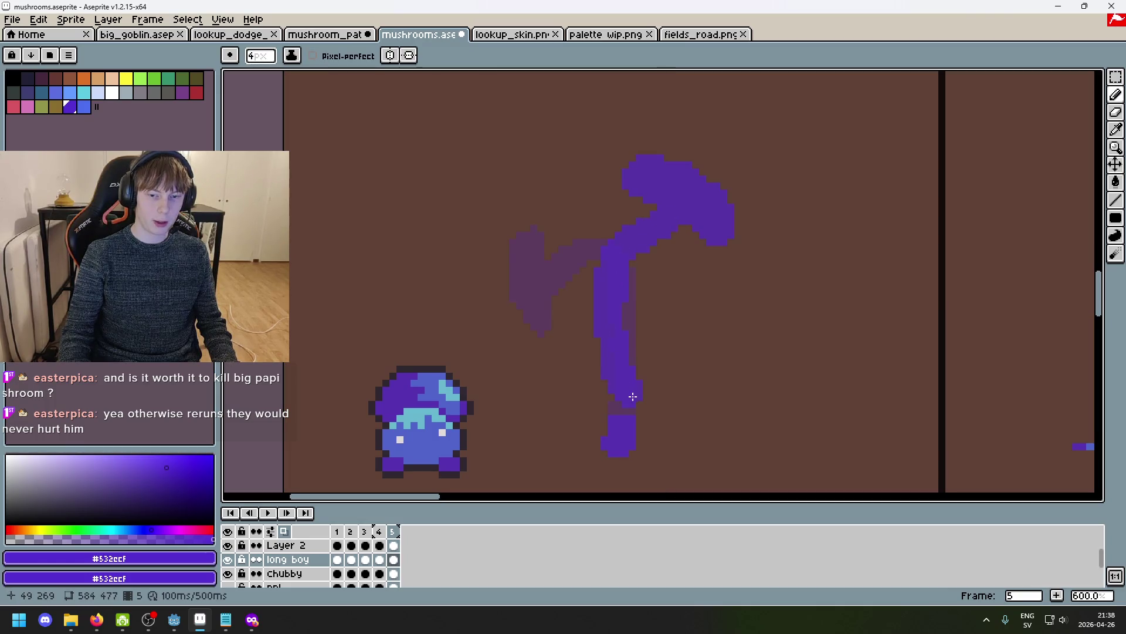
{"action": "key", "text": "ctrl+z"}
{"action": "left_click", "coordinate": [624, 405]}
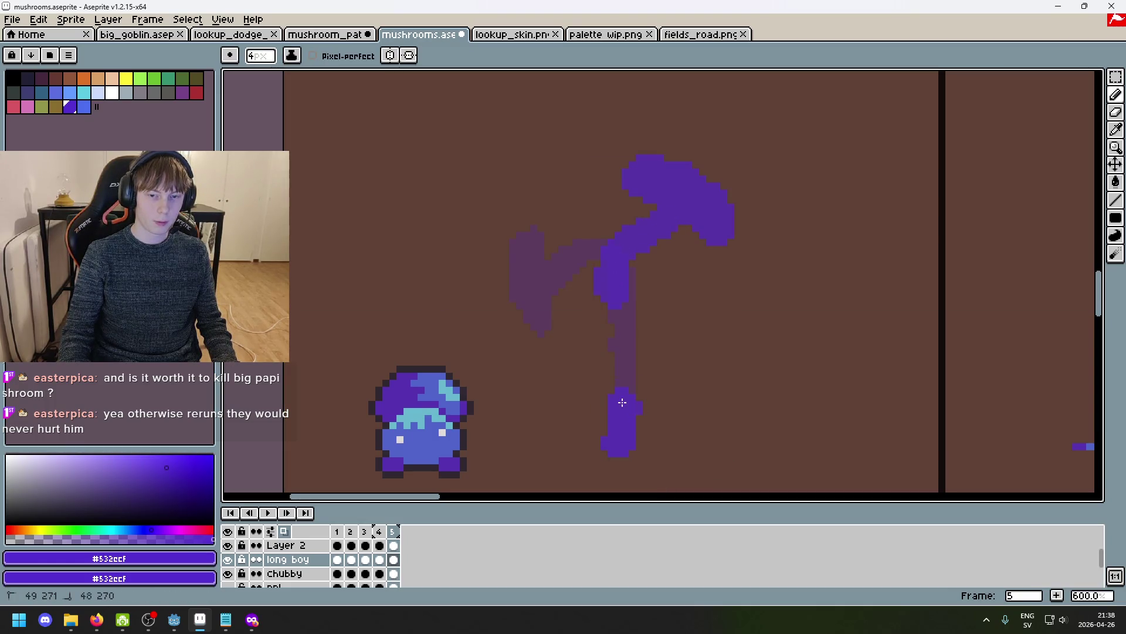
{"action": "key", "text": "ctrl+z"}
{"action": "left_click", "coordinate": [603, 294]}
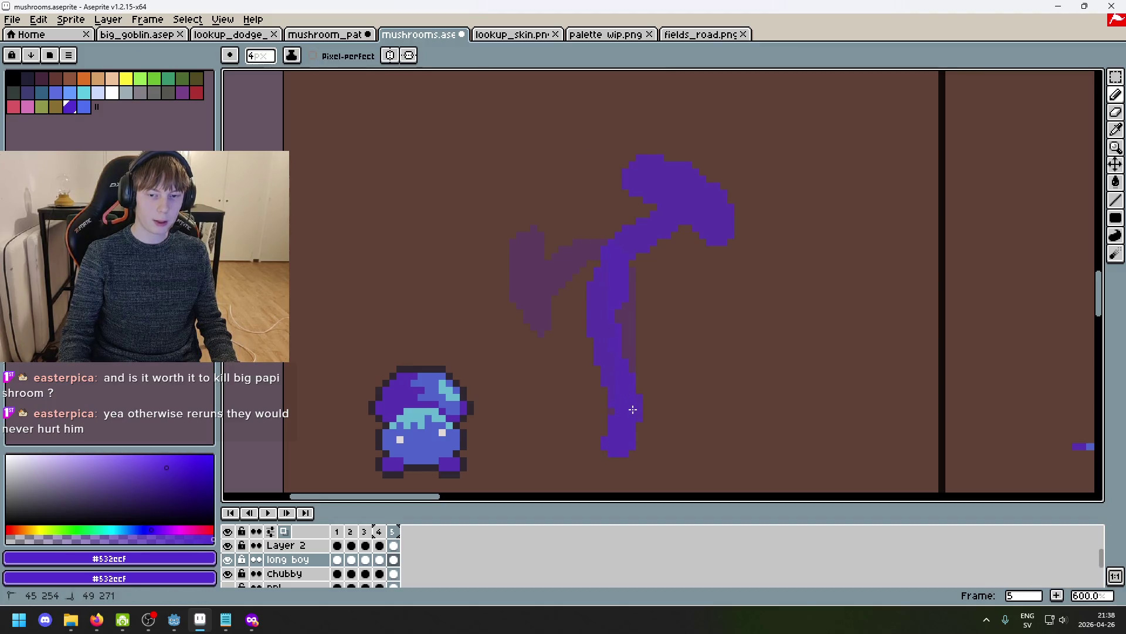
{"action": "key", "text": "ctrl+z"}
{"action": "left_click_drag", "start_coordinate": [604, 264], "coordinate": [607, 367]}
Set the brush size to 3 pixels and add frame 6.
{"action": "key", "text": "e"}
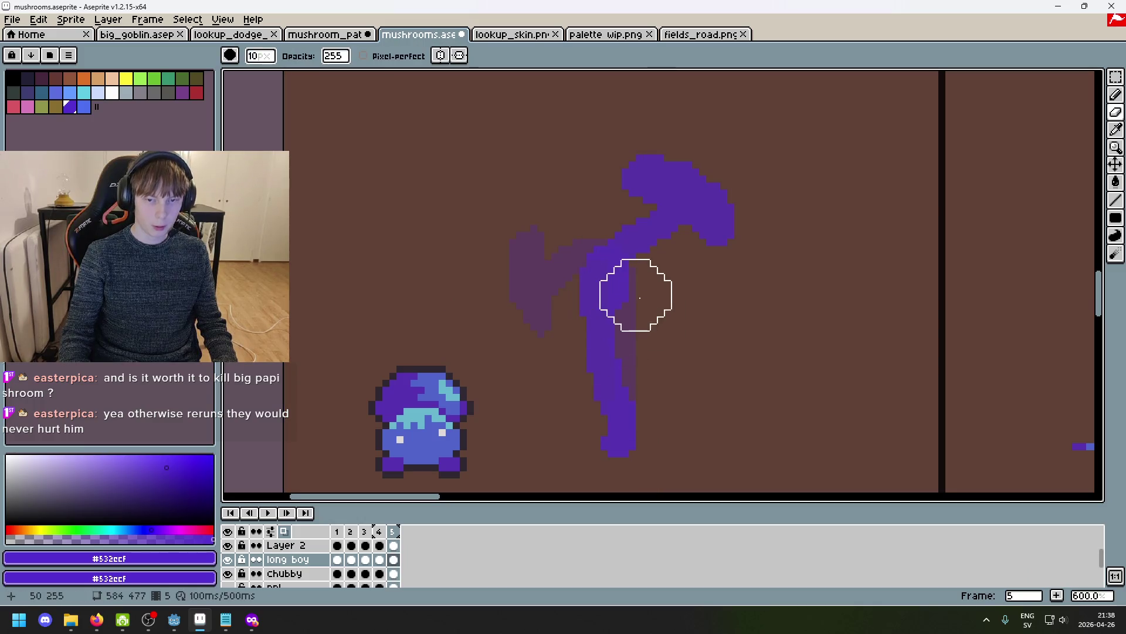
{"action": "scroll", "coordinate": [645, 282], "scroll_direction": "down", "scroll_amount": 3}
{"action": "scroll", "coordinate": [682, 266], "scroll_direction": "up", "scroll_amount": 1}
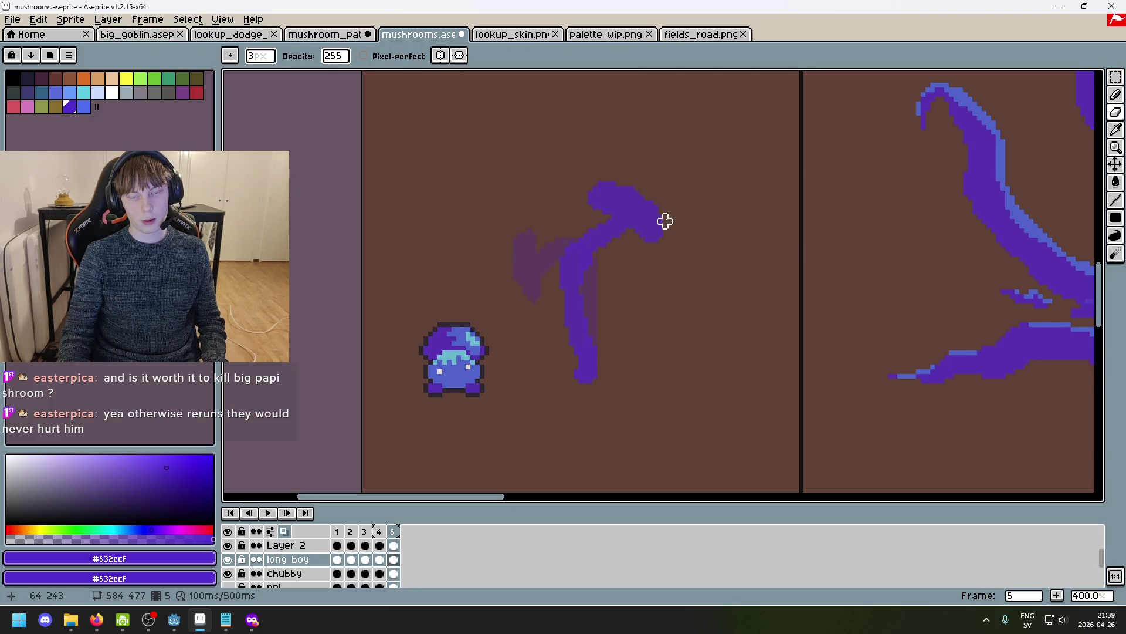
{"action": "key", "text": "alt+n"}
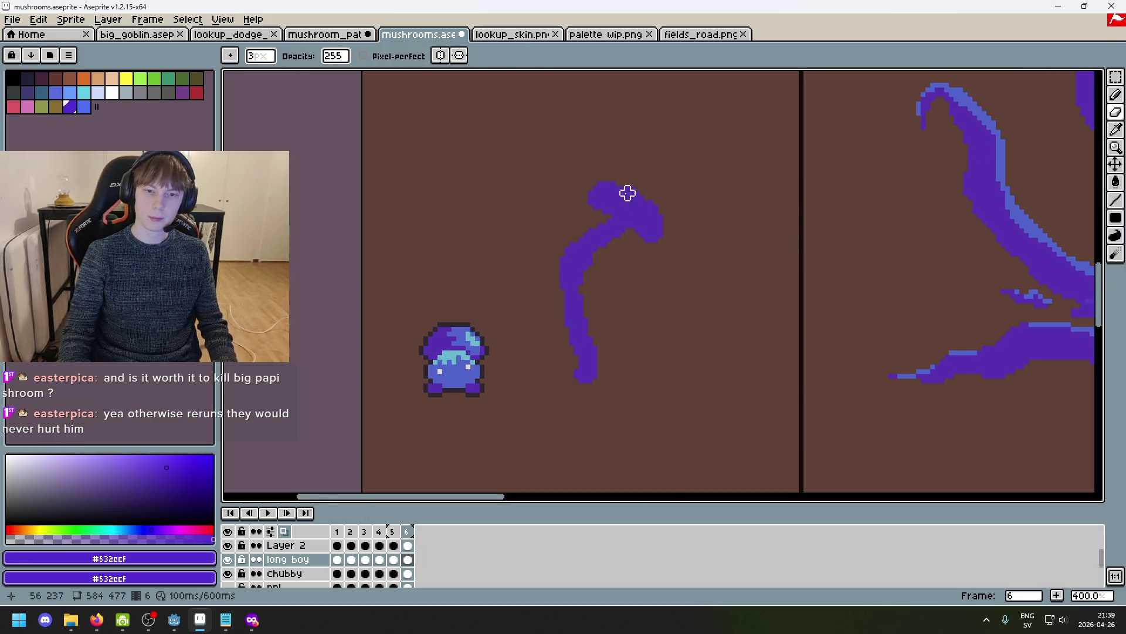
Try moving the cap tip and redrawing the curving stem with a 5px brush, undoing each attempt.
{"action": "left_click_drag", "start_coordinate": [622, 193], "coordinate": [689, 231]}
{"action": "mouse_move", "coordinate": [585, 179]}
{"action": "left_mouse_down"}
{"action": "mouse_move", "coordinate": [593, 168]}
{"action": "mouse_move", "coordinate": [651, 249]}
{"action": "mouse_move", "coordinate": [632, 217]}
{"action": "left_mouse_up"}
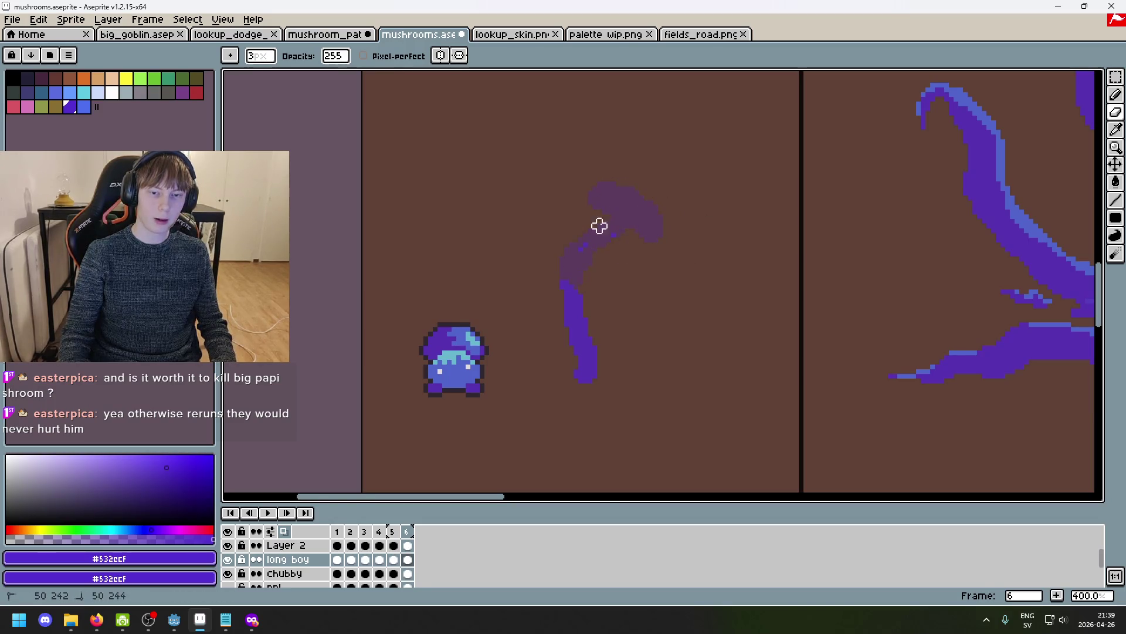
{"action": "key", "text": "ctrl+z"}
{"action": "key", "text": "b"}
{"action": "key", "text": "plus"}
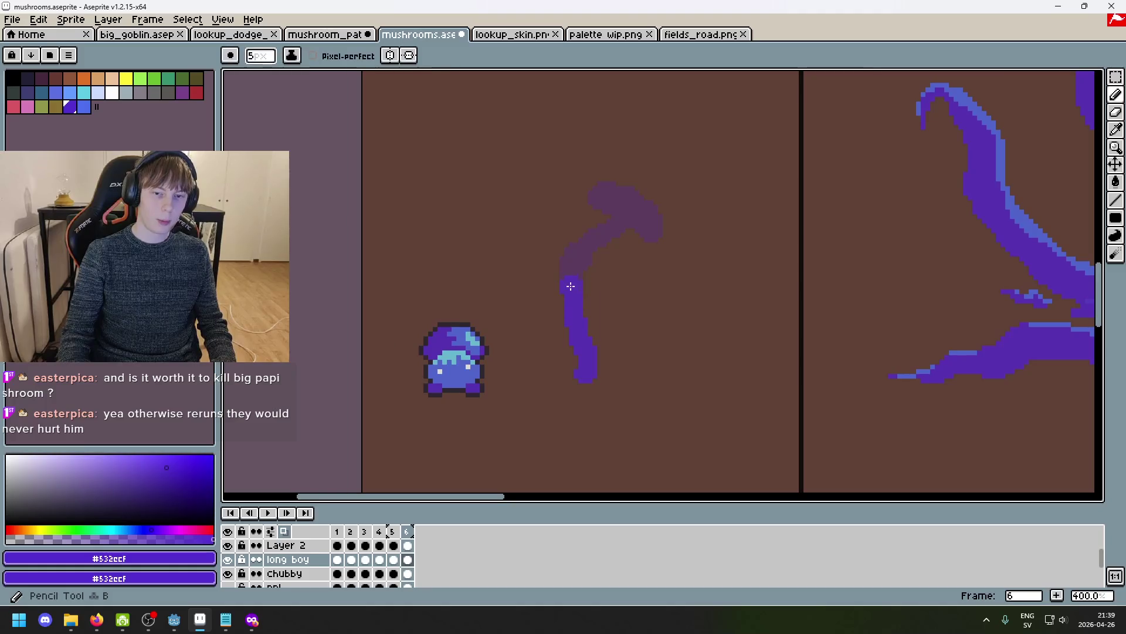
{"action": "key", "text": "ctrl+z"}
{"action": "mouse_move", "coordinate": [569, 225]}
{"action": "left_mouse_down"}
{"action": "mouse_move", "coordinate": [593, 219]}
{"action": "mouse_move", "coordinate": [624, 242]}
{"action": "left_mouse_up"}
{"action": "key", "text": "ctrl+z"}
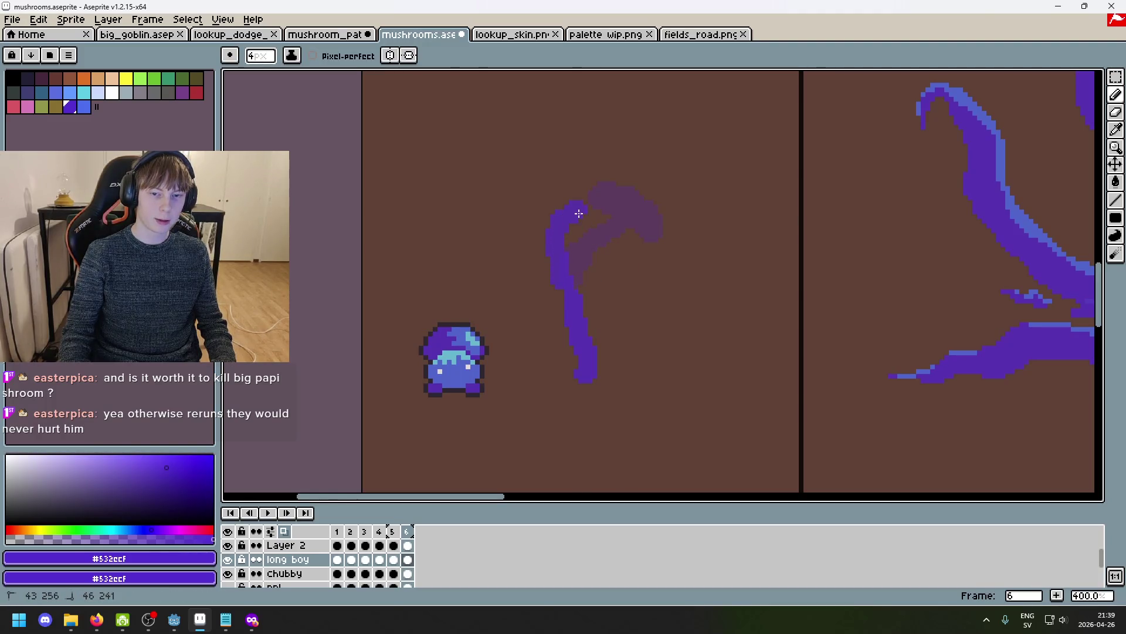
{"action": "mouse_move", "coordinate": [629, 205]}
{"action": "left_mouse_down"}
{"action": "mouse_move", "coordinate": [624, 229]}
{"action": "mouse_move", "coordinate": [633, 197]}
{"action": "left_mouse_up"}
{"action": "key", "text": "ctrl+z"}
{"action": "key", "text": "ctrl+z"}
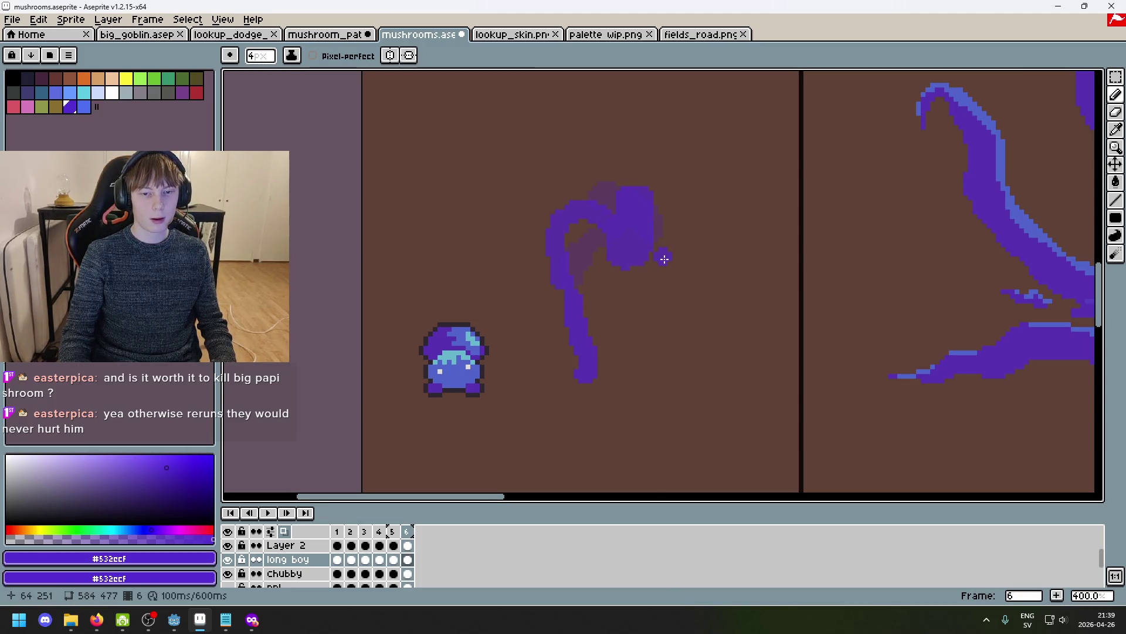
Turn off onion skinning, preview the animation, and compare frames 4 and 5.
{"action": "left_click", "coordinate": [283, 531]}
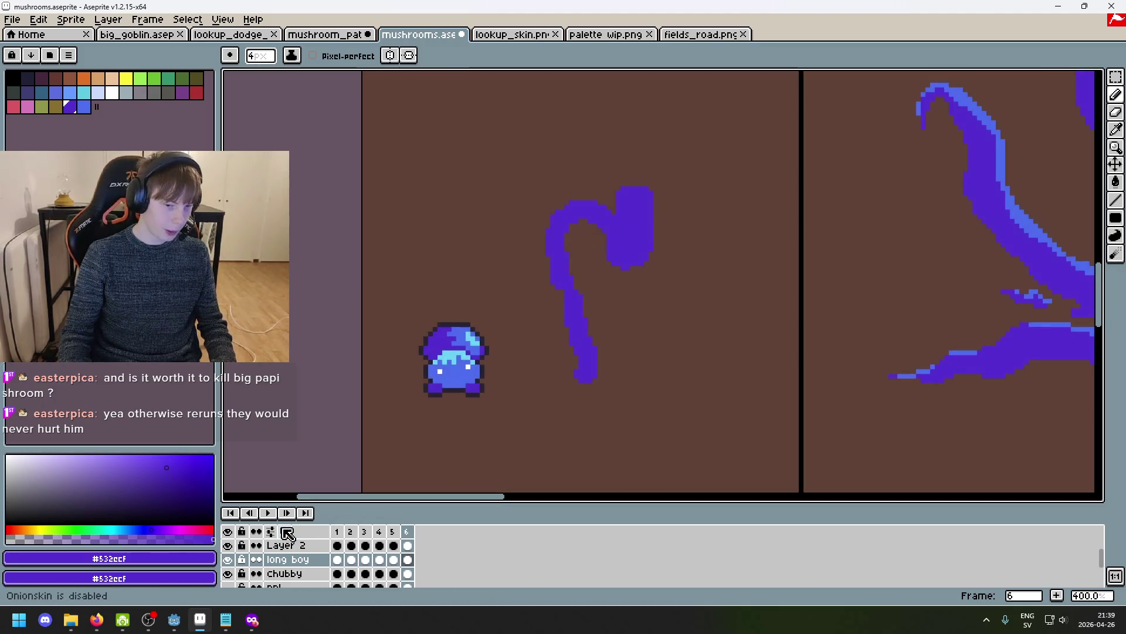
{"action": "left_click", "coordinate": [271, 515]}
{"action": "left_click", "coordinate": [270, 514]}
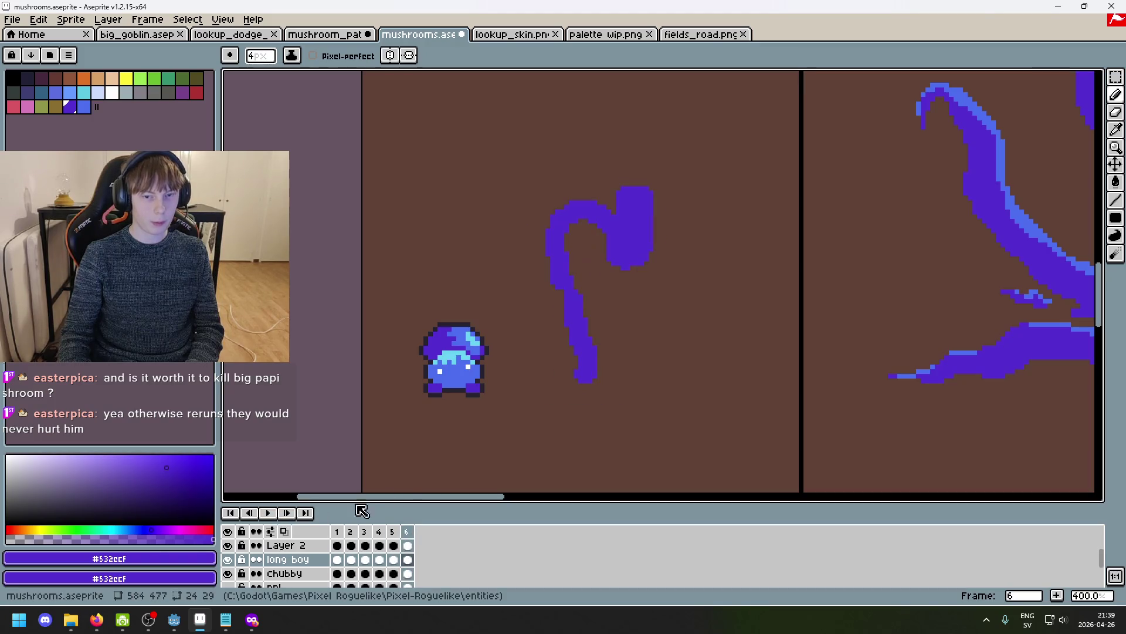
{"action": "key", "text": "Left"}
{"action": "key", "text": "Right"}
{"action": "key", "text": "Right"}
{"action": "key", "text": "Left"}
{"action": "key", "text": "Right"}
{"action": "key", "text": "Left"}
{"action": "key", "text": "Left"}
{"action": "key", "text": "Right"}
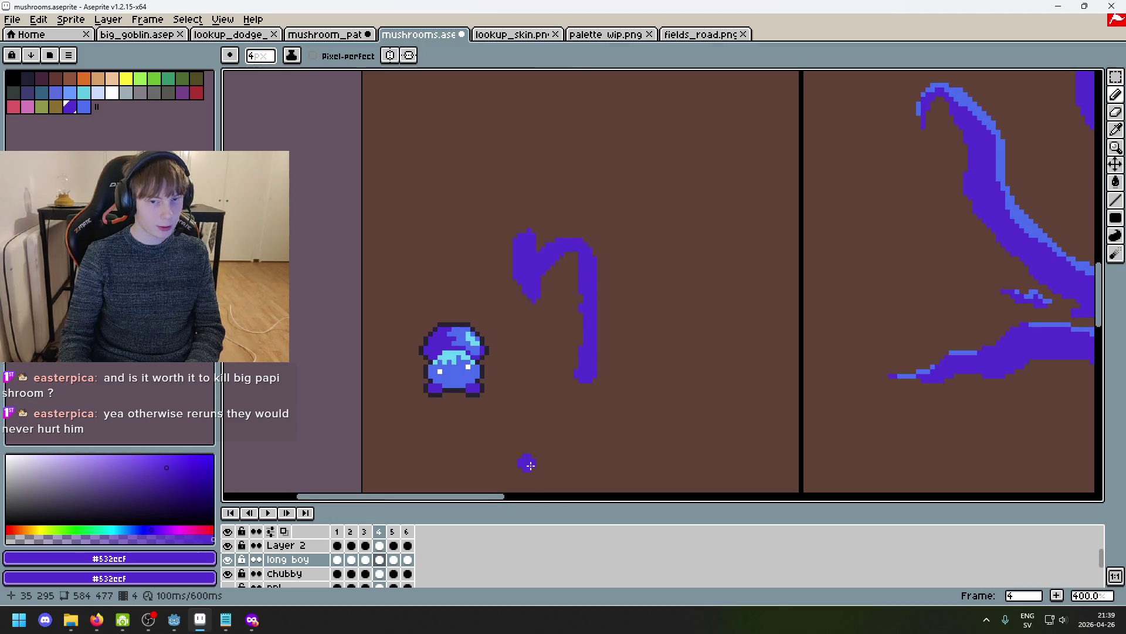
{"action": "key", "text": "Right"}
Select the top of the stroke and lower the cap so it droops to the right.
{"action": "key", "text": "m"}
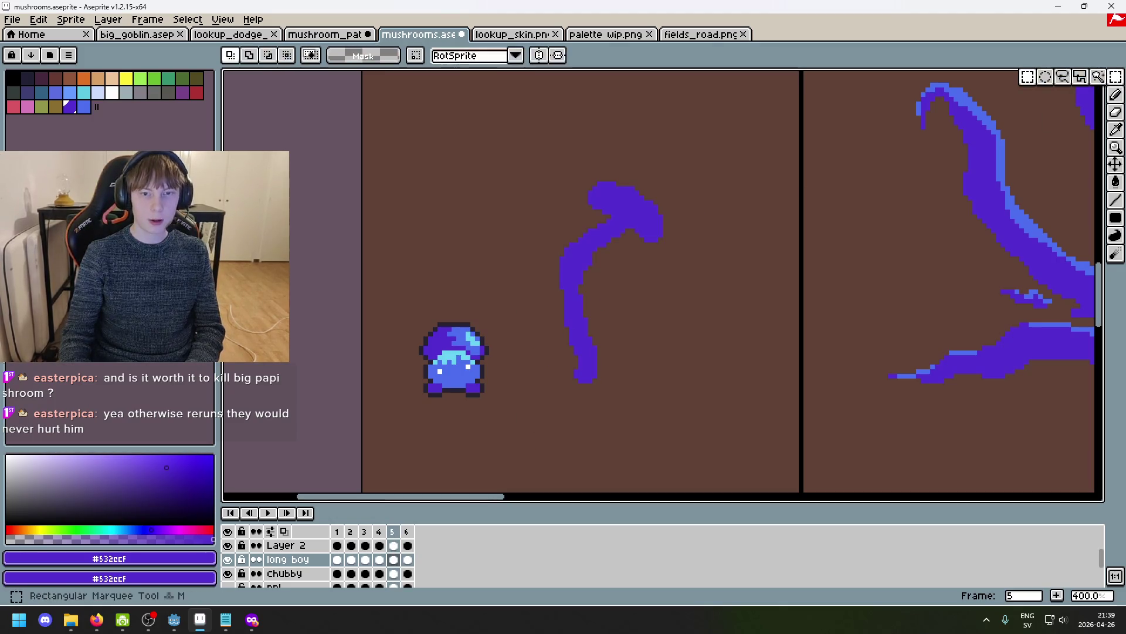
{"action": "left_click_drag", "start_coordinate": [570, 160], "coordinate": [717, 278]}
{"action": "mouse_move", "coordinate": [666, 231]}
{"action": "left_mouse_down"}
{"action": "mouse_move", "coordinate": [659, 261]}
{"action": "mouse_move", "coordinate": [662, 243]}
{"action": "left_mouse_up"}
{"action": "key", "text": "b"}
{"action": "scroll", "coordinate": [600, 253], "scroll_direction": "up", "scroll_amount": 1}
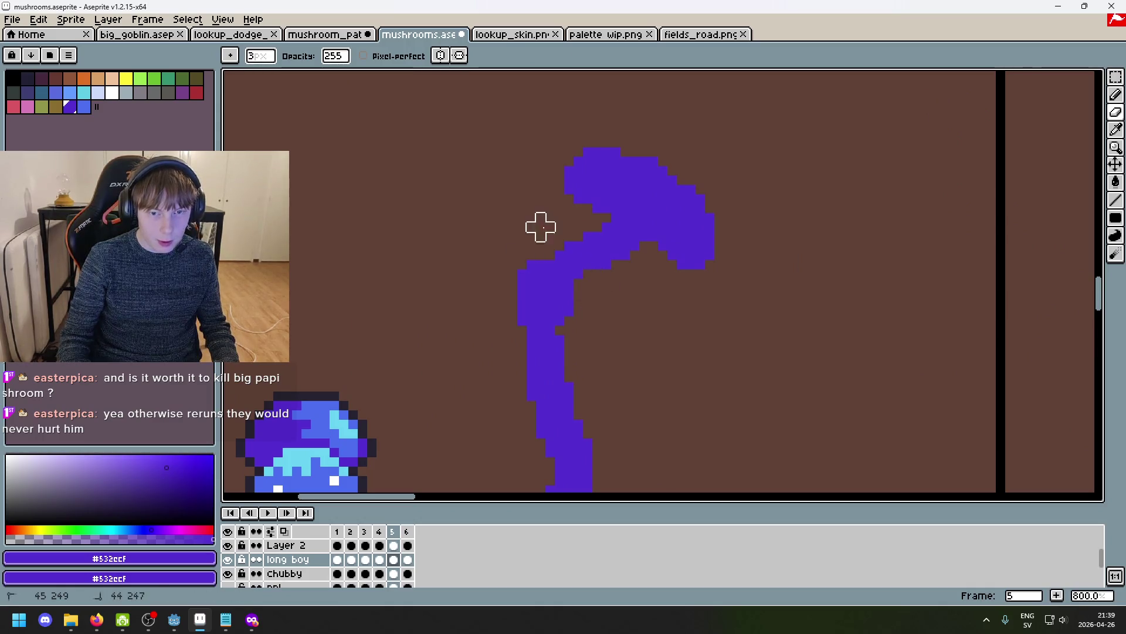
{"action": "key", "text": "v"}
{"action": "mouse_move", "coordinate": [548, 269]}
{"action": "left_mouse_down"}
{"action": "mouse_move", "coordinate": [548, 258]}
{"action": "mouse_move", "coordinate": [568, 263]}
{"action": "left_mouse_up"}
{"action": "key", "text": "ctrl+z"}
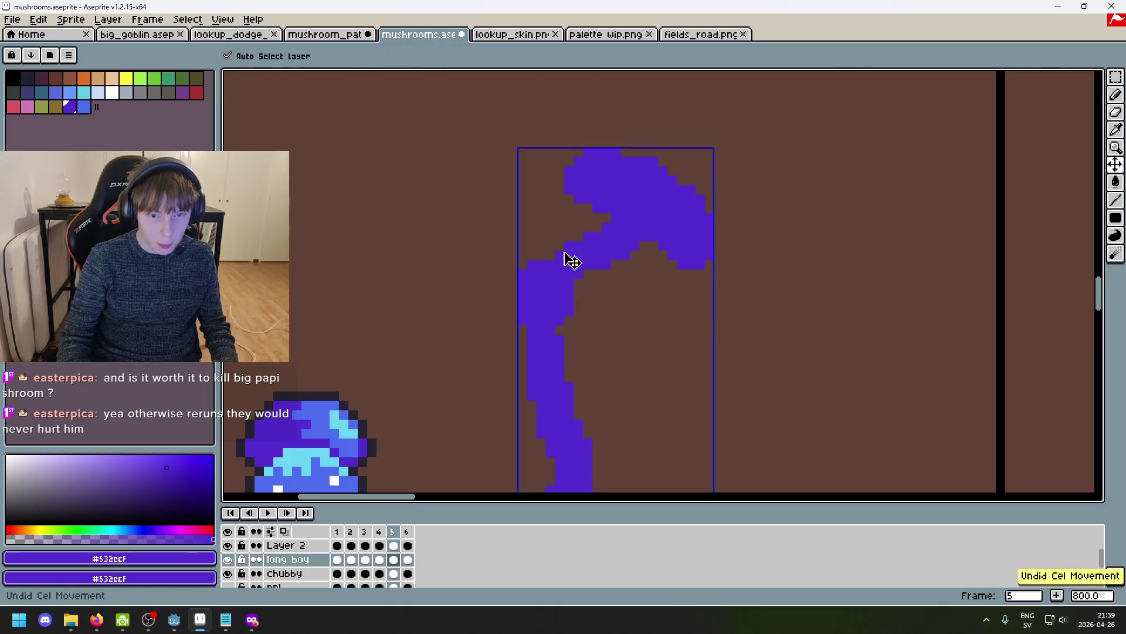
Fill the missing pixel in the stem's inner curve.
{"action": "key", "text": "b"}
{"action": "left_click", "coordinate": [558, 246]}
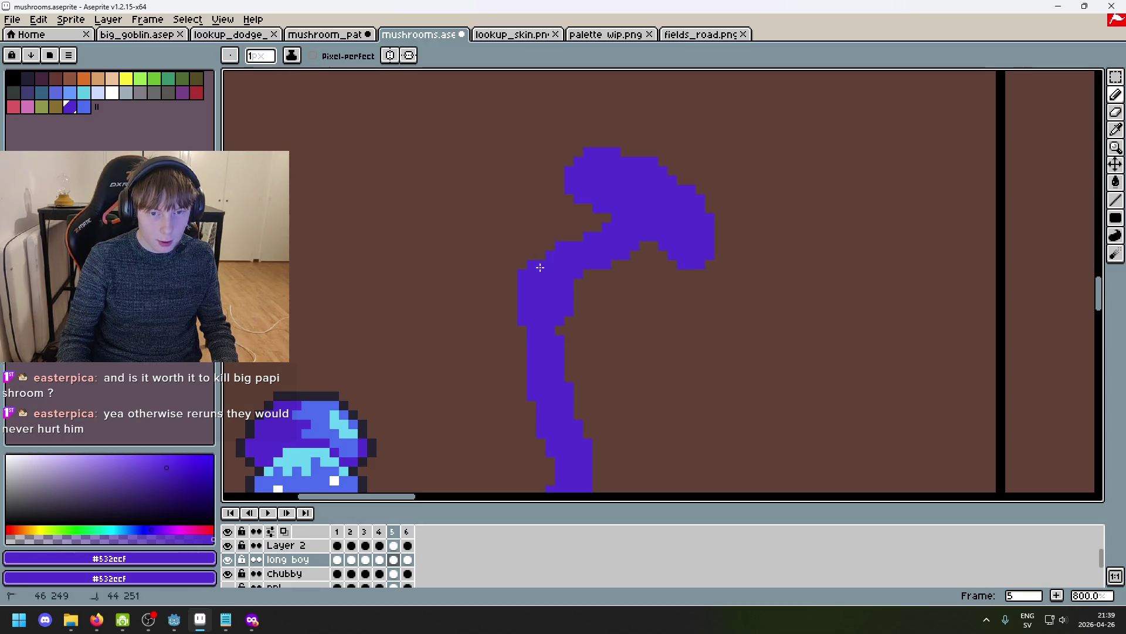
{"action": "scroll", "coordinate": [551, 254], "scroll_direction": "down", "scroll_amount": 2}
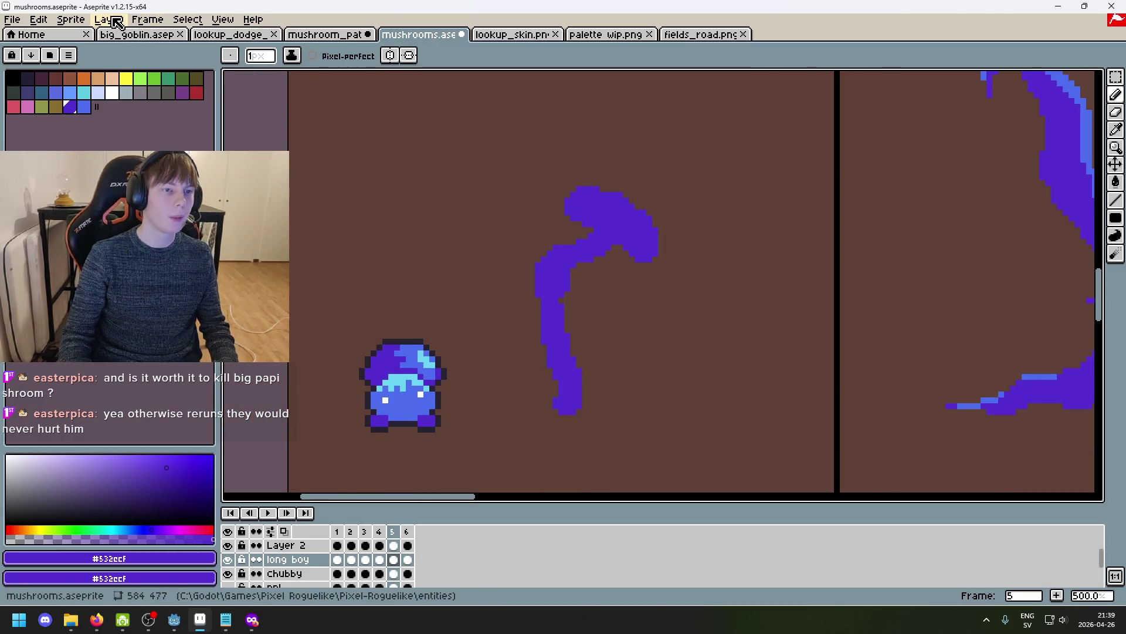
{"action": "left_click", "coordinate": [162, 21]}
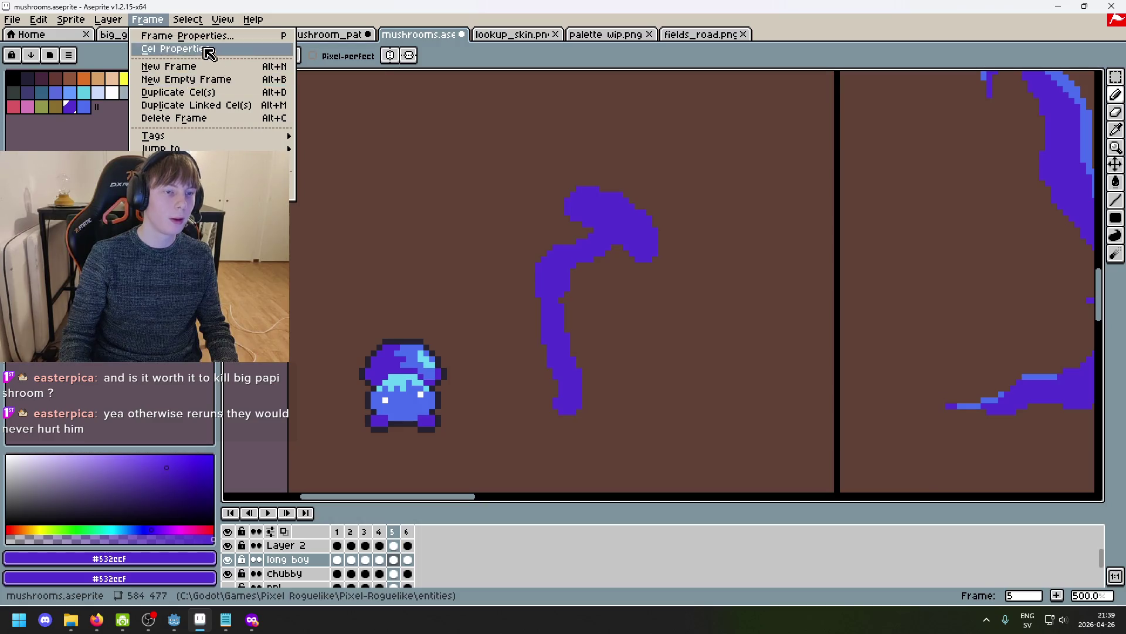
Open Frame Properties and launch Calculator from the system search 'ca'.
{"action": "key", "text": "p"}
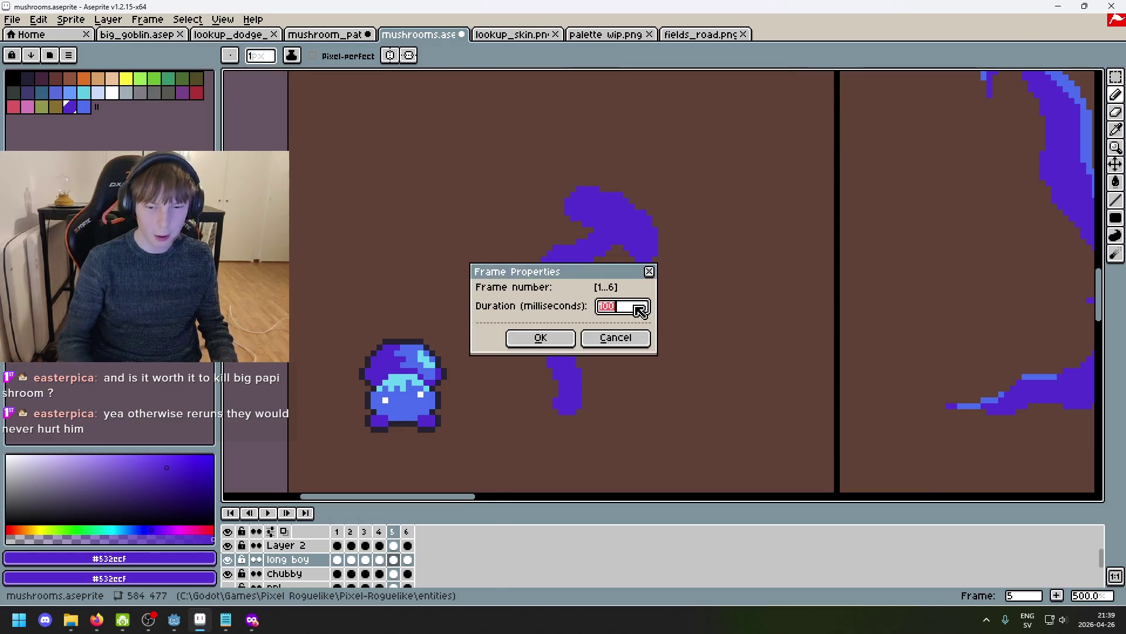
{"action": "key", "text": "super"}
{"action": "type", "text": "ca"}
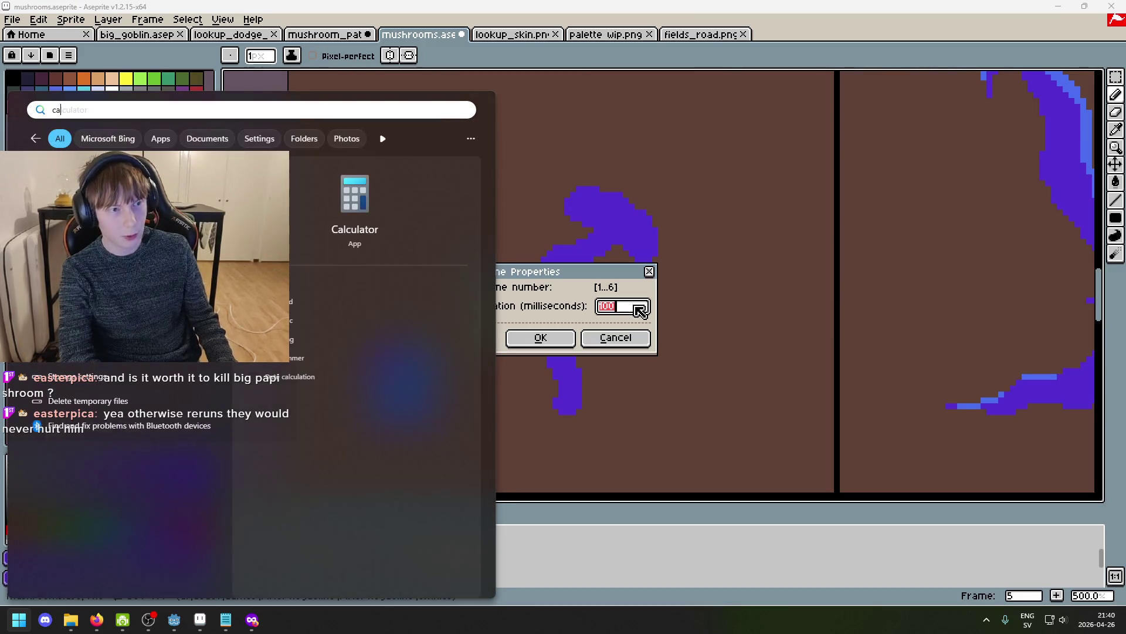
{"action": "key", "text": "Return"}
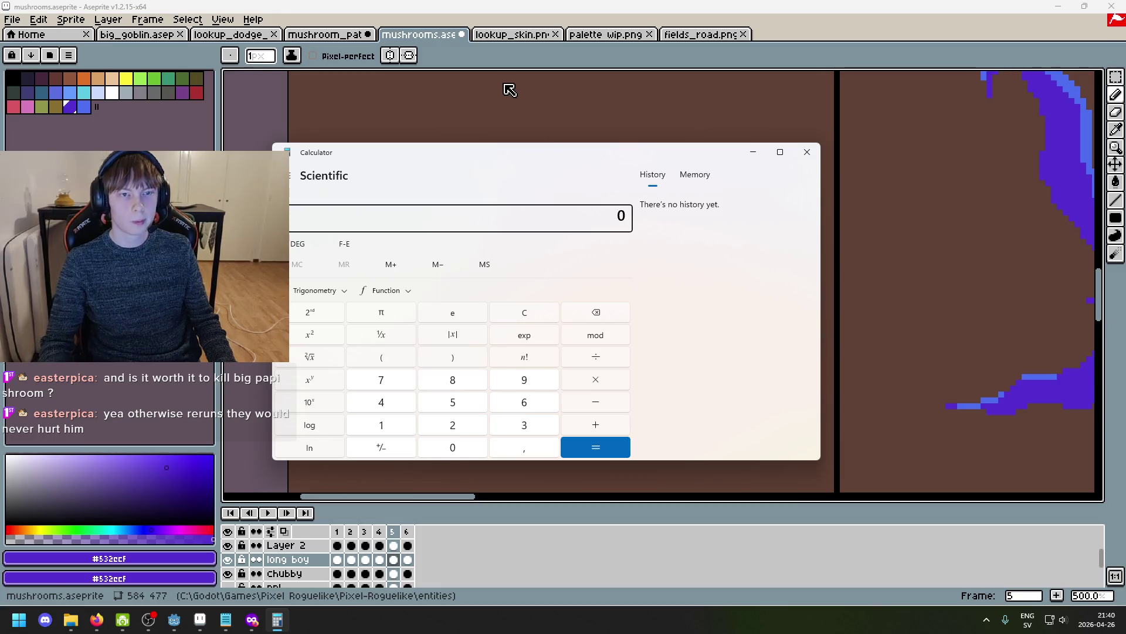
Return to Aseprite, close Frame Properties unchanged, and switch to the lookup_dodge_skin sprite.
{"action": "left_click", "coordinate": [508, 42]}
{"action": "left_click", "coordinate": [649, 271]}
{"action": "left_click", "coordinate": [512, 34]}
Switch to the big_goblin sprite and play its animation to judge the timing.
{"action": "left_click", "coordinate": [195, 36]}
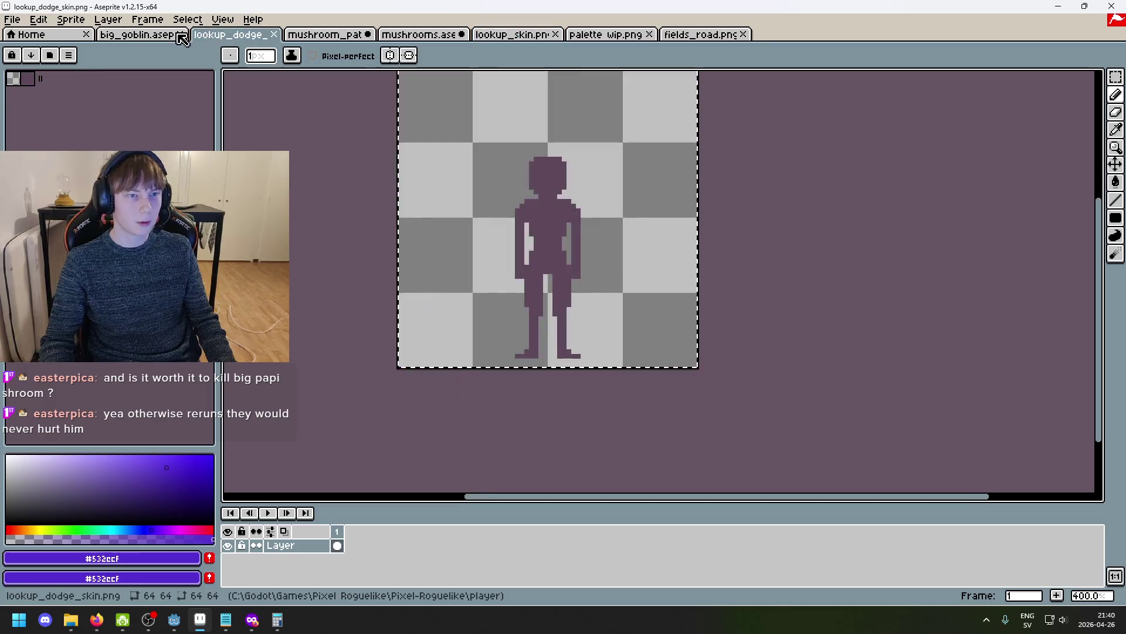
{"action": "left_click", "coordinate": [144, 35]}
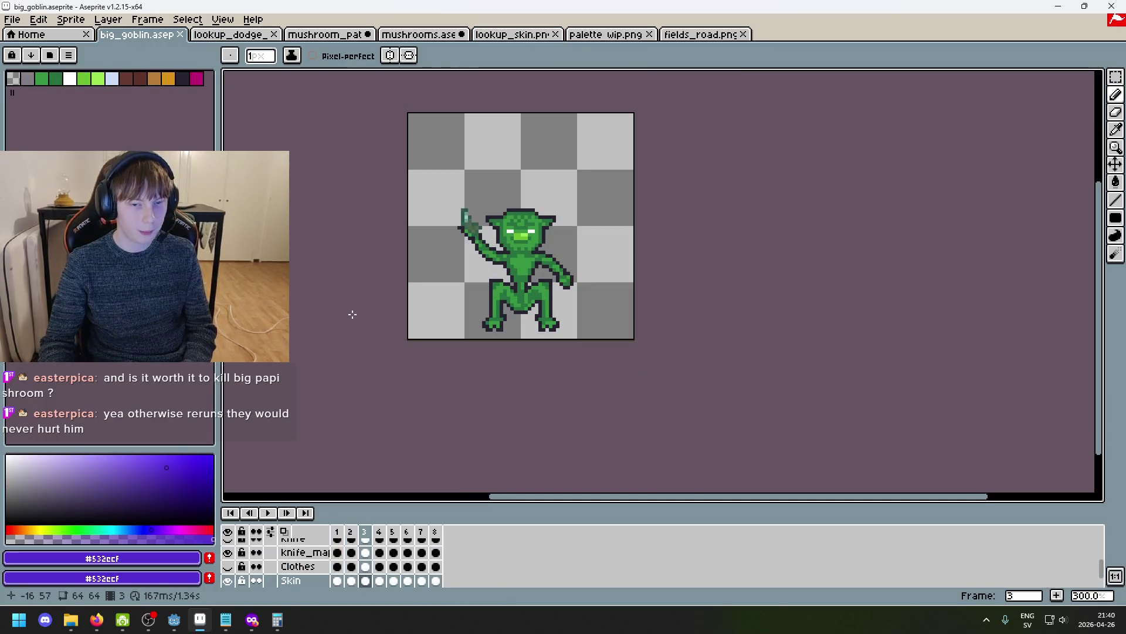
{"action": "left_click", "coordinate": [269, 513]}
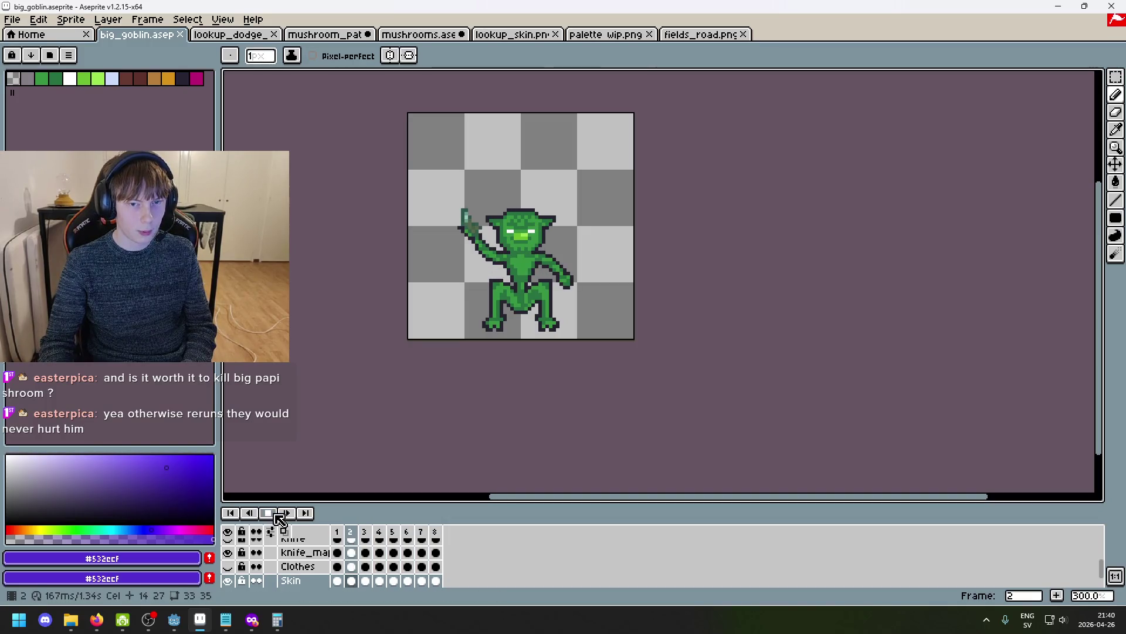
{"action": "left_click", "coordinate": [274, 514]}
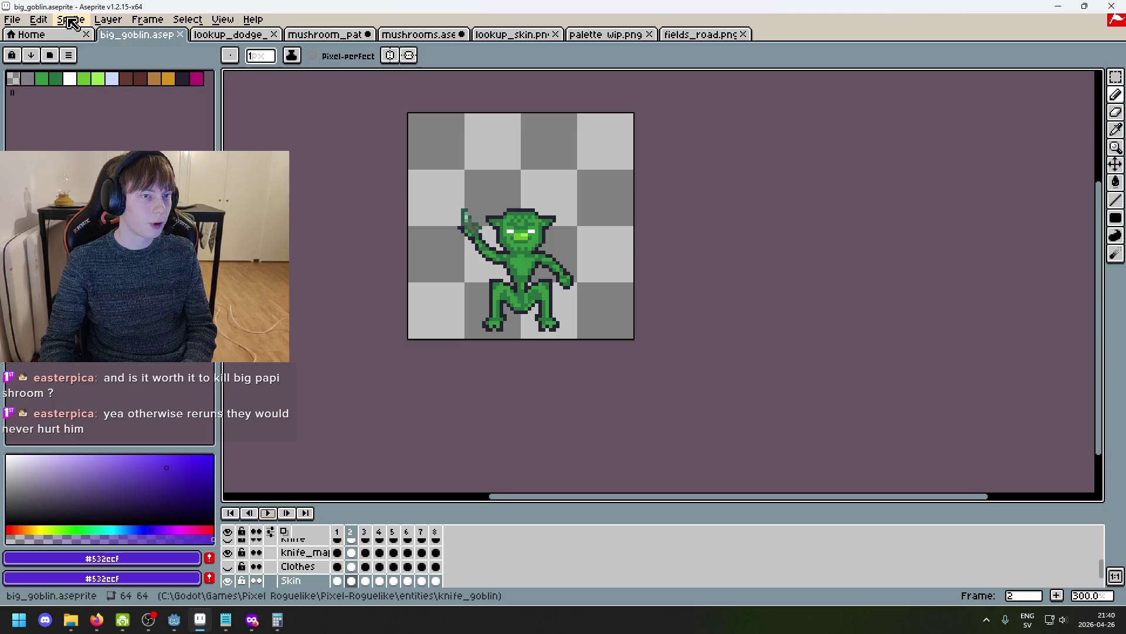
Read the goblin's 167 ms frame duration in Frame Properties, cancel, and open the system search.
{"action": "left_click", "coordinate": [148, 19]}
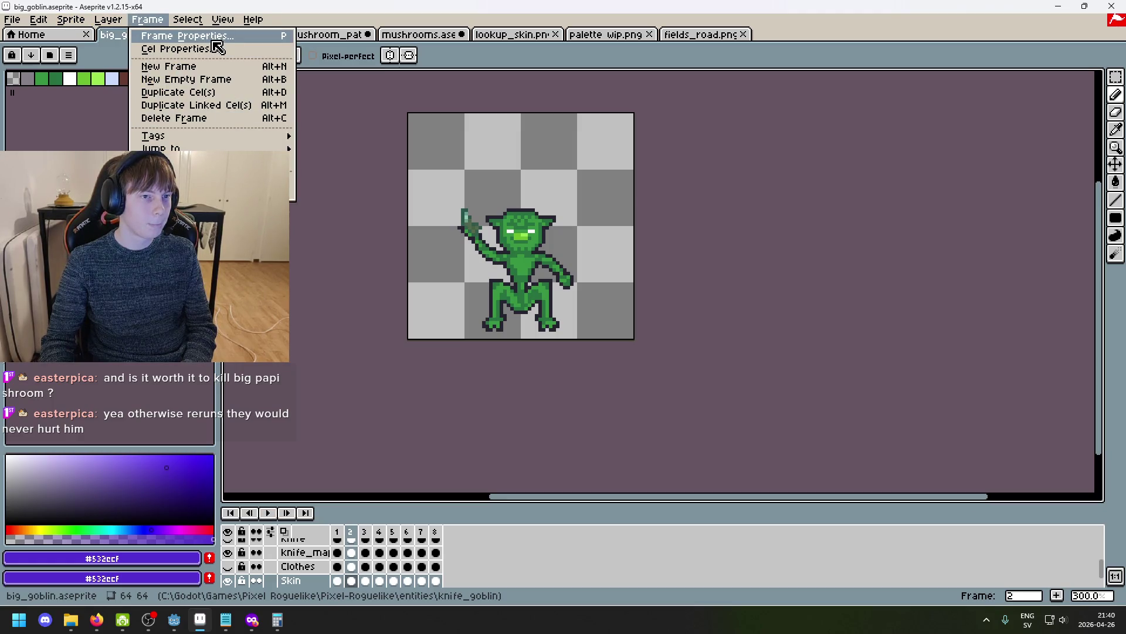
{"action": "key", "text": "p"}
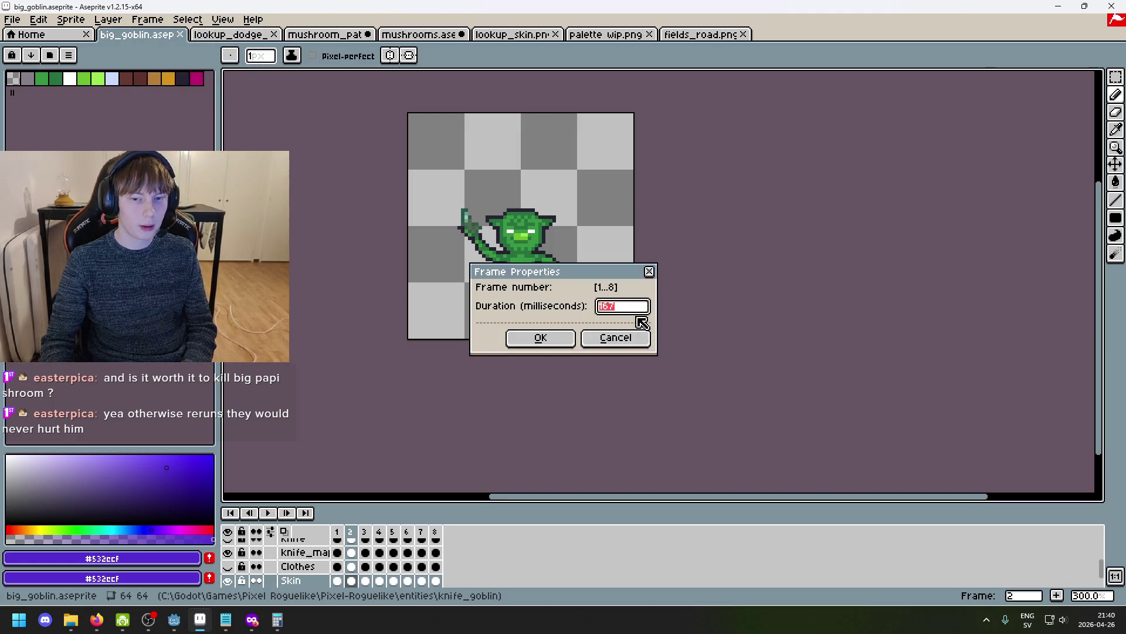
{"action": "left_click", "coordinate": [616, 338]}
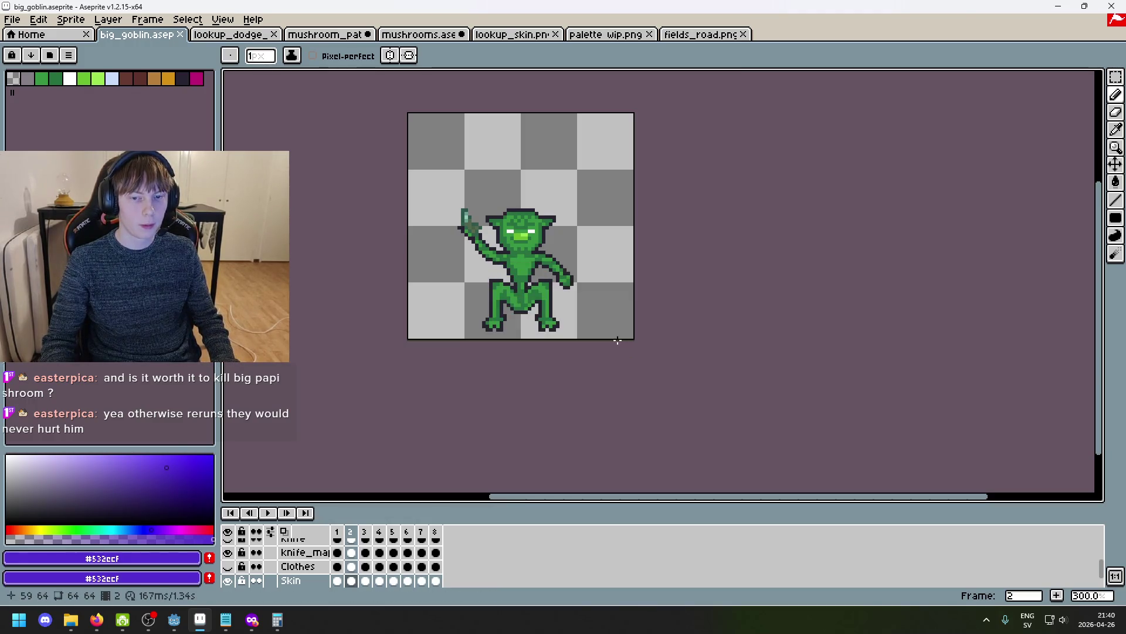
{"action": "key", "text": "super"}
Launch Windows Calculator from search and start entering the division.
{"action": "type", "text": "calc"}
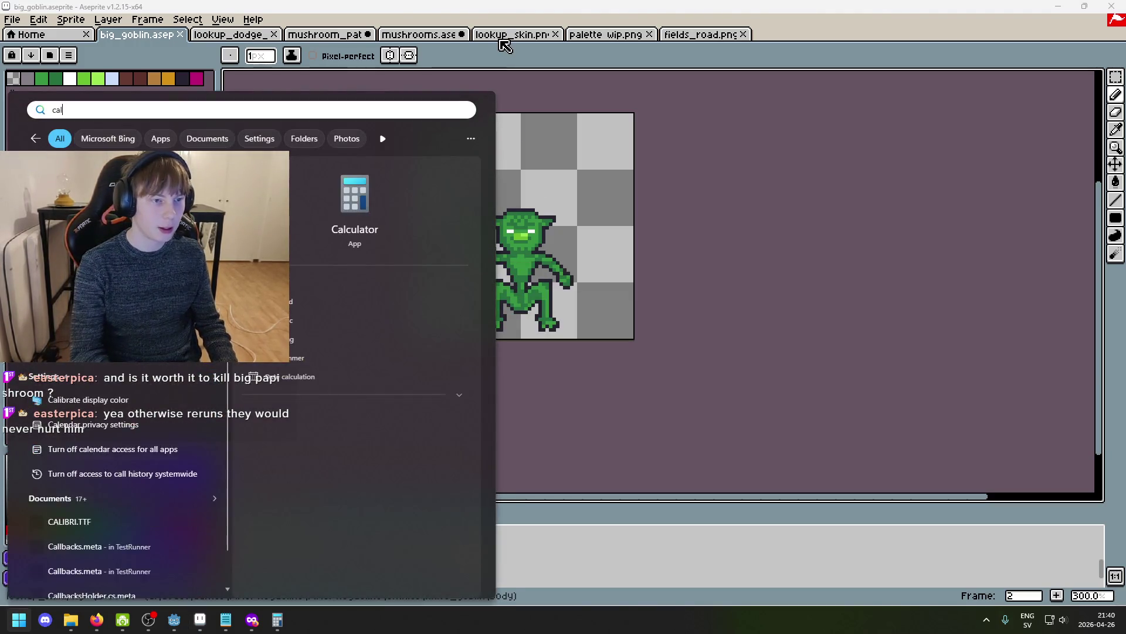
{"action": "key", "text": "Return"}
{"action": "type", "text": "12"}
{"action": "key", "text": "BackSpace"}
{"action": "type", "text": "7"}
{"action": "key", "text": "BackSpace"}
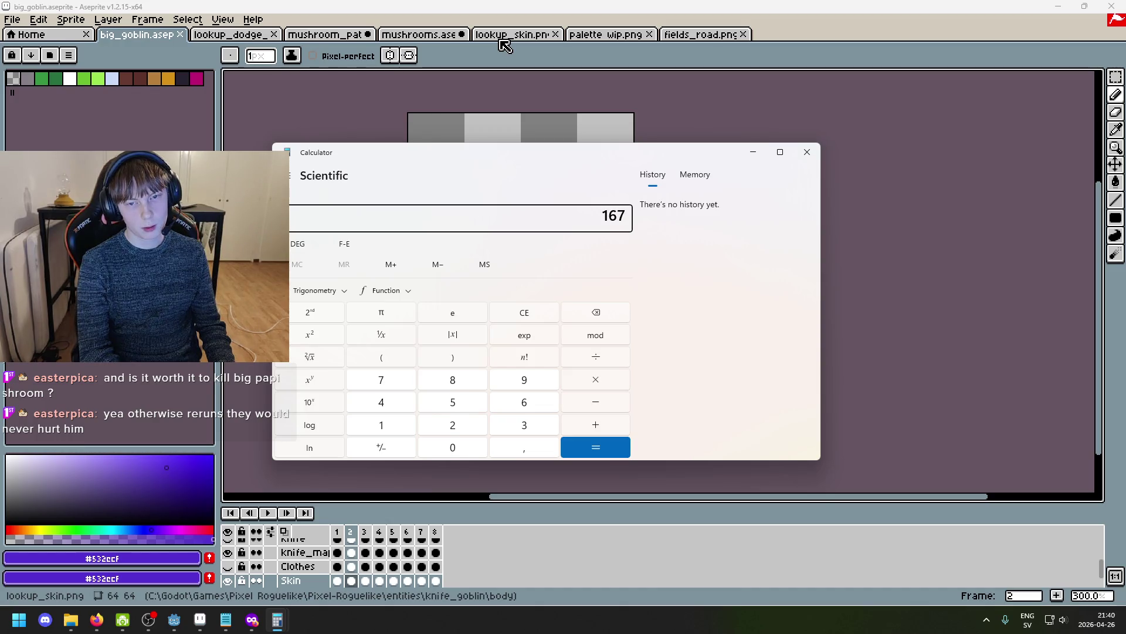
Recheck the goblin frames' duration in Aseprite's settings, closing without changes.
{"action": "left_click", "coordinate": [108, 19]}
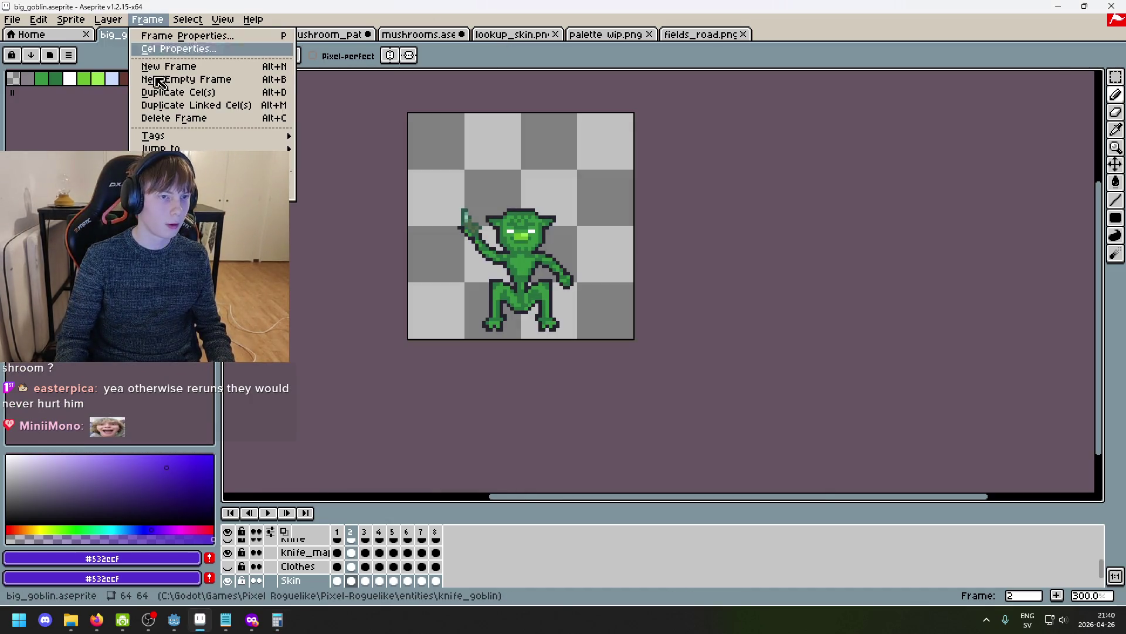
{"action": "key", "text": "p"}
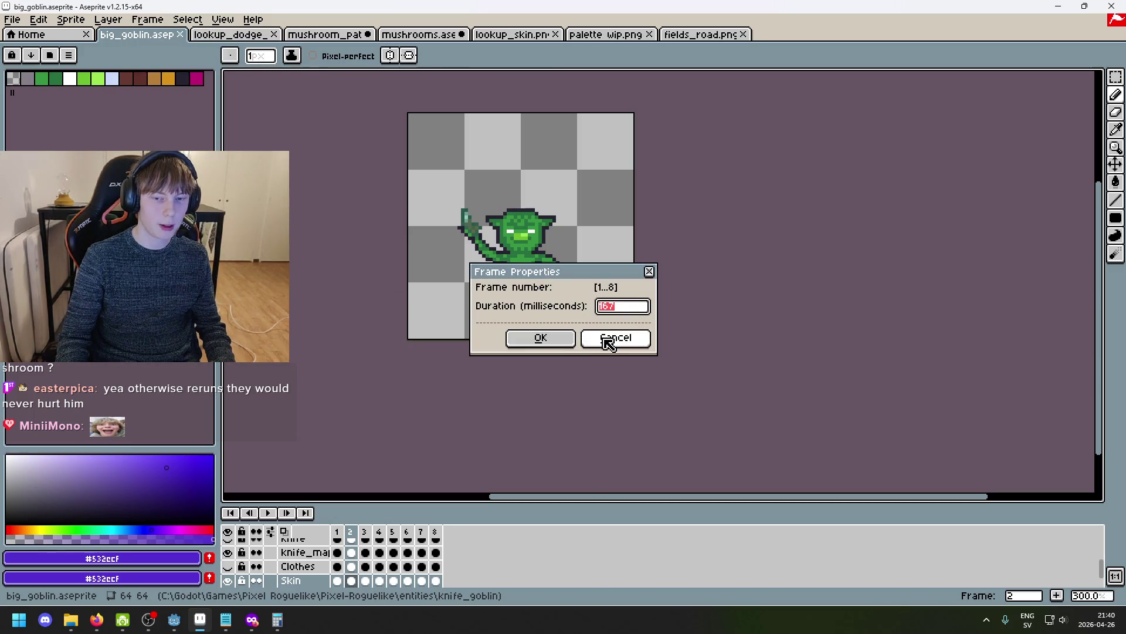
{"action": "left_click", "coordinate": [608, 339]}
Compute 1000 ÷ 167 ≈ 5.99 fps in Calculator, then close it and return to mushrooms.
{"action": "mouse_move", "coordinate": [277, 619]}
{"action": "left_click", "coordinate": [337, 548]}
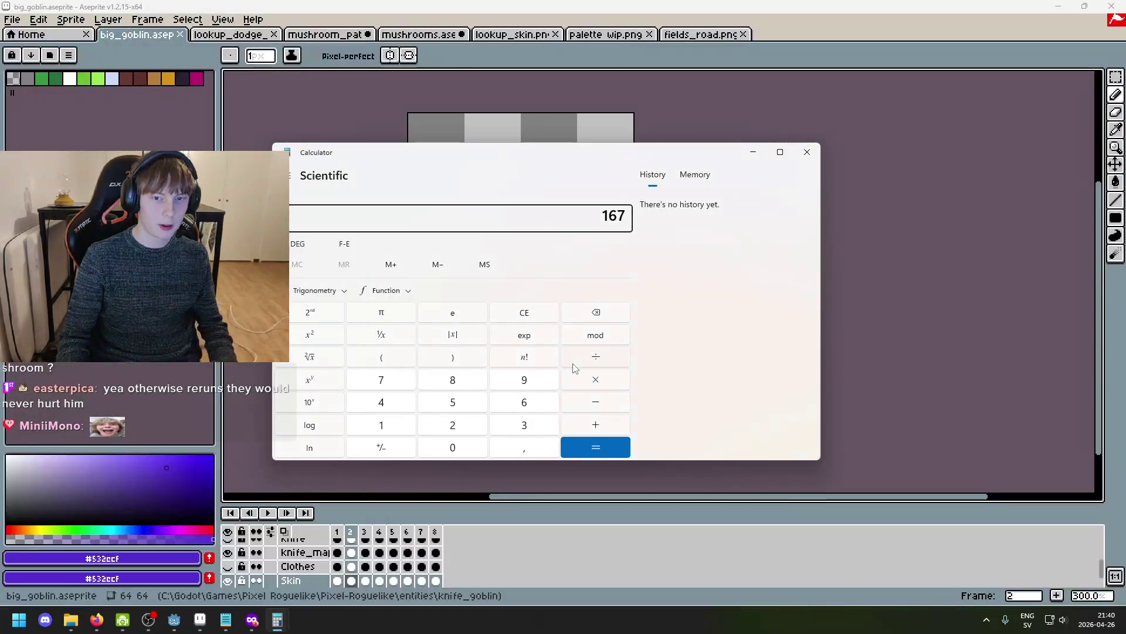
{"action": "type", "text": " 671"}
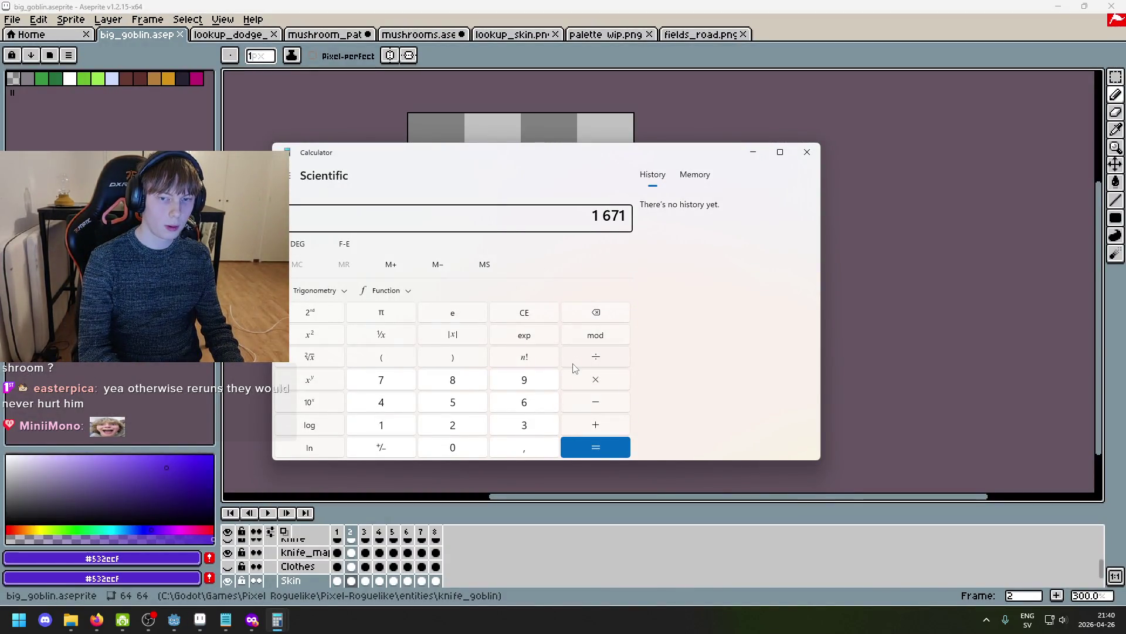
{"action": "type", "text": "000/1"}
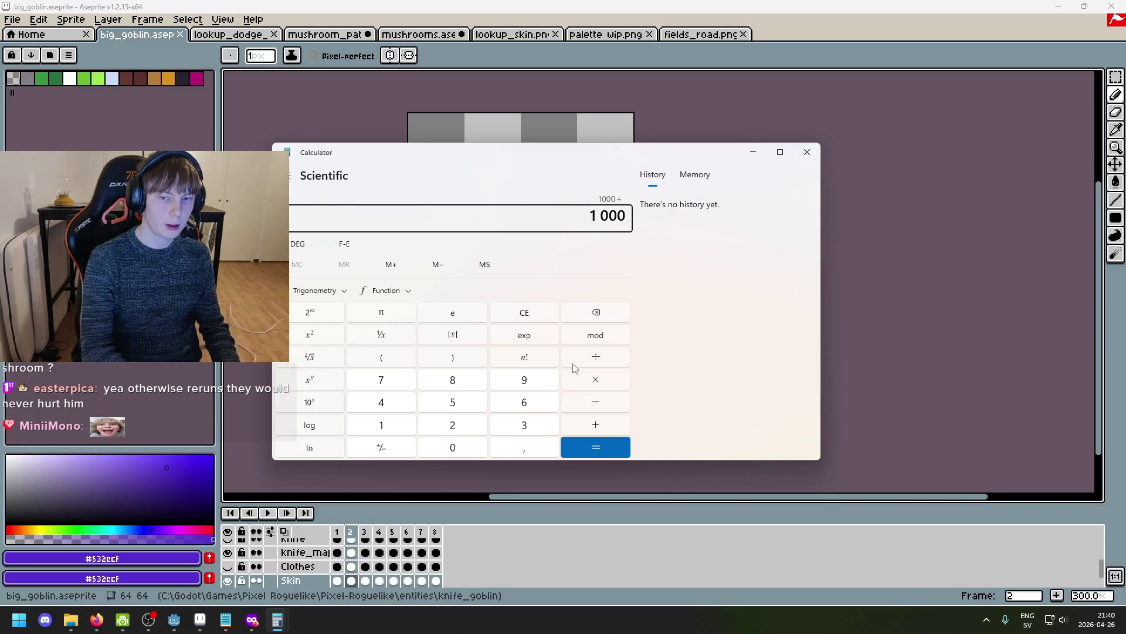
{"action": "key", "text": "Return"}
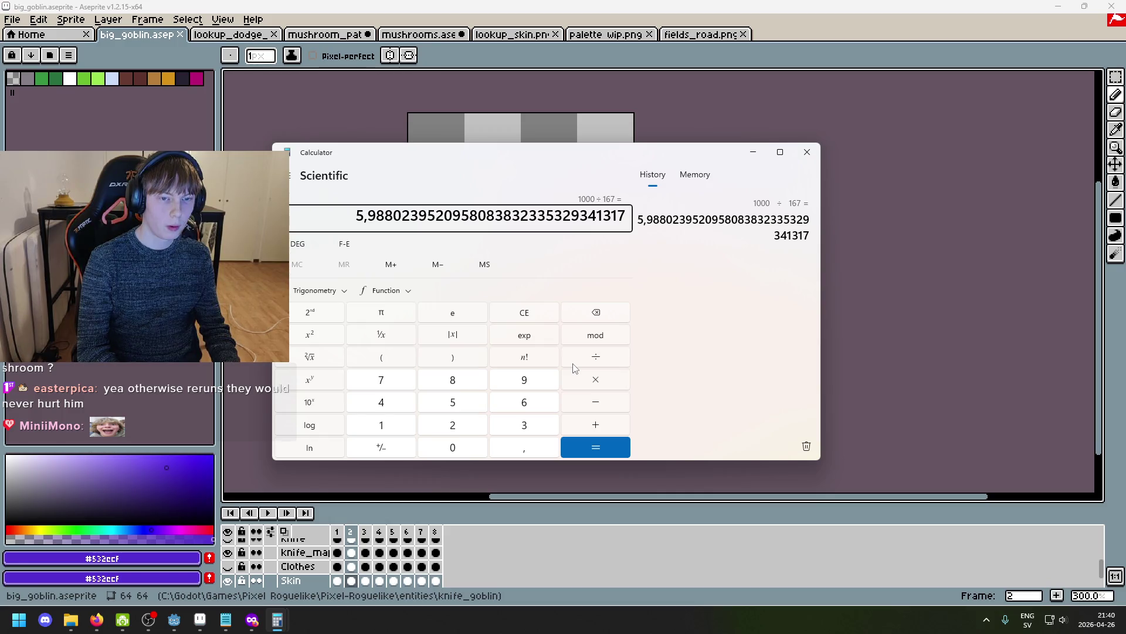
{"action": "left_click", "coordinate": [807, 152]}
{"action": "left_click", "coordinate": [420, 34]}
Back on the mushrooms sprite, flip through frames 1–5 to preview the cap bend.
{"action": "left_click", "coordinate": [503, 35]}
{"action": "key", "text": "ctrl+shift+Tab"}
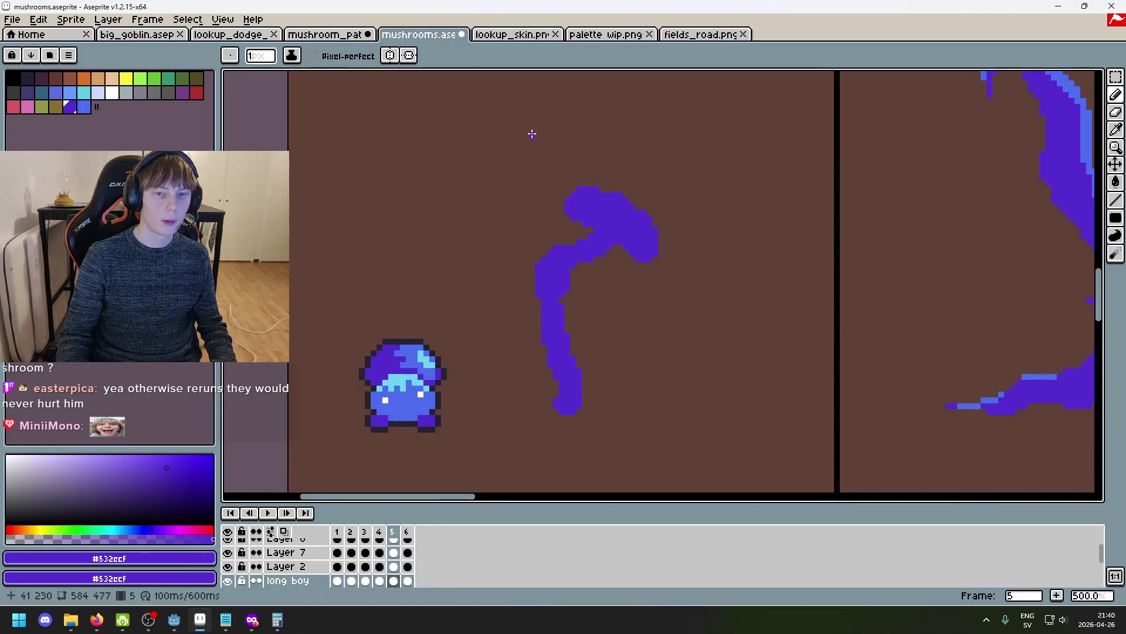
{"action": "key", "text": "Left"}
{"action": "key", "text": "Left"}
{"action": "key", "text": "Left"}
{"action": "key", "text": "Right"}
{"action": "key", "text": "Right"}
{"action": "key", "text": "Right"}
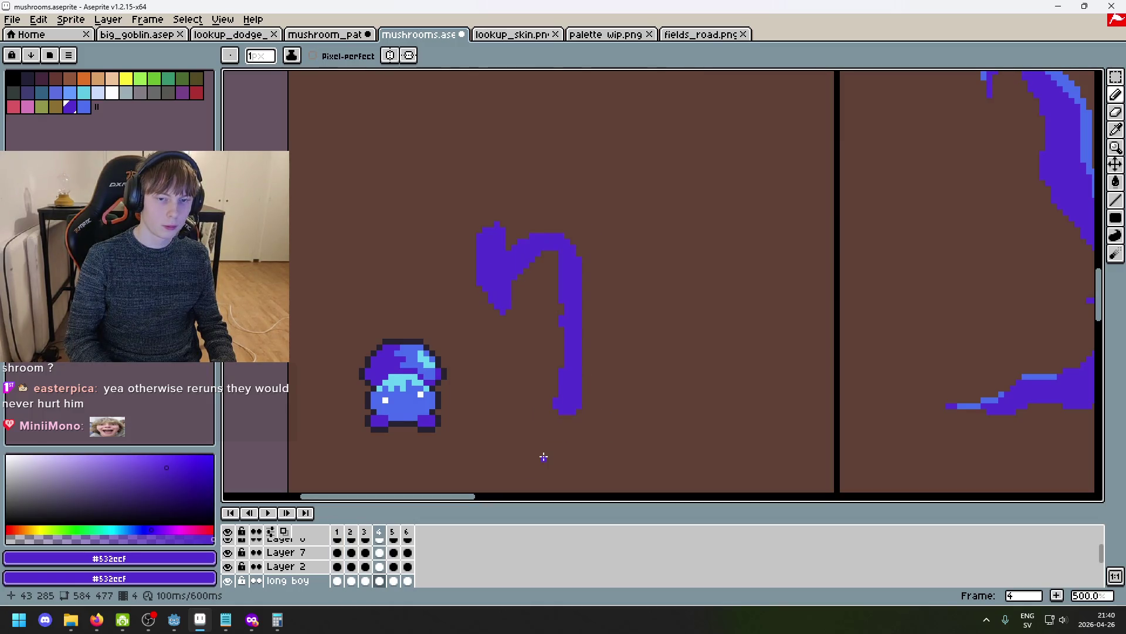
{"action": "key", "text": "Left"}
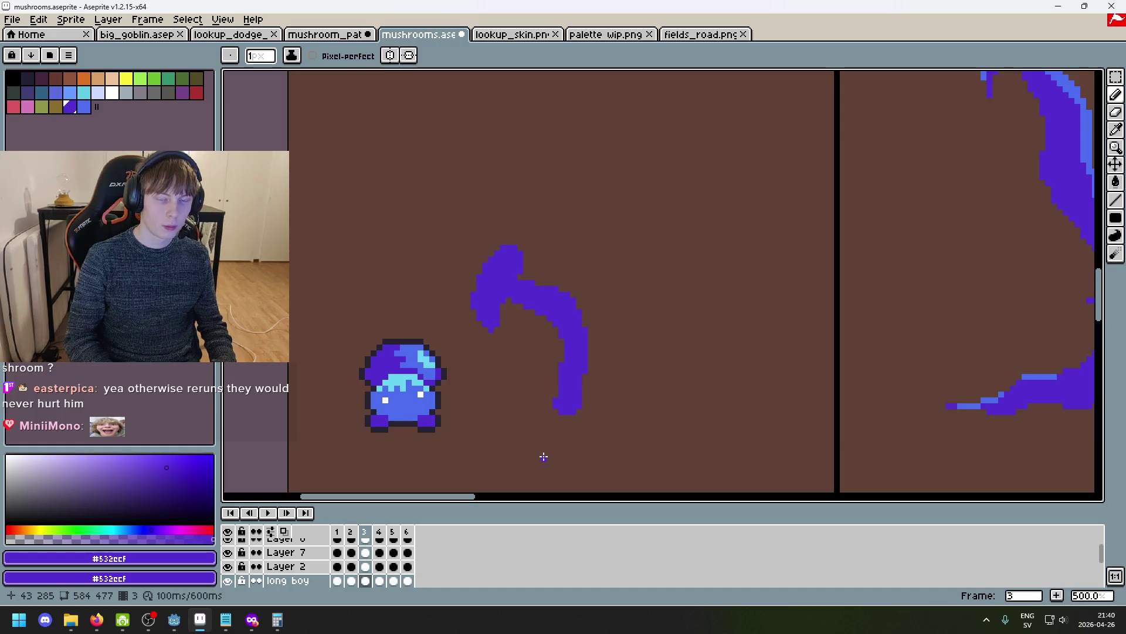
{"action": "key", "text": "Right"}
{"action": "key", "text": "Right"}
{"action": "key", "text": "Left"}
{"action": "key", "text": "Right"}
{"action": "key", "text": "Right"}
{"action": "key", "text": "Left"}
{"action": "key", "text": "Left"}
{"action": "key", "text": "Left"}
{"action": "key", "text": "Left"}
Compare frame 3's curved stroke with frame 1, settling on frame 1's coloured mushroom.
{"action": "key", "text": "Left"}
{"action": "key", "text": "Right"}
{"action": "key", "text": "Right"}
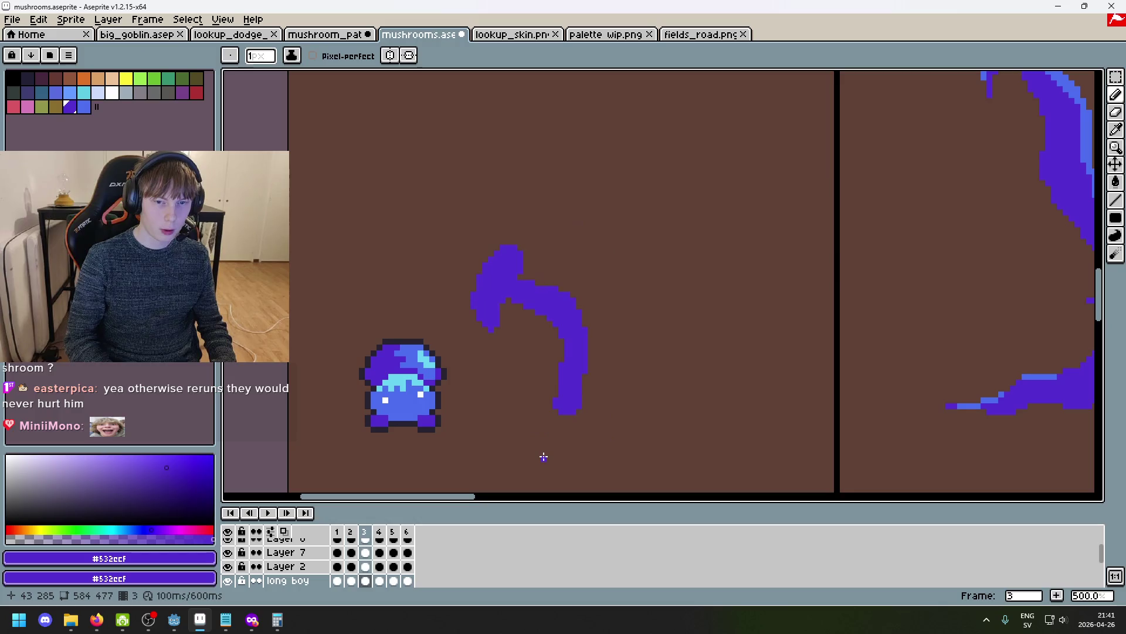
{"action": "key", "text": "Right"}
{"action": "key", "text": "Left"}
{"action": "key", "text": "Left"}
{"action": "key", "text": "Left"}
{"action": "key", "text": "Right"}
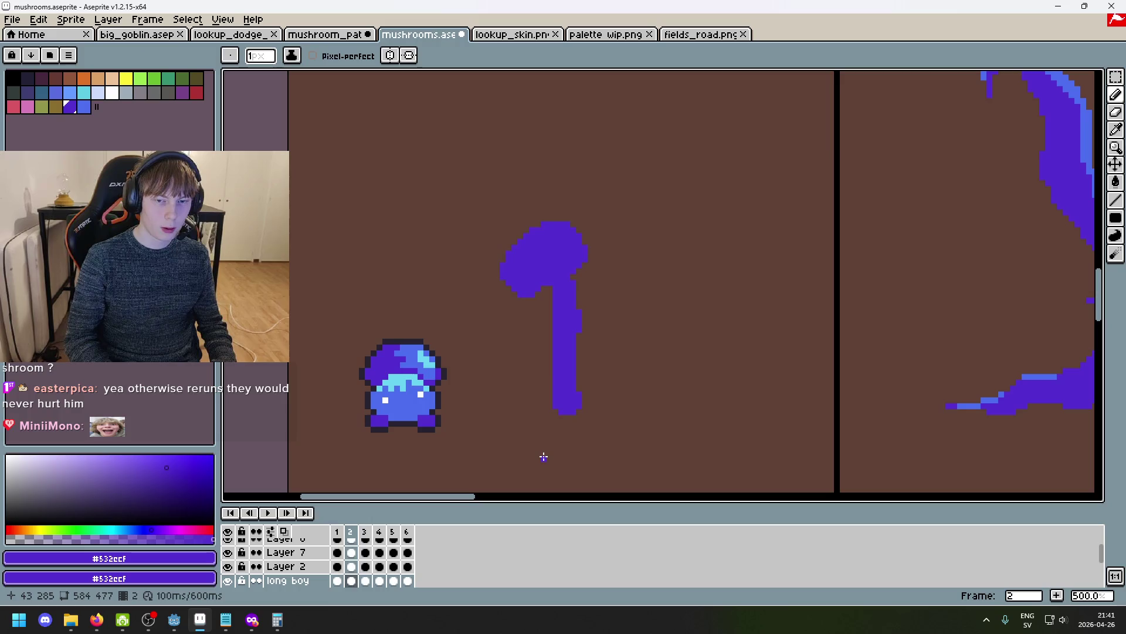
{"action": "key", "text": "Left"}
{"action": "key", "text": "Right"}
{"action": "key", "text": "Right"}
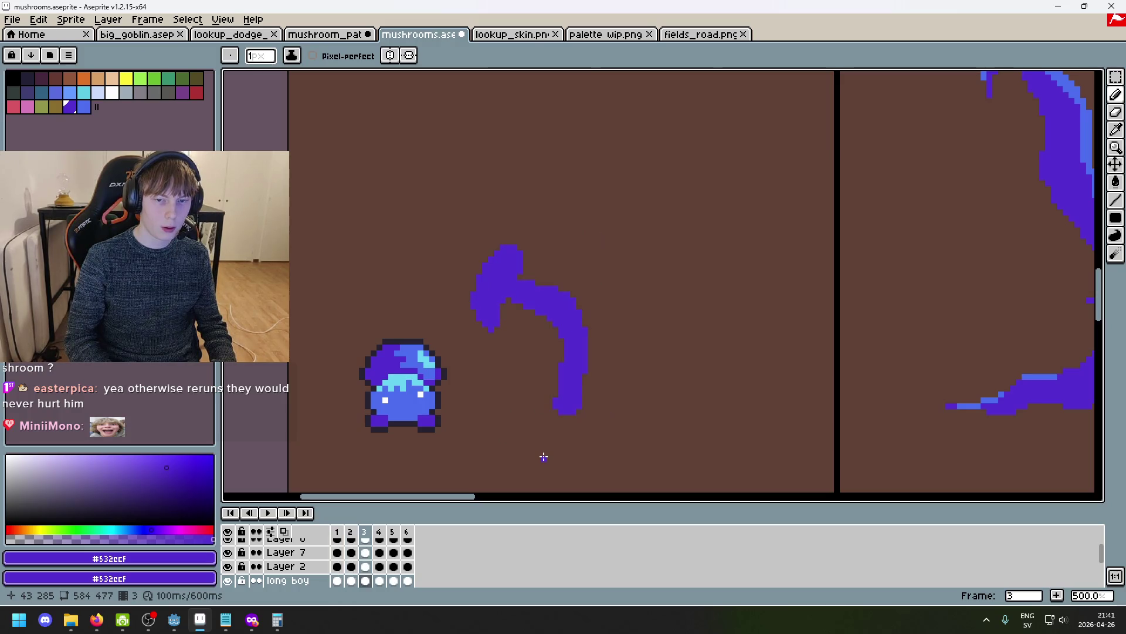
{"action": "key", "text": "Right"}
{"action": "key", "text": "Left"}
{"action": "key", "text": "Left"}
{"action": "key", "text": "Left"}
{"action": "key", "text": "Left"}
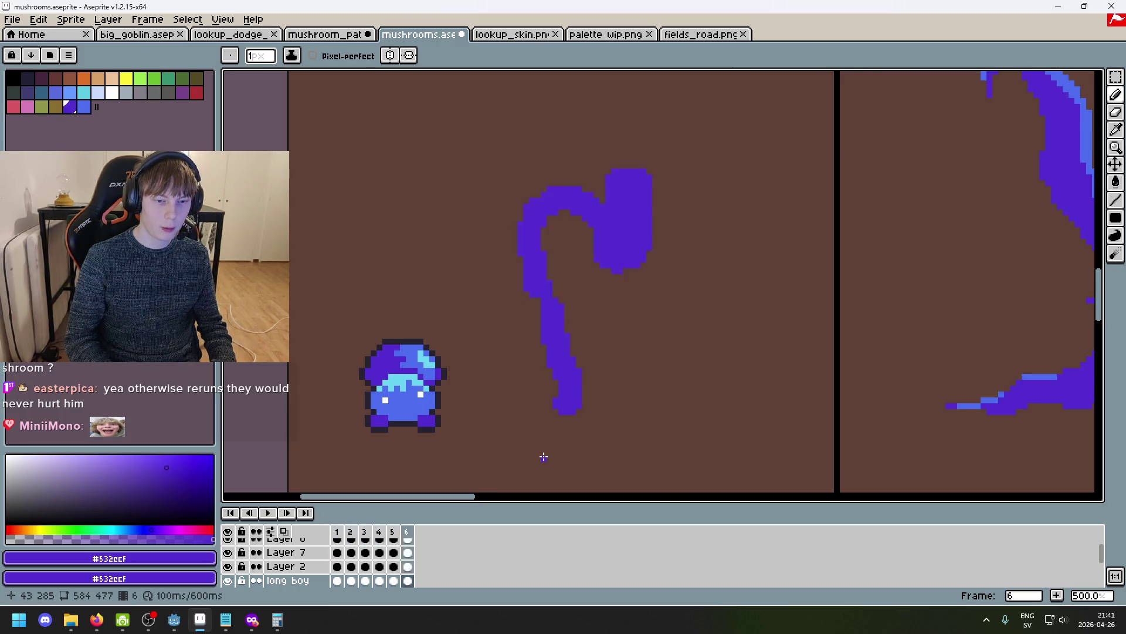
{"action": "key", "text": "Right"}
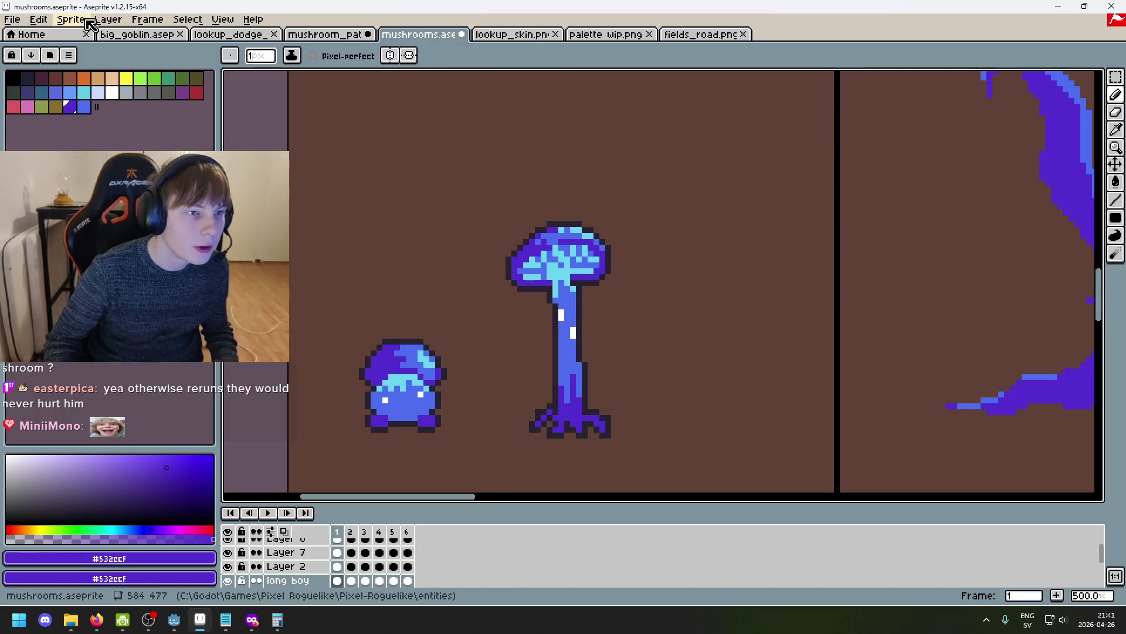
Check Frame Properties and cancel, leaving the frame duration at 167.
{"action": "left_click", "coordinate": [112, 22]}
{"action": "left_click", "coordinate": [141, 35]}
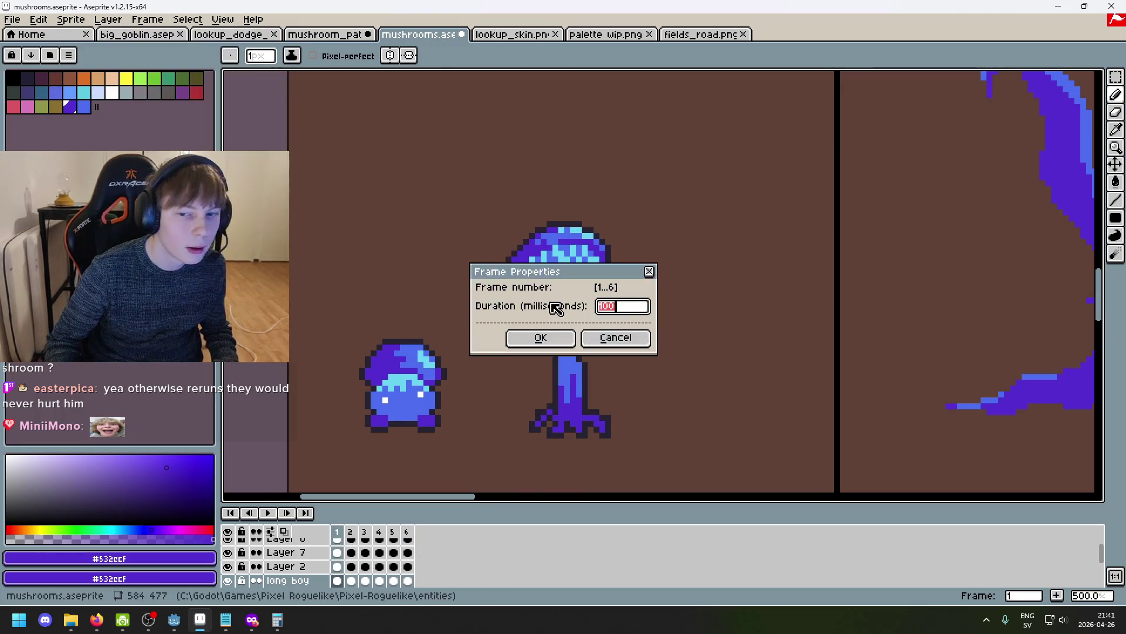
{"action": "left_click", "coordinate": [623, 334]}
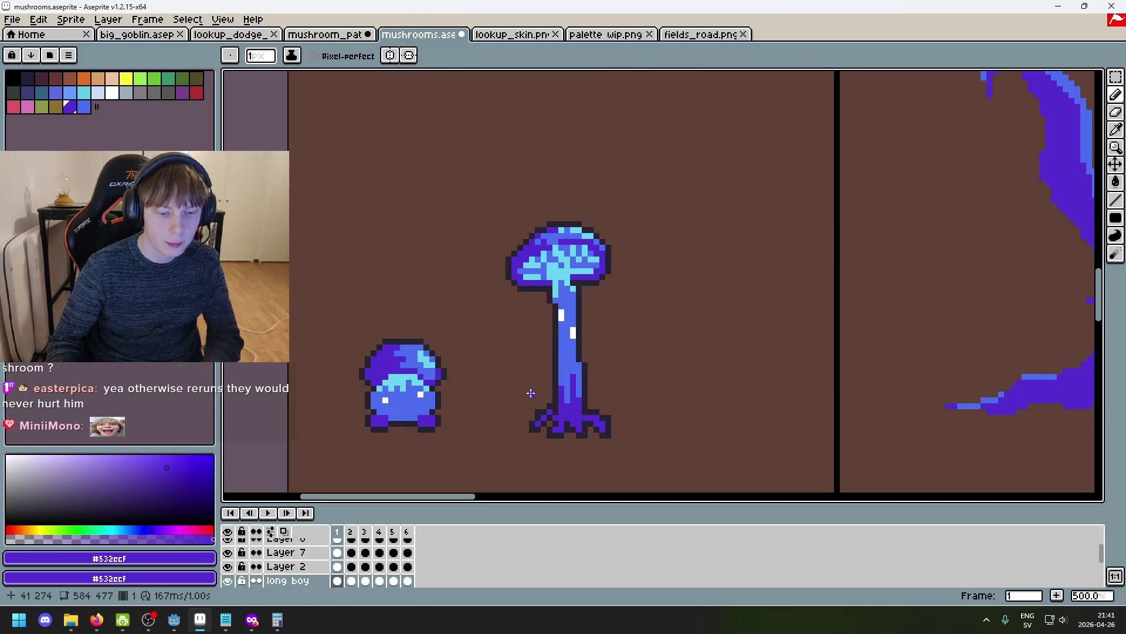
Step back and forth through frames 2–5, comparing the stem sketches.
{"action": "key", "text": "Right"}
{"action": "key", "text": "Right"}
{"action": "key", "text": "Right"}
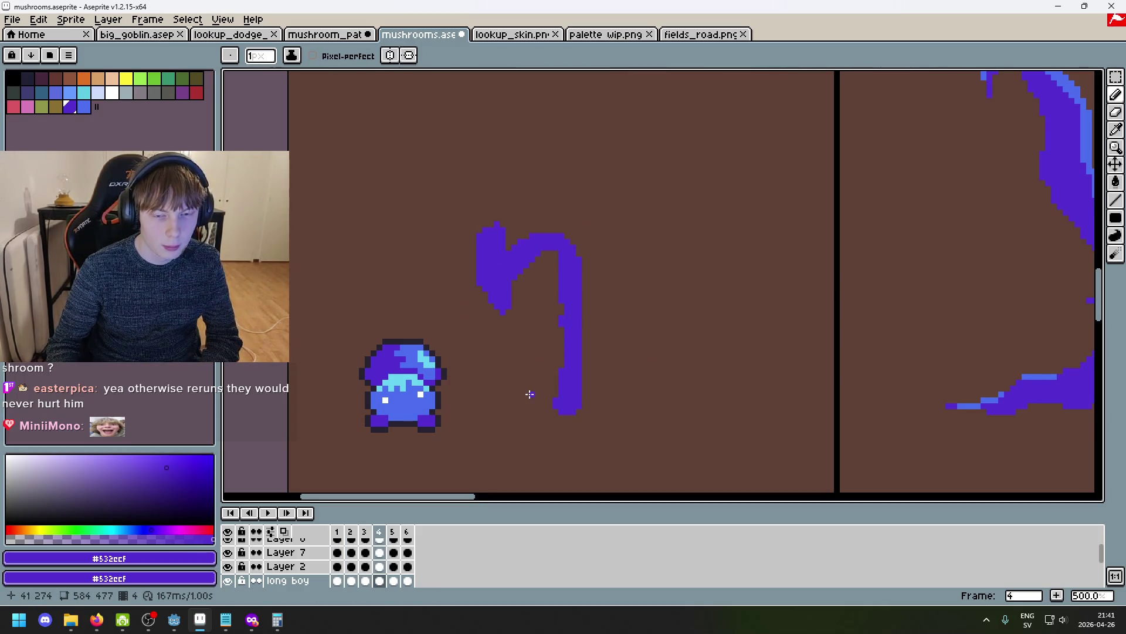
{"action": "key", "text": "Right"}
{"action": "key", "text": "Left"}
{"action": "key", "text": "Left"}
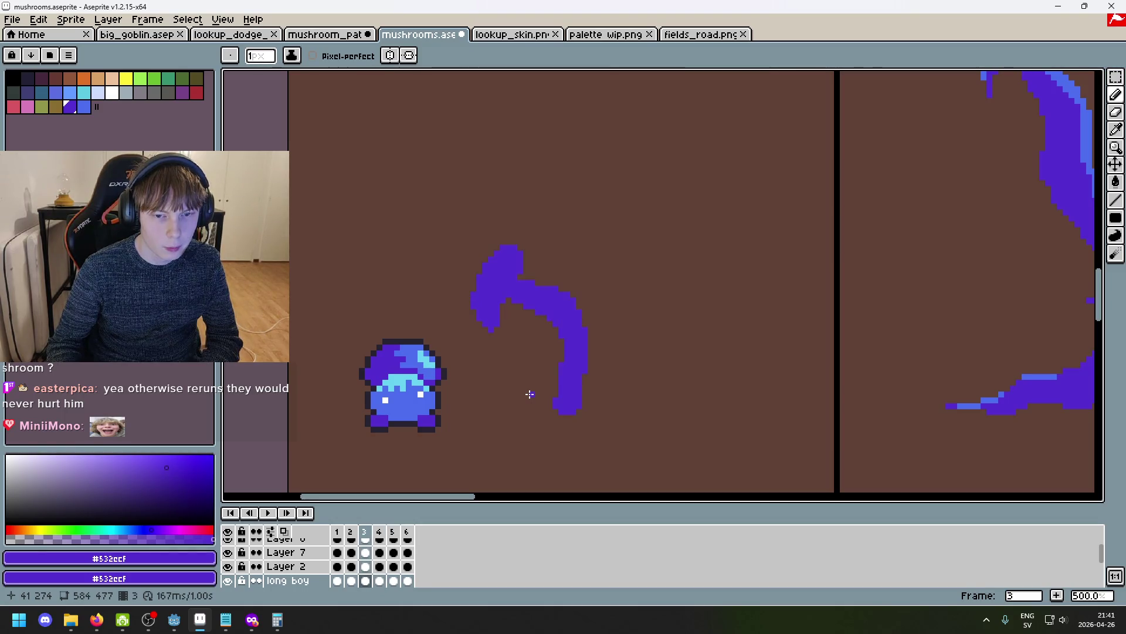
{"action": "key", "text": "Left"}
{"action": "key", "text": "Left"}
{"action": "key", "text": "Right"}
{"action": "key", "text": "Left"}
{"action": "key", "text": "Right"}
{"action": "key", "text": "Right"}
{"action": "key", "text": "Right"}
{"action": "key", "text": "Left"}
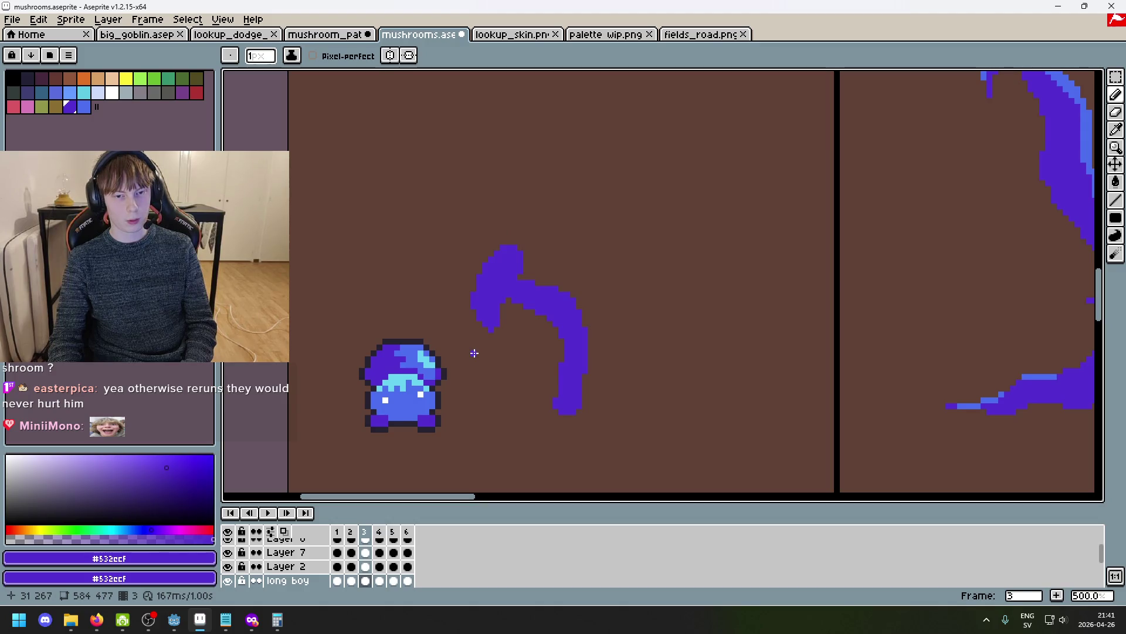
{"action": "key", "text": "Right"}
{"action": "key", "text": "Right"}
{"action": "key", "text": "Left"}
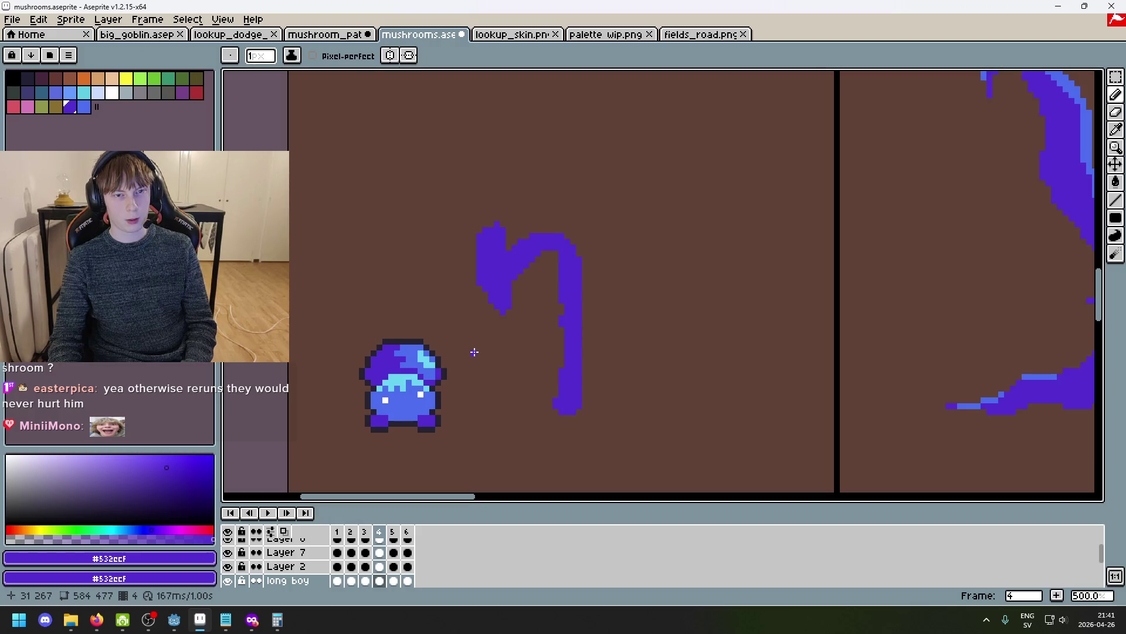
{"action": "key", "text": "Right"}
Select frame 4 in the timeline and duplicate it as a new frame 5.
{"action": "left_click", "coordinate": [351, 532]}
{"action": "left_click", "coordinate": [337, 531]}
{"action": "left_click", "coordinate": [365, 531]}
{"action": "left_click", "coordinate": [379, 532]}
{"action": "left_click", "coordinate": [393, 531]}
{"action": "left_click", "coordinate": [380, 532]}
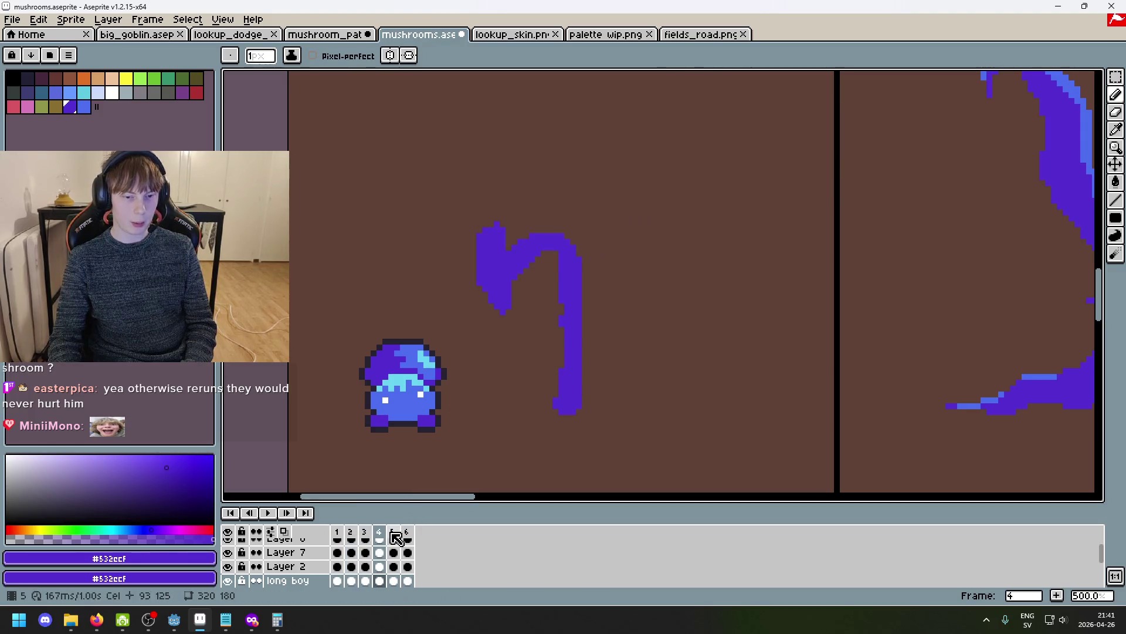
{"action": "key", "text": "alt+n"}
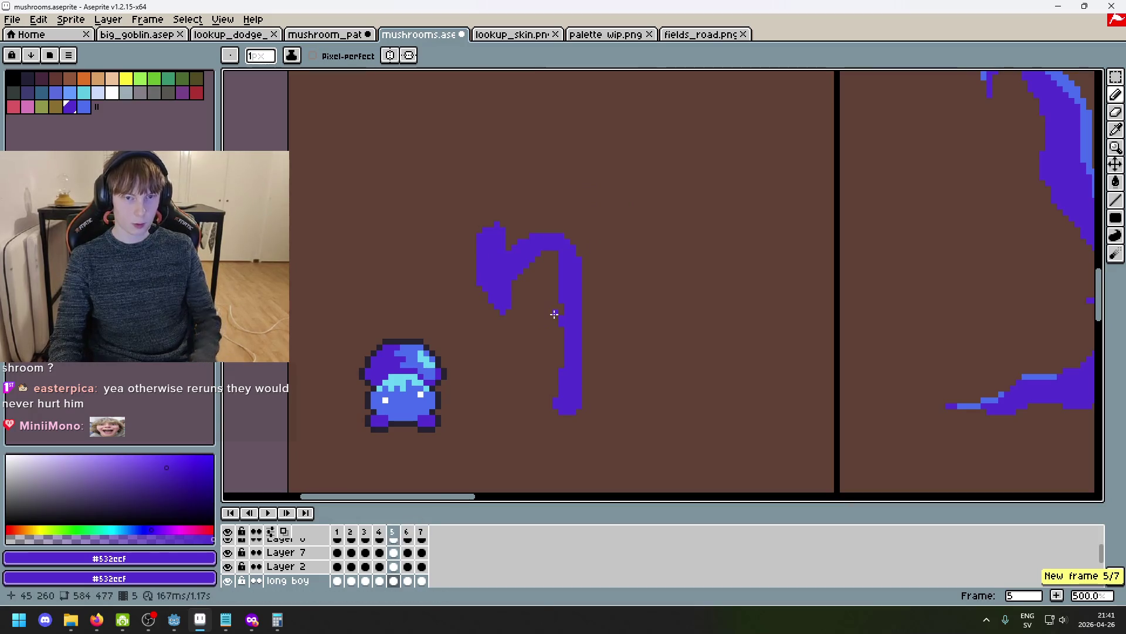
Erase the cap blob on frame 6 with a large eraser and turn on onion skin.
{"action": "key", "text": "Right"}
{"action": "key", "text": "e"}
{"action": "left_click", "coordinate": [623, 218]}
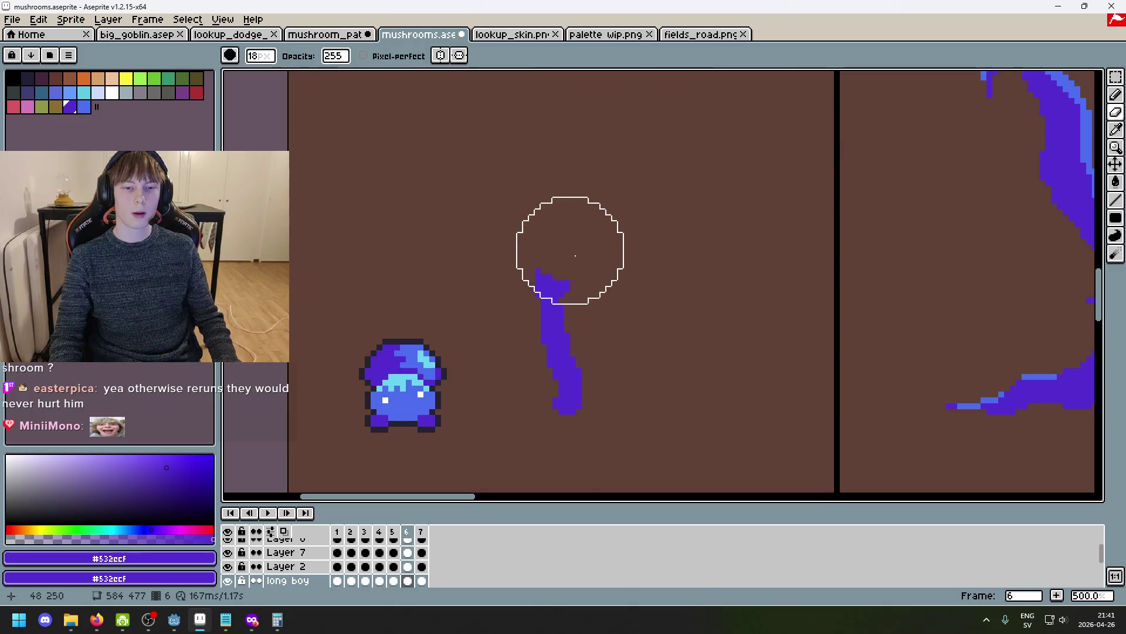
{"action": "left_click", "coordinate": [286, 532]}
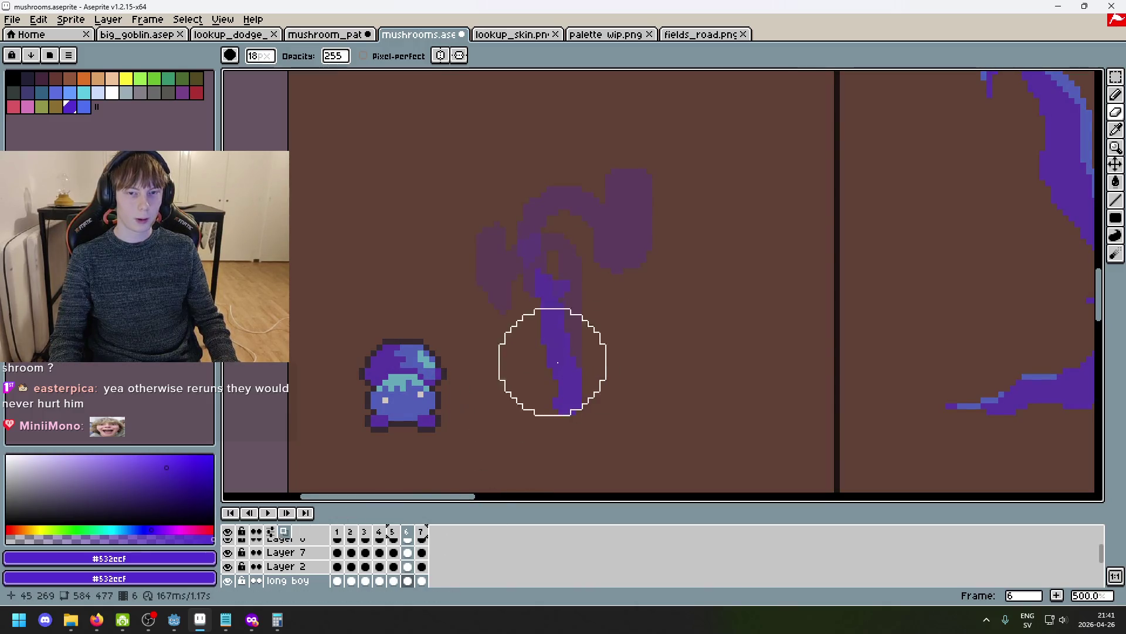
Redraw a broad cap atop frame 6's stem with a 6px brush, undoing stray strokes.
{"action": "key", "text": "b"}
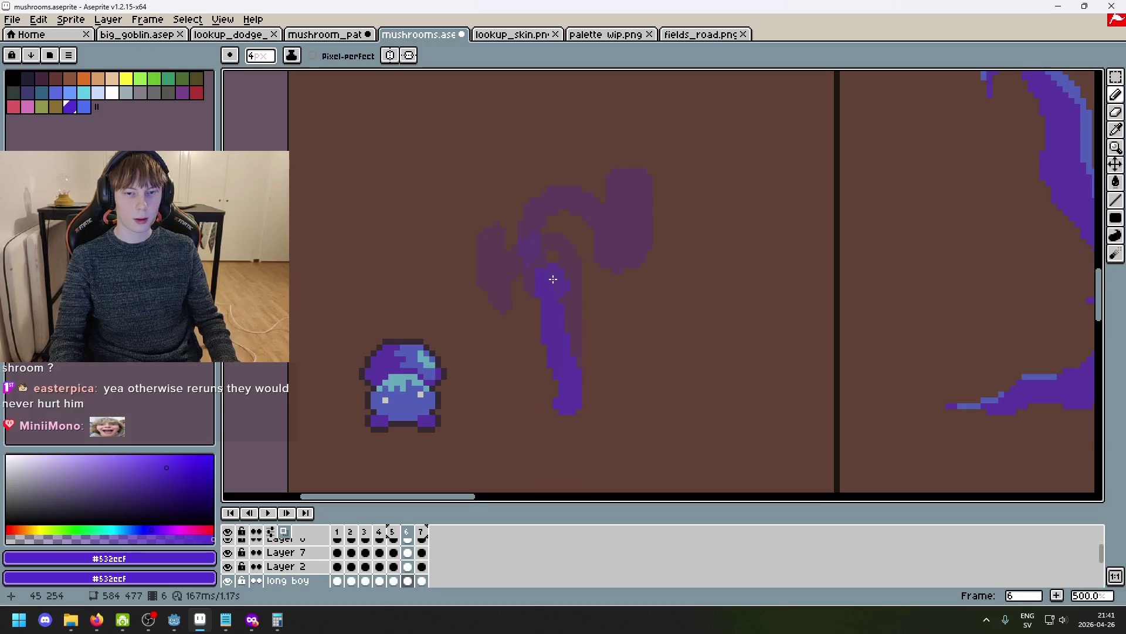
{"action": "key", "text": "ctrl+z"}
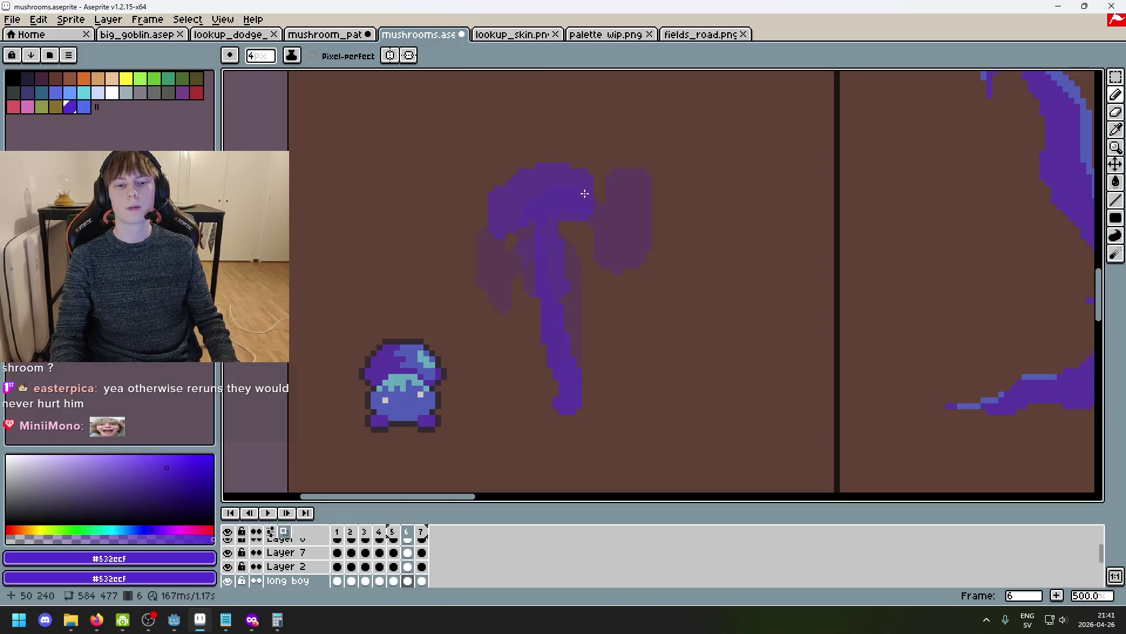
{"action": "key", "text": "r"}
{"action": "left_click", "coordinate": [480, 194]}
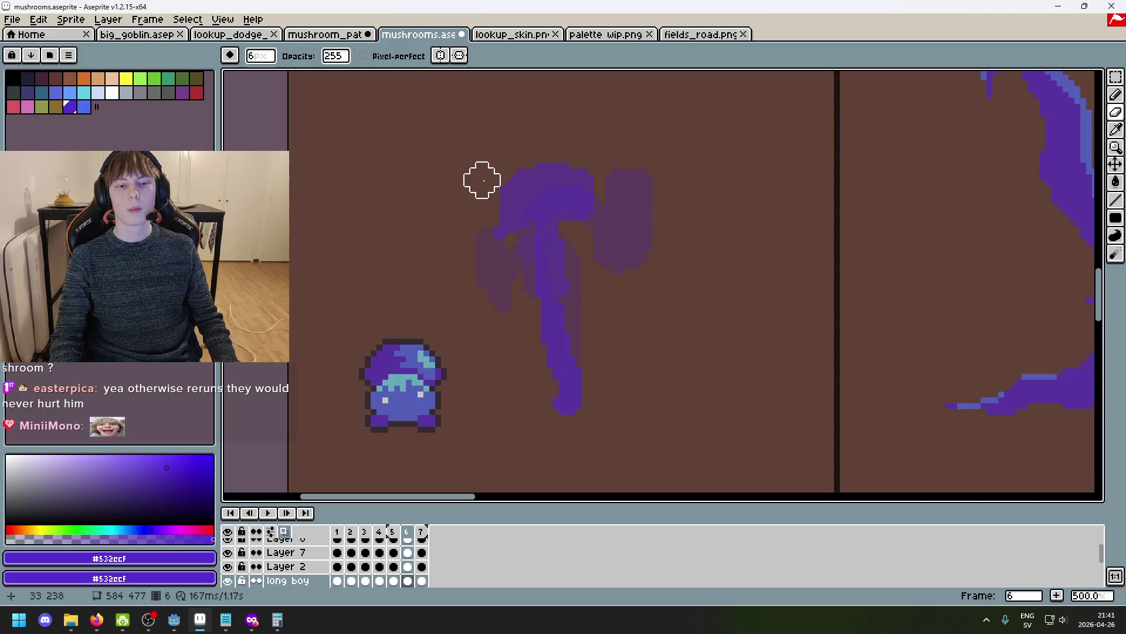
{"action": "key", "text": "ctrl+z"}
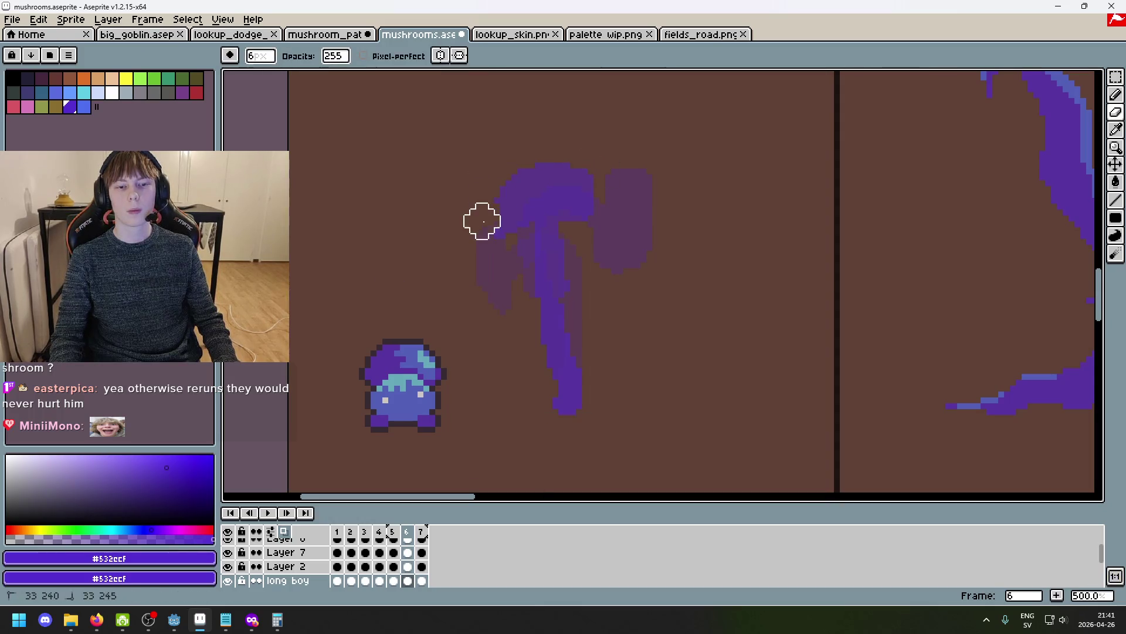
{"action": "key", "text": "ctrl+z"}
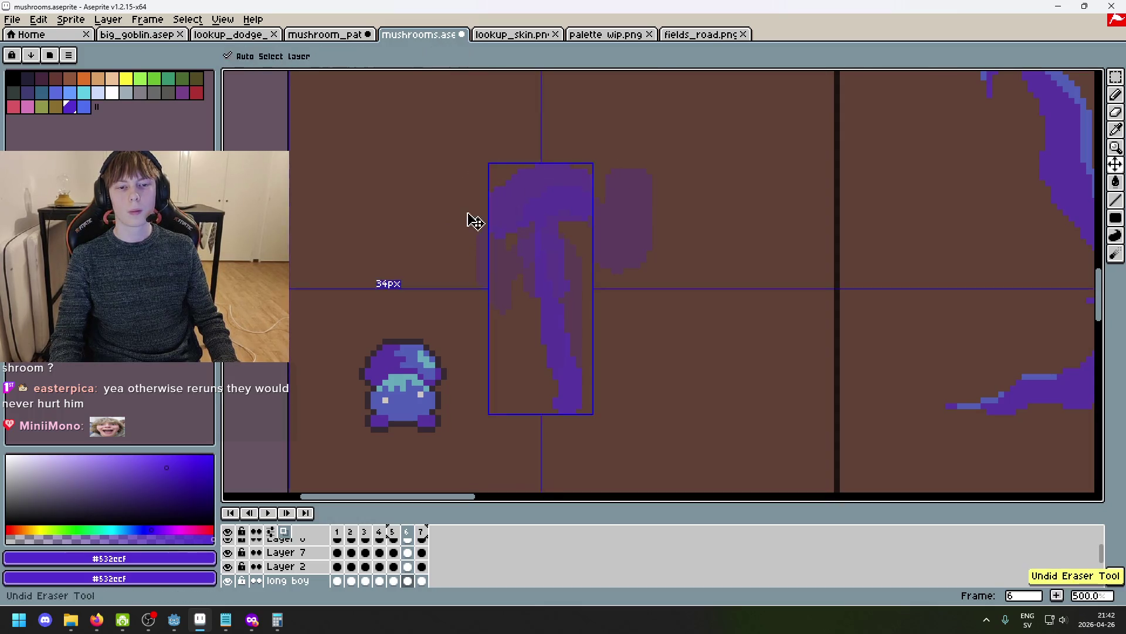
Flip through frames 3–6 with onion skin off, comparing the stem poses.
{"action": "key", "text": "Left"}
{"action": "key", "text": "Left"}
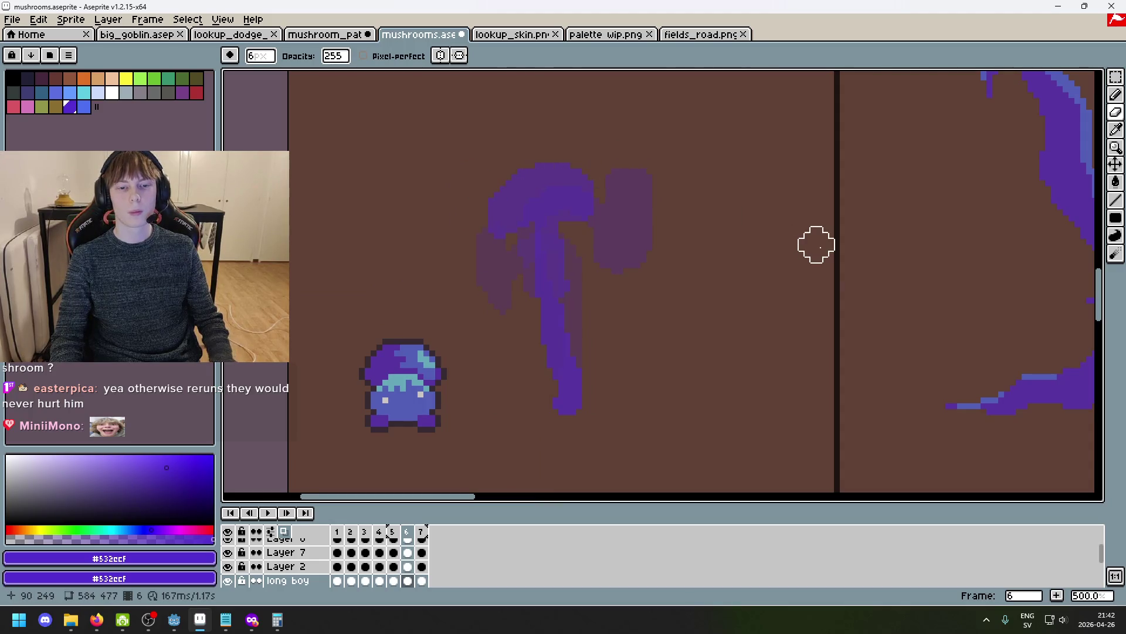
{"action": "key", "text": "Right"}
{"action": "key", "text": "Right"}
{"action": "key", "text": "Left"}
{"action": "key", "text": "Left"}
{"action": "key", "text": "Right"}
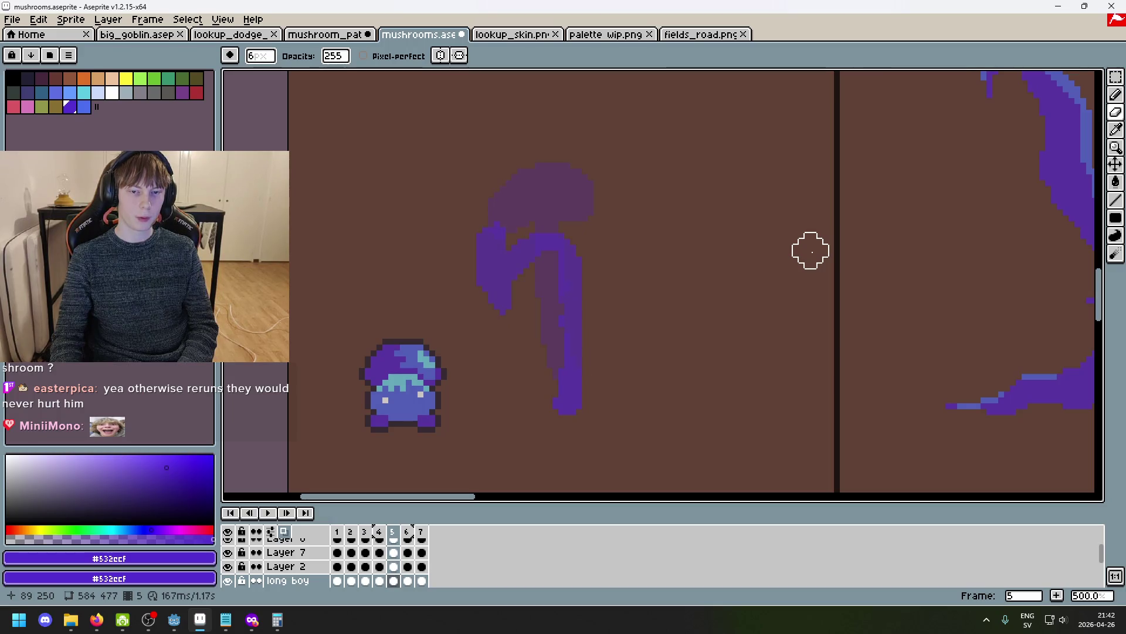
{"action": "key", "text": "Right"}
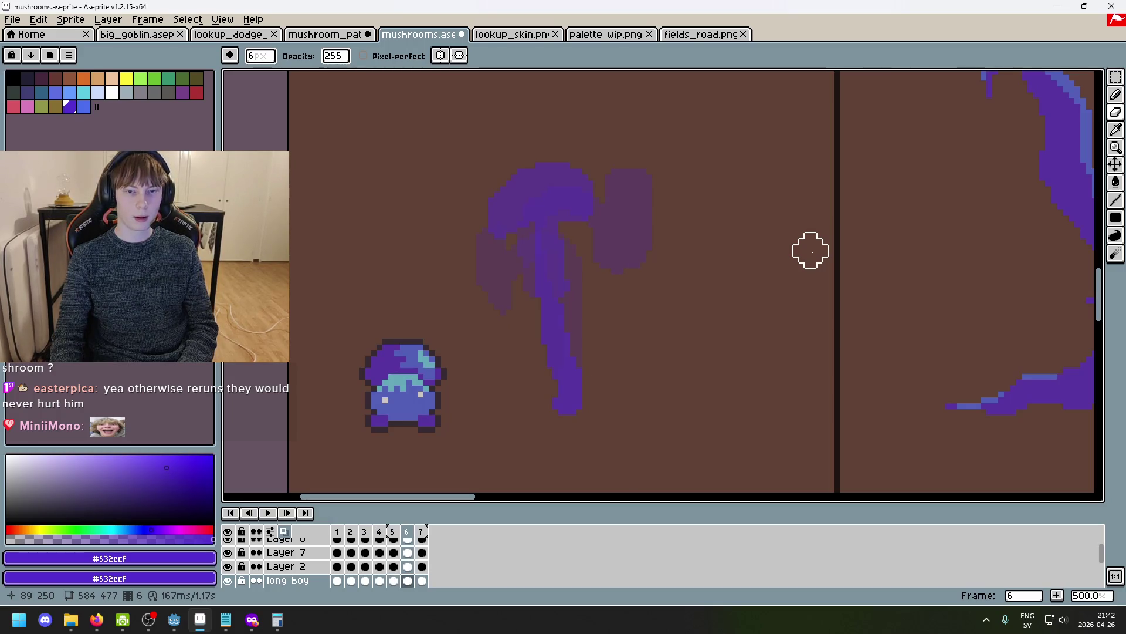
{"action": "key", "text": "Left"}
{"action": "key", "text": "Left"}
{"action": "key", "text": "Right"}
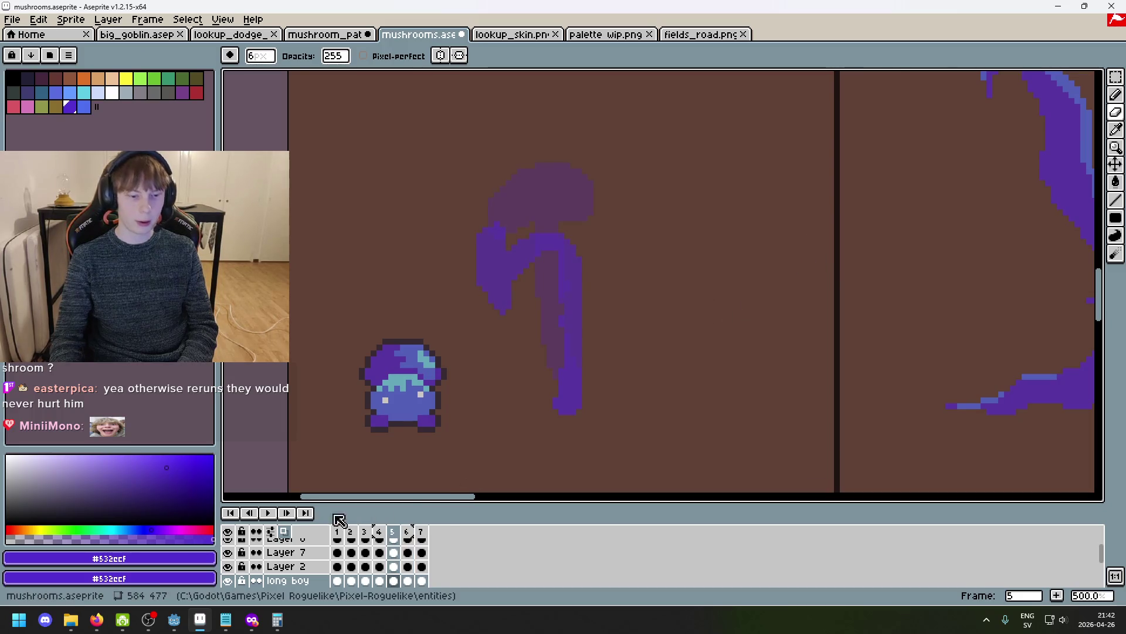
{"action": "key", "text": "Right"}
{"action": "key", "text": "Left"}
{"action": "key", "text": "Right"}
{"action": "key", "text": "Left"}
{"action": "key", "text": "Left"}
{"action": "key", "text": "Left"}
{"action": "key", "text": "Left"}
Keep comparing frames 2–6, then select frame 5 in the timeline.
{"action": "key", "text": "Right"}
{"action": "key", "text": "Right"}
{"action": "key", "text": "Right"}
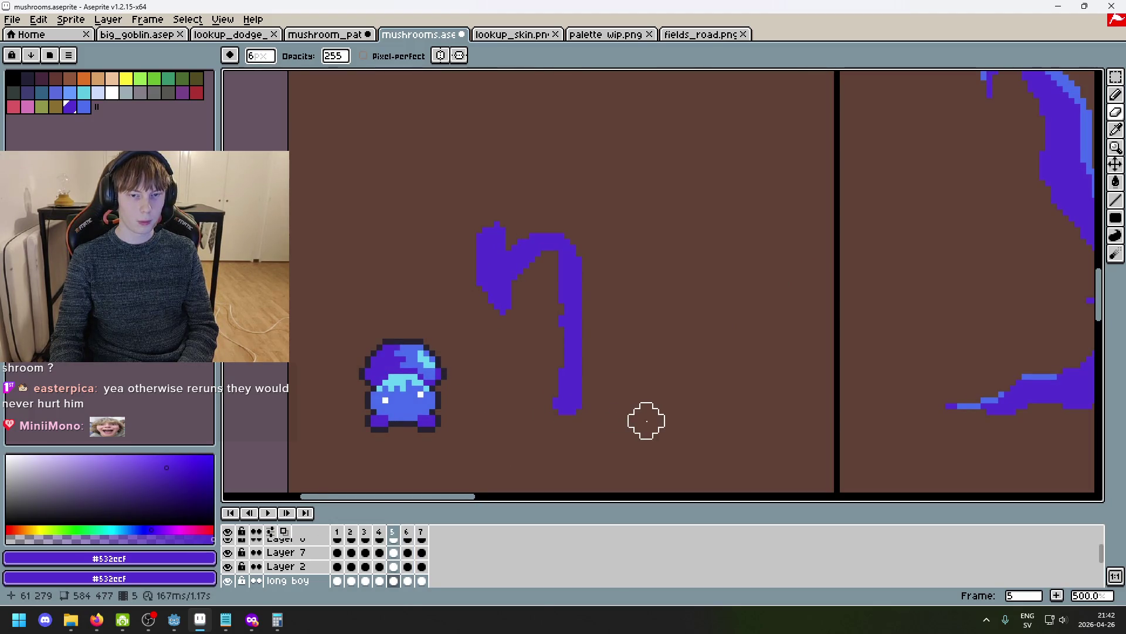
{"action": "key", "text": "Right"}
{"action": "key", "text": "Left"}
{"action": "key", "text": "Left"}
{"action": "key", "text": "Left"}
{"action": "key", "text": "Right"}
{"action": "key", "text": "Right"}
{"action": "key", "text": "Right"}
{"action": "key", "text": "Right"}
{"action": "key", "text": "Left"}
{"action": "key", "text": "Left"}
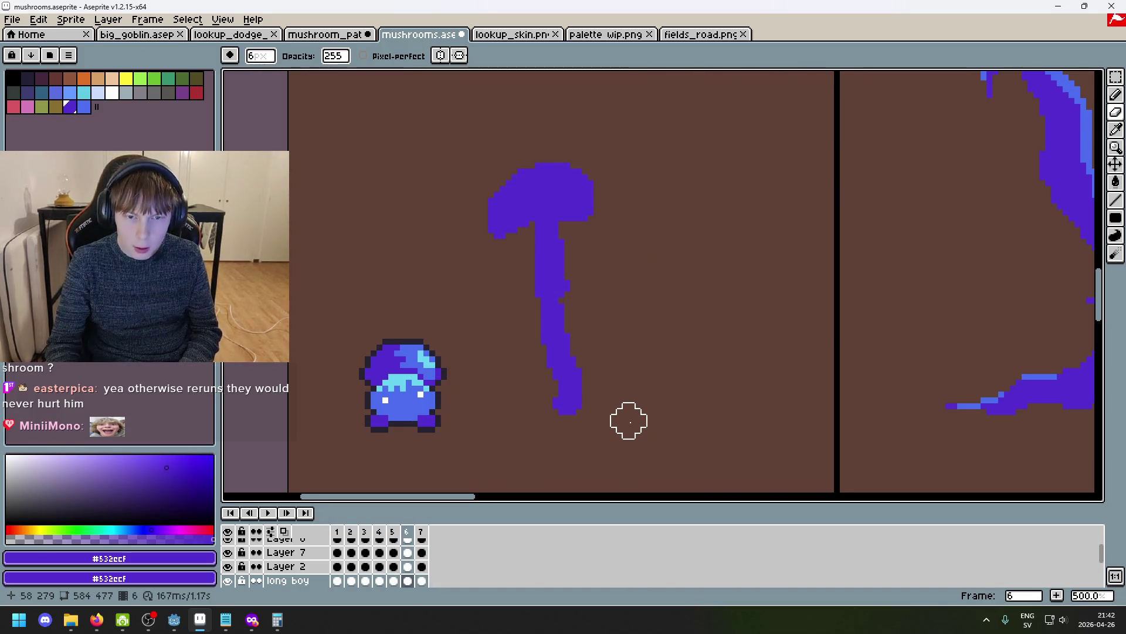
{"action": "key", "text": "Right"}
{"action": "key", "text": "Left"}
{"action": "key", "text": "Left"}
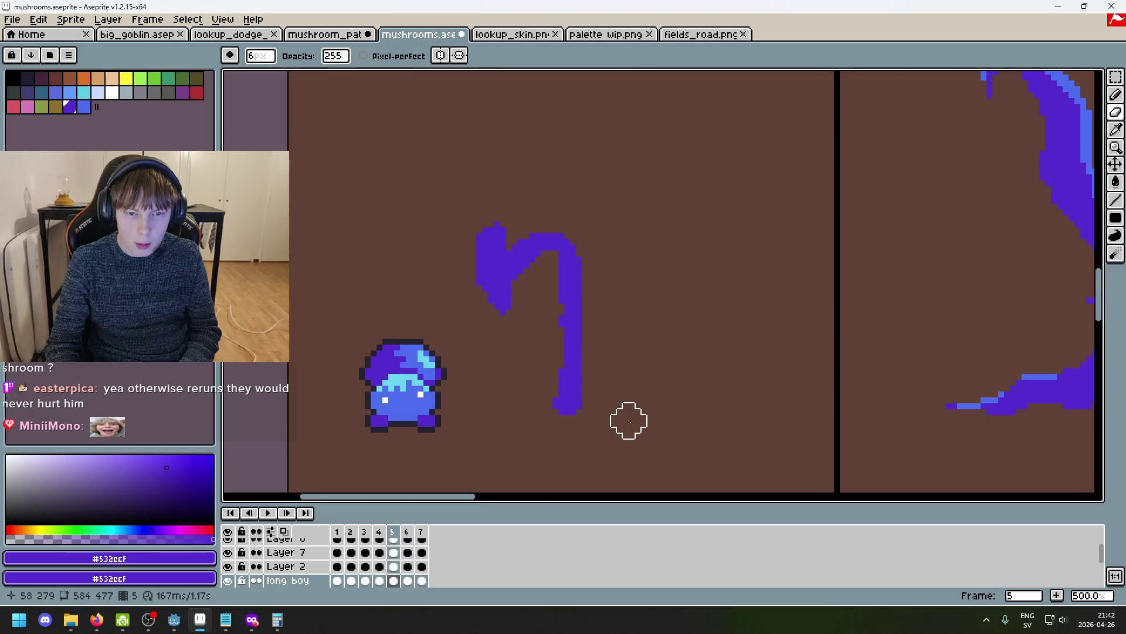
{"action": "key", "text": "Left"}
{"action": "key", "text": "Left"}
{"action": "key", "text": "Right"}
{"action": "key", "text": "Right"}
{"action": "left_click", "coordinate": [390, 534]}
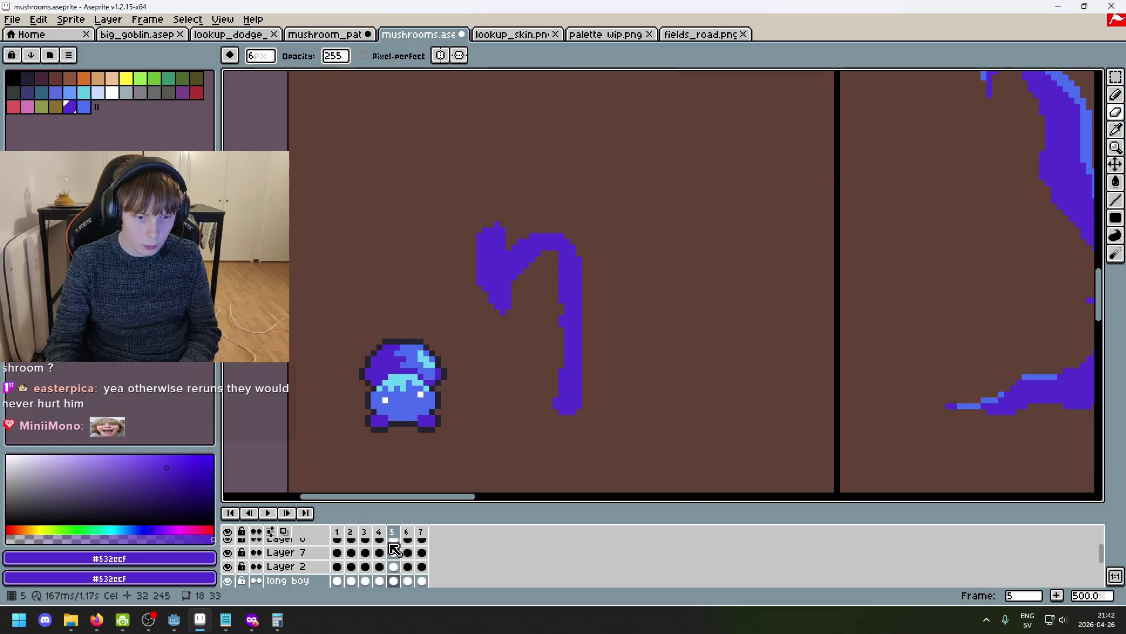
Delete the duplicated frame 5 and toggle between frames 5 and 6 to compare.
{"action": "key", "text": "alt+Delete"}
{"action": "key", "text": "Left"}
{"action": "key", "text": "Left"}
{"action": "key", "text": "Right"}
{"action": "key", "text": "Right"}
{"action": "key", "text": "Right"}
{"action": "key", "text": "Right"}
{"action": "key", "text": "Left"}
{"action": "key", "text": "Left"}
{"action": "key", "text": "Left"}
{"action": "key", "text": "Left"}
{"action": "key", "text": "Left"}
{"action": "key", "text": "Right"}
{"action": "key", "text": "Right"}
{"action": "key", "text": "Right"}
{"action": "key", "text": "Right"}
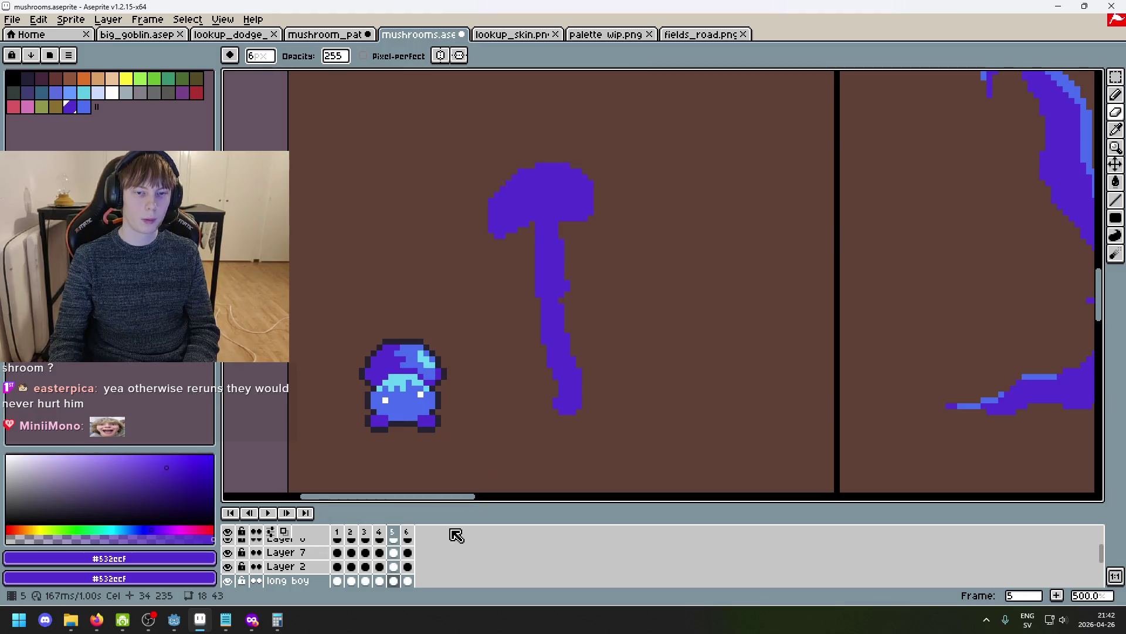
{"action": "key", "text": "Left"}
{"action": "key", "text": "Left"}
{"action": "key", "text": "Right"}
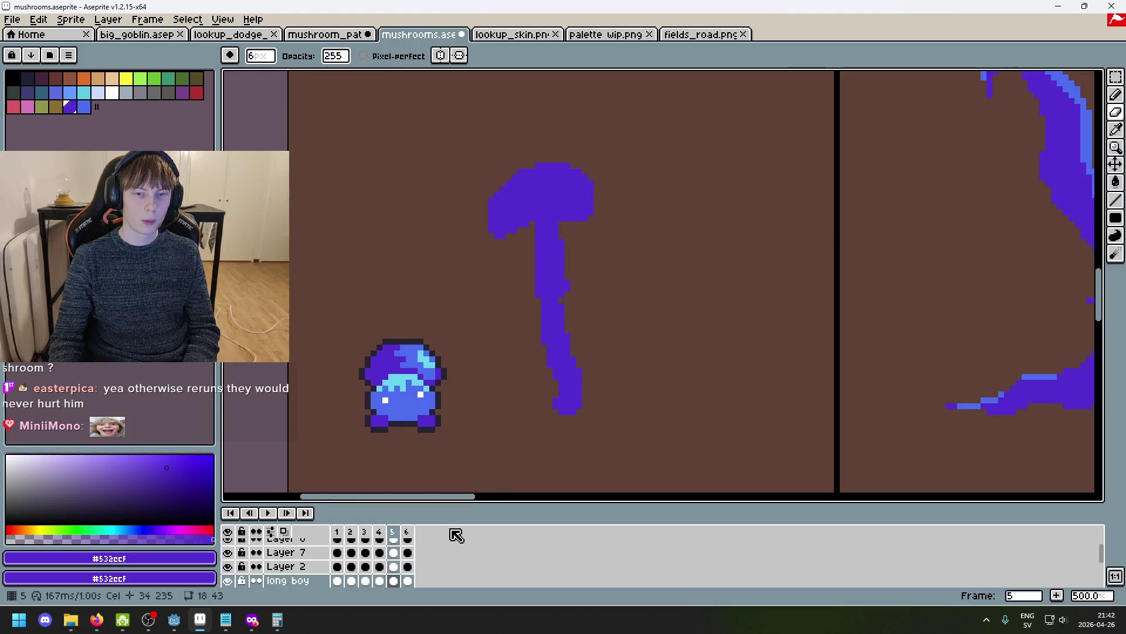
{"action": "key", "text": "Right"}
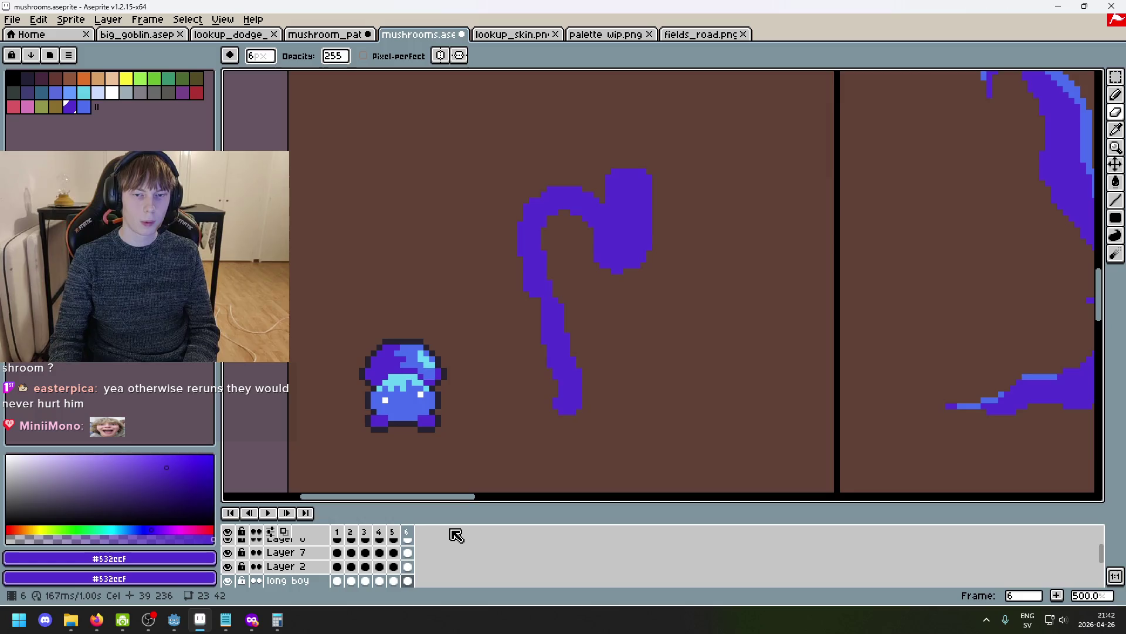
{"action": "key", "text": "Left"}
{"action": "key", "text": "Right"}
{"action": "key", "text": "Left"}
Play and stop the animation, then step through frames 3–6 checking each pose.
{"action": "left_click", "coordinate": [269, 514]}
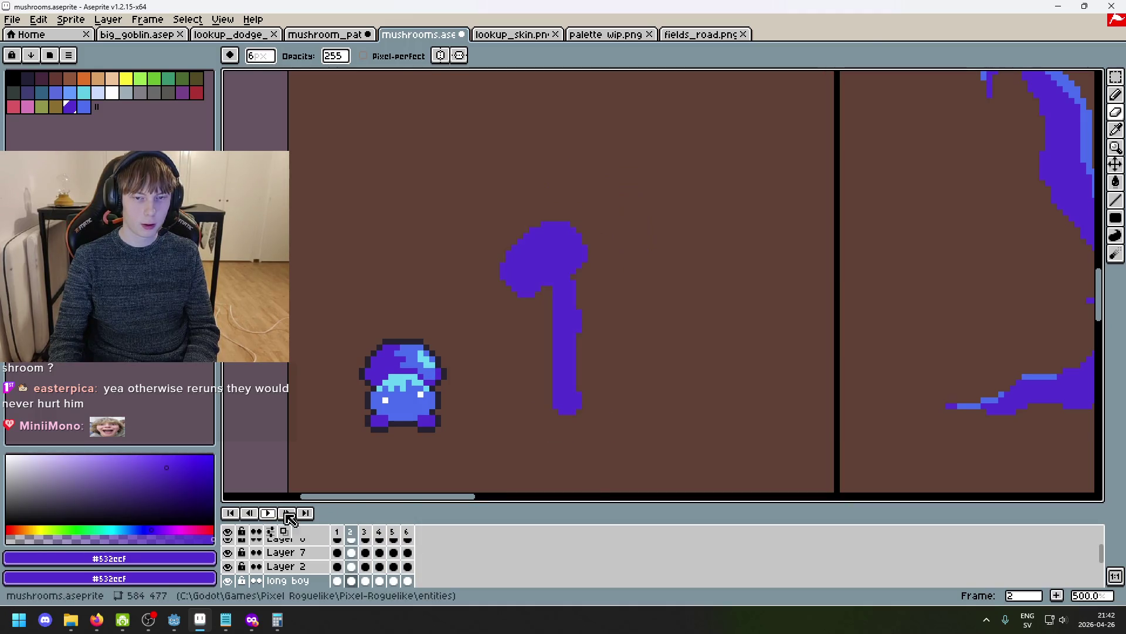
{"action": "key", "text": "Return"}
{"action": "key", "text": "Left"}
{"action": "key", "text": "Left"}
{"action": "key", "text": "Right"}
{"action": "key", "text": "Right"}
{"action": "key", "text": "Right"}
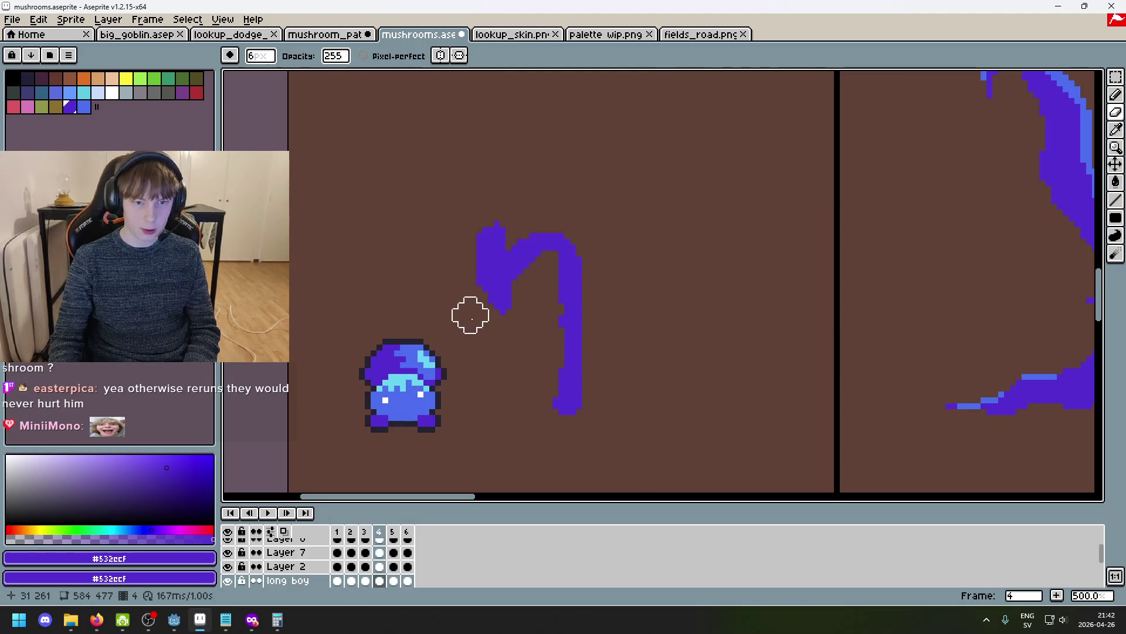
{"action": "key", "text": "Left"}
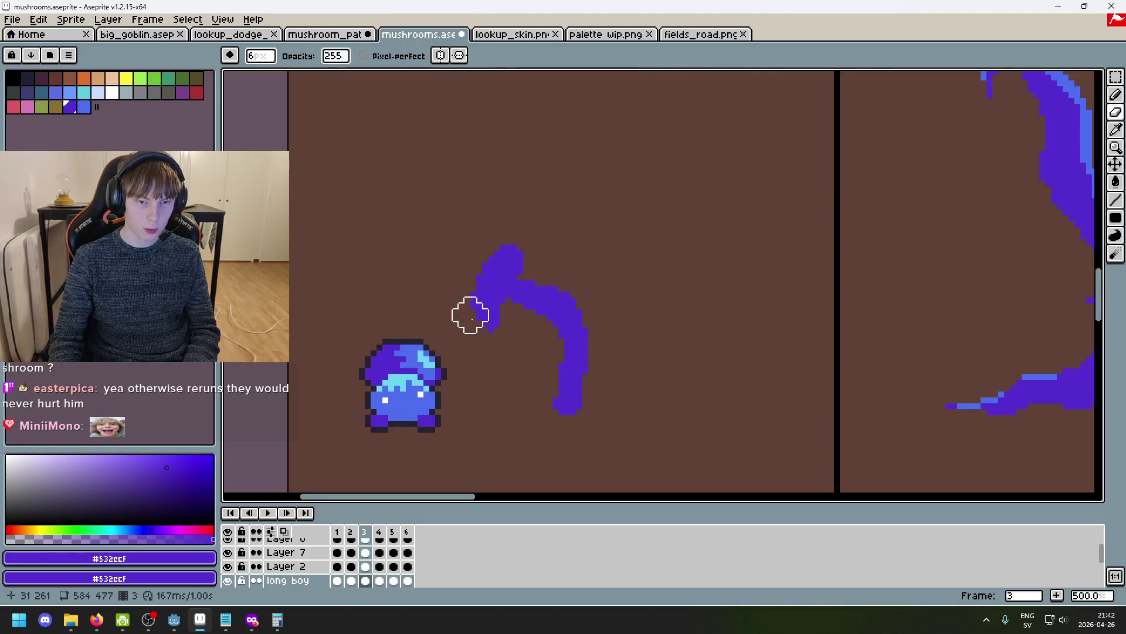
{"action": "key", "text": "Right"}
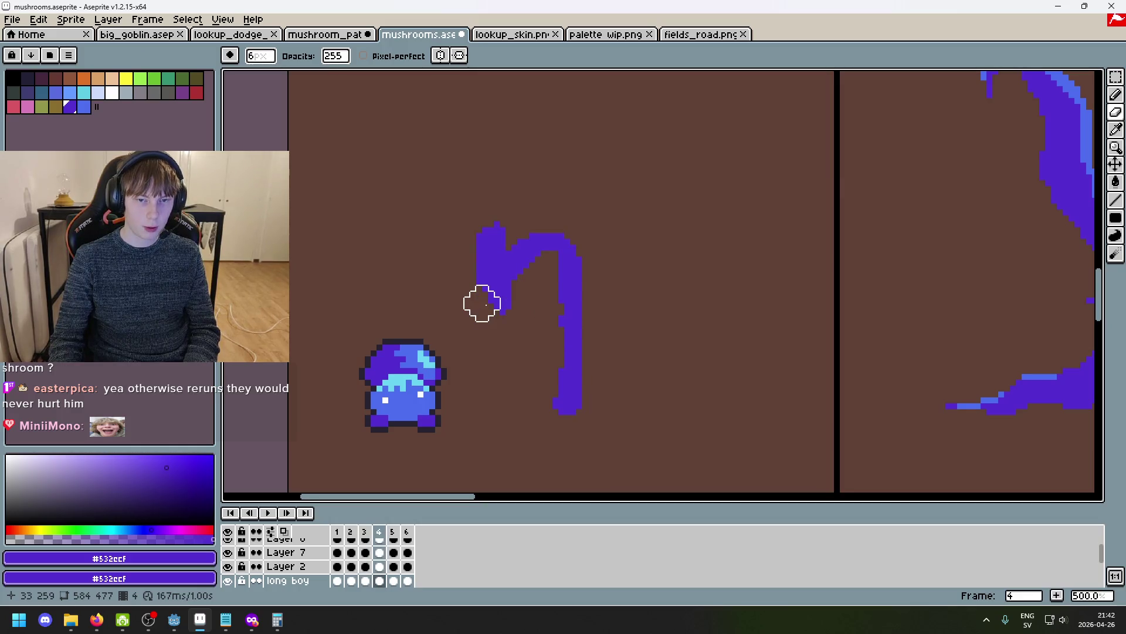
{"action": "key", "text": "Right"}
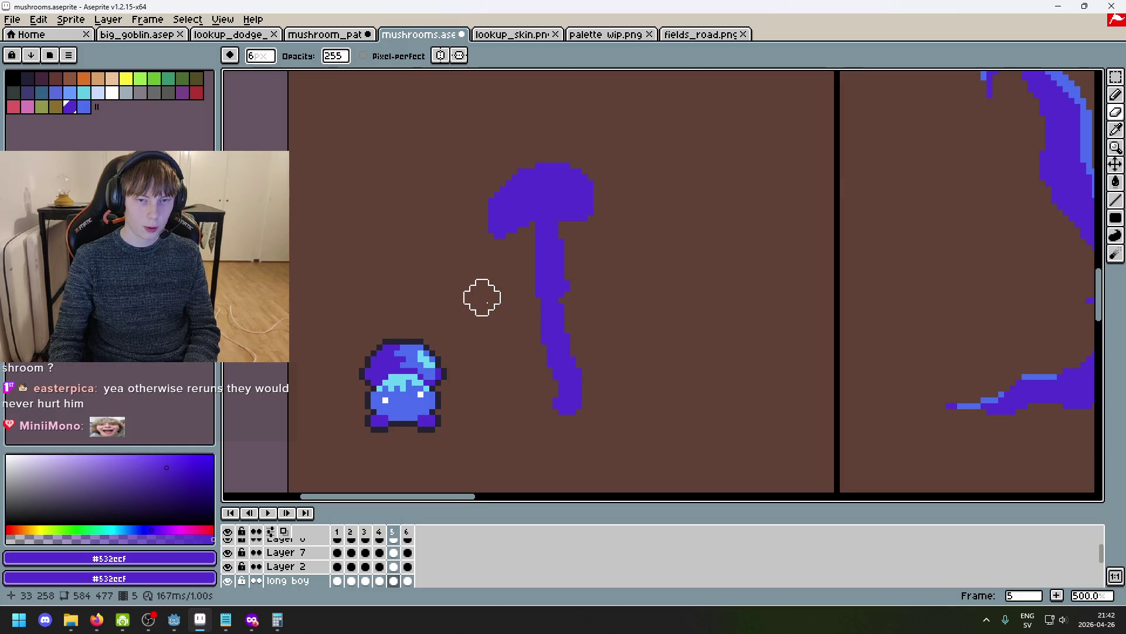
{"action": "key", "text": "Right"}
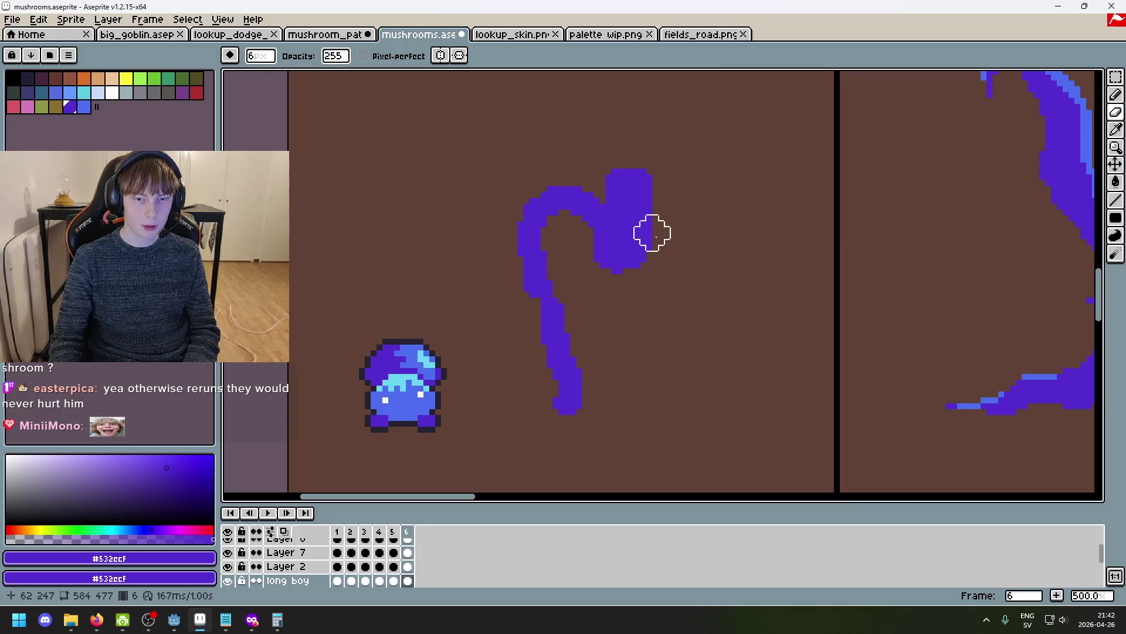
{"action": "key", "text": "Left"}
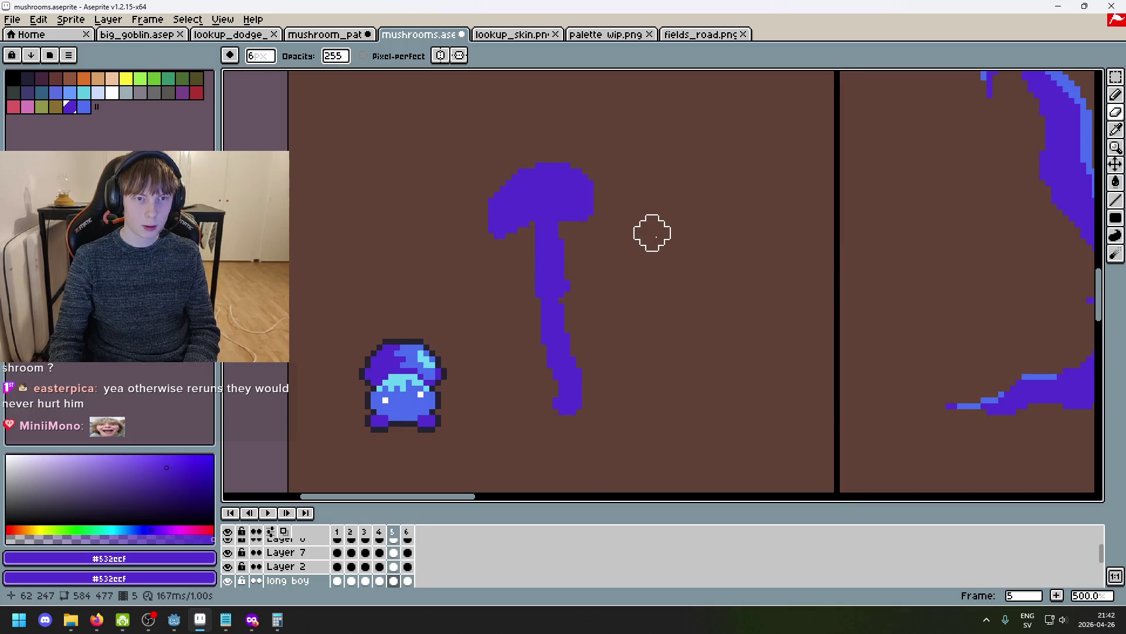
{"action": "key", "text": "Left"}
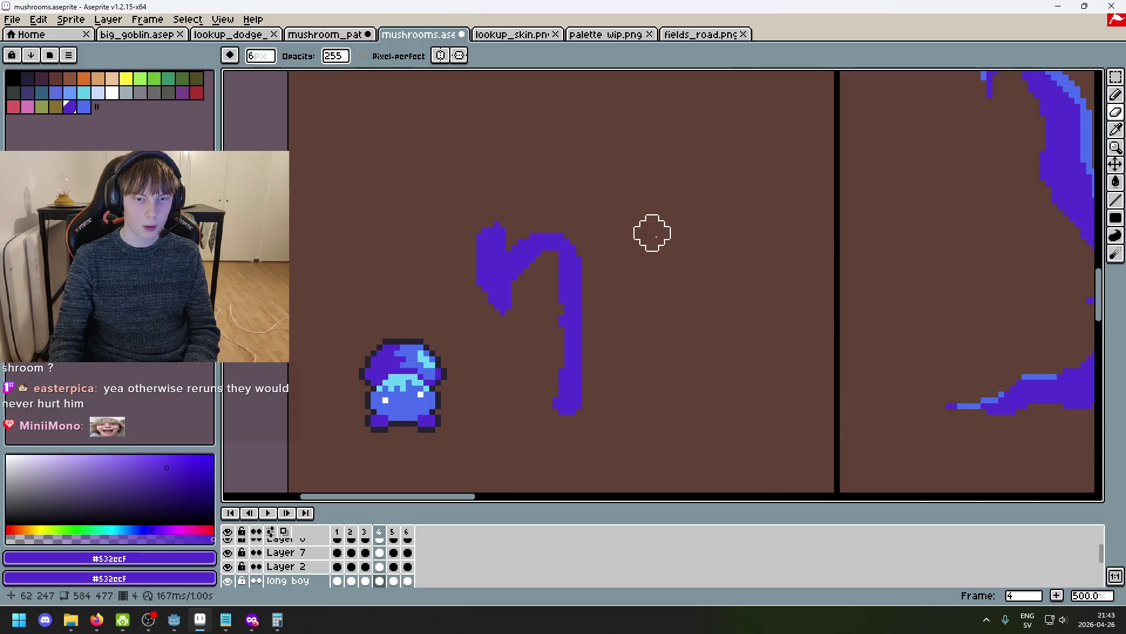
Compare frames 2, 4 and 5, then undo the erase to restore frame 5's cap.
{"action": "key", "text": "Right"}
{"action": "key", "text": "Left"}
{"action": "key", "text": "Left"}
{"action": "key", "text": "Left"}
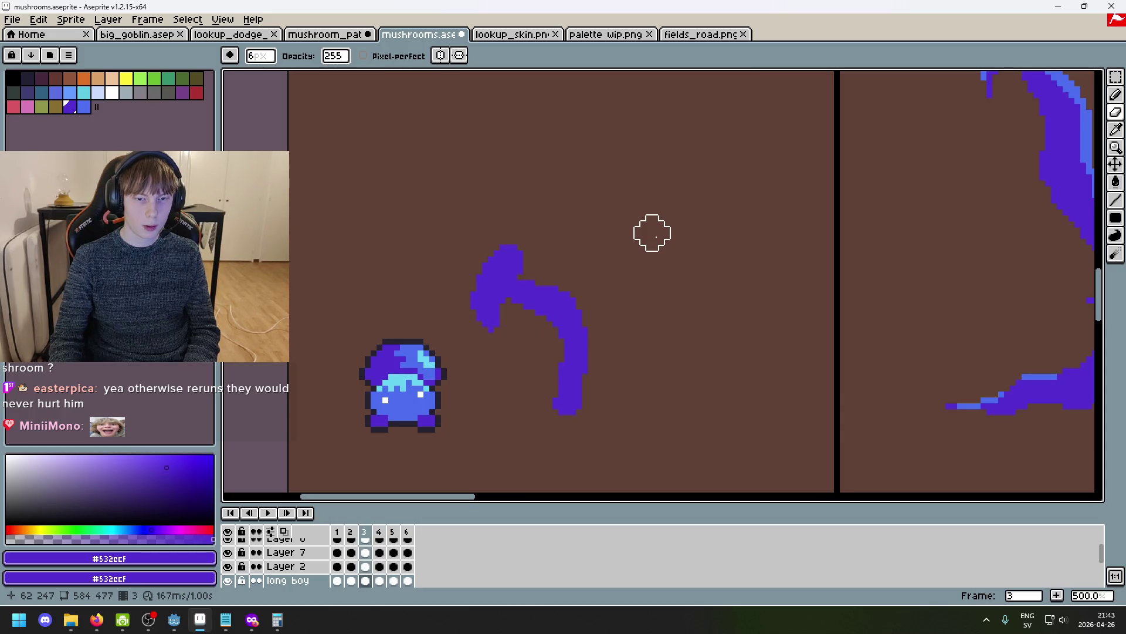
{"action": "key", "text": "Right"}
{"action": "key", "text": "Right"}
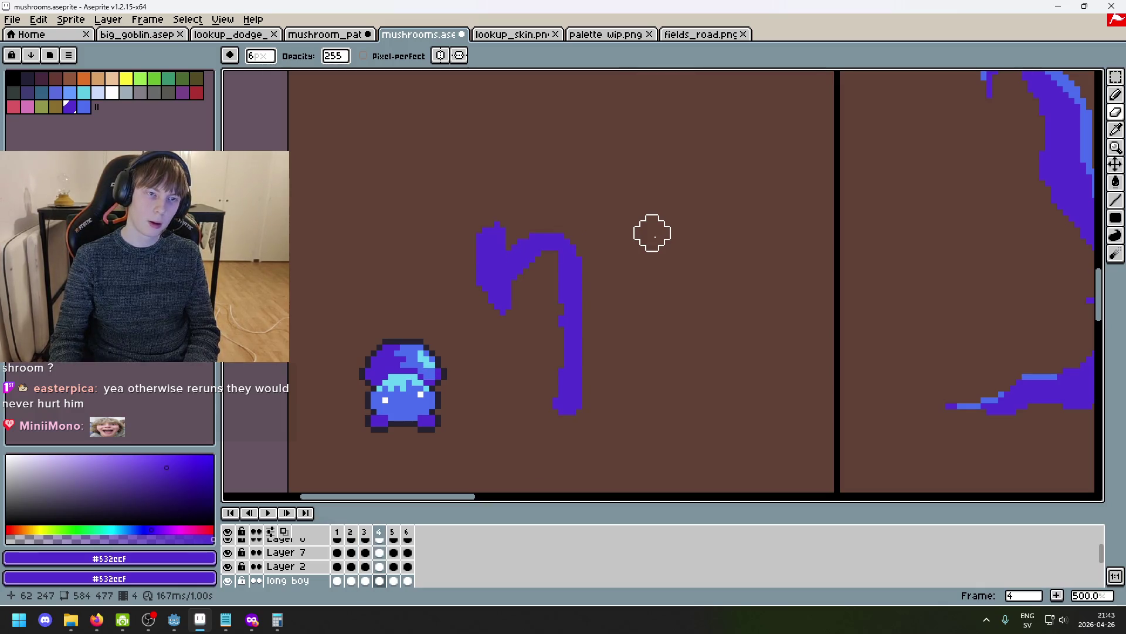
{"action": "key", "text": "Right"}
{"action": "key", "text": "Left"}
{"action": "key", "text": "Right"}
{"action": "key", "text": "Left"}
{"action": "key", "text": "Right"}
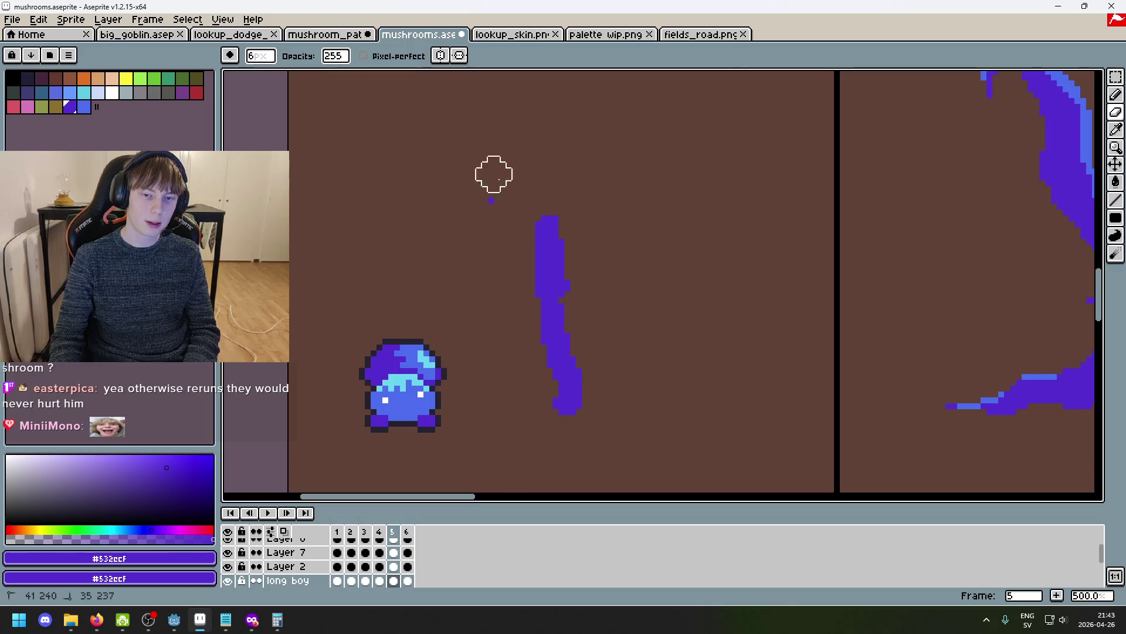
{"action": "key", "text": "ctrl+z"}
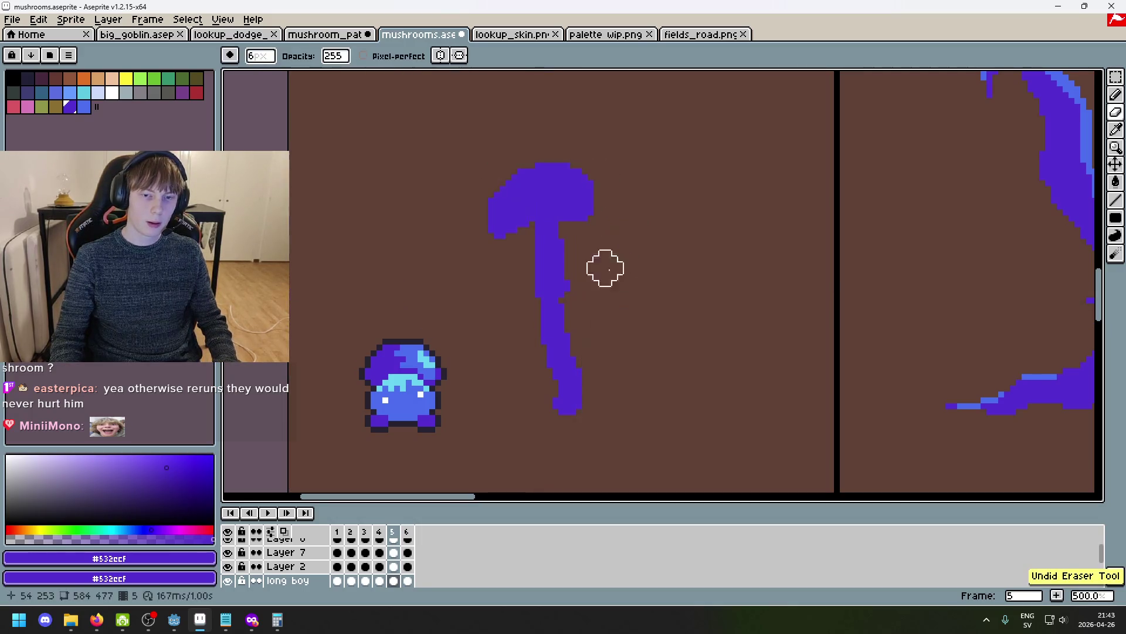
{"action": "left_click", "coordinate": [379, 534]}
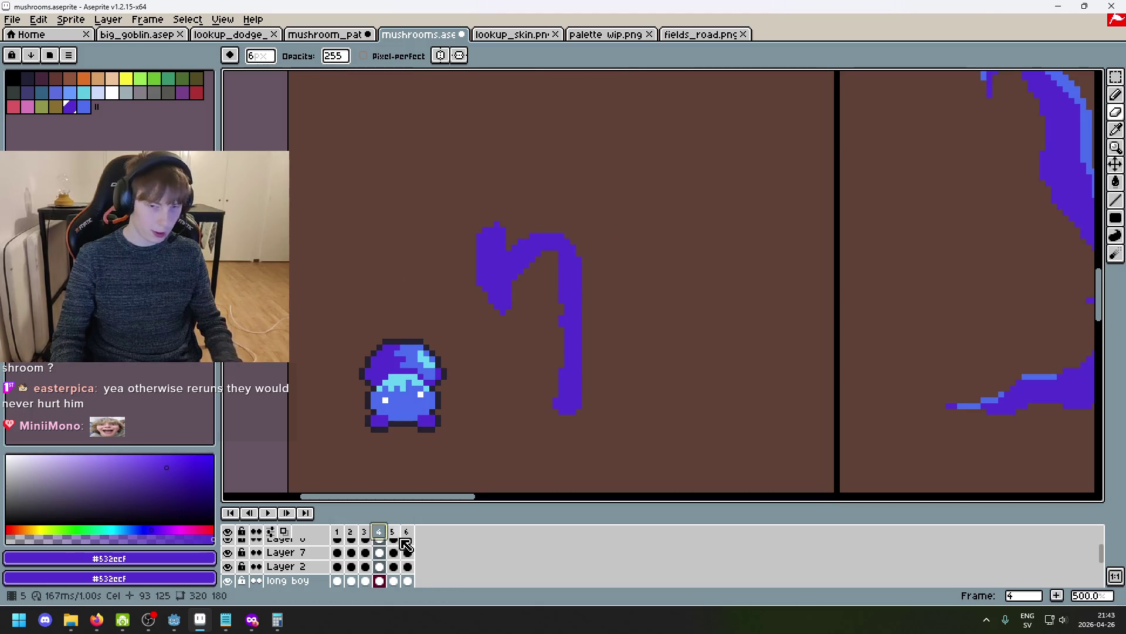
Insert a new frame 5, erase its copied stroke and paint a purple blob atop the stalk.
{"action": "key", "text": "alt+n"}
{"action": "mouse_move", "coordinate": [538, 320]}
{"action": "left_mouse_down"}
{"action": "mouse_move", "coordinate": [493, 297]}
{"action": "mouse_move", "coordinate": [535, 227]}
{"action": "mouse_move", "coordinate": [503, 254]}
{"action": "mouse_move", "coordinate": [563, 239]}
{"action": "mouse_move", "coordinate": [498, 239]}
{"action": "left_mouse_up"}
{"action": "key", "text": "alt"}
{"action": "left_click", "coordinate": [563, 276]}
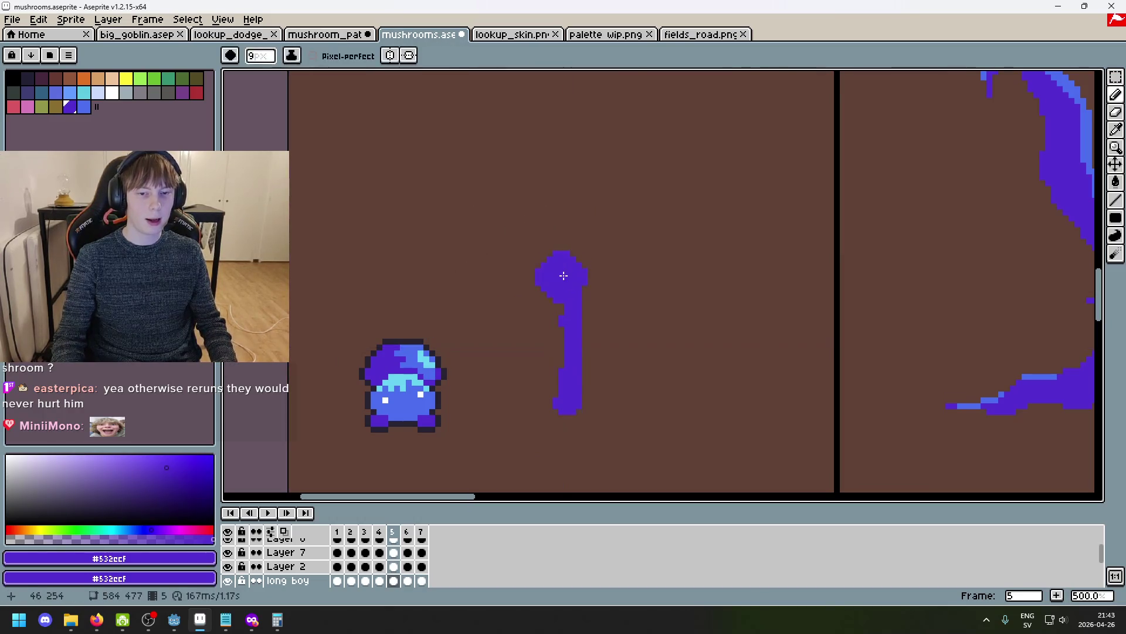
{"action": "key", "text": "Left"}
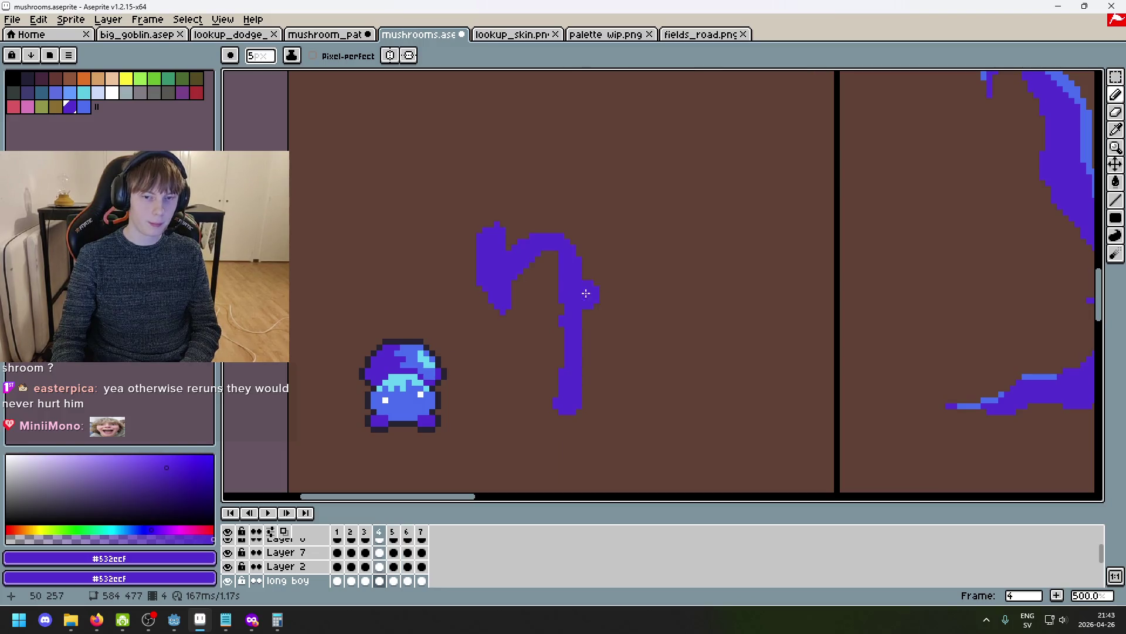
{"action": "key", "text": "Right"}
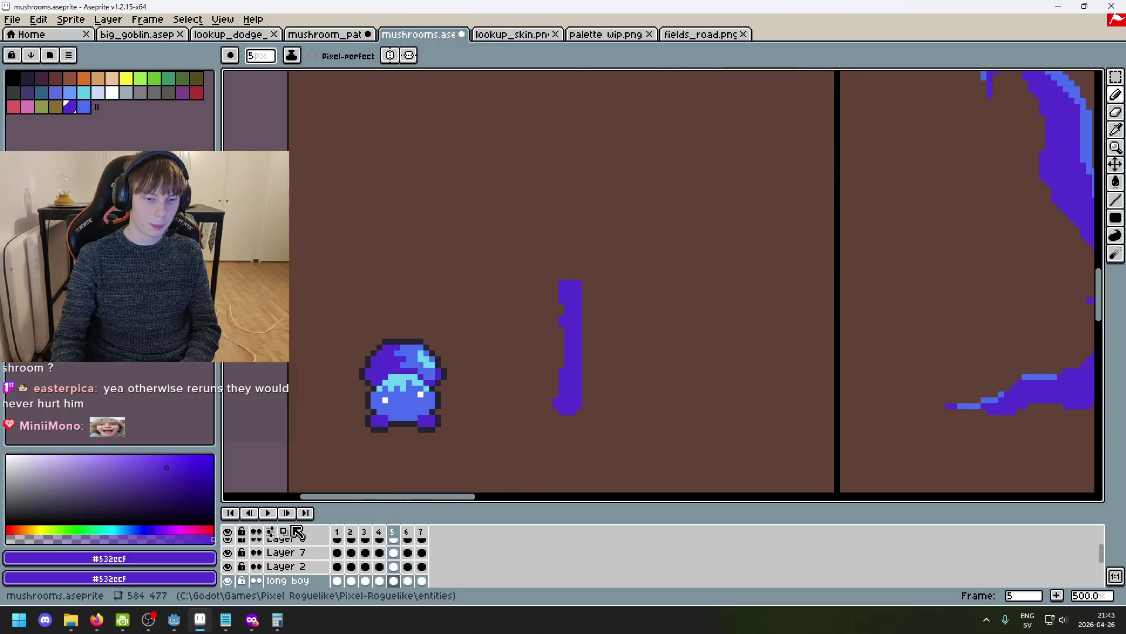
With onion skin on, grow the blob into a small cap rising and bulging right.
{"action": "left_click", "coordinate": [284, 531]}
{"action": "left_click_drag", "start_coordinate": [415, 534], "coordinate": [397, 531]}
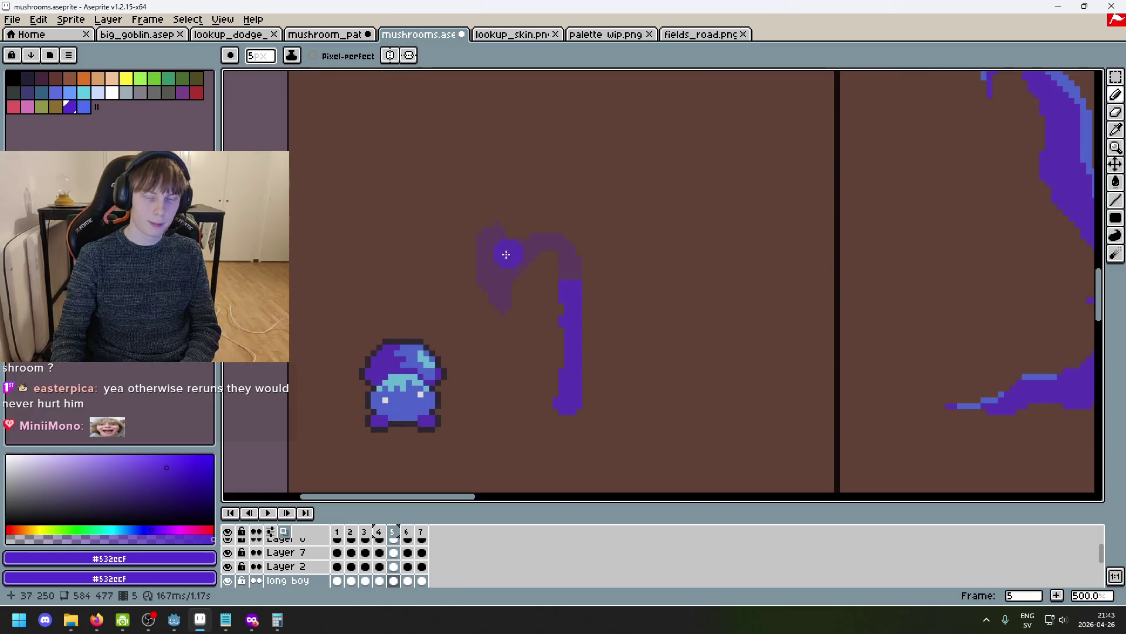
{"action": "left_click_drag", "start_coordinate": [497, 256], "coordinate": [492, 239]}
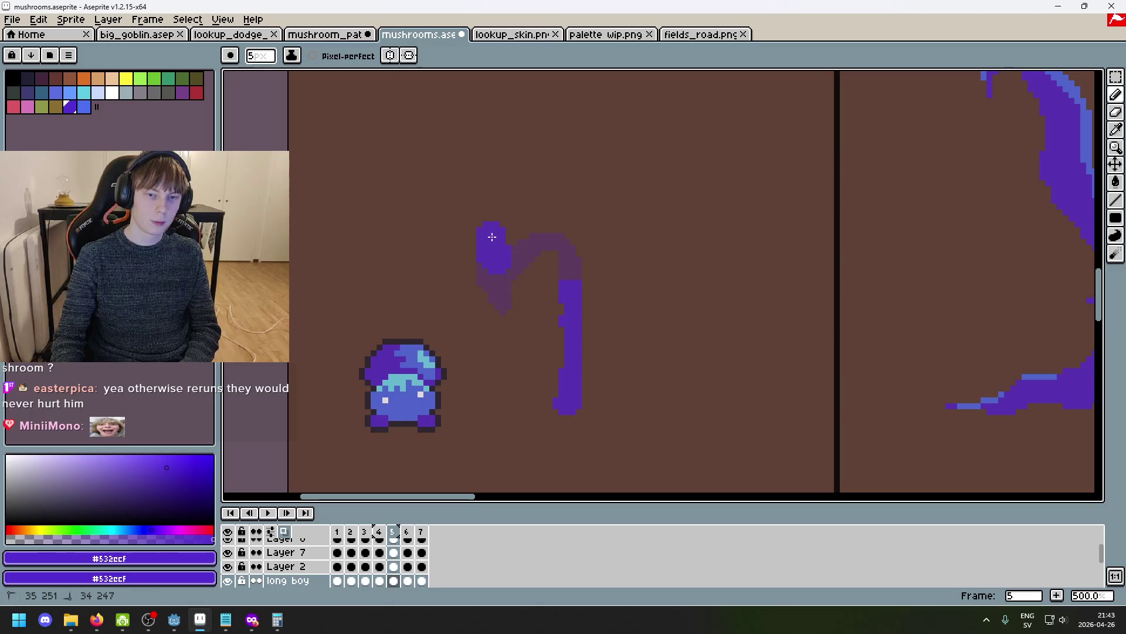
{"action": "mouse_move", "coordinate": [499, 200]}
{"action": "left_mouse_down"}
{"action": "mouse_move", "coordinate": [515, 227]}
{"action": "mouse_move", "coordinate": [559, 254]}
{"action": "mouse_move", "coordinate": [555, 236]}
{"action": "left_mouse_up"}
{"action": "left_click_drag", "start_coordinate": [566, 279], "coordinate": [572, 273]}
Play the animation, compare frames 6 and 7, and undo an accidental new layer.
{"action": "key", "text": "Return"}
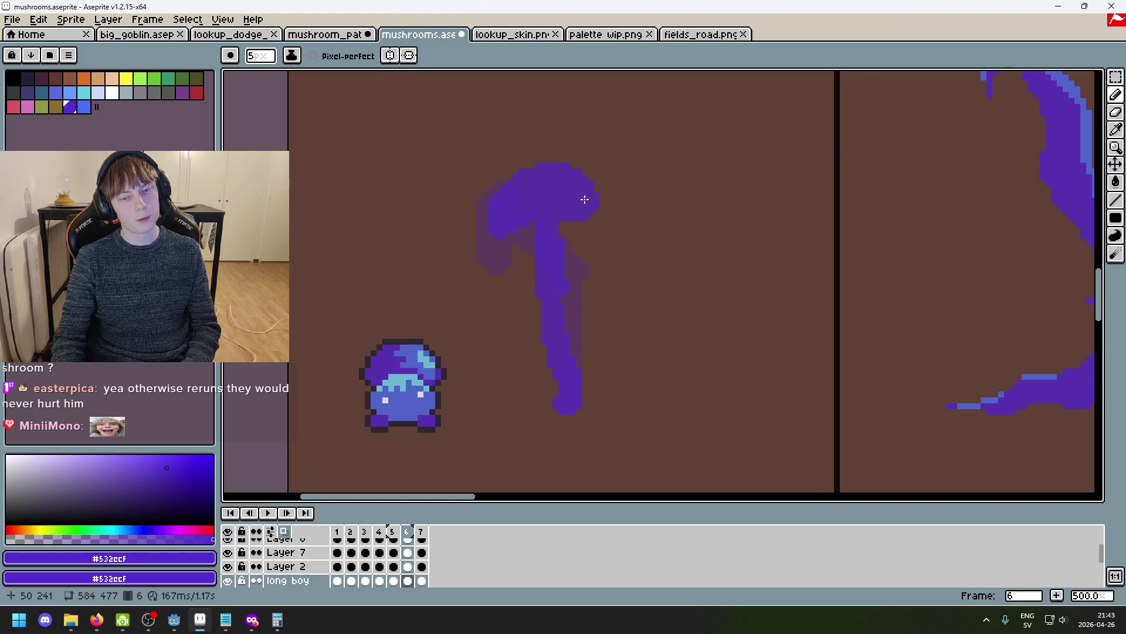
{"action": "key", "text": "period"}
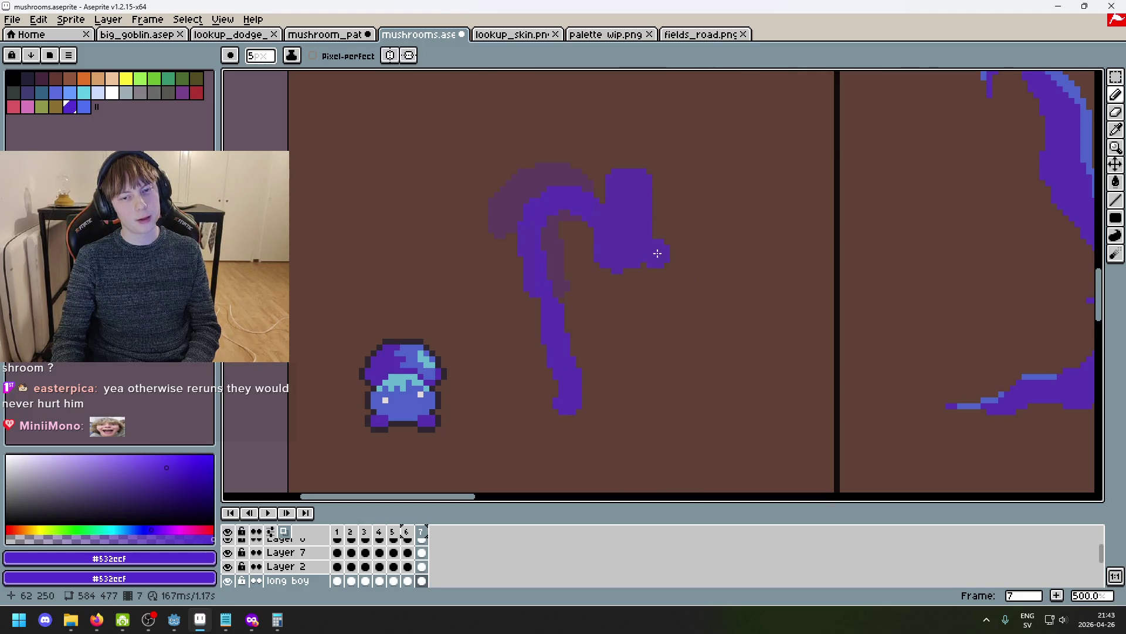
{"action": "key", "text": "comma"}
{"action": "key", "text": "period"}
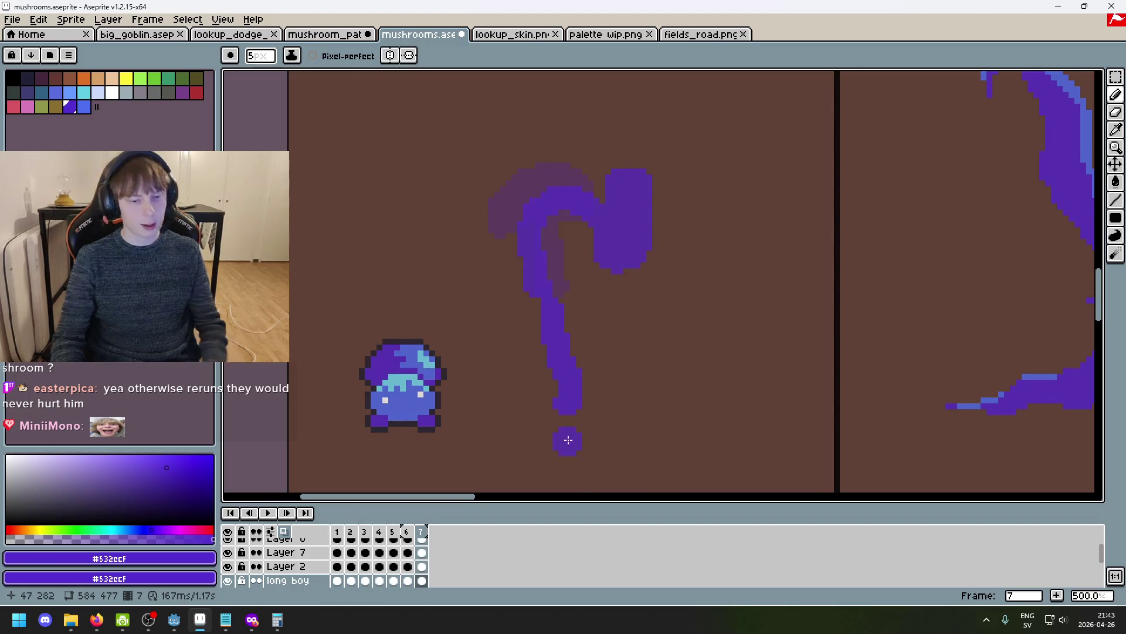
{"action": "key", "text": "shift+n"}
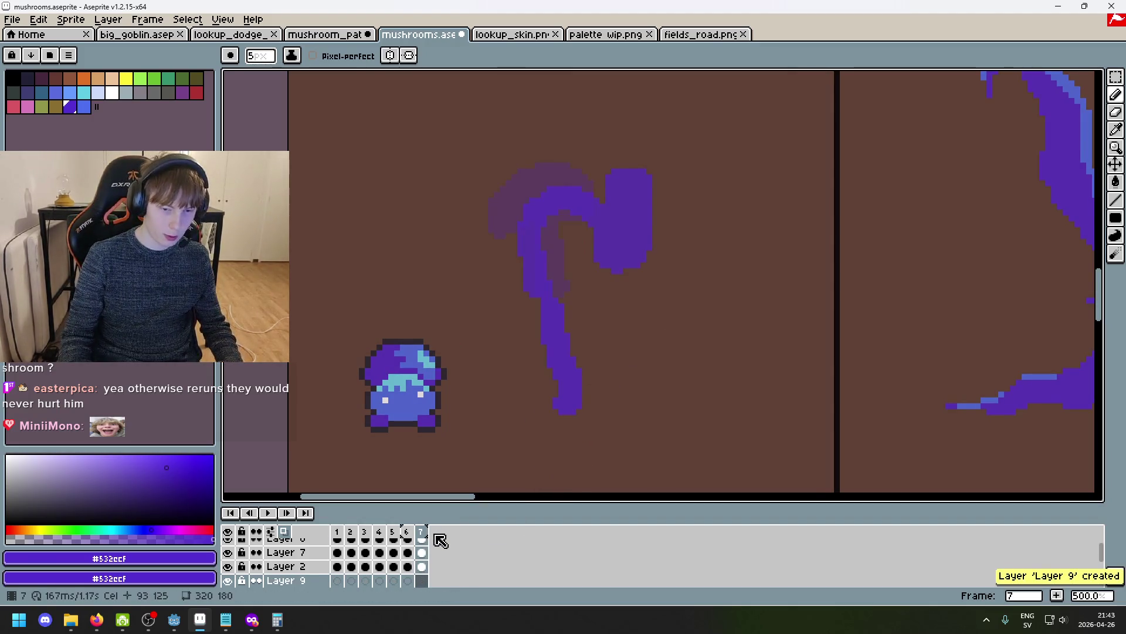
{"action": "key", "text": "ctrl+z"}
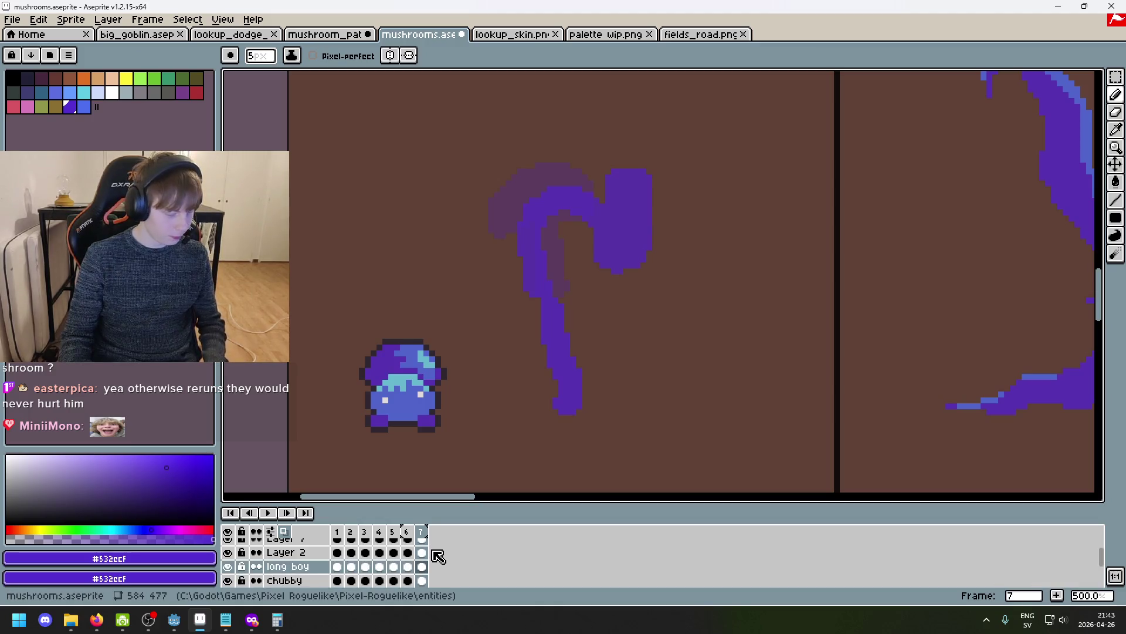
Add frame 8 at the end and delete the copied cap area from it.
{"action": "key", "text": "alt+n"}
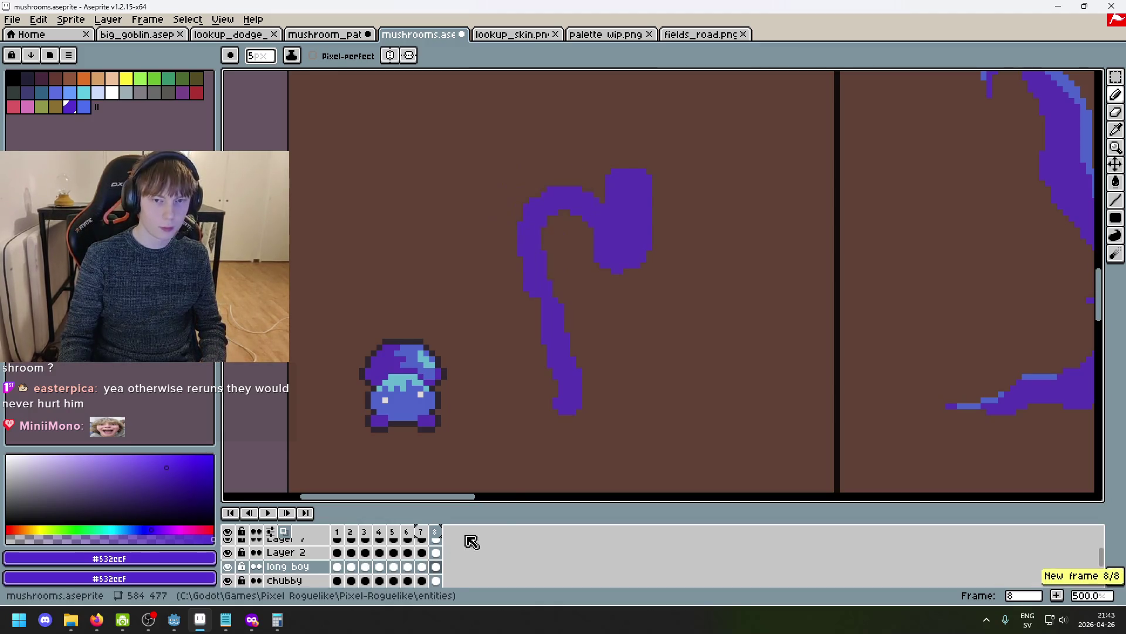
{"action": "left_click", "coordinate": [589, 380]}
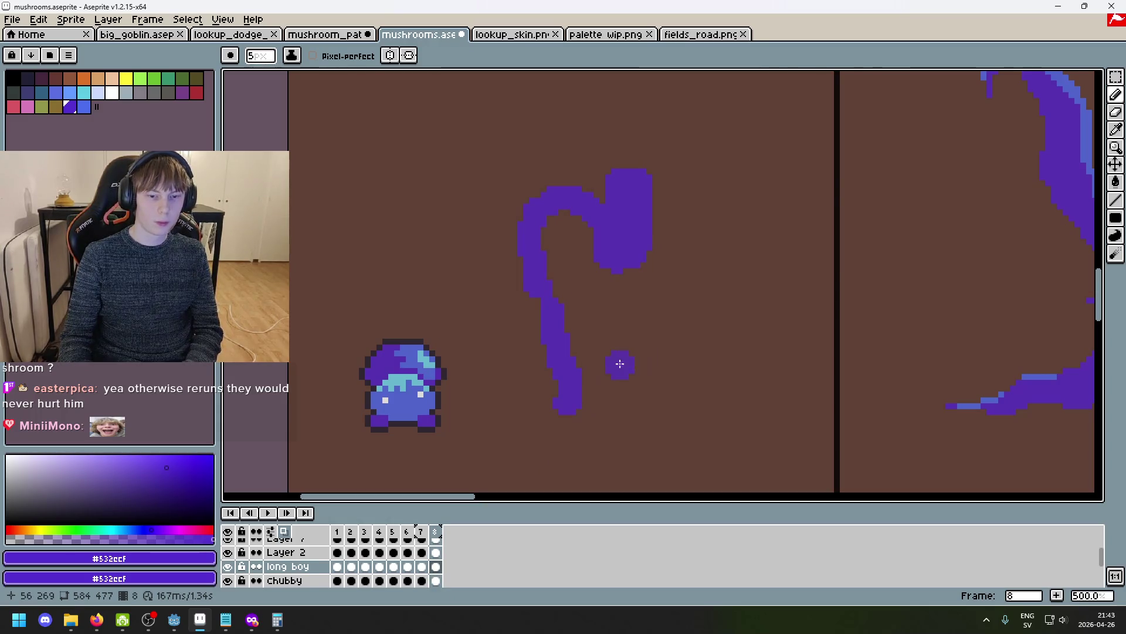
{"action": "key", "text": "m"}
{"action": "left_click_drag", "start_coordinate": [715, 294], "coordinate": [548, 135]}
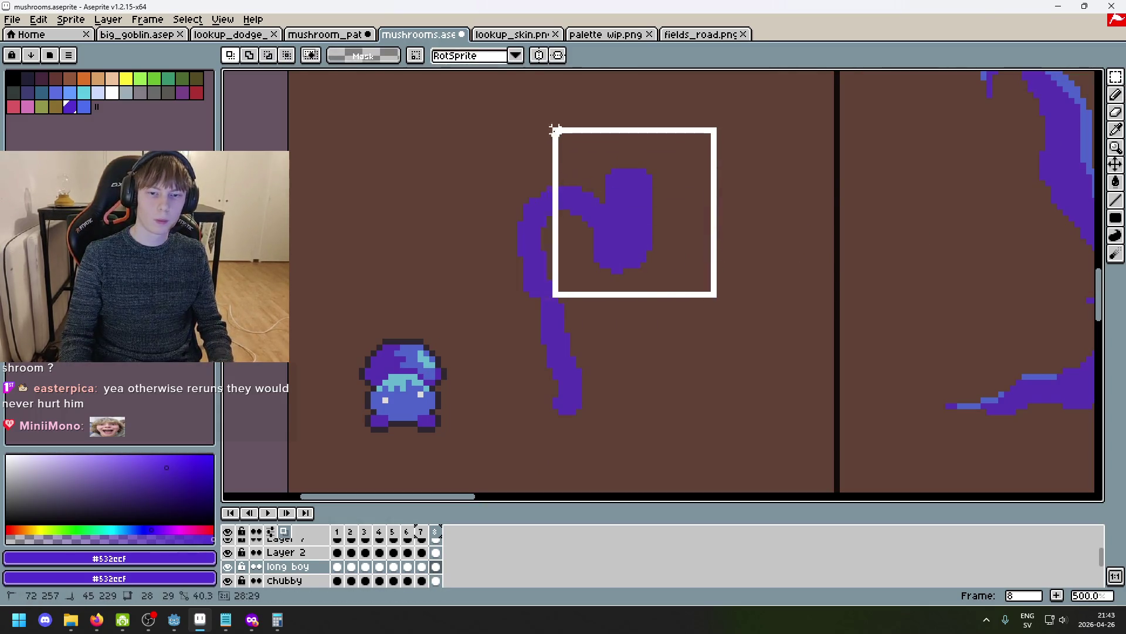
{"action": "key", "text": "Delete"}
Redraw a drooping purple cap at the right end of the stem with the Pencil.
{"action": "key", "text": "b"}
{"action": "left_click", "coordinate": [583, 207]}
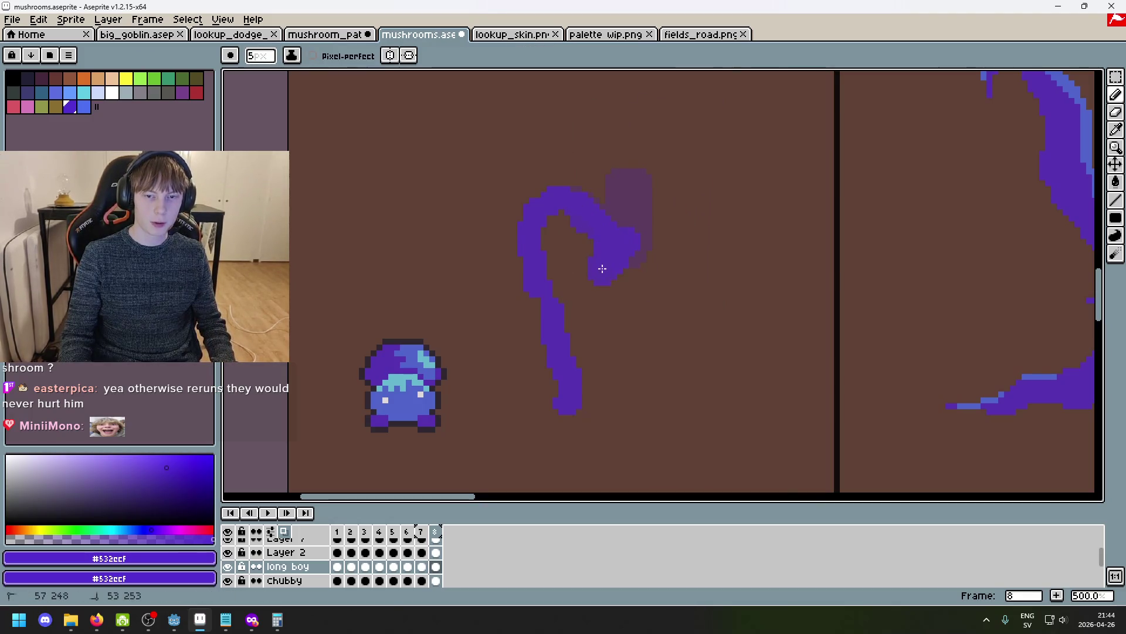
{"action": "key", "text": "ctrl+z"}
{"action": "key", "text": "v"}
{"action": "key", "text": "b"}
{"action": "left_click_drag", "start_coordinate": [620, 266], "coordinate": [632, 256]}
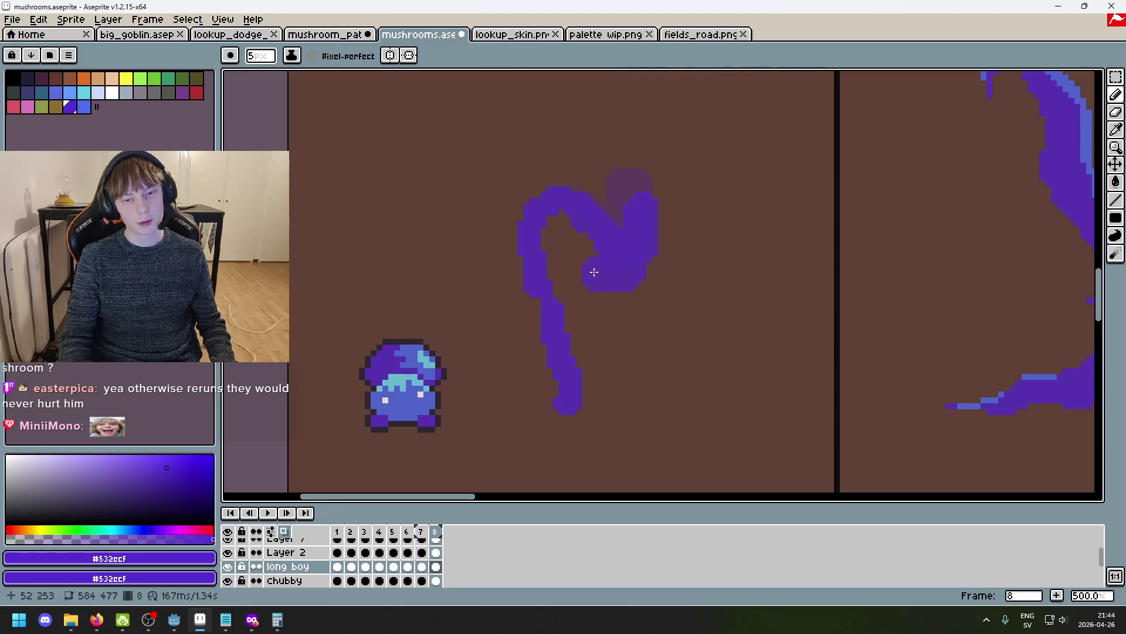
Zoom out and step through frames 3 to 7 to check the motion.
{"action": "scroll", "coordinate": [594, 267], "scroll_direction": "down", "scroll_amount": 2}
{"action": "left_click_drag", "start_coordinate": [552, 283], "coordinate": [626, 290]}
{"action": "key", "text": "Left"}
{"action": "key", "text": "Left"}
{"action": "key", "text": "Left"}
{"action": "key", "text": "Right"}
{"action": "key", "text": "Right"}
{"action": "key", "text": "Right"}
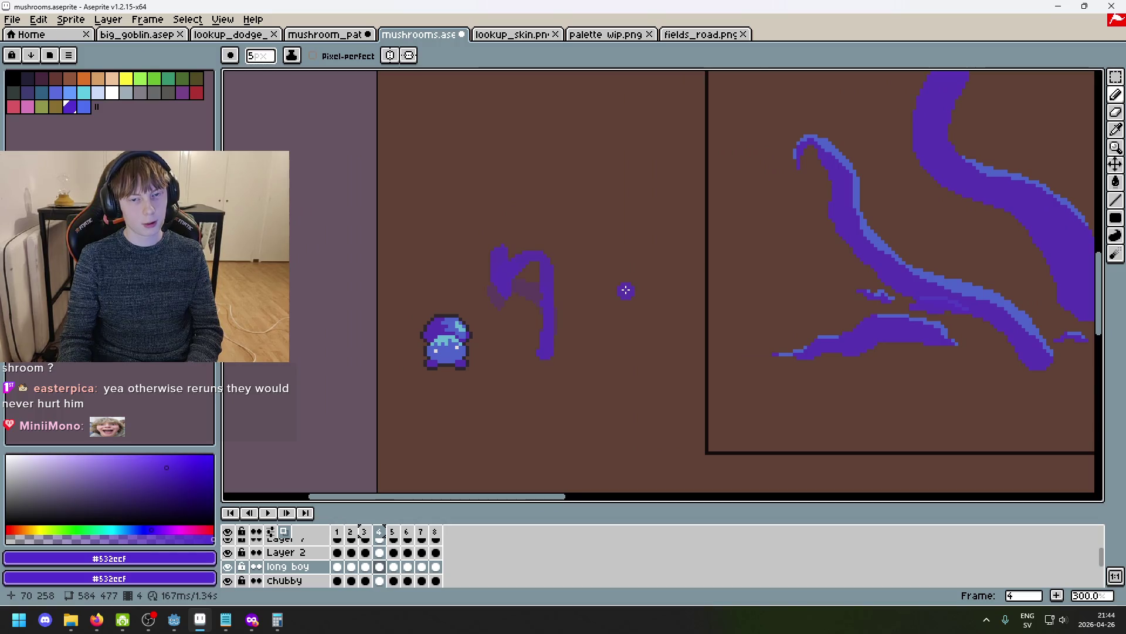
Step back and forth between frames 2 to 5 to compare the bent sketches.
{"action": "key", "text": "Right"}
{"action": "key", "text": "Right"}
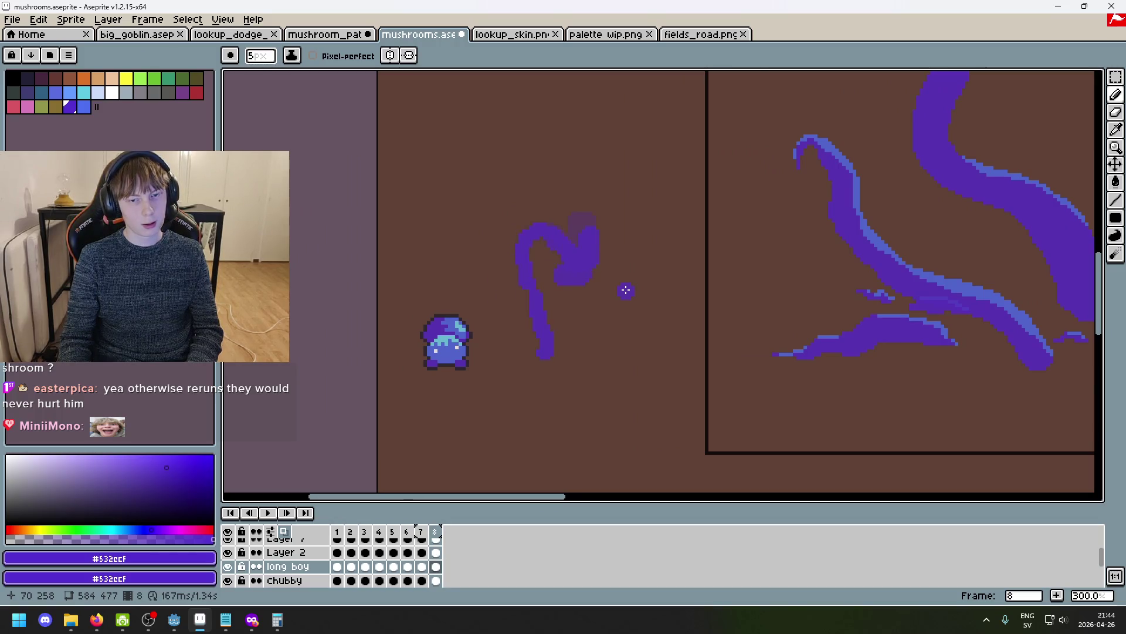
{"action": "key", "text": "Left"}
{"action": "key", "text": "Left"}
{"action": "key", "text": "Left"}
{"action": "key", "text": "Left"}
{"action": "key", "text": "Left"}
{"action": "key", "text": "Right"}
{"action": "key", "text": "Left"}
{"action": "key", "text": "Left"}
{"action": "key", "text": "Right"}
{"action": "key", "text": "Right"}
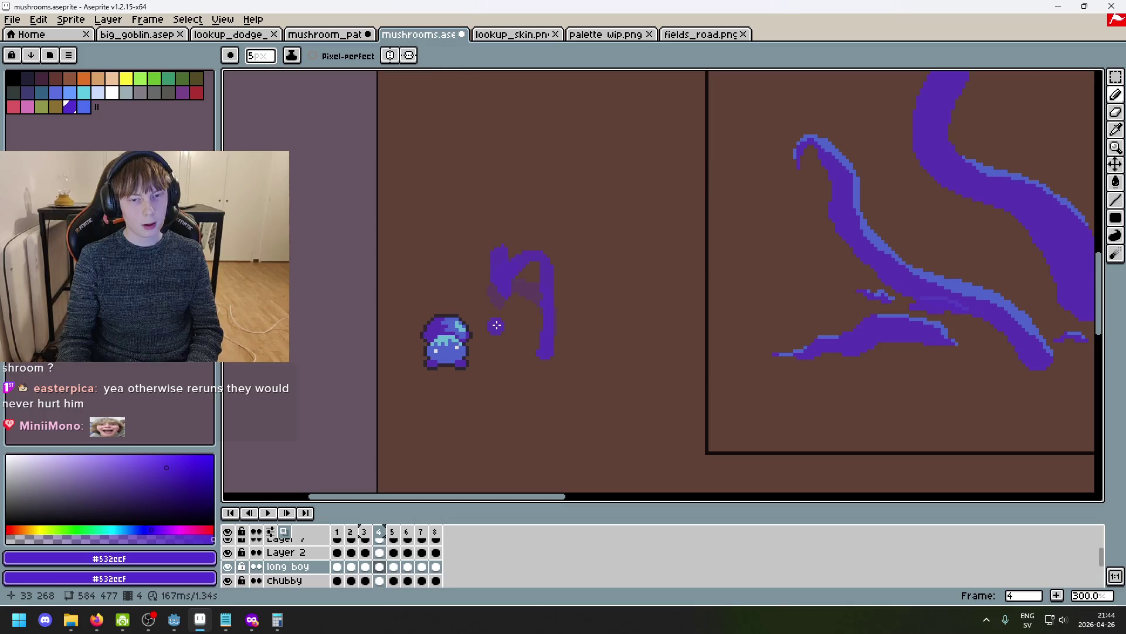
{"action": "scroll", "coordinate": [497, 325], "scroll_direction": "up", "scroll_amount": 2}
Try a rectangular selection around the frame-4 sketch, then cancel and undo it.
{"action": "left_click", "coordinate": [1116, 77]}
{"action": "left_click_drag", "start_coordinate": [640, 426], "coordinate": [528, 283]}
{"action": "left_click", "coordinate": [660, 323]}
{"action": "left_click_drag", "start_coordinate": [434, 172], "coordinate": [682, 315]}
{"action": "left_click", "coordinate": [615, 265]}
{"action": "left_click", "coordinate": [772, 261]}
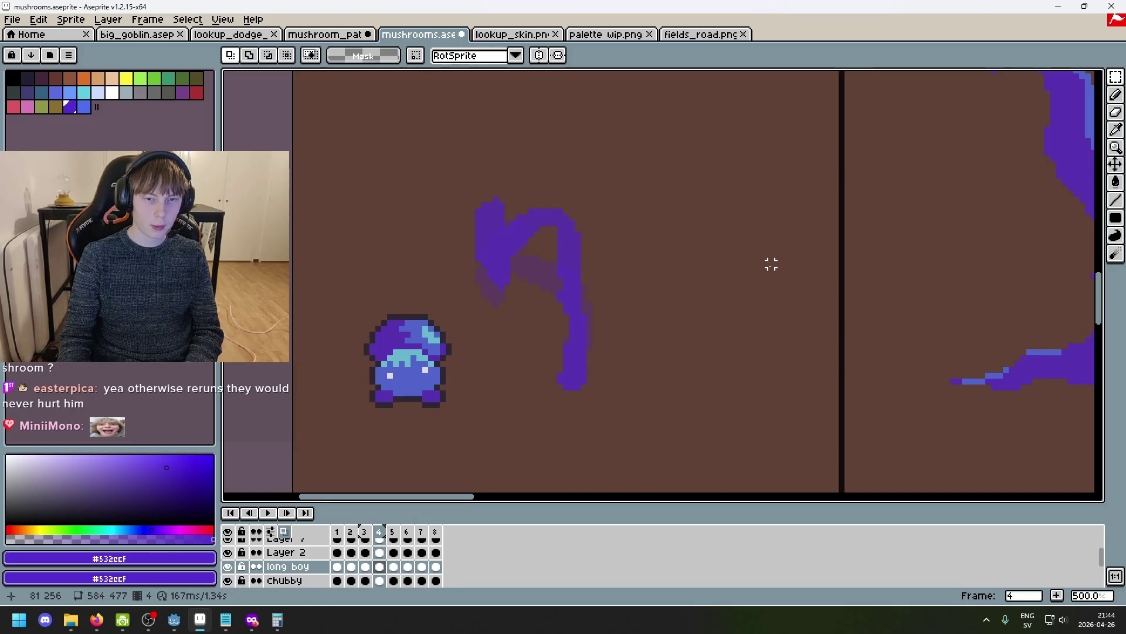
{"action": "key", "text": "ctrl+z"}
{"action": "key", "text": "ctrl+z"}
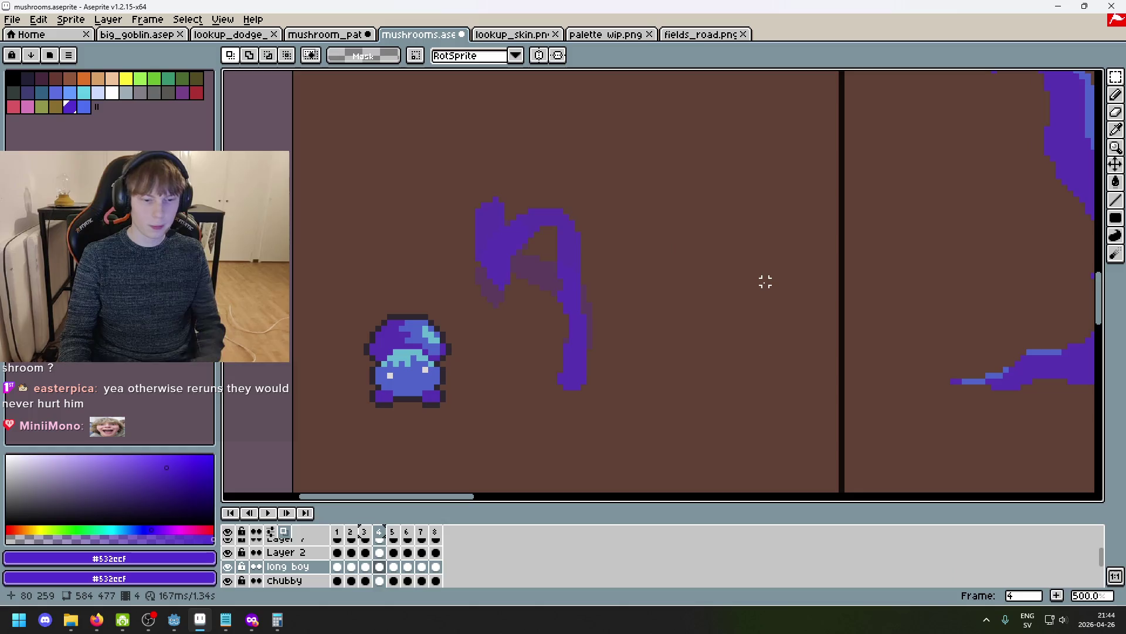
Move the top of frame 4's sketch about 50 px down and deselect.
{"action": "key", "text": "Left"}
{"action": "key", "text": "Left"}
{"action": "key", "text": "Right"}
{"action": "key", "text": "Left"}
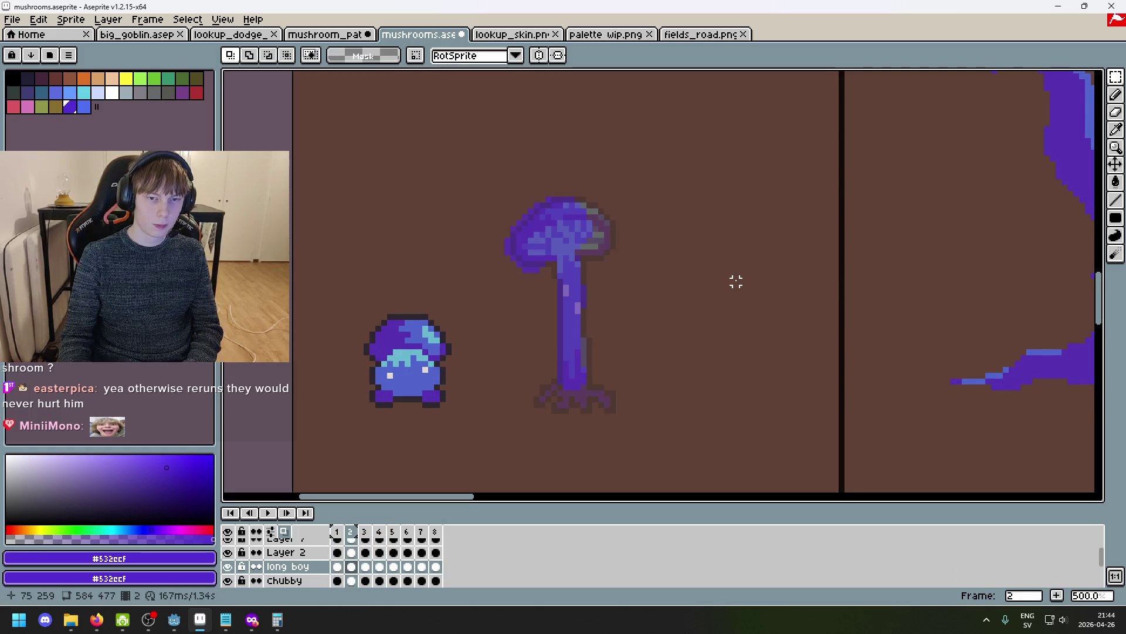
{"action": "key", "text": "Right"}
{"action": "key", "text": "Right"}
{"action": "left_click_drag", "start_coordinate": [426, 182], "coordinate": [648, 293]}
{"action": "left_click_drag", "start_coordinate": [593, 254], "coordinate": [594, 282]}
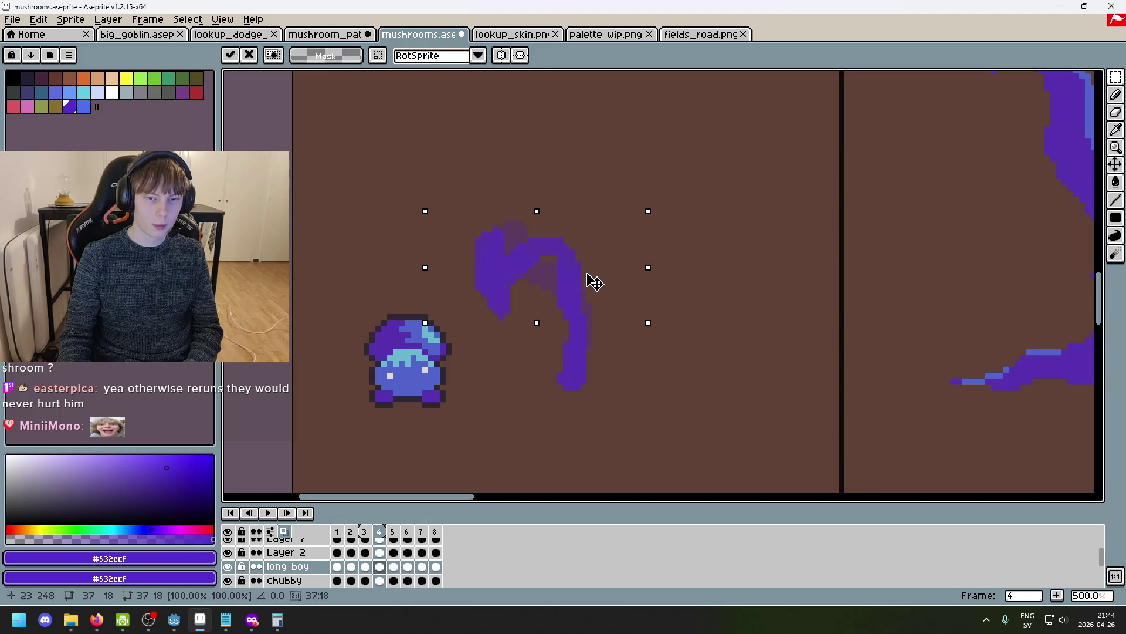
{"action": "left_click", "coordinate": [694, 269]}
{"action": "left_click", "coordinate": [729, 269]}
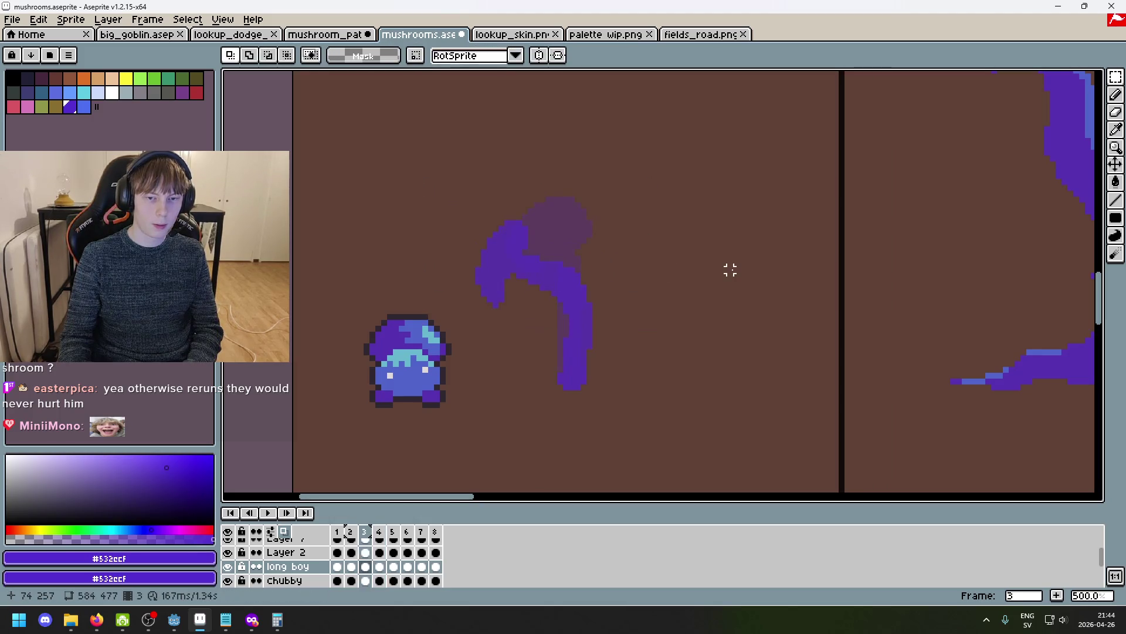
Reposition the hook sketch on frame 5 lower to match.
{"action": "key", "text": "Right"}
{"action": "mouse_move", "coordinate": [437, 176]}
{"action": "left_mouse_down"}
{"action": "mouse_move", "coordinate": [555, 211]}
{"action": "mouse_move", "coordinate": [649, 274]}
{"action": "mouse_move", "coordinate": [654, 311]}
{"action": "left_mouse_up"}
{"action": "left_click", "coordinate": [748, 258]}
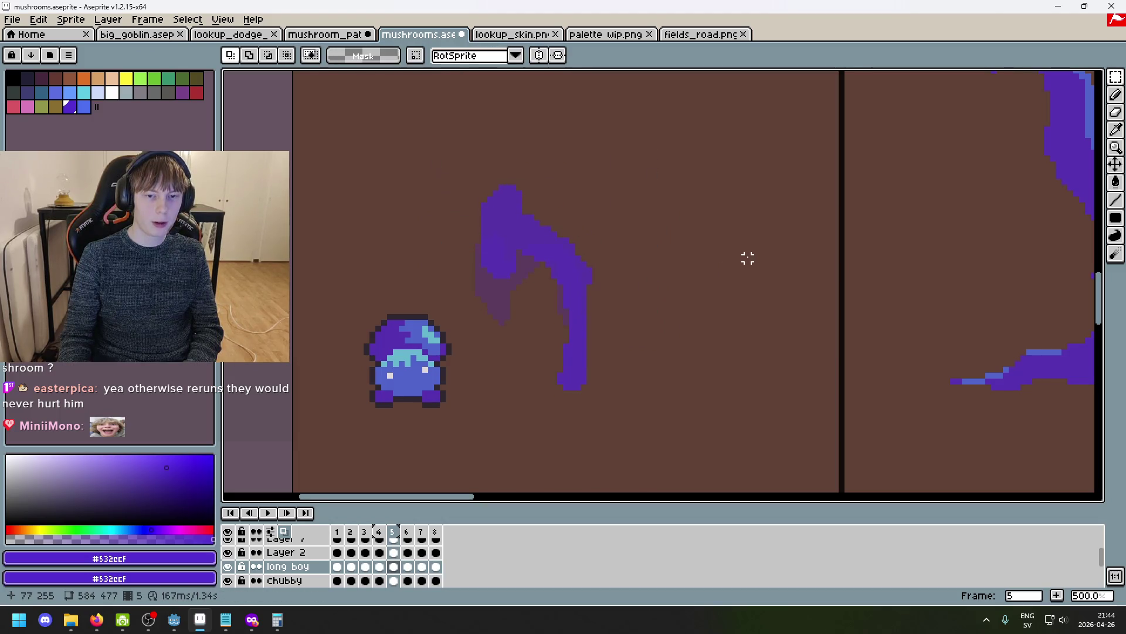
{"action": "scroll", "coordinate": [607, 269], "scroll_direction": "up", "scroll_amount": 2}
Set a 1-pixel eraser and compare frames 4 to 6 for the motion.
{"action": "key", "text": "e"}
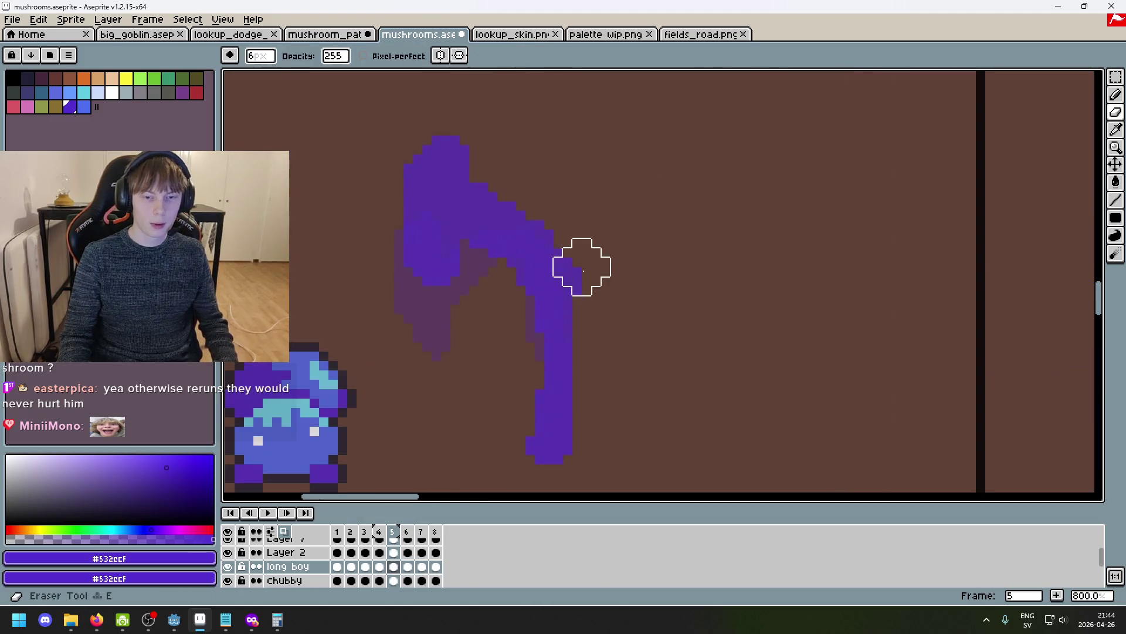
{"action": "key", "text": "minus"}
{"action": "key", "text": "minus"}
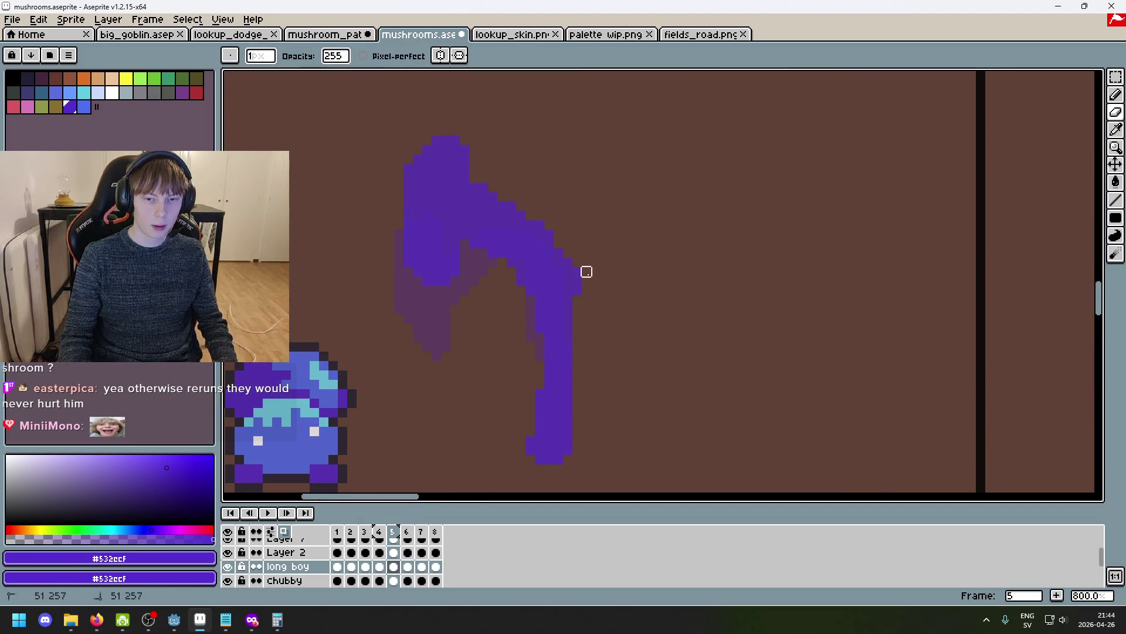
{"action": "scroll", "coordinate": [593, 290], "scroll_direction": "down", "scroll_amount": 3}
{"action": "key", "text": "Right"}
{"action": "key", "text": "Left"}
{"action": "key", "text": "Right"}
{"action": "key", "text": "Left"}
{"action": "key", "text": "Left"}
{"action": "key", "text": "Left"}
{"action": "key", "text": "Right"}
{"action": "key", "text": "Right"}
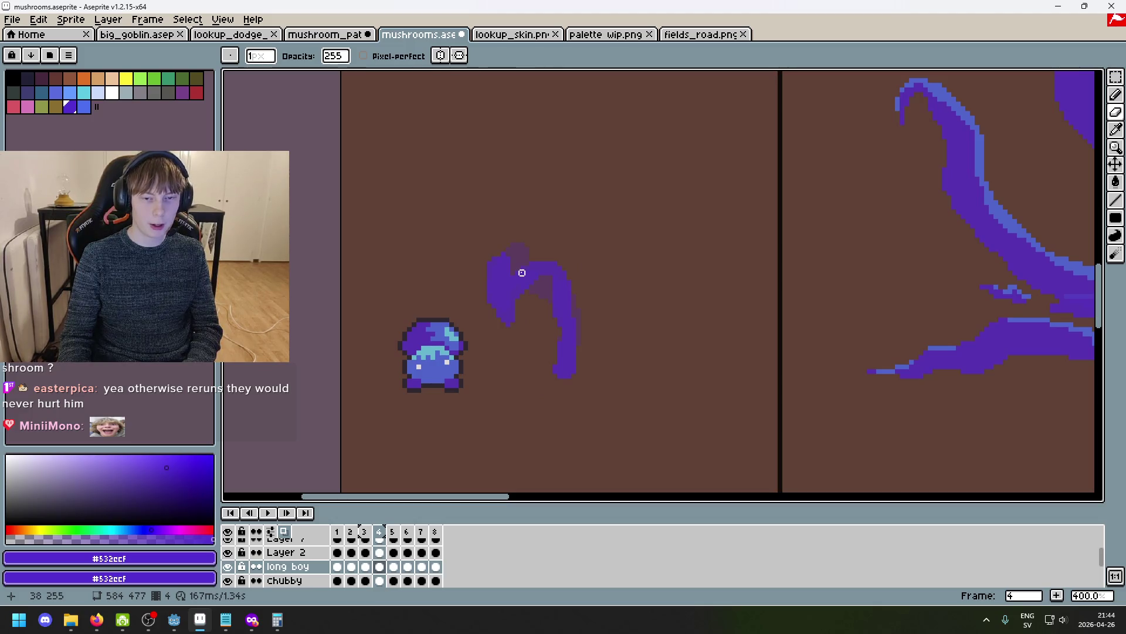
{"action": "key", "text": "Right"}
Compare the cap across frames, then select the hook sketch on frame 5.
{"action": "key", "text": "Right"}
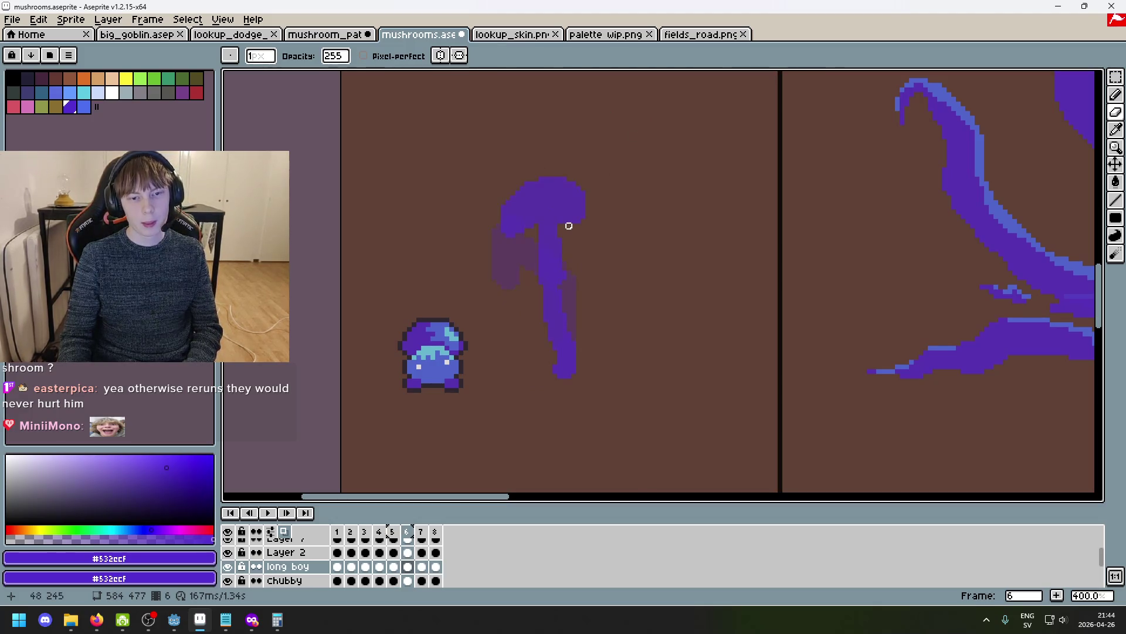
Move the frame 6 mushroom cap down about 40 pixels and deselect.
{"action": "left_click", "coordinate": [1115, 77]}
{"action": "left_click_drag", "start_coordinate": [499, 150], "coordinate": [687, 264]}
{"action": "left_click_drag", "start_coordinate": [581, 218], "coordinate": [584, 241]}
{"action": "key", "text": "ctrl+d"}
{"action": "key", "text": "Left"}
{"action": "key", "text": "Left"}
{"action": "key", "text": "Right"}
{"action": "key", "text": "Right"}
{"action": "key", "text": "Left"}
{"action": "left_click_drag", "start_coordinate": [453, 217], "coordinate": [589, 306]}
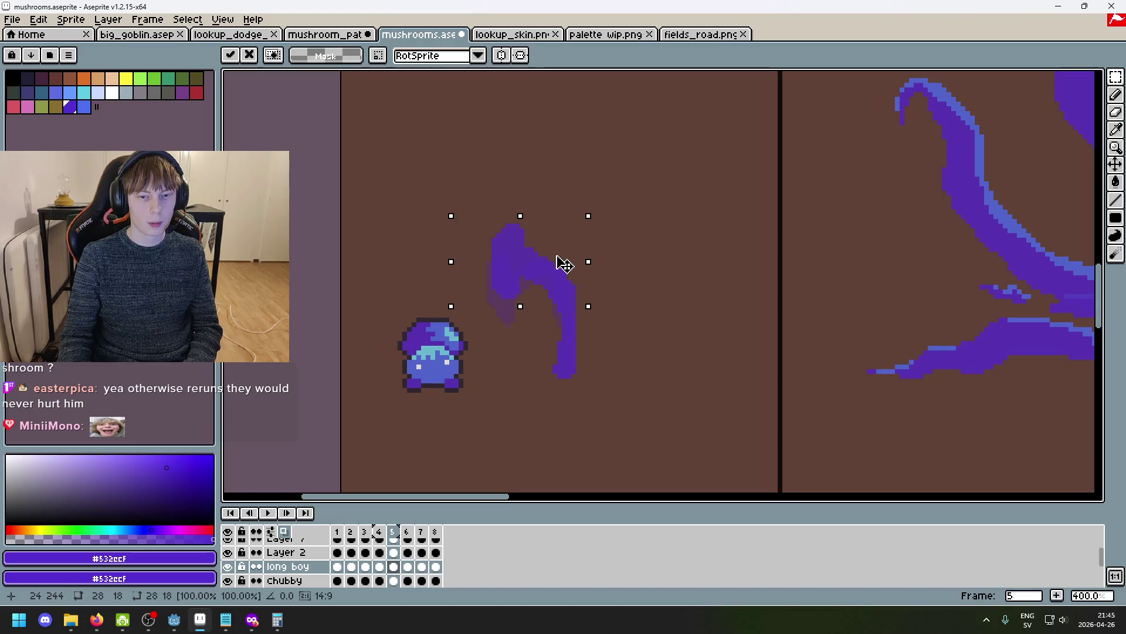
Move frame 7's mushroom sketch down about 40 pixels.
{"action": "key", "text": "ctrl+d"}
{"action": "key", "text": "Left"}
{"action": "key", "text": "Left"}
{"action": "key", "text": "Right"}
{"action": "key", "text": "Right"}
{"action": "key", "text": "Right"}
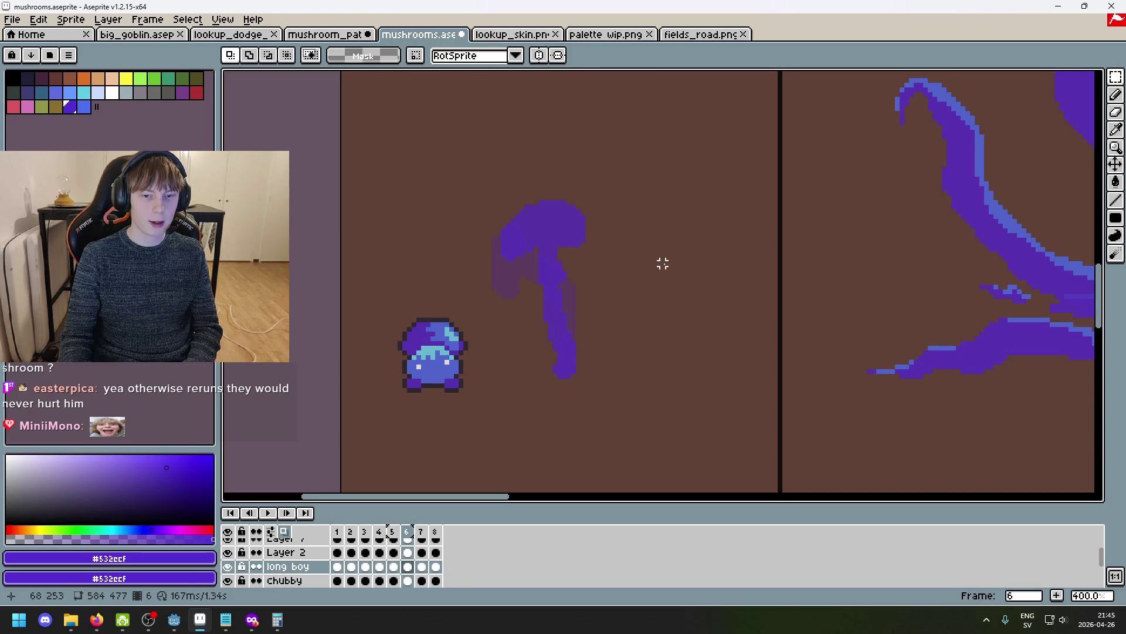
{"action": "key", "text": "Right"}
{"action": "mouse_move", "coordinate": [679, 284]}
{"action": "left_mouse_down"}
{"action": "mouse_move", "coordinate": [563, 159]}
{"action": "mouse_move", "coordinate": [604, 136]}
{"action": "left_mouse_up"}
{"action": "left_click_drag", "start_coordinate": [493, 129], "coordinate": [713, 299]}
{"action": "left_click_drag", "start_coordinate": [624, 216], "coordinate": [624, 239]}
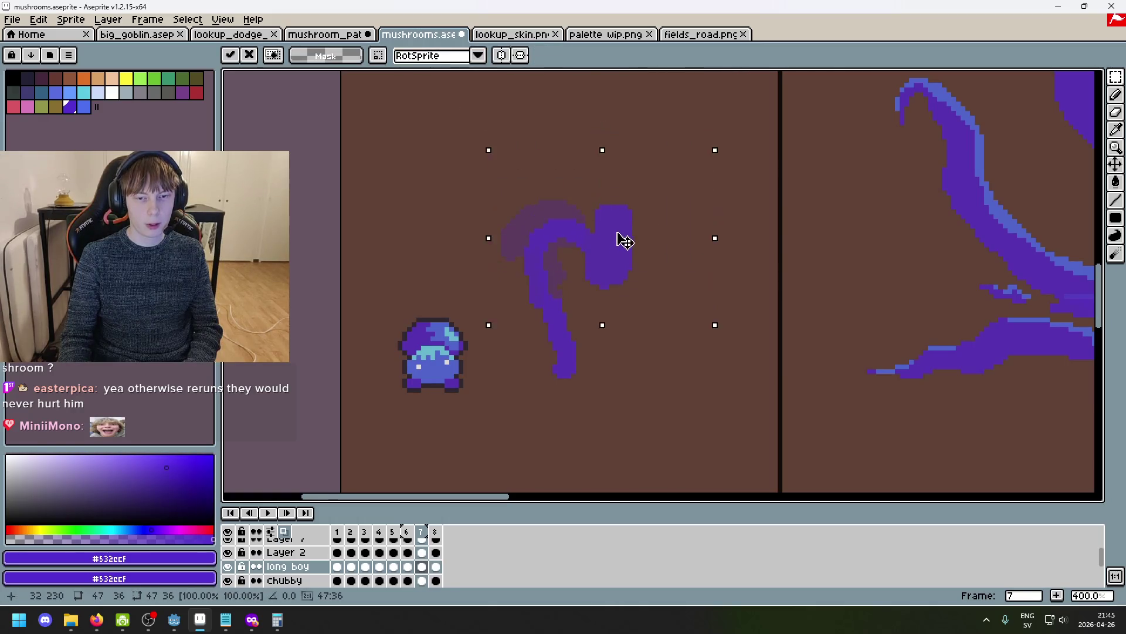
{"action": "key", "text": "comma"}
{"action": "key", "text": "comma"}
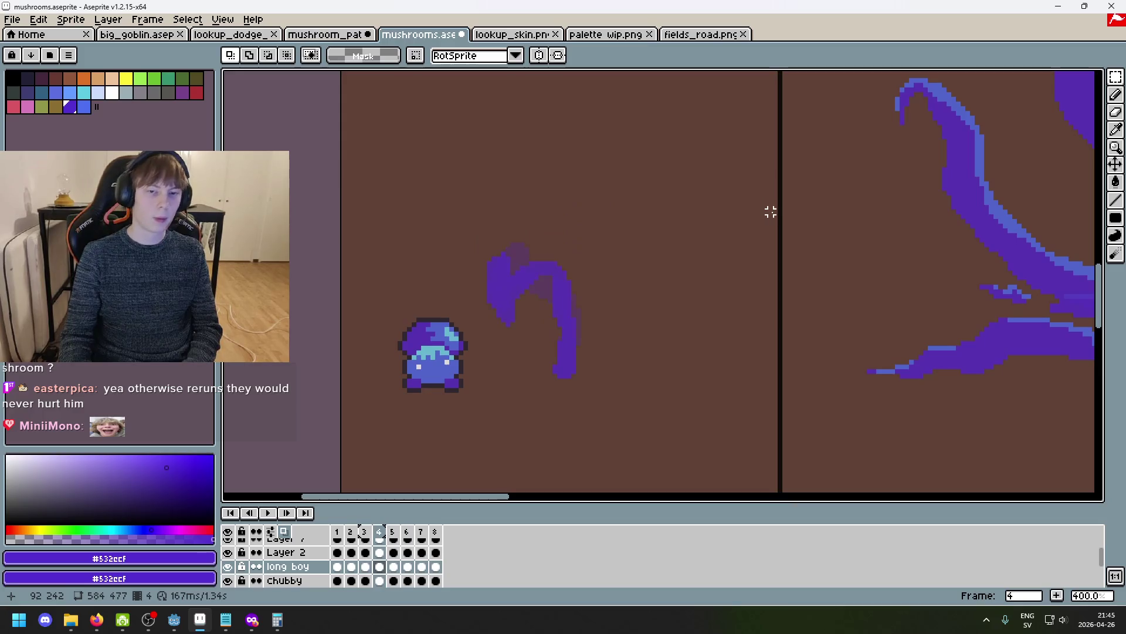
Shift frame 8's drooping-cap sketch slightly lower.
{"action": "key", "text": "period"}
{"action": "key", "text": "period"}
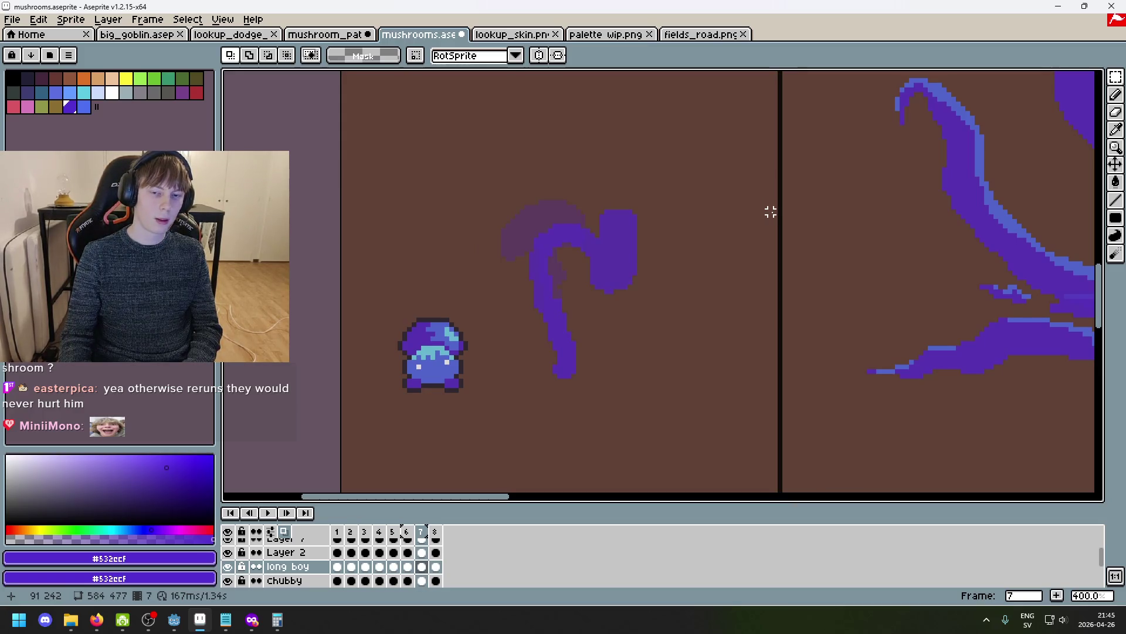
{"action": "key", "text": "period"}
{"action": "left_click_drag", "start_coordinate": [470, 158], "coordinate": [710, 296]}
{"action": "left_click_drag", "start_coordinate": [639, 234], "coordinate": [643, 254]}
{"action": "left_click", "coordinate": [719, 146]}
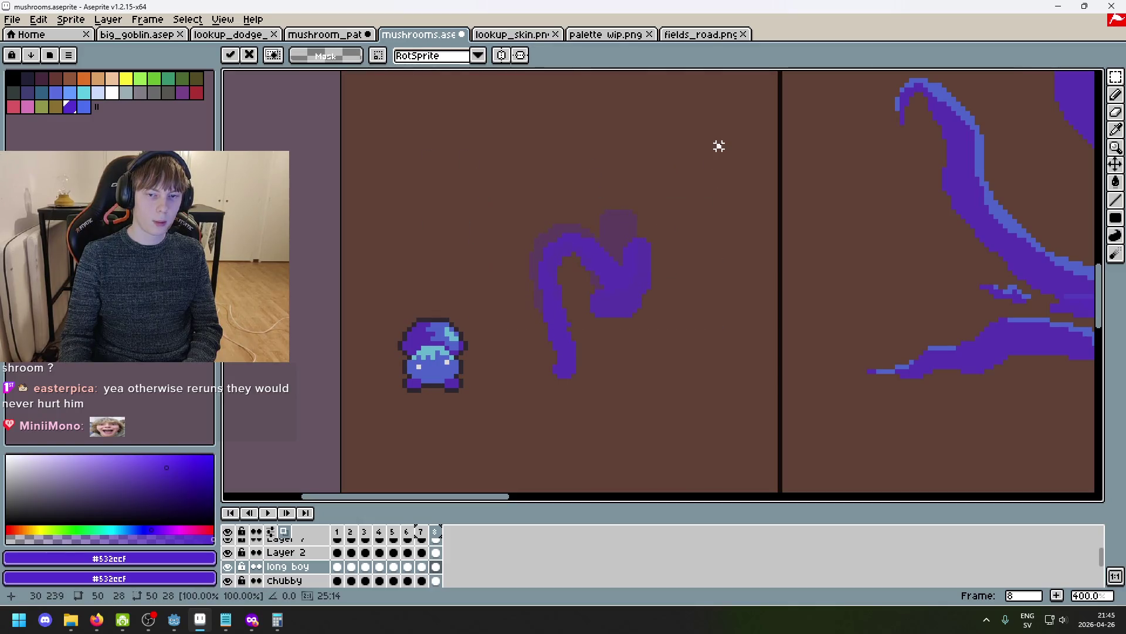
Step through frames 3 to 7 to check, ending on frame 1's finished mushroom.
{"action": "key", "text": "comma"}
{"action": "key", "text": "comma"}
{"action": "key", "text": "comma"}
{"action": "key", "text": "period"}
{"action": "key", "text": "period"}
{"action": "key", "text": "period"}
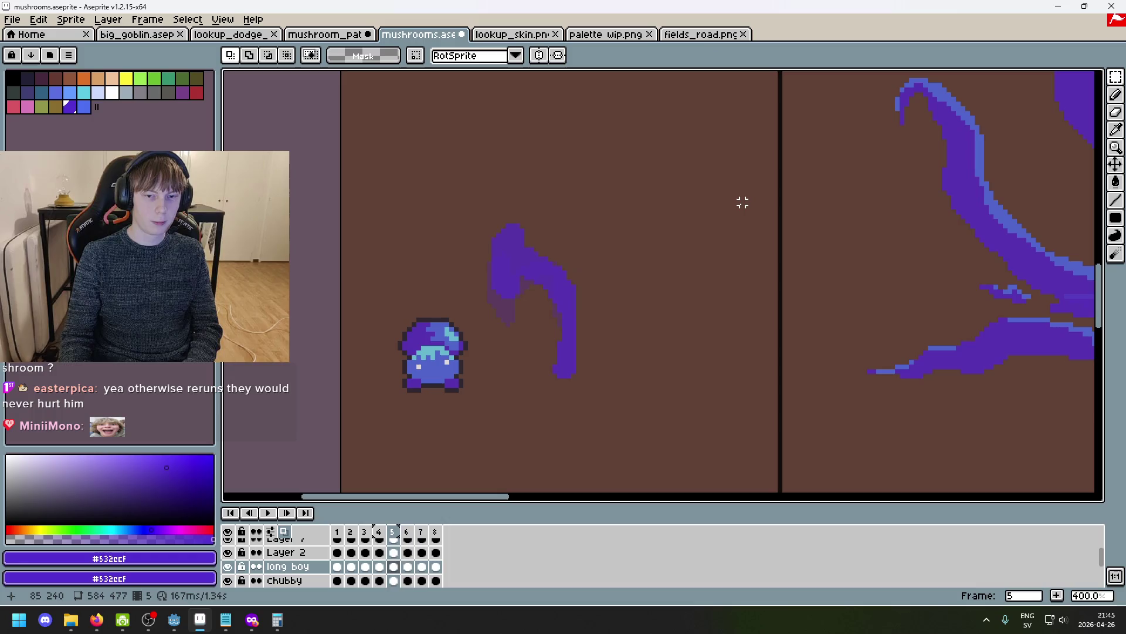
{"action": "key", "text": "comma"}
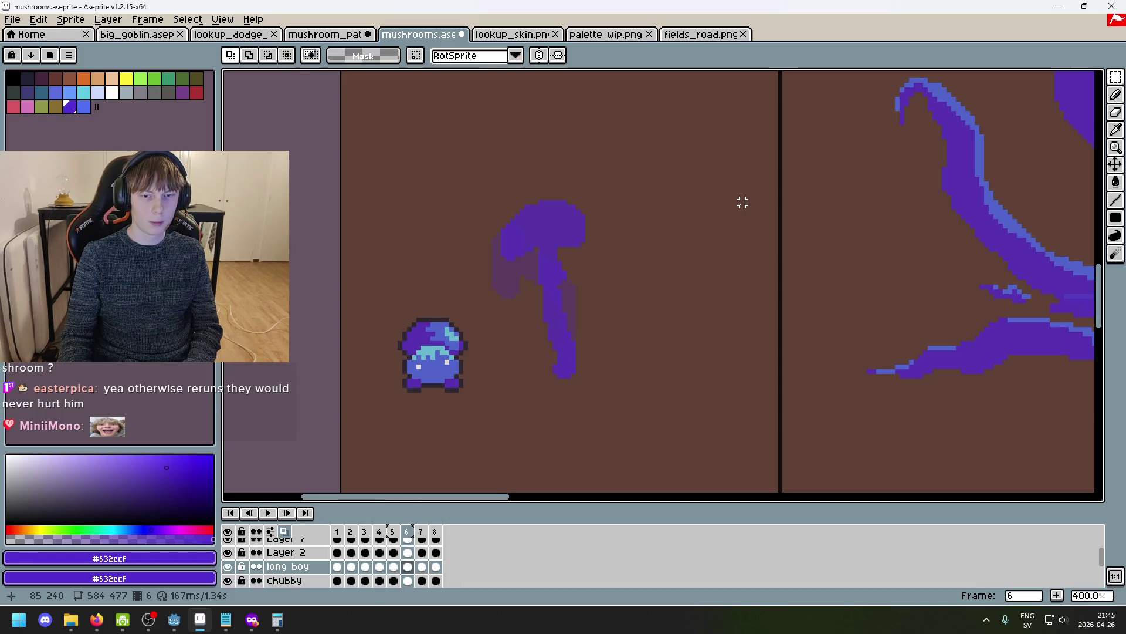
{"action": "key", "text": "period"}
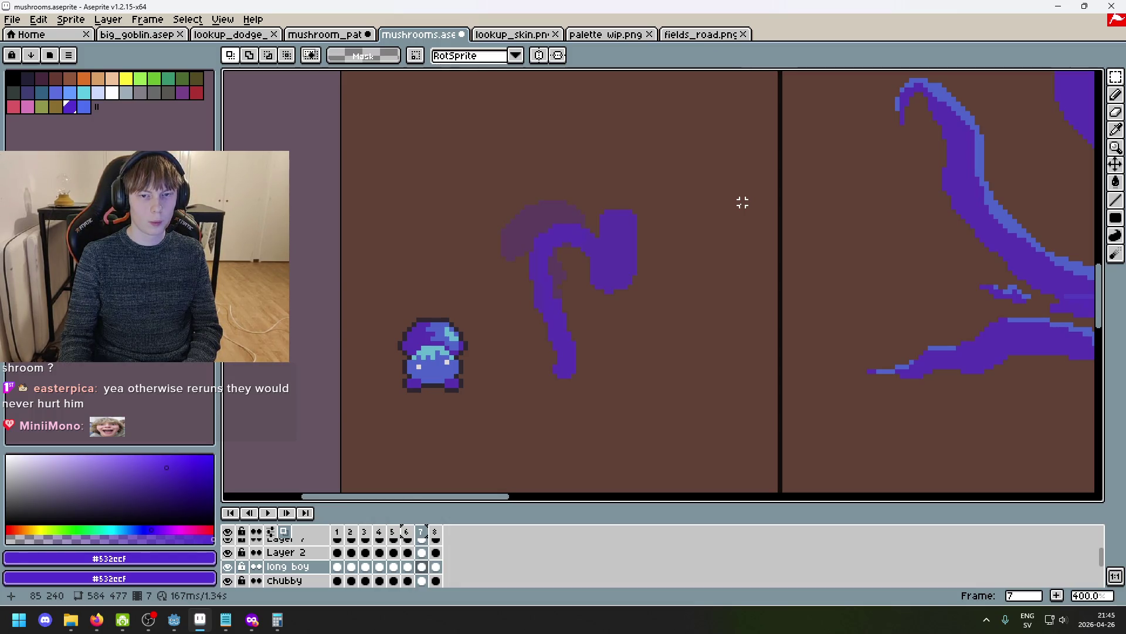
{"action": "key", "text": "comma"}
{"action": "key", "text": "comma"}
{"action": "key", "text": "comma"}
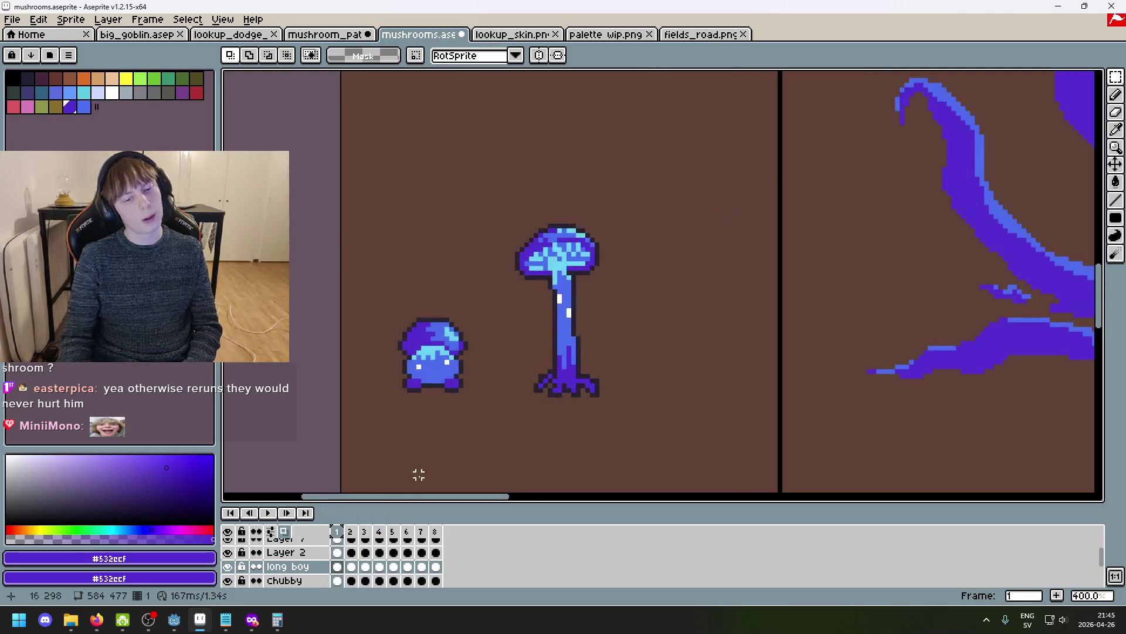
Play the eight-frame animation twice from the timeline, stopping playback each time.
{"action": "left_click", "coordinate": [269, 514]}
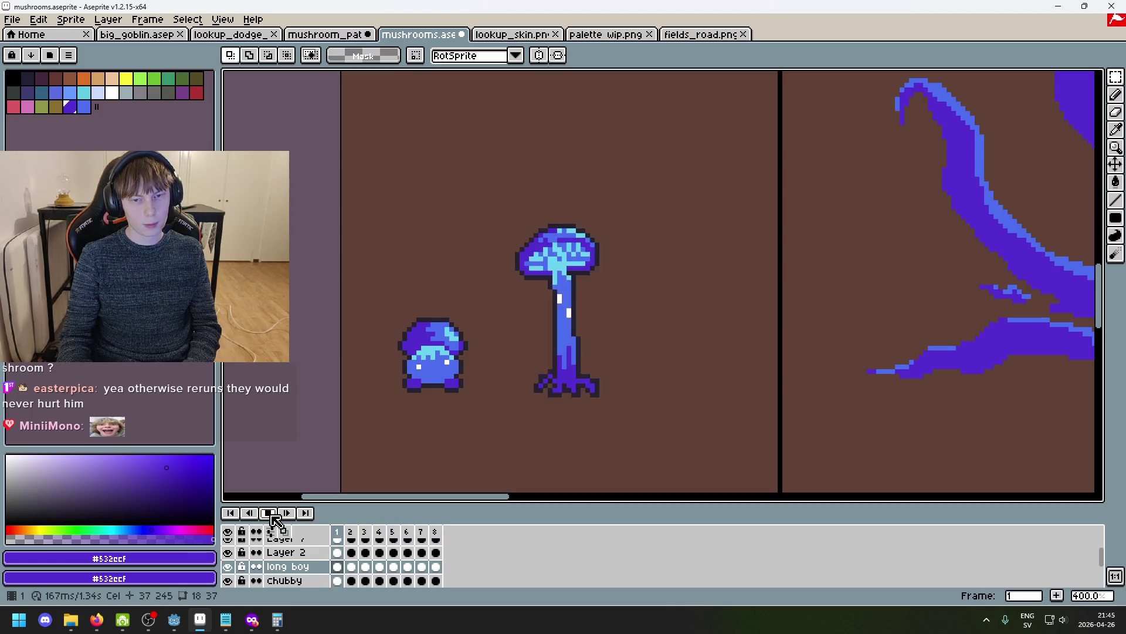
{"action": "key", "text": "Return"}
{"action": "key", "text": "Return"}
{"action": "key", "text": "Left"}
{"action": "key", "text": "Left"}
{"action": "key", "text": "Left"}
{"action": "key", "text": "Left"}
{"action": "left_click", "coordinate": [268, 512]}
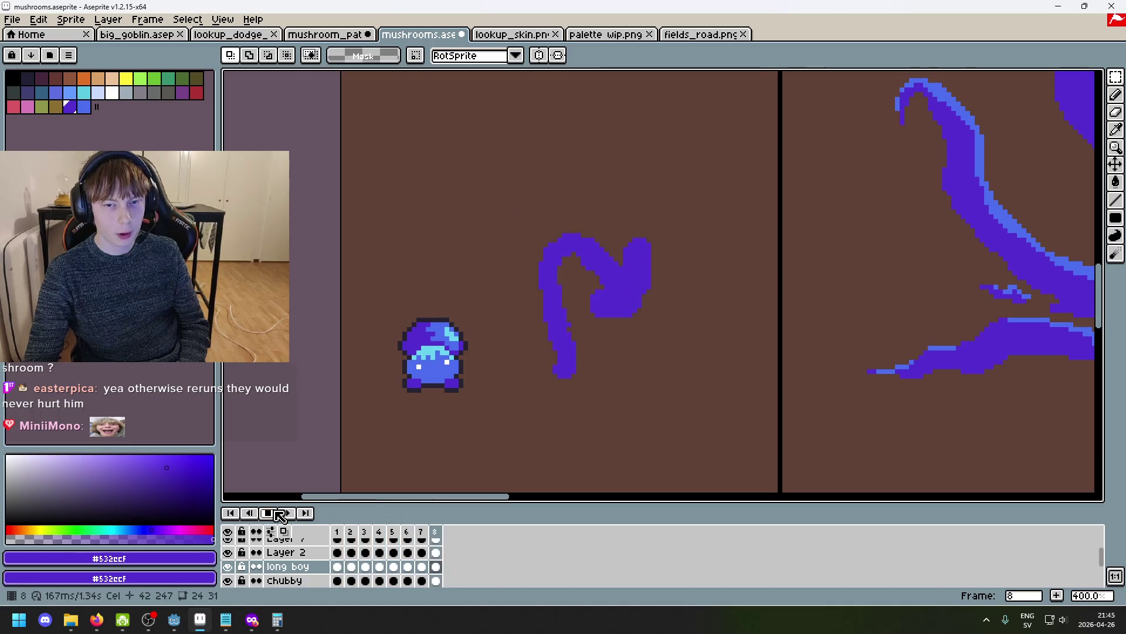
{"action": "key", "text": "Return"}
Step through frames 1 to 3, comparing frame 2 with frame 1.
{"action": "key", "text": "Right"}
{"action": "key", "text": "Right"}
{"action": "key", "text": "Right"}
{"action": "key", "text": "Left"}
{"action": "key", "text": "Left"}
{"action": "key", "text": "Left"}
{"action": "key", "text": "Right"}
{"action": "key", "text": "Right"}
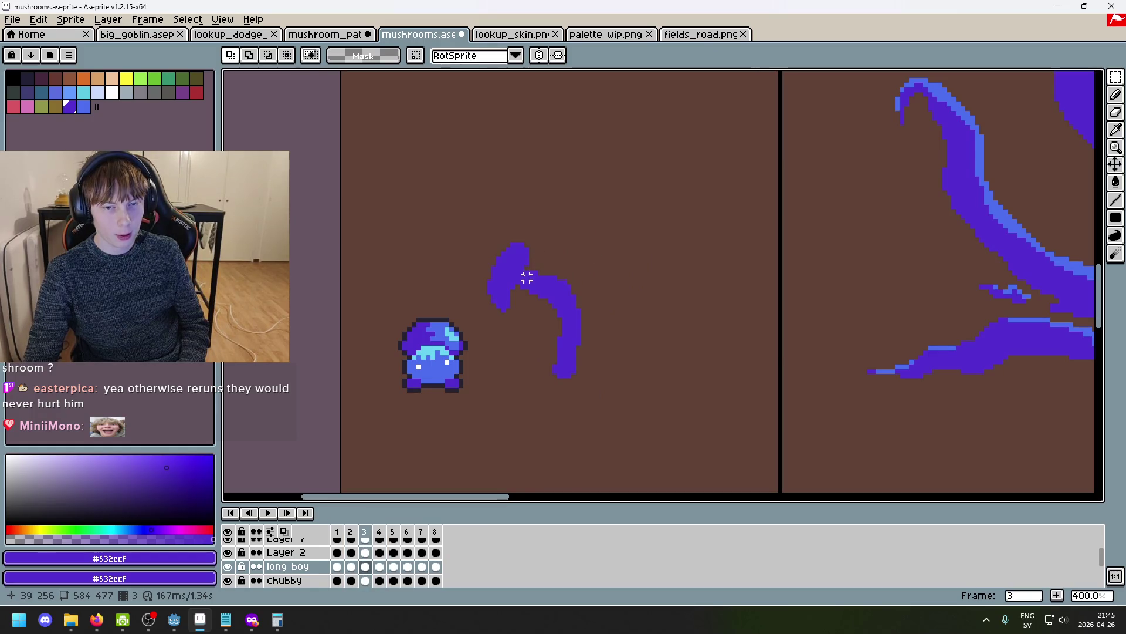
{"action": "key", "text": "Right"}
Step through frames 4 to 8, comparing frame 8 with frame 1.
{"action": "key", "text": "Right"}
{"action": "key", "text": "Right"}
{"action": "key", "text": "Right"}
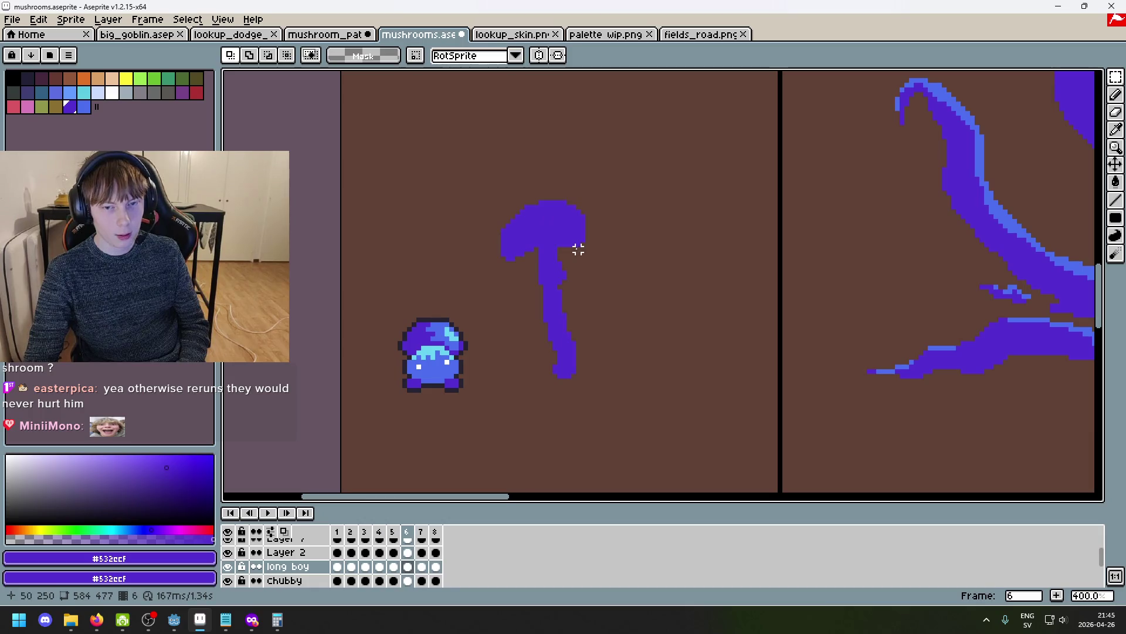
{"action": "key", "text": "Left"}
{"action": "key", "text": "Left"}
{"action": "key", "text": "Left"}
{"action": "key", "text": "Right"}
{"action": "key", "text": "Right"}
{"action": "key", "text": "Right"}
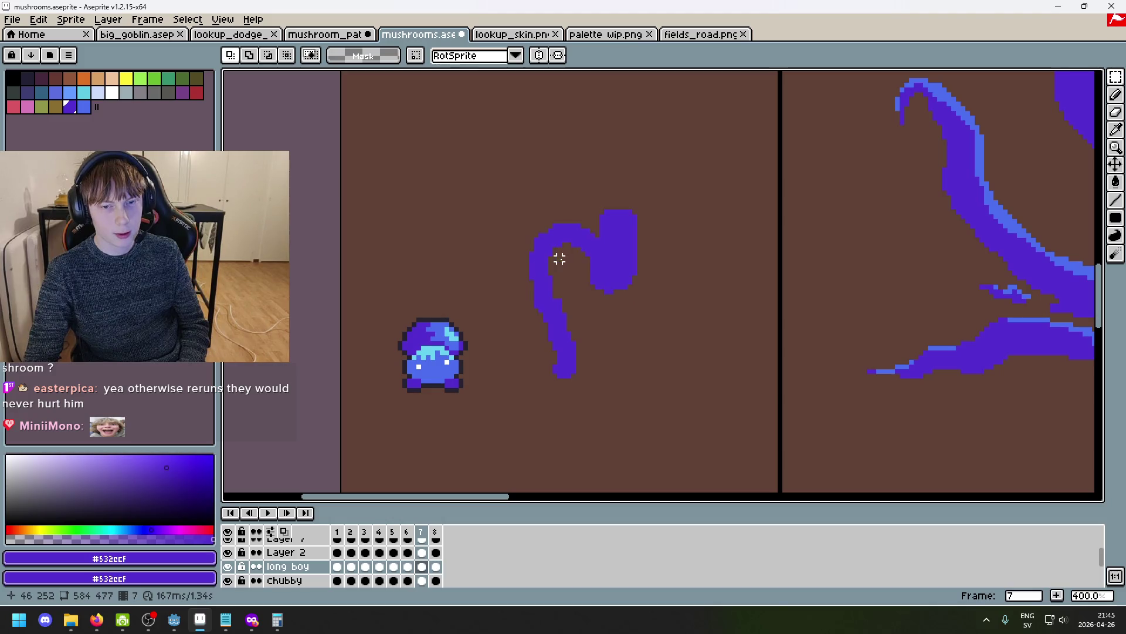
{"action": "key", "text": "Left"}
{"action": "key", "text": "Left"}
{"action": "key", "text": "Left"}
{"action": "key", "text": "Right"}
{"action": "key", "text": "Right"}
{"action": "key", "text": "Right"}
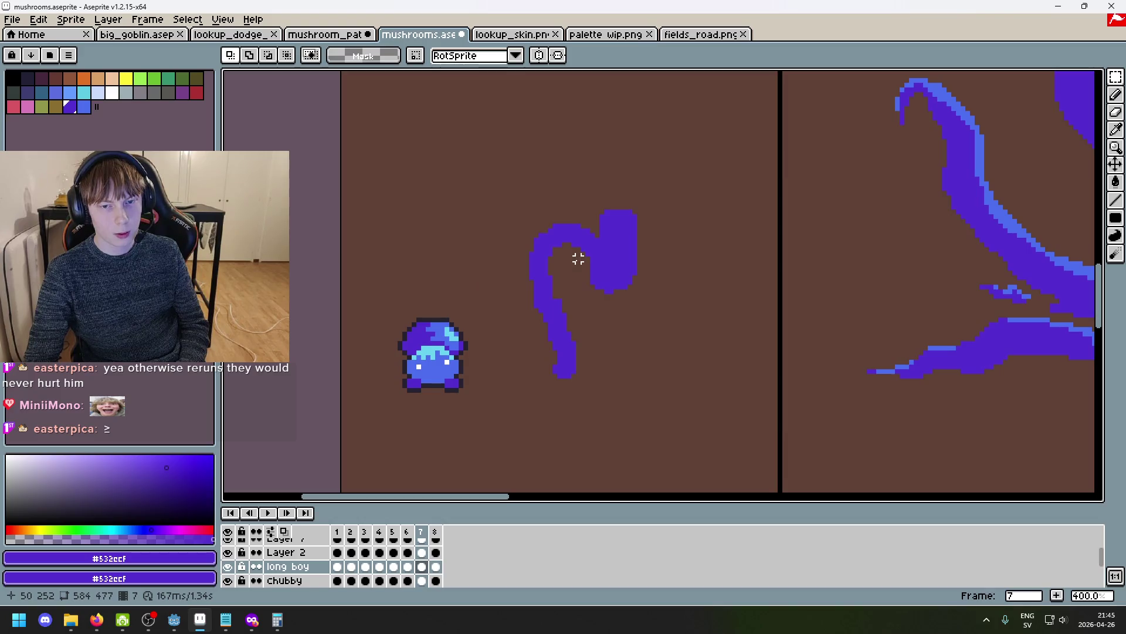
{"action": "key", "text": "Right"}
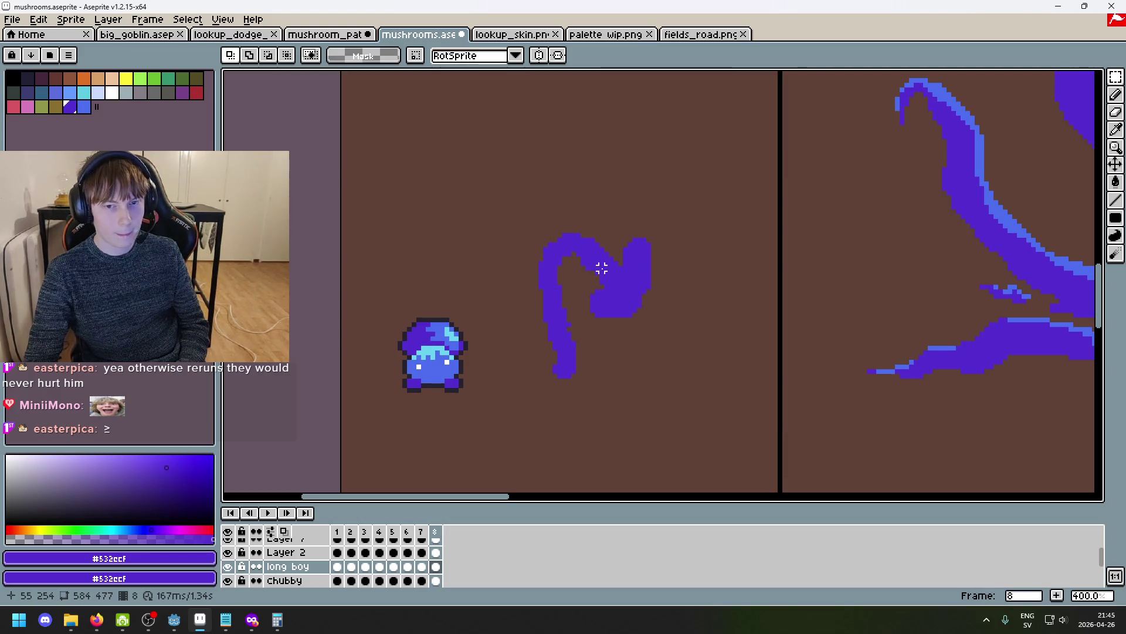
{"action": "key", "text": "Right"}
{"action": "key", "text": "Left"}
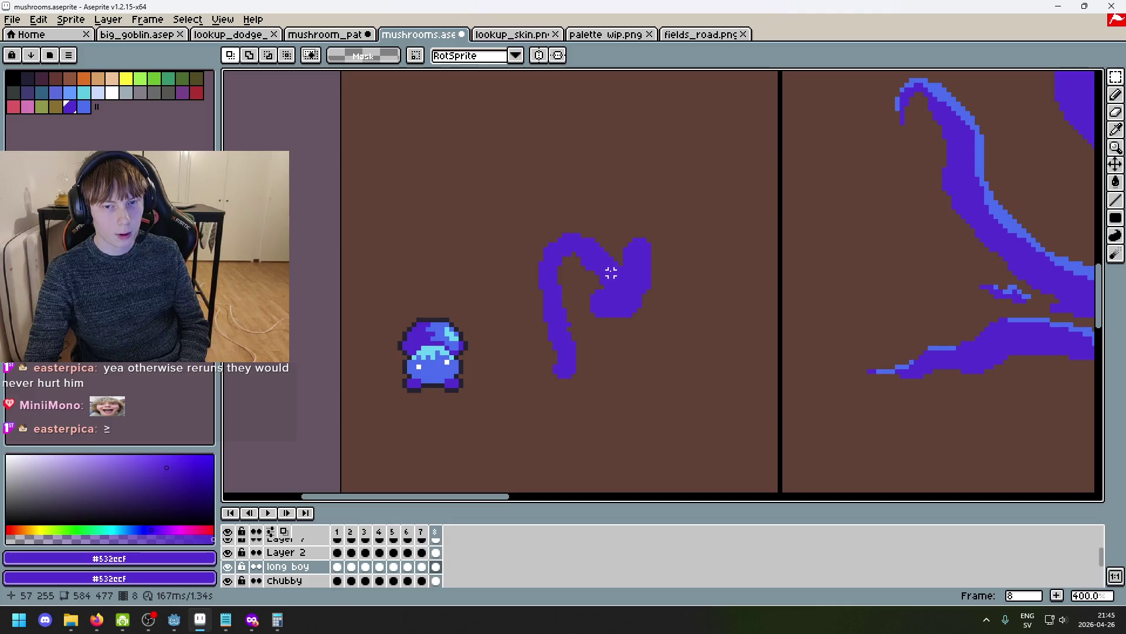
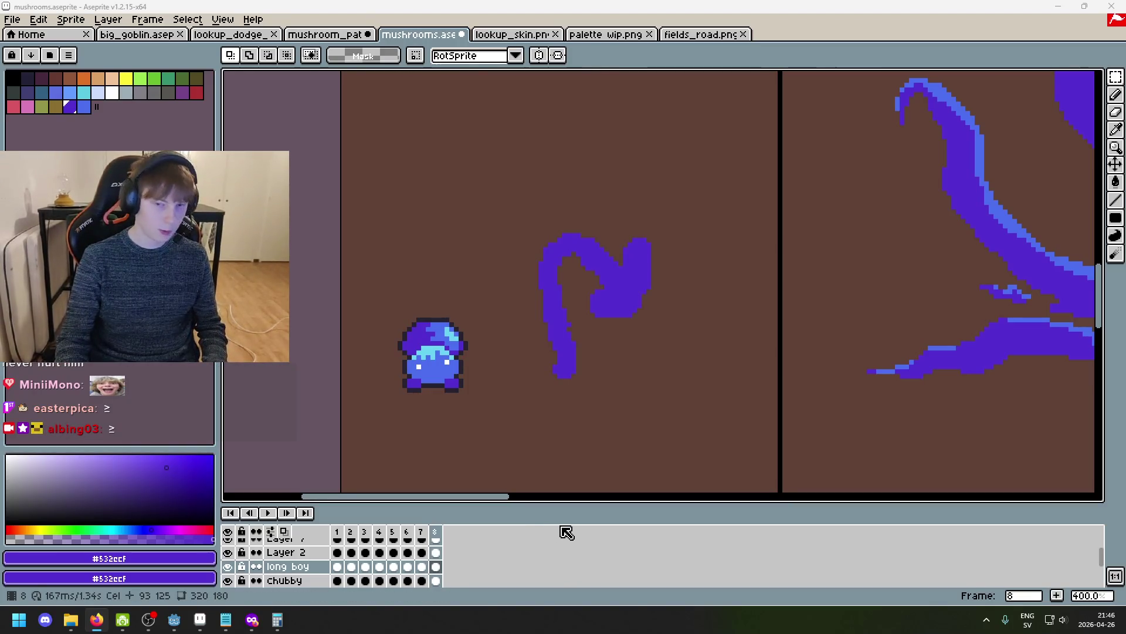
Add a ninth frame after the long boy's frame 8 and erase the upper part of its stroke.
{"action": "left_click", "coordinate": [516, 542]}
{"action": "key", "text": "alt+n"}
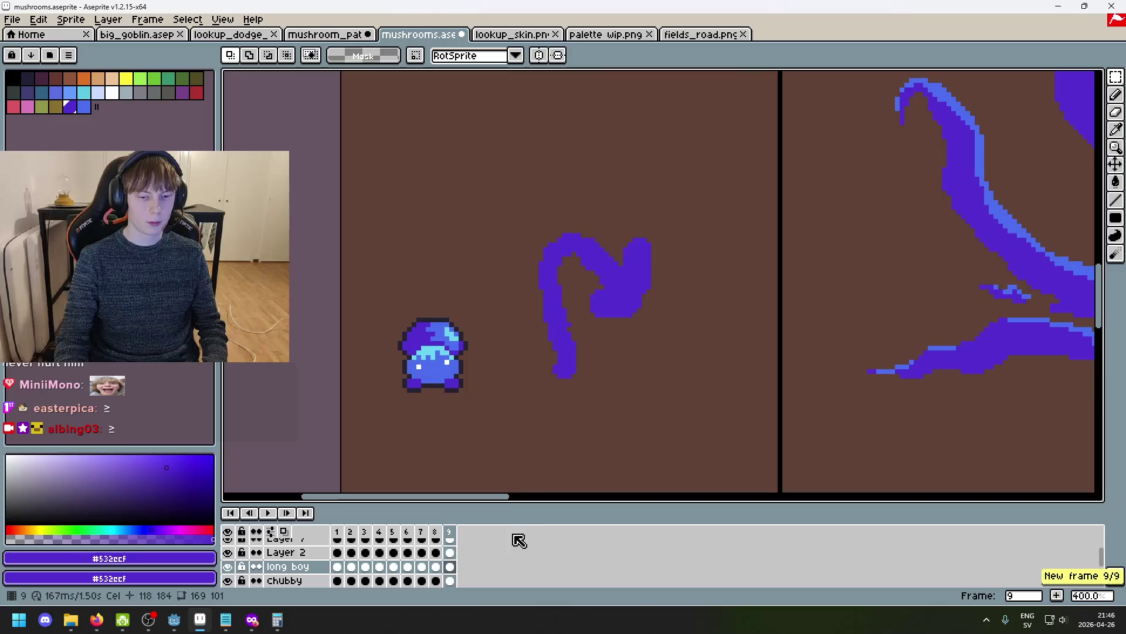
{"action": "left_click_drag", "start_coordinate": [701, 318], "coordinate": [518, 194]}
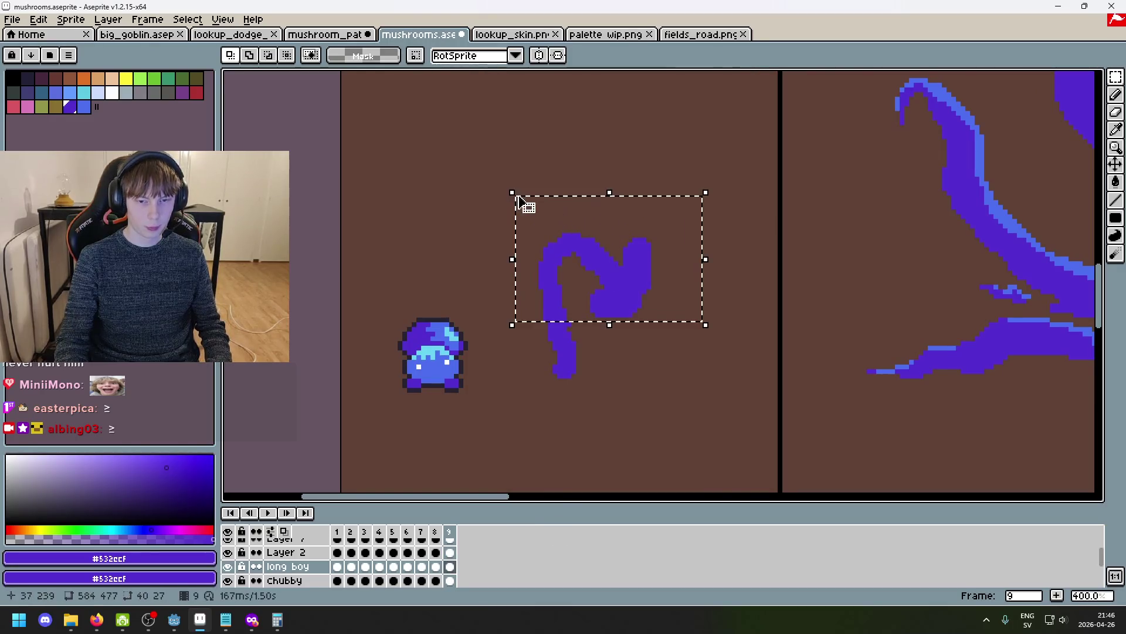
{"action": "key", "text": "Delete"}
Turn on onion skinning, play the sway, and step through the frames comparing the stroke.
{"action": "key", "text": "Left"}
{"action": "key", "text": "Left"}
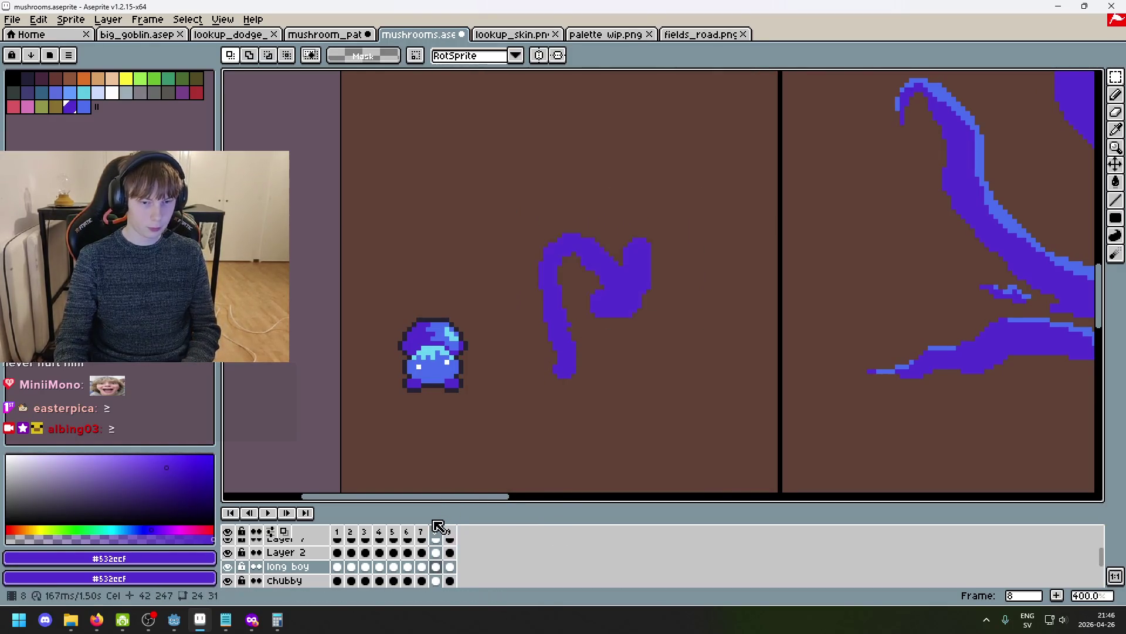
{"action": "key", "text": "Right"}
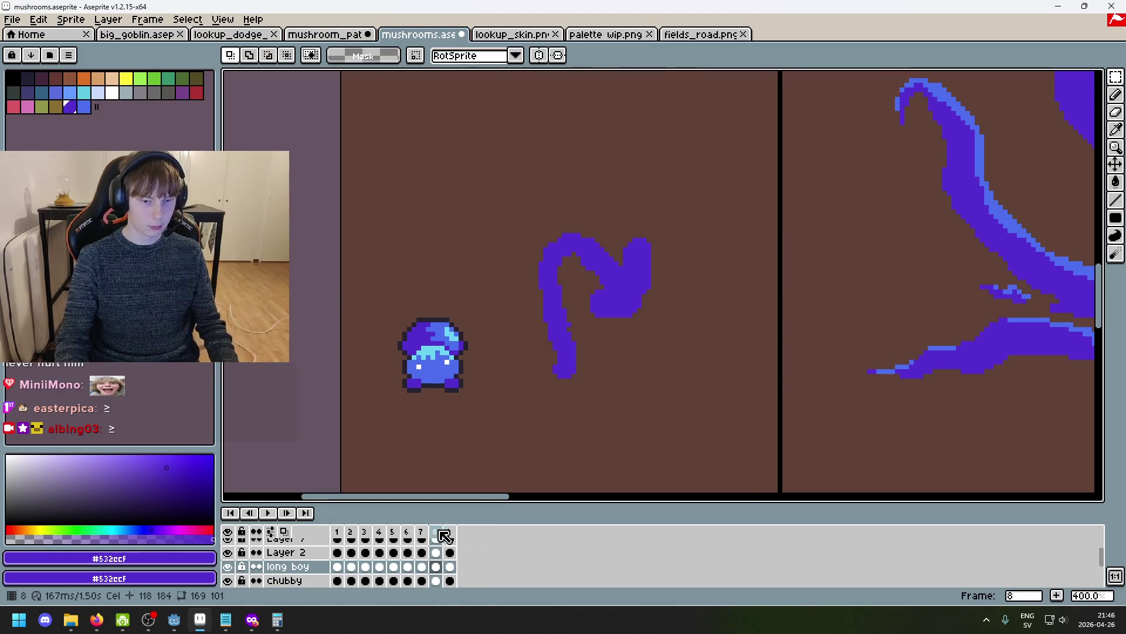
{"action": "left_click", "coordinate": [443, 535]}
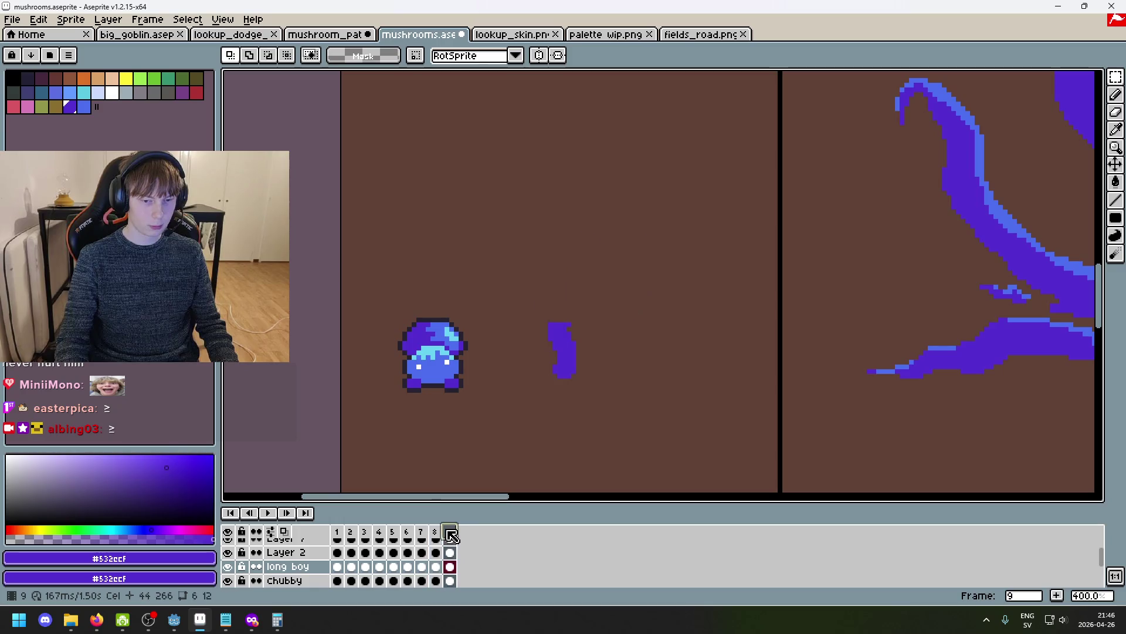
{"action": "left_click", "coordinate": [284, 531]}
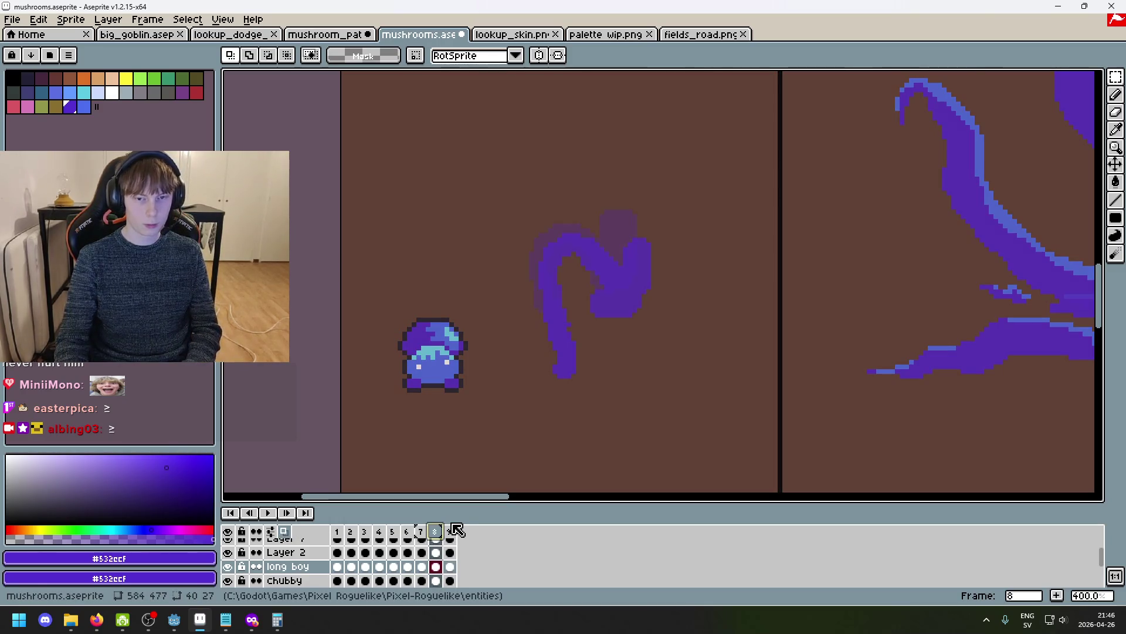
{"action": "key", "text": "Return"}
{"action": "key", "text": "Right"}
{"action": "key", "text": "Left"}
{"action": "key", "text": "Left"}
{"action": "key", "text": "Left"}
{"action": "key", "text": "Right"}
{"action": "key", "text": "Right"}
{"action": "key", "text": "Left"}
{"action": "key", "text": "Left"}
{"action": "key", "text": "Left"}
{"action": "key", "text": "Right"}
{"action": "key", "text": "Right"}
{"action": "key", "text": "Right"}
{"action": "key", "text": "Right"}
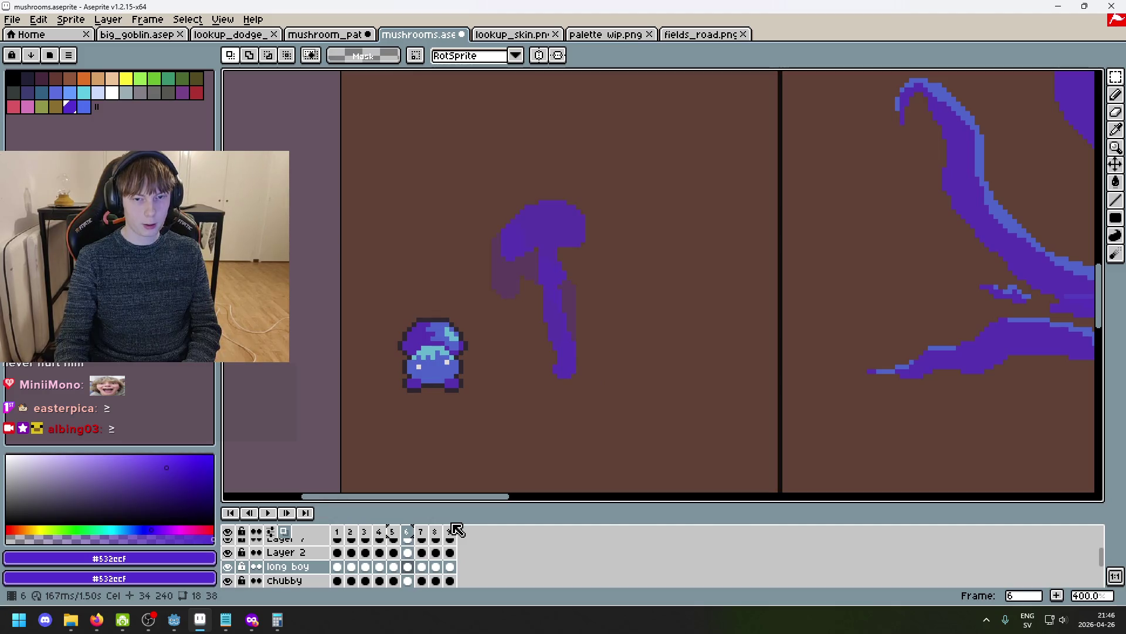
{"action": "key", "text": "Right"}
{"action": "key", "text": "Right"}
{"action": "key", "text": "Right"}
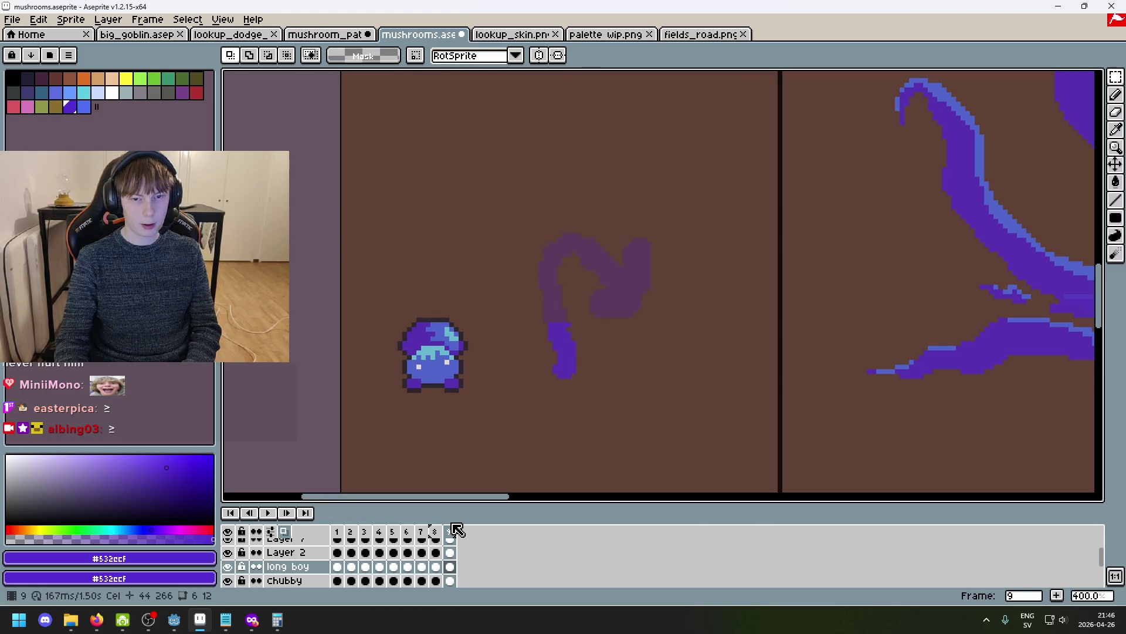
Pencil the frame-9 stalk curving up into a cap, comparing it against frames 2–6.
{"action": "key", "text": "b"}
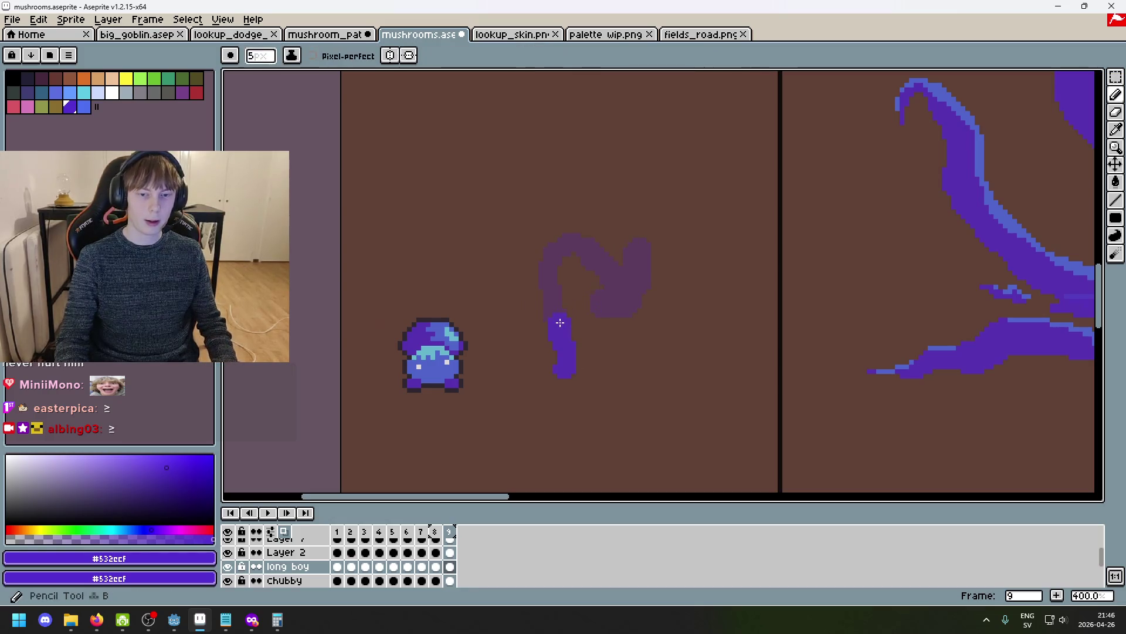
{"action": "key", "text": "Left"}
{"action": "key", "text": "Left"}
{"action": "key", "text": "Left"}
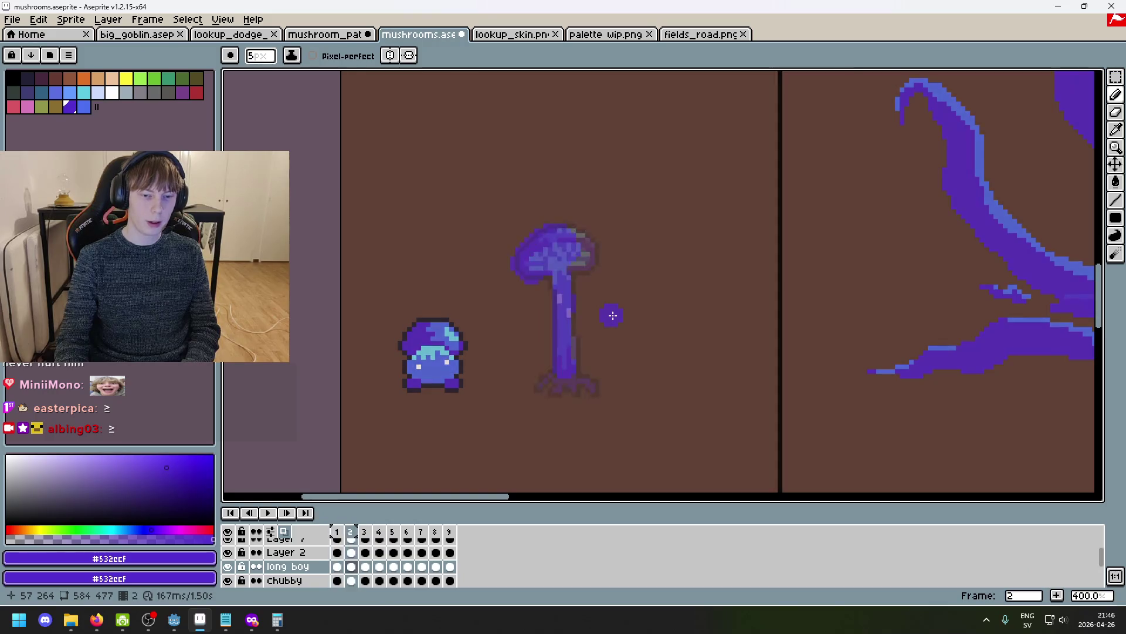
{"action": "key", "text": "Right"}
{"action": "key", "text": "Right"}
{"action": "key", "text": "Right"}
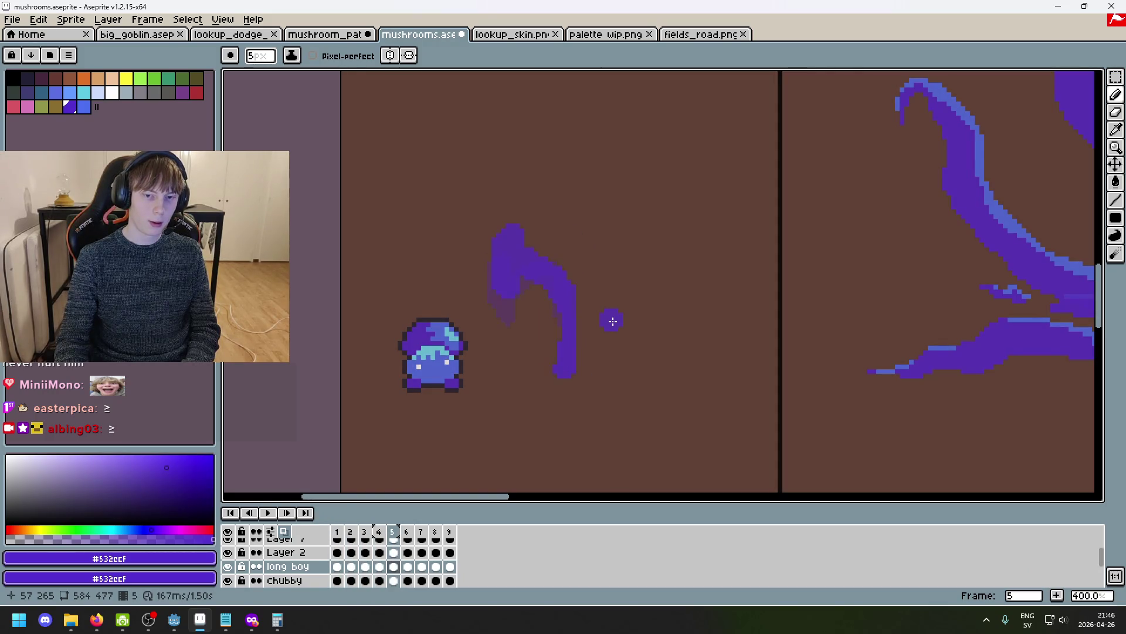
{"action": "key", "text": "Left"}
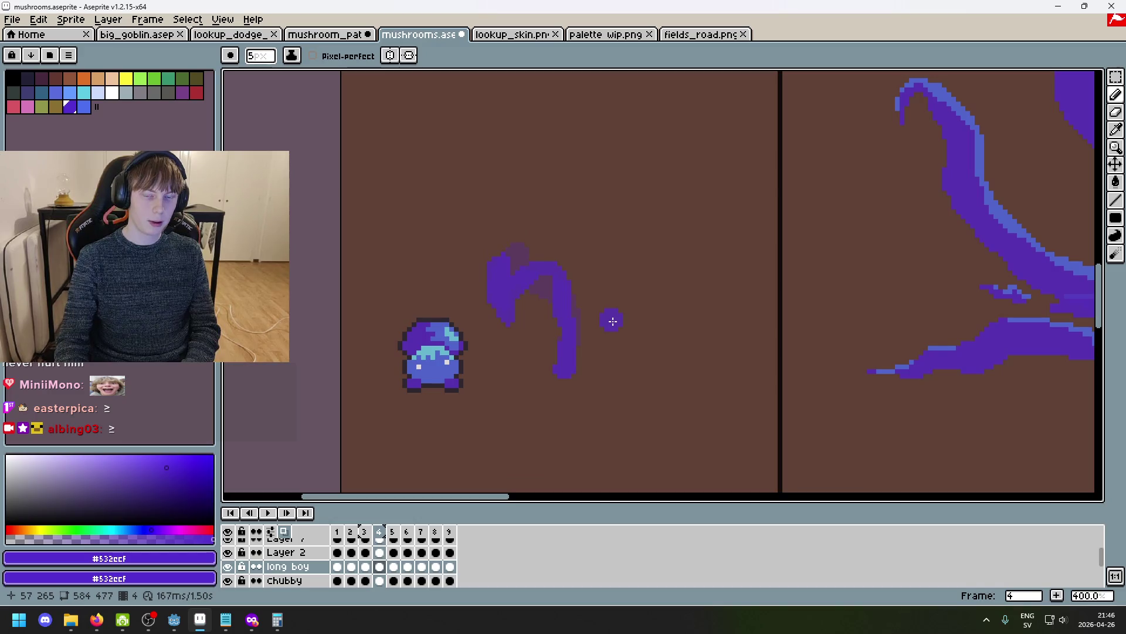
{"action": "key", "text": "Right"}
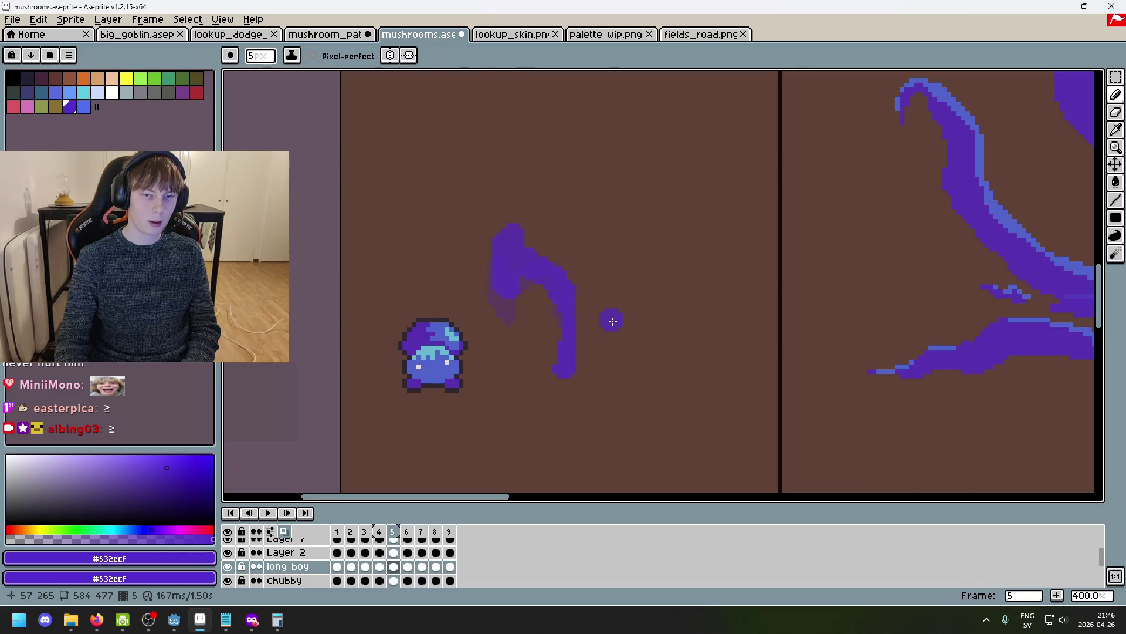
{"action": "key", "text": "Right"}
{"action": "key", "text": "Right"}
{"action": "key", "text": "Right"}
{"action": "key", "text": "Right"}
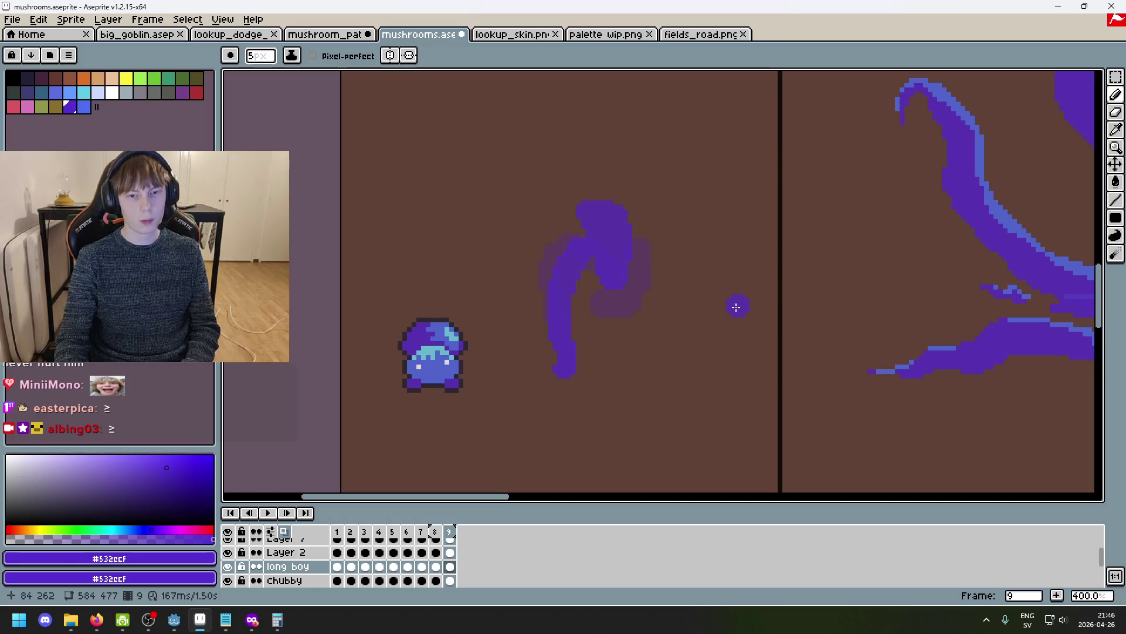
{"action": "key", "text": "Left"}
{"action": "key", "text": "Left"}
{"action": "key", "text": "Left"}
{"action": "left_click", "coordinate": [1115, 77]}
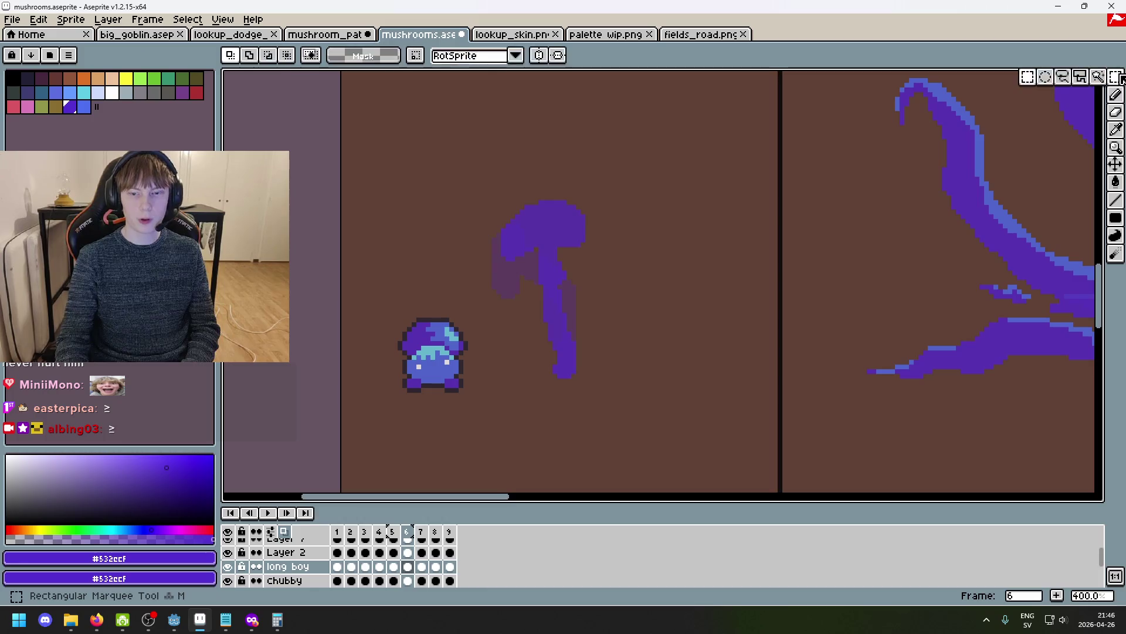
Move frame 6 to position 9, add a tenth frame, and move it into position 6.
{"action": "mouse_move", "coordinate": [417, 566]}
{"action": "left_mouse_down"}
{"action": "mouse_move", "coordinate": [440, 564]}
{"action": "mouse_move", "coordinate": [453, 538]}
{"action": "left_mouse_up"}
{"action": "key", "text": "alt+n"}
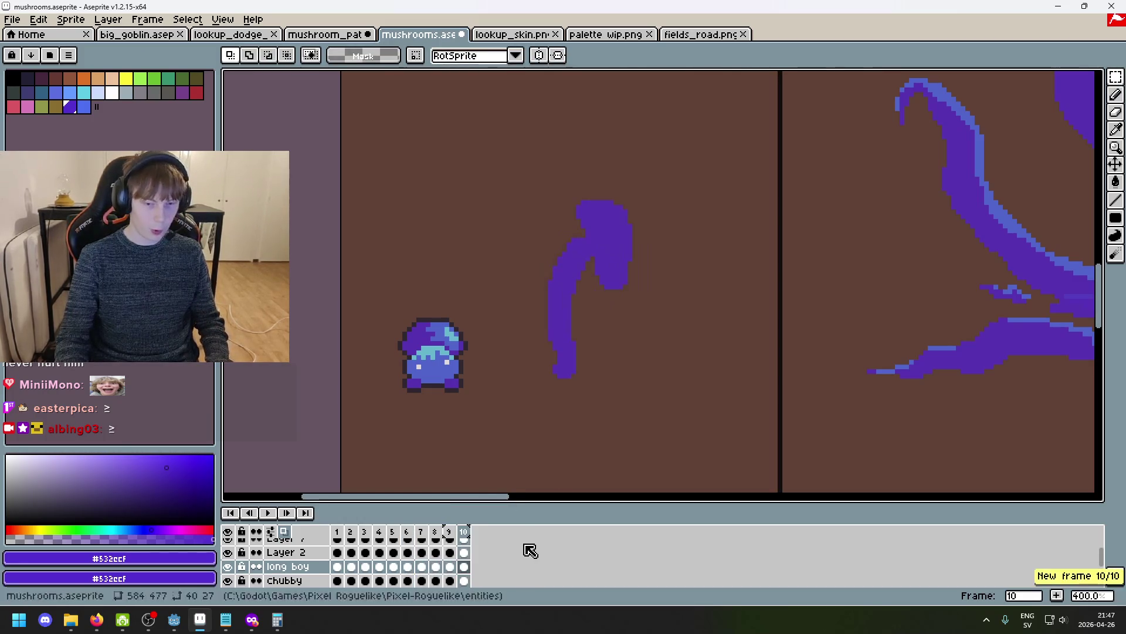
{"action": "left_click_drag", "start_coordinate": [464, 566], "coordinate": [407, 567]}
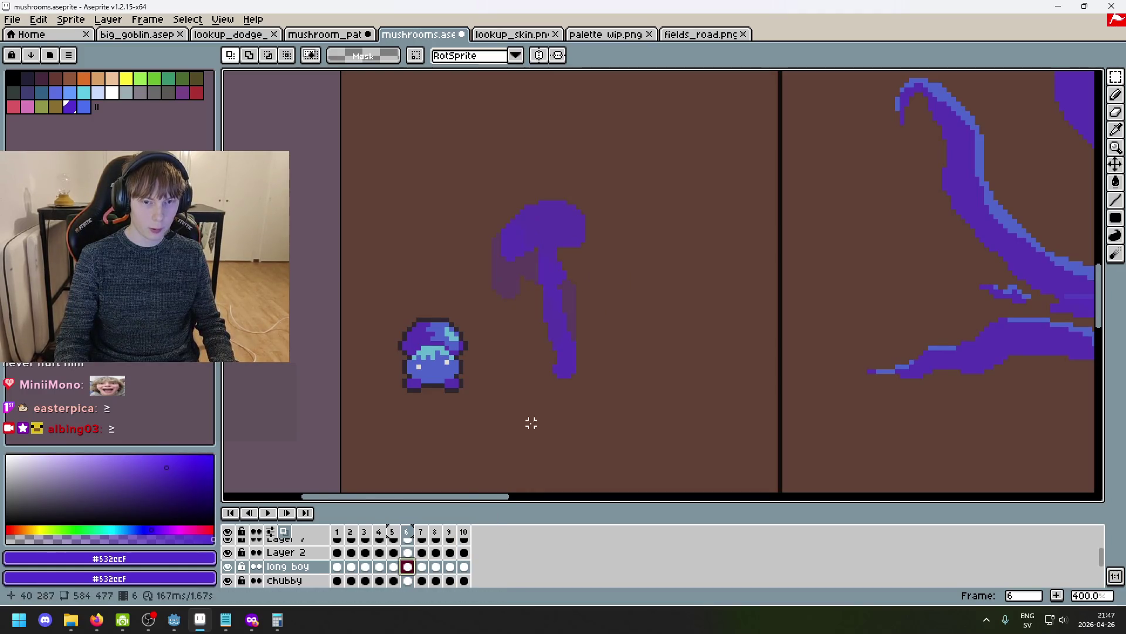
Marquee the mushroom in frame 10, delete it, then undo to restore it.
{"action": "mouse_move", "coordinate": [651, 414]}
{"action": "left_mouse_down"}
{"action": "mouse_move", "coordinate": [595, 272]}
{"action": "mouse_move", "coordinate": [495, 136]}
{"action": "left_mouse_up"}
{"action": "key", "text": "ctrl+d"}
{"action": "key", "text": "Right"}
{"action": "key", "text": "Right"}
{"action": "key", "text": "Right"}
{"action": "left_click_drag", "start_coordinate": [694, 432], "coordinate": [508, 164]}
{"action": "key", "text": "Delete"}
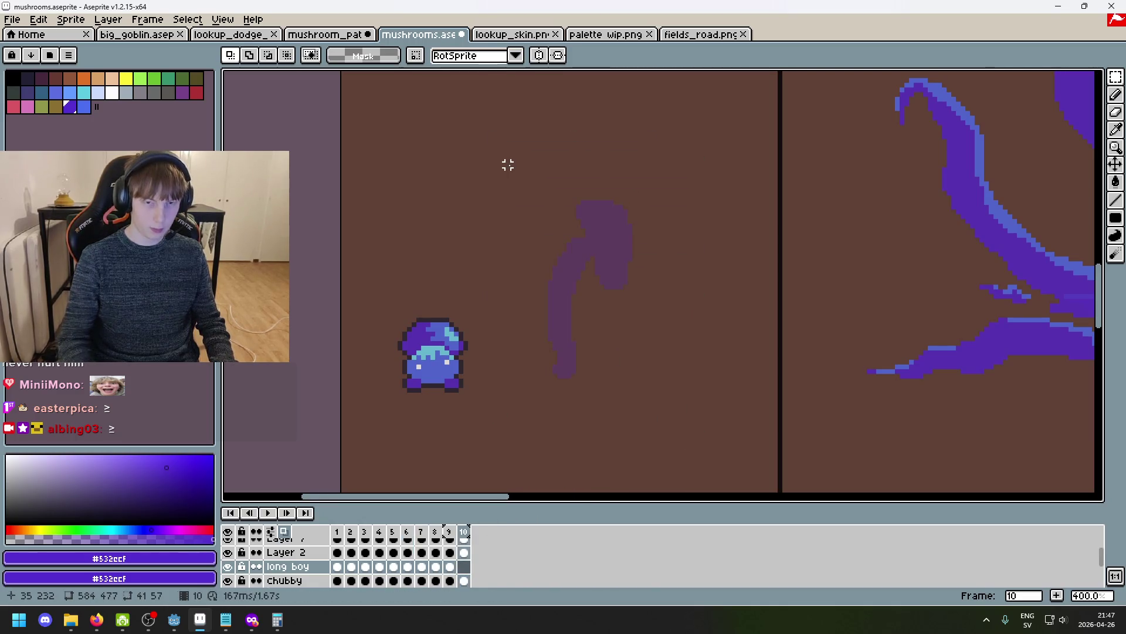
{"action": "key", "text": "ctrl+z"}
{"action": "key", "text": "ctrl+d"}
Flip back and forth through the frames comparing mushroom poses, ending on frame 2's options.
{"action": "key", "text": "Left"}
{"action": "key", "text": "Left"}
{"action": "key", "text": "Right"}
{"action": "key", "text": "Right"}
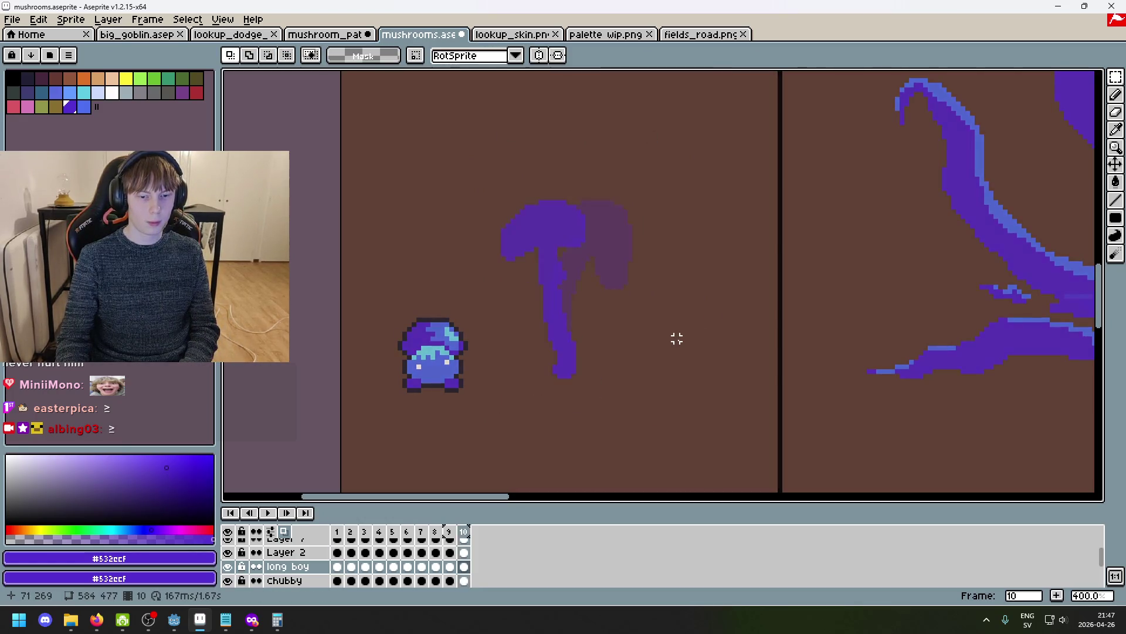
{"action": "key", "text": "Left"}
{"action": "key", "text": "Right"}
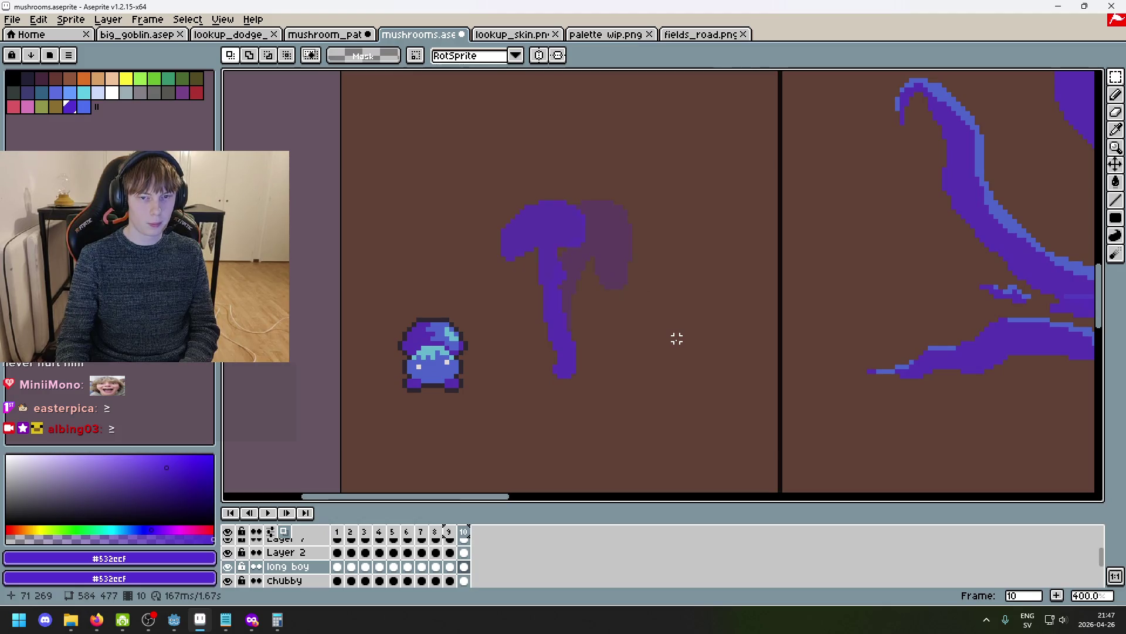
{"action": "key", "text": "Left"}
{"action": "key", "text": "Right"}
{"action": "key", "text": "Right"}
{"action": "key", "text": "Left"}
{"action": "key", "text": "Right"}
{"action": "key", "text": "Right"}
{"action": "key", "text": "Left"}
{"action": "key", "text": "Right"}
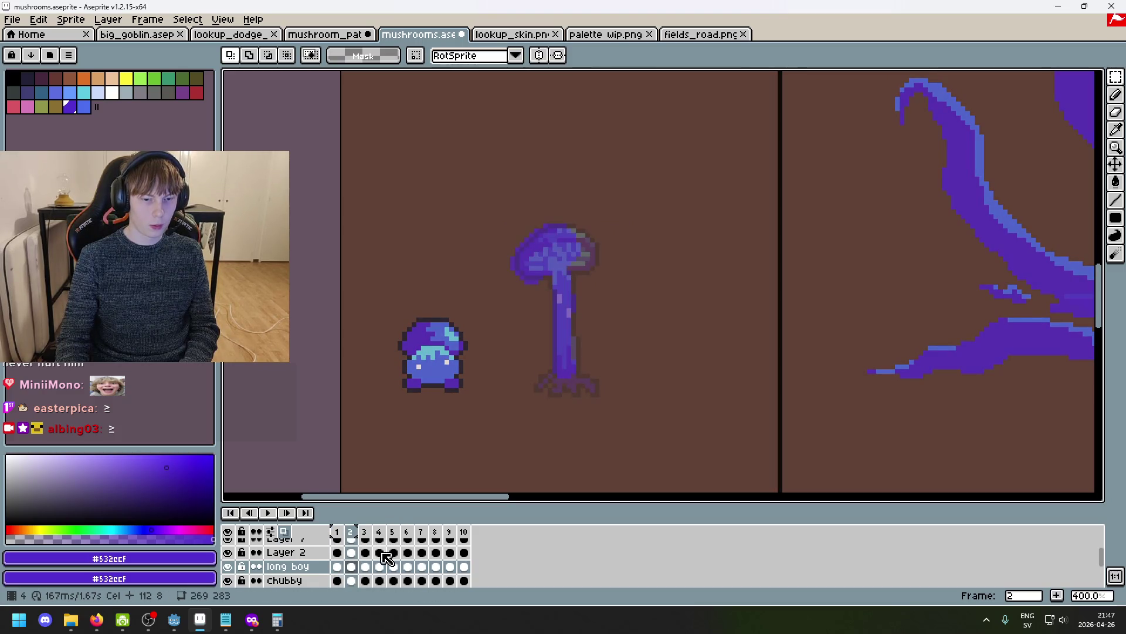
{"action": "right_click", "coordinate": [352, 536]}
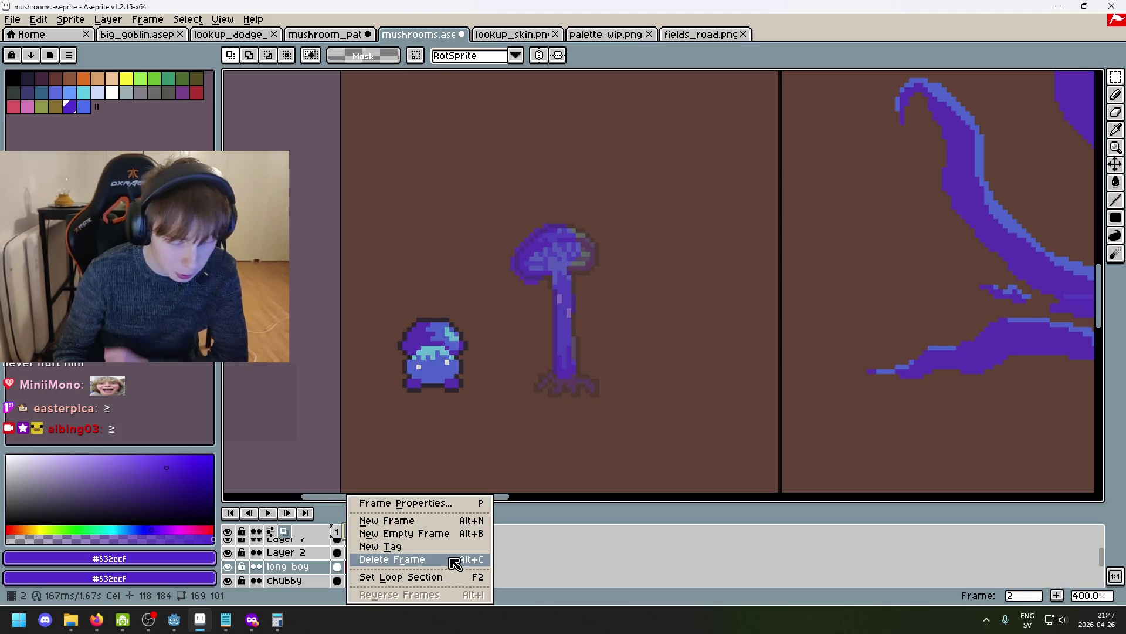
Move frame 2 to the end of the animation, after frame 10.
{"action": "left_click", "coordinate": [405, 576]}
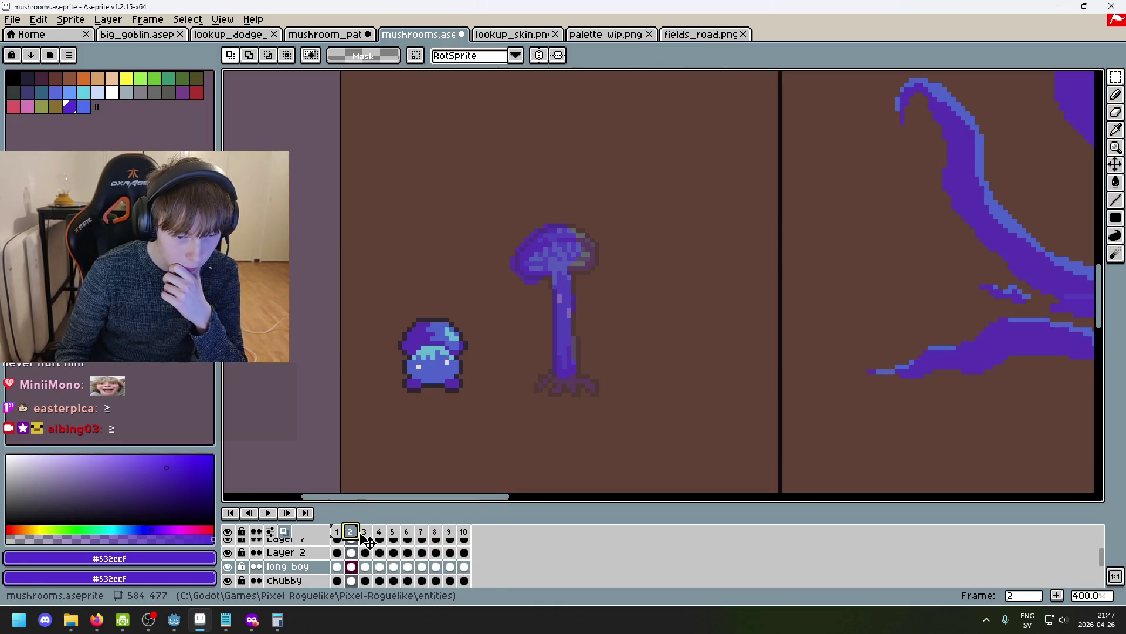
{"action": "mouse_move", "coordinate": [362, 530]}
{"action": "left_mouse_down"}
{"action": "mouse_move", "coordinate": [348, 535]}
{"action": "mouse_move", "coordinate": [379, 534]}
{"action": "left_mouse_up"}
{"action": "left_click_drag", "start_coordinate": [476, 538], "coordinate": [474, 539]}
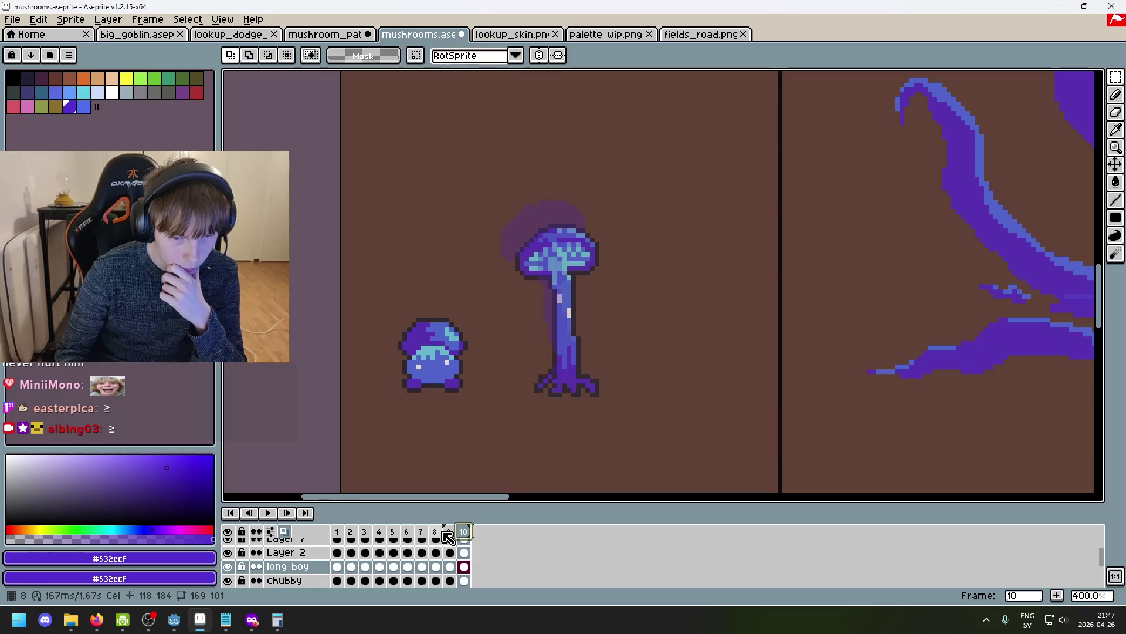
Set frames 2–10 as the loop section.
{"action": "left_click_drag", "start_coordinate": [350, 533], "coordinate": [464, 535]}
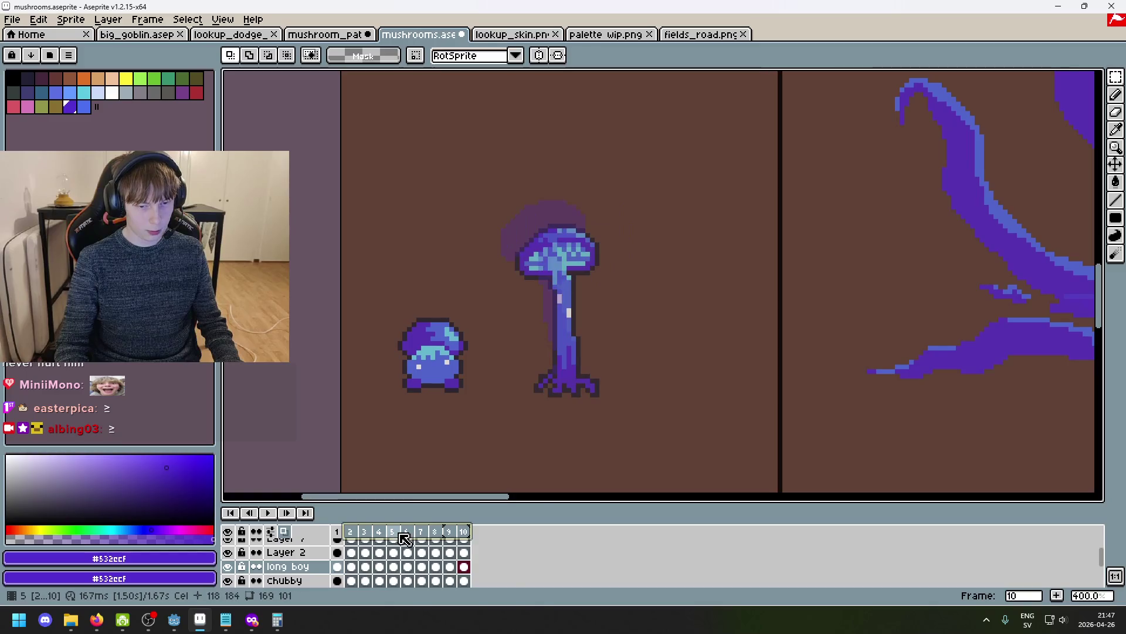
{"action": "right_click", "coordinate": [405, 538]}
{"action": "left_click", "coordinate": [479, 577]}
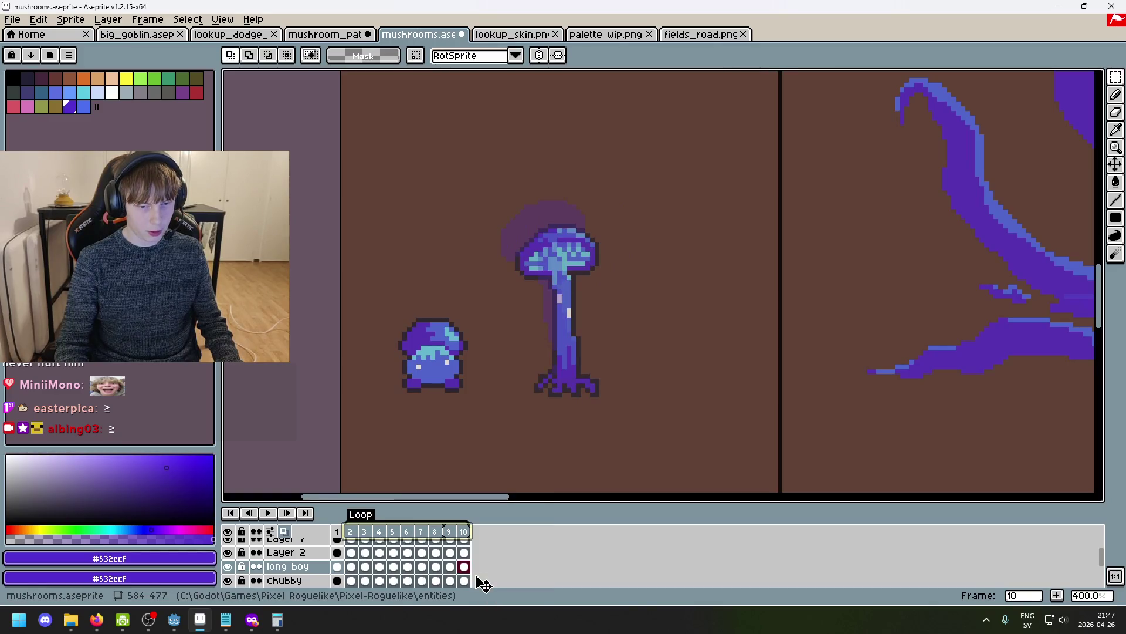
{"action": "left_click", "coordinate": [354, 532]}
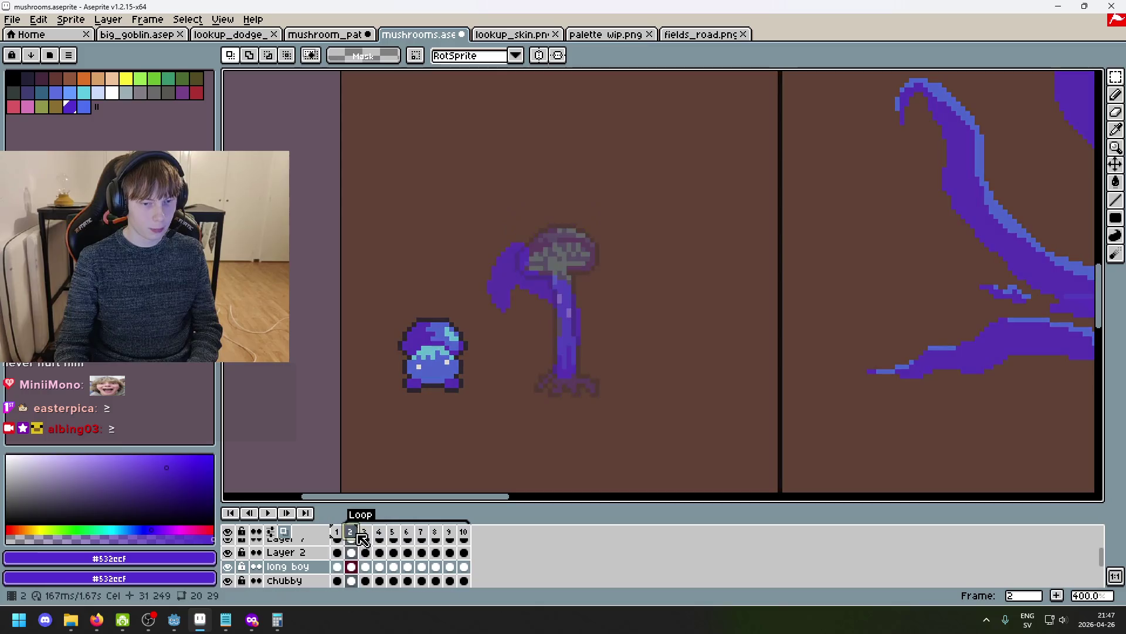
Stop playback and step through frames 1–10, flipping between frames 3 and 4 to compare.
{"action": "left_click", "coordinate": [275, 514]}
{"action": "scroll", "coordinate": [281, 531], "scroll_direction": "down", "scroll_amount": 1}
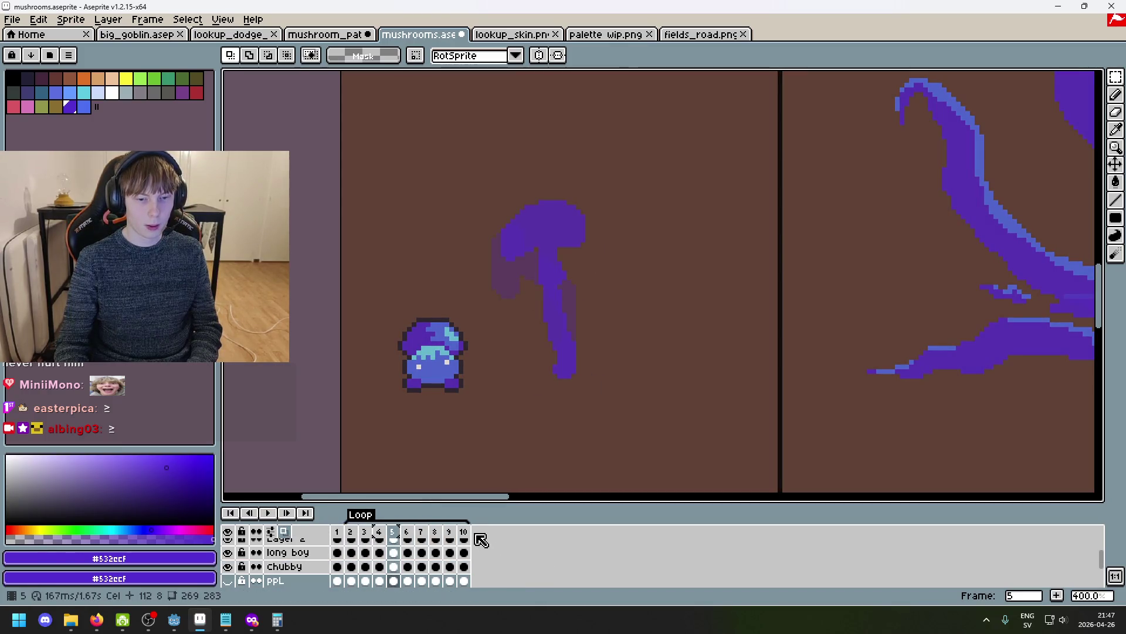
{"action": "key", "text": "Right"}
{"action": "key", "text": "Right"}
{"action": "key", "text": "Right"}
{"action": "key", "text": "Right"}
{"action": "key", "text": "Right"}
{"action": "key", "text": "Right"}
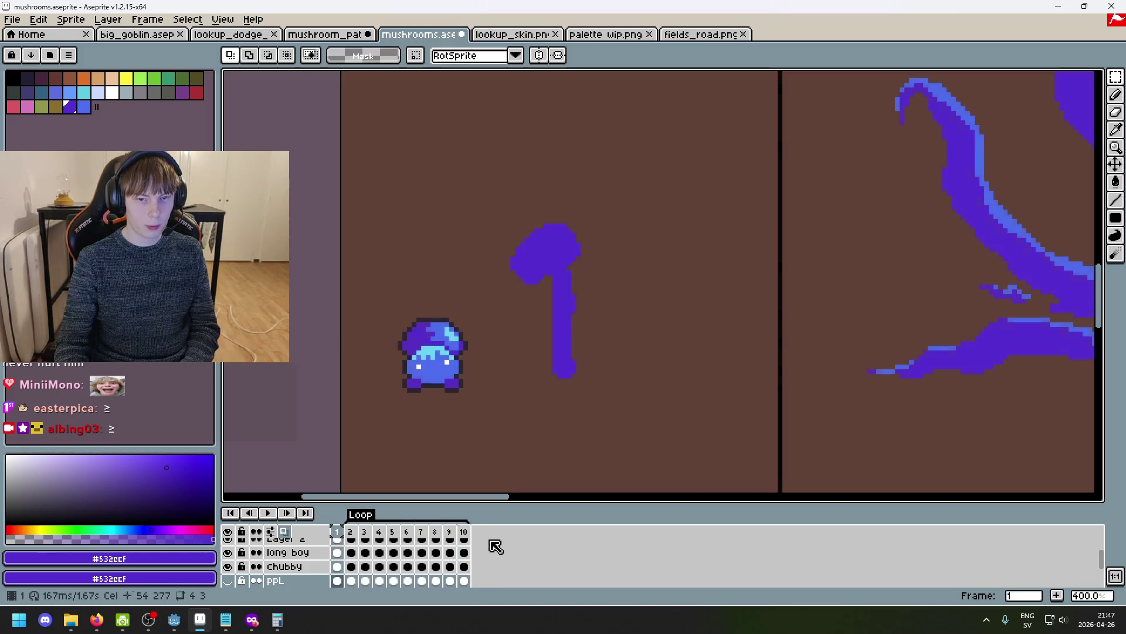
{"action": "key", "text": "Right"}
{"action": "key", "text": "Right"}
{"action": "key", "text": "Right"}
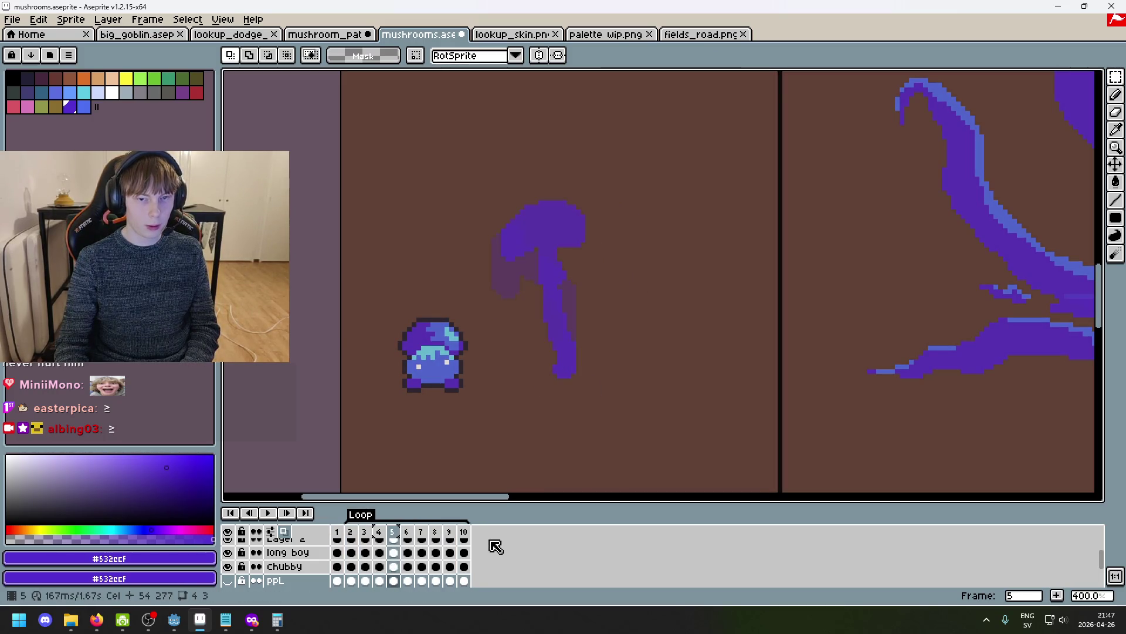
{"action": "key", "text": "Right"}
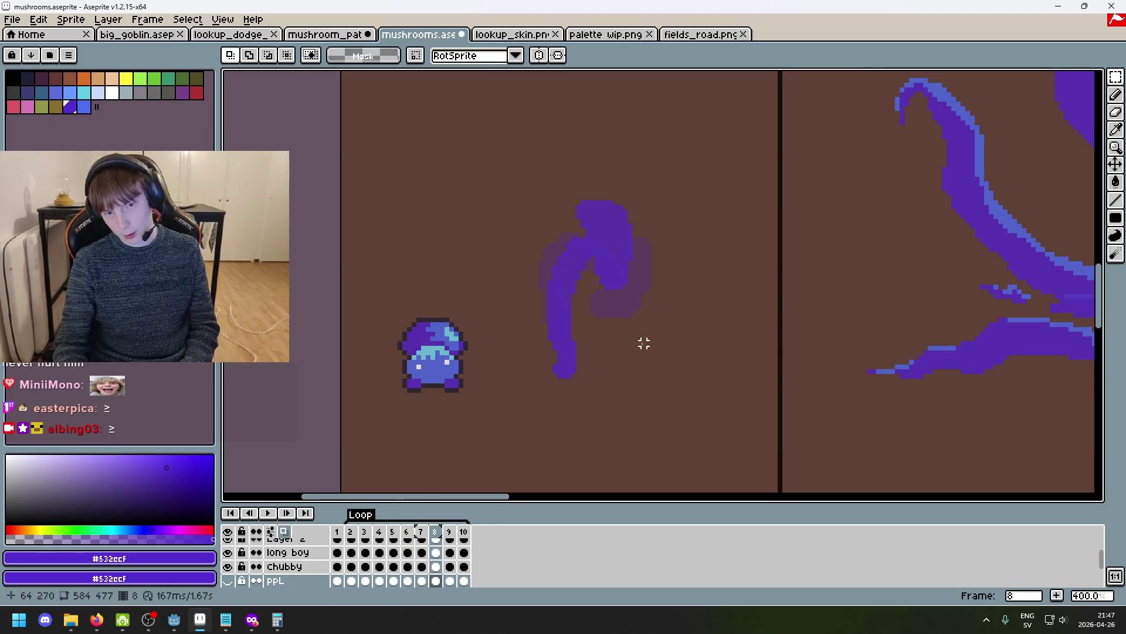
{"action": "key", "text": "Right"}
{"action": "key", "text": "Left"}
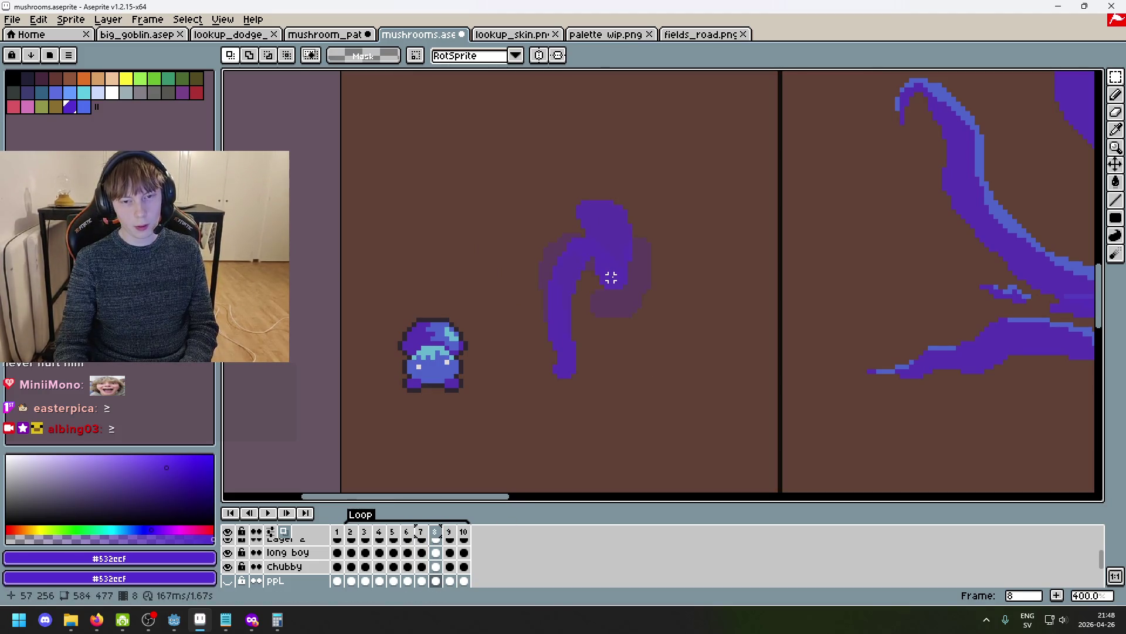
{"action": "key", "text": "Right"}
{"action": "key", "text": "Right"}
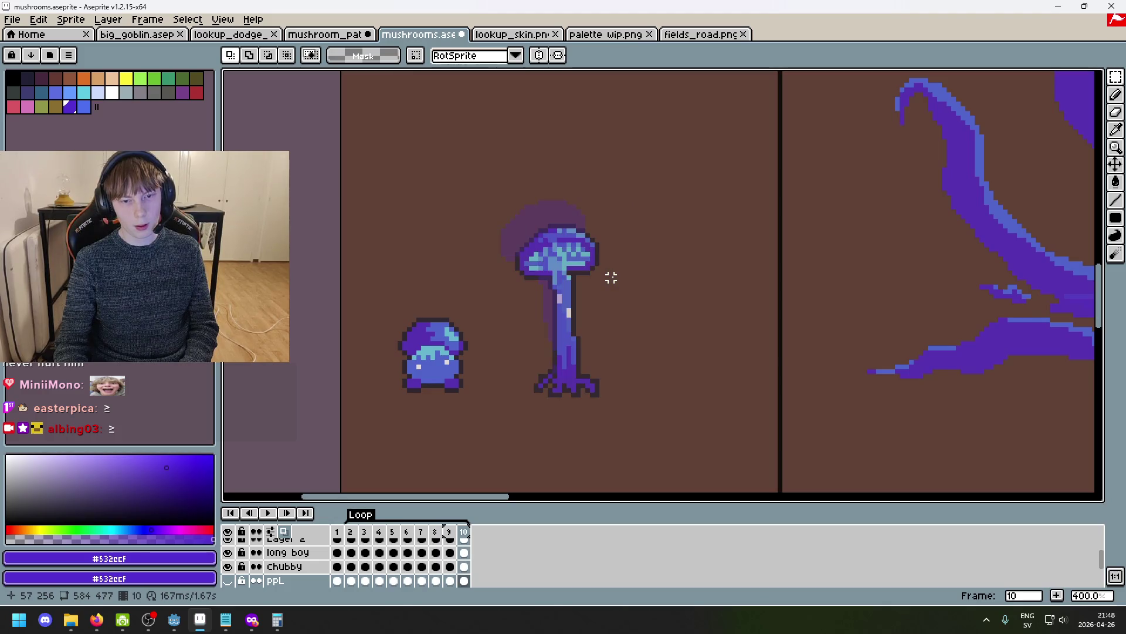
{"action": "key", "text": "Left"}
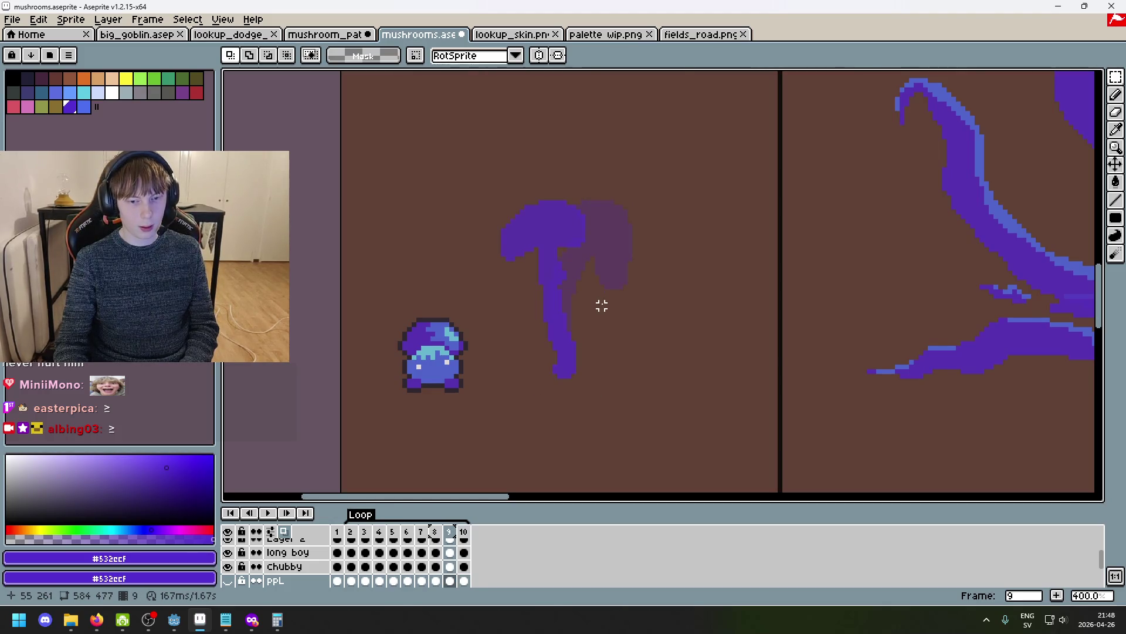
{"action": "key", "text": "Right"}
{"action": "key", "text": "Left"}
{"action": "key", "text": "Left"}
{"action": "key", "text": "Left"}
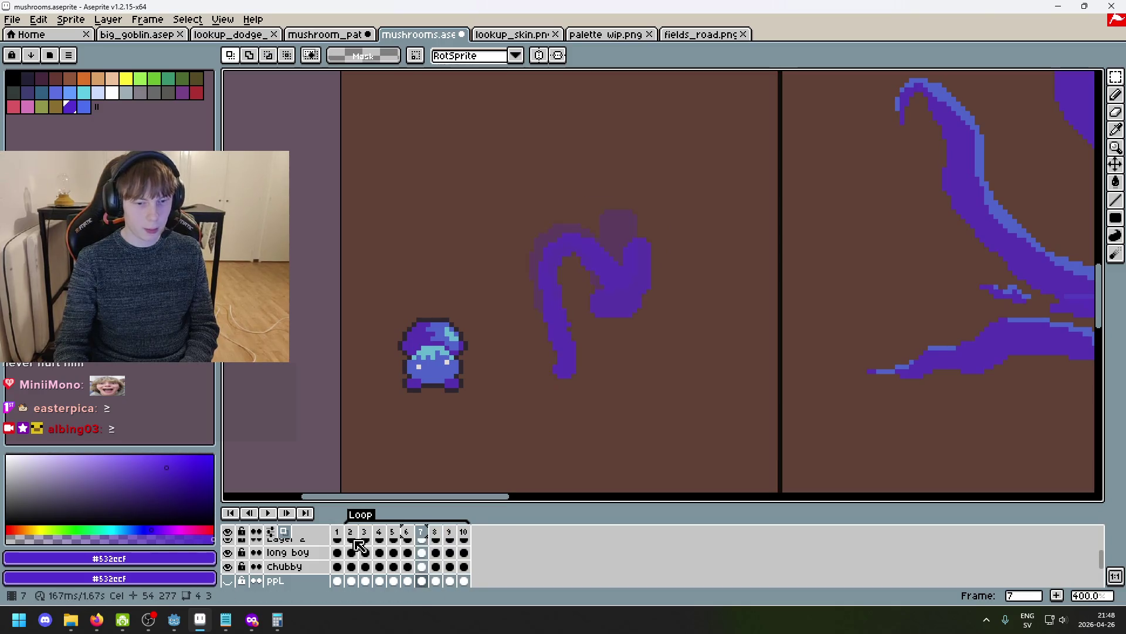
{"action": "key", "text": "Left"}
{"action": "key", "text": "Right"}
{"action": "key", "text": "Left"}
{"action": "key", "text": "Left"}
Step forward through frames 8–9, wrap around to frame 1, and stop playback there.
{"action": "key", "text": "Right"}
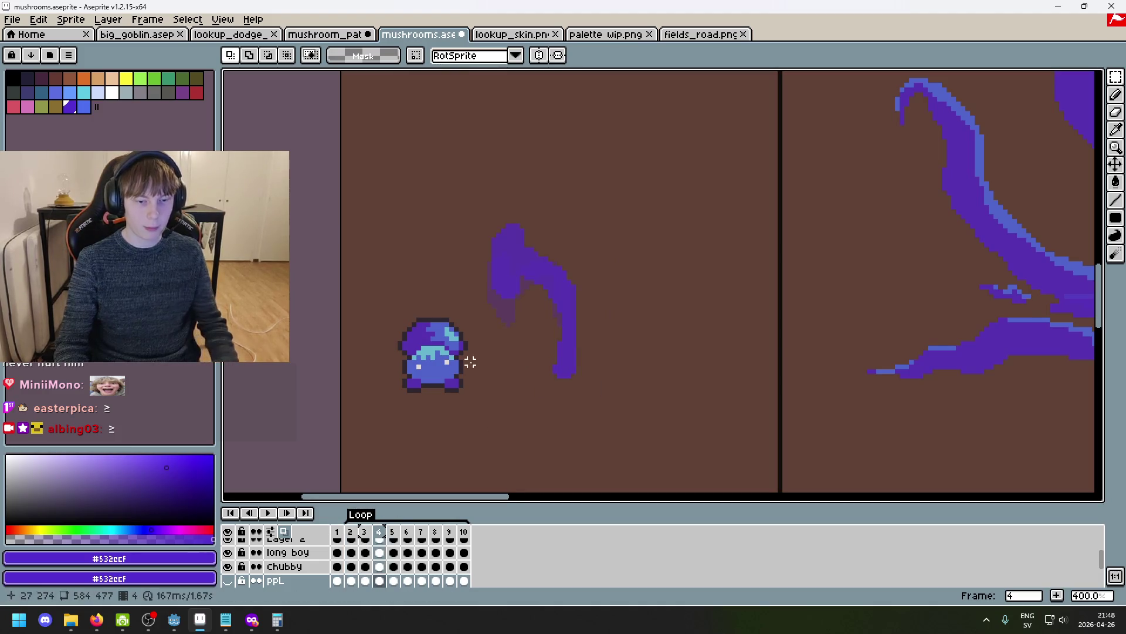
{"action": "key", "text": "Right"}
{"action": "key", "text": "Left"}
{"action": "key", "text": "Right"}
{"action": "key", "text": "Right"}
{"action": "key", "text": "Right"}
{"action": "key", "text": "Right"}
{"action": "key", "text": "Right"}
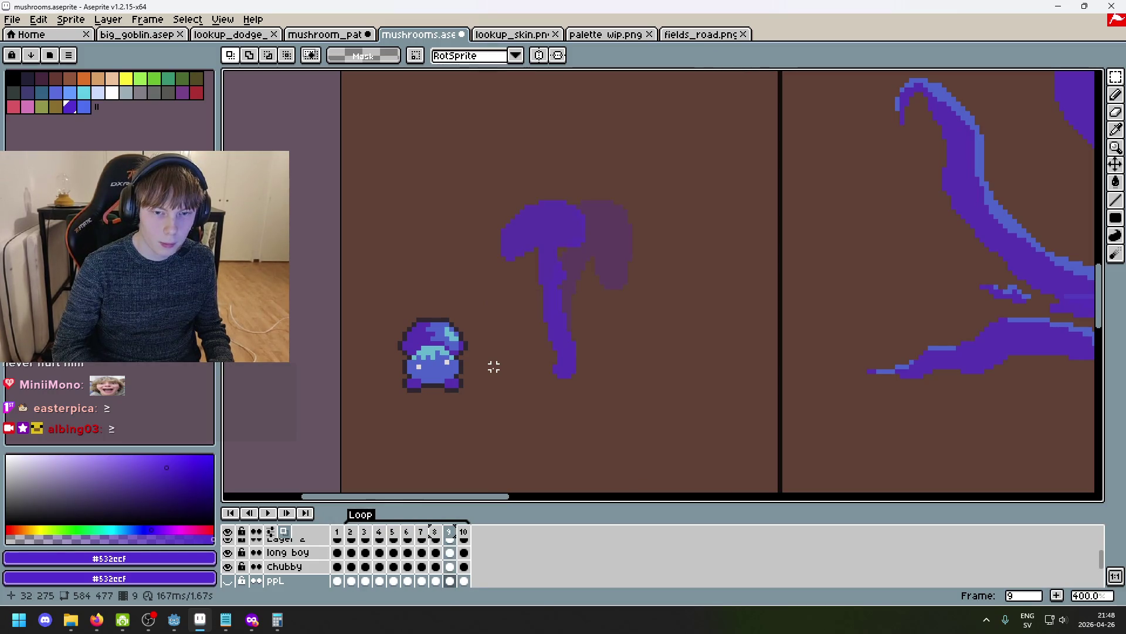
{"action": "key", "text": "Right"}
{"action": "key", "text": "Right"}
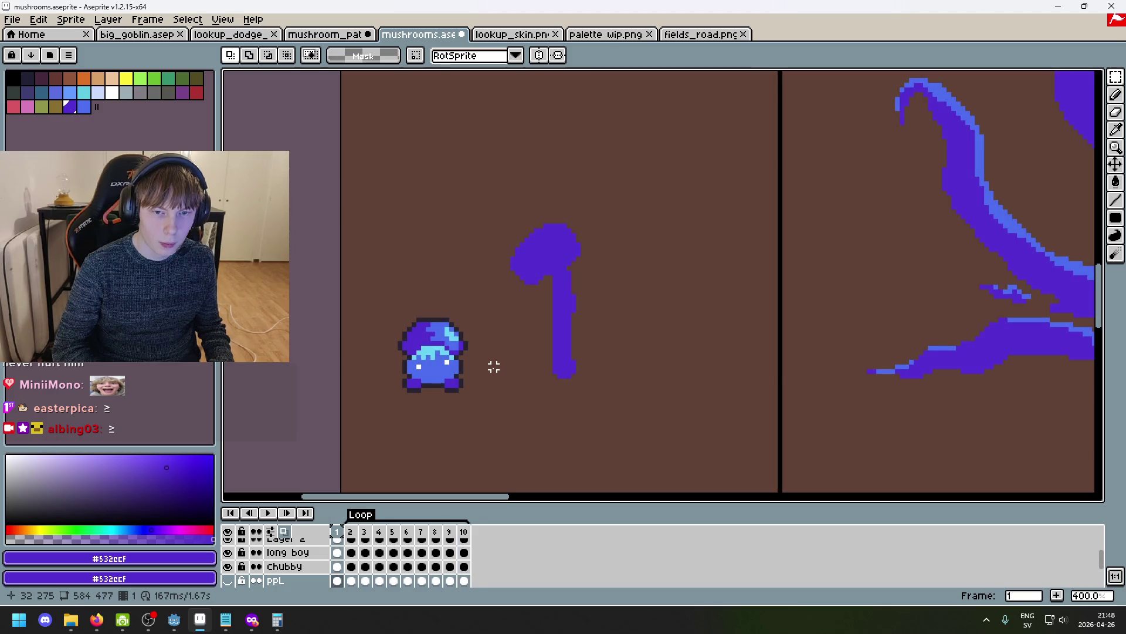
{"action": "key", "text": "Right"}
{"action": "key", "text": "Right"}
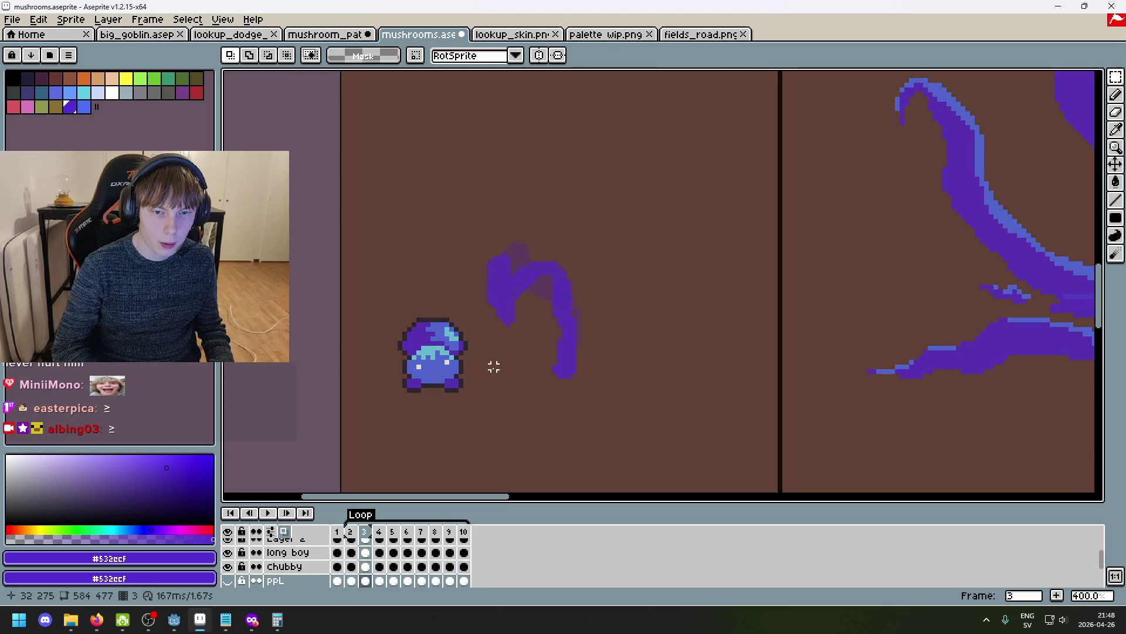
{"action": "key", "text": "Left"}
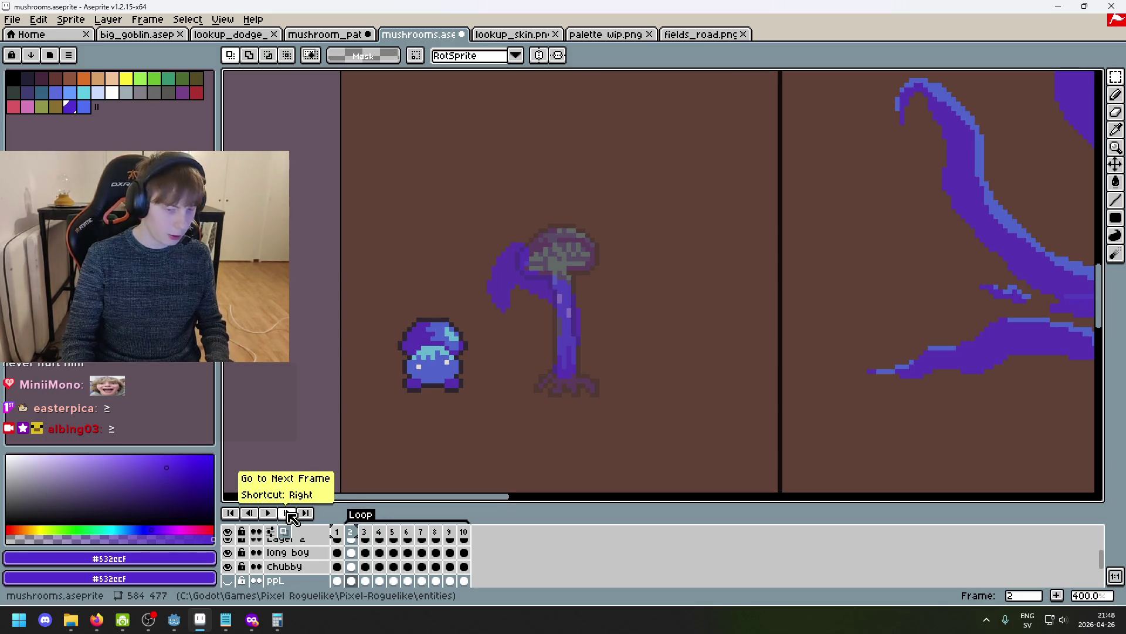
{"action": "left_click", "coordinate": [287, 514]}
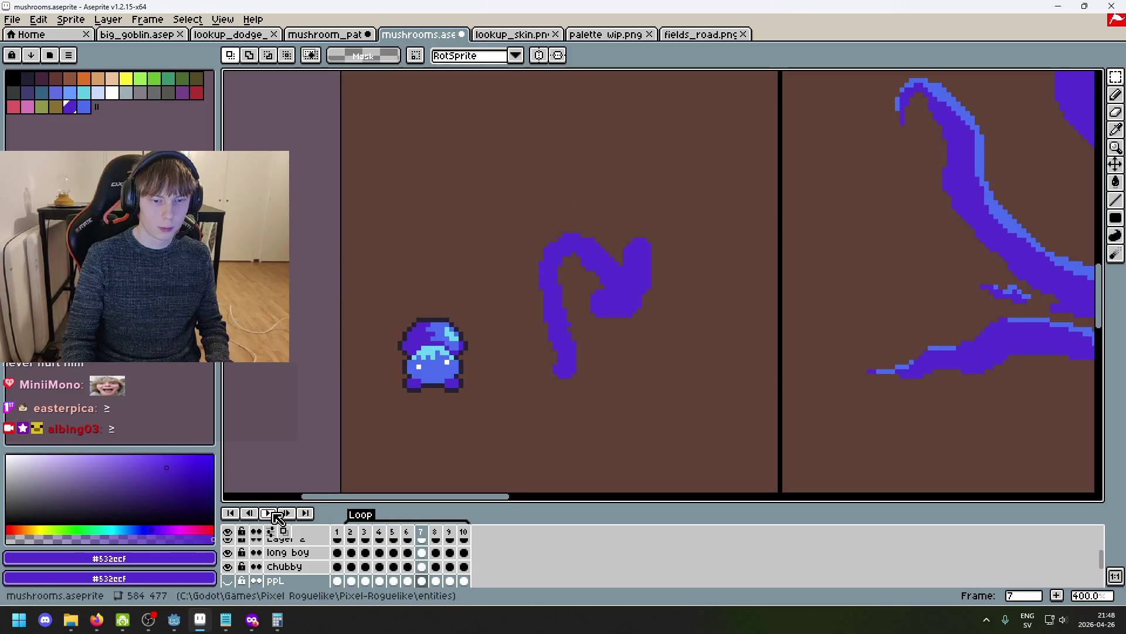
{"action": "left_click", "coordinate": [339, 531]}
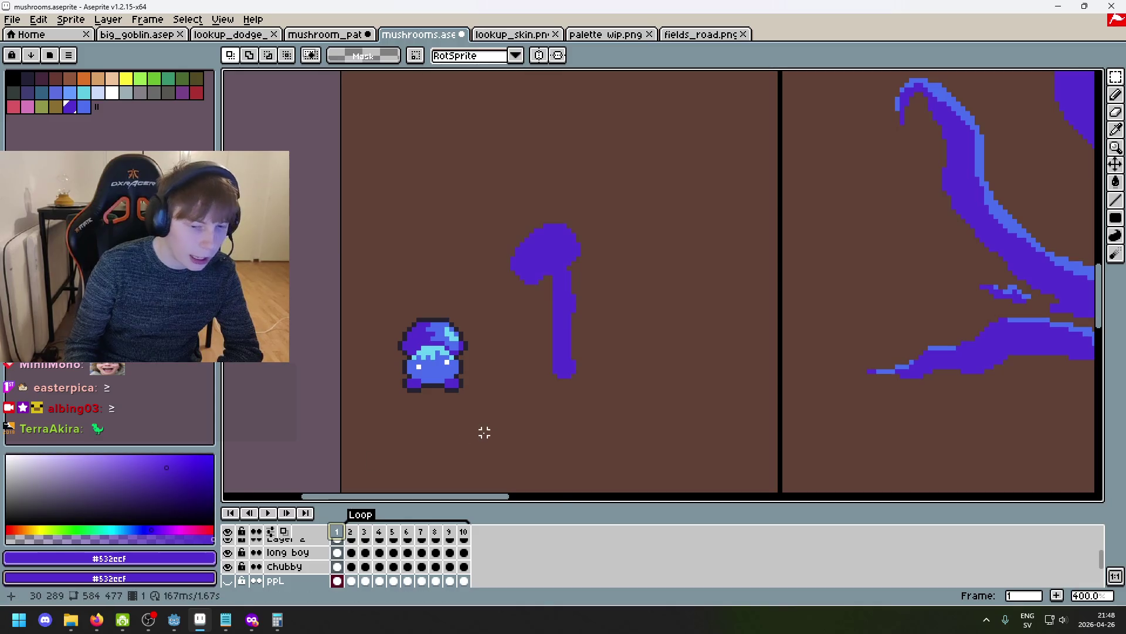
Flip between frames 2, 3 and 4 to compare the stalk poses.
{"action": "scroll", "coordinate": [498, 405], "scroll_direction": "down", "scroll_amount": 1}
{"action": "scroll", "coordinate": [531, 341], "scroll_direction": "up", "scroll_amount": 2}
{"action": "key", "text": "Right"}
{"action": "key", "text": "Right"}
{"action": "key", "text": "Right"}
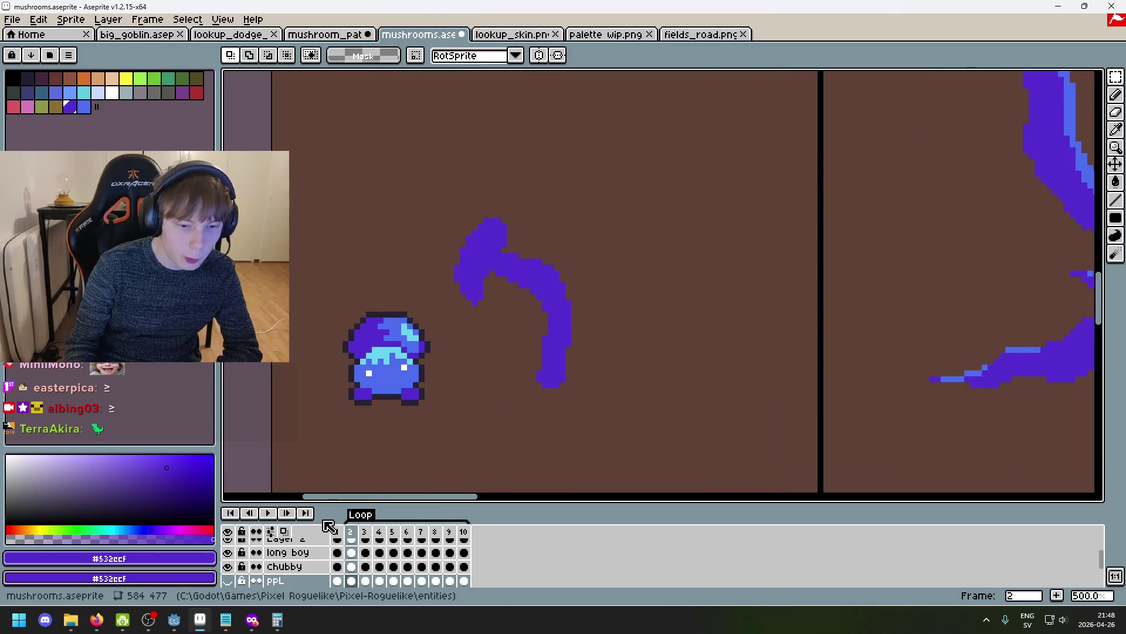
{"action": "key", "text": "Left"}
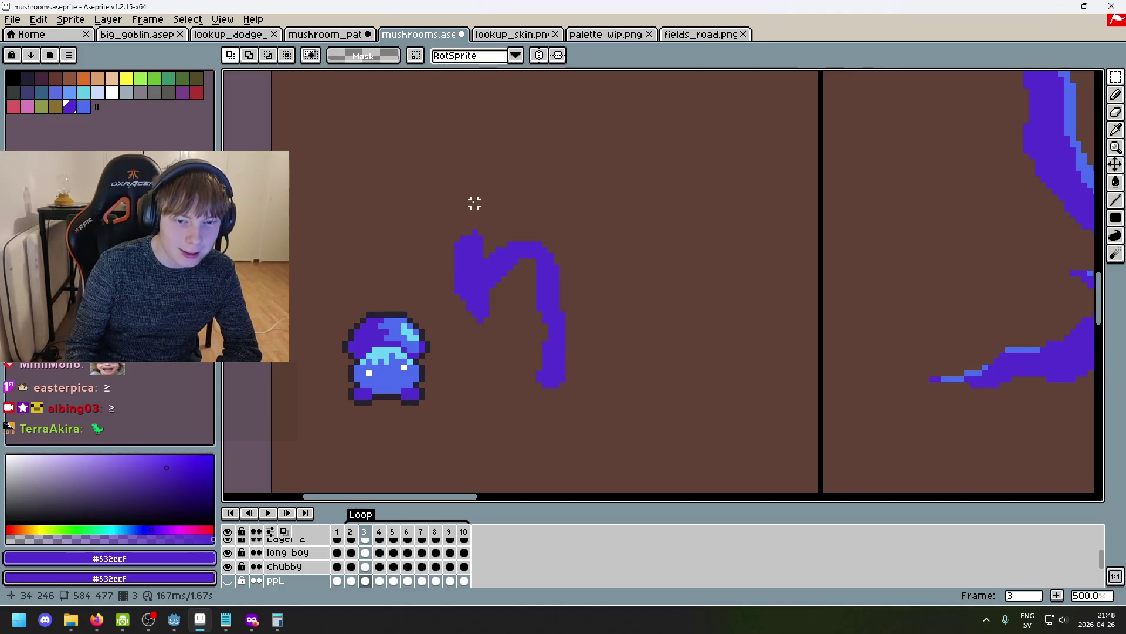
{"action": "key", "text": "Right"}
{"action": "key", "text": "Left"}
{"action": "key", "text": "Right"}
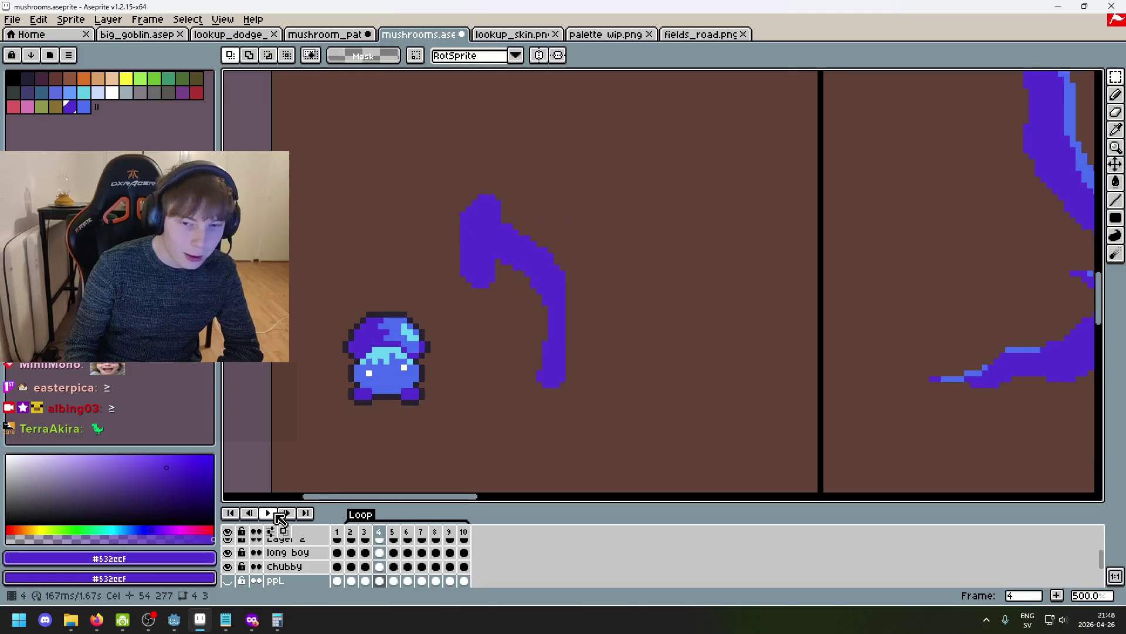
{"action": "key", "text": "Left"}
{"action": "key", "text": "Left"}
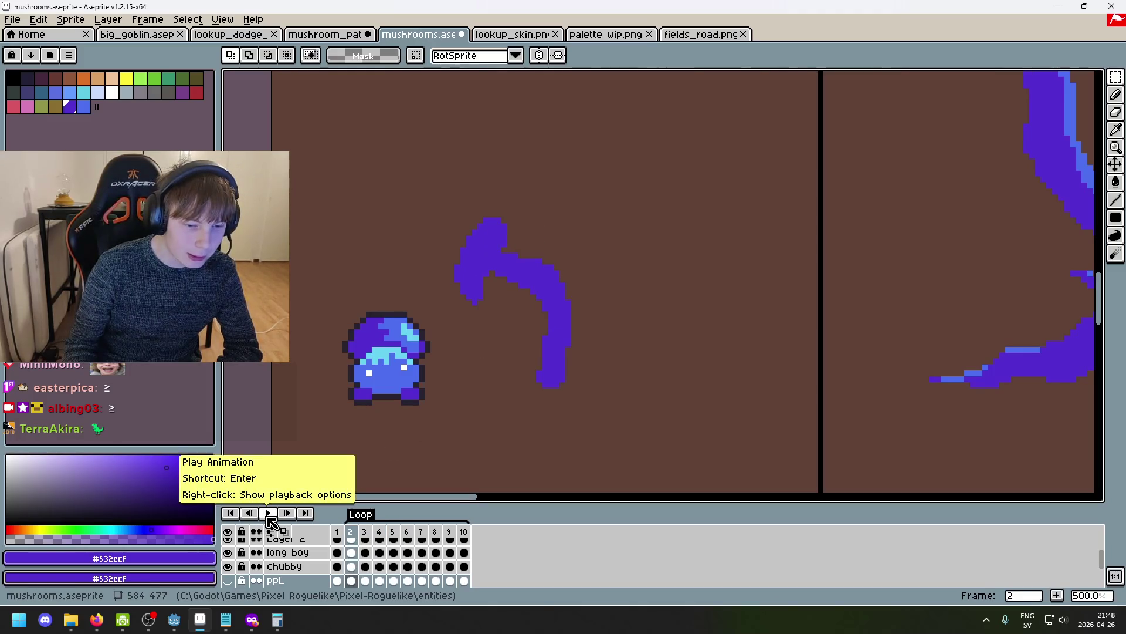
Inspect the Loop tag properties and the onion-skin timeline settings, closing both unchanged.
{"action": "double_click", "coordinate": [360, 515]}
{"action": "left_click", "coordinate": [593, 377]}
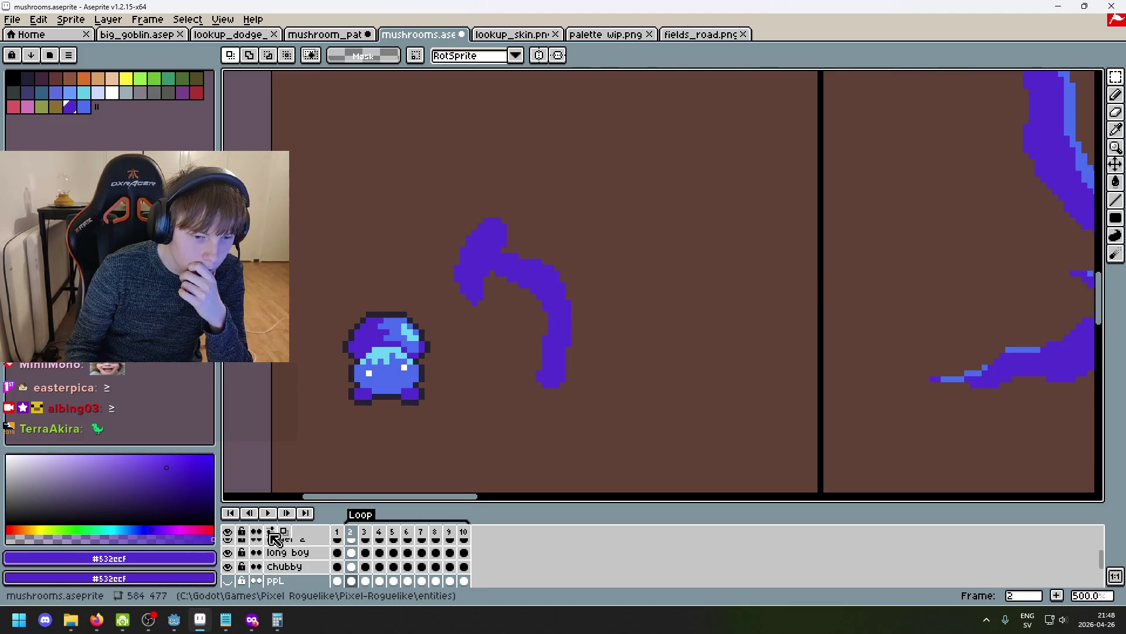
{"action": "left_click", "coordinate": [275, 537]}
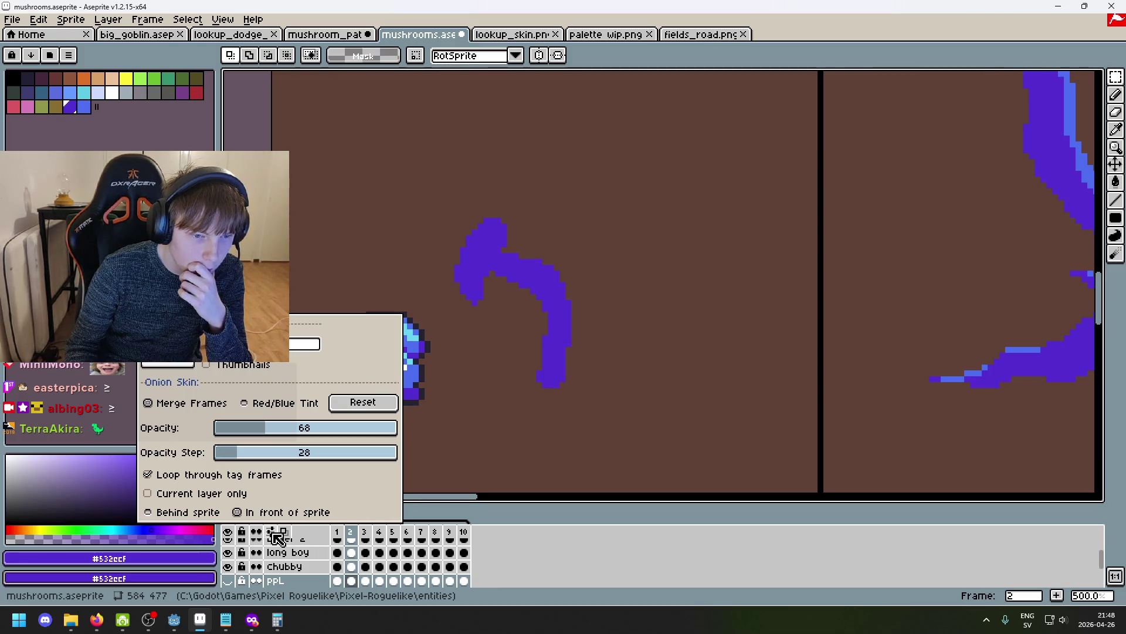
{"action": "left_click", "coordinate": [450, 420]}
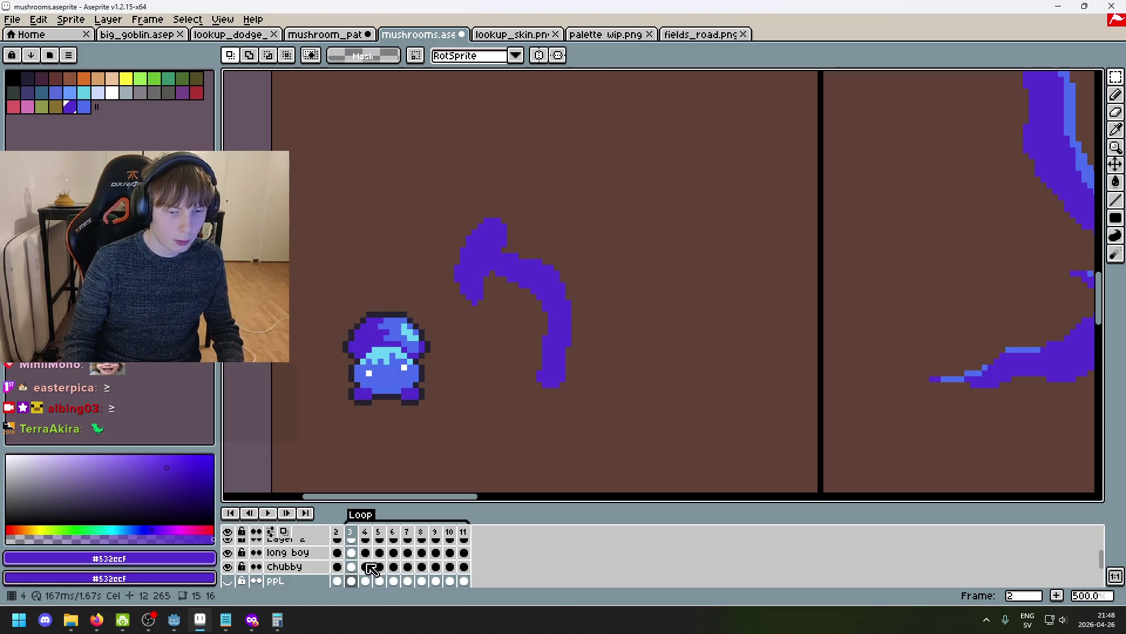
{"action": "scroll", "coordinate": [355, 551], "scroll_direction": "up", "scroll_amount": 3}
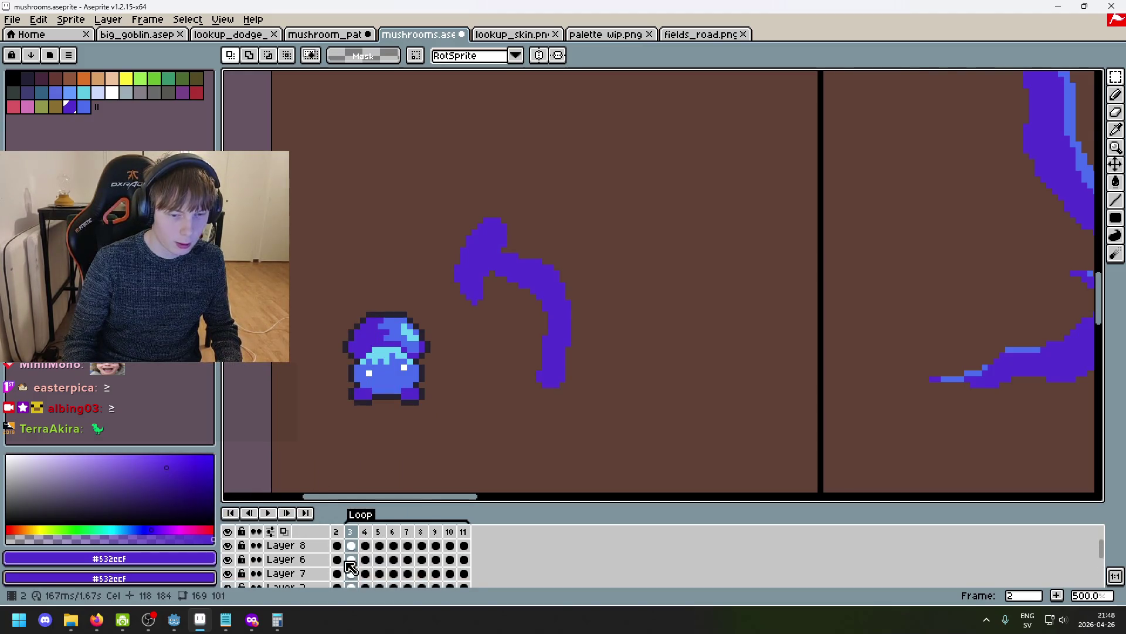
Play and stop the loop, undo the accidental frame move, then bring the private browser forward.
{"action": "left_click", "coordinate": [269, 513]}
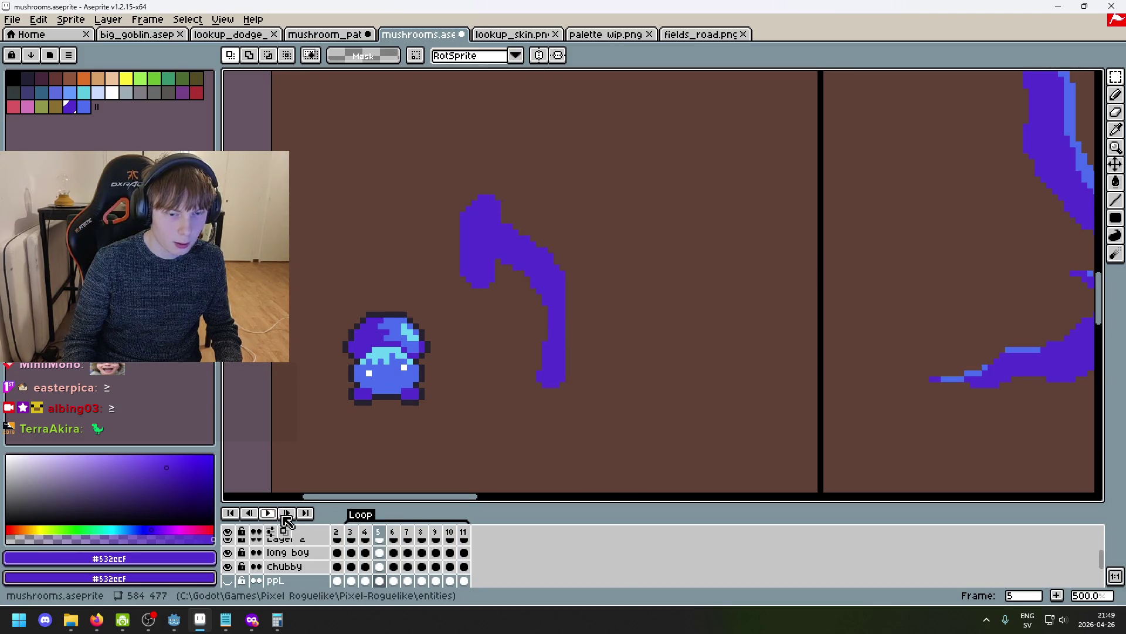
{"action": "left_click", "coordinate": [269, 514]}
{"action": "key", "text": "ctrl+z"}
{"action": "key", "text": "ctrl+z"}
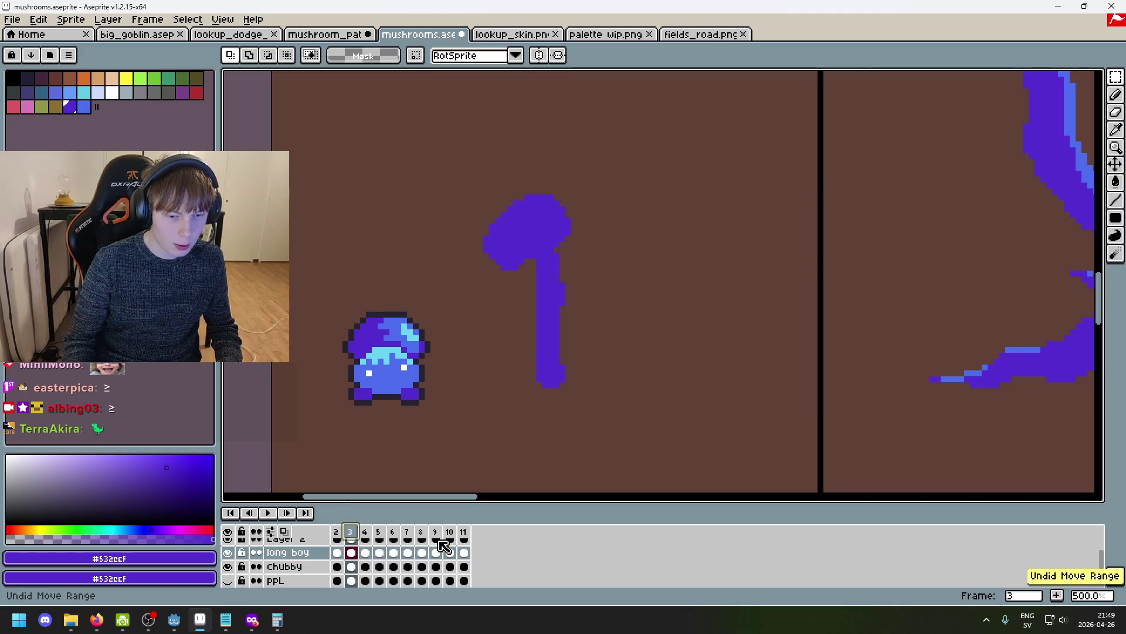
{"action": "key", "text": "Left"}
{"action": "key", "text": "Right"}
{"action": "key", "text": "Right"}
{"action": "key", "text": "Right"}
{"action": "key", "text": "Left"}
{"action": "key", "text": "Left"}
{"action": "key", "text": "Left"}
{"action": "key", "text": "Right"}
{"action": "key", "text": "Left"}
{"action": "key", "text": "Right"}
{"action": "mouse_move", "coordinate": [252, 620]}
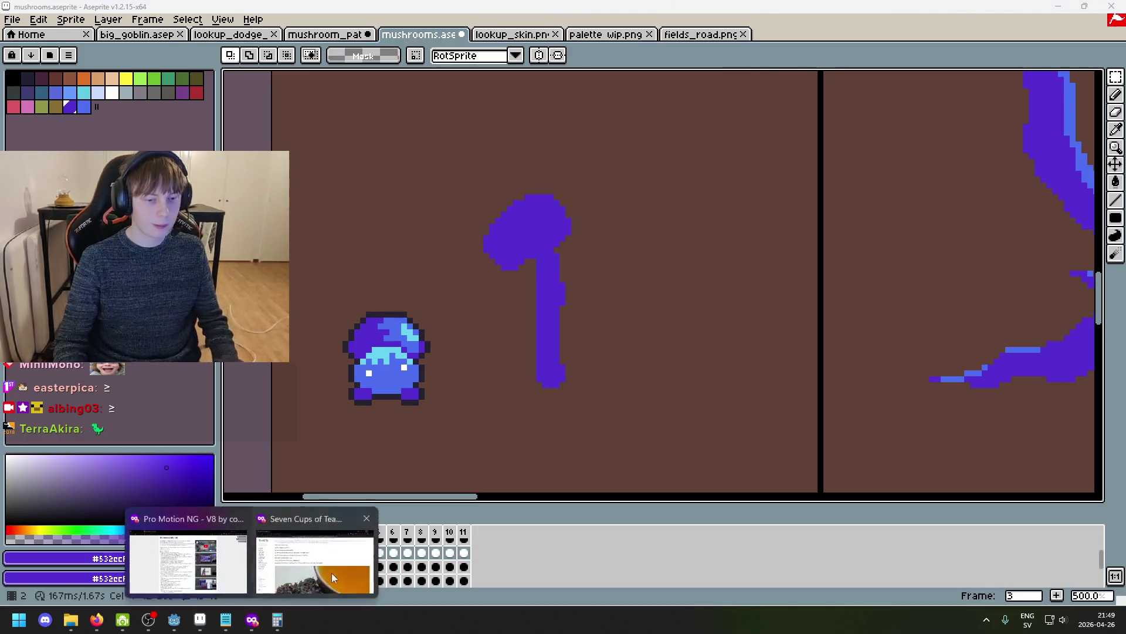
{"action": "left_click", "coordinate": [332, 572]}
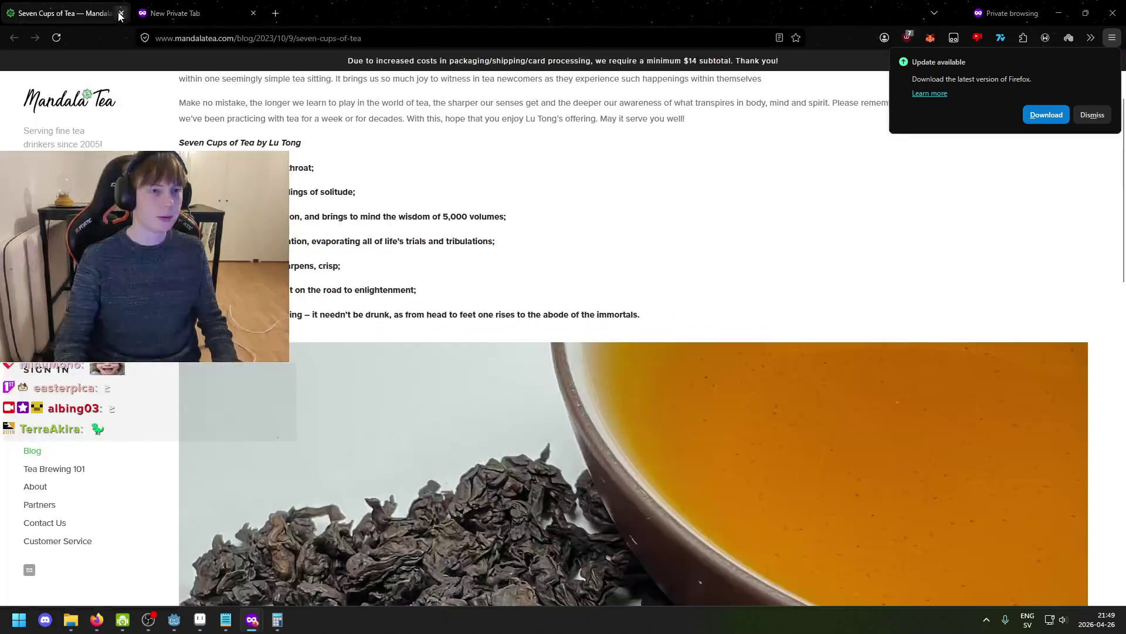
Close the Seven Cups of Tea tab and search for how to loop frames in Aseprite.
{"action": "left_click", "coordinate": [120, 14]}
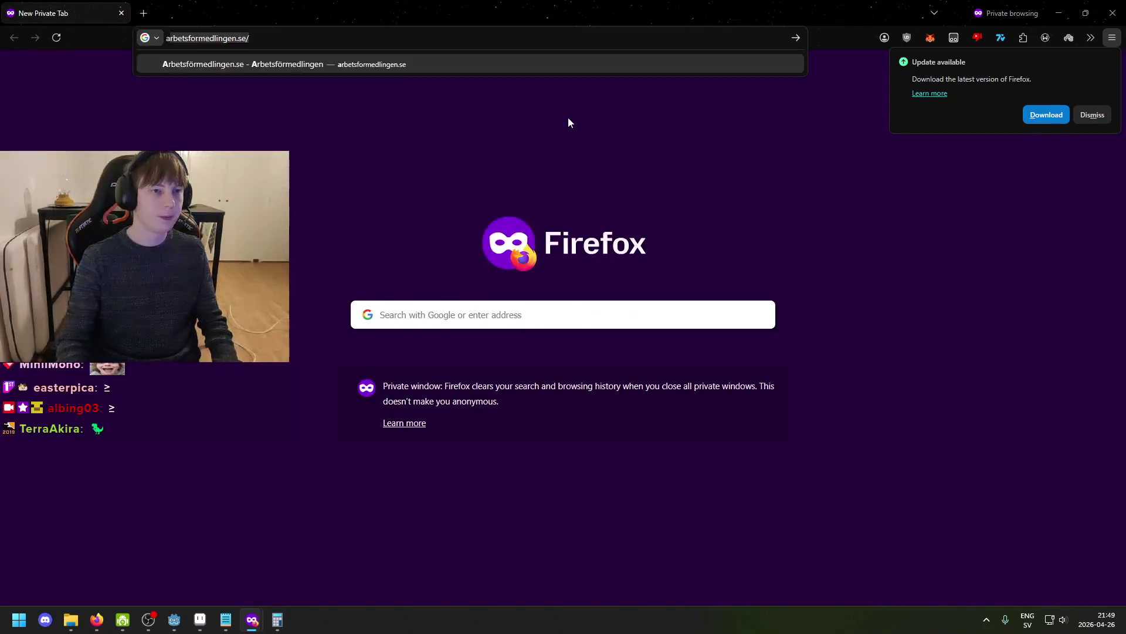
{"action": "type", "text": "aseprite "}
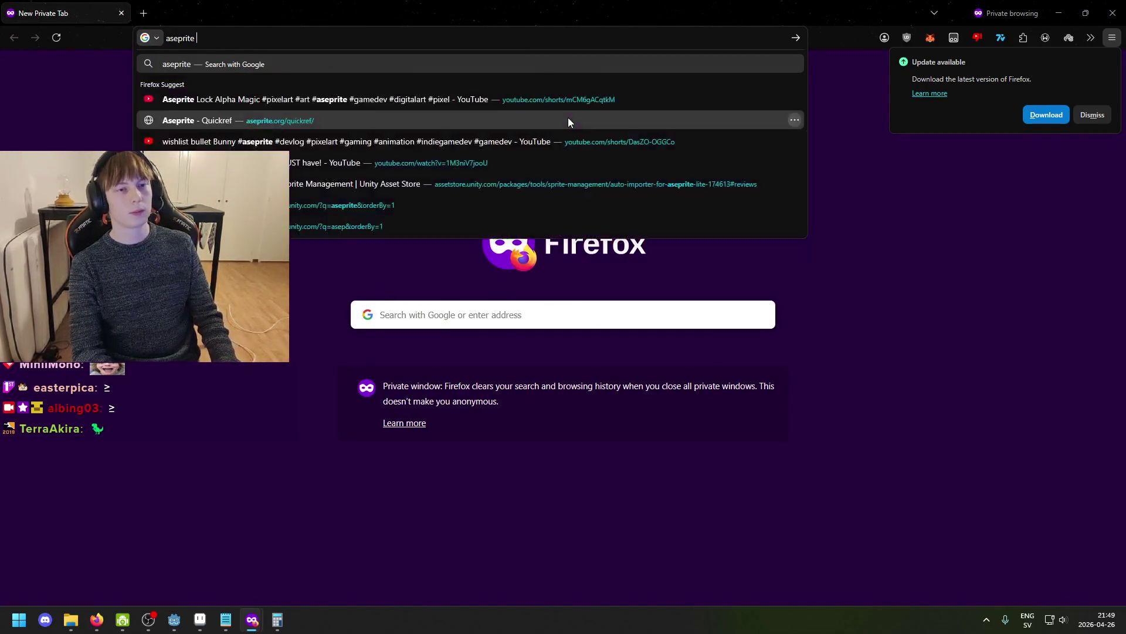
{"action": "type", "text": "how to loop only cou"}
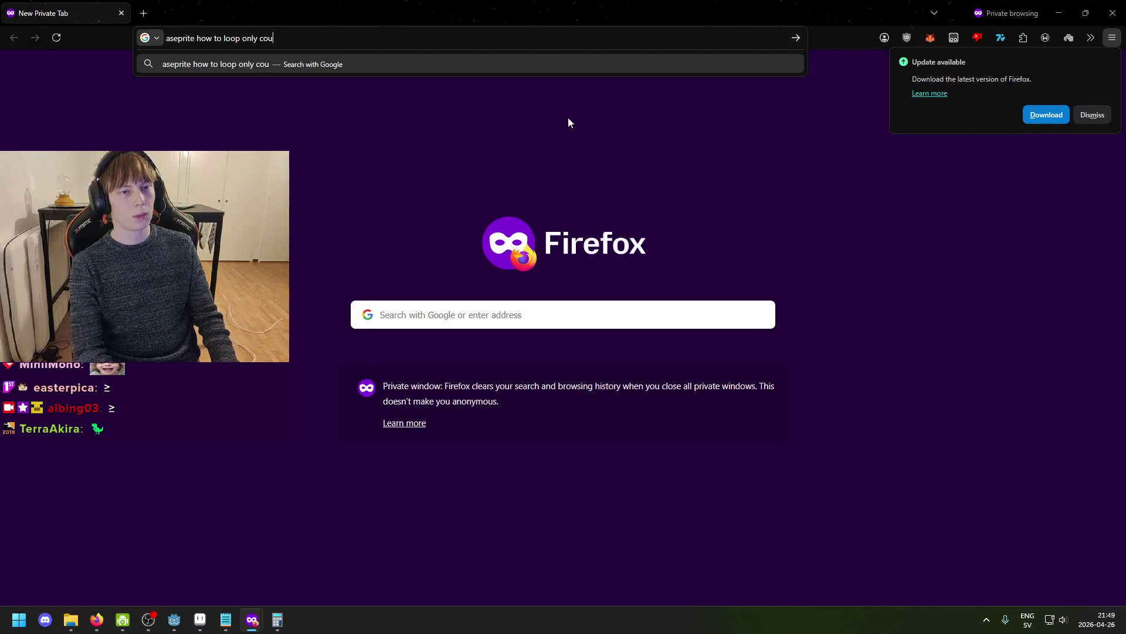
{"action": "type", "text": "rames"}
{"action": "key", "text": "Return"}
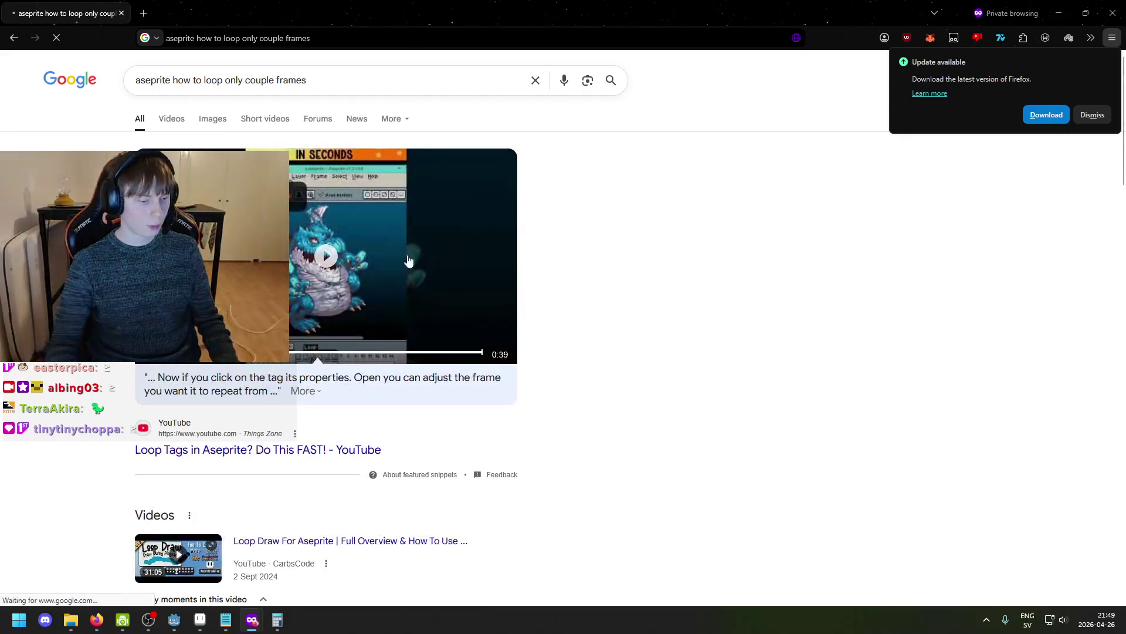
Watch the Loop Tags in Aseprite video, pause it, and return to Aseprite.
{"action": "key", "text": "alt+Tab"}
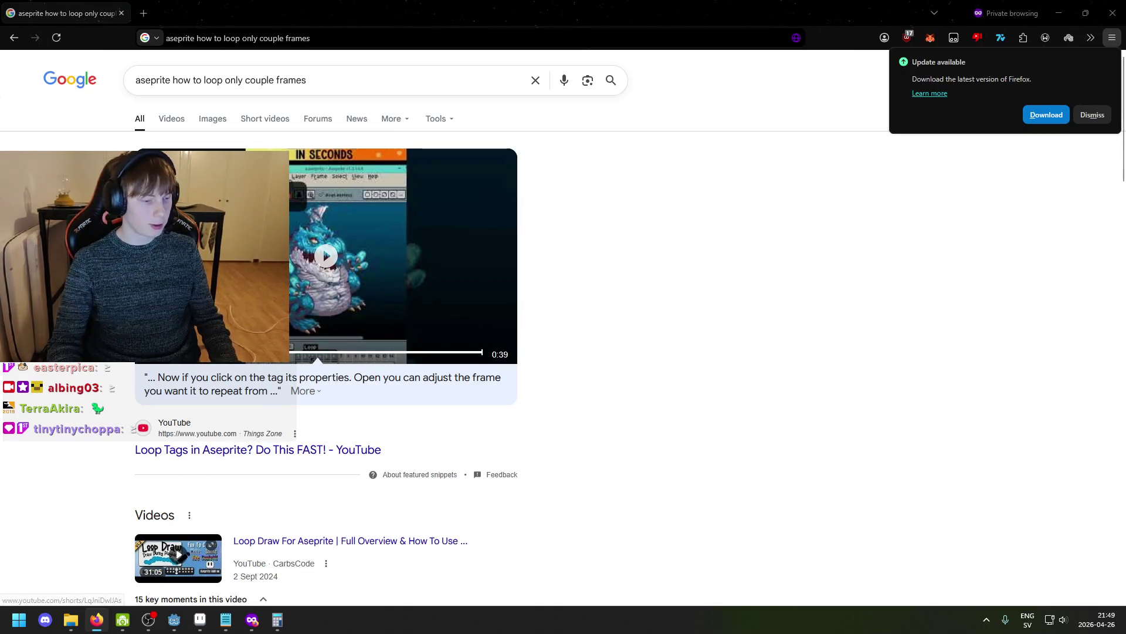
{"action": "scroll", "coordinate": [199, 428], "scroll_direction": "down", "scroll_amount": 1}
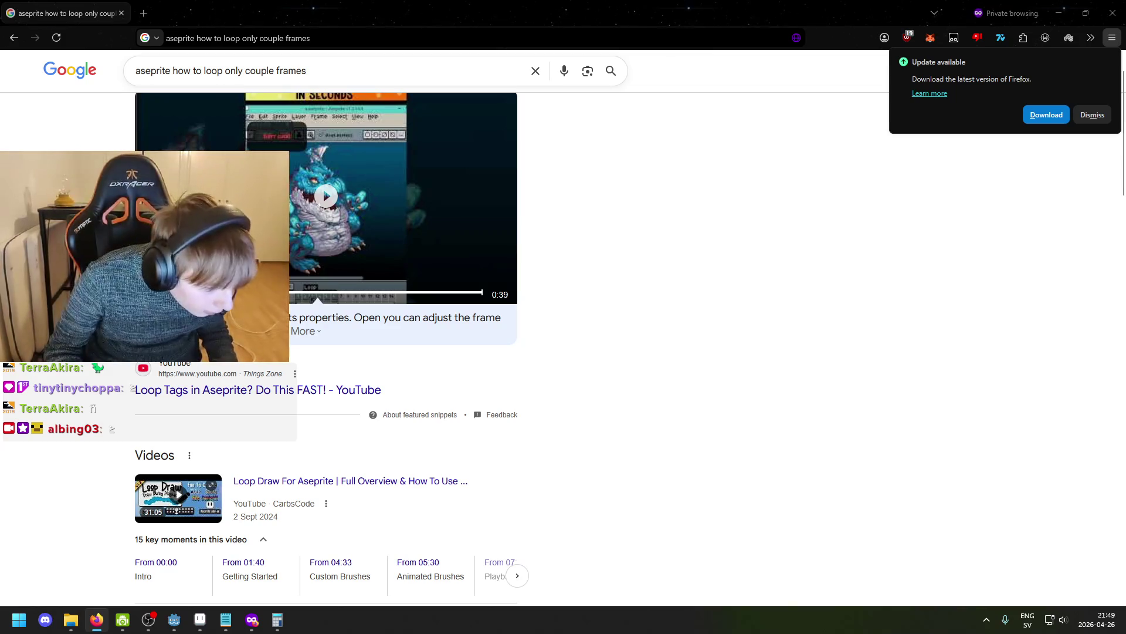
{"action": "scroll", "coordinate": [359, 406], "scroll_direction": "up", "scroll_amount": 1}
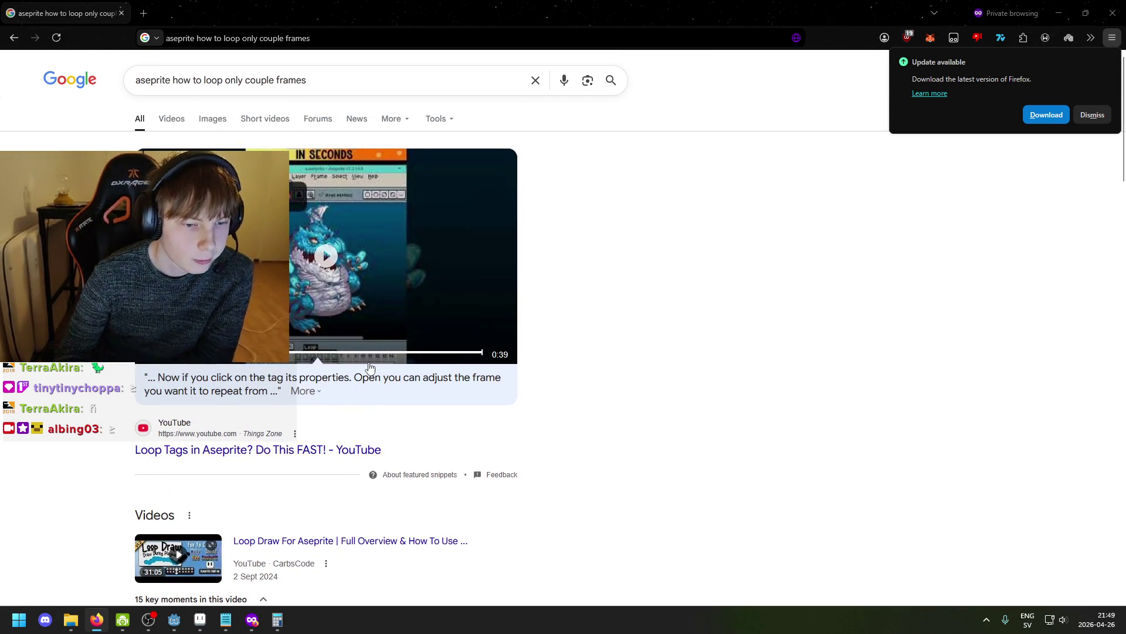
{"action": "left_click", "coordinate": [328, 247]}
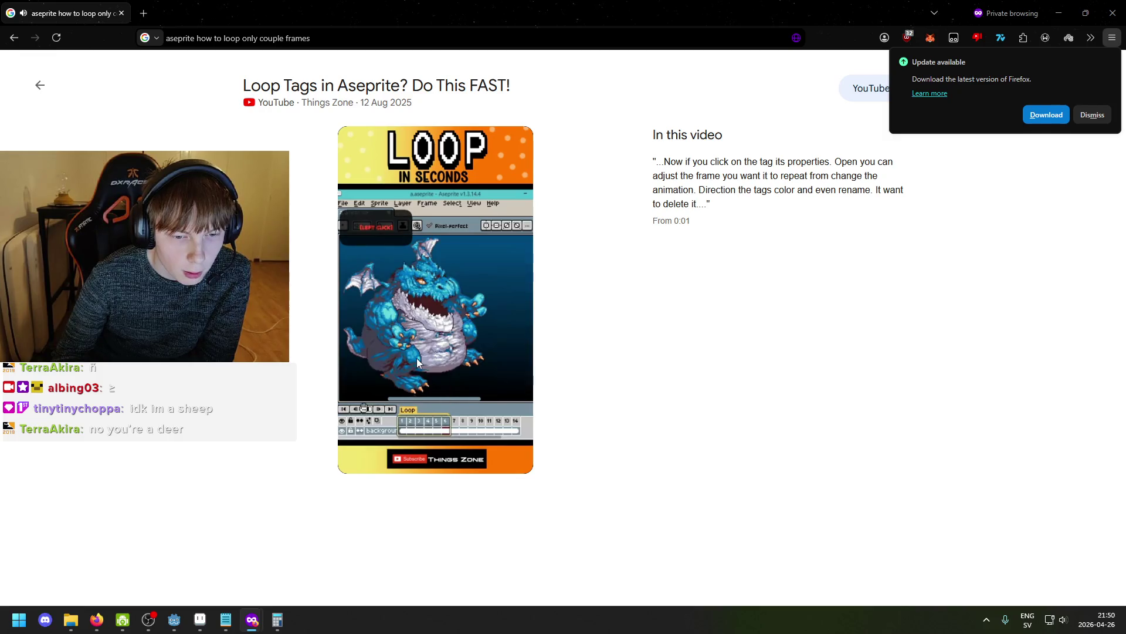
{"action": "left_click", "coordinate": [417, 358]}
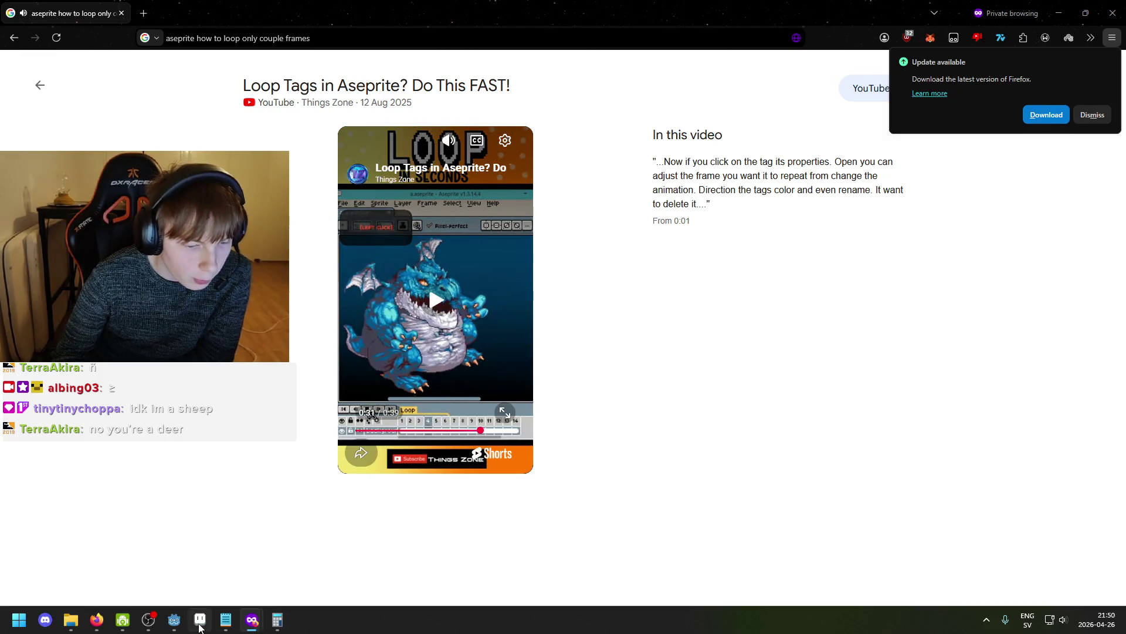
{"action": "left_click", "coordinate": [200, 619]}
{"action": "scroll", "coordinate": [350, 540], "scroll_direction": "up", "scroll_amount": 1}
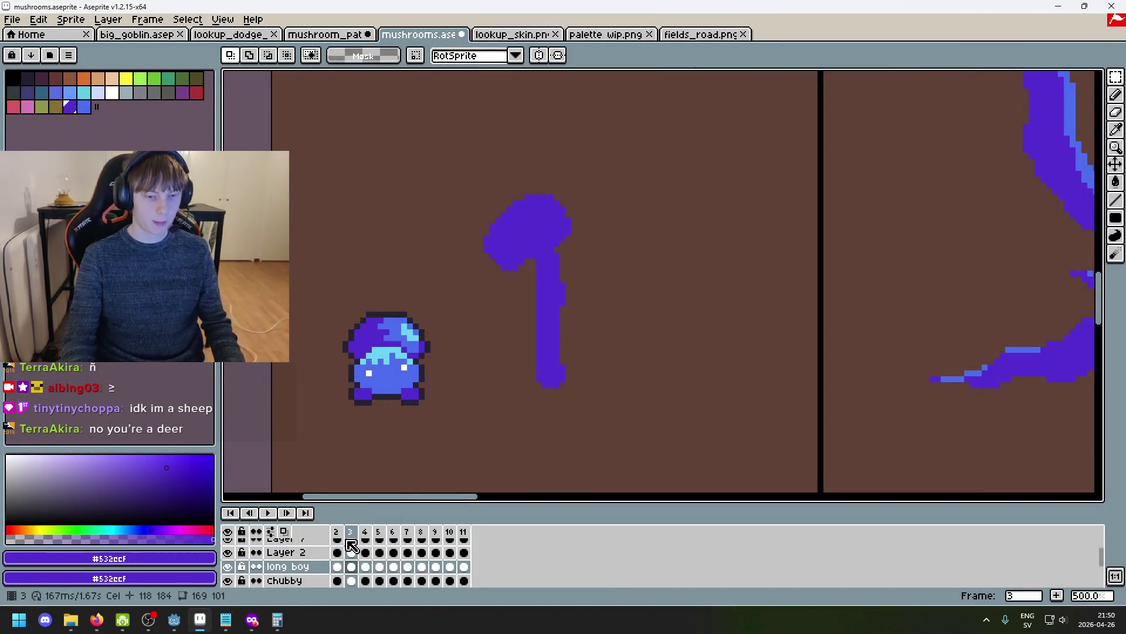
Select frames 3–11 as the loop section, then inspect the Loop tag without changes.
{"action": "left_click", "coordinate": [459, 538]}
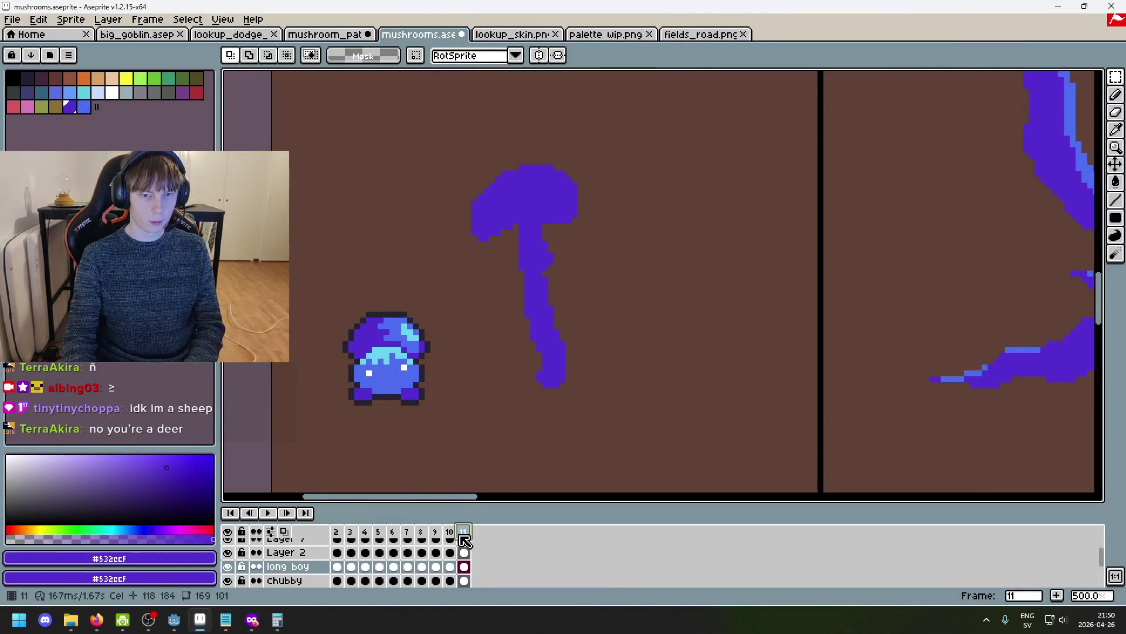
{"action": "key", "text": "Left"}
{"action": "key", "text": "Left"}
{"action": "key", "text": "Right"}
{"action": "key", "text": "Right"}
{"action": "key", "text": "Right"}
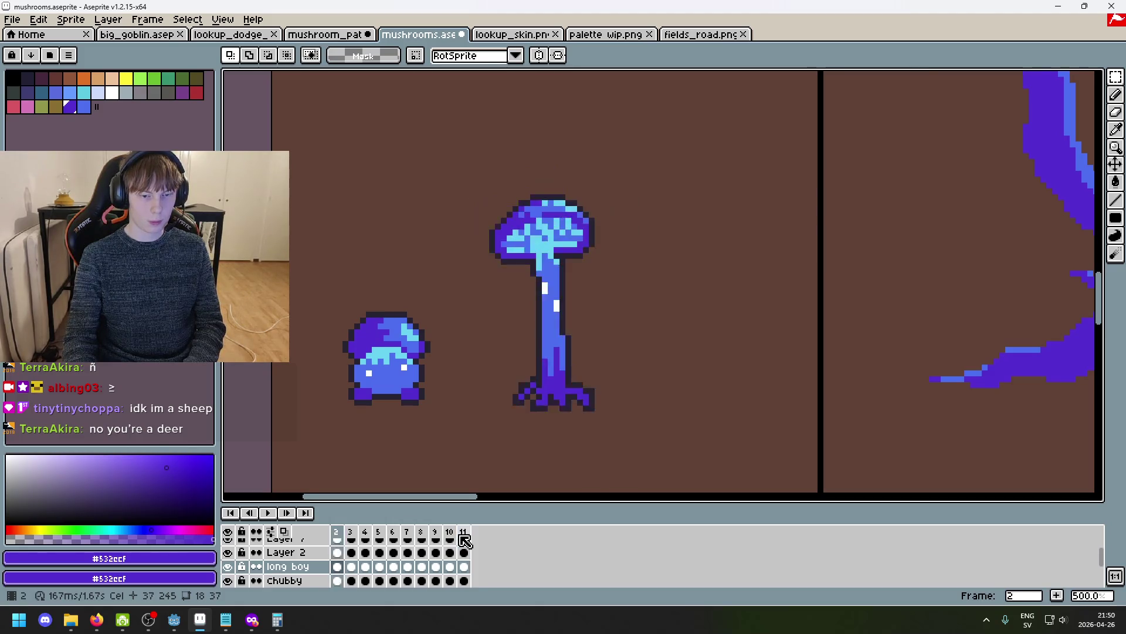
{"action": "left_click_drag", "start_coordinate": [356, 537], "coordinate": [463, 533]}
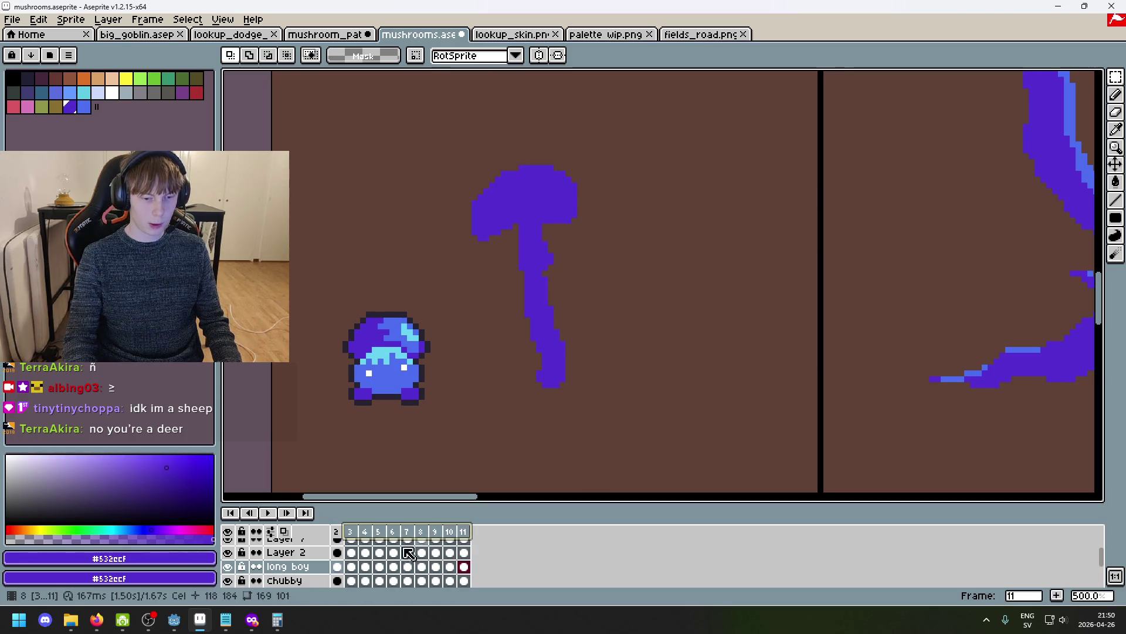
{"action": "right_click", "coordinate": [360, 538]}
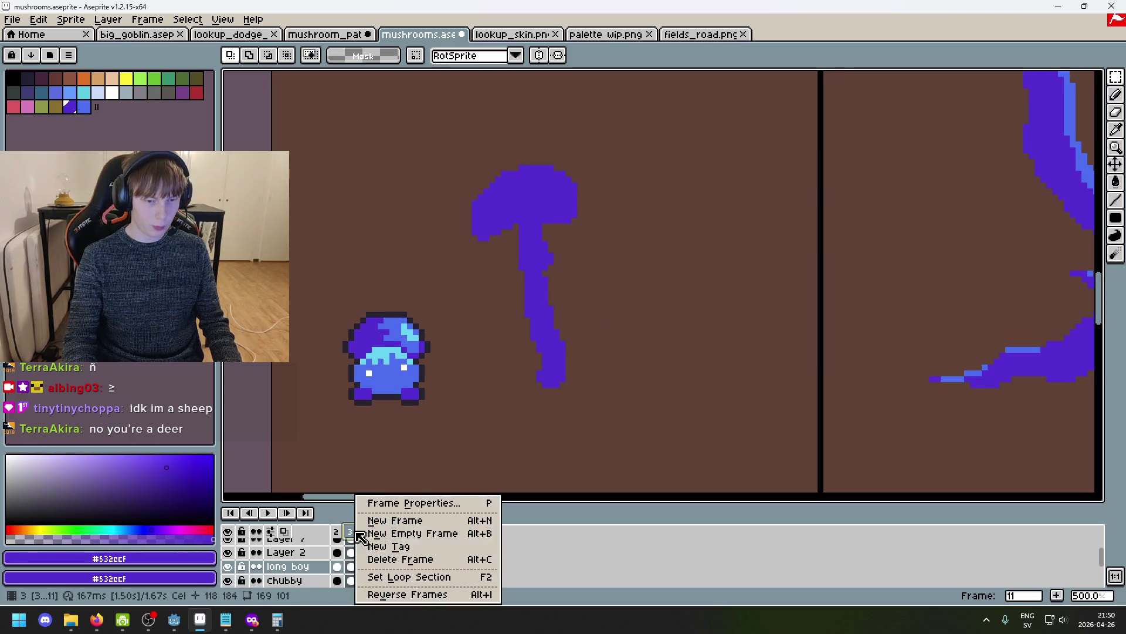
{"action": "left_click", "coordinate": [437, 576]}
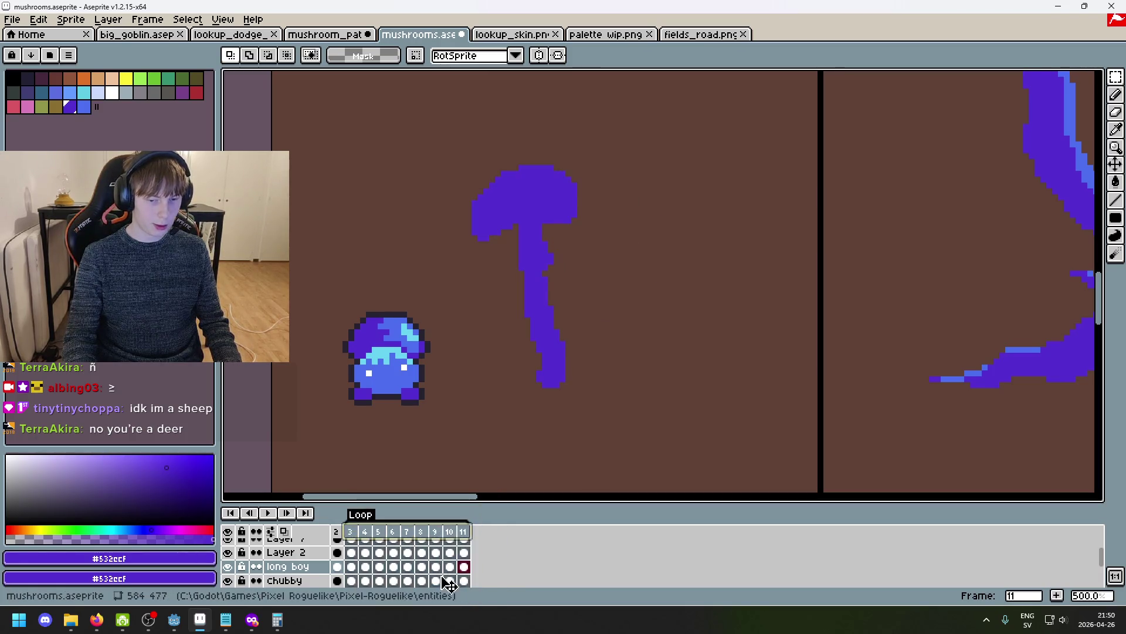
{"action": "double_click", "coordinate": [365, 516]}
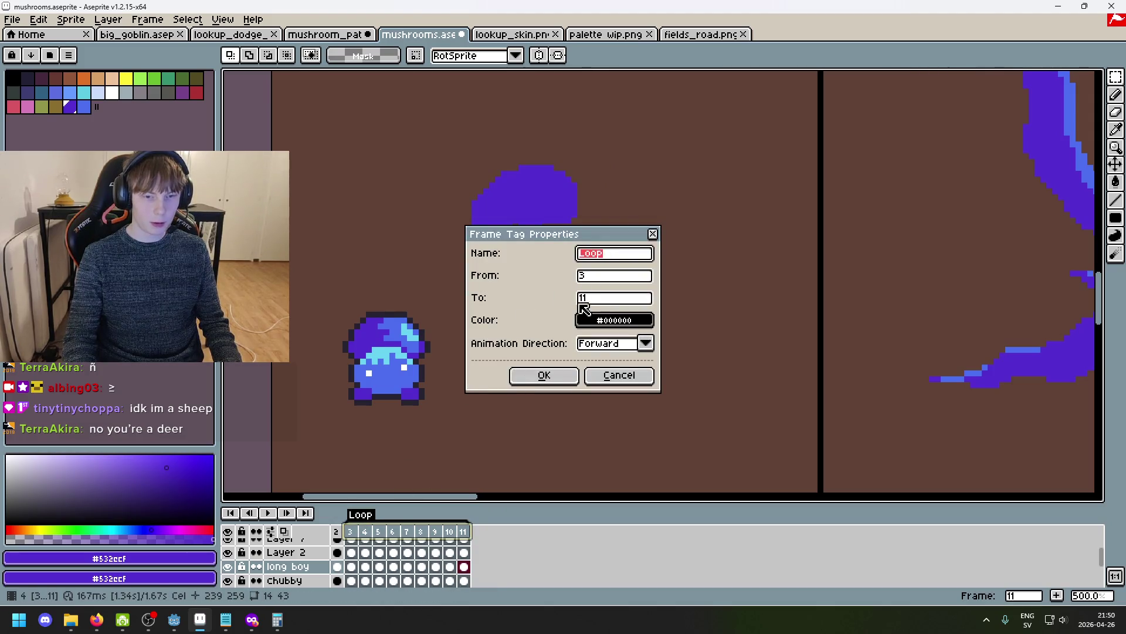
{"action": "left_click", "coordinate": [616, 374]}
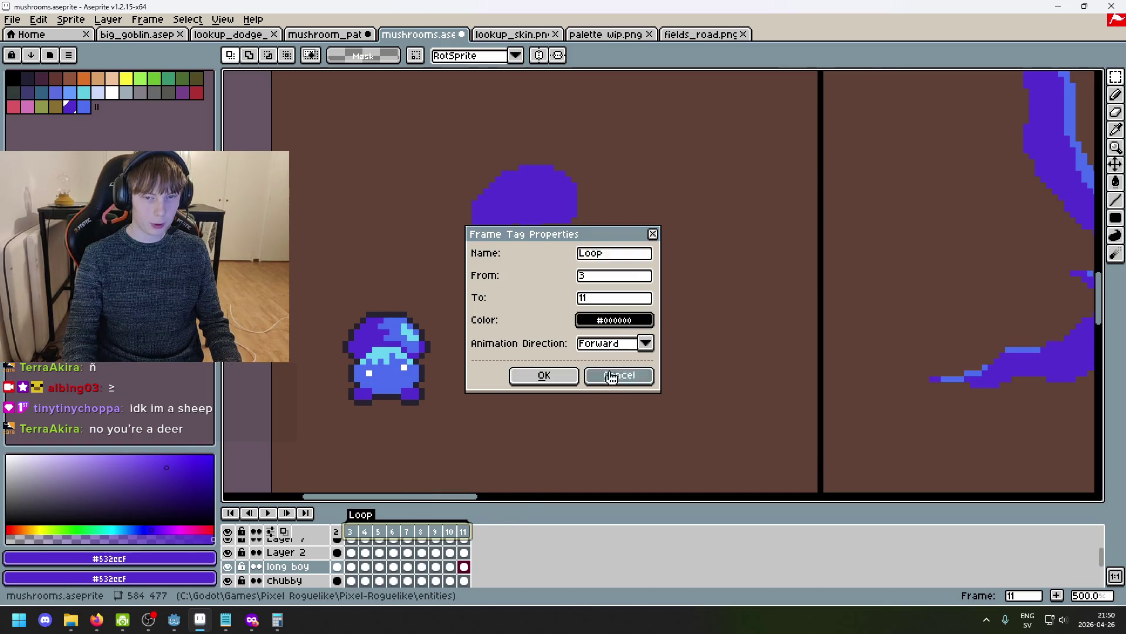
{"action": "left_click", "coordinate": [269, 514]}
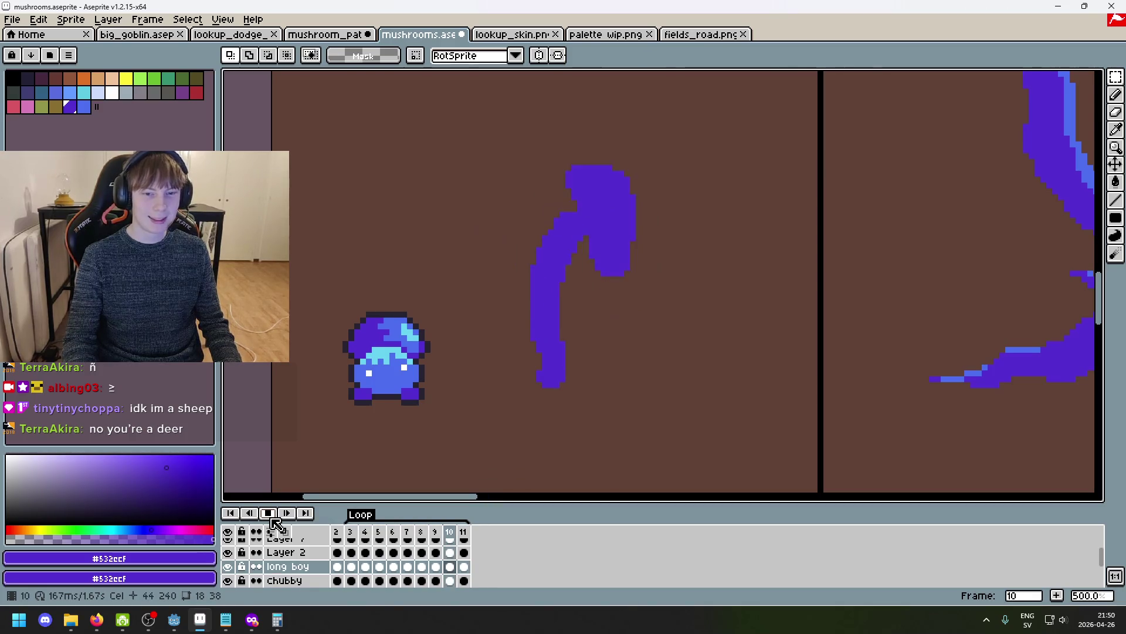
{"action": "left_click", "coordinate": [269, 514]}
{"action": "key", "text": "Left"}
{"action": "key", "text": "Right"}
{"action": "key", "text": "Right"}
{"action": "key", "text": "Right"}
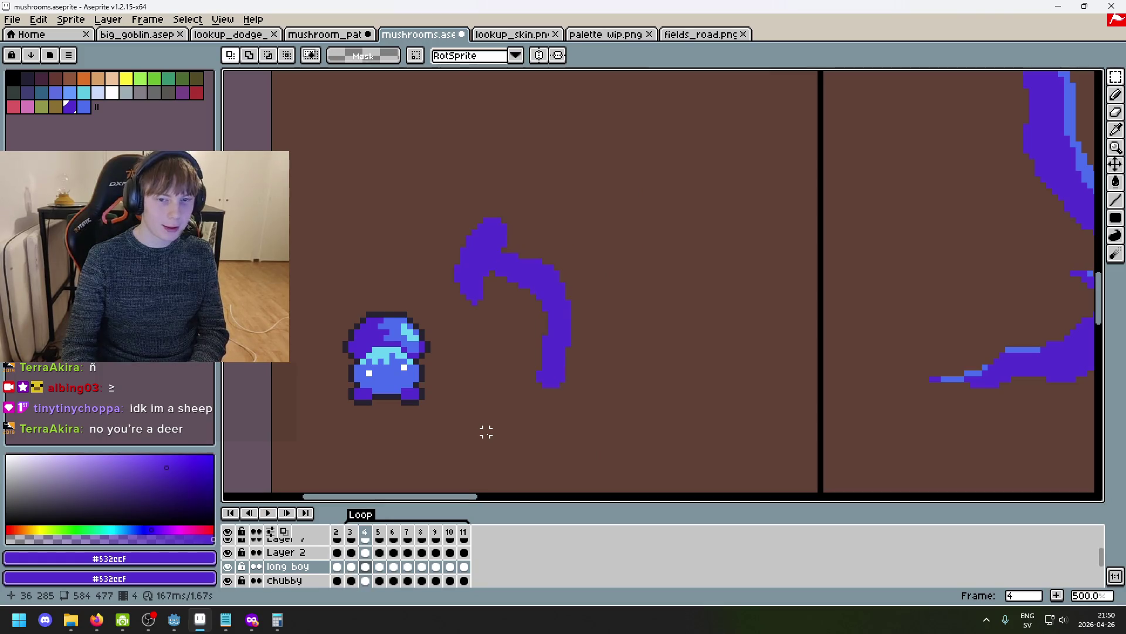
{"action": "key", "text": "Left"}
{"action": "key", "text": "Left"}
{"action": "key", "text": "Left"}
{"action": "key", "text": "Right"}
{"action": "key", "text": "Right"}
{"action": "key", "text": "Right"}
{"action": "key", "text": "Right"}
{"action": "key", "text": "Right"}
{"action": "key", "text": "Left"}
{"action": "key", "text": "Left"}
{"action": "key", "text": "Left"}
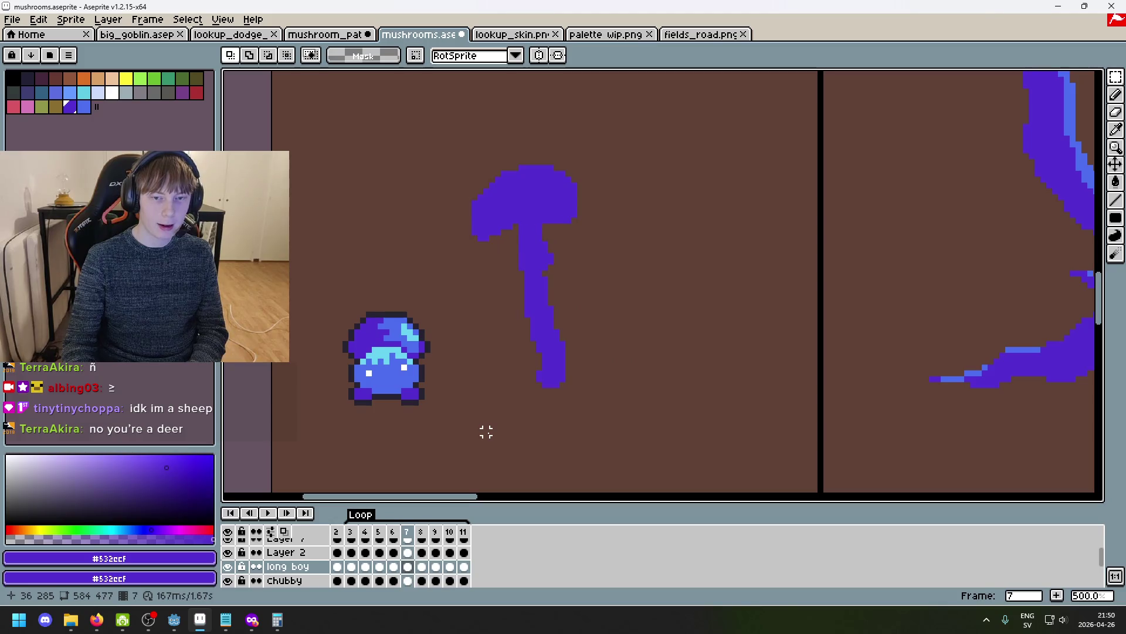
{"action": "key", "text": "Left"}
{"action": "key", "text": "Left"}
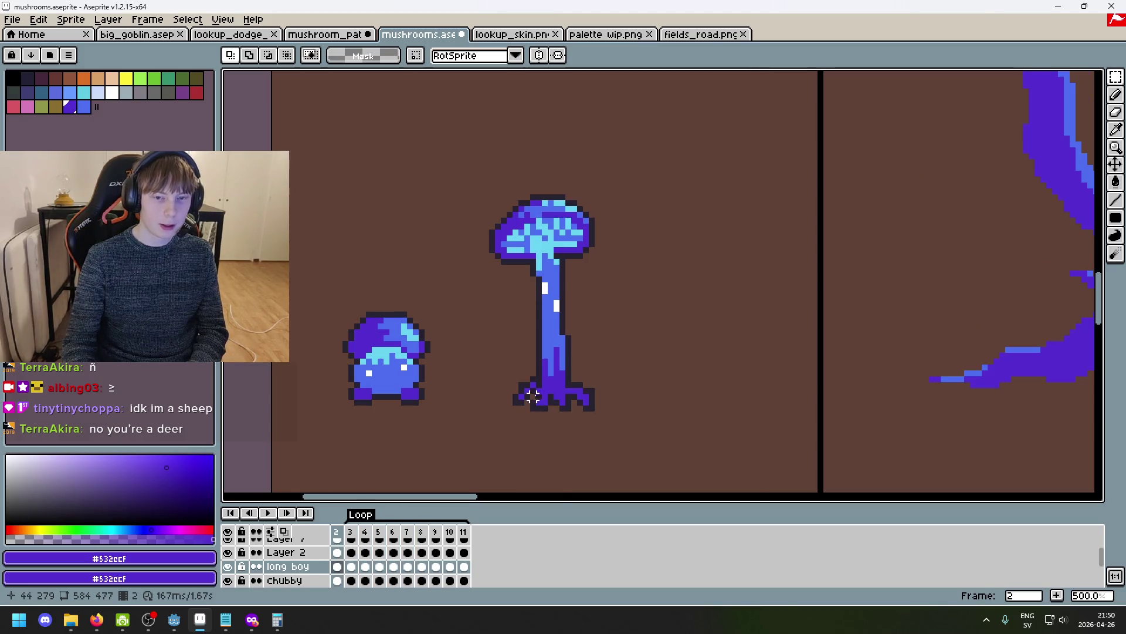
{"action": "scroll", "coordinate": [539, 397], "scroll_direction": "down", "scroll_amount": 2}
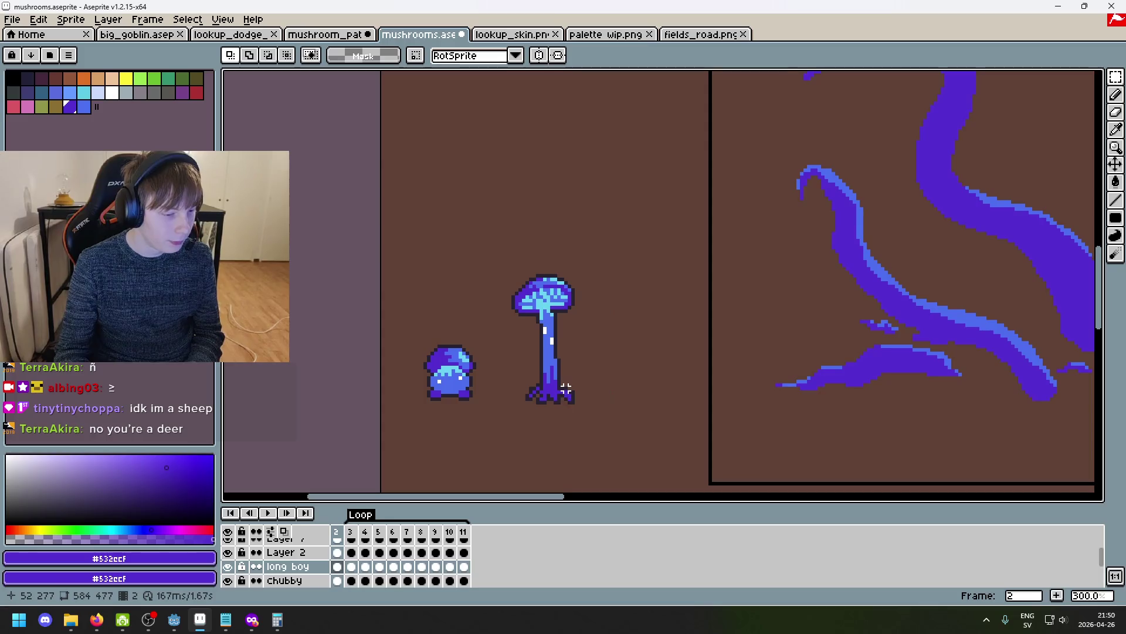
{"action": "scroll", "coordinate": [565, 388], "scroll_direction": "up", "scroll_amount": 1}
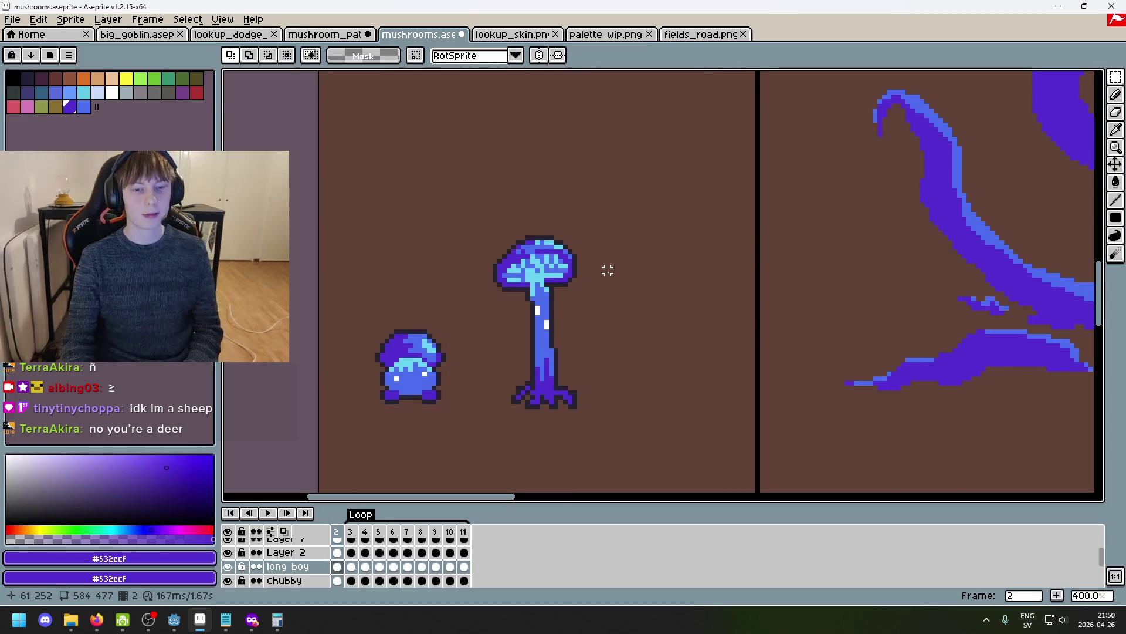
{"action": "key", "text": "Right"}
{"action": "key", "text": "Right"}
{"action": "key", "text": "Right"}
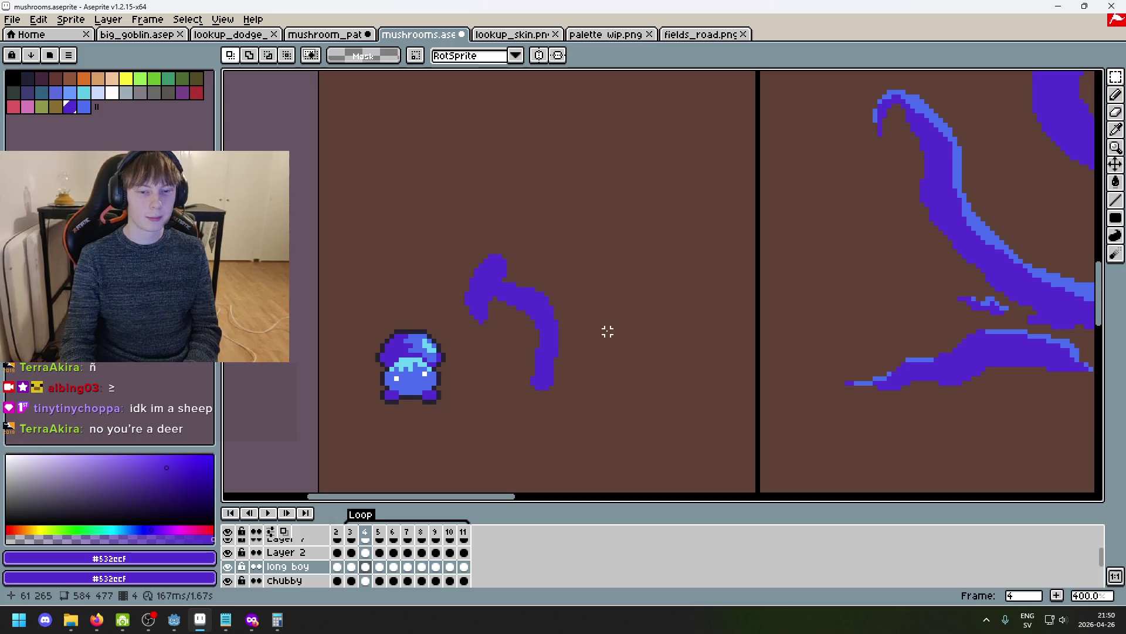
{"action": "key", "text": "Left"}
{"action": "key", "text": "Right"}
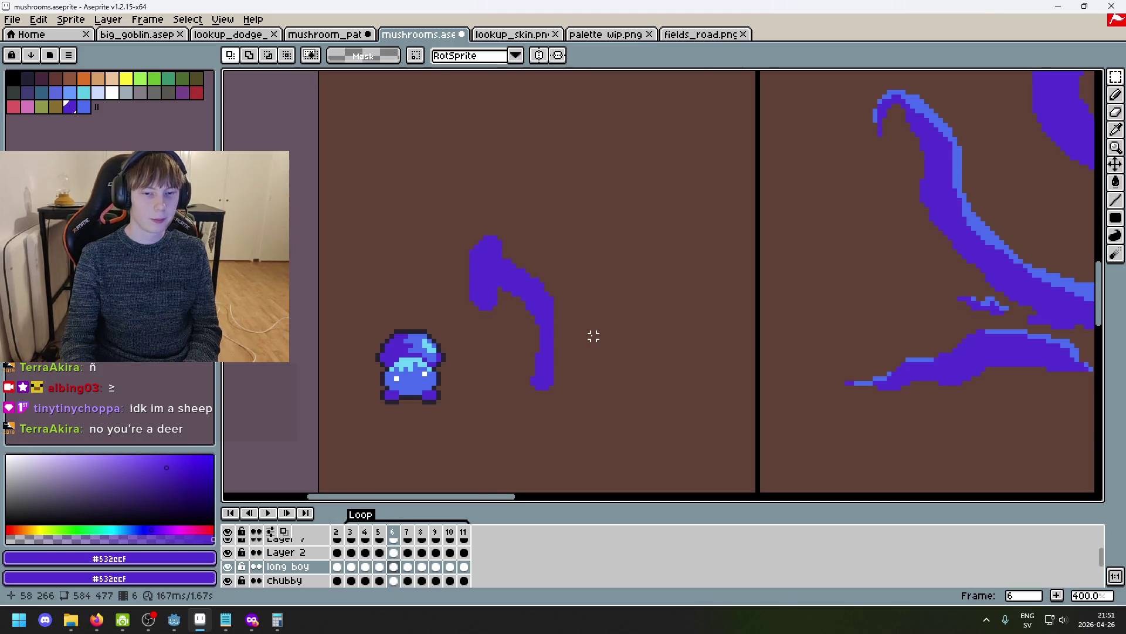
{"action": "key", "text": "Right"}
{"action": "key", "text": "Left"}
{"action": "key", "text": "Left"}
{"action": "key", "text": "Left"}
{"action": "key", "text": "Left"}
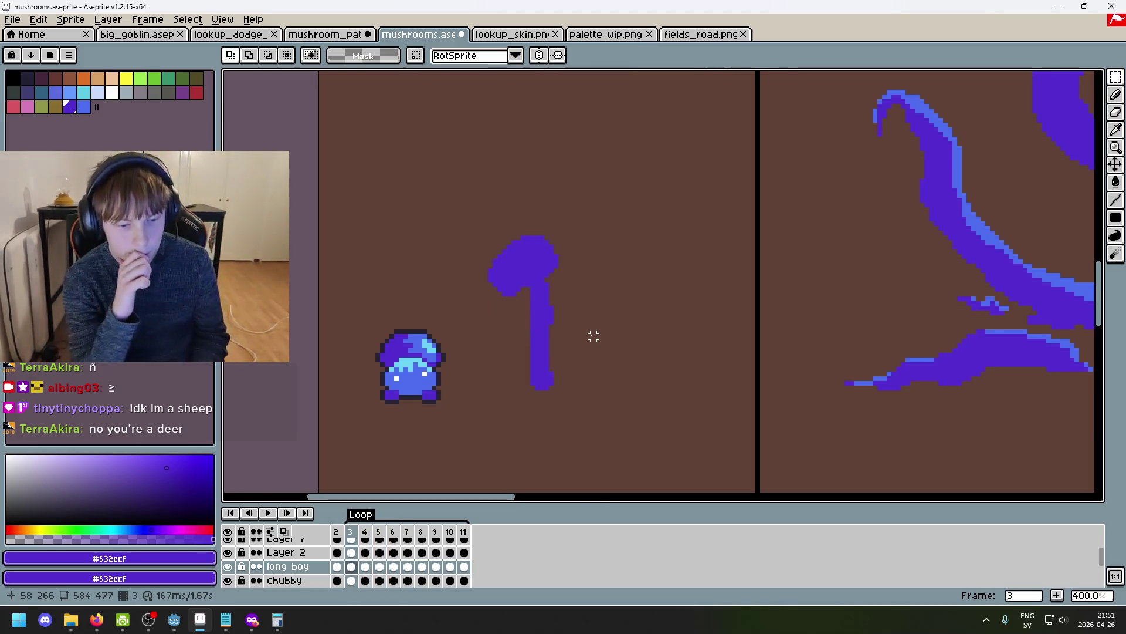
{"action": "key", "text": "Right"}
{"action": "key", "text": "Right"}
{"action": "key", "text": "Right"}
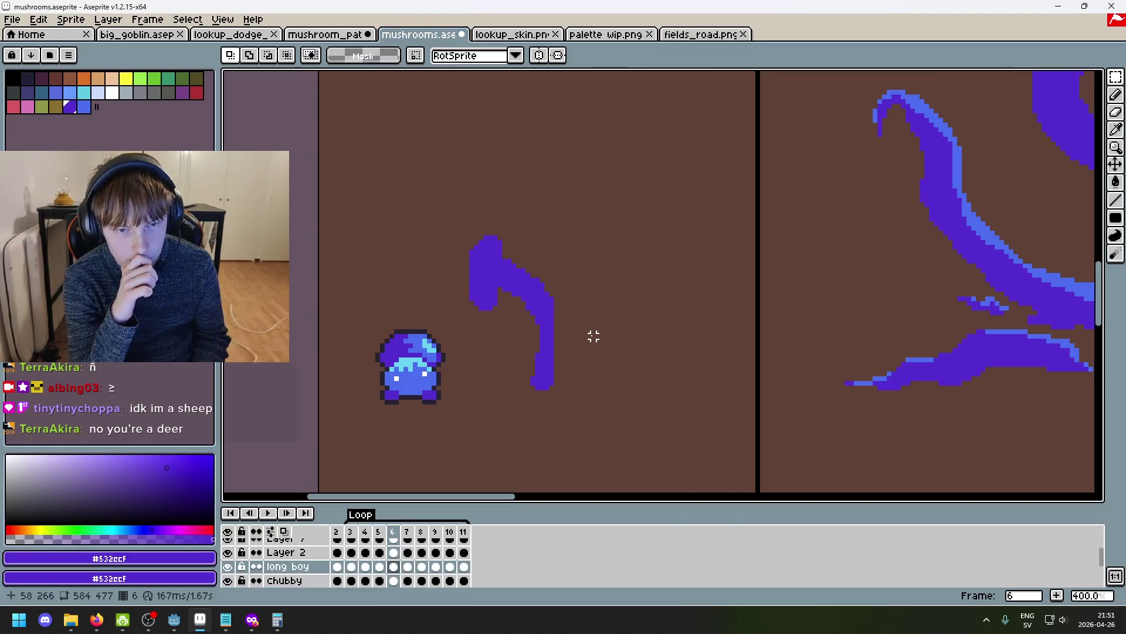
{"action": "key", "text": "Right"}
{"action": "key", "text": "Right"}
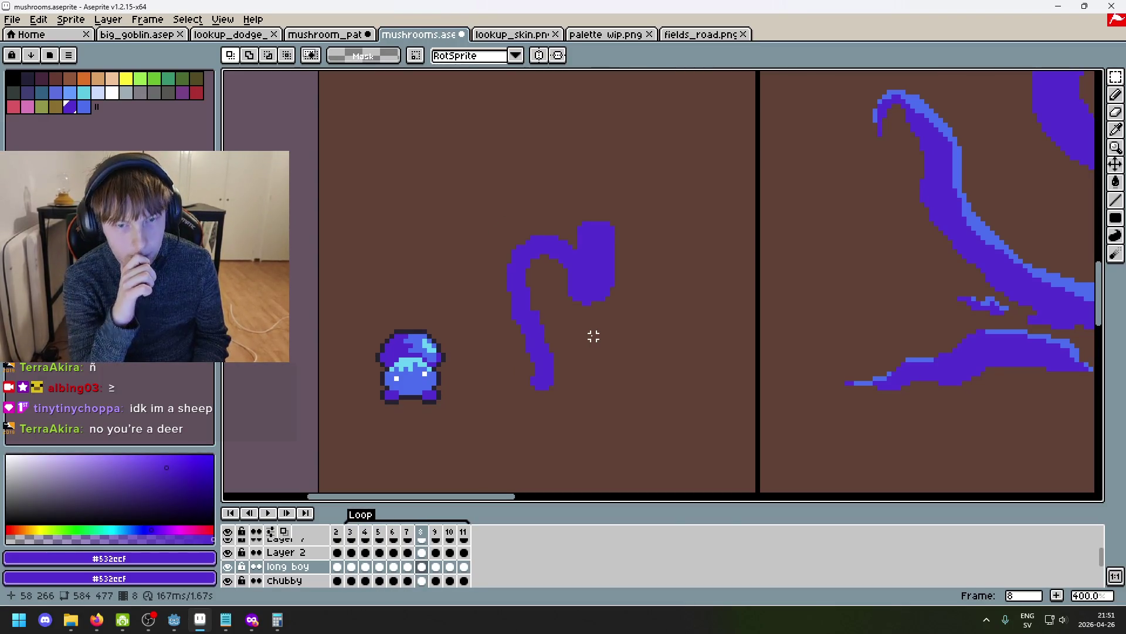
{"action": "mouse_move", "coordinate": [480, 181]}
{"action": "left_mouse_down"}
{"action": "mouse_move", "coordinate": [631, 302]}
{"action": "mouse_move", "coordinate": [694, 327]}
{"action": "mouse_move", "coordinate": [696, 341]}
{"action": "left_mouse_up"}
Nudge the selected cap parts down slightly on the sway frames around frame 8.
{"action": "key", "text": "Down"}
{"action": "key", "text": "Down"}
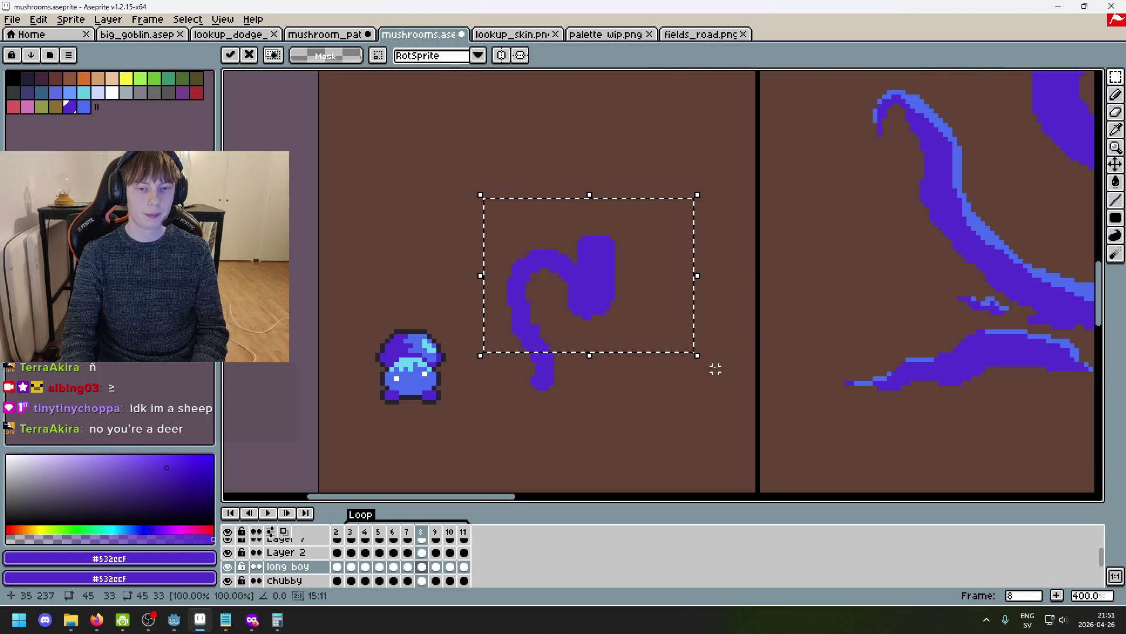
{"action": "key", "text": "Return"}
{"action": "key", "text": "Left"}
{"action": "key", "text": "Left"}
{"action": "key", "text": "Left"}
{"action": "key", "text": "Right"}
{"action": "key", "text": "Right"}
{"action": "key", "text": "Right"}
{"action": "mouse_move", "coordinate": [486, 228]}
{"action": "left_mouse_down"}
{"action": "mouse_move", "coordinate": [671, 357]}
{"action": "mouse_move", "coordinate": [518, 254]}
{"action": "left_mouse_up"}
{"action": "key", "text": "ctrl+d"}
{"action": "key", "text": "Right"}
{"action": "key", "text": "Down"}
{"action": "key", "text": "Down"}
{"action": "key", "text": "Down"}
{"action": "key", "text": "ctrl+d"}
{"action": "key", "text": "Left"}
{"action": "key", "text": "Left"}
{"action": "key", "text": "Right"}
{"action": "key", "text": "Right"}
{"action": "key", "text": "Right"}
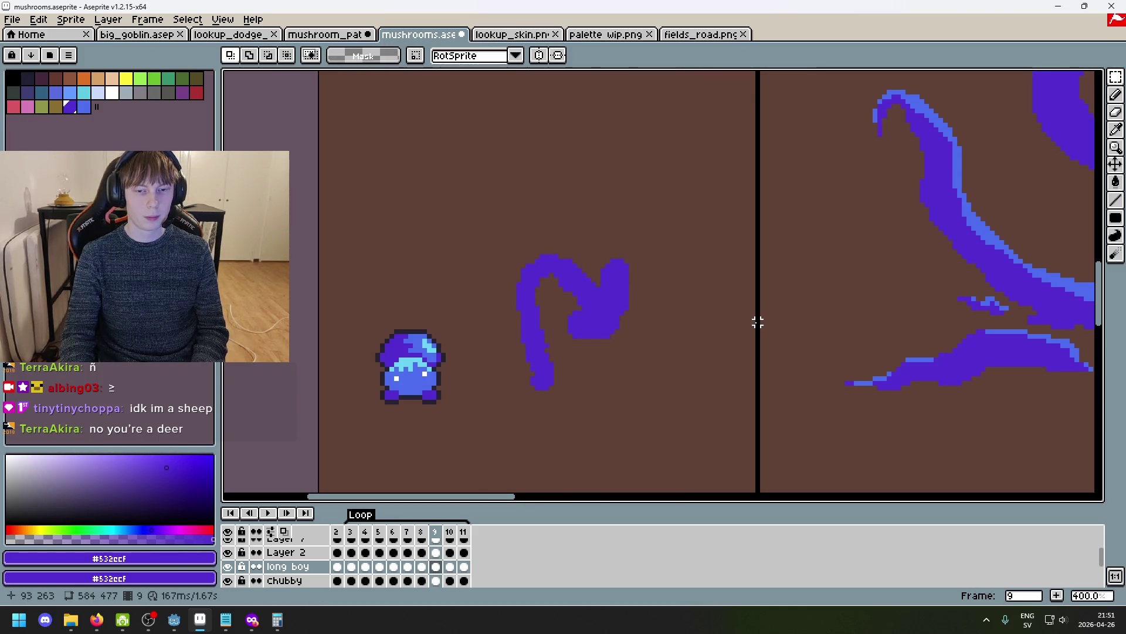
Select and drop the shape on frame 10, then step on to the last frame.
{"action": "left_click_drag", "start_coordinate": [642, 351], "coordinate": [503, 181]}
{"action": "key", "text": "ctrl+d"}
{"action": "key", "text": "Right"}
{"action": "key", "text": "Right"}
{"action": "key", "text": "Left"}
{"action": "key", "text": "Left"}
{"action": "key", "text": "Left"}
{"action": "key", "text": "Left"}
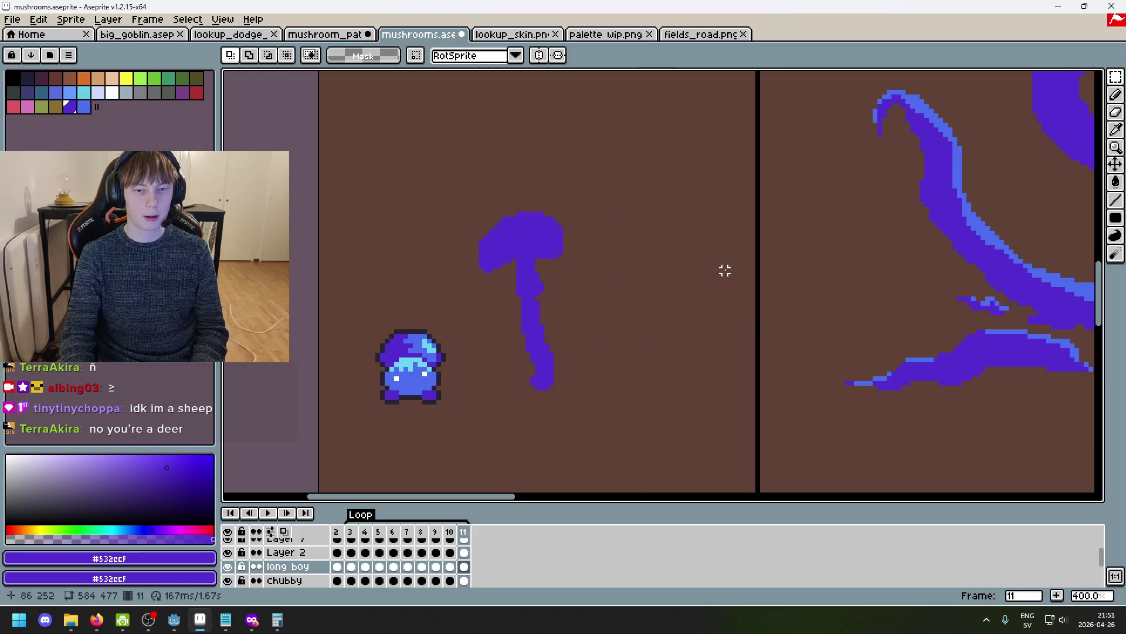
{"action": "key", "text": "Right"}
{"action": "key", "text": "Right"}
{"action": "key", "text": "Right"}
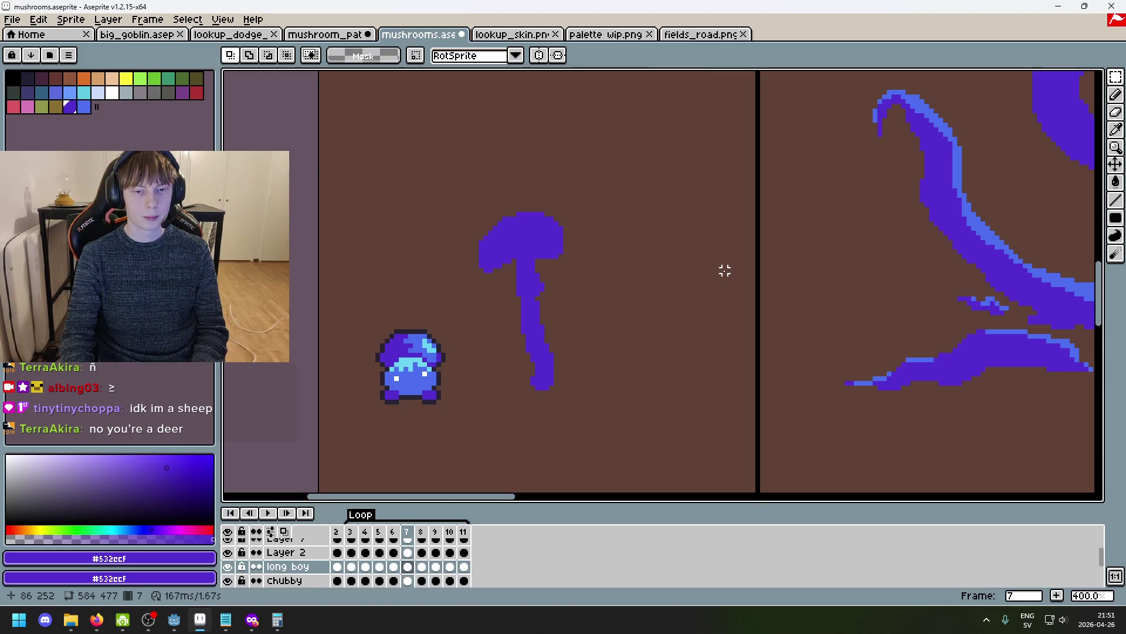
{"action": "key", "text": "Right"}
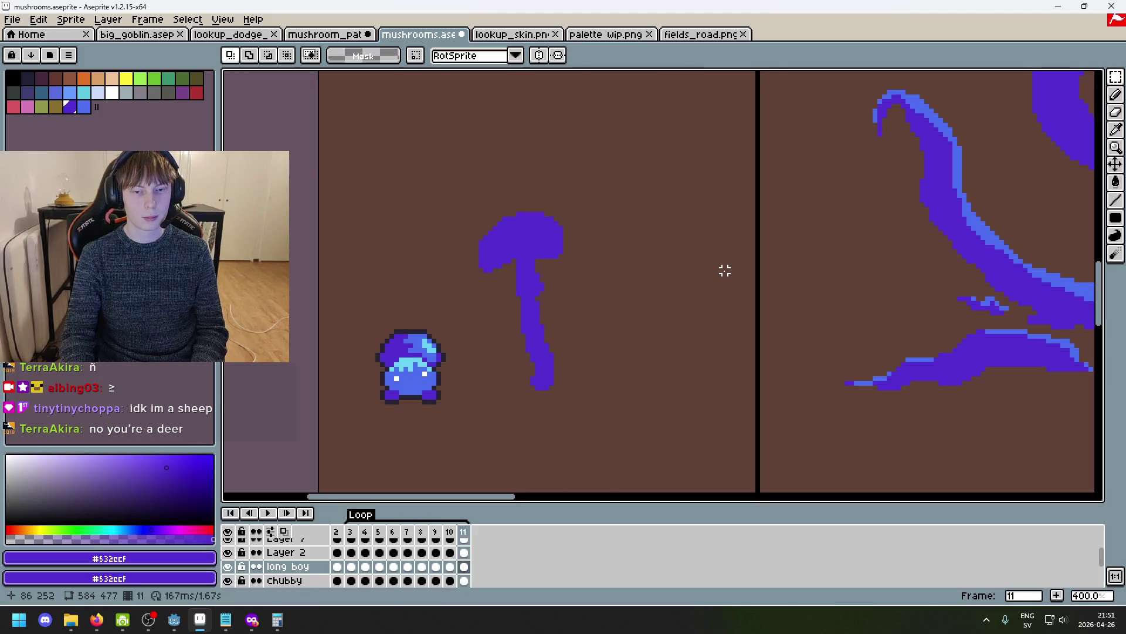
{"action": "key", "text": "Left"}
{"action": "key", "text": "Left"}
{"action": "key", "text": "Left"}
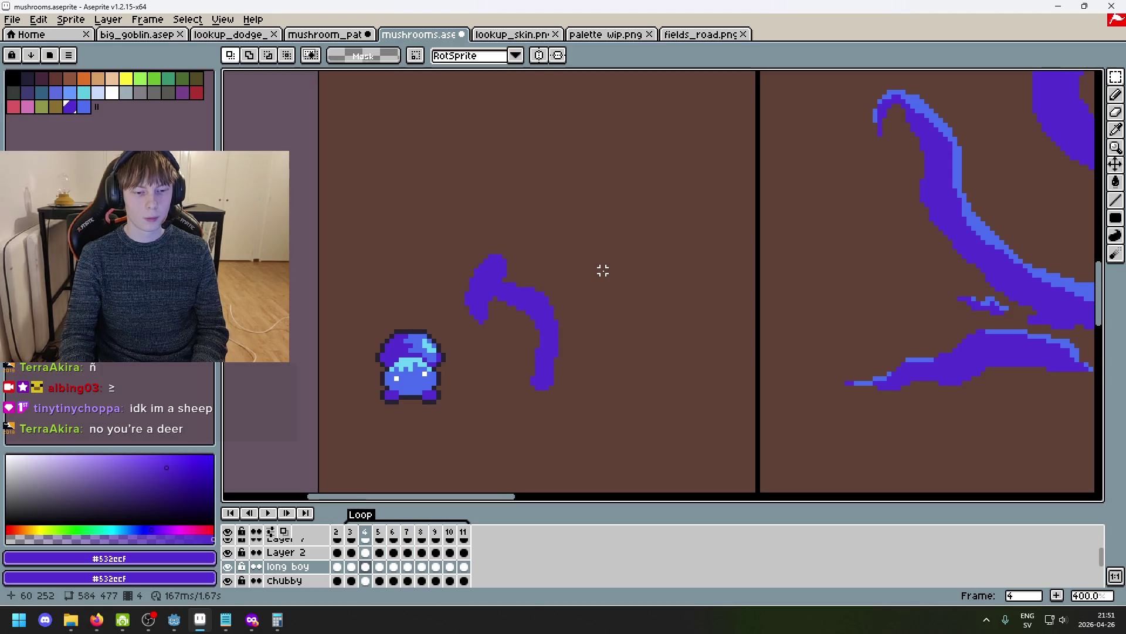
Compare sway frames 4, 7 and 3 and select the mushroom shape on frame 3.
{"action": "key", "text": "Right"}
{"action": "key", "text": "Right"}
{"action": "key", "text": "Right"}
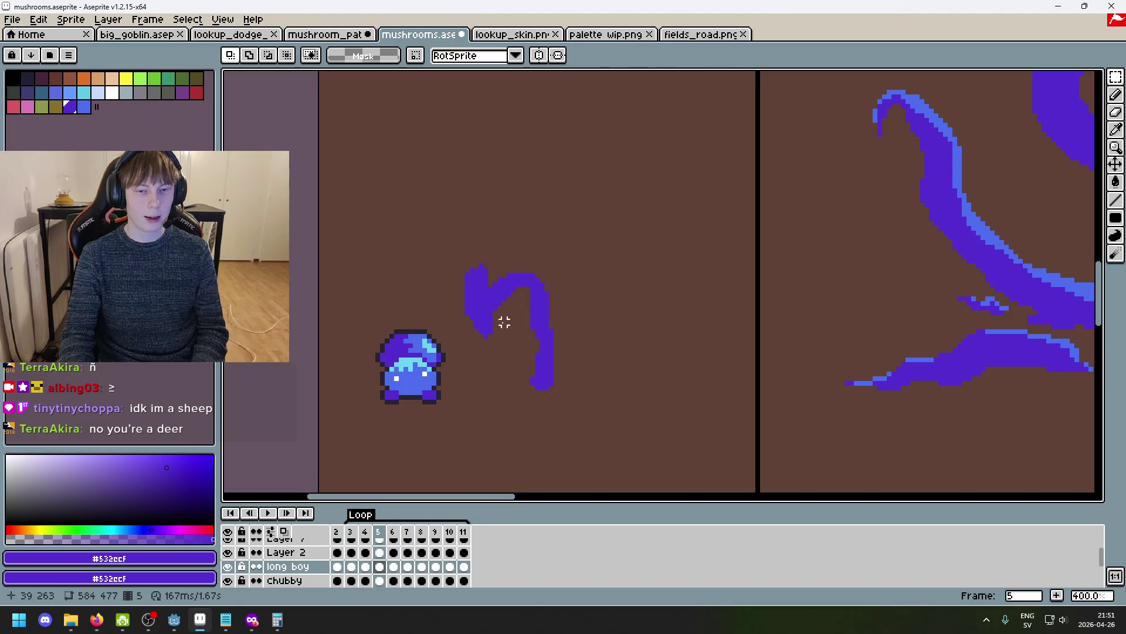
{"action": "key", "text": "Right"}
{"action": "key", "text": "Left"}
{"action": "key", "text": "Left"}
{"action": "key", "text": "Left"}
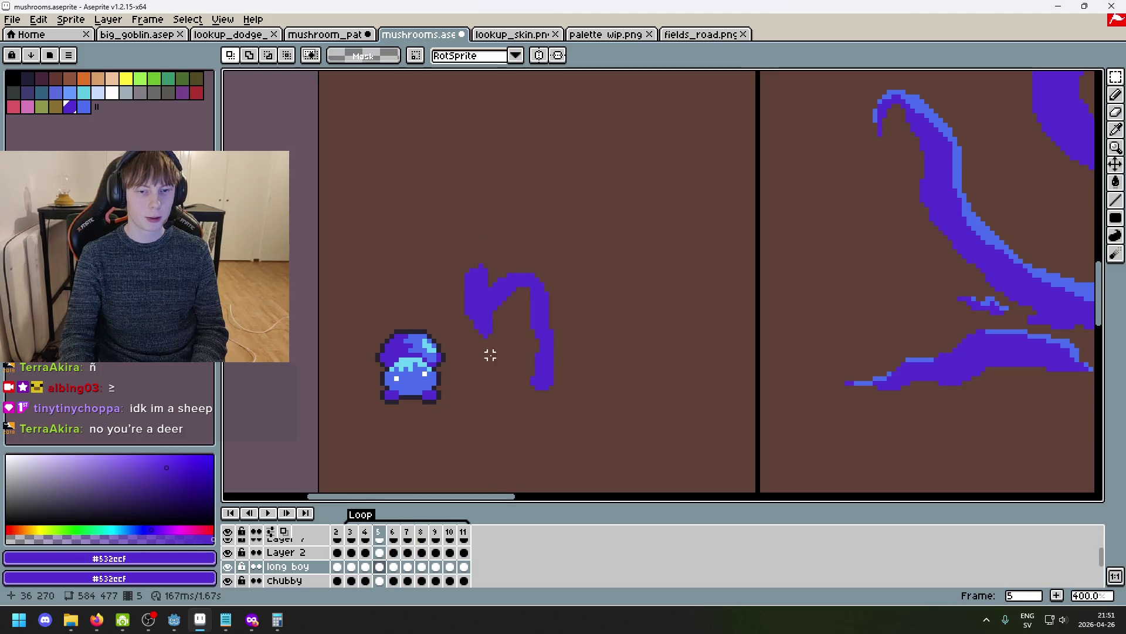
{"action": "key", "text": "Right"}
{"action": "key", "text": "Right"}
{"action": "key", "text": "Right"}
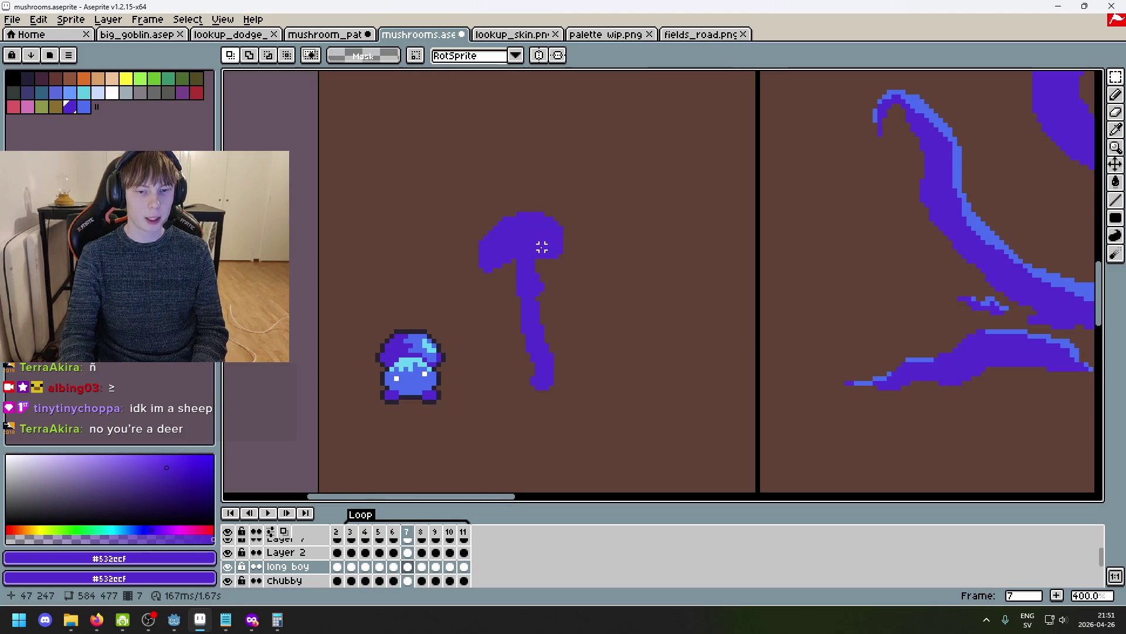
{"action": "key", "text": "Left"}
{"action": "key", "text": "Left"}
{"action": "key", "text": "Left"}
{"action": "key", "text": "Left"}
{"action": "key", "text": "Right"}
{"action": "key", "text": "Right"}
{"action": "key", "text": "Right"}
{"action": "key", "text": "Right"}
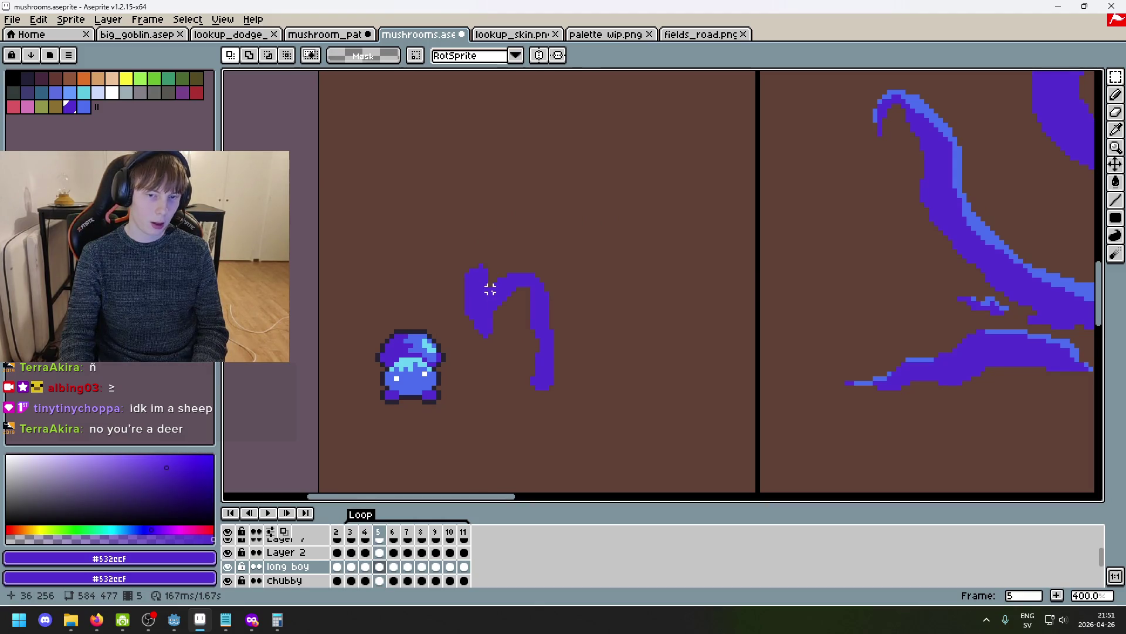
{"action": "left_click_drag", "start_coordinate": [466, 204], "coordinate": [613, 333]}
{"action": "key", "text": "ctrl+d"}
{"action": "key", "text": "Left"}
{"action": "key", "text": "Left"}
{"action": "key", "text": "Left"}
{"action": "key", "text": "Left"}
{"action": "key", "text": "Left"}
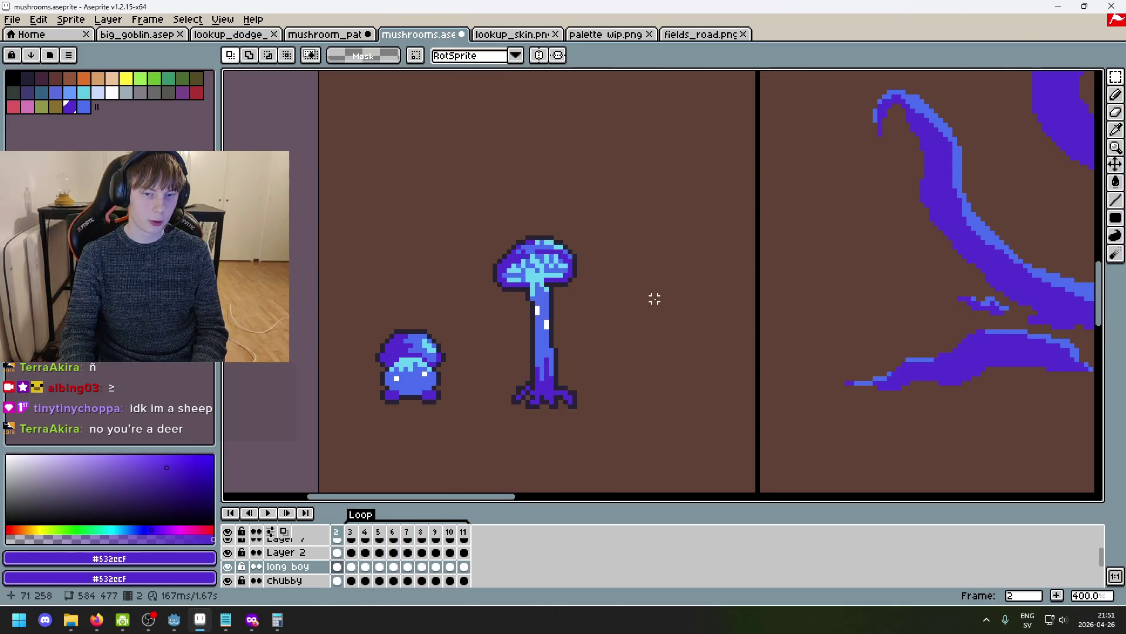
{"action": "key", "text": "Right"}
{"action": "key", "text": "Right"}
{"action": "key", "text": "Right"}
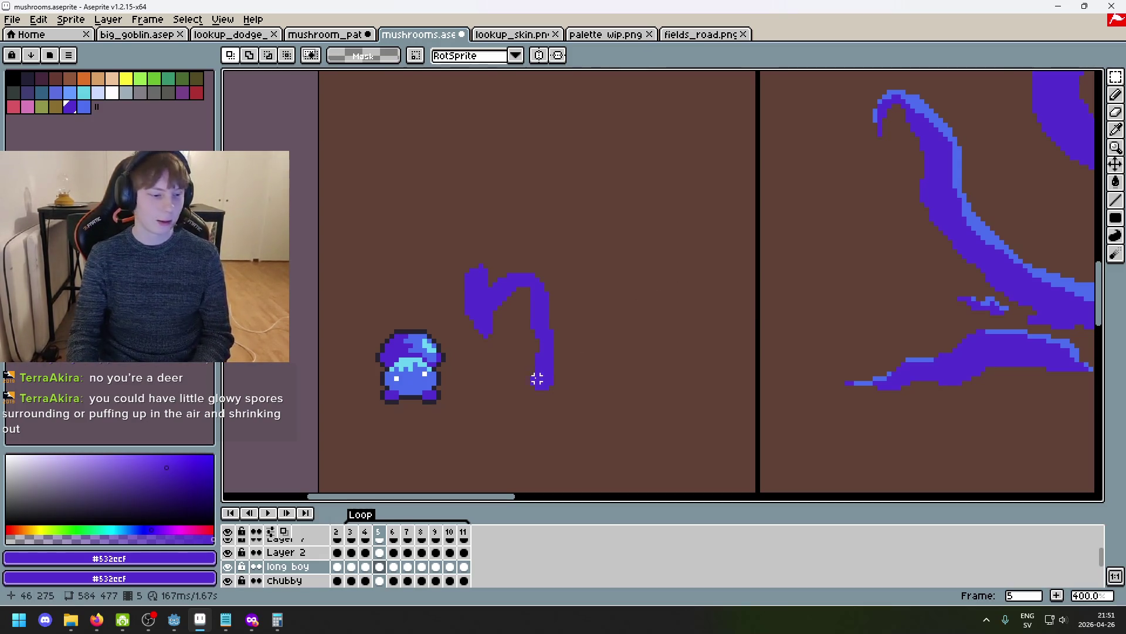
Flip back and forth between neighbouring Loop frames to judge the sway, then return to frame 2.
{"action": "key", "text": "period"}
{"action": "key", "text": "comma"}
{"action": "key", "text": "comma"}
{"action": "key", "text": "period"}
{"action": "key", "text": "period"}
{"action": "key", "text": "comma"}
{"action": "key", "text": "comma"}
{"action": "key", "text": "comma"}
{"action": "key", "text": "comma"}
{"action": "key", "text": "period"}
{"action": "key", "text": "period"}
{"action": "key", "text": "period"}
{"action": "key", "text": "period"}
{"action": "key", "text": "comma"}
{"action": "key", "text": "comma"}
{"action": "key", "text": "period"}
{"action": "key", "text": "period"}
{"action": "key", "text": "period"}
{"action": "key", "text": "period"}
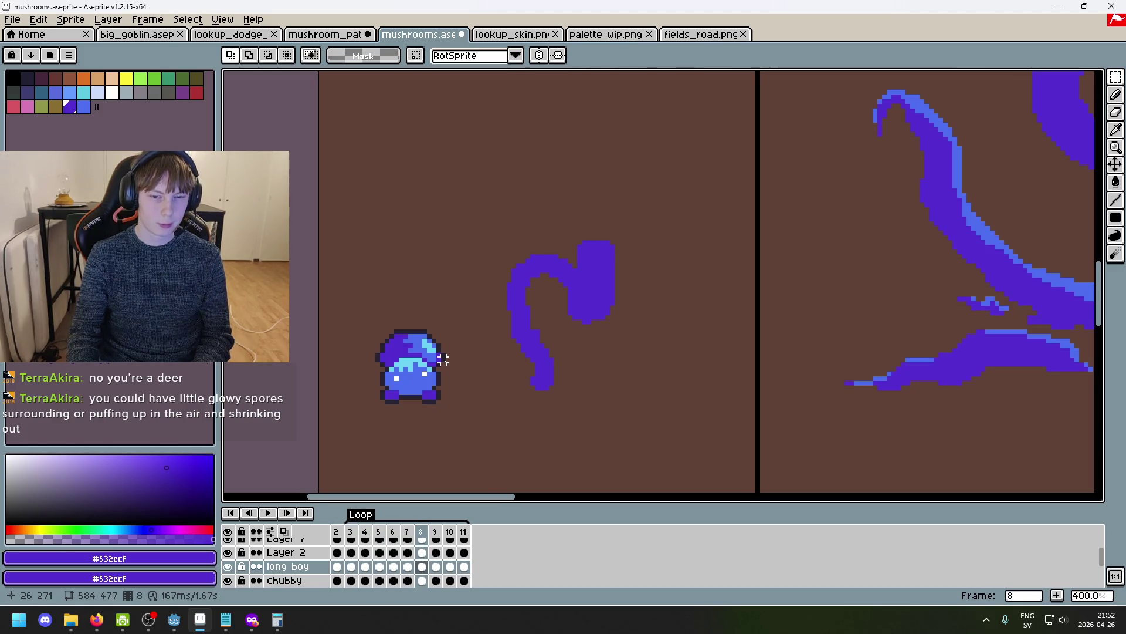
{"action": "key", "text": "comma"}
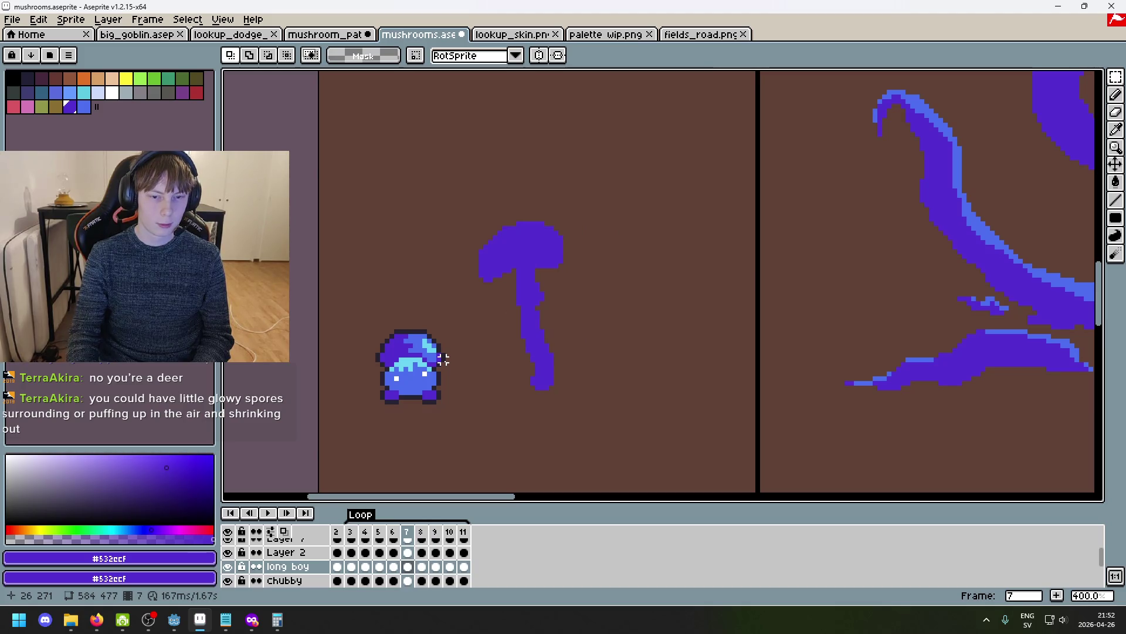
{"action": "scroll", "coordinate": [528, 332], "scroll_direction": "up", "scroll_amount": 5}
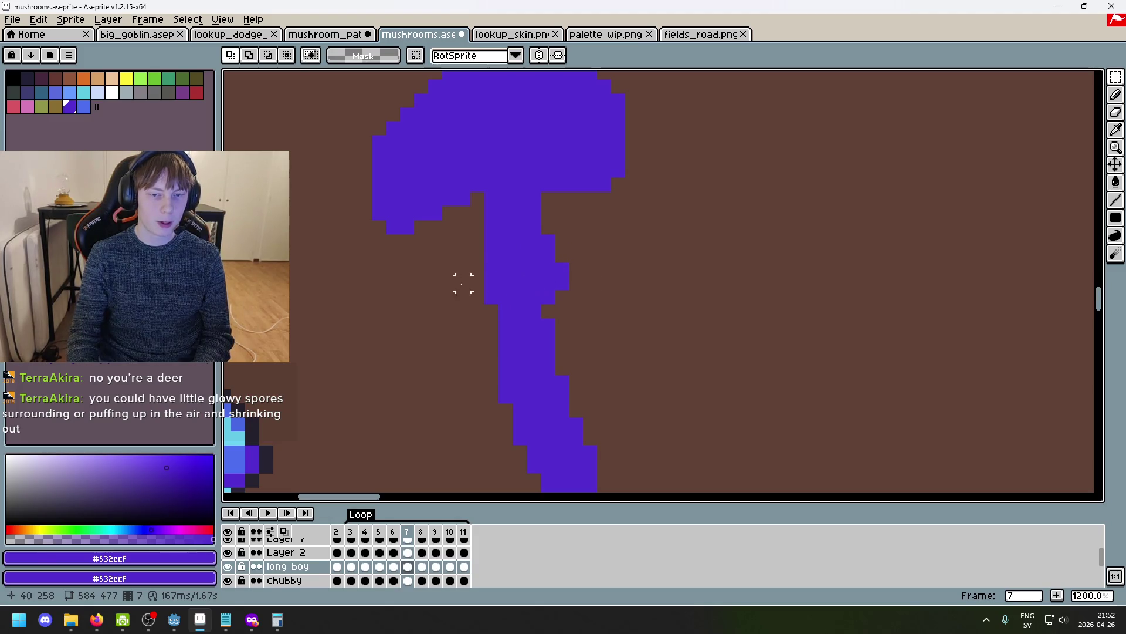
{"action": "scroll", "coordinate": [493, 282], "scroll_direction": "down", "scroll_amount": 5}
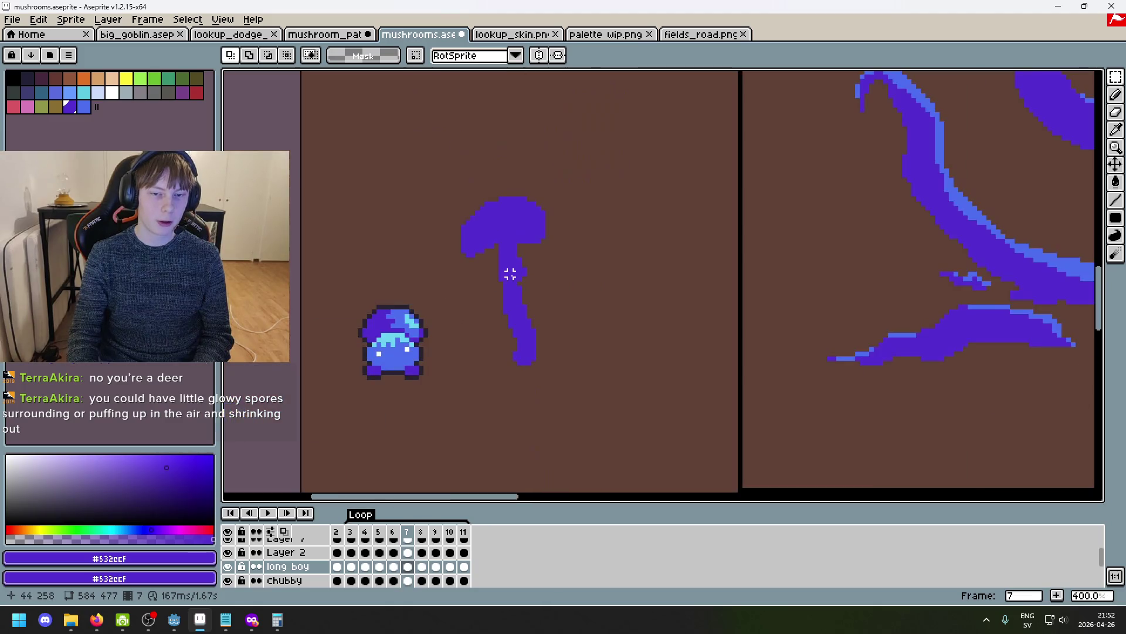
{"action": "key", "text": "Left"}
{"action": "key", "text": "Left"}
{"action": "key", "text": "Left"}
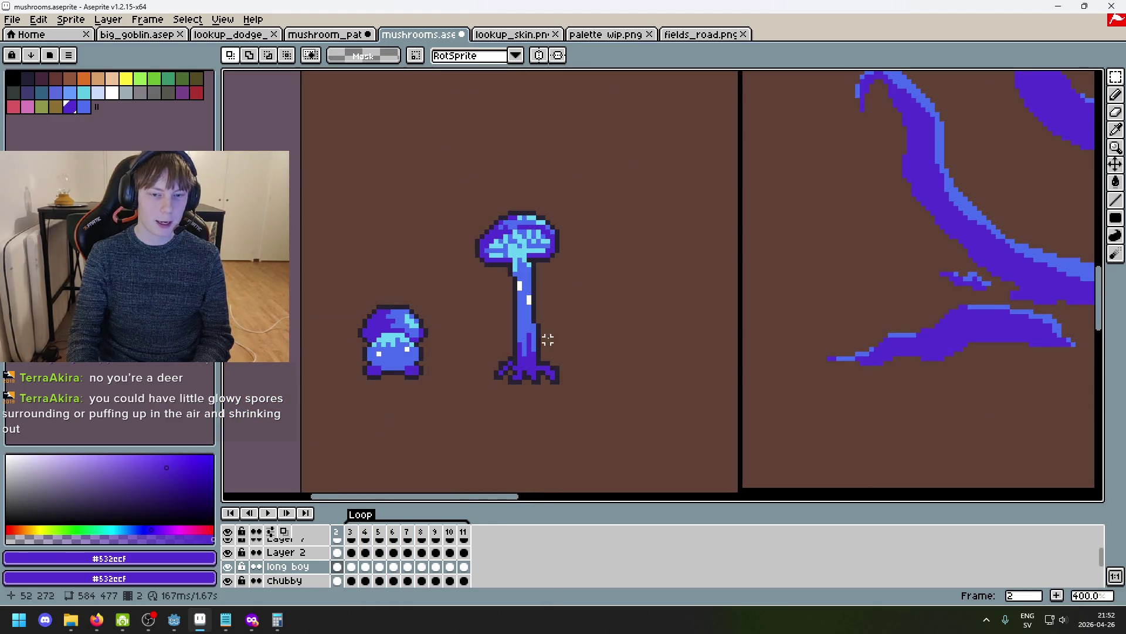
Pick the mushroom's light cyan and paint cyan pixels on both sides of the stem.
{"action": "scroll", "coordinate": [522, 299], "scroll_direction": "up", "scroll_amount": 2}
{"action": "key", "text": "i"}
{"action": "left_click", "coordinate": [507, 222]}
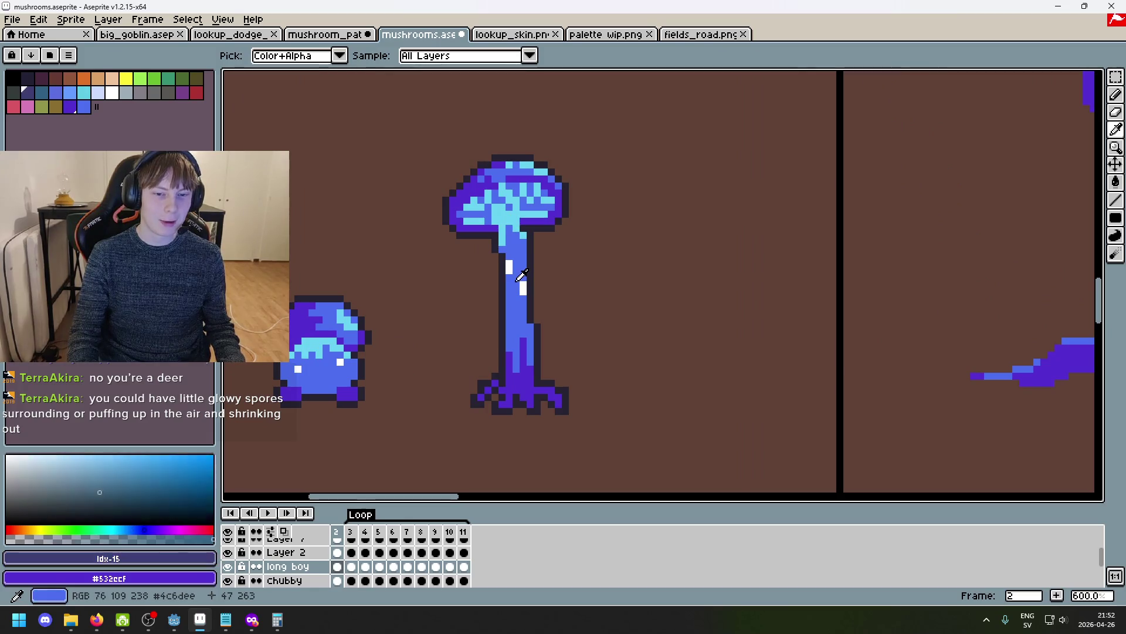
{"action": "key", "text": "b"}
{"action": "scroll", "coordinate": [509, 285], "scroll_direction": "up", "scroll_amount": 4}
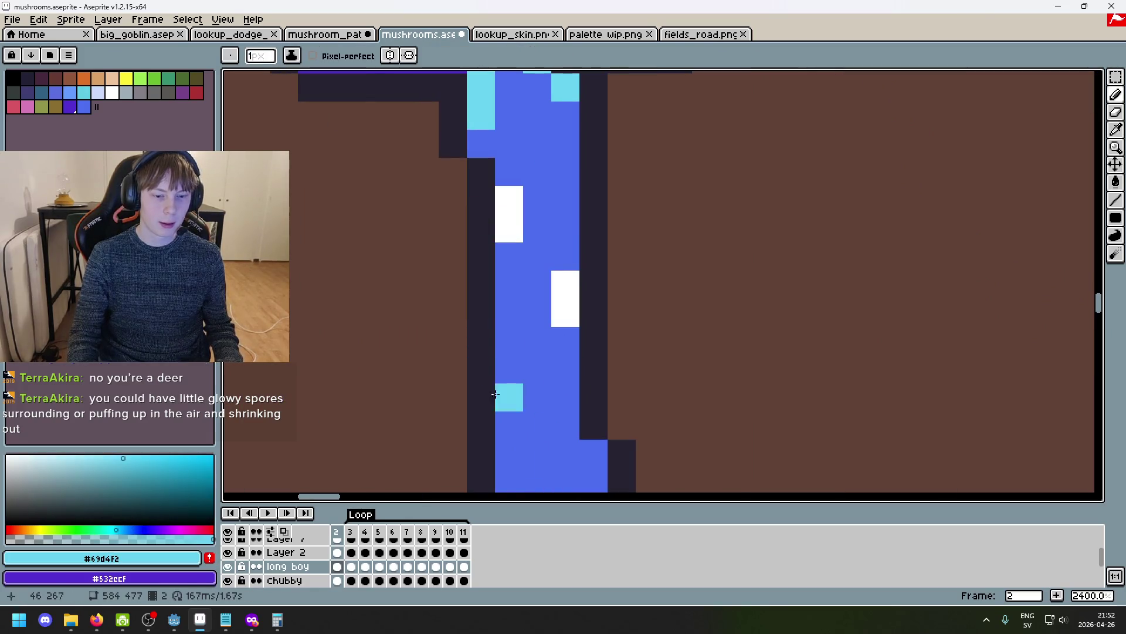
{"action": "left_click", "coordinate": [228, 567]}
{"action": "left_click", "coordinate": [227, 567]}
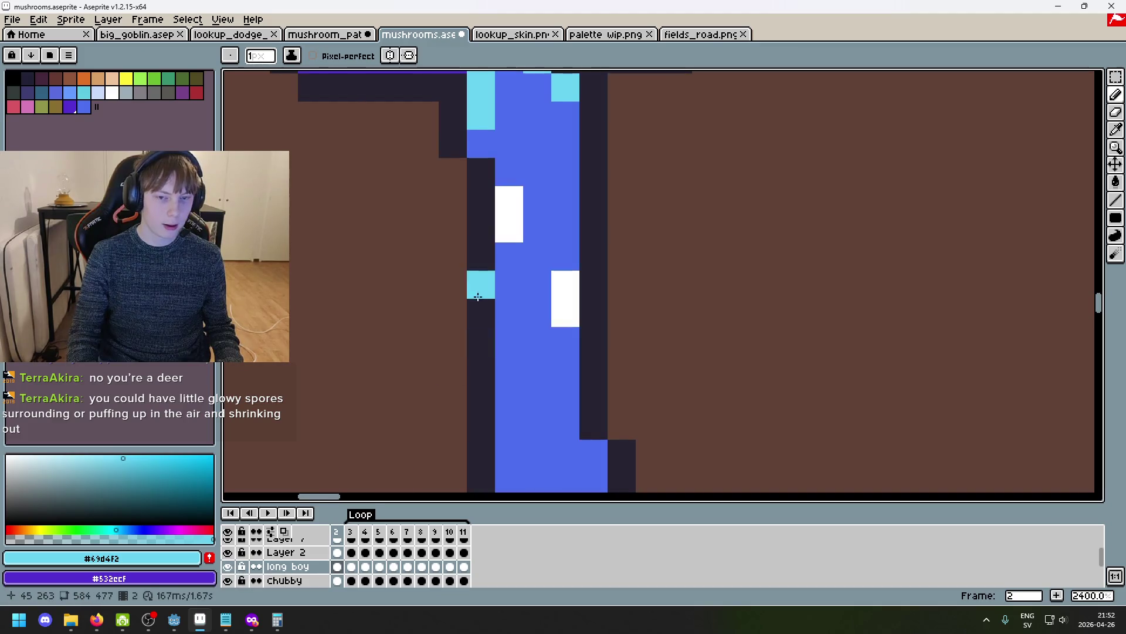
{"action": "scroll", "coordinate": [466, 267], "scroll_direction": "down", "scroll_amount": 3}
{"action": "scroll", "coordinate": [466, 267], "scroll_direction": "up", "scroll_amount": 4}
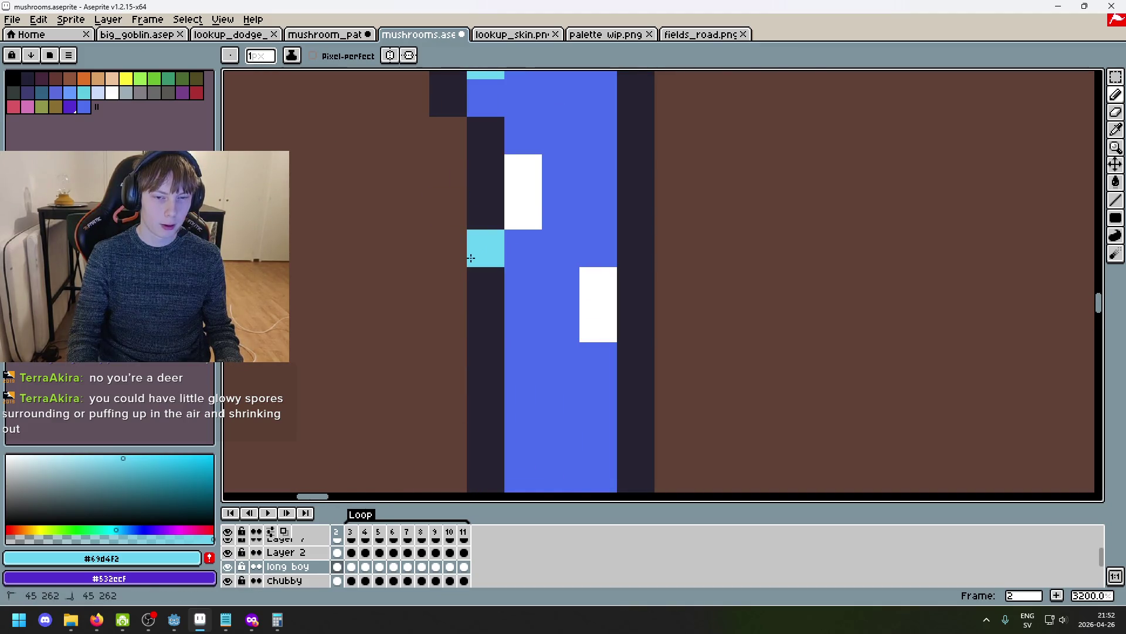
{"action": "left_click", "coordinate": [449, 248]}
{"action": "left_click", "coordinate": [612, 258]}
{"action": "left_click_drag", "start_coordinate": [637, 252], "coordinate": [659, 244]}
{"action": "left_click", "coordinate": [476, 219]}
Repaint the skirt pixels in the stem's blue and extend its left arm.
{"action": "left_click", "coordinate": [604, 219], "text": "alt"}
{"action": "left_click", "coordinate": [633, 211]}
{"action": "left_click", "coordinate": [486, 246]}
{"action": "left_click", "coordinate": [485, 211]}
{"action": "left_click", "coordinate": [449, 247]}
{"action": "left_click", "coordinate": [411, 248]}
Outline the skirt's left and right ends in dark #252230.
{"action": "left_click", "coordinate": [486, 174], "text": "alt"}
{"action": "left_click", "coordinate": [449, 211]}
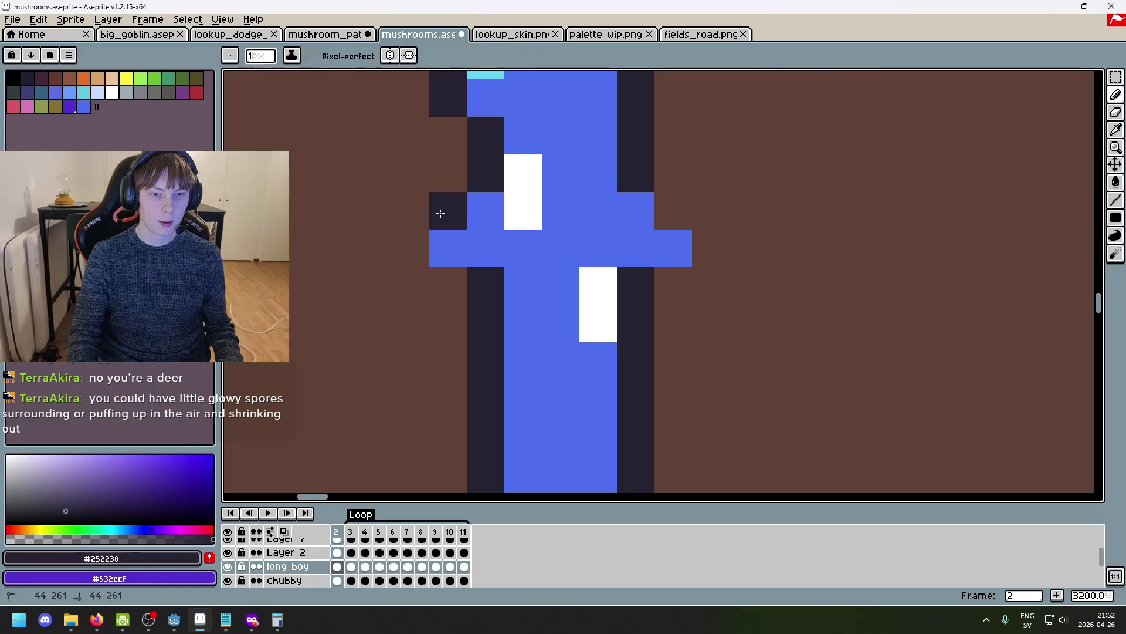
{"action": "left_click", "coordinate": [411, 248]}
{"action": "left_click_drag", "start_coordinate": [449, 285], "coordinate": [410, 285]}
{"action": "scroll", "coordinate": [420, 279], "scroll_direction": "down", "scroll_amount": 4}
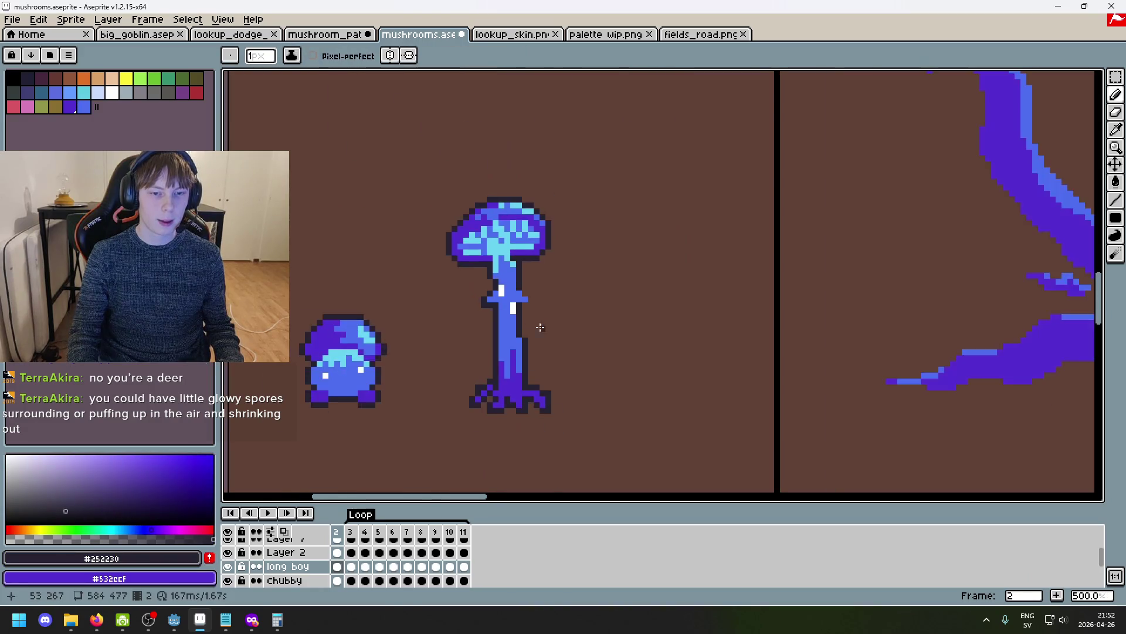
{"action": "scroll", "coordinate": [532, 322], "scroll_direction": "up", "scroll_amount": 3}
{"action": "left_click", "coordinate": [514, 275]}
{"action": "left_click_drag", "start_coordinate": [486, 304], "coordinate": [536, 307]}
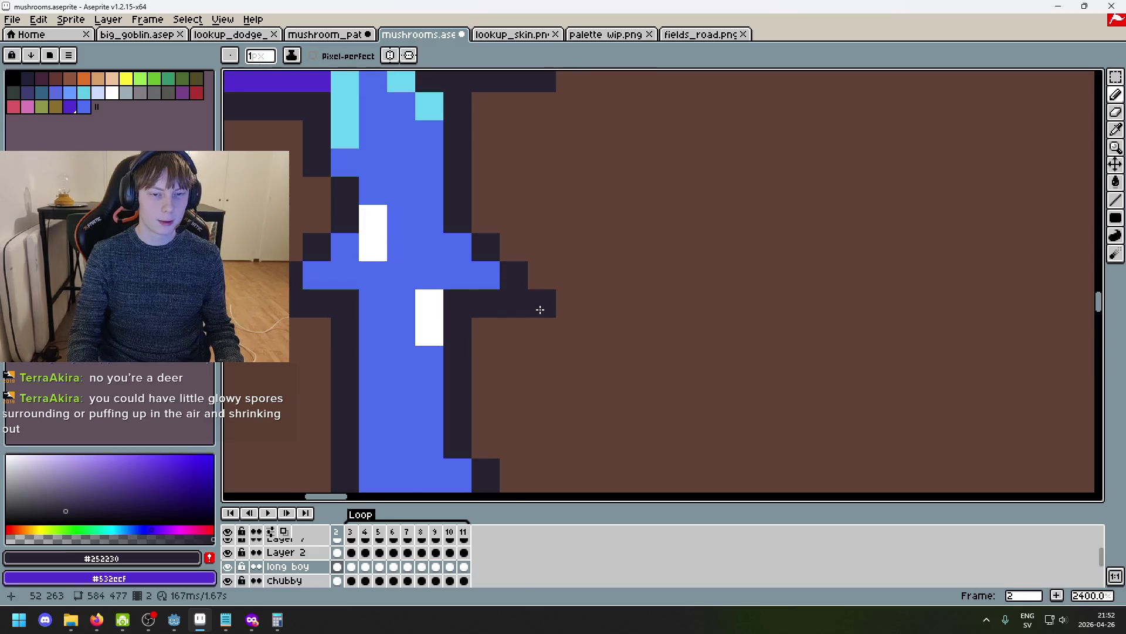
{"action": "scroll", "coordinate": [596, 324], "scroll_direction": "down", "scroll_amount": 7}
{"action": "scroll", "coordinate": [599, 327], "scroll_direction": "up", "scroll_amount": 4}
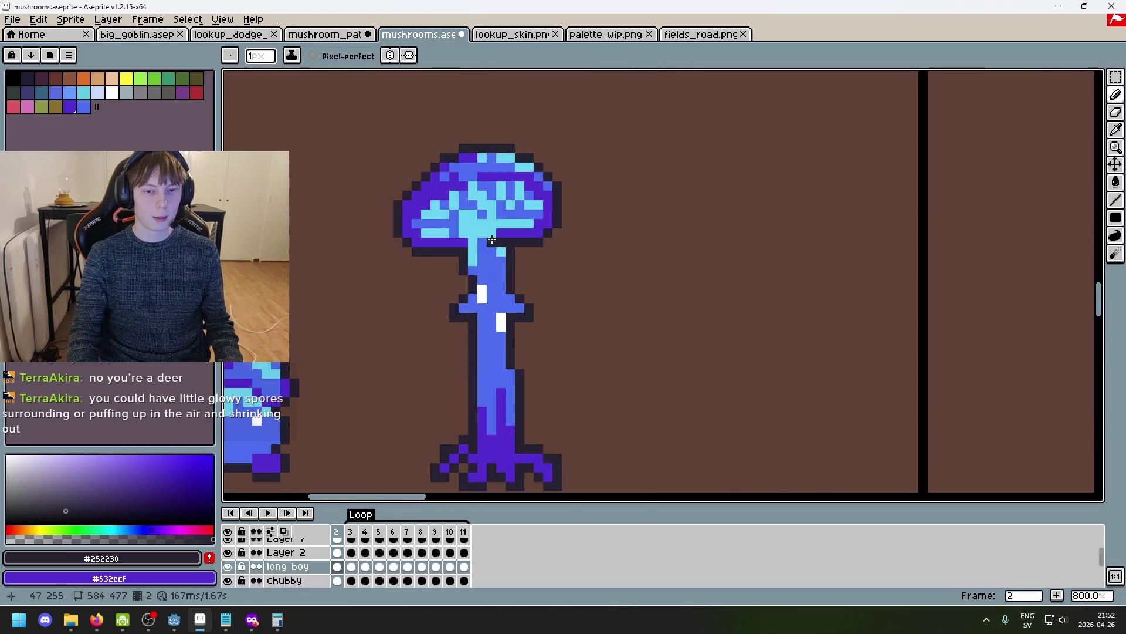
Highlight the skirt's left end and middle in light cyan #69d4f2.
{"action": "left_click", "coordinate": [472, 238], "text": "alt"}
{"action": "scroll", "coordinate": [474, 247], "scroll_direction": "up", "scroll_amount": 2}
{"action": "left_click_drag", "start_coordinate": [480, 300], "coordinate": [477, 319]}
{"action": "left_click_drag", "start_coordinate": [564, 315], "coordinate": [498, 316]}
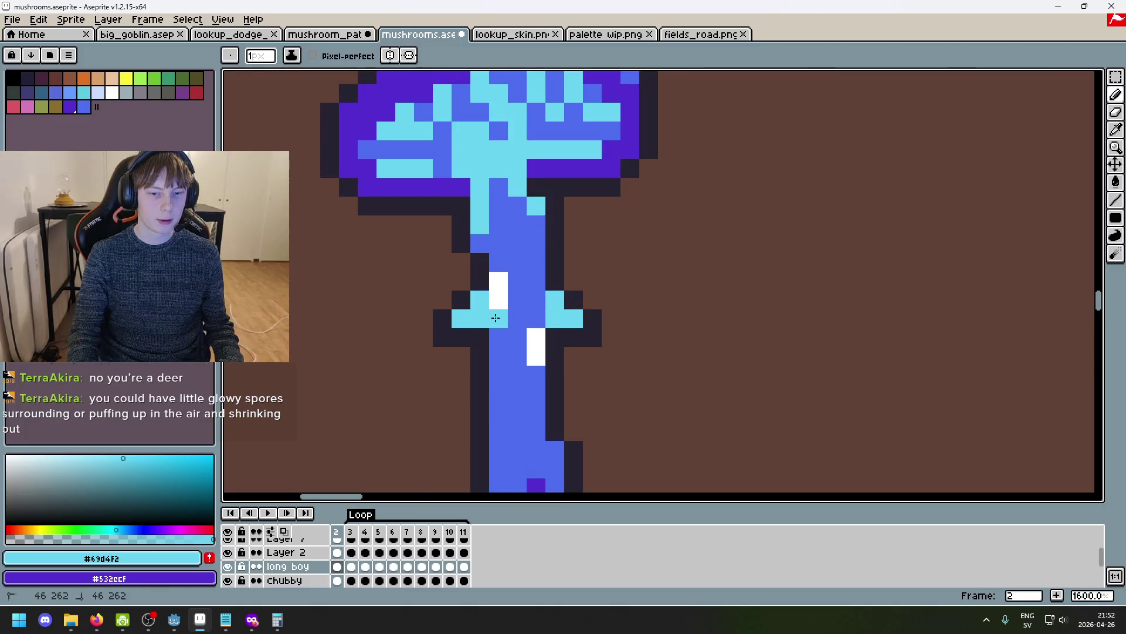
{"action": "scroll", "coordinate": [587, 345], "scroll_direction": "down", "scroll_amount": 5}
{"action": "scroll", "coordinate": [587, 345], "scroll_direction": "down", "scroll_amount": 3}
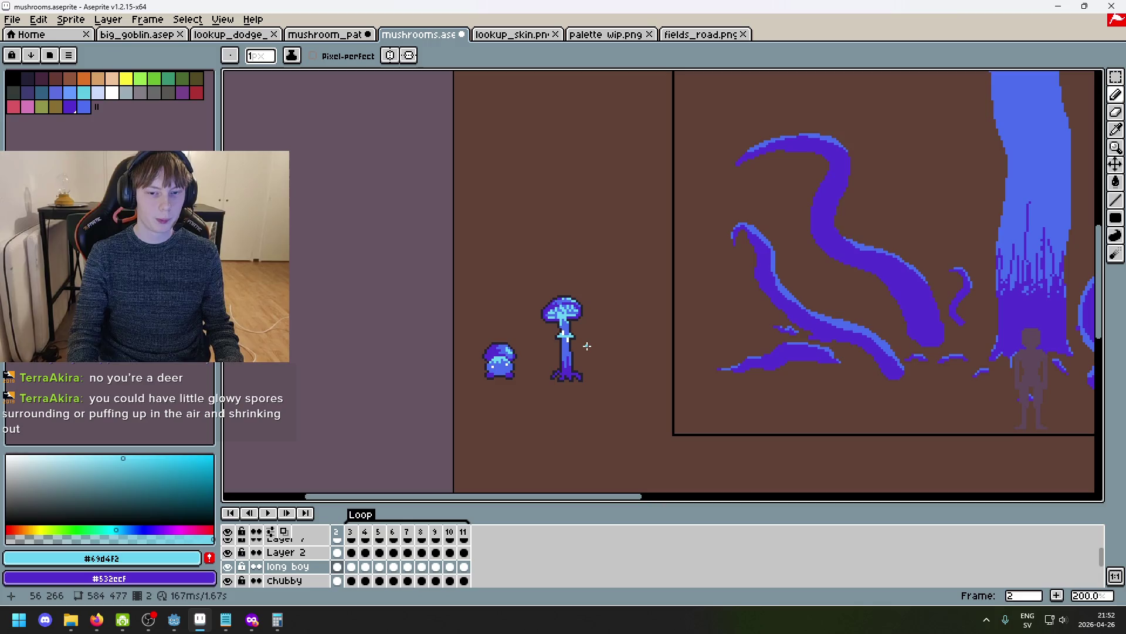
{"action": "scroll", "coordinate": [587, 346], "scroll_direction": "up", "scroll_amount": 10}
{"action": "left_click", "coordinate": [1118, 82]}
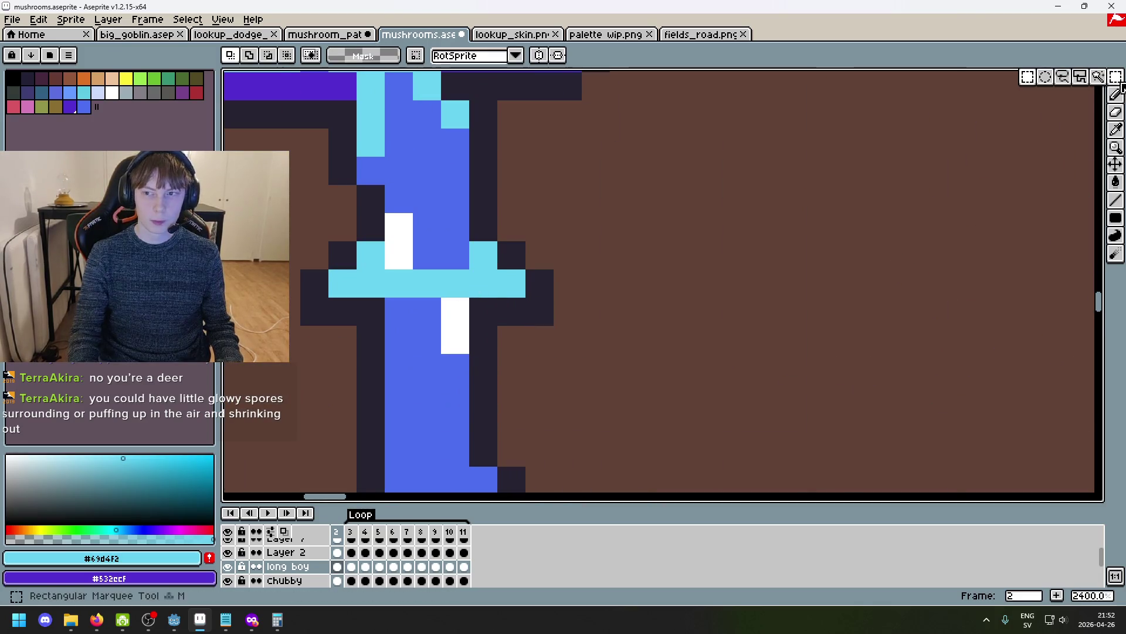
Raise the skirt two pixels and shift the stem's centre column down three pixels.
{"action": "mouse_move", "coordinate": [540, 299]}
{"action": "left_mouse_down"}
{"action": "mouse_move", "coordinate": [537, 309]}
{"action": "mouse_move", "coordinate": [302, 240]}
{"action": "mouse_move", "coordinate": [300, 214]}
{"action": "left_mouse_up"}
{"action": "left_click_drag", "start_coordinate": [447, 264], "coordinate": [461, 184]}
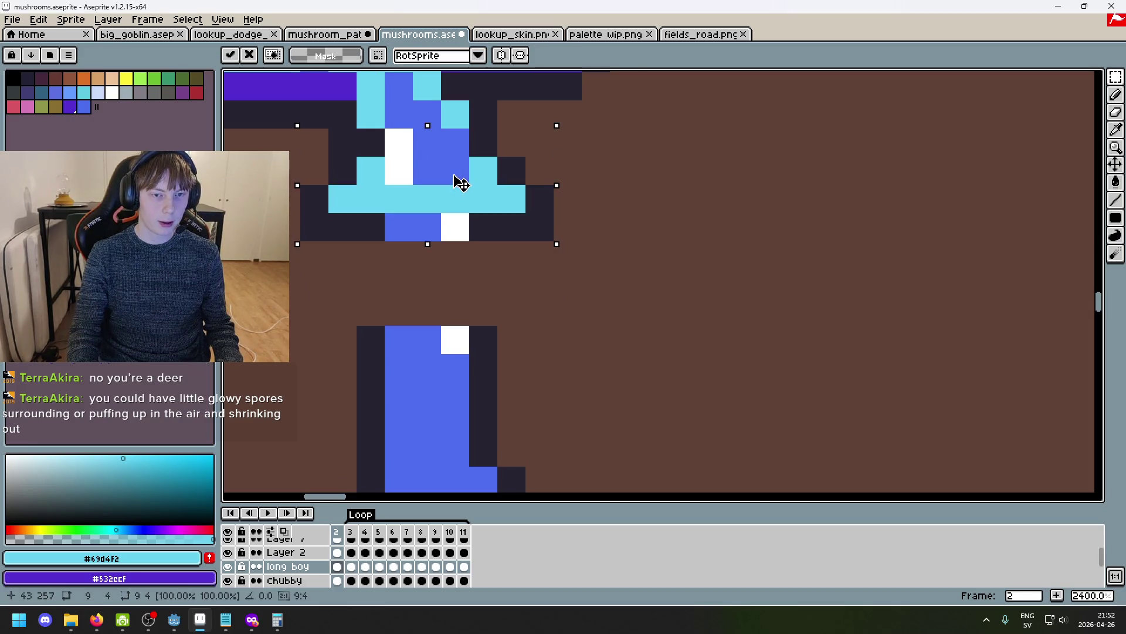
{"action": "left_click", "coordinate": [482, 255]}
{"action": "left_click_drag", "start_coordinate": [464, 238], "coordinate": [387, 131]}
{"action": "left_click_drag", "start_coordinate": [428, 177], "coordinate": [428, 261]}
{"action": "left_click_drag", "start_coordinate": [557, 271], "coordinate": [576, 297]}
Fill the gap in the cyan skirt and repaint the cyan stem band blue.
{"action": "key", "text": "b"}
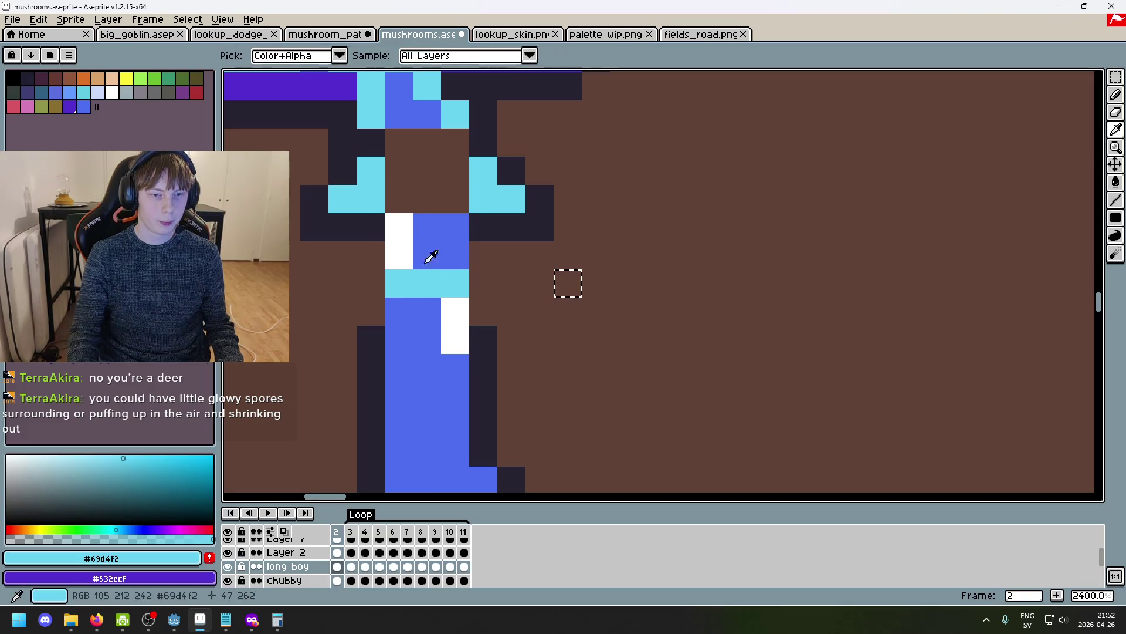
{"action": "key", "text": "ctrl+d"}
{"action": "left_click_drag", "start_coordinate": [420, 198], "coordinate": [461, 199]}
{"action": "left_click", "coordinate": [413, 236], "text": "alt"}
{"action": "left_click_drag", "start_coordinate": [399, 284], "coordinate": [455, 283]}
Extend the stem's dark outlines on both sides and fill the brown hole with blue.
{"action": "left_click", "coordinate": [369, 229], "text": "alt"}
{"action": "left_click_drag", "start_coordinate": [370, 235], "coordinate": [370, 311]}
{"action": "left_click_drag", "start_coordinate": [484, 256], "coordinate": [483, 326]}
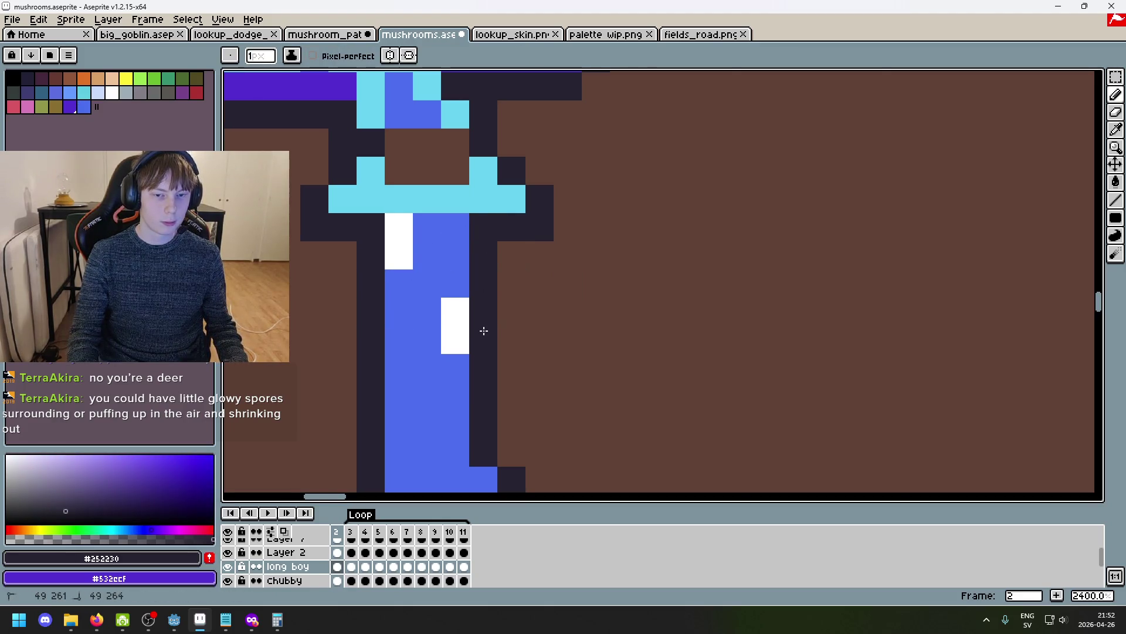
{"action": "scroll", "coordinate": [511, 326], "scroll_direction": "down", "scroll_amount": 2}
{"action": "scroll", "coordinate": [458, 269], "scroll_direction": "up", "scroll_amount": 1}
{"action": "left_click", "coordinate": [461, 278], "text": "alt"}
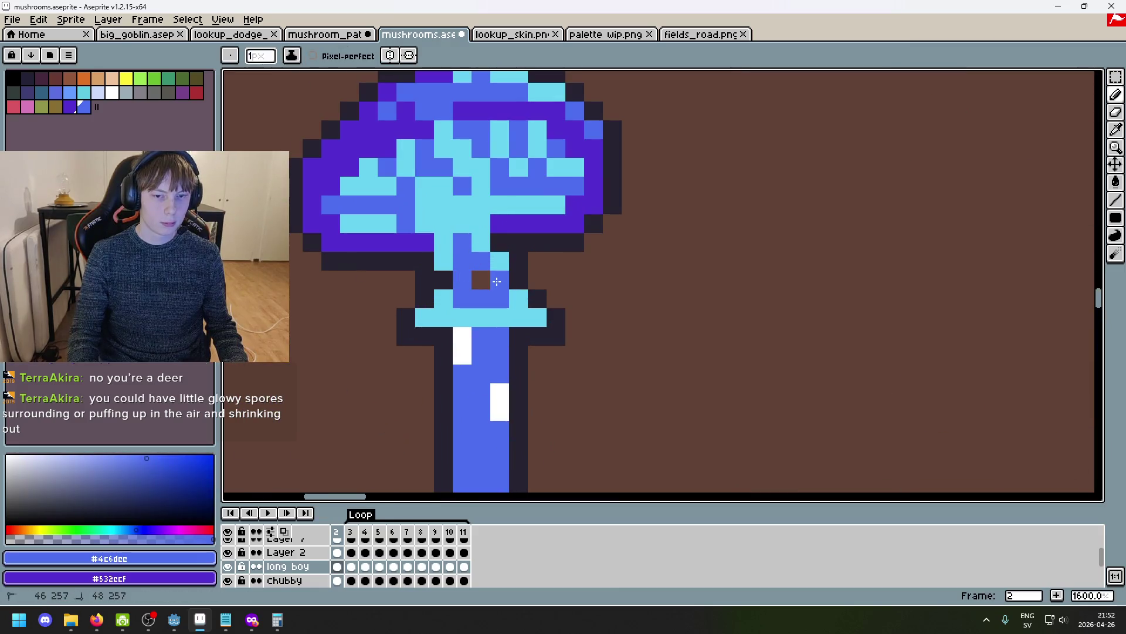
{"action": "left_click", "coordinate": [481, 279]}
{"action": "scroll", "coordinate": [528, 299], "scroll_direction": "down", "scroll_amount": 7}
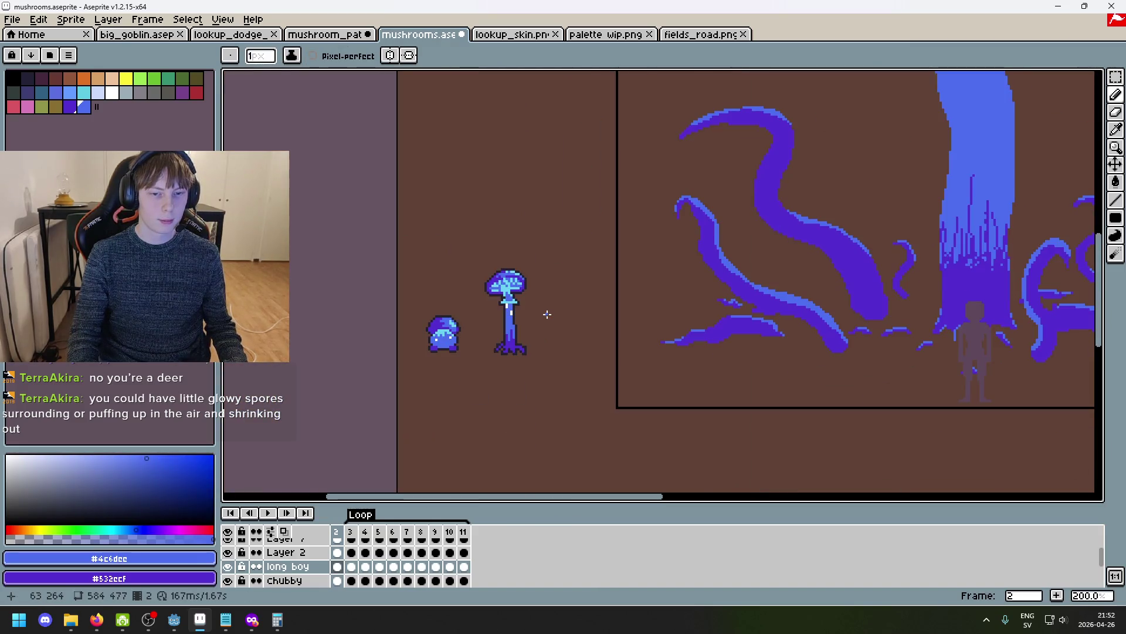
{"action": "scroll", "coordinate": [516, 302], "scroll_direction": "up", "scroll_amount": 8}
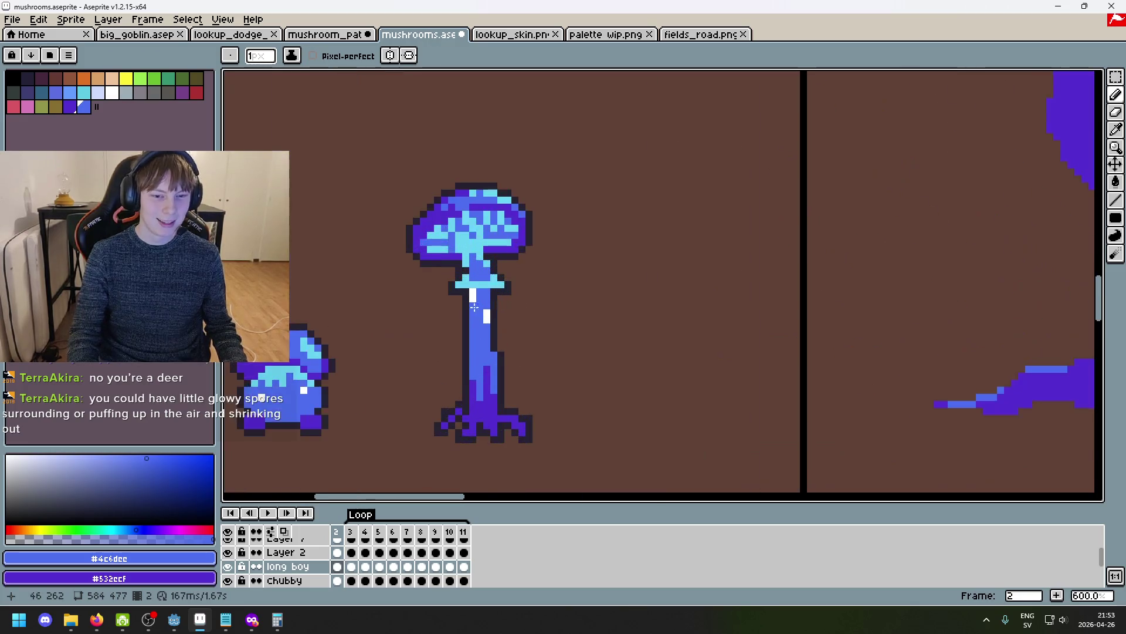
Move the skirt up one more pixel toward the cap.
{"action": "key", "text": "m"}
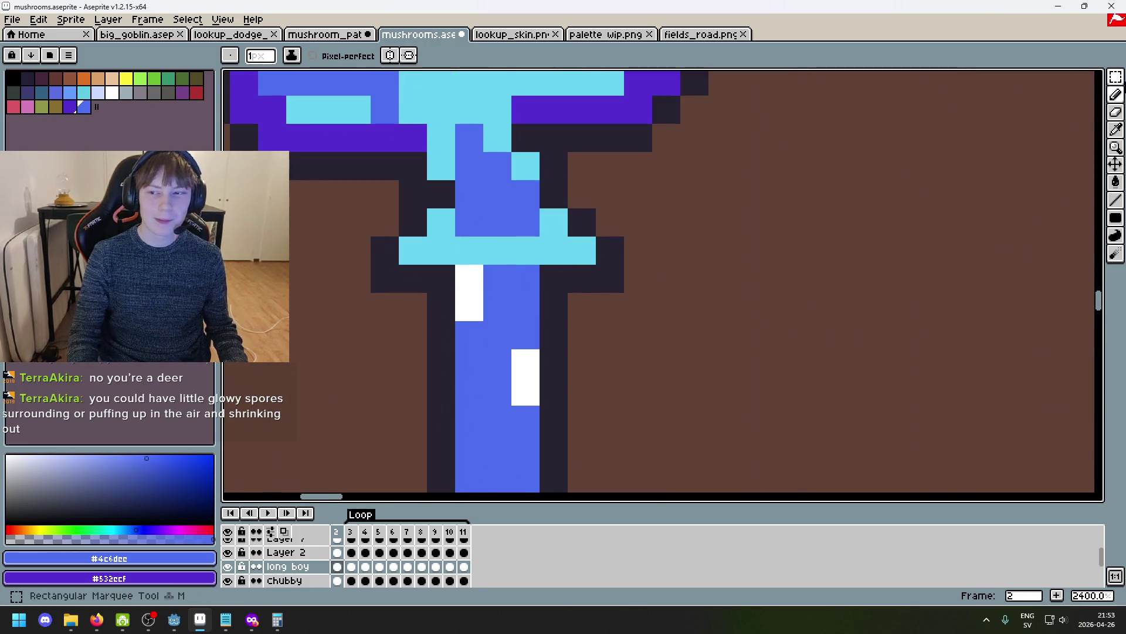
{"action": "mouse_move", "coordinate": [622, 290]}
{"action": "left_mouse_down"}
{"action": "mouse_move", "coordinate": [537, 235]}
{"action": "mouse_move", "coordinate": [342, 206]}
{"action": "left_mouse_up"}
{"action": "left_click_drag", "start_coordinate": [465, 238], "coordinate": [465, 208]}
{"action": "key", "text": "ctrl+d"}
Extend the stem's white highlight, add dark outline, and fill remaining stem gaps with blue.
{"action": "key", "text": "i"}
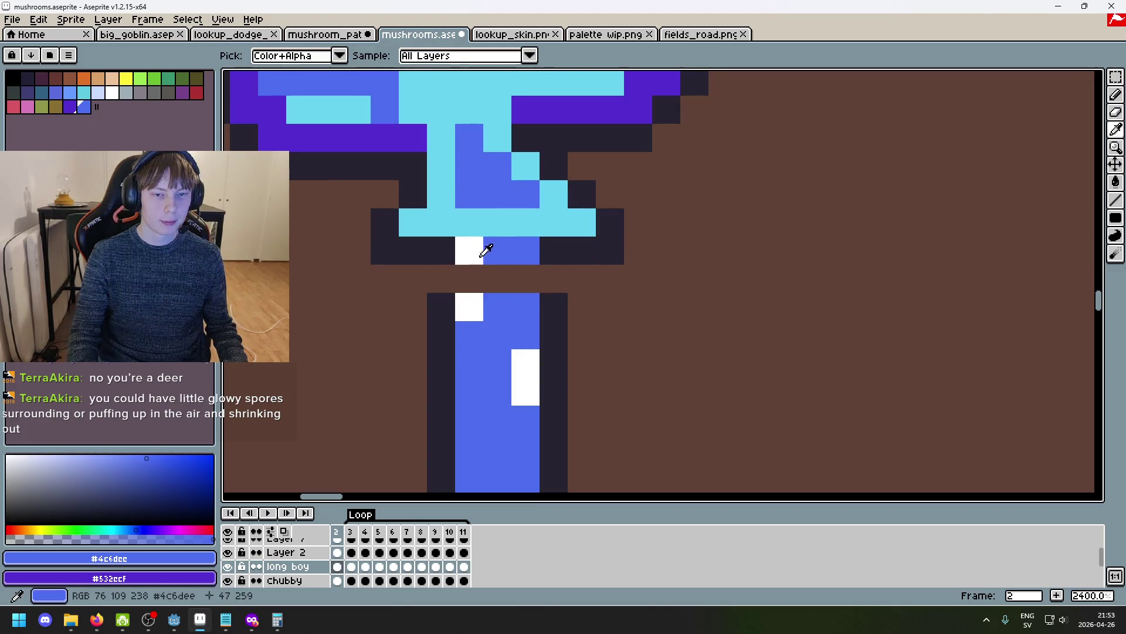
{"action": "left_click", "coordinate": [469, 249], "text": "alt"}
{"action": "left_click", "coordinate": [469, 279]}
{"action": "left_click", "coordinate": [441, 252], "text": "alt"}
{"action": "key", "text": "b"}
{"action": "left_click", "coordinate": [441, 279]}
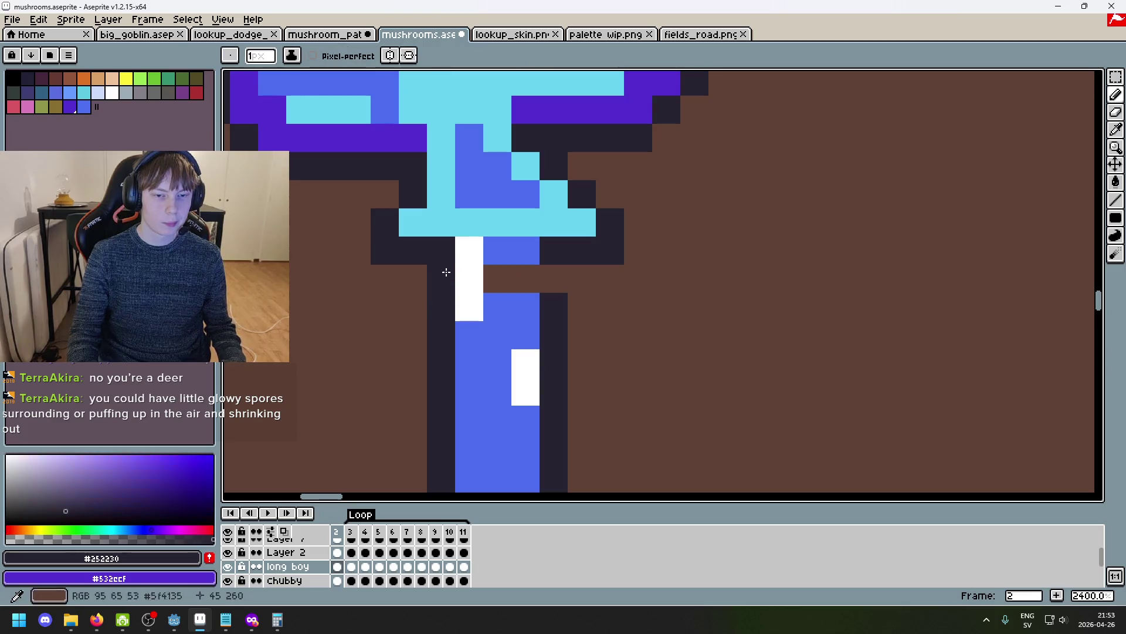
{"action": "left_click", "coordinate": [554, 278]}
{"action": "left_click", "coordinate": [512, 244], "text": "alt"}
{"action": "left_click", "coordinate": [470, 249]}
{"action": "left_click_drag", "start_coordinate": [498, 278], "coordinate": [515, 280]}
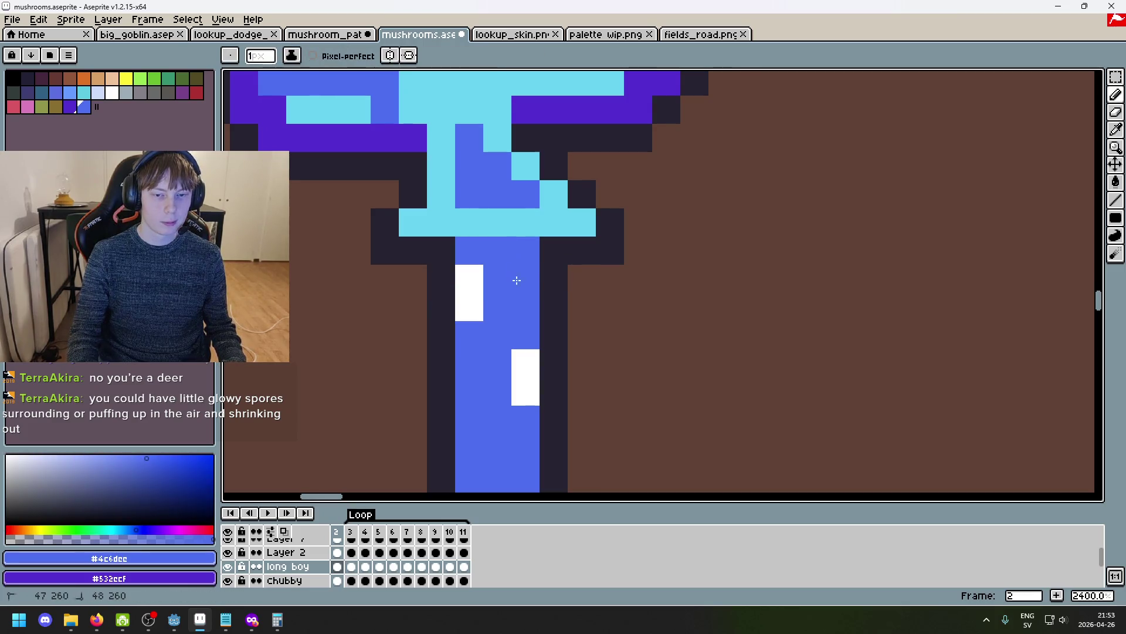
{"action": "scroll", "coordinate": [515, 281], "scroll_direction": "down", "scroll_amount": 8}
{"action": "scroll", "coordinate": [535, 285], "scroll_direction": "up", "scroll_amount": 6}
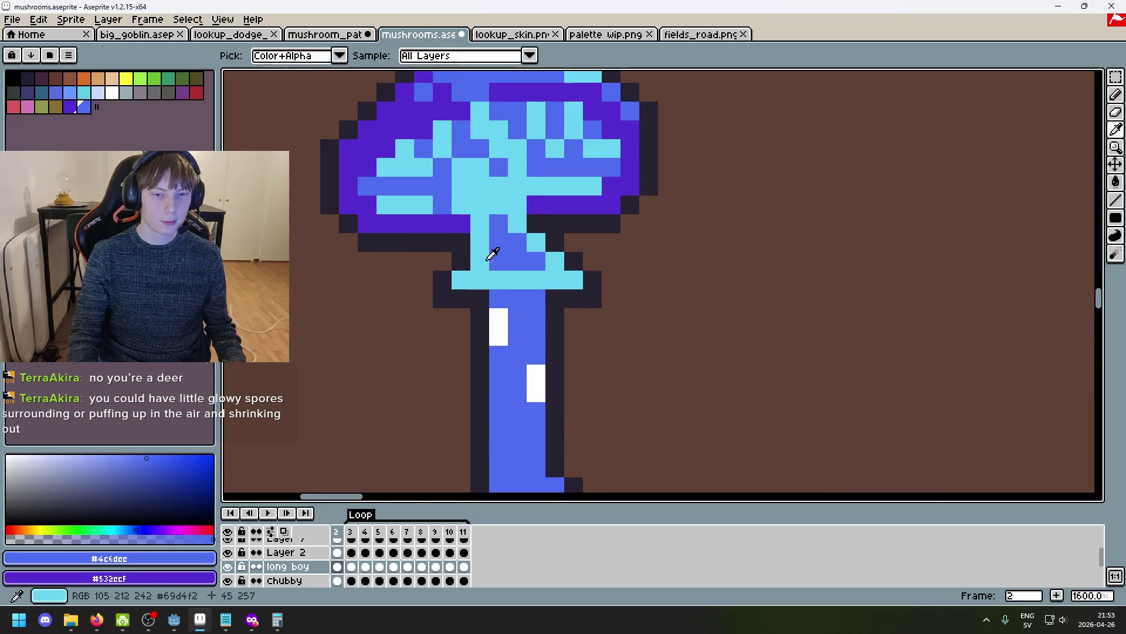
{"action": "scroll", "coordinate": [511, 236], "scroll_direction": "down", "scroll_amount": 6}
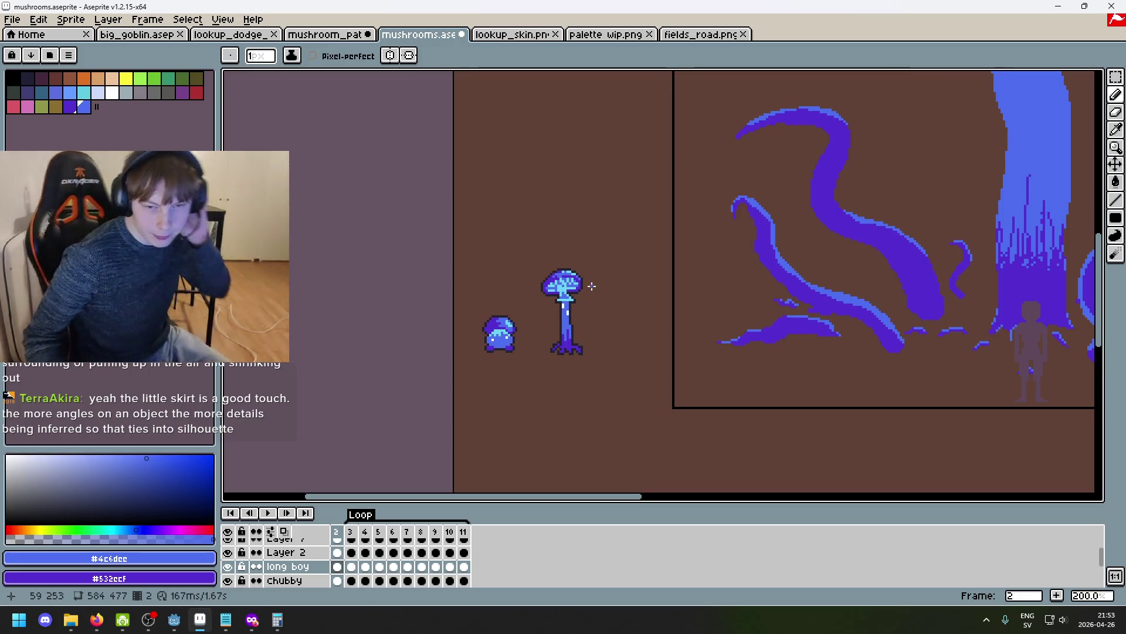
Repaint the mushroom's light skirt row purple.
{"action": "scroll", "coordinate": [592, 287], "scroll_direction": "up", "scroll_amount": 5}
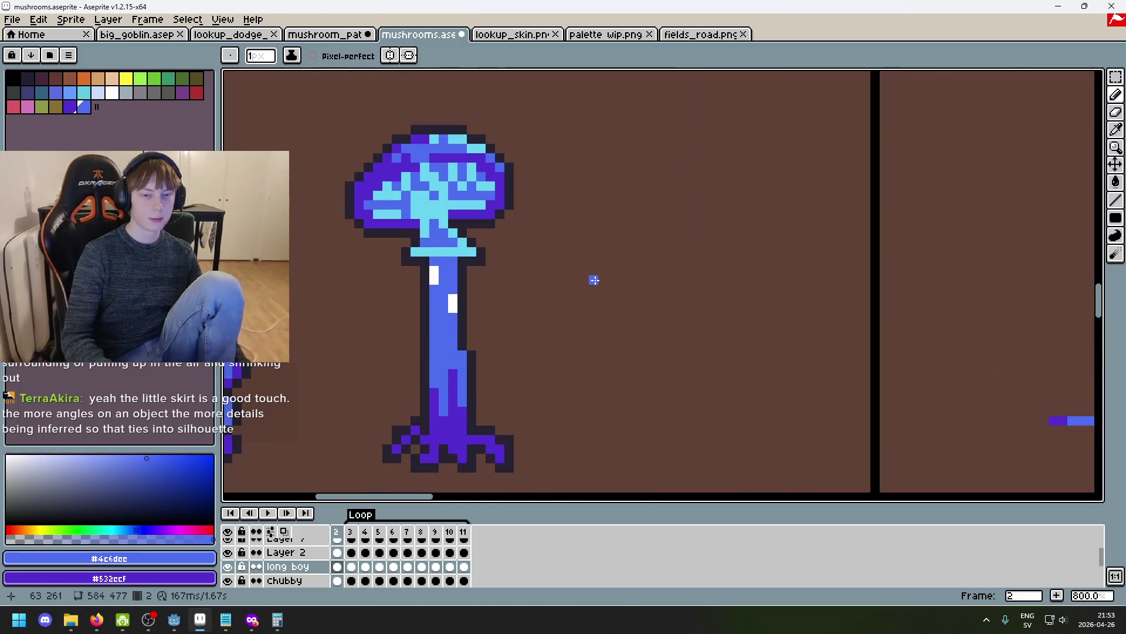
{"action": "scroll", "coordinate": [573, 276], "scroll_direction": "left", "scroll_amount": 5}
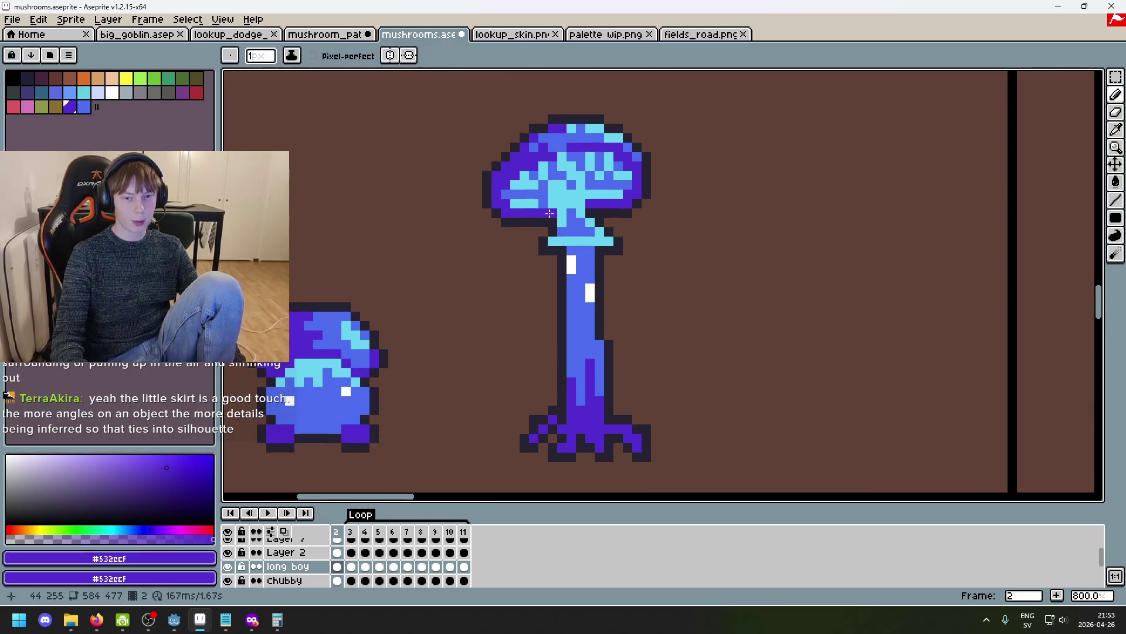
{"action": "scroll", "coordinate": [564, 245], "scroll_direction": "up", "scroll_amount": 5}
{"action": "mouse_move", "coordinate": [547, 230]}
{"action": "left_mouse_down"}
{"action": "mouse_move", "coordinate": [698, 230]}
{"action": "mouse_move", "coordinate": [532, 225]}
{"action": "left_mouse_up"}
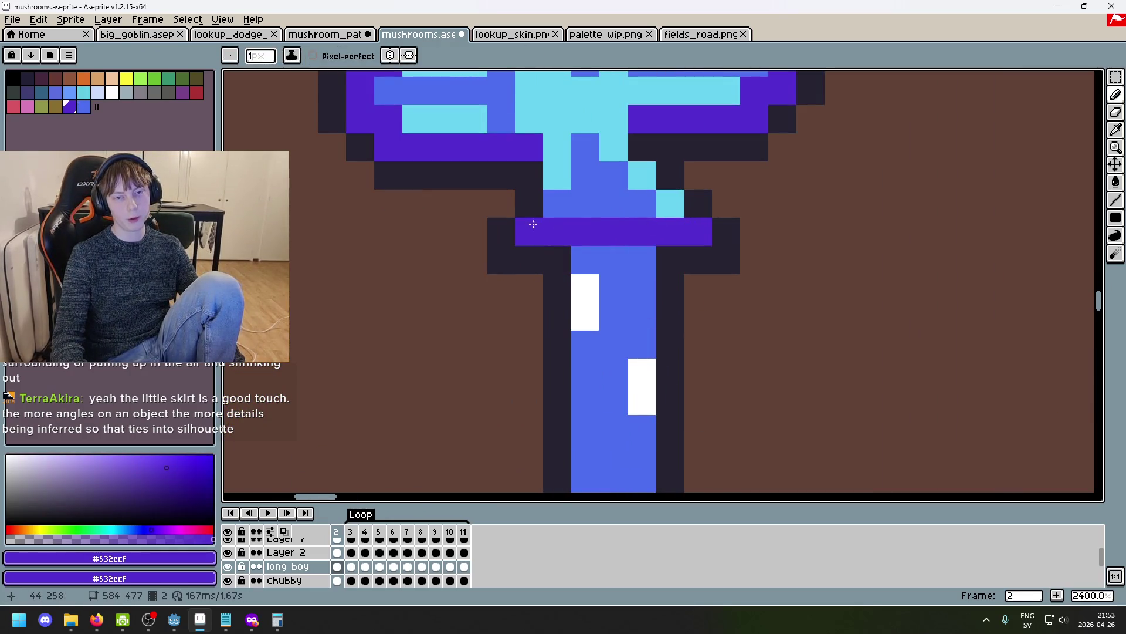
{"action": "scroll", "coordinate": [692, 235], "scroll_direction": "down", "scroll_amount": 8}
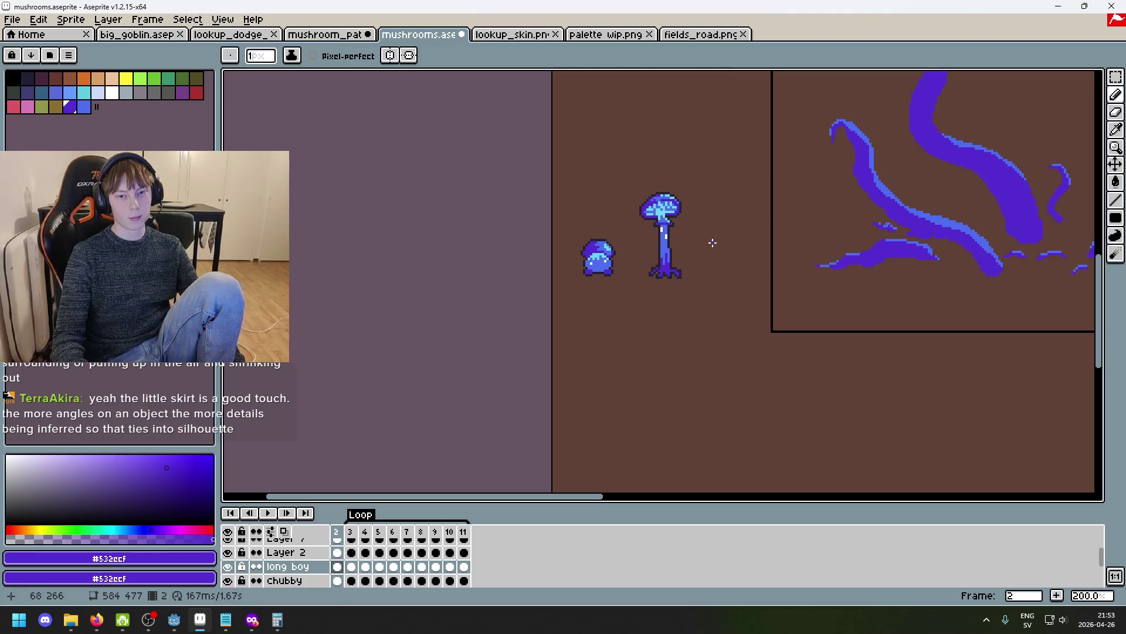
{"action": "scroll", "coordinate": [713, 243], "scroll_direction": "up", "scroll_amount": 2}
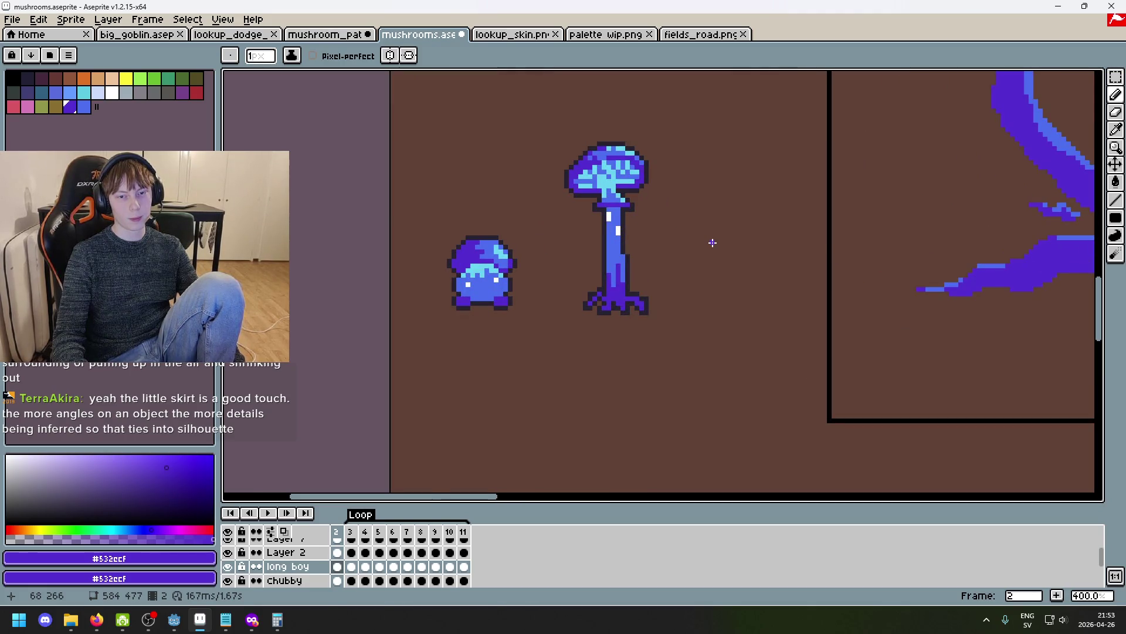
Select a three-row slice at the stem top and move it down to lengthen the stem.
{"action": "key", "text": "m"}
{"action": "scroll", "coordinate": [639, 176], "scroll_direction": "up", "scroll_amount": 3}
{"action": "left_click_drag", "start_coordinate": [626, 233], "coordinate": [531, 233]}
{"action": "left_click_drag", "start_coordinate": [623, 242], "coordinate": [530, 225]}
{"action": "left_click_drag", "start_coordinate": [613, 238], "coordinate": [616, 350]}
{"action": "left_click", "coordinate": [644, 309]}
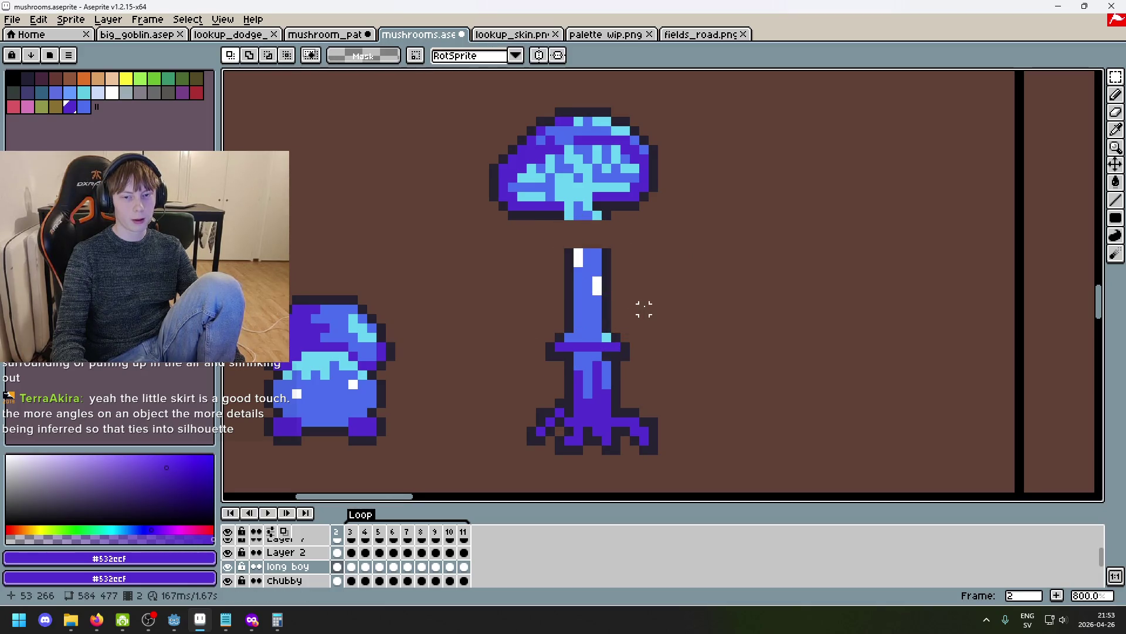
Draw dark outlines along both sides of the new stem section and fill it blue.
{"action": "key", "text": "b"}
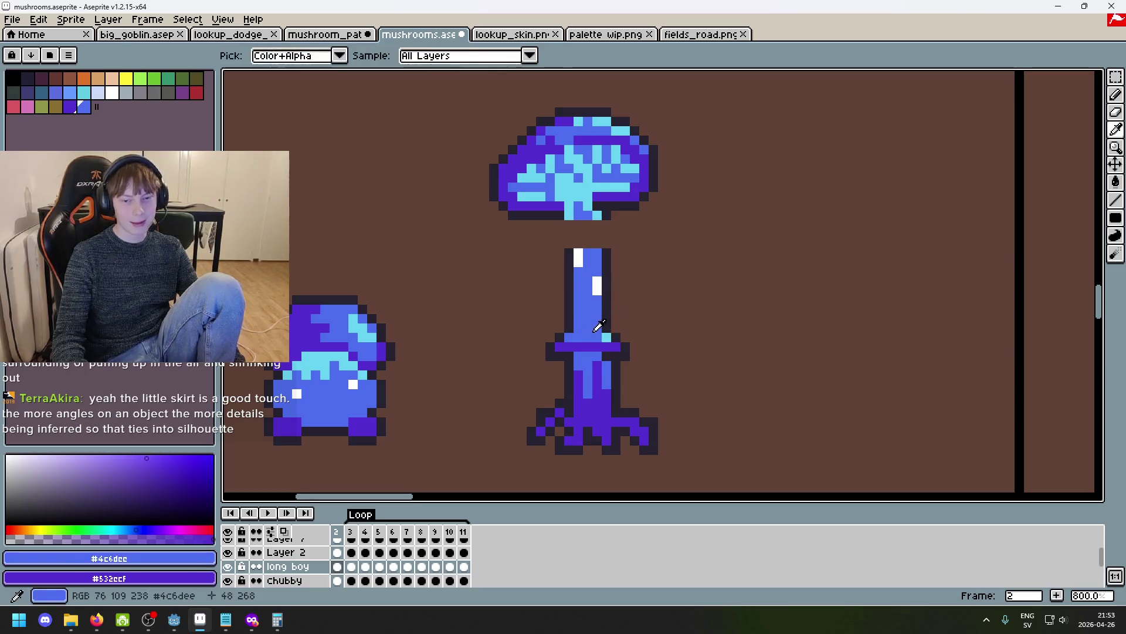
{"action": "left_click", "coordinate": [609, 261], "text": "alt"}
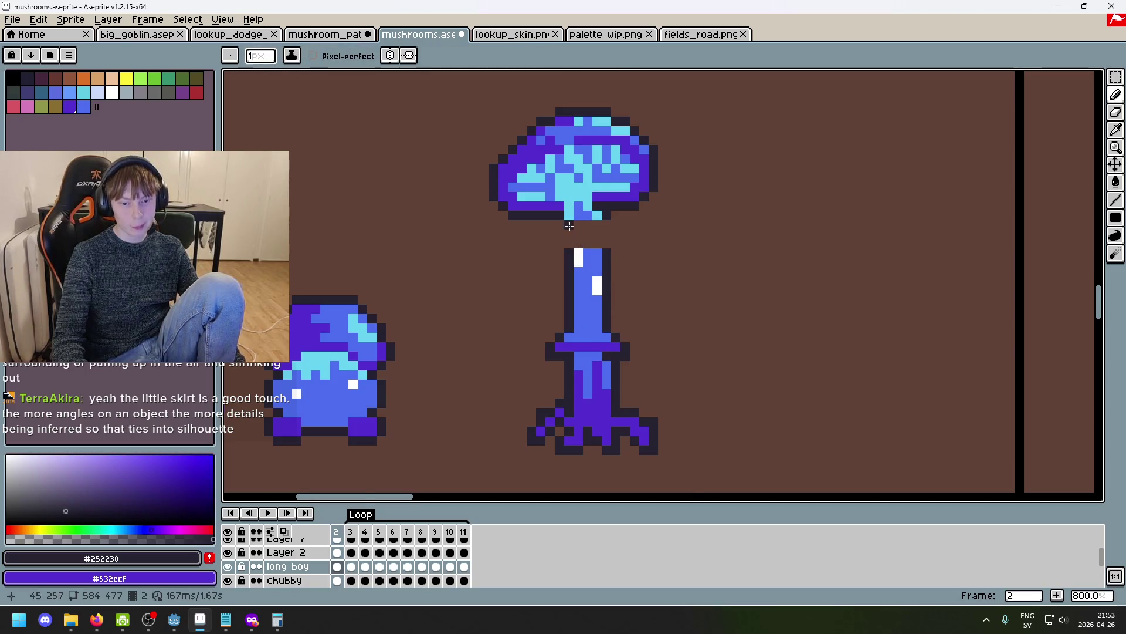
{"action": "scroll", "coordinate": [569, 226], "scroll_direction": "up", "scroll_amount": 5}
{"action": "left_click_drag", "start_coordinate": [569, 238], "coordinate": [568, 294]}
{"action": "left_click_drag", "start_coordinate": [669, 281], "coordinate": [678, 209]}
{"action": "left_click", "coordinate": [596, 194], "text": "alt"}
{"action": "left_click_drag", "start_coordinate": [596, 258], "coordinate": [647, 225]}
{"action": "scroll", "coordinate": [644, 245], "scroll_direction": "down", "scroll_amount": 9}
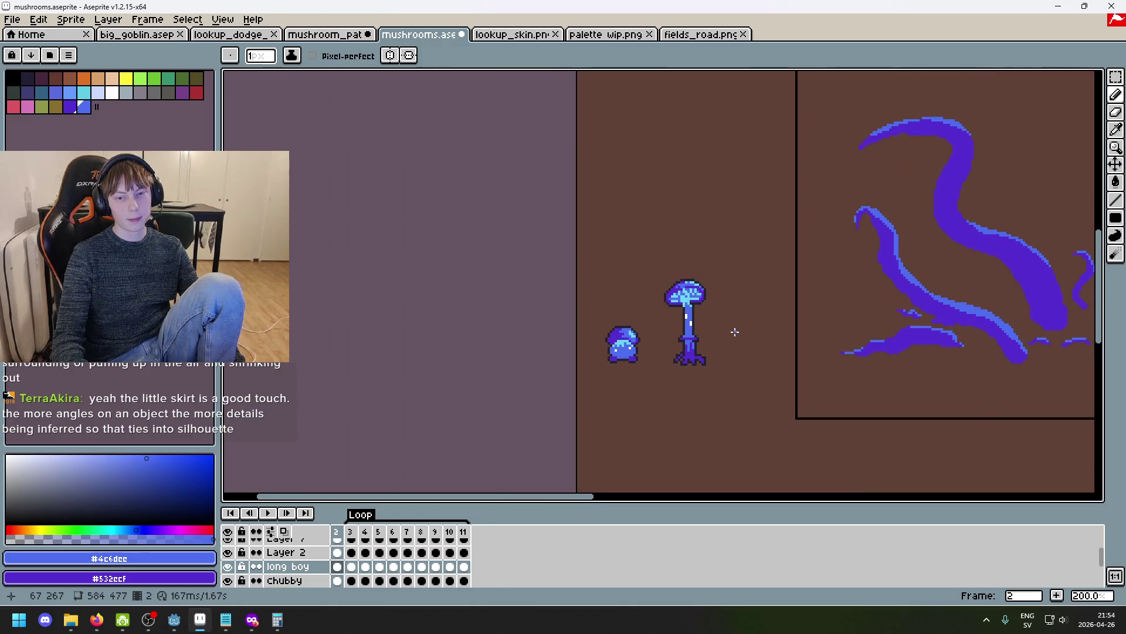
Step back and forth between frames 2, 3 and 4 to compare the sway poses.
{"action": "scroll", "coordinate": [735, 331], "scroll_direction": "up", "scroll_amount": 5}
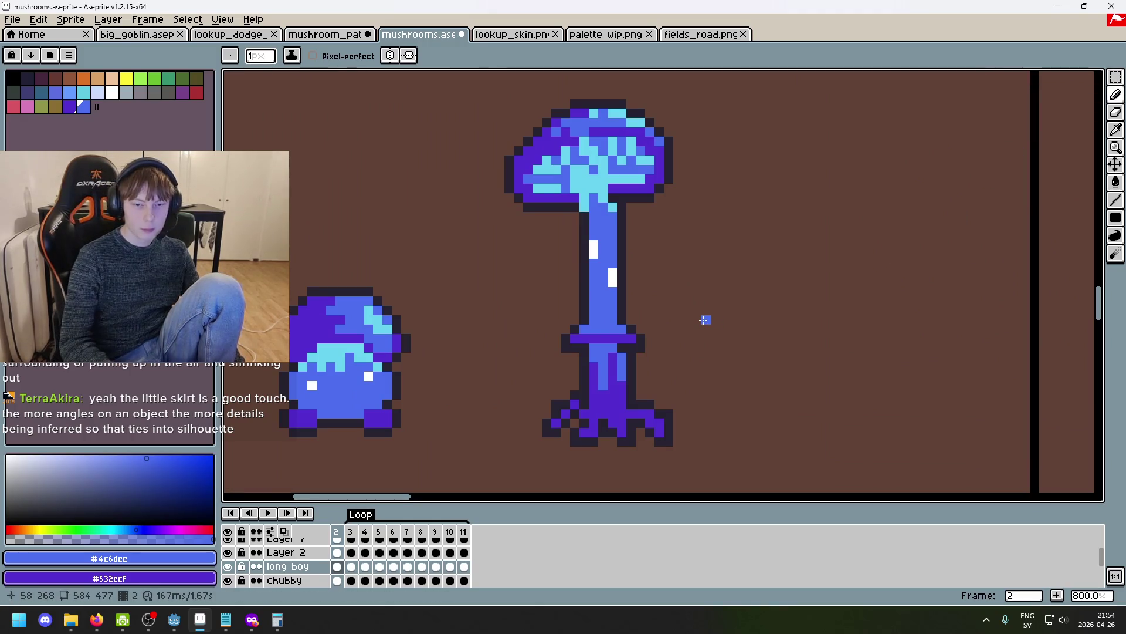
{"action": "key", "text": "Right"}
{"action": "key", "text": "Right"}
{"action": "key", "text": "Left"}
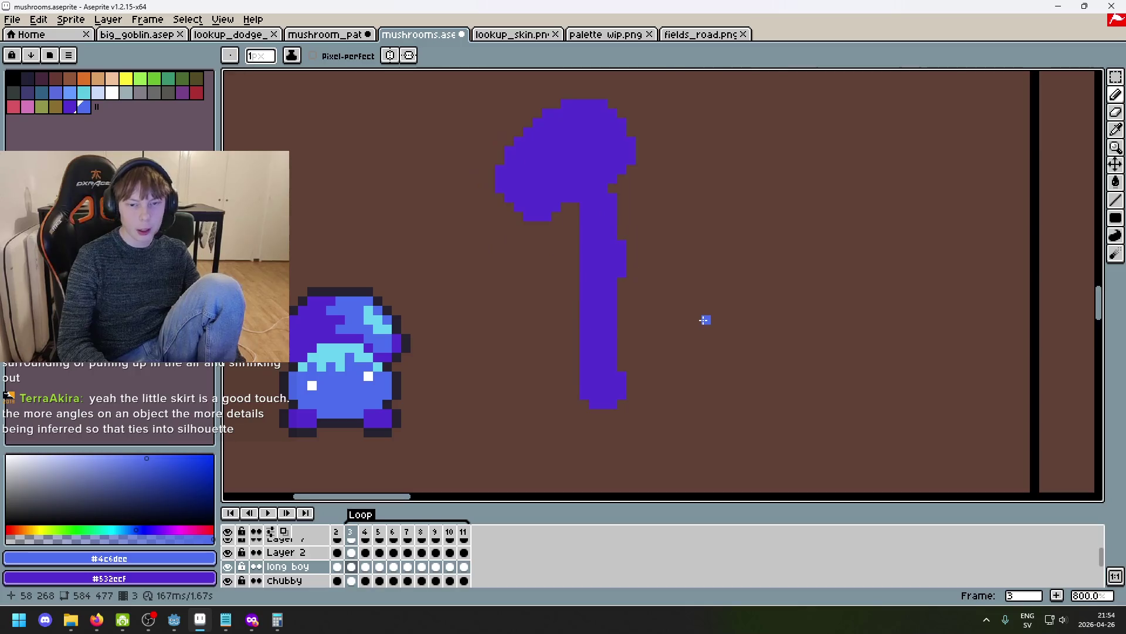
{"action": "key", "text": "Left"}
{"action": "key", "text": "Right"}
{"action": "key", "text": "Right"}
{"action": "key", "text": "Right"}
{"action": "key", "text": "Right"}
{"action": "key", "text": "Right"}
{"action": "key", "text": "Left"}
Settle on frame 3's rough purple silhouette sketch and play the sway animation loop.
{"action": "key", "text": "Left"}
{"action": "key", "text": "Left"}
{"action": "key", "text": "Left"}
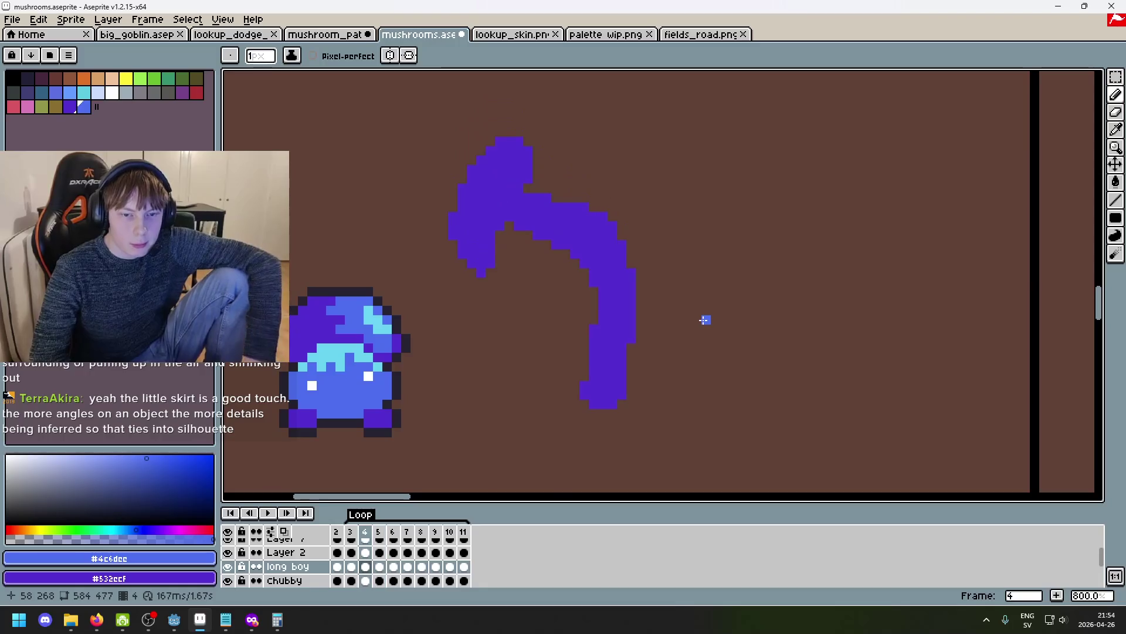
{"action": "key", "text": "Right"}
{"action": "key", "text": "Right"}
{"action": "key", "text": "Left"}
{"action": "key", "text": "Left"}
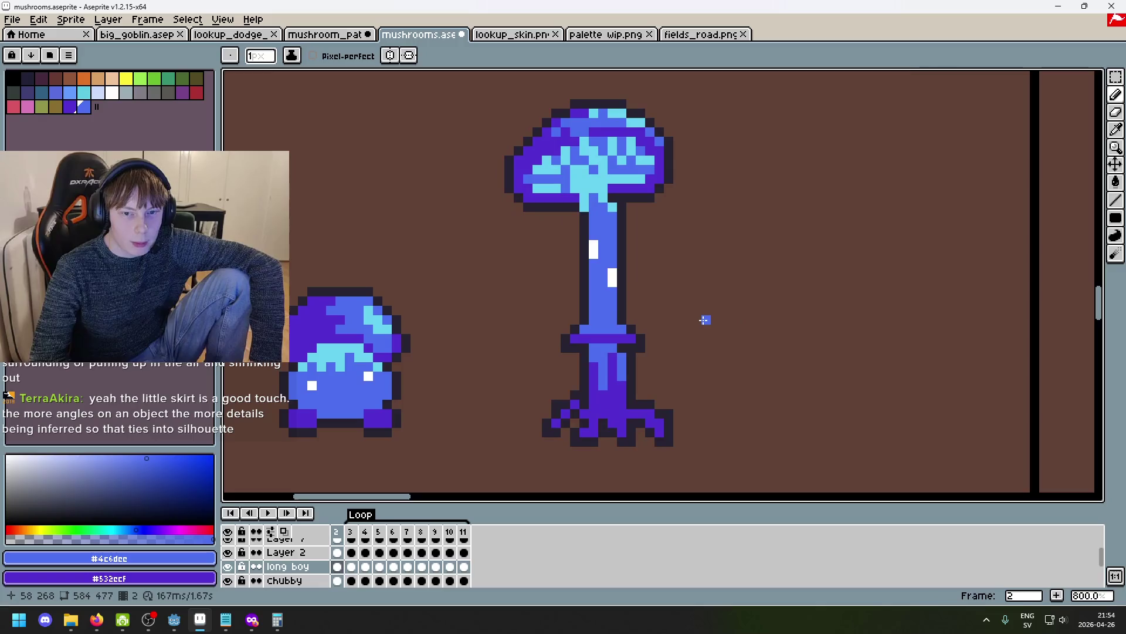
{"action": "key", "text": "Right"}
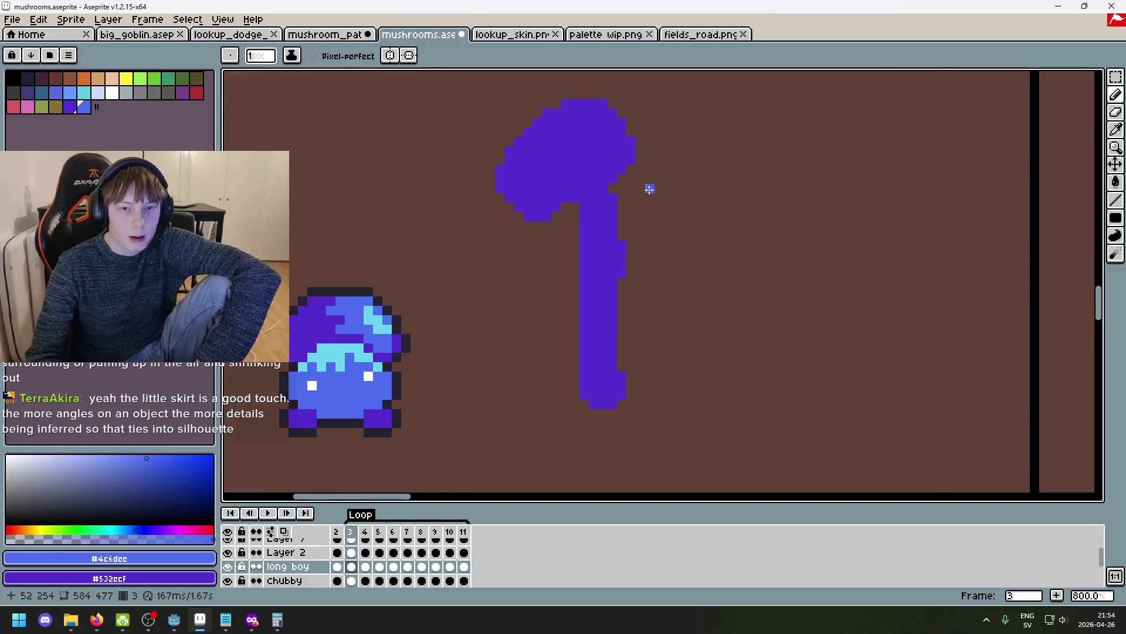
{"action": "scroll", "coordinate": [649, 186], "scroll_direction": "down", "scroll_amount": 2}
{"action": "key", "text": "Right"}
{"action": "key", "text": "Left"}
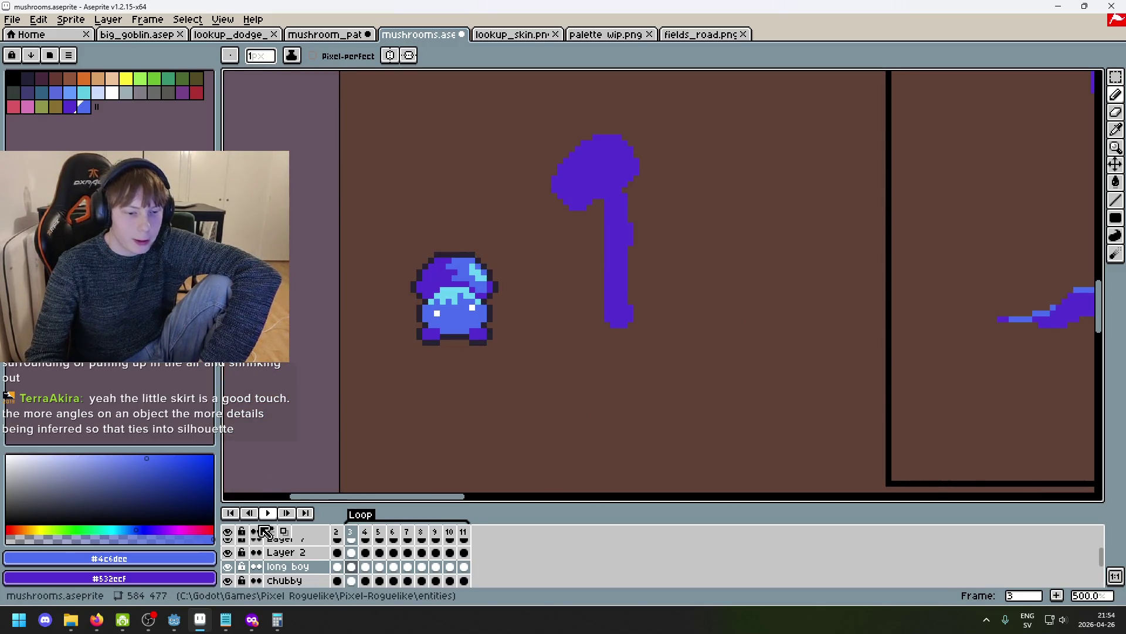
{"action": "left_click", "coordinate": [269, 513]}
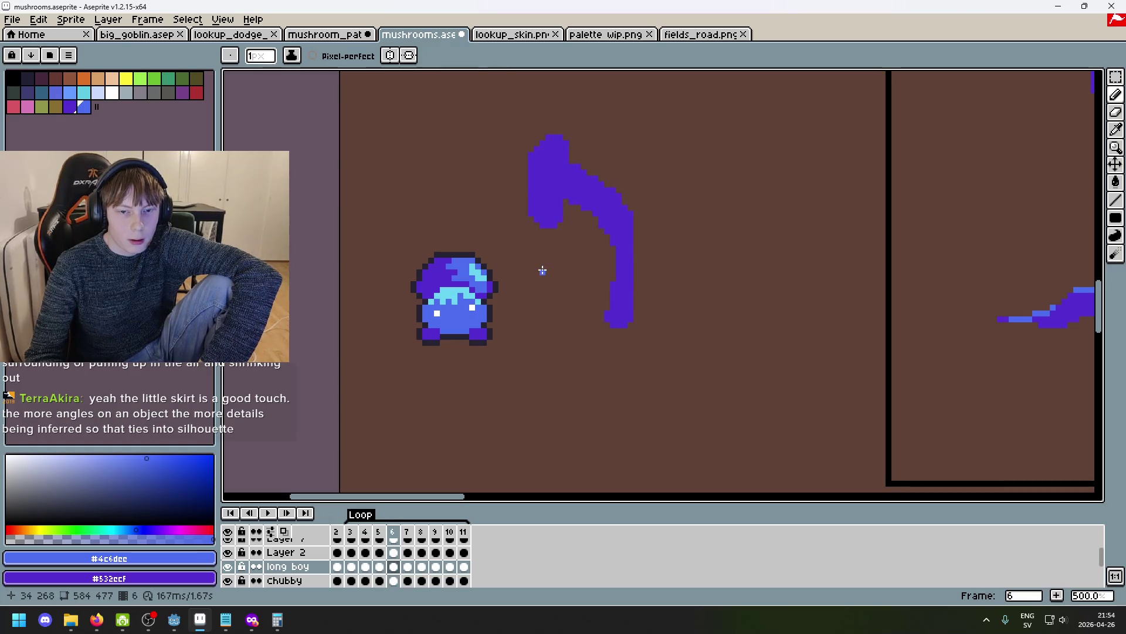
Make the chubby layer active and scroll through the timeline's layers.
{"action": "key", "text": "Down"}
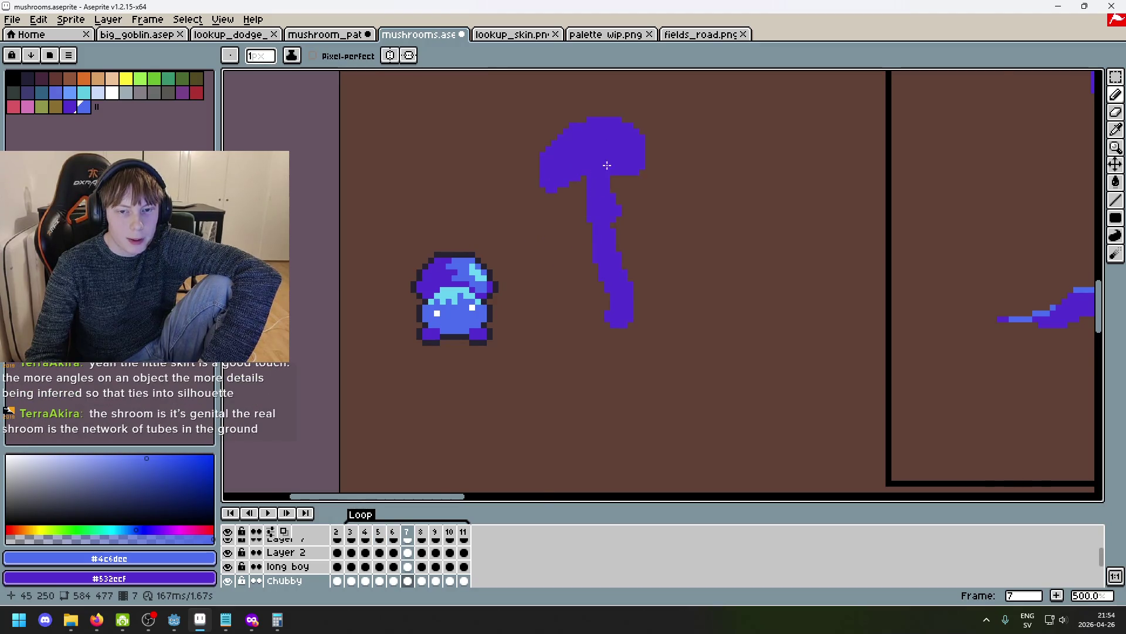
{"action": "scroll", "coordinate": [604, 170], "scroll_direction": "down", "scroll_amount": 1}
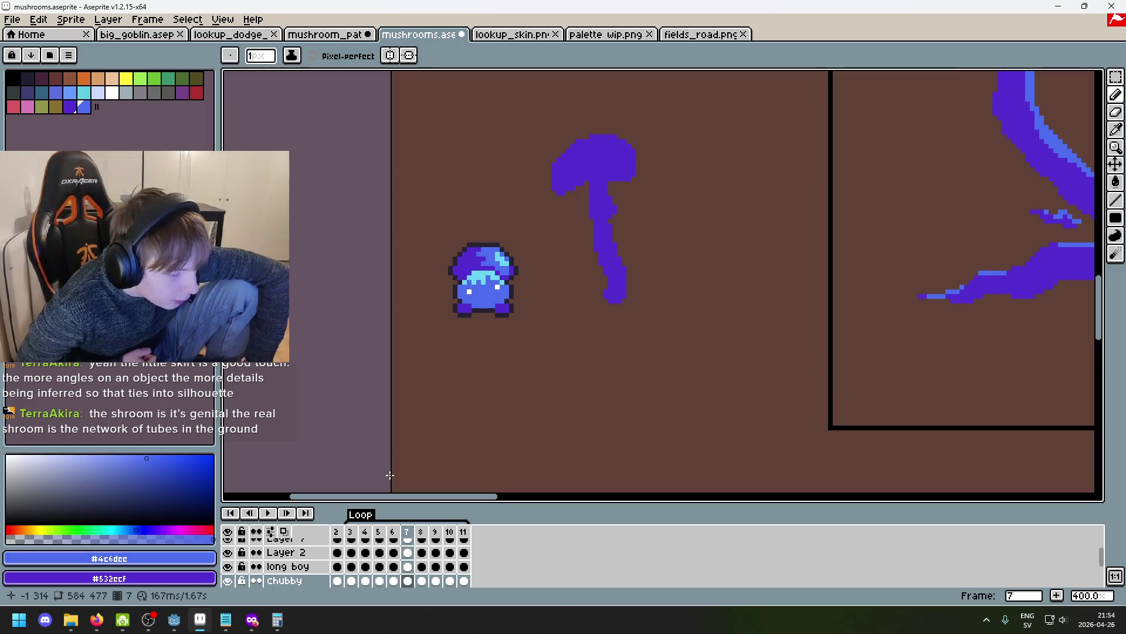
{"action": "scroll", "coordinate": [636, 377], "scroll_direction": "down", "scroll_amount": 2}
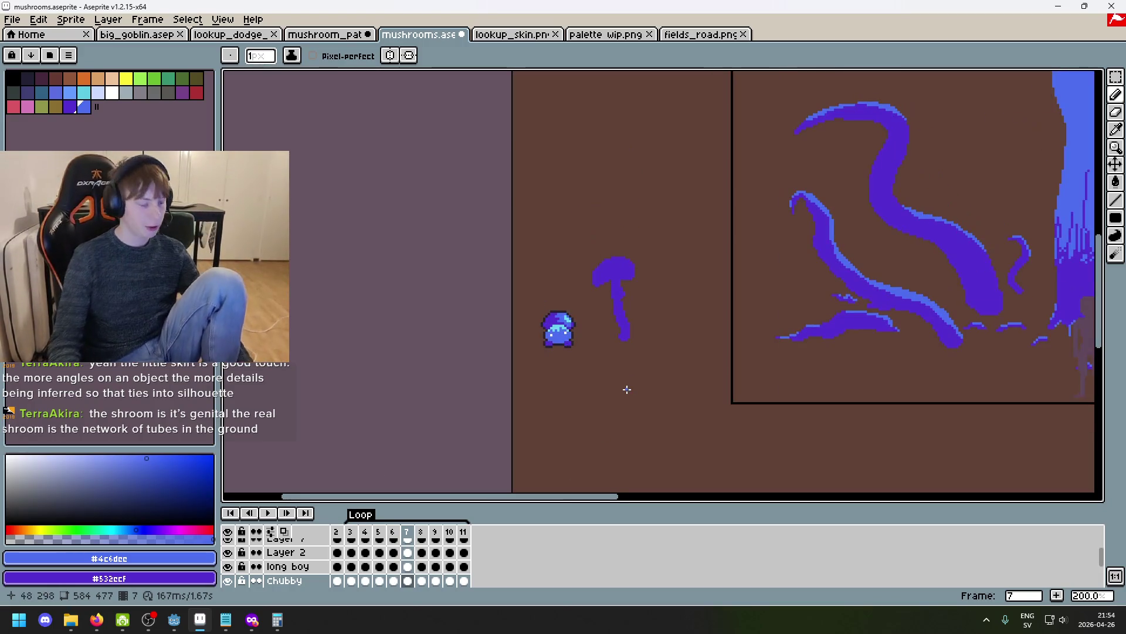
{"action": "scroll", "coordinate": [644, 368], "scroll_direction": "down", "scroll_amount": 1}
{"action": "scroll", "coordinate": [716, 373], "scroll_direction": "down", "scroll_amount": 1}
{"action": "scroll", "coordinate": [716, 373], "scroll_direction": "up", "scroll_amount": 1}
{"action": "scroll", "coordinate": [716, 373], "scroll_direction": "up", "scroll_amount": 1}
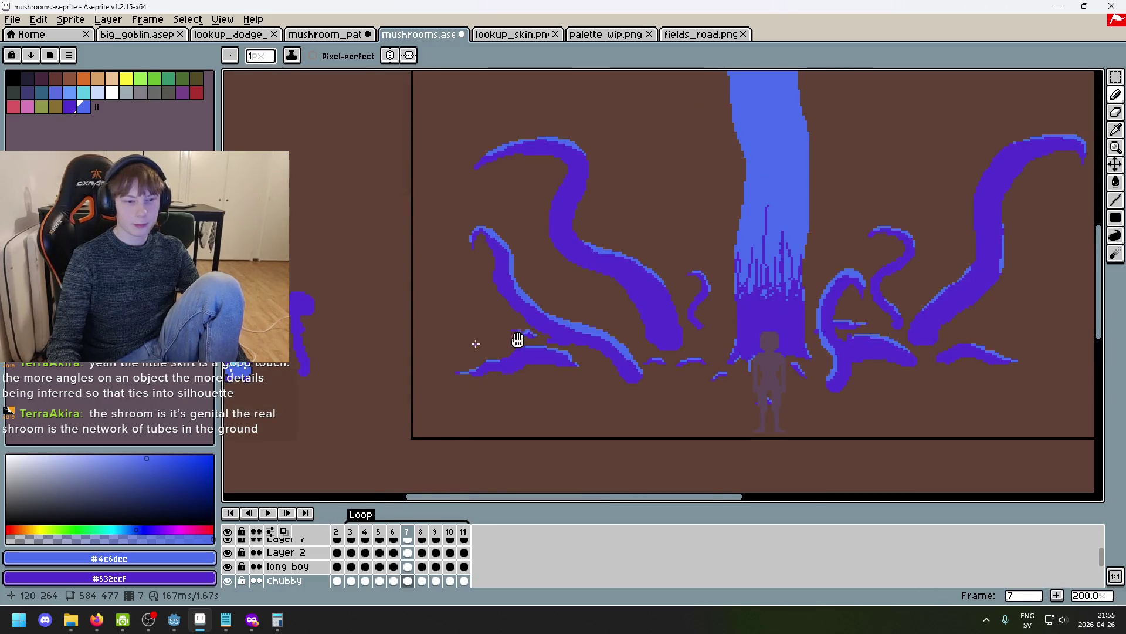
{"action": "scroll", "coordinate": [461, 342], "scroll_direction": "left", "scroll_amount": 3}
Jump to frame 2 and bring the mushroom sprites into view.
{"action": "left_click", "coordinate": [340, 535]}
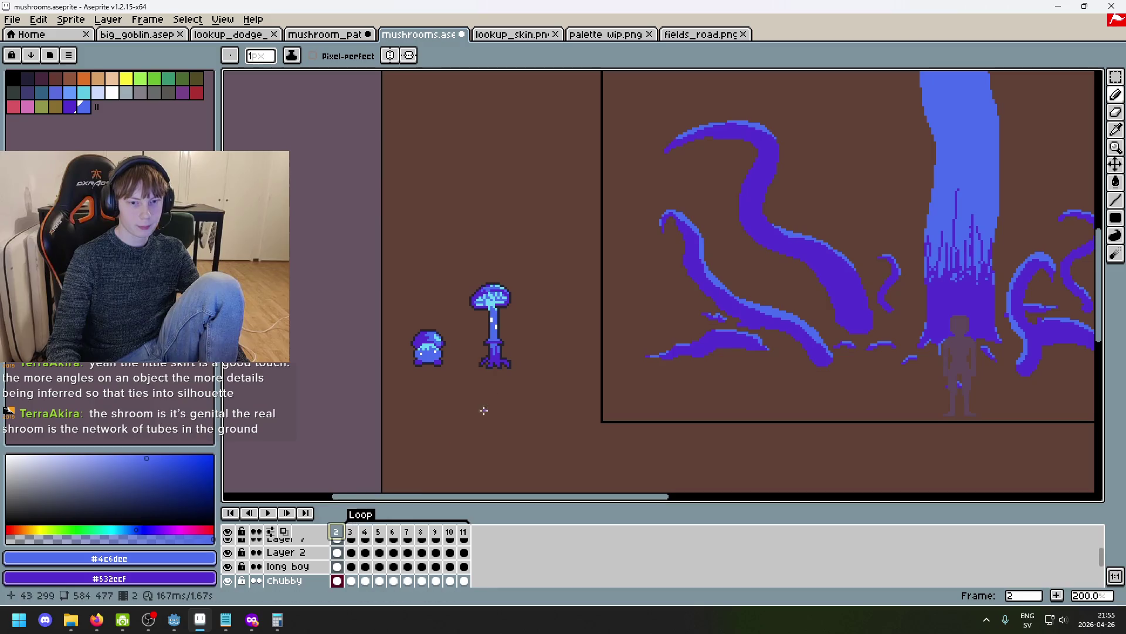
{"action": "scroll", "coordinate": [490, 373], "scroll_direction": "up", "scroll_amount": 1}
{"action": "scroll", "coordinate": [327, 554], "scroll_direction": "up", "scroll_amount": 3}
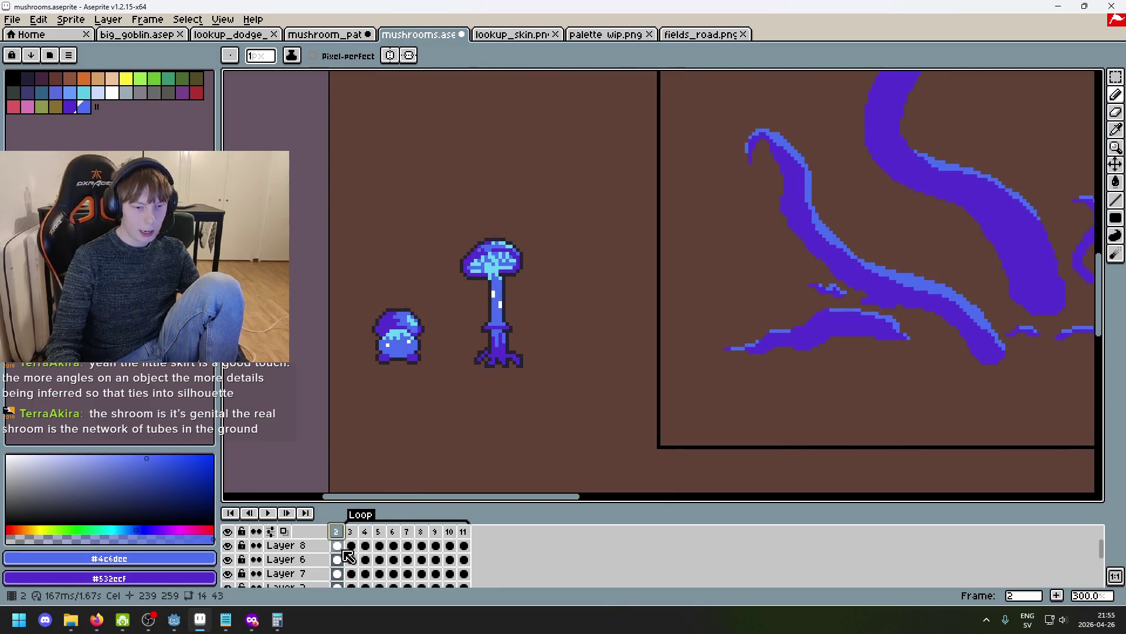
{"action": "left_click_drag", "start_coordinate": [433, 452], "coordinate": [382, 410]}
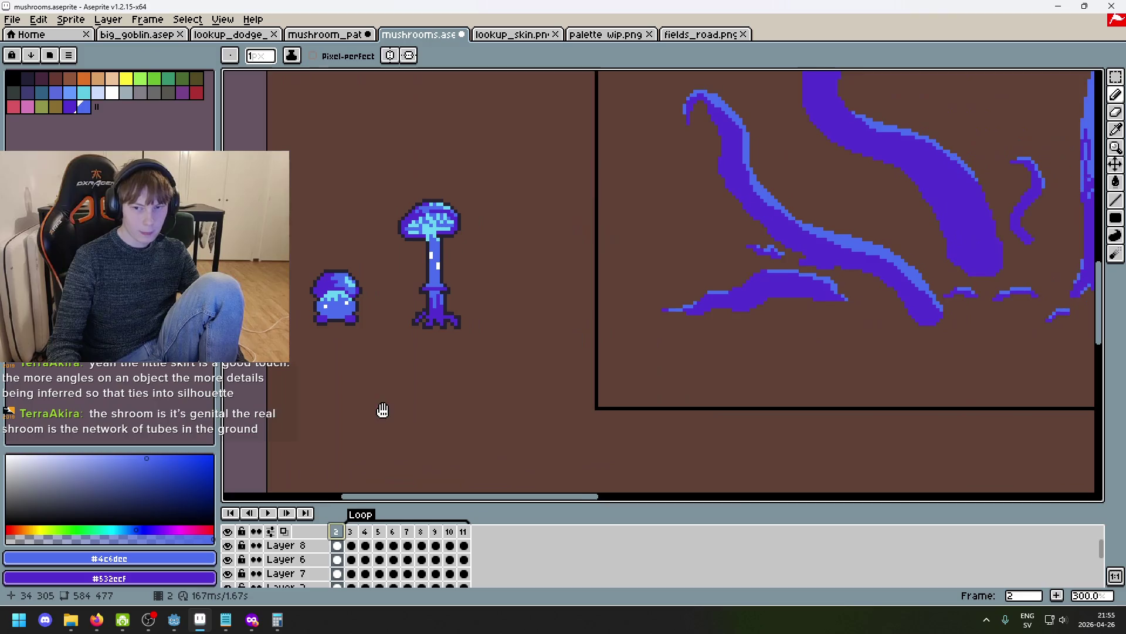
{"action": "scroll", "coordinate": [330, 580], "scroll_direction": "up", "scroll_amount": 2}
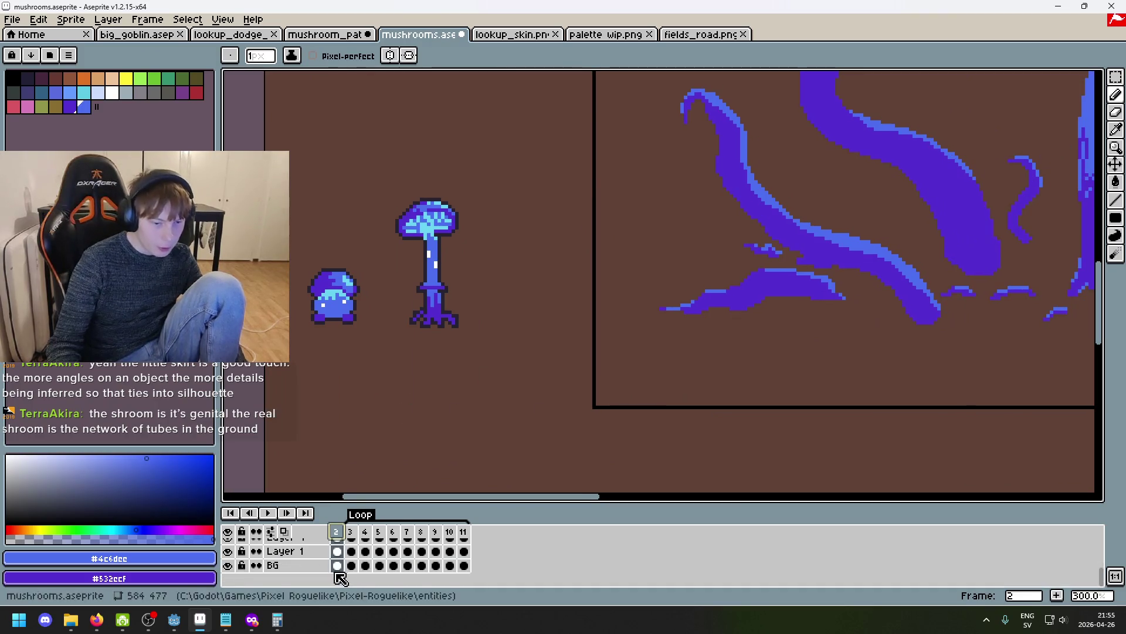
{"action": "scroll", "coordinate": [276, 583], "scroll_direction": "down", "scroll_amount": 2}
Unhide the PPL layer and make it the active layer.
{"action": "left_click", "coordinate": [228, 551]}
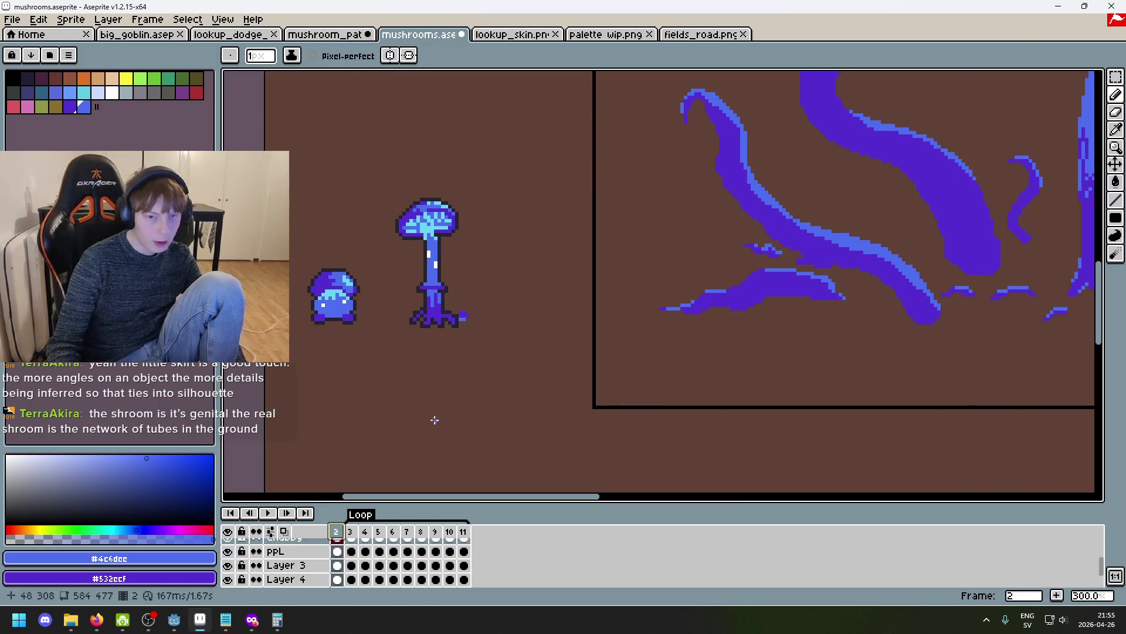
{"action": "scroll", "coordinate": [422, 432], "scroll_direction": "up", "scroll_amount": 1}
{"action": "left_click", "coordinate": [294, 565]}
{"action": "left_click", "coordinate": [275, 551]}
Marquee-select the small PPL blob and move it just right of the tall mushroom.
{"action": "key", "text": "m"}
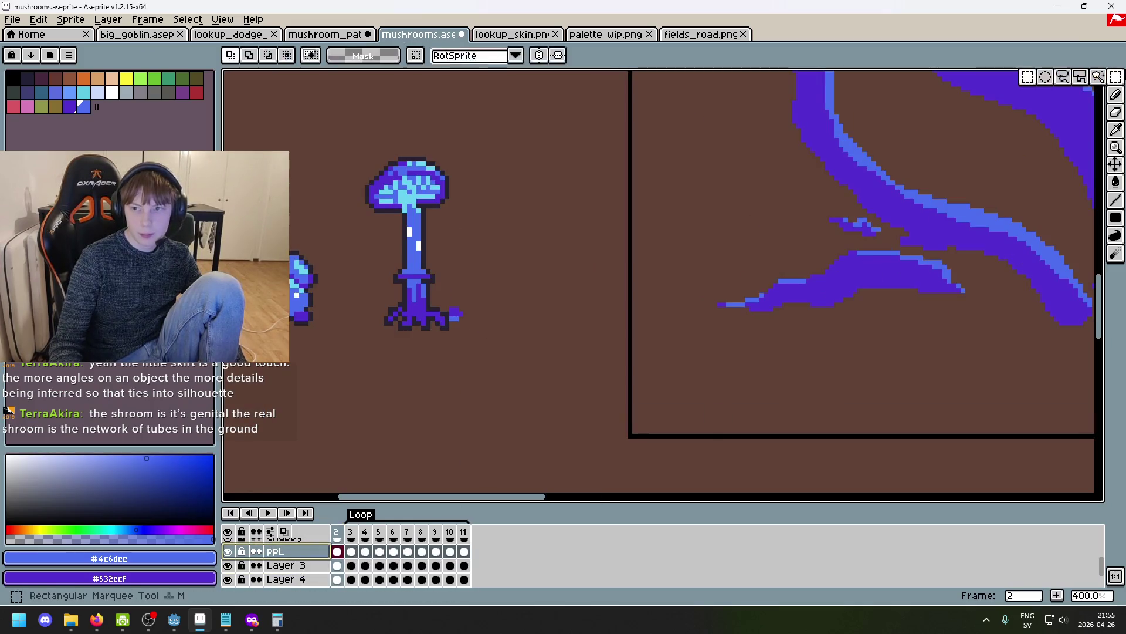
{"action": "left_click_drag", "start_coordinate": [549, 364], "coordinate": [428, 281]}
{"action": "left_click_drag", "start_coordinate": [505, 332], "coordinate": [558, 332]}
{"action": "left_click", "coordinate": [448, 334]}
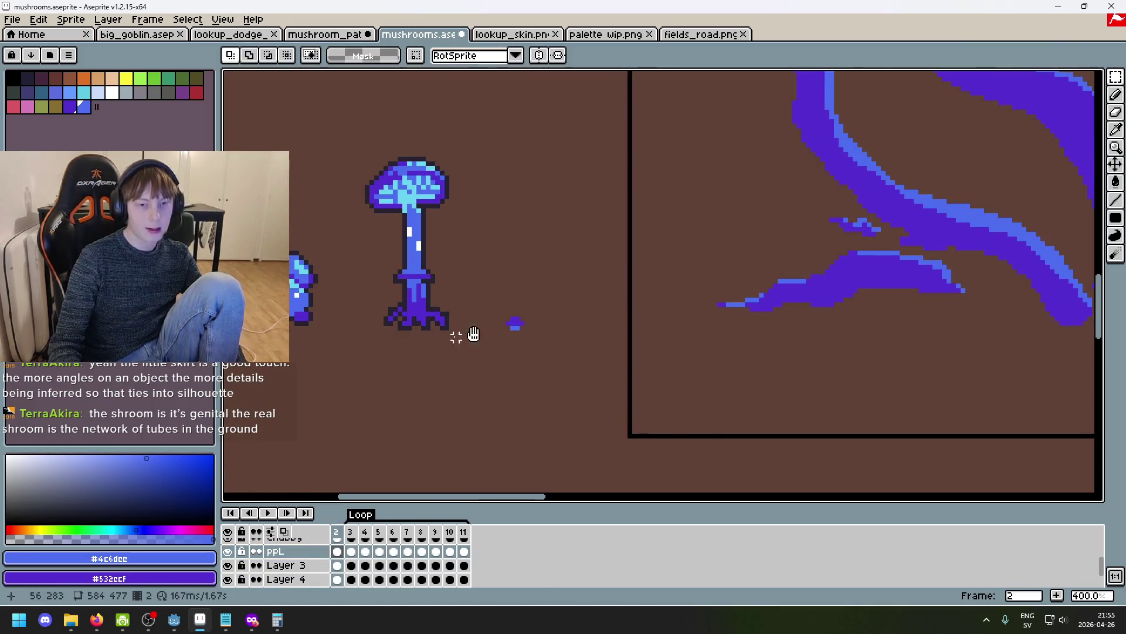
{"action": "left_click_drag", "start_coordinate": [401, 289], "coordinate": [570, 264]}
Look over the mushroom_path scene for reference, then return to the mushrooms sprite sheet.
{"action": "key", "text": "ctrl+shift+Tab"}
{"action": "scroll", "coordinate": [596, 259], "scroll_direction": "down", "scroll_amount": 2}
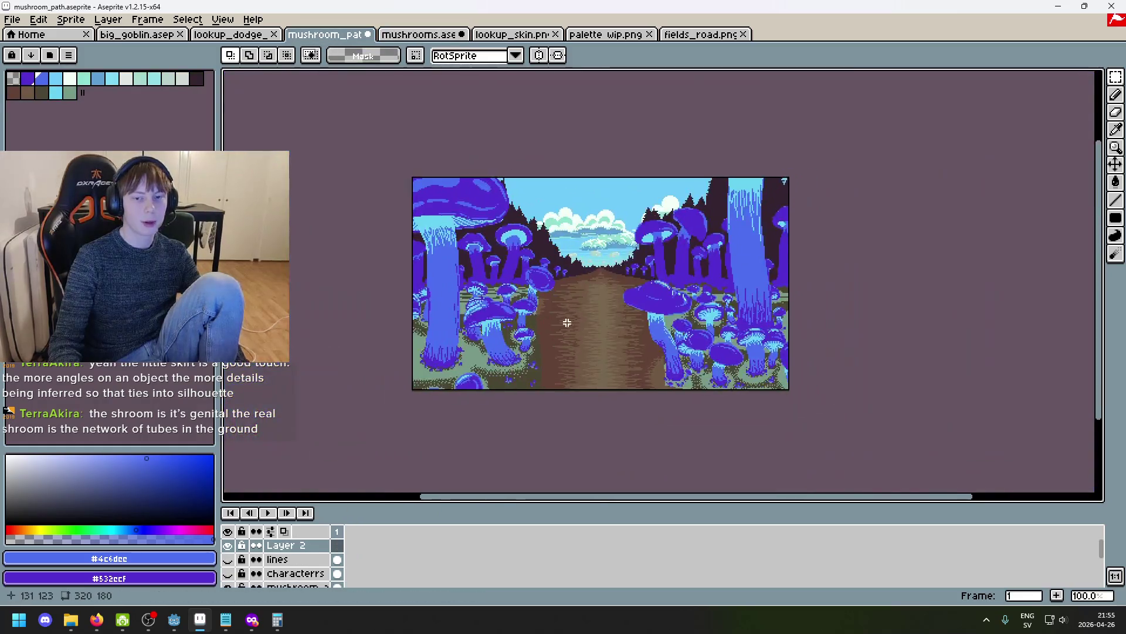
{"action": "scroll", "coordinate": [566, 322], "scroll_direction": "up", "scroll_amount": 1}
{"action": "mouse_move", "coordinate": [498, 314]}
{"action": "left_mouse_down"}
{"action": "mouse_move", "coordinate": [587, 276]}
{"action": "mouse_move", "coordinate": [636, 302]}
{"action": "left_mouse_up"}
{"action": "scroll", "coordinate": [634, 320], "scroll_direction": "down", "scroll_amount": 1}
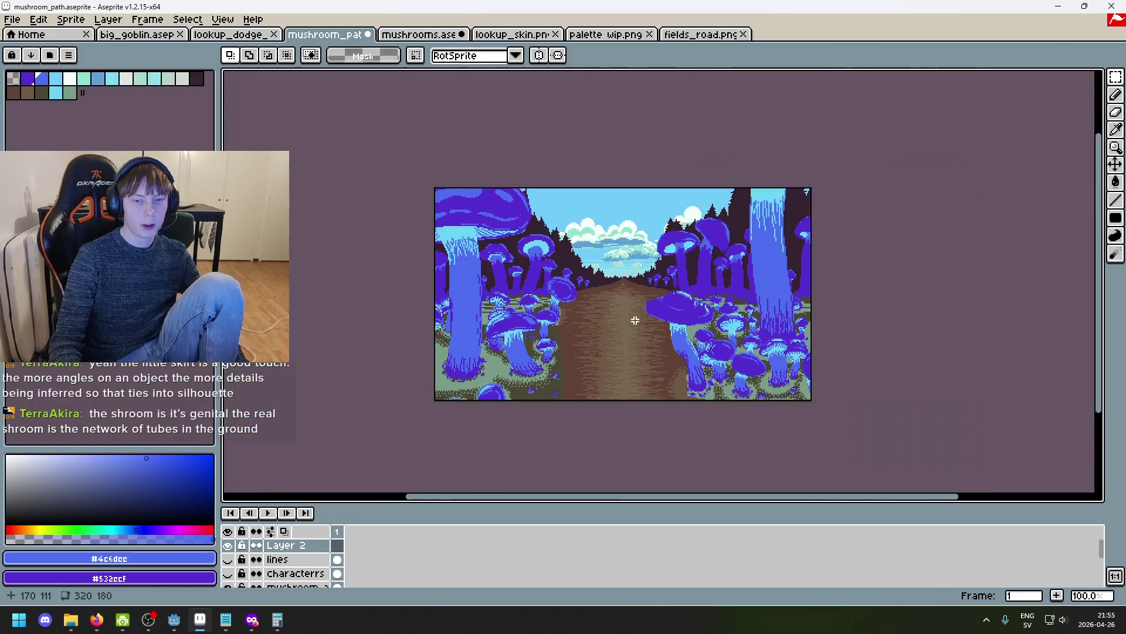
{"action": "key", "text": "ctrl+Tab"}
{"action": "left_click_drag", "start_coordinate": [549, 327], "coordinate": [593, 313]}
{"action": "scroll", "coordinate": [466, 266], "scroll_direction": "up", "scroll_amount": 3}
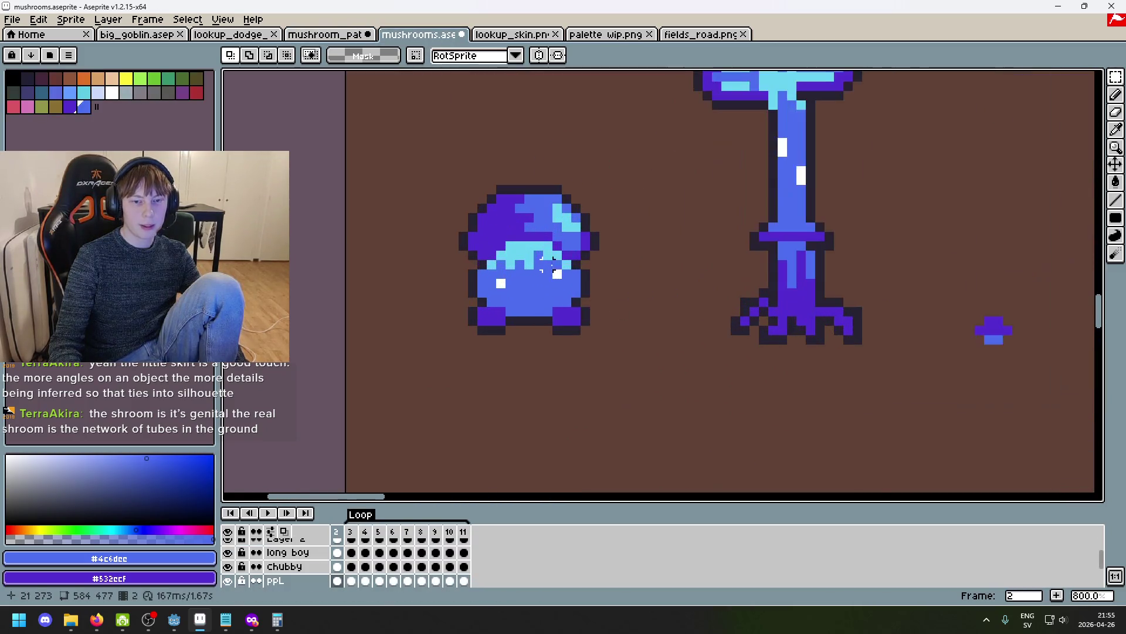
Clear the selection and zoom in on the small purple blob.
{"action": "left_click_drag", "start_coordinate": [429, 181], "coordinate": [612, 368]}
{"action": "left_click", "coordinate": [716, 347]}
{"action": "scroll", "coordinate": [590, 322], "scroll_direction": "down", "scroll_amount": 1}
{"action": "scroll", "coordinate": [612, 386], "scroll_direction": "up", "scroll_amount": 3}
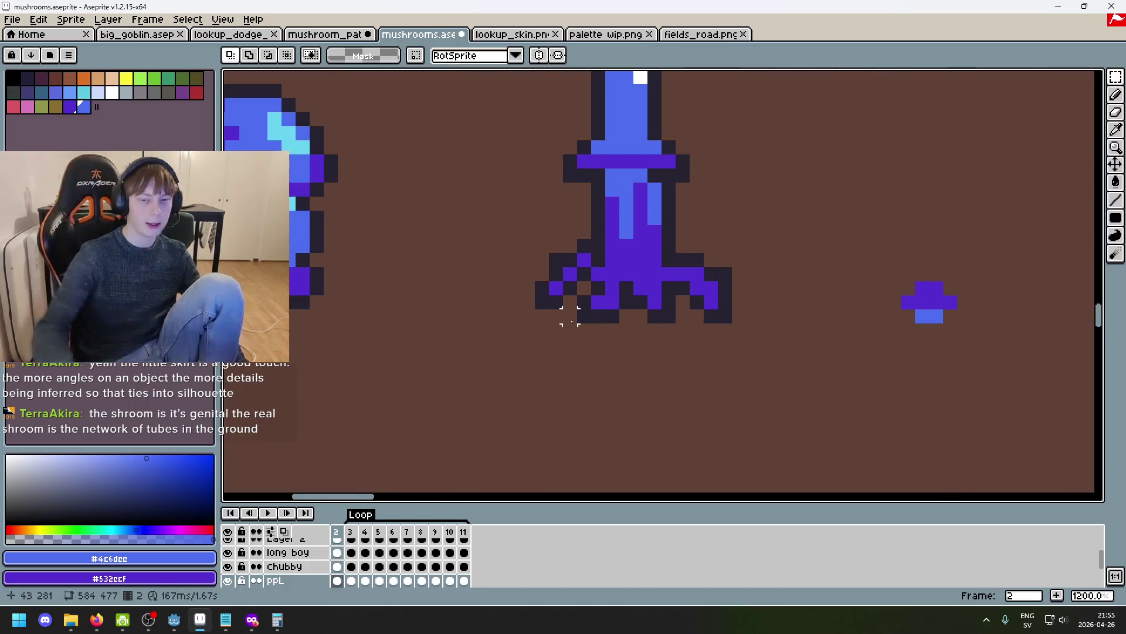
{"action": "scroll", "coordinate": [584, 274], "scroll_direction": "down", "scroll_amount": 5}
{"action": "scroll", "coordinate": [663, 314], "scroll_direction": "up", "scroll_amount": 5}
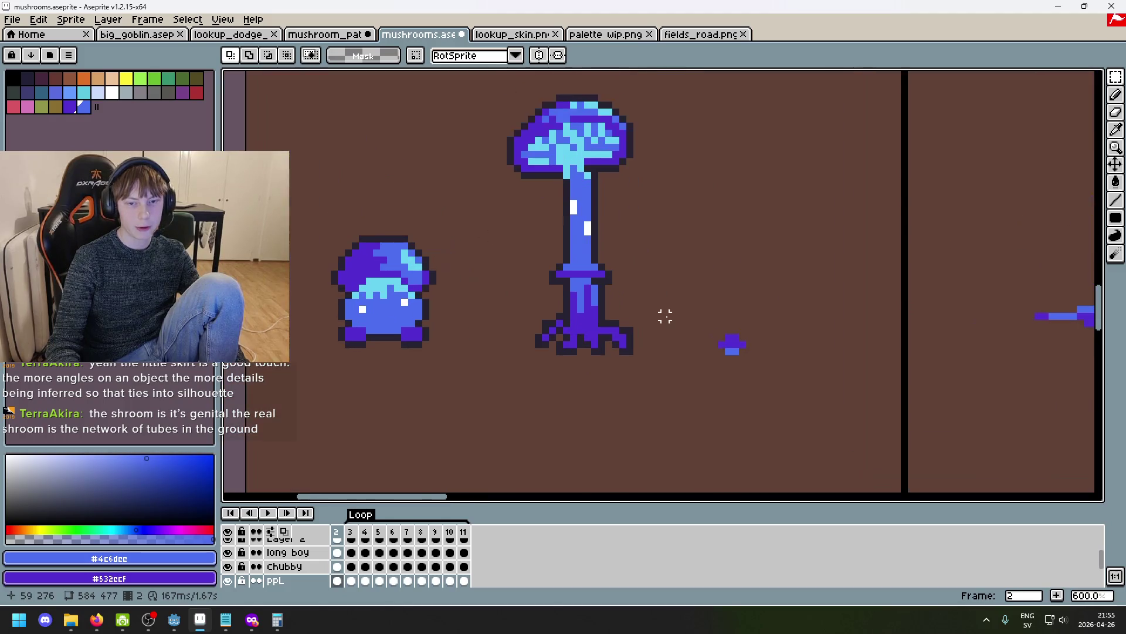
{"action": "scroll", "coordinate": [550, 279], "scroll_direction": "up", "scroll_amount": 1}
Outline the small purple blob with dark pixels using the Pencil.
{"action": "key", "text": "b"}
{"action": "left_click", "coordinate": [395, 259], "text": "alt"}
{"action": "left_click", "coordinate": [646, 321]}
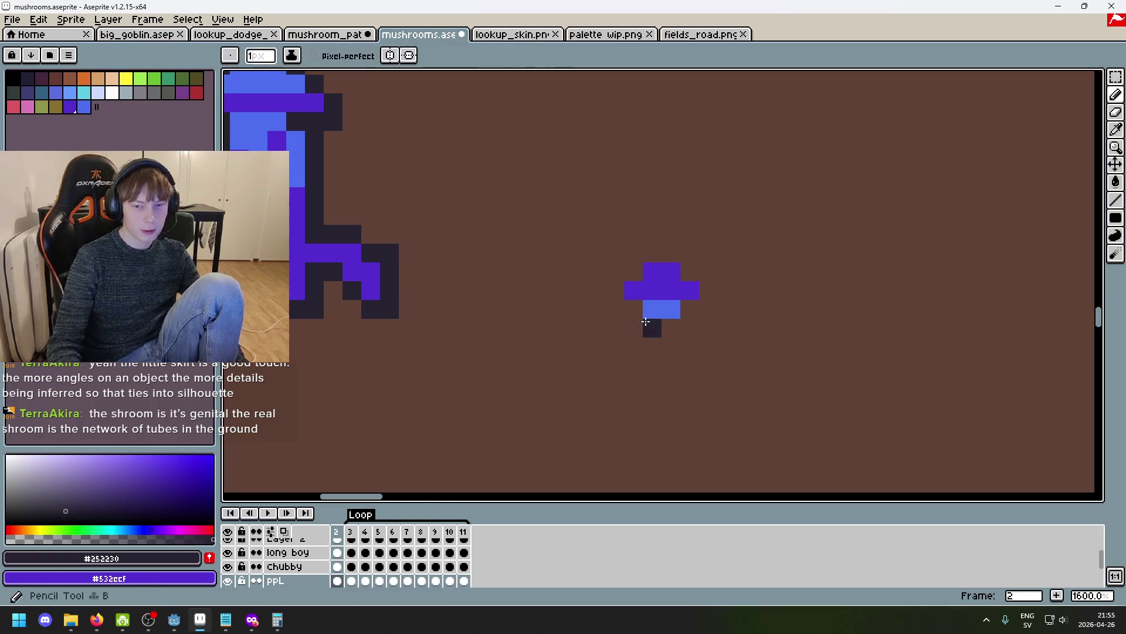
{"action": "scroll", "coordinate": [646, 321], "scroll_direction": "up", "scroll_amount": 1}
{"action": "left_click", "coordinate": [593, 271]}
{"action": "left_click", "coordinate": [631, 233]}
{"action": "left_click", "coordinate": [669, 195]}
{"action": "left_click", "coordinate": [706, 195]}
{"action": "left_click", "coordinate": [744, 233]}
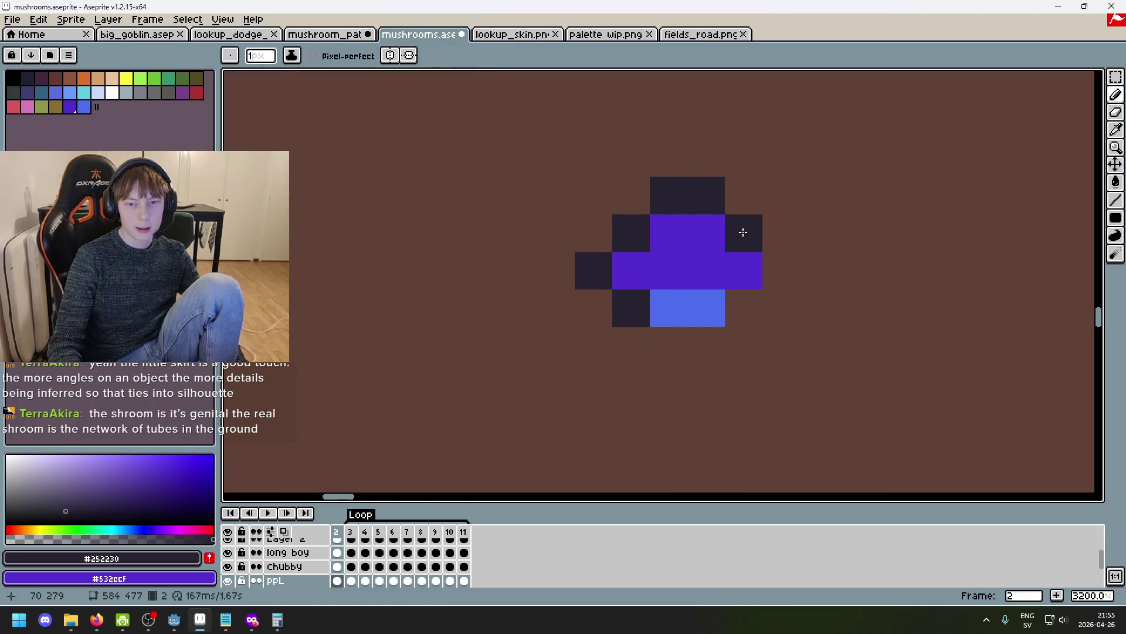
{"action": "left_click", "coordinate": [744, 315]}
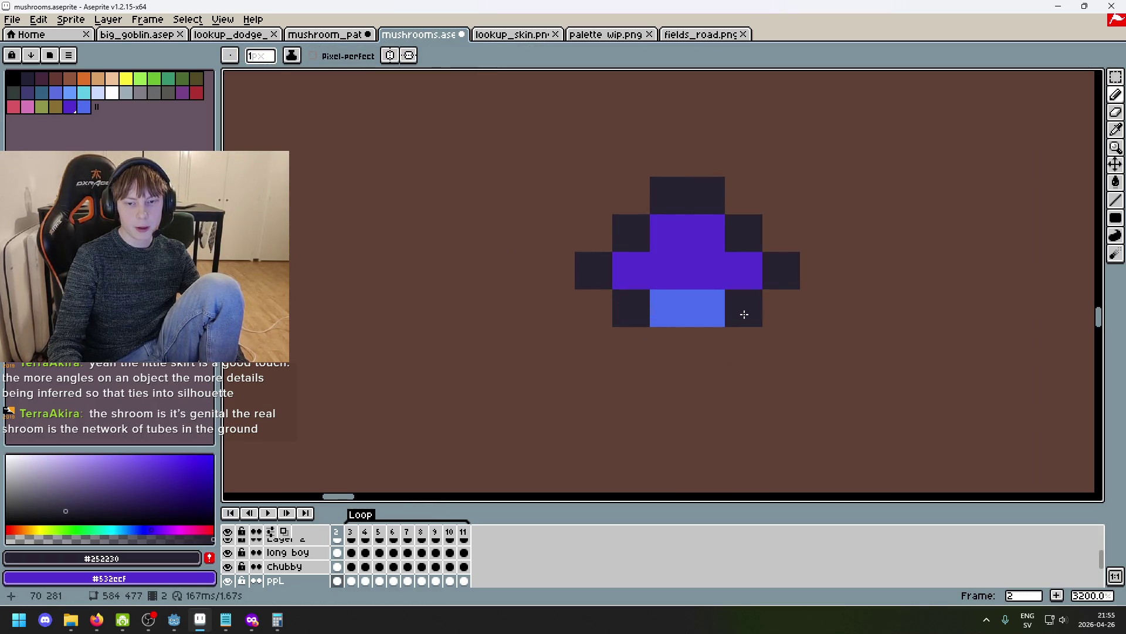
{"action": "left_click", "coordinate": [592, 241]}
Undo the last outline pixel, then add dark pixels on top and right of the blob.
{"action": "scroll", "coordinate": [663, 226], "scroll_direction": "down", "scroll_amount": 5}
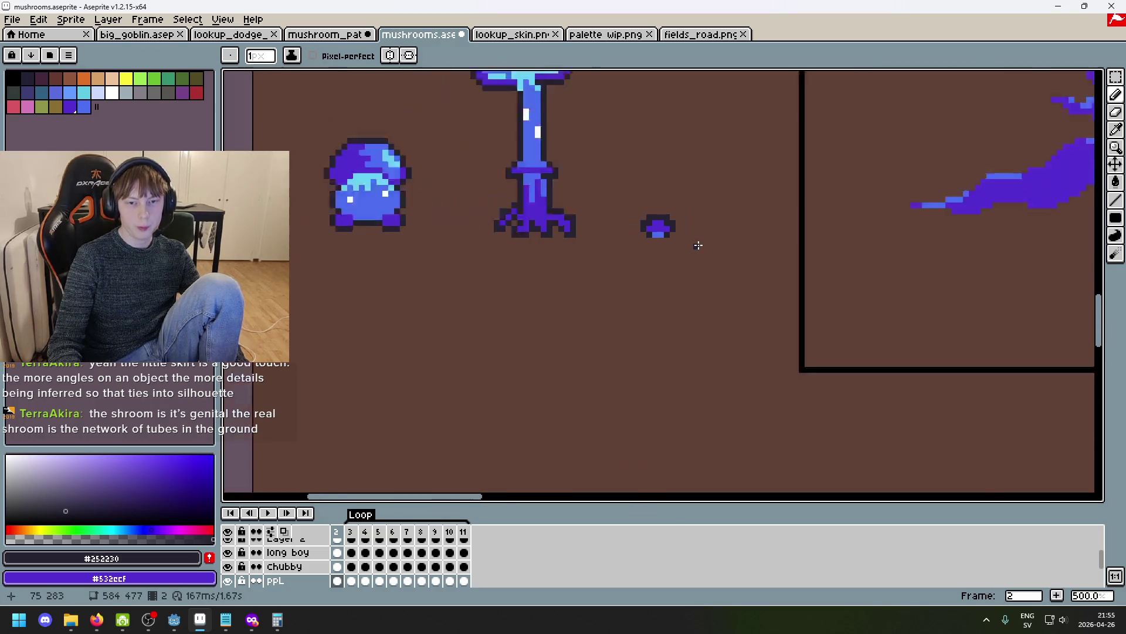
{"action": "key", "text": "ctrl+z"}
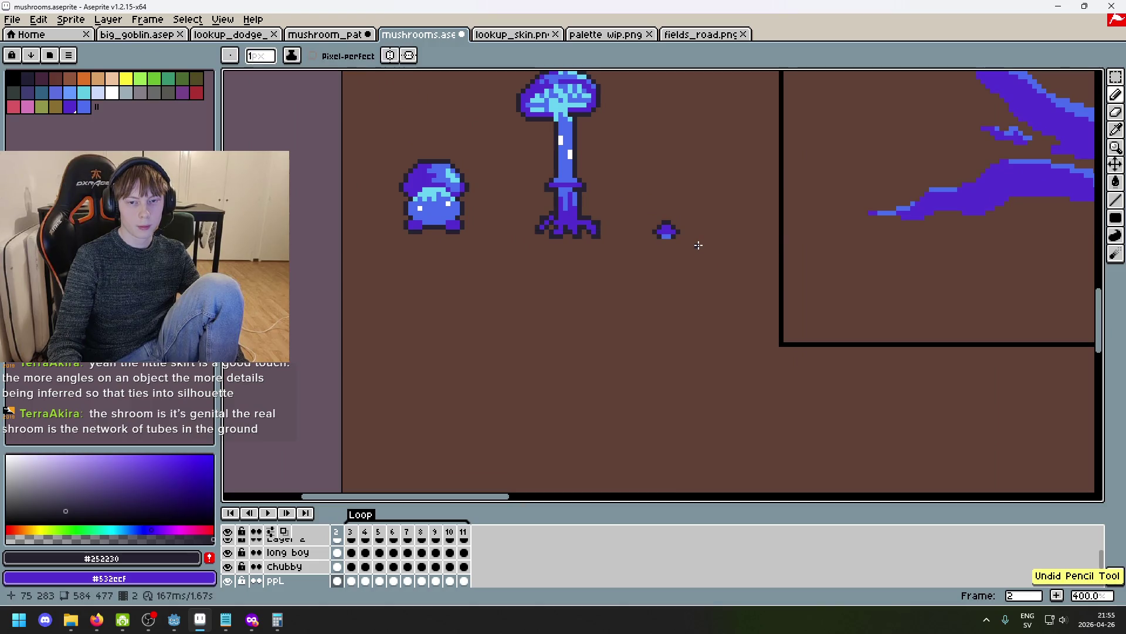
{"action": "scroll", "coordinate": [681, 241], "scroll_direction": "up", "scroll_amount": 5}
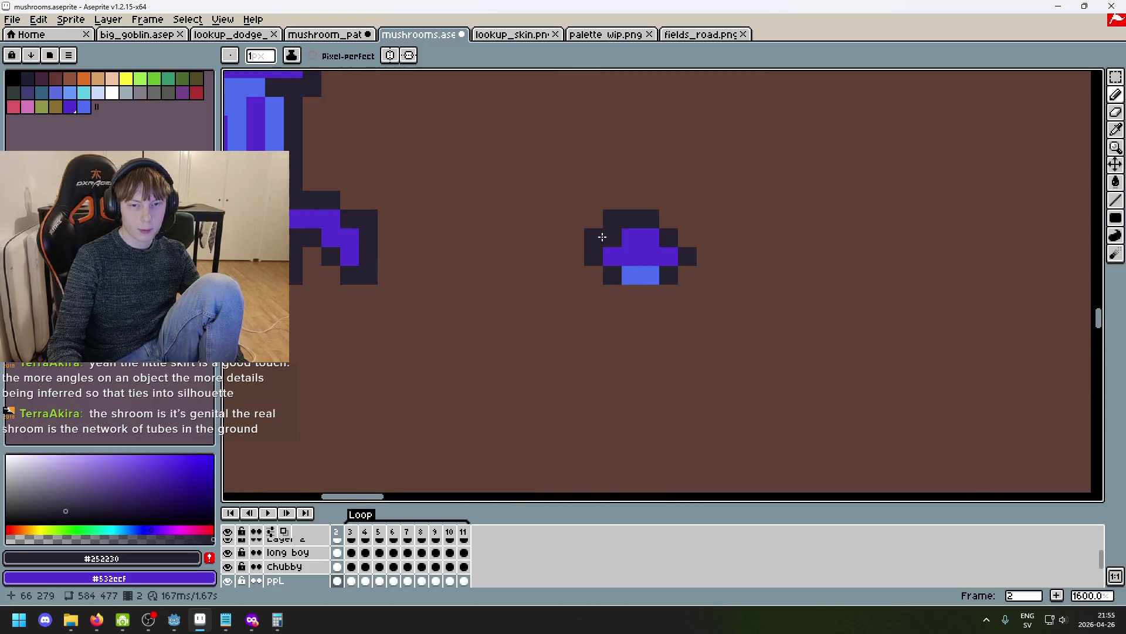
{"action": "scroll", "coordinate": [681, 235], "scroll_direction": "down", "scroll_amount": 3}
{"action": "scroll", "coordinate": [719, 295], "scroll_direction": "up", "scroll_amount": 5}
{"action": "left_click", "coordinate": [648, 219]}
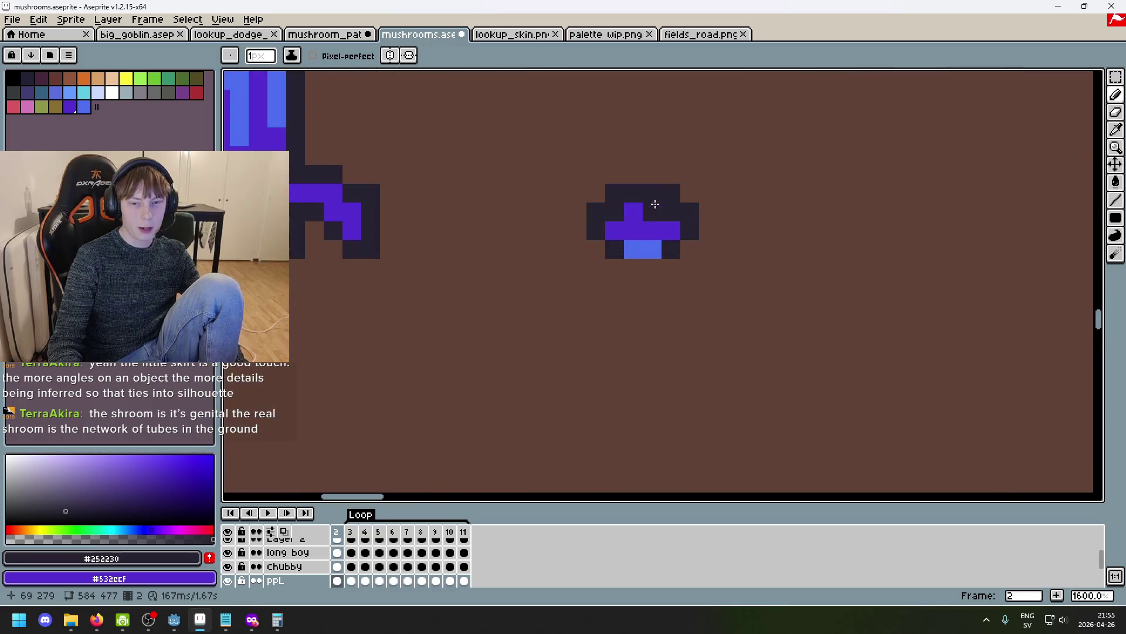
{"action": "scroll", "coordinate": [660, 202], "scroll_direction": "up", "scroll_amount": 1}
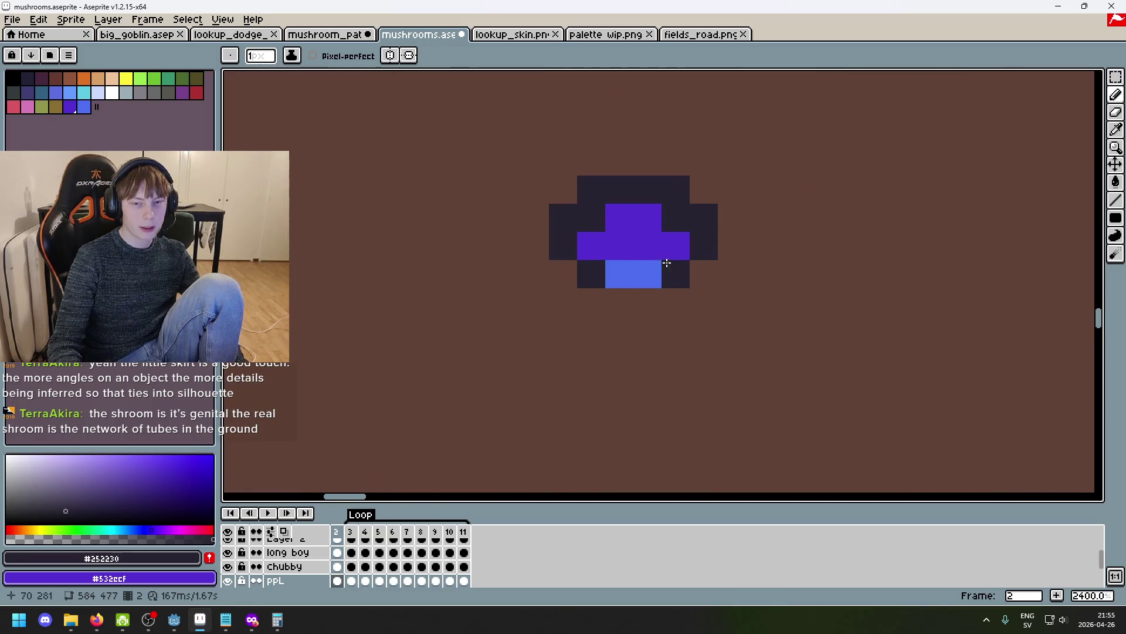
{"action": "scroll", "coordinate": [674, 250], "scroll_direction": "down", "scroll_amount": 3}
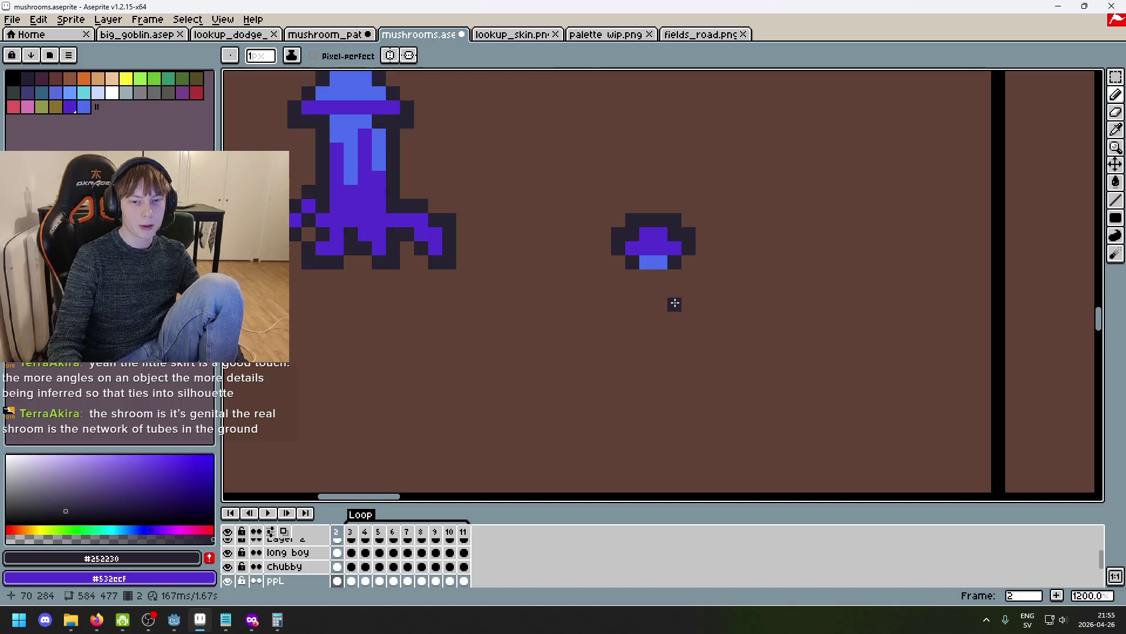
{"action": "scroll", "coordinate": [675, 303], "scroll_direction": "up", "scroll_amount": 3}
{"action": "left_click", "coordinate": [757, 283]}
{"action": "scroll", "coordinate": [648, 252], "scroll_direction": "down", "scroll_amount": 5}
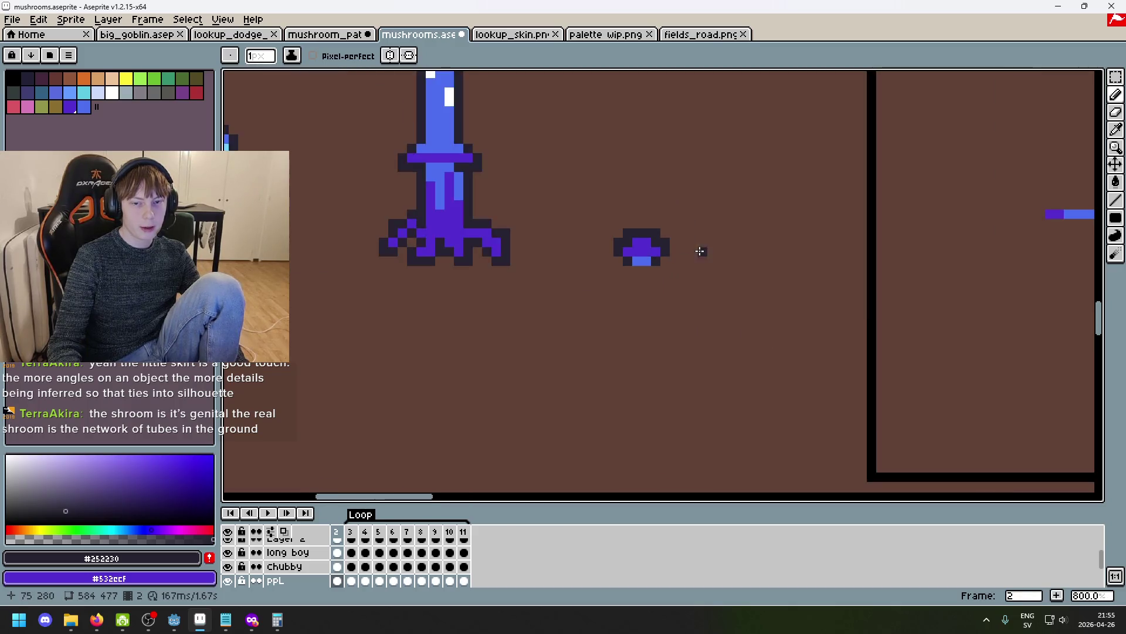
{"action": "scroll", "coordinate": [636, 267], "scroll_direction": "down", "scroll_amount": 2}
{"action": "scroll", "coordinate": [638, 258], "scroll_direction": "up", "scroll_amount": 2}
{"action": "scroll", "coordinate": [642, 252], "scroll_direction": "down", "scroll_amount": 2}
{"action": "scroll", "coordinate": [642, 243], "scroll_direction": "up", "scroll_amount": 1}
{"action": "scroll", "coordinate": [643, 243], "scroll_direction": "down", "scroll_amount": 7}
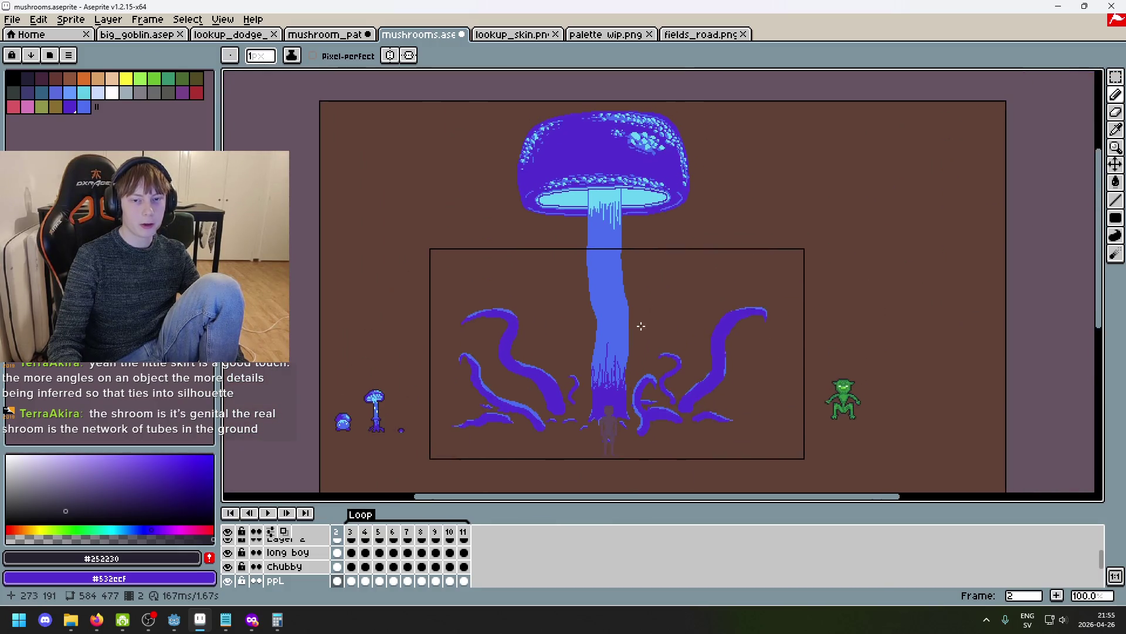
{"action": "scroll", "coordinate": [668, 319], "scroll_direction": "up", "scroll_amount": 3}
{"action": "scroll", "coordinate": [647, 362], "scroll_direction": "down", "scroll_amount": 1}
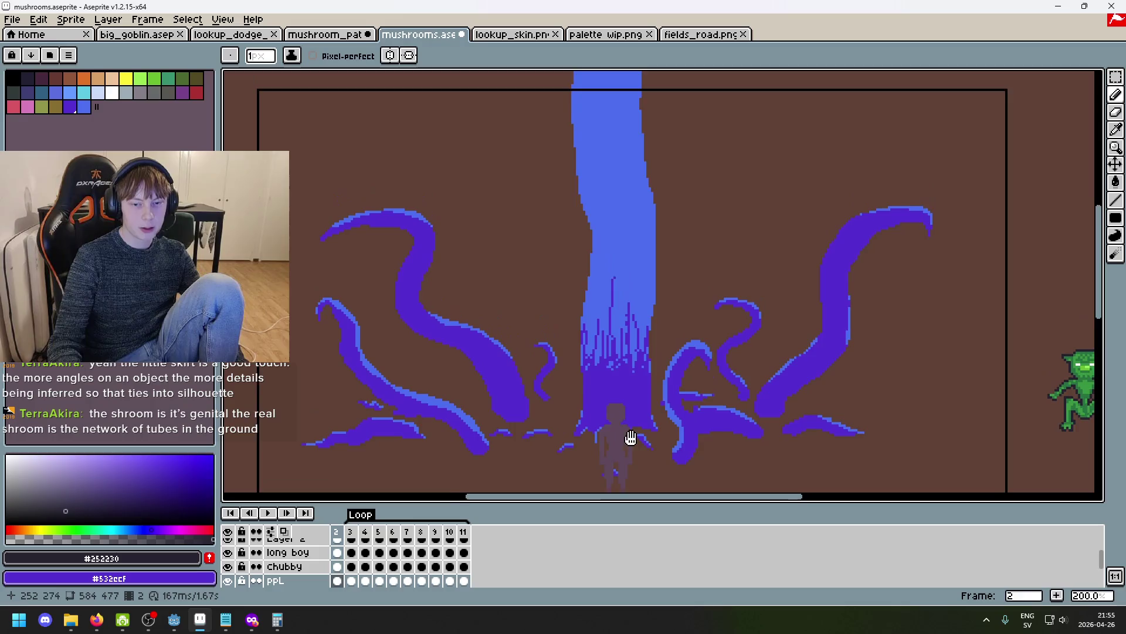
{"action": "scroll", "coordinate": [516, 314], "scroll_direction": "up", "scroll_amount": 1}
{"action": "scroll", "coordinate": [517, 314], "scroll_direction": "down", "scroll_amount": 1}
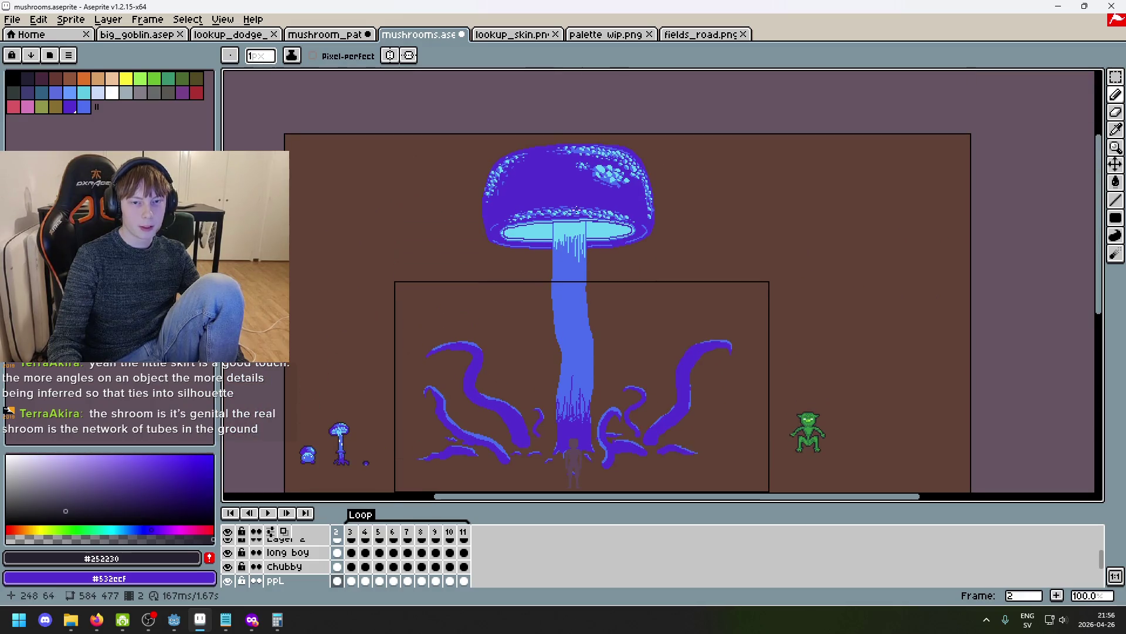
{"action": "scroll", "coordinate": [609, 291], "scroll_direction": "down", "scroll_amount": 3}
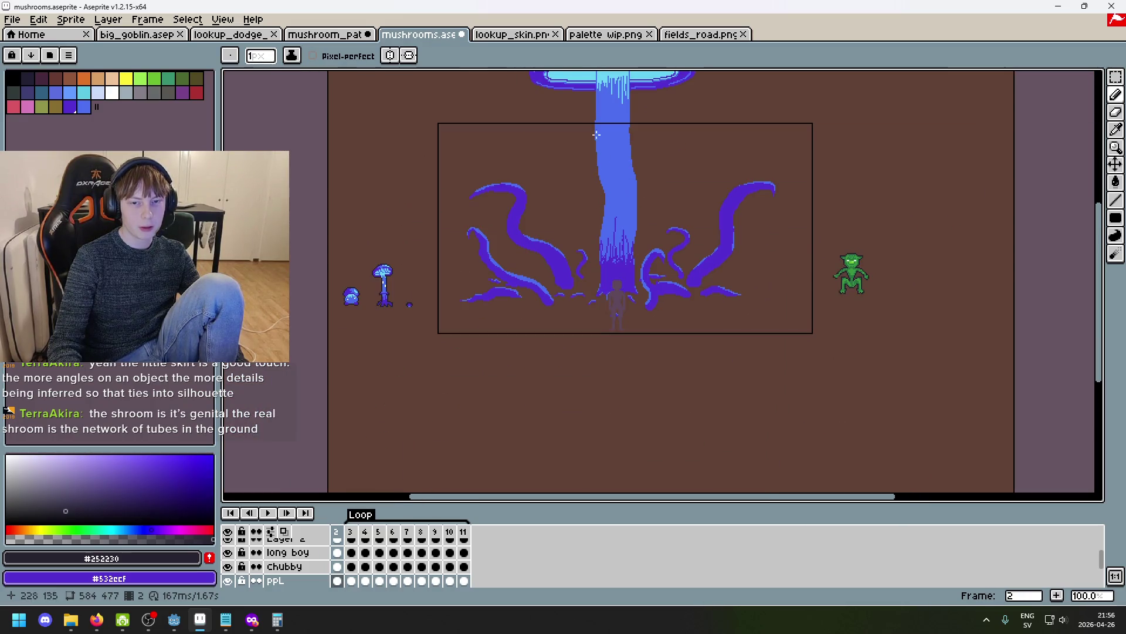
{"action": "scroll", "coordinate": [598, 146], "scroll_direction": "up", "scroll_amount": 1}
{"action": "scroll", "coordinate": [598, 300], "scroll_direction": "up", "scroll_amount": 1}
{"action": "scroll", "coordinate": [598, 299], "scroll_direction": "down", "scroll_amount": 1}
{"action": "mouse_move", "coordinate": [652, 308]}
{"action": "left_mouse_down"}
{"action": "mouse_move", "coordinate": [669, 315]}
{"action": "mouse_move", "coordinate": [745, 224]}
{"action": "left_mouse_up"}
{"action": "scroll", "coordinate": [769, 234], "scroll_direction": "up", "scroll_amount": 1}
{"action": "scroll", "coordinate": [814, 302], "scroll_direction": "down", "scroll_amount": 1}
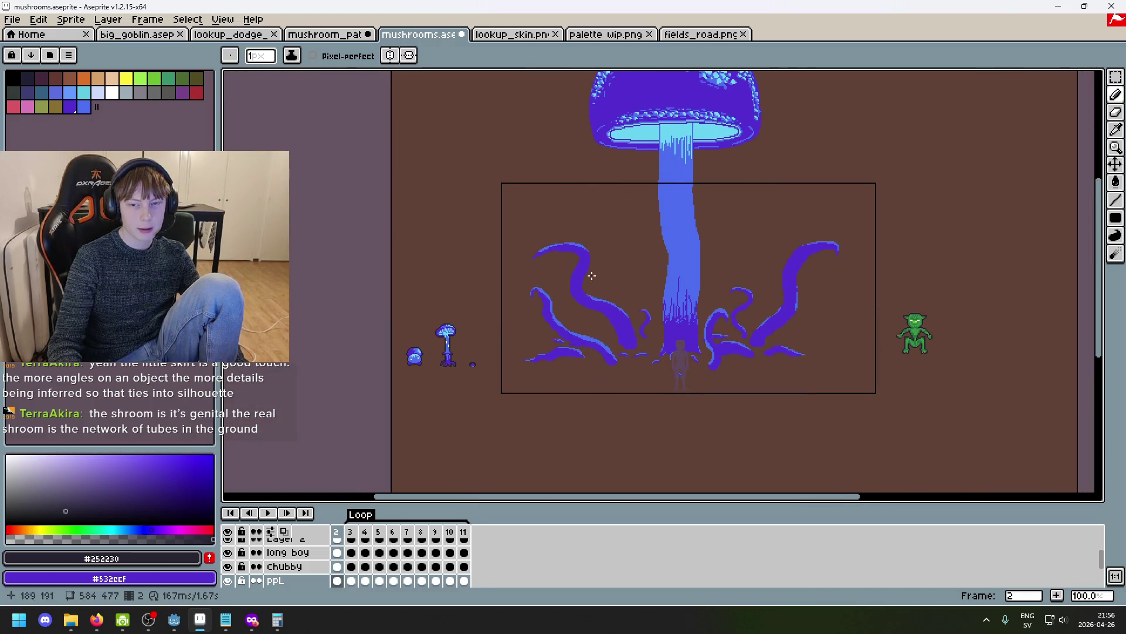
{"action": "scroll", "coordinate": [893, 294], "scroll_direction": "up", "scroll_amount": 1}
{"action": "scroll", "coordinate": [865, 344], "scroll_direction": "down", "scroll_amount": 1}
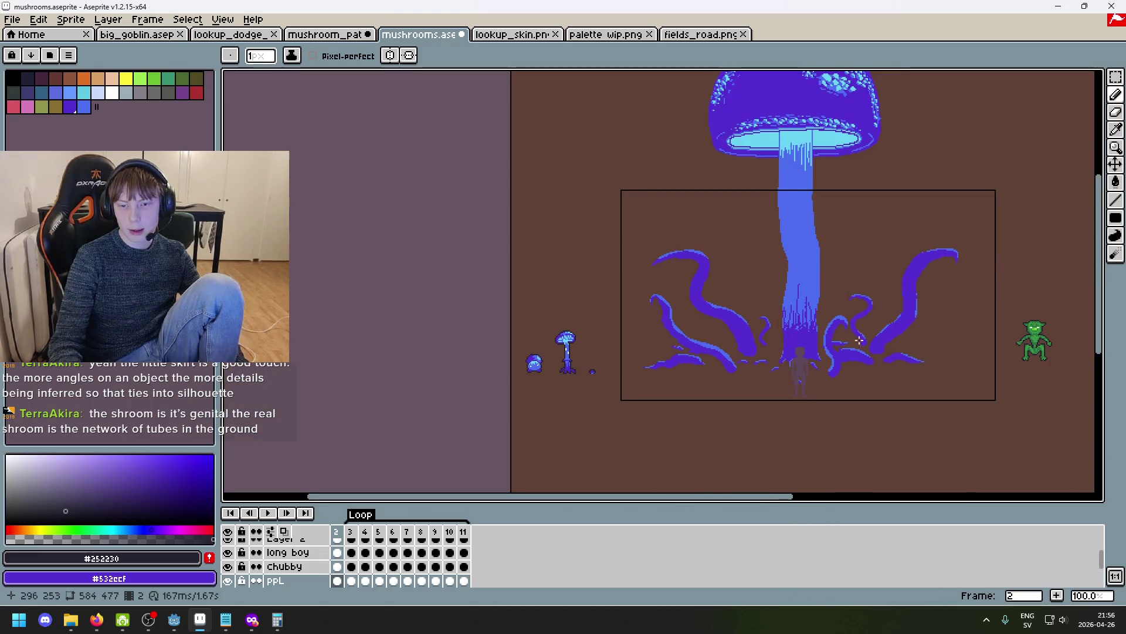
{"action": "scroll", "coordinate": [864, 343], "scroll_direction": "up", "scroll_amount": 1}
{"action": "scroll", "coordinate": [872, 289], "scroll_direction": "up", "scroll_amount": 5}
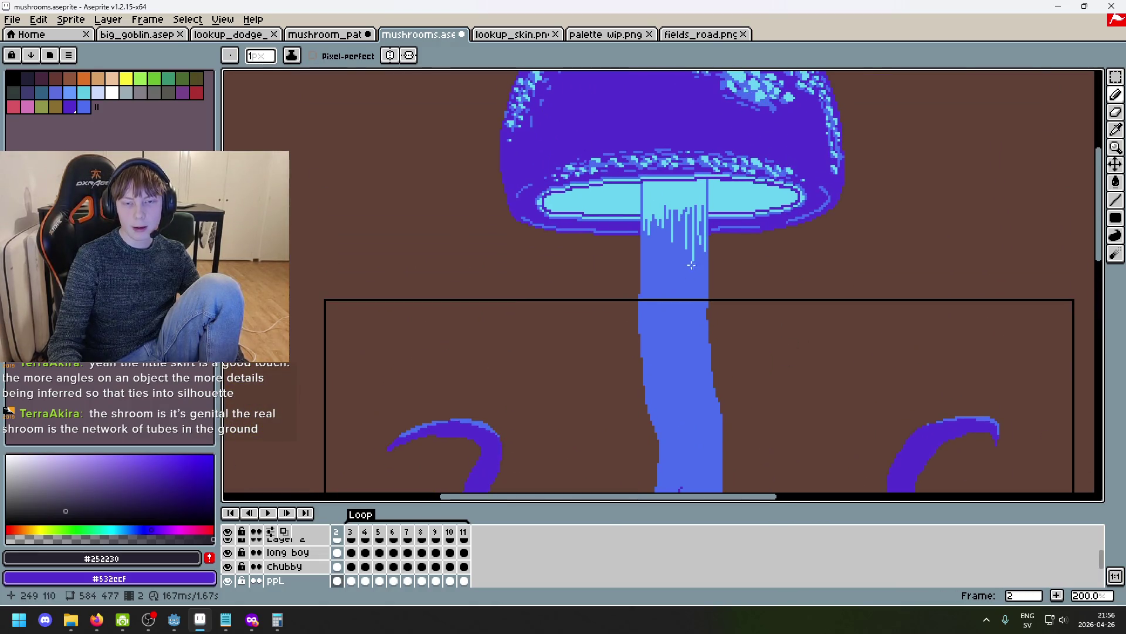
{"action": "scroll", "coordinate": [692, 256], "scroll_direction": "down", "scroll_amount": 1}
{"action": "left_click_drag", "start_coordinate": [581, 334], "coordinate": [782, 232]}
{"action": "left_click_drag", "start_coordinate": [899, 234], "coordinate": [834, 238]}
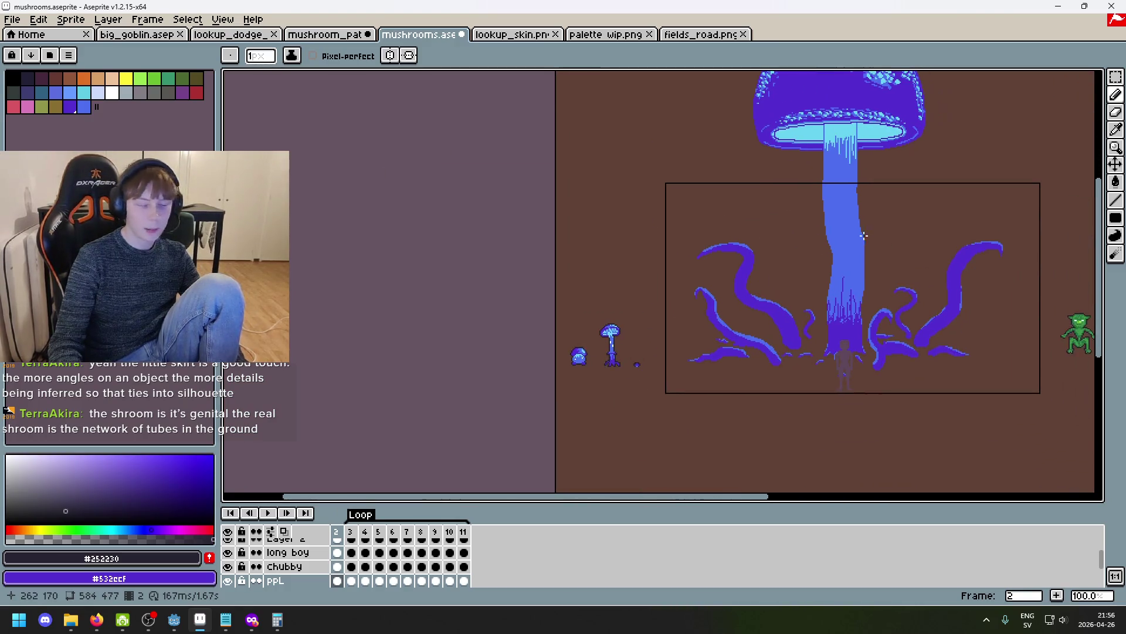
{"action": "left_click", "coordinate": [326, 34]}
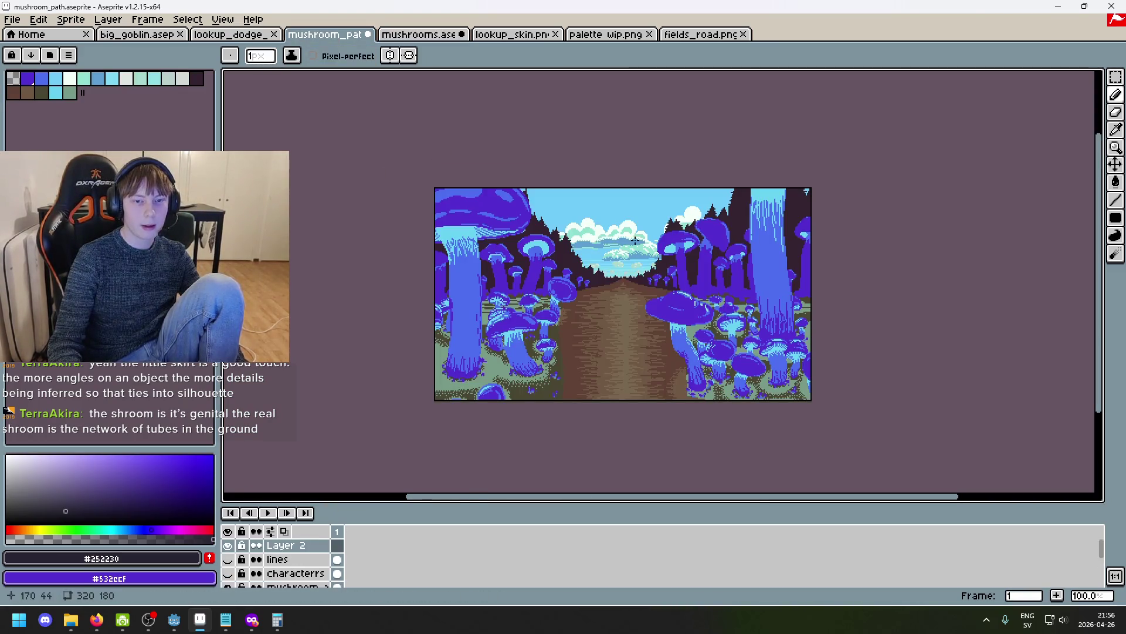
{"action": "left_click", "coordinate": [442, 35]}
{"action": "scroll", "coordinate": [767, 253], "scroll_direction": "up", "scroll_amount": 1}
{"action": "mouse_move", "coordinate": [696, 196]}
{"action": "left_mouse_down"}
{"action": "mouse_move", "coordinate": [759, 347]}
{"action": "mouse_move", "coordinate": [807, 391]}
{"action": "left_mouse_up"}
{"action": "scroll", "coordinate": [756, 244], "scroll_direction": "down", "scroll_amount": 2}
{"action": "scroll", "coordinate": [798, 329], "scroll_direction": "up", "scroll_amount": 2}
{"action": "scroll", "coordinate": [789, 247], "scroll_direction": "down", "scroll_amount": 2}
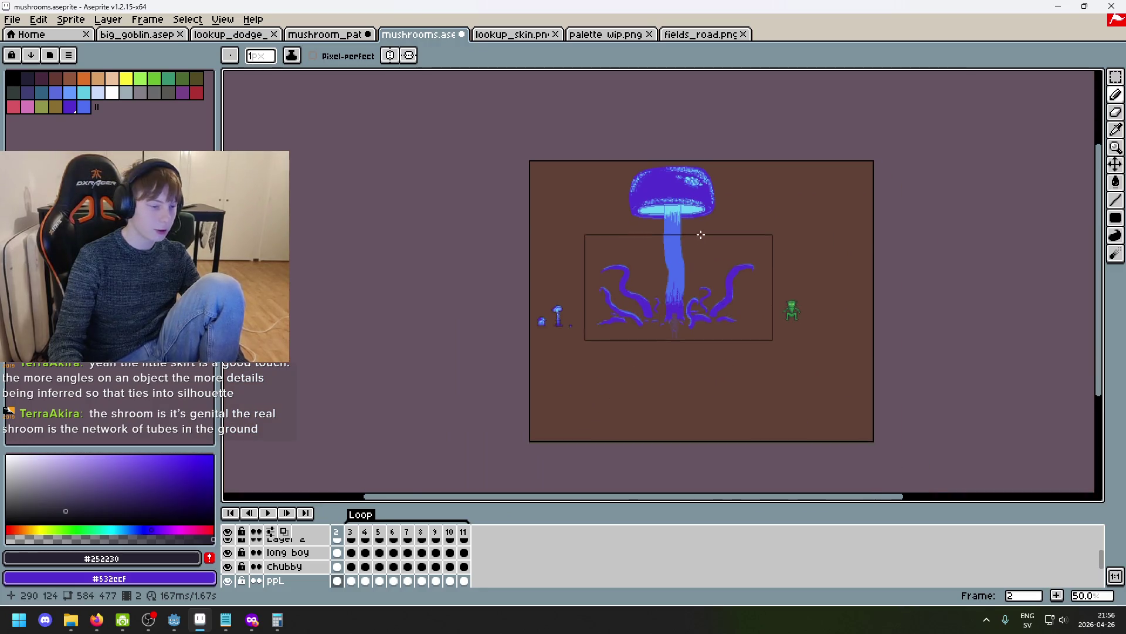
Pan to inspect the tentacles below the stem and the upper stem.
{"action": "scroll", "coordinate": [700, 235], "scroll_direction": "up", "scroll_amount": 4}
{"action": "scroll", "coordinate": [727, 188], "scroll_direction": "down", "scroll_amount": 2}
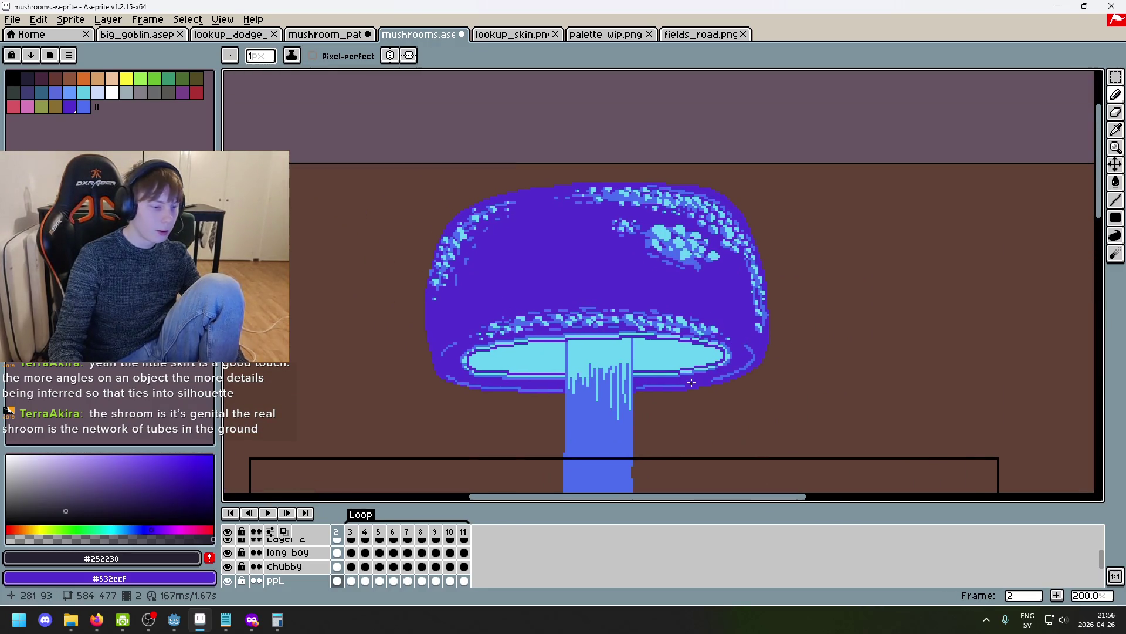
{"action": "mouse_move", "coordinate": [704, 392]}
{"action": "left_mouse_down"}
{"action": "mouse_move", "coordinate": [774, 372]}
{"action": "mouse_move", "coordinate": [762, 264]}
{"action": "mouse_move", "coordinate": [732, 284]}
{"action": "mouse_move", "coordinate": [722, 264]}
{"action": "left_mouse_up"}
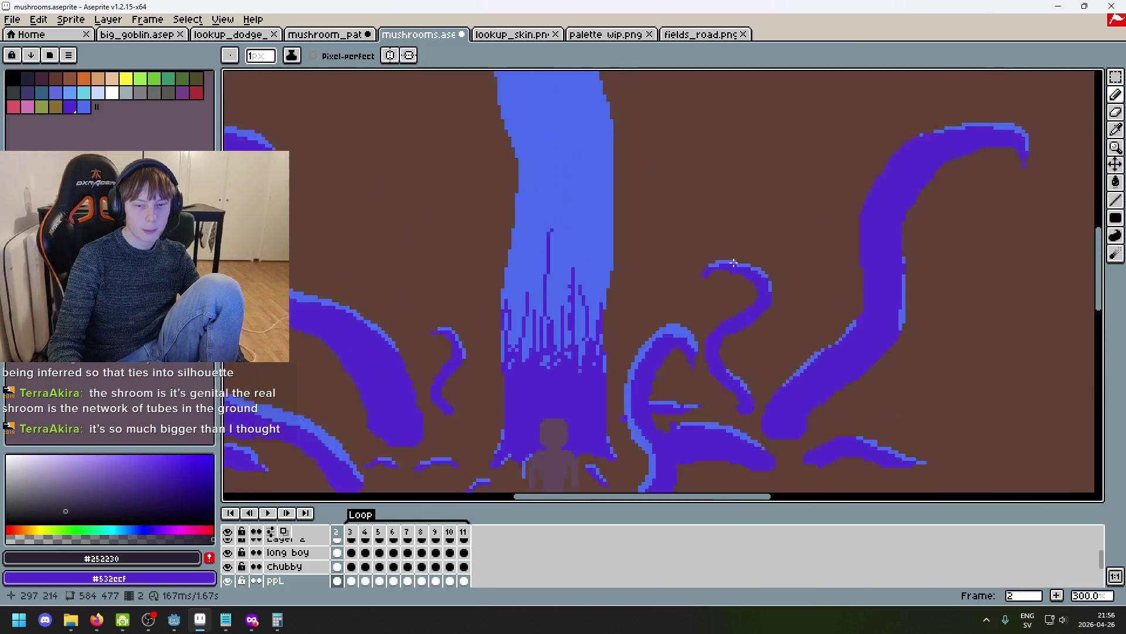
{"action": "scroll", "coordinate": [843, 88], "scroll_direction": "up", "scroll_amount": 2}
{"action": "scroll", "coordinate": [665, 218], "scroll_direction": "down", "scroll_amount": 2}
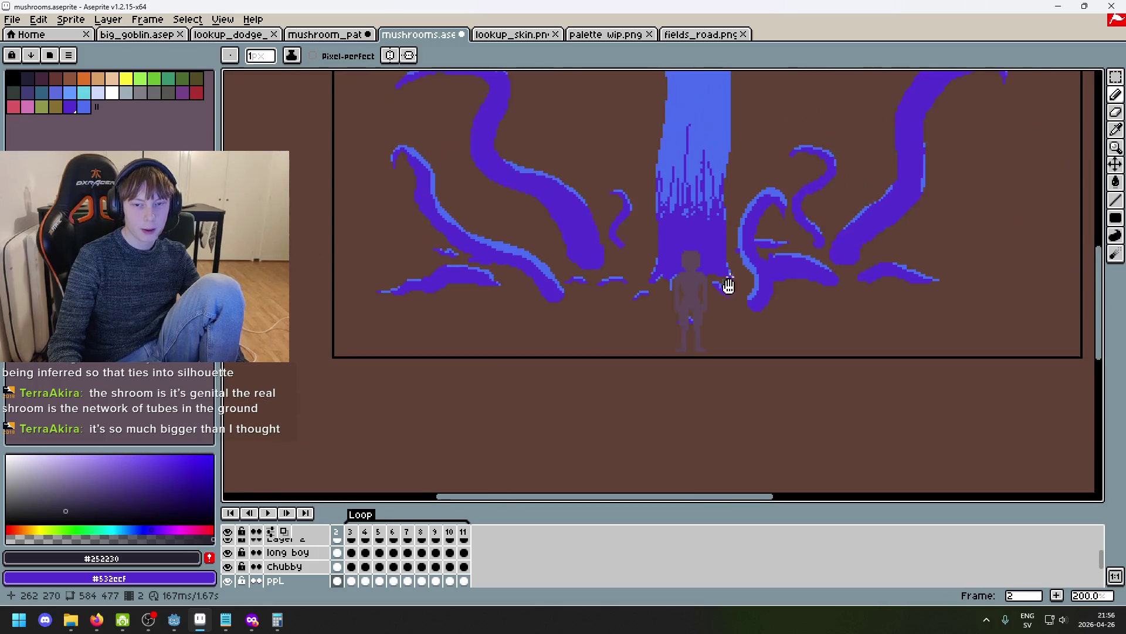
{"action": "scroll", "coordinate": [591, 331], "scroll_direction": "down", "scroll_amount": 1}
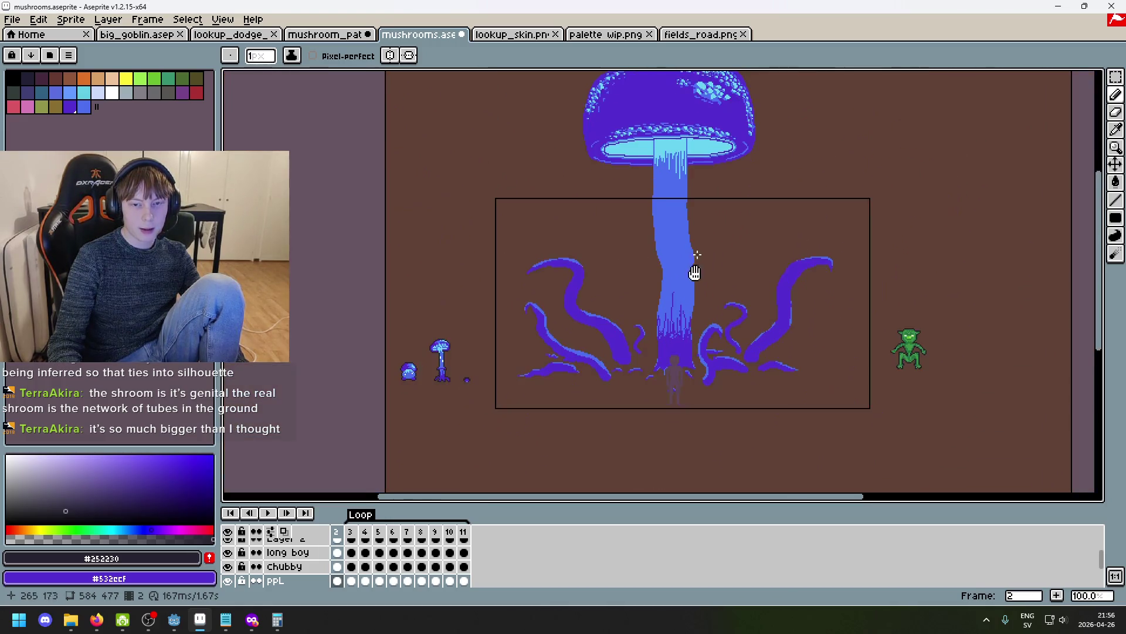
{"action": "scroll", "coordinate": [653, 364], "scroll_direction": "up", "scroll_amount": 1}
{"action": "mouse_move", "coordinate": [738, 335]}
{"action": "left_mouse_down"}
{"action": "mouse_move", "coordinate": [738, 440]}
{"action": "mouse_move", "coordinate": [738, 178]}
{"action": "mouse_move", "coordinate": [722, 355]}
{"action": "left_mouse_up"}
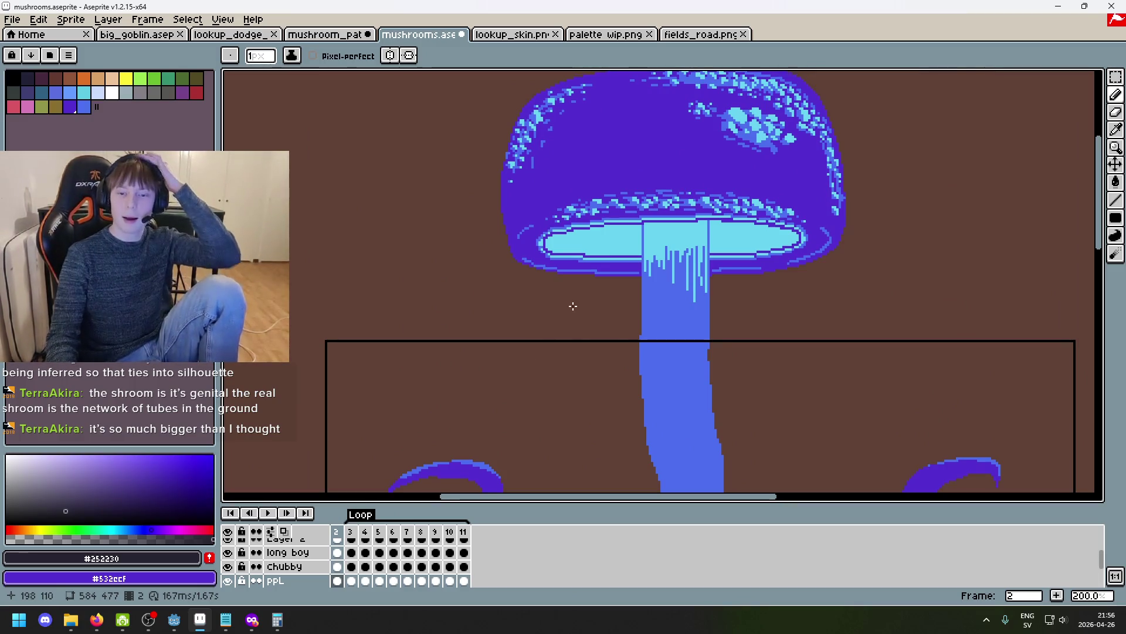
Bring the top of the mushroom cap into view and zoom in and out to study it.
{"action": "left_click_drag", "start_coordinate": [685, 148], "coordinate": [694, 244]}
{"action": "scroll", "coordinate": [840, 261], "scroll_direction": "up", "scroll_amount": 2}
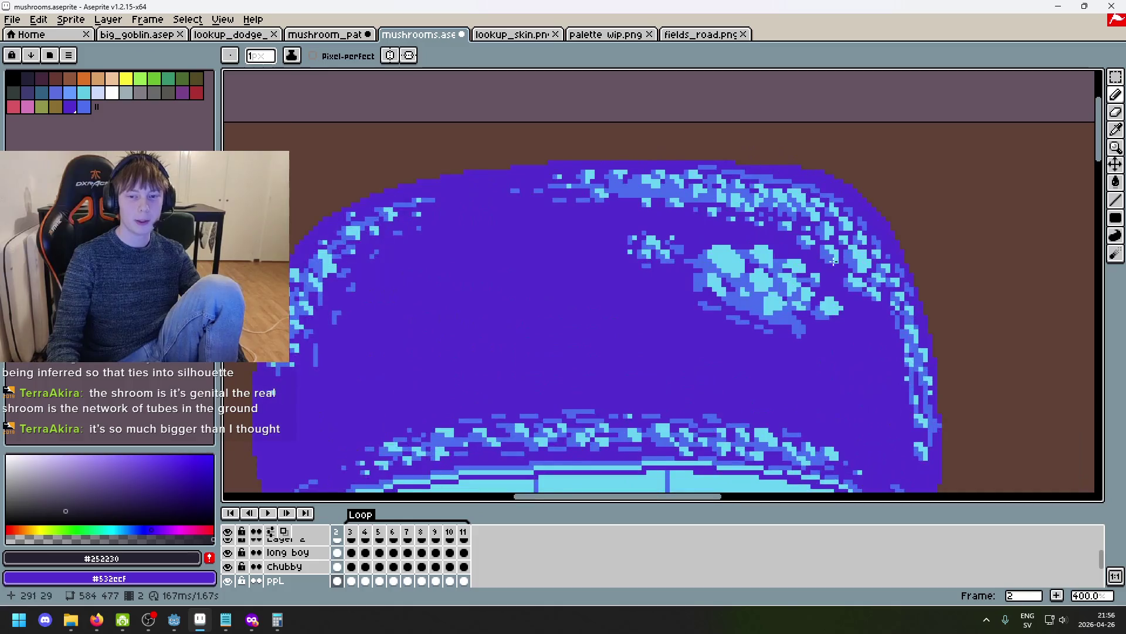
{"action": "scroll", "coordinate": [670, 229], "scroll_direction": "down", "scroll_amount": 1}
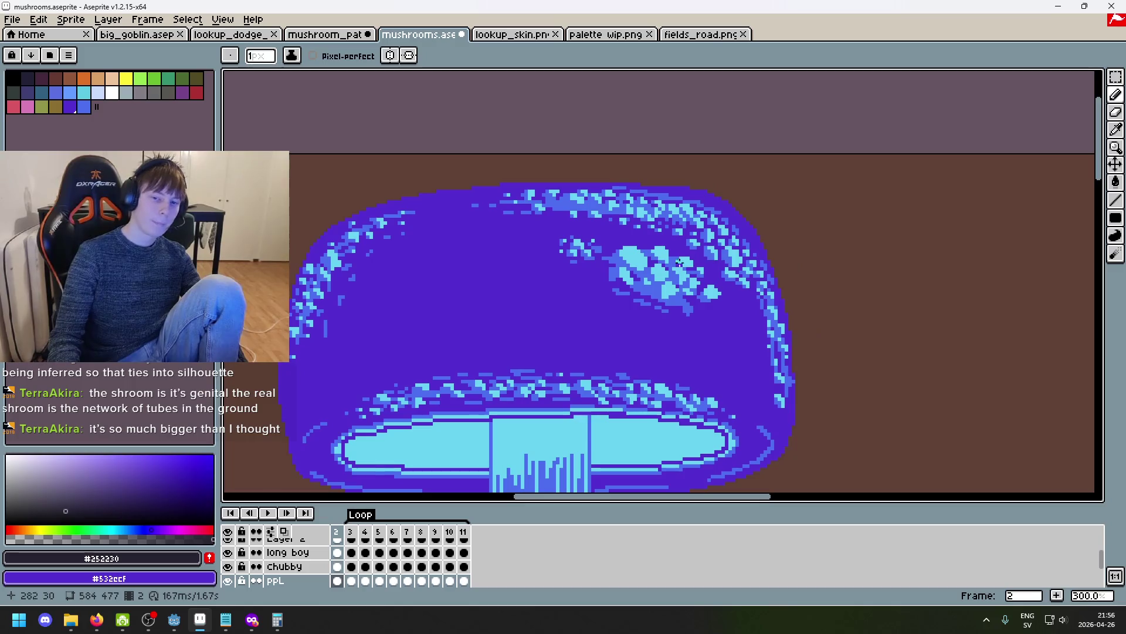
{"action": "scroll", "coordinate": [709, 265], "scroll_direction": "down", "scroll_amount": 2}
{"action": "scroll", "coordinate": [757, 241], "scroll_direction": "up", "scroll_amount": 1}
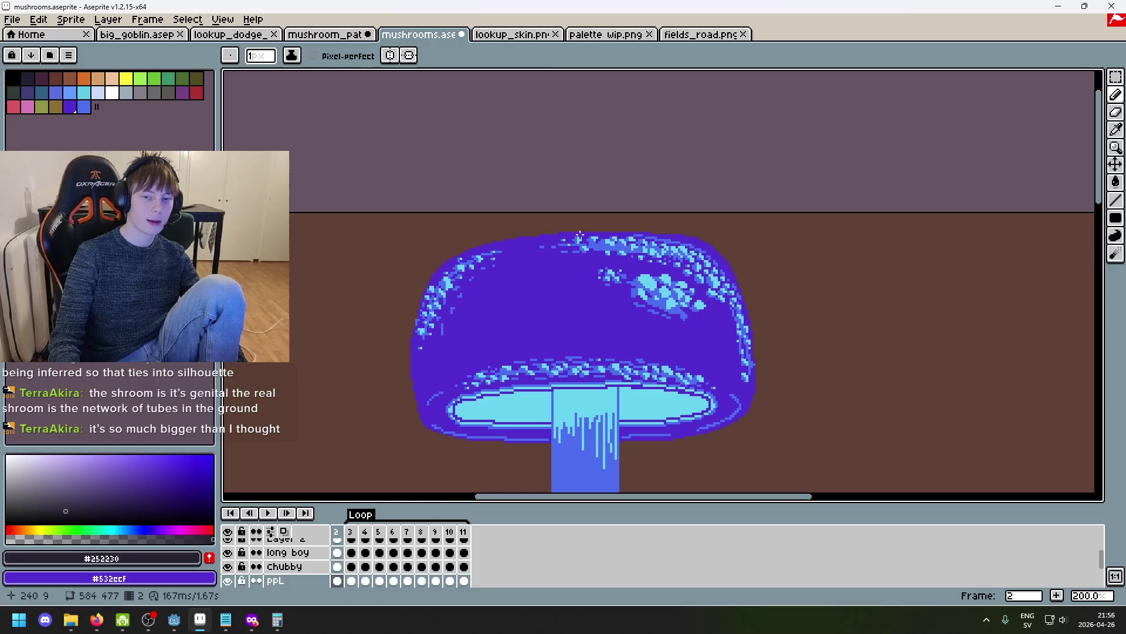
{"action": "scroll", "coordinate": [524, 285], "scroll_direction": "down", "scroll_amount": 2}
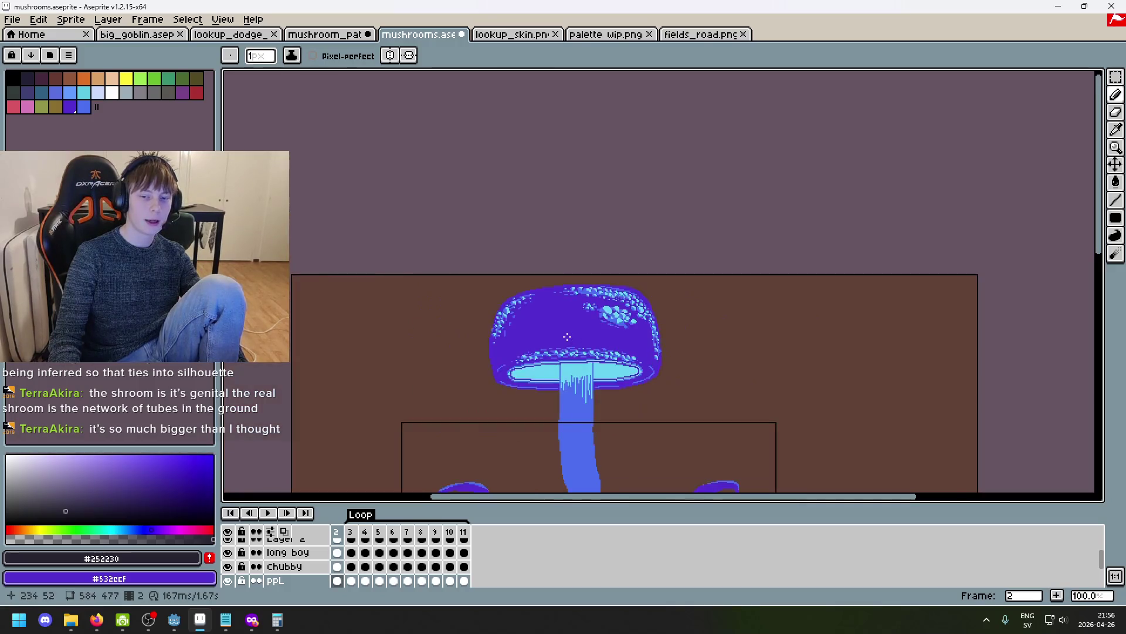
{"action": "scroll", "coordinate": [642, 239], "scroll_direction": "up", "scroll_amount": 2}
{"action": "scroll", "coordinate": [630, 208], "scroll_direction": "down", "scroll_amount": 2}
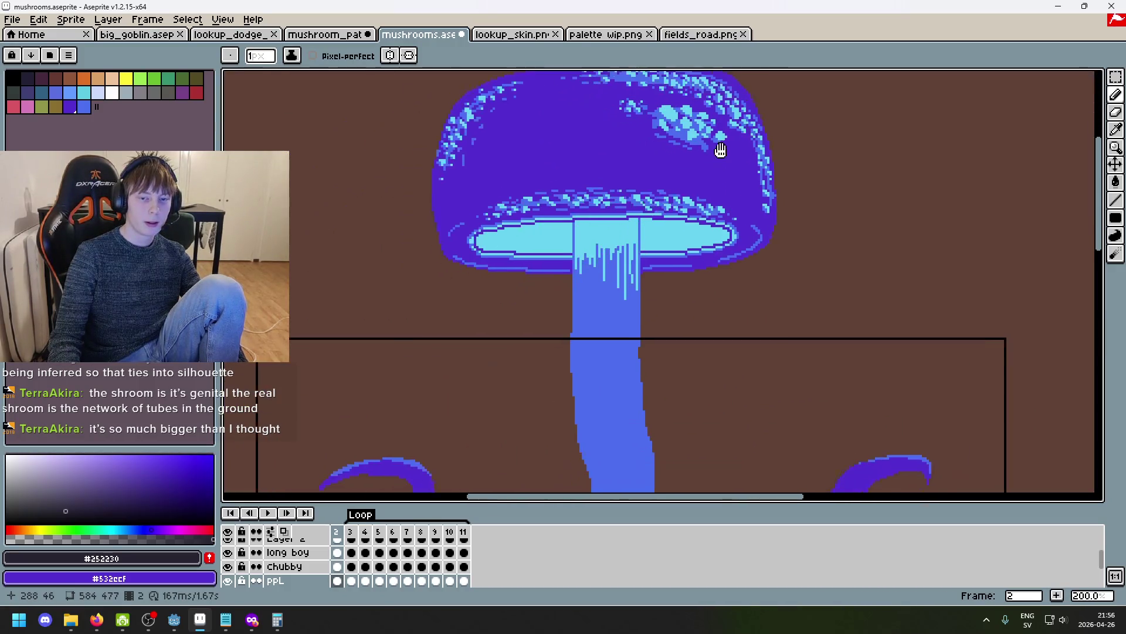
{"action": "scroll", "coordinate": [638, 166], "scroll_direction": "up", "scroll_amount": 2}
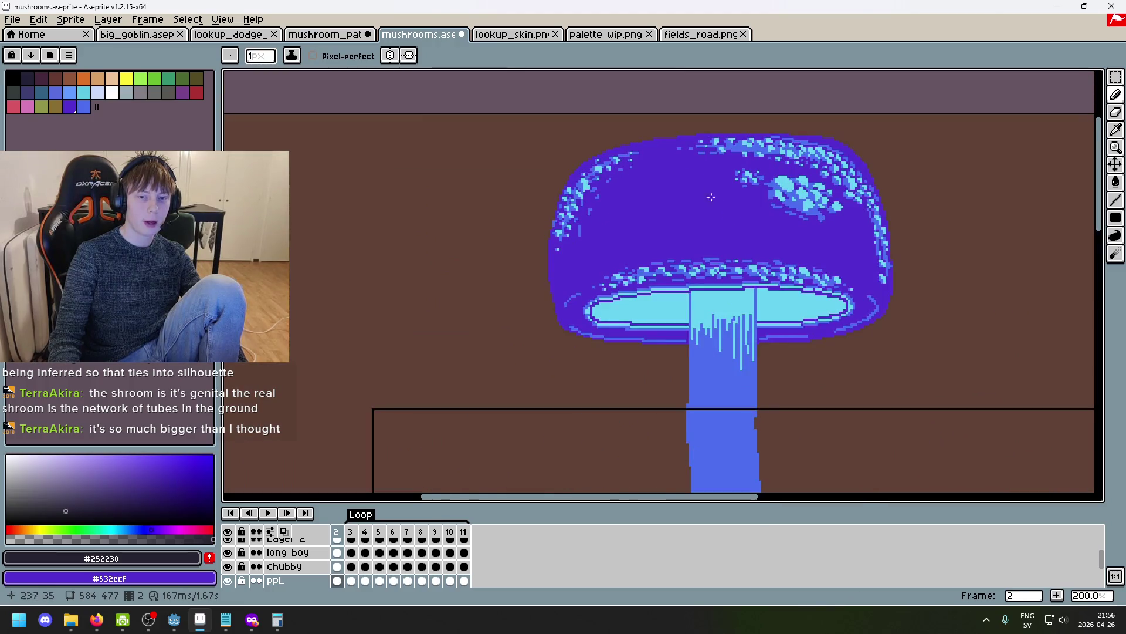
{"action": "scroll", "coordinate": [707, 193], "scroll_direction": "down", "scroll_amount": 2}
{"action": "scroll", "coordinate": [596, 314], "scroll_direction": "up", "scroll_amount": 2}
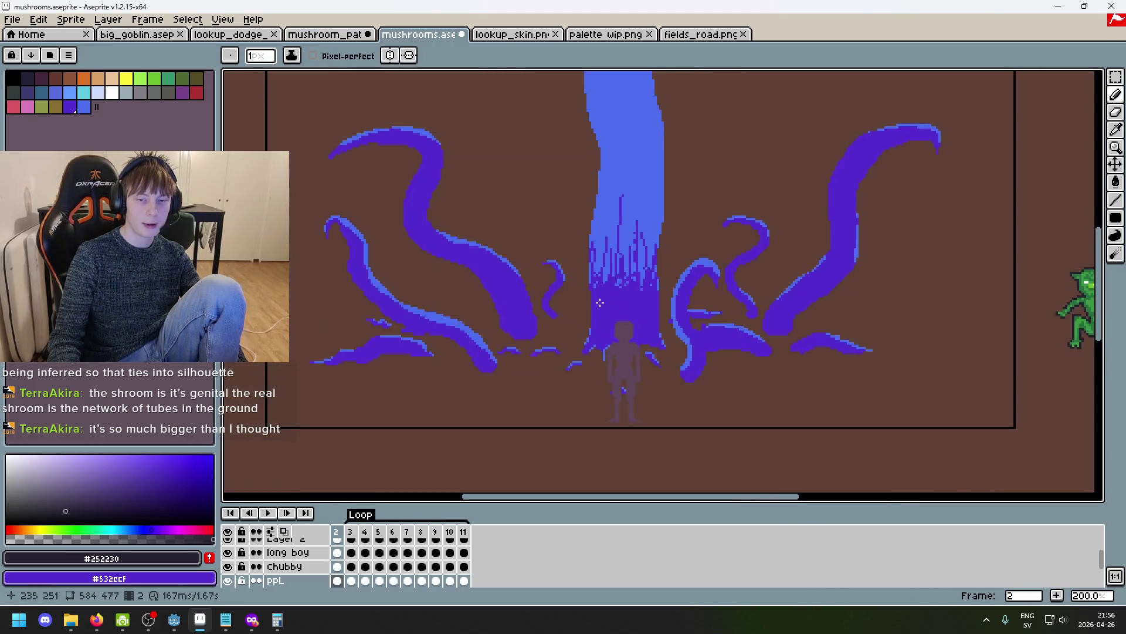
{"action": "scroll", "coordinate": [599, 302], "scroll_direction": "down", "scroll_amount": 2}
{"action": "scroll", "coordinate": [706, 261], "scroll_direction": "up", "scroll_amount": 2}
{"action": "scroll", "coordinate": [742, 215], "scroll_direction": "up", "scroll_amount": 2}
{"action": "scroll", "coordinate": [789, 195], "scroll_direction": "down", "scroll_amount": 2}
{"action": "scroll", "coordinate": [616, 242], "scroll_direction": "up", "scroll_amount": 2}
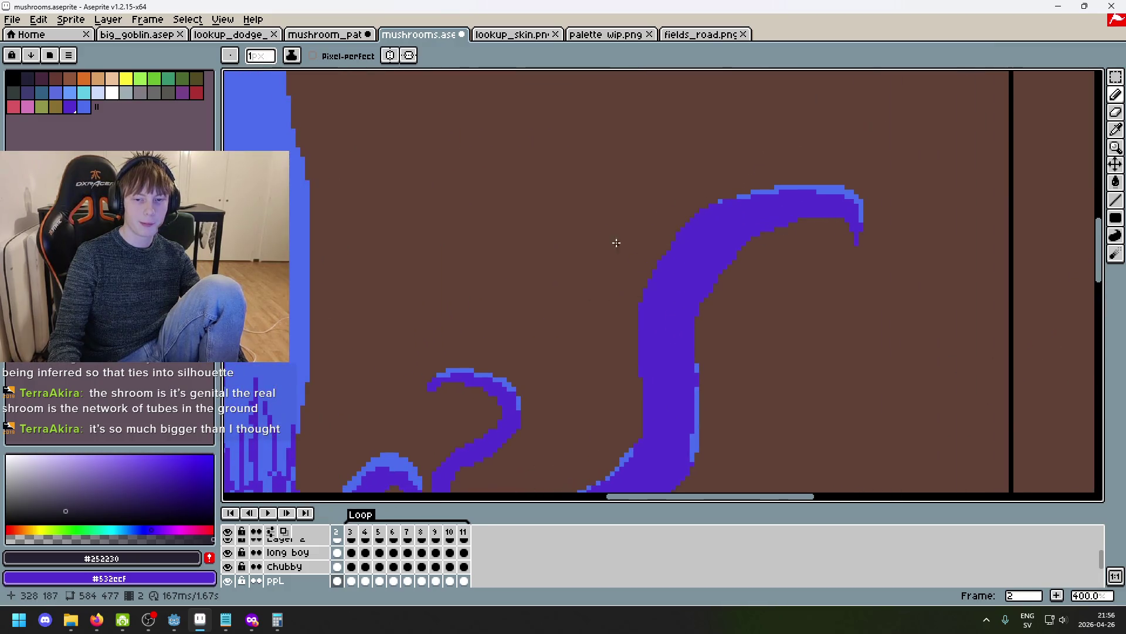
{"action": "scroll", "coordinate": [770, 218], "scroll_direction": "down", "scroll_amount": 2}
{"action": "scroll", "coordinate": [576, 251], "scroll_direction": "up", "scroll_amount": 2}
{"action": "scroll", "coordinate": [638, 337], "scroll_direction": "down", "scroll_amount": 2}
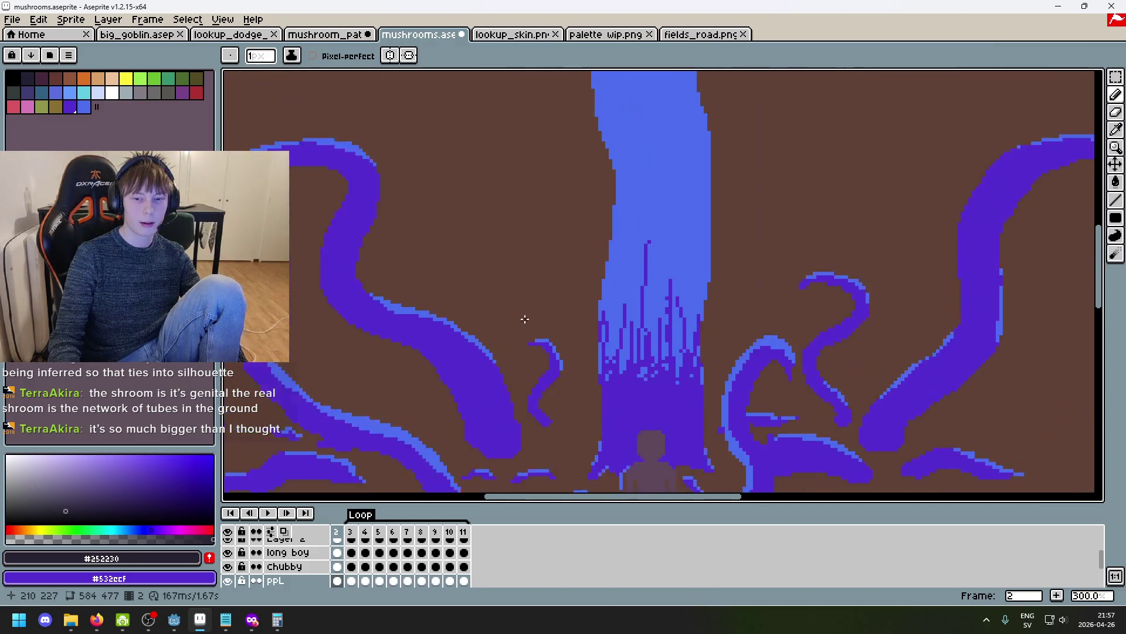
{"action": "scroll", "coordinate": [568, 378], "scroll_direction": "down", "scroll_amount": 2}
{"action": "scroll", "coordinate": [771, 340], "scroll_direction": "up", "scroll_amount": 3}
{"action": "scroll", "coordinate": [771, 340], "scroll_direction": "up", "scroll_amount": 5}
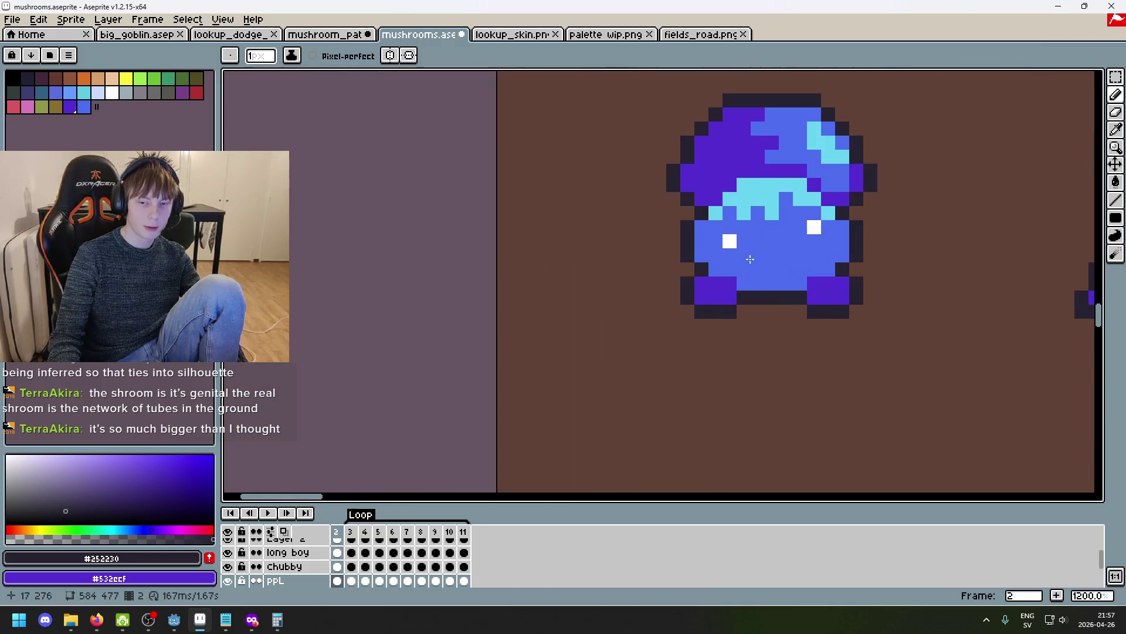
{"action": "scroll", "coordinate": [771, 339], "scroll_direction": "down", "scroll_amount": 2}
{"action": "scroll", "coordinate": [774, 345], "scroll_direction": "down", "scroll_amount": 2}
{"action": "scroll", "coordinate": [781, 274], "scroll_direction": "down", "scroll_amount": 3}
{"action": "scroll", "coordinate": [756, 264], "scroll_direction": "down", "scroll_amount": 3}
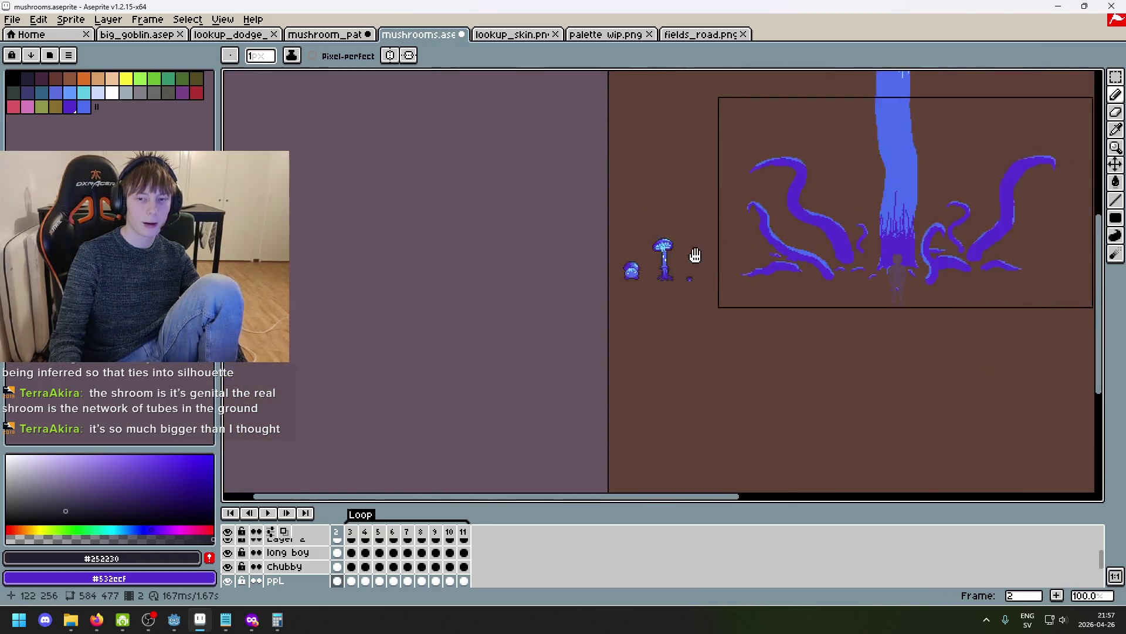
{"action": "scroll", "coordinate": [807, 290], "scroll_direction": "up", "scroll_amount": 2}
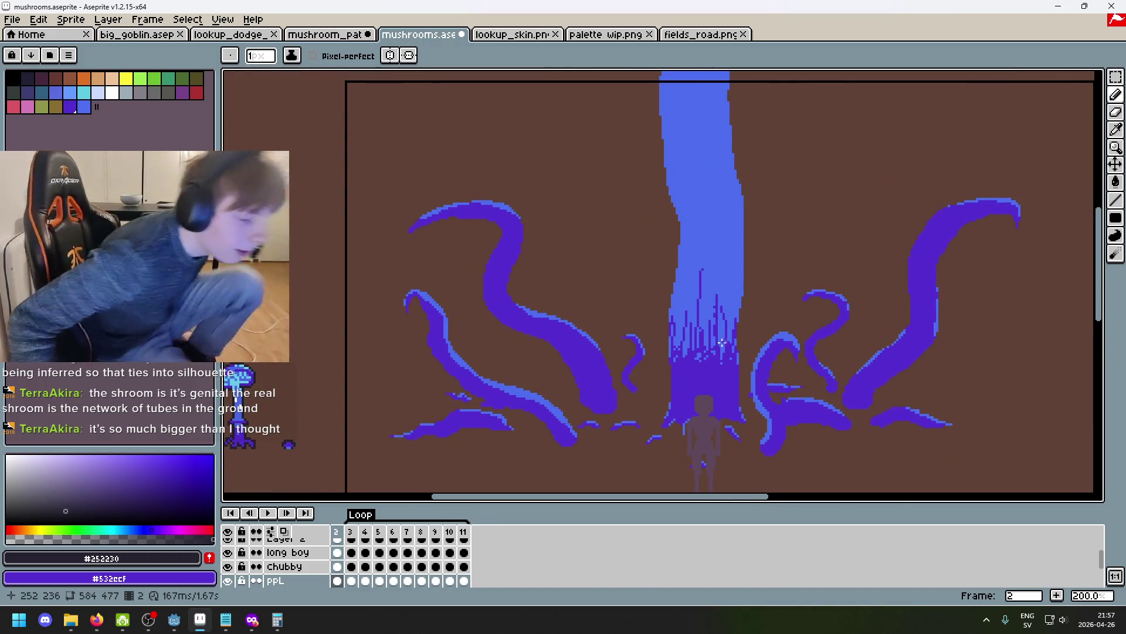
Survey the small mushroom sprites and the tall mushroom, then switch to the lichen search in Firefox.
{"action": "mouse_move", "coordinate": [745, 307]}
{"action": "left_mouse_down"}
{"action": "mouse_move", "coordinate": [867, 276]}
{"action": "mouse_move", "coordinate": [1078, 184]}
{"action": "left_mouse_up"}
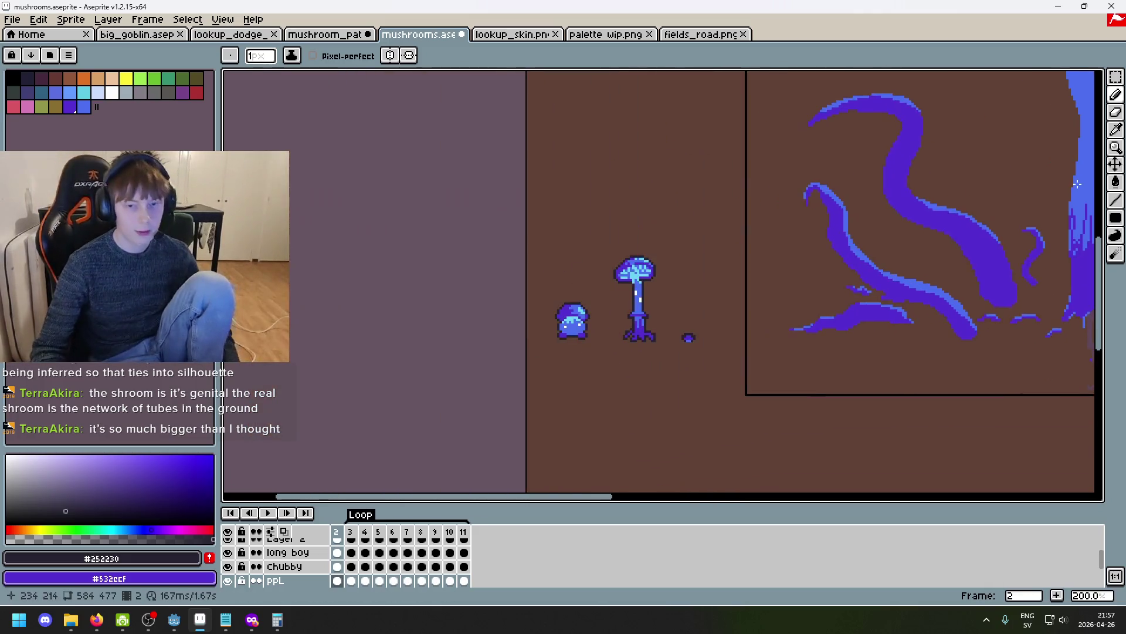
{"action": "scroll", "coordinate": [738, 205], "scroll_direction": "up", "scroll_amount": 3}
{"action": "mouse_move", "coordinate": [972, 289]}
{"action": "left_mouse_down"}
{"action": "mouse_move", "coordinate": [726, 352]}
{"action": "mouse_move", "coordinate": [581, 340]}
{"action": "mouse_move", "coordinate": [749, 352]}
{"action": "mouse_move", "coordinate": [579, 340]}
{"action": "left_mouse_up"}
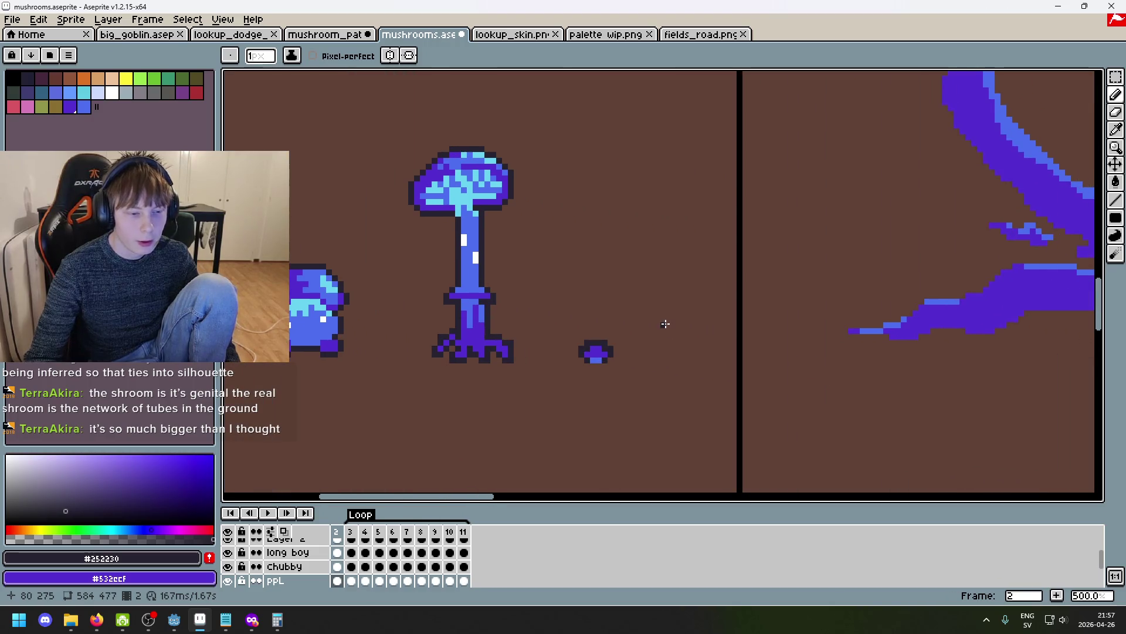
{"action": "scroll", "coordinate": [665, 324], "scroll_direction": "up", "scroll_amount": 1}
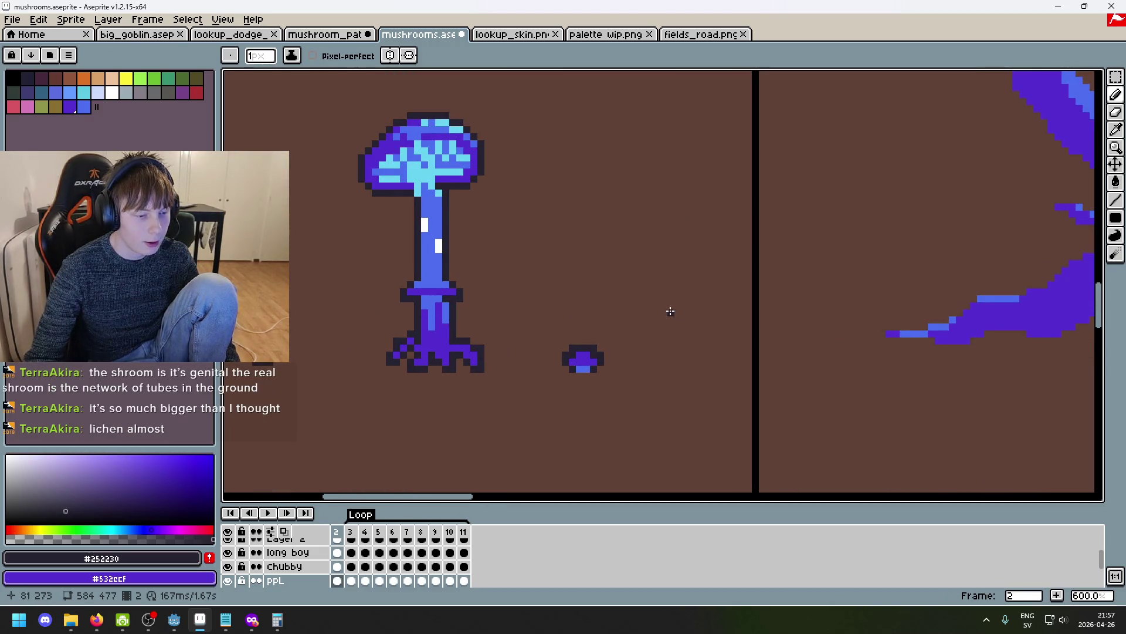
{"action": "scroll", "coordinate": [665, 300], "scroll_direction": "down", "scroll_amount": 3}
{"action": "scroll", "coordinate": [683, 300], "scroll_direction": "up", "scroll_amount": 2}
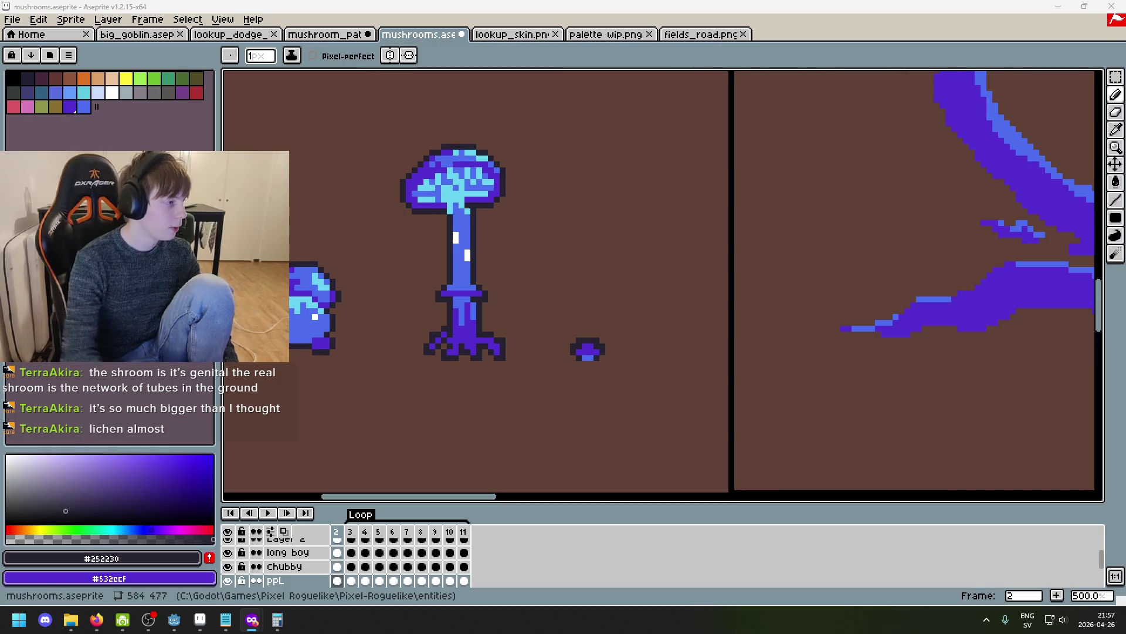
{"action": "key", "text": "alt+Tab"}
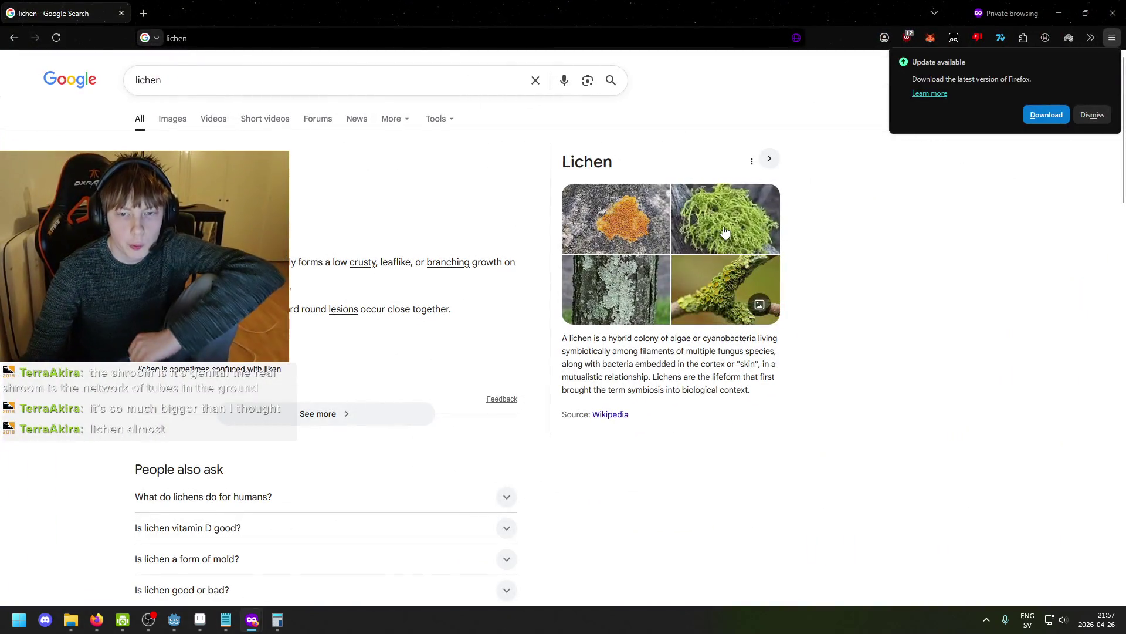
Preview the green, red-tipped, Wikipedia and Arrowsmith Naturalists lichen photos, then return to Aseprite.
{"action": "left_click", "coordinate": [725, 233]}
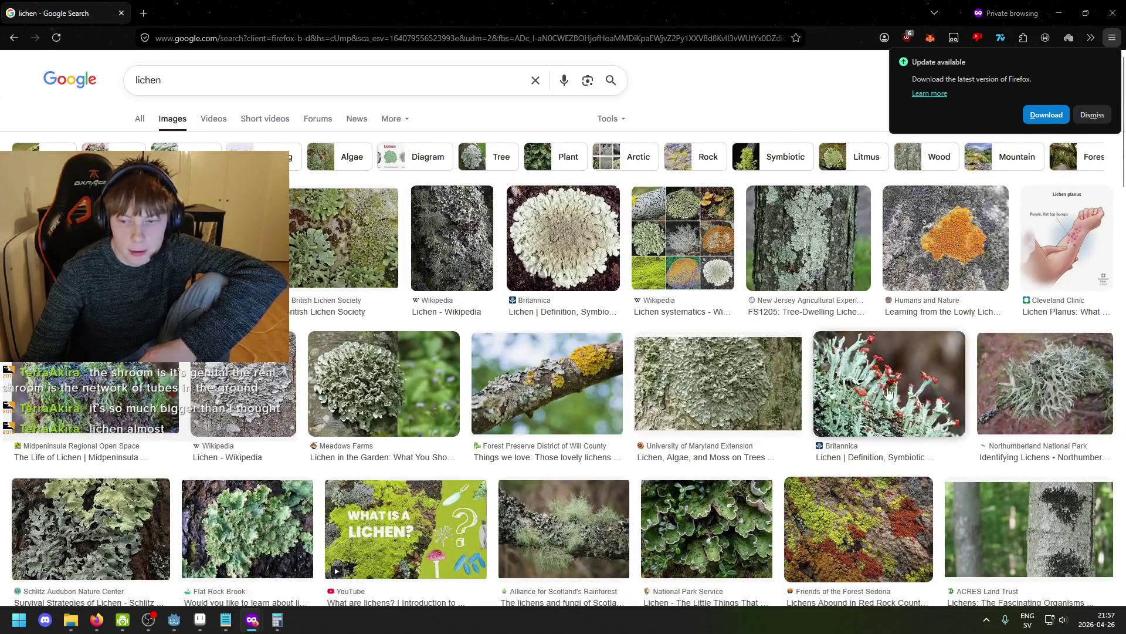
{"action": "left_click", "coordinate": [878, 392]}
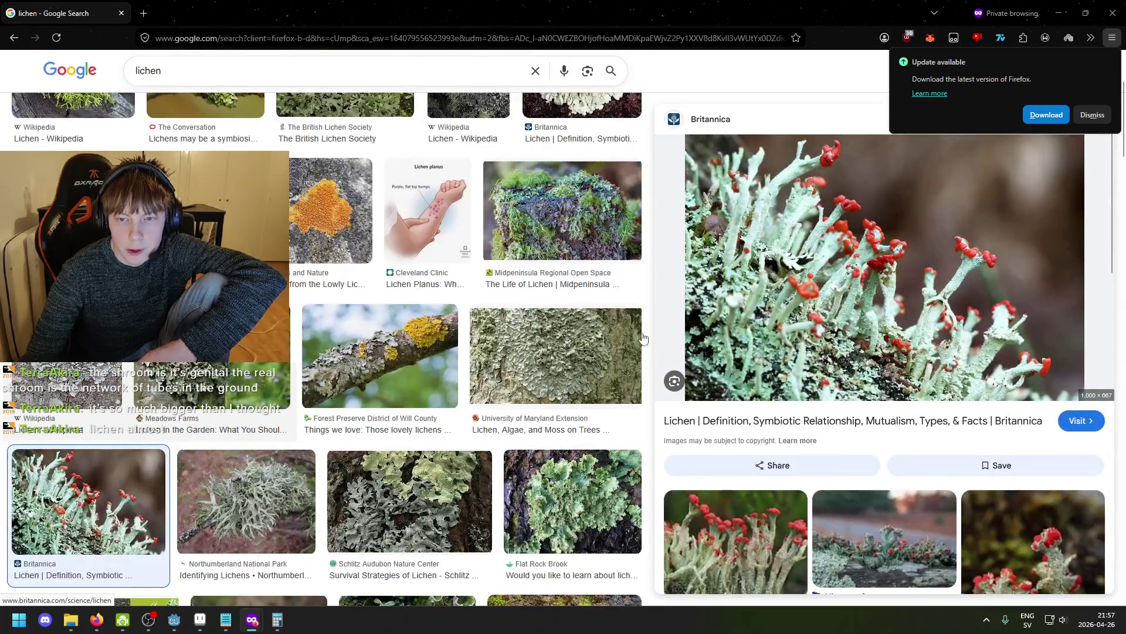
{"action": "scroll", "coordinate": [692, 351], "scroll_direction": "up", "scroll_amount": 3}
{"action": "left_click", "coordinate": [141, 235]}
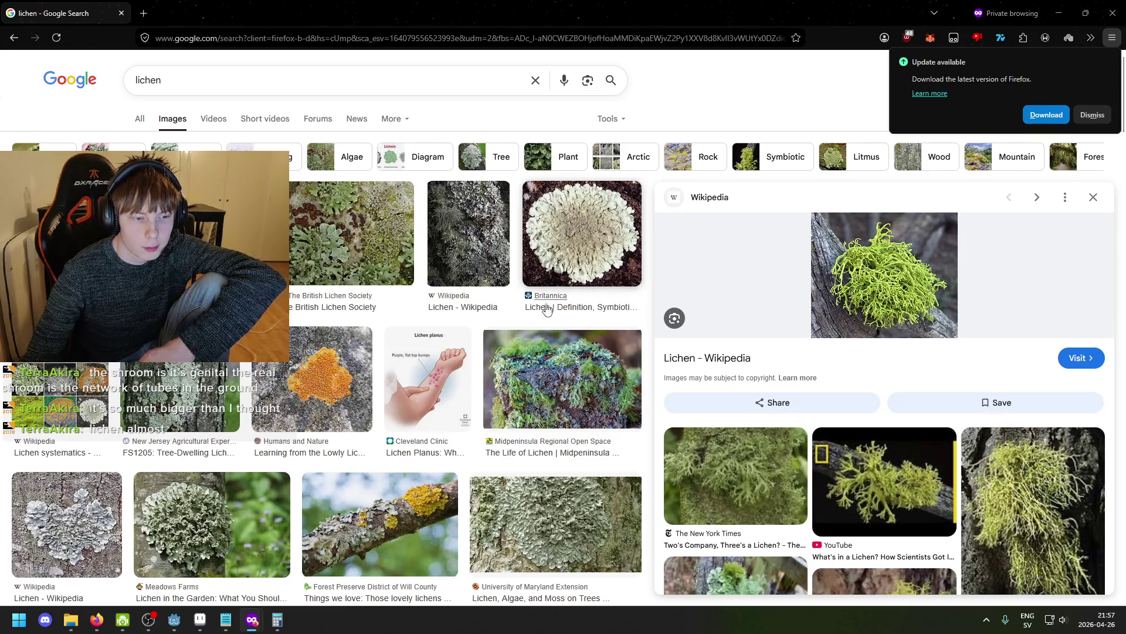
{"action": "scroll", "coordinate": [547, 308], "scroll_direction": "down", "scroll_amount": 10}
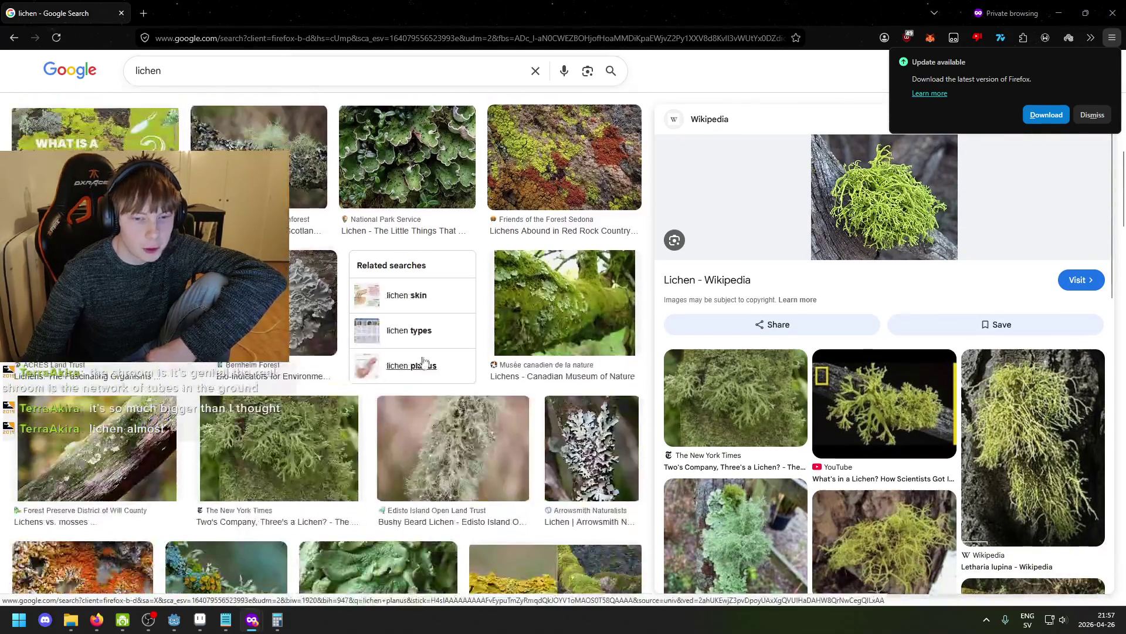
{"action": "scroll", "coordinate": [412, 363], "scroll_direction": "down", "scroll_amount": 3}
{"action": "left_click", "coordinate": [589, 269]}
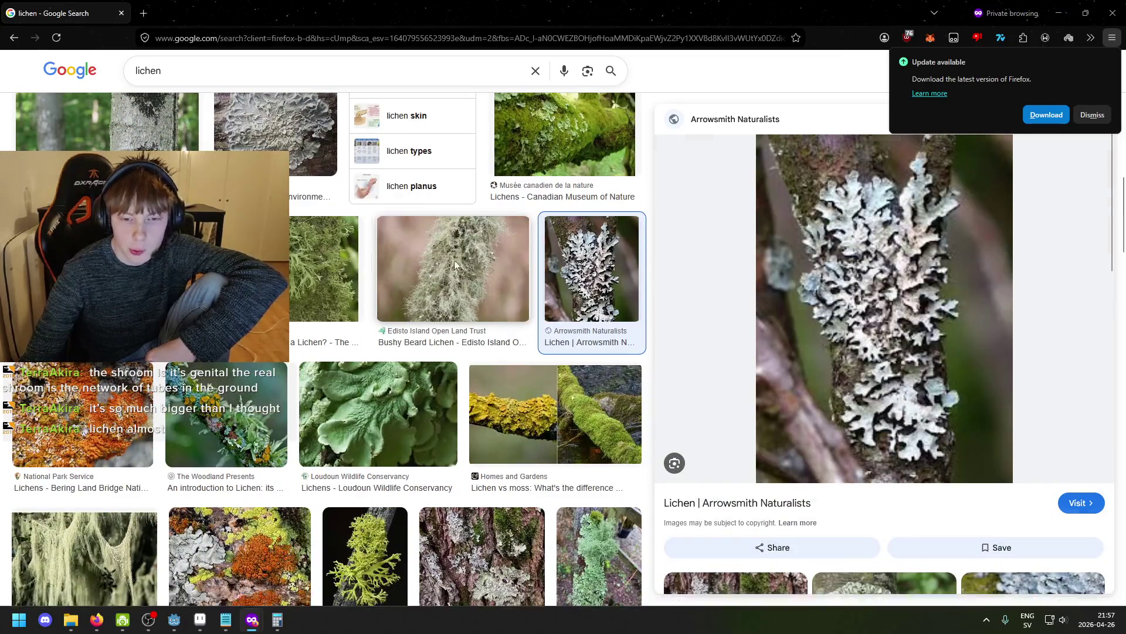
{"action": "left_click", "coordinate": [340, 276]}
{"action": "key", "text": "alt+Tab"}
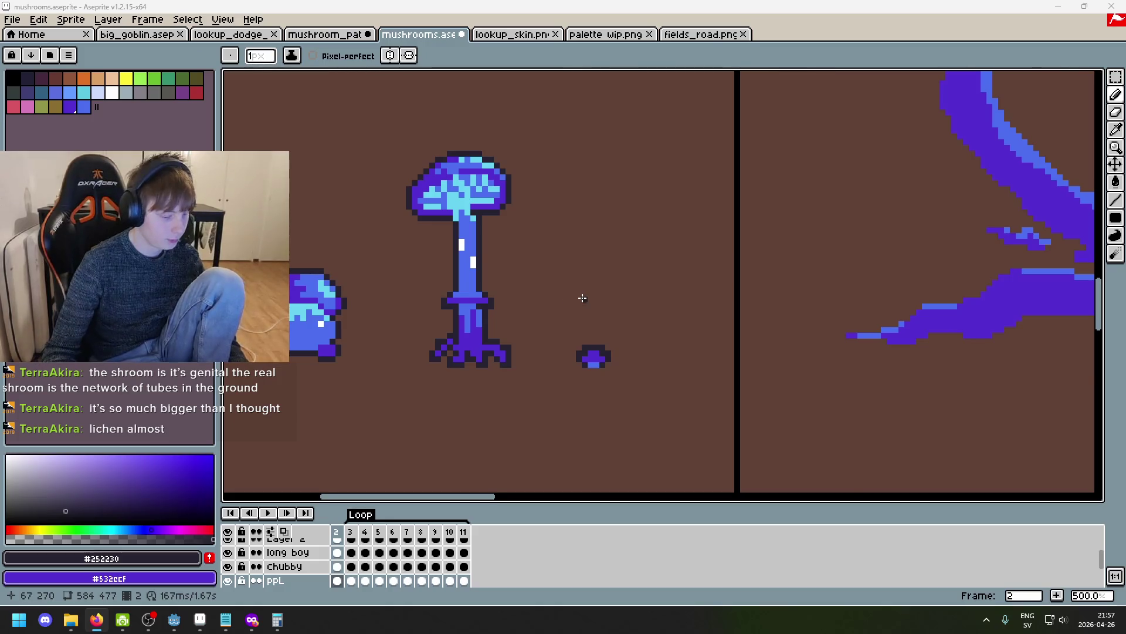
Zoom and pan around the tall purple mushroom, then step forward to frame 3.
{"action": "scroll", "coordinate": [520, 270], "scroll_direction": "up", "scroll_amount": 1}
{"action": "scroll", "coordinate": [427, 324], "scroll_direction": "down", "scroll_amount": 2}
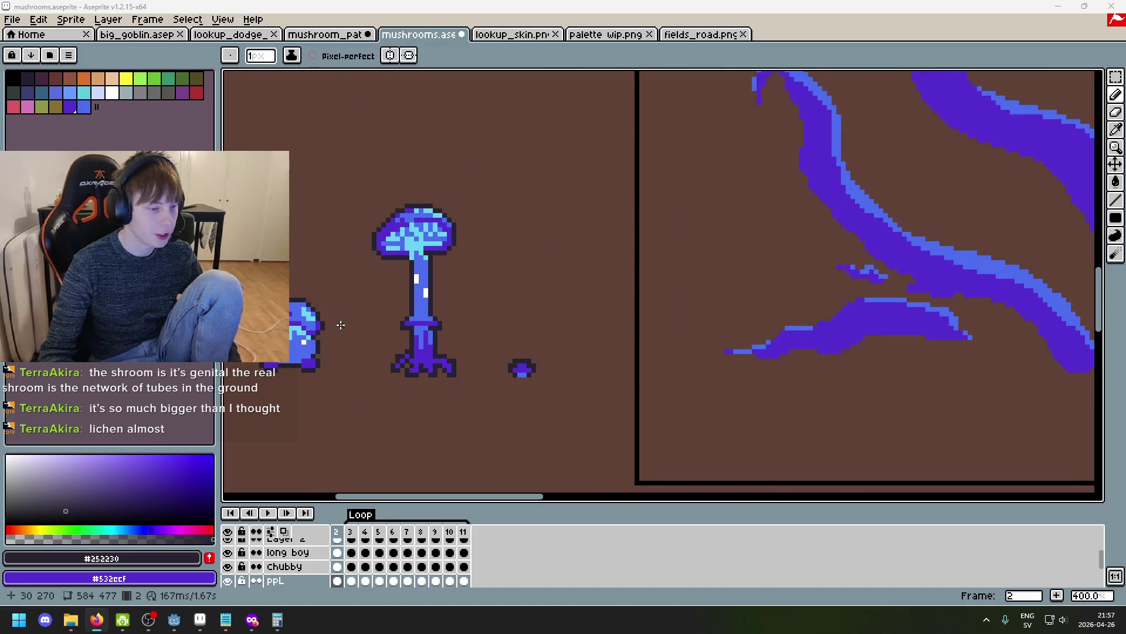
{"action": "scroll", "coordinate": [341, 325], "scroll_direction": "left", "scroll_amount": 5}
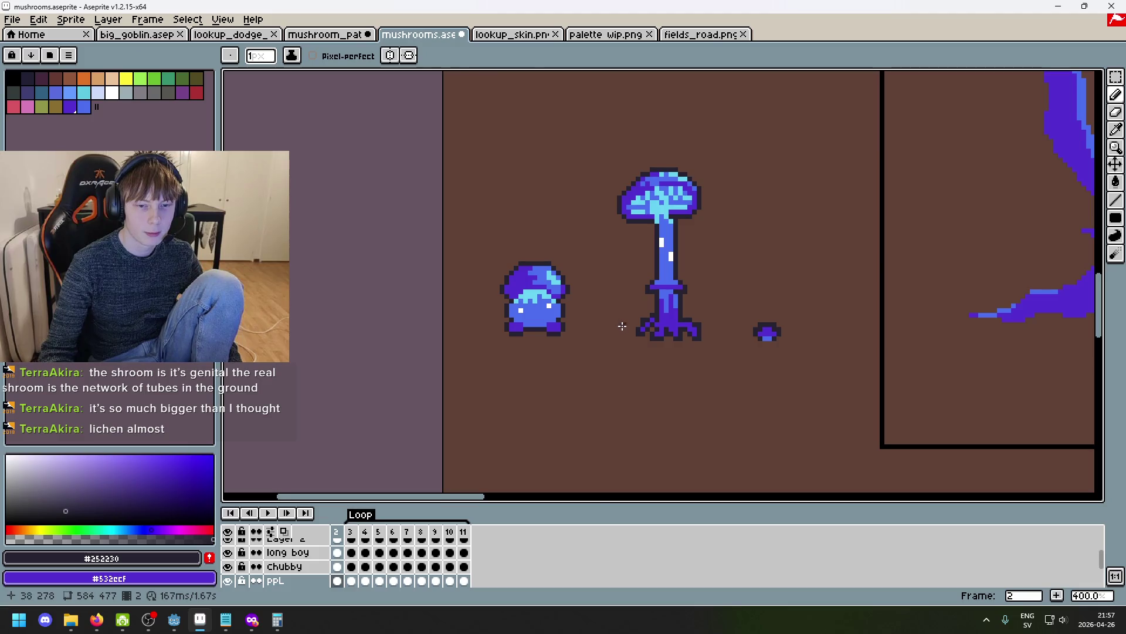
{"action": "scroll", "coordinate": [621, 329], "scroll_direction": "down", "scroll_amount": 2}
{"action": "scroll", "coordinate": [531, 320], "scroll_direction": "up", "scroll_amount": 1}
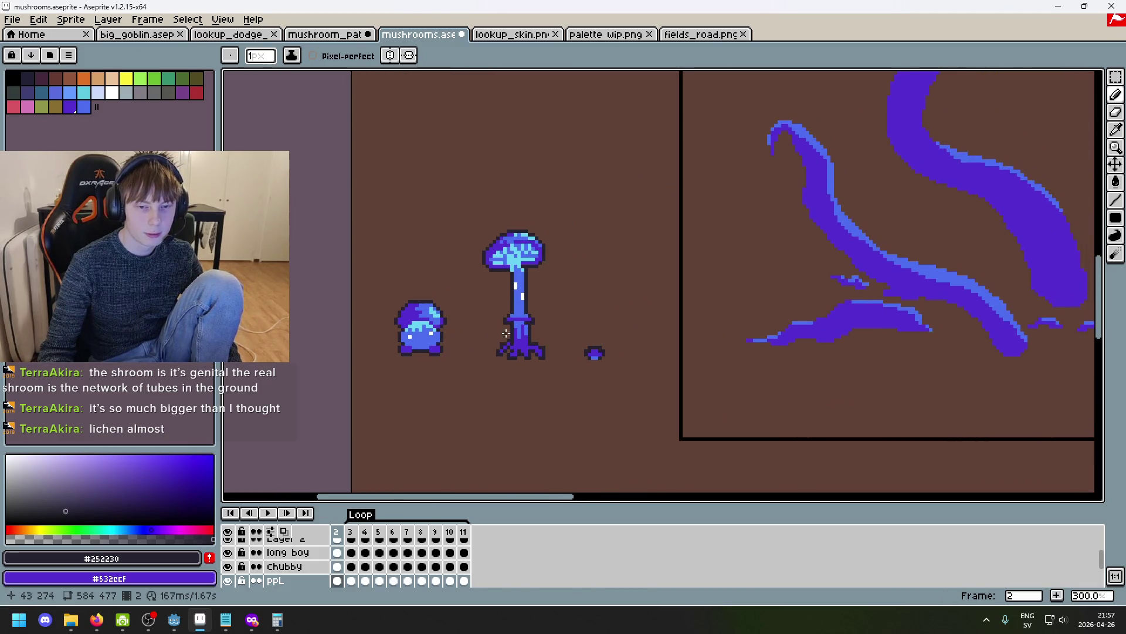
{"action": "scroll", "coordinate": [504, 336], "scroll_direction": "up", "scroll_amount": 2}
{"action": "scroll", "coordinate": [528, 302], "scroll_direction": "down", "scroll_amount": 1}
{"action": "scroll", "coordinate": [450, 291], "scroll_direction": "up", "scroll_amount": 1}
{"action": "scroll", "coordinate": [464, 327], "scroll_direction": "down", "scroll_amount": 3}
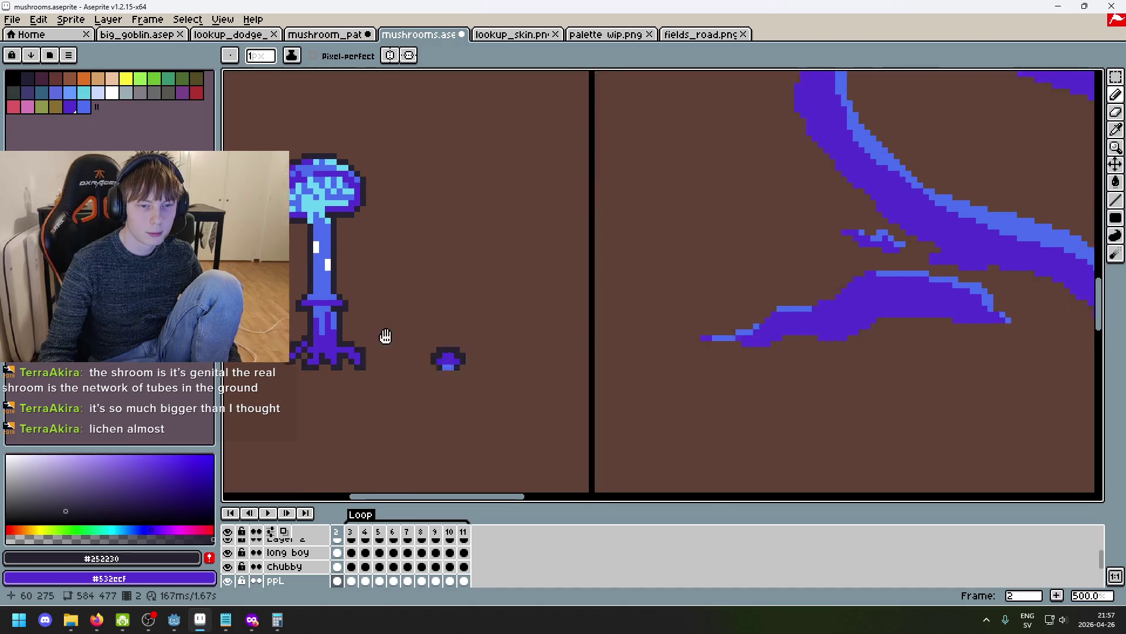
{"action": "scroll", "coordinate": [508, 328], "scroll_direction": "up", "scroll_amount": 1}
{"action": "scroll", "coordinate": [586, 321], "scroll_direction": "left", "scroll_amount": 3}
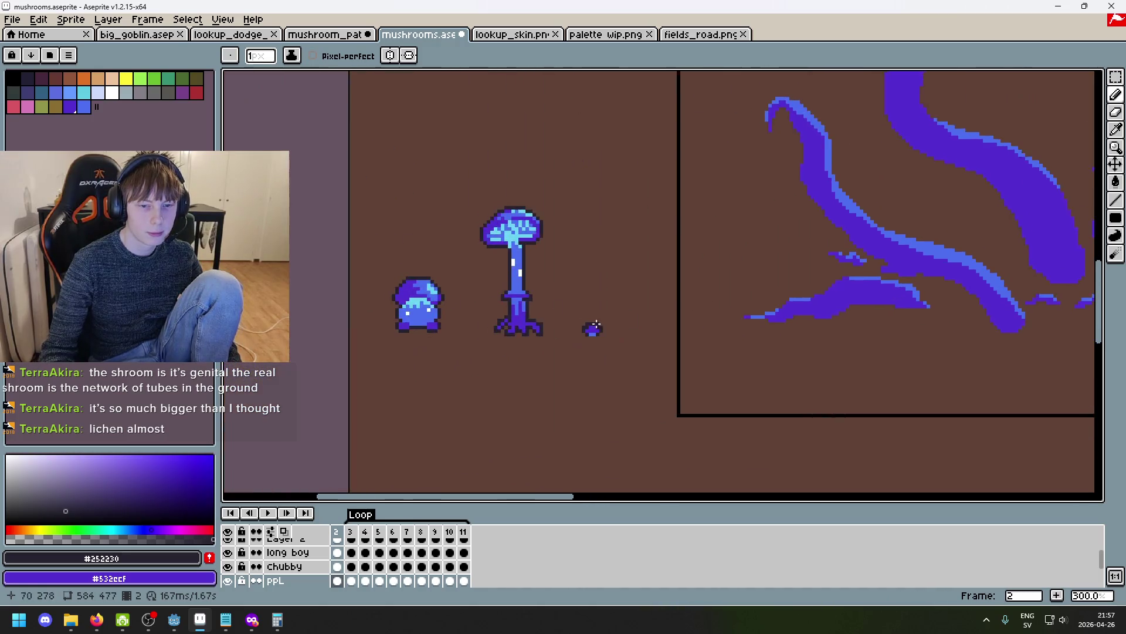
{"action": "scroll", "coordinate": [659, 314], "scroll_direction": "up", "scroll_amount": 2}
{"action": "key", "text": "period"}
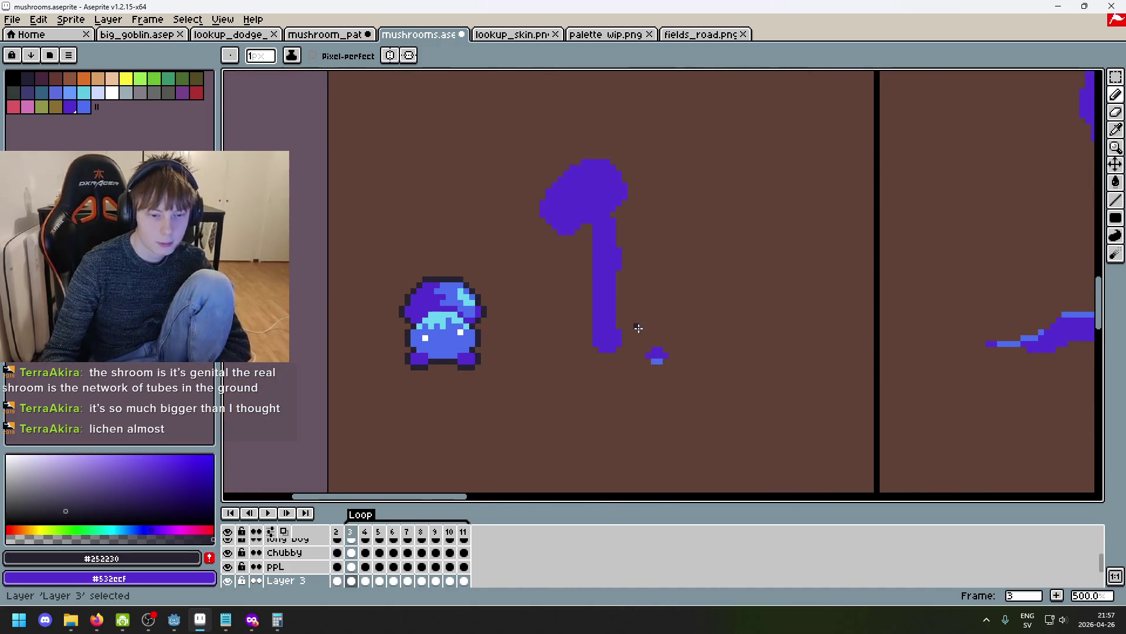
Play and stop the tall mushroom's sway loop to review it, stepping around frame 7.
{"action": "key", "text": "period"}
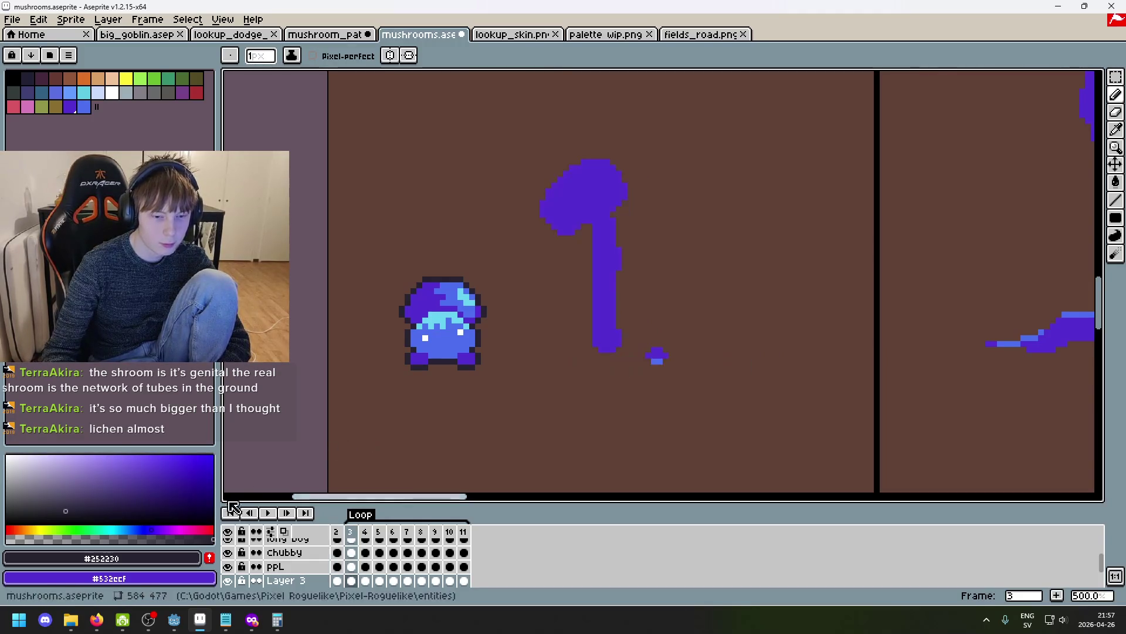
{"action": "left_click", "coordinate": [267, 513]}
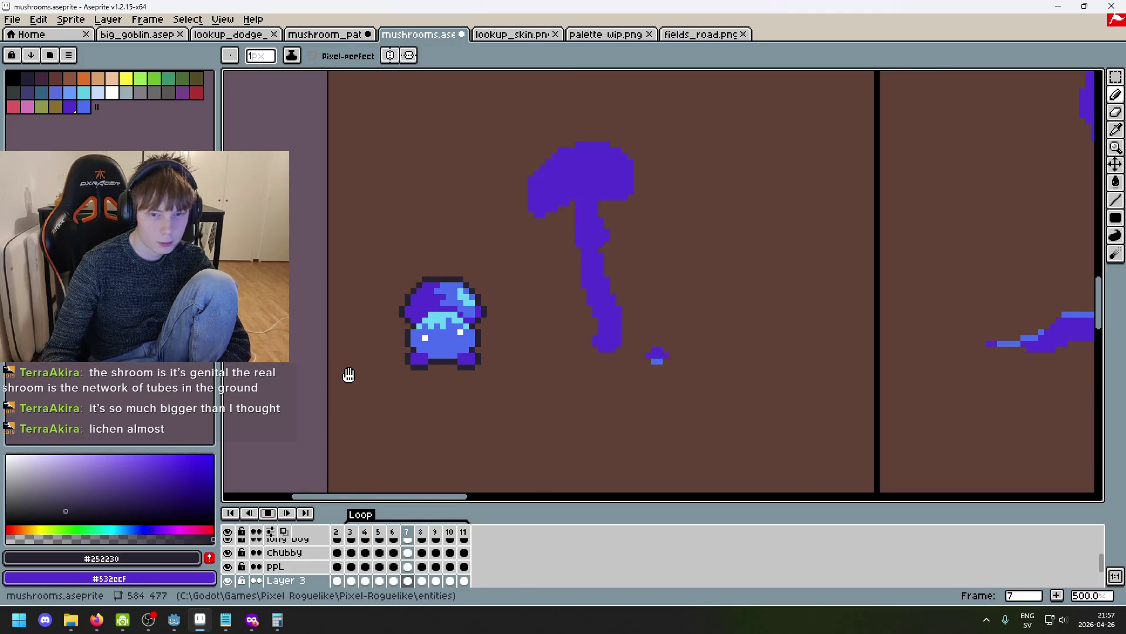
{"action": "left_click", "coordinate": [273, 514]}
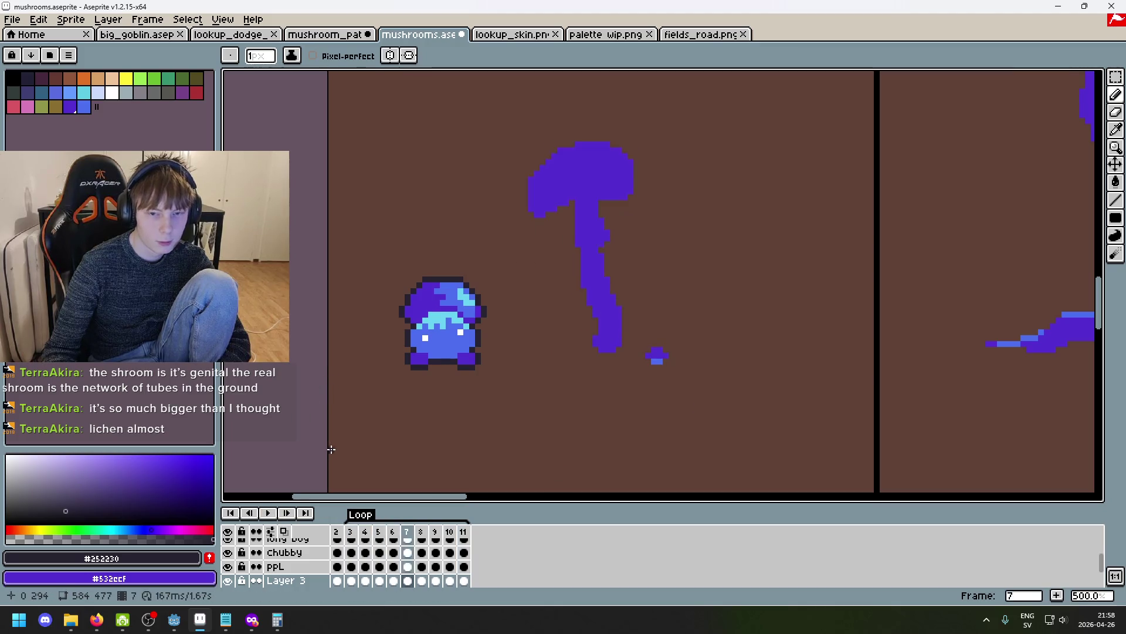
{"action": "key", "text": "Left"}
{"action": "key", "text": "Left"}
{"action": "key", "text": "Right"}
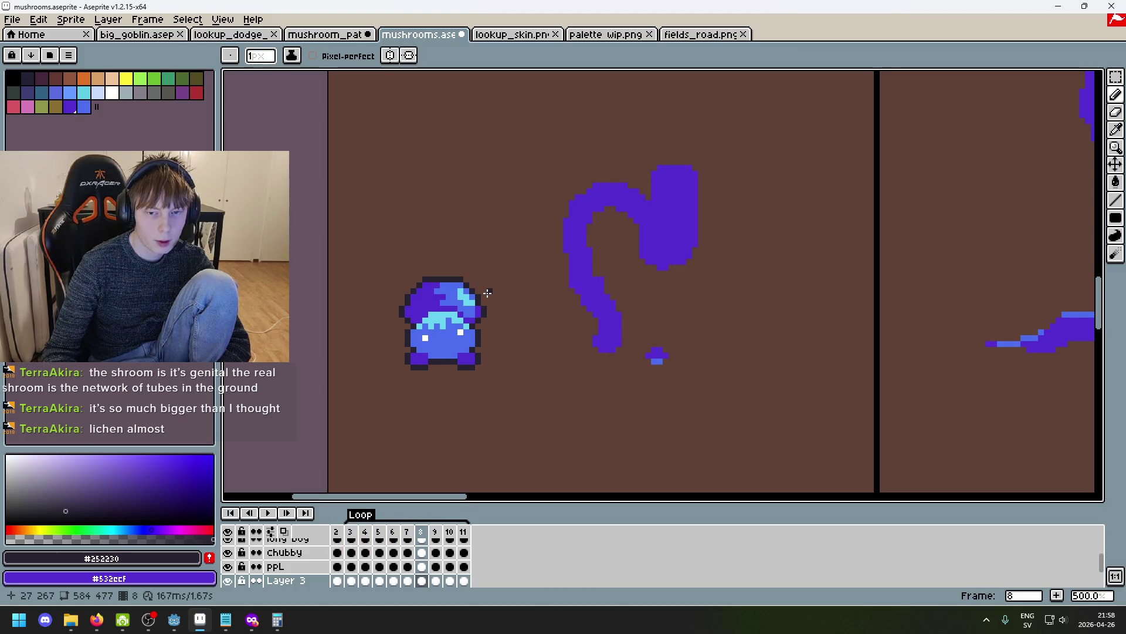
{"action": "key", "text": "Left"}
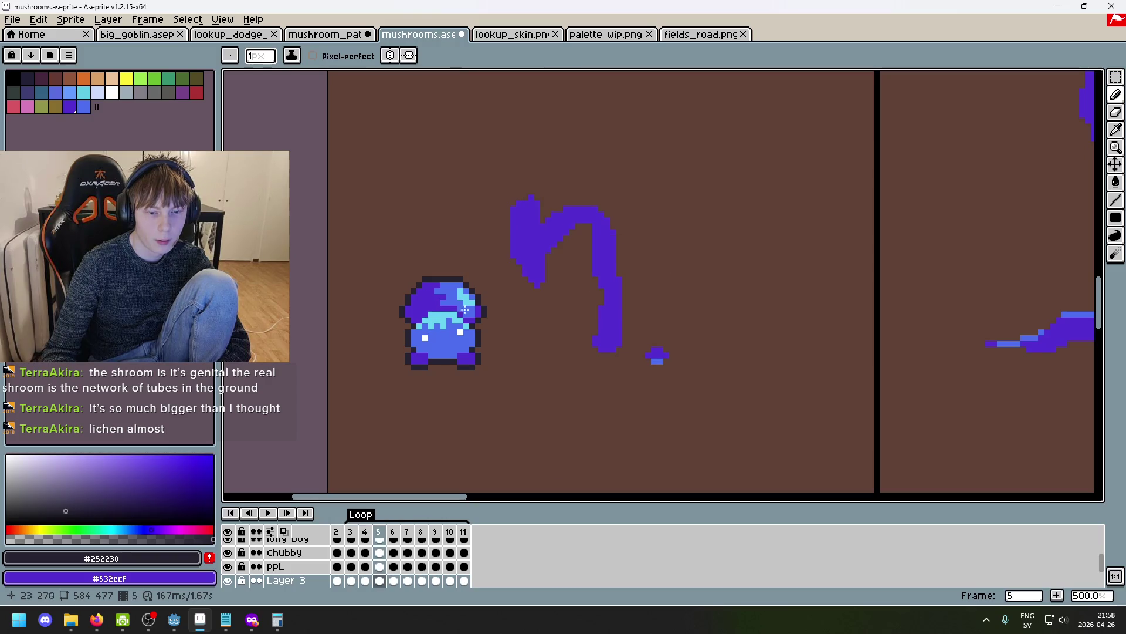
{"action": "left_click", "coordinate": [268, 514]}
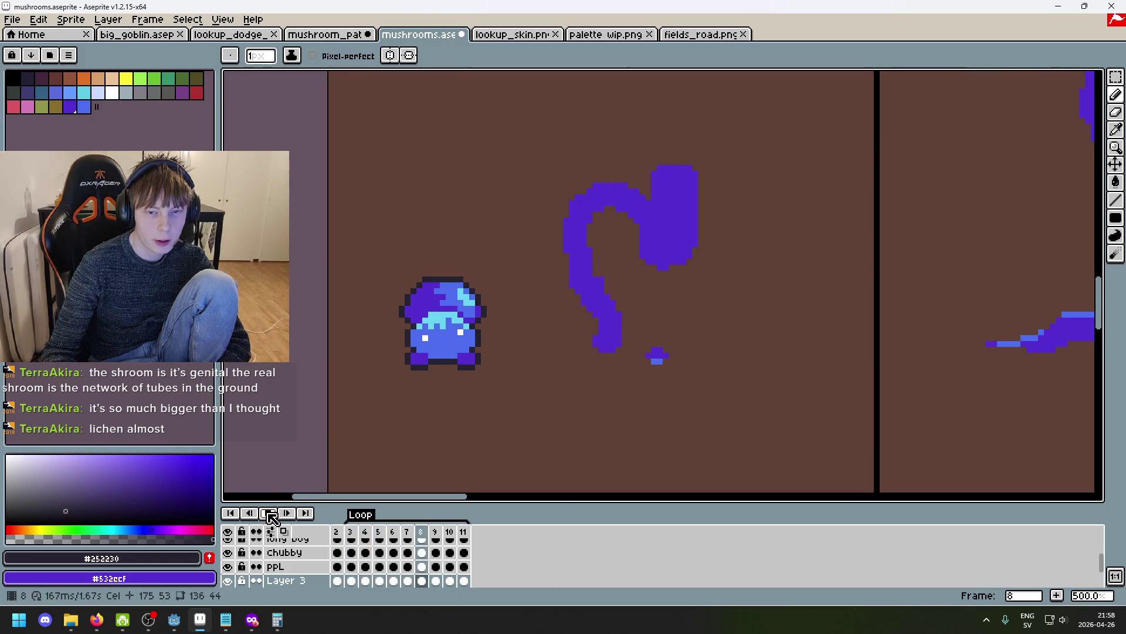
{"action": "scroll", "coordinate": [357, 397], "scroll_direction": "down", "scroll_amount": 4}
{"action": "mouse_move", "coordinate": [358, 398]}
{"action": "left_mouse_down"}
{"action": "mouse_move", "coordinate": [485, 377]}
{"action": "mouse_move", "coordinate": [492, 413]}
{"action": "left_mouse_up"}
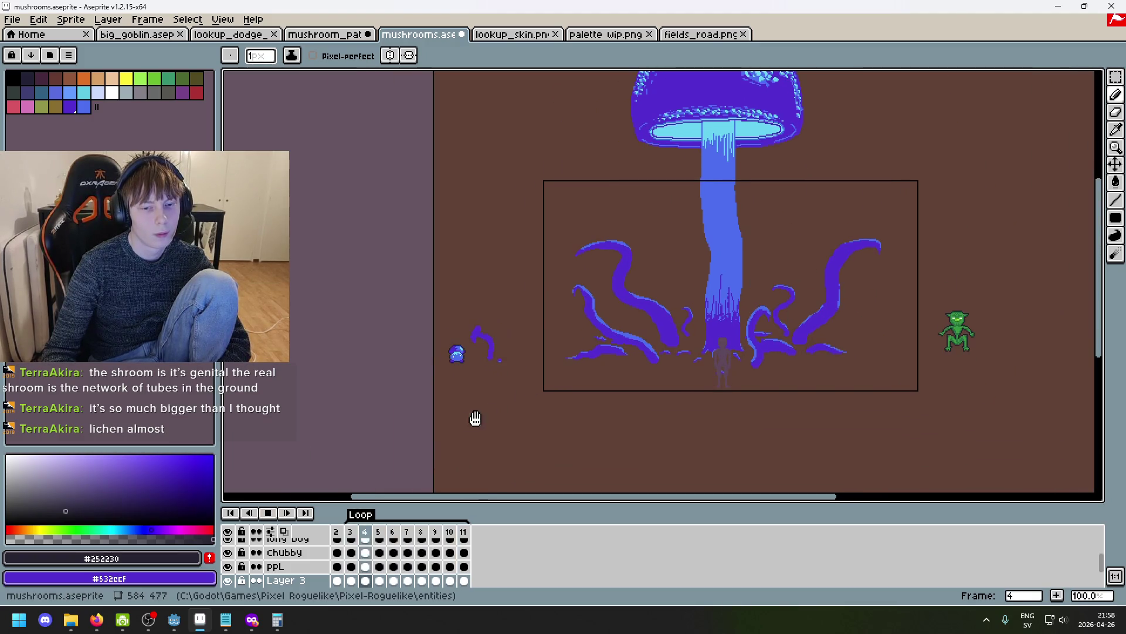
{"action": "scroll", "coordinate": [452, 355], "scroll_direction": "up", "scroll_amount": 3}
{"action": "key", "text": "Return"}
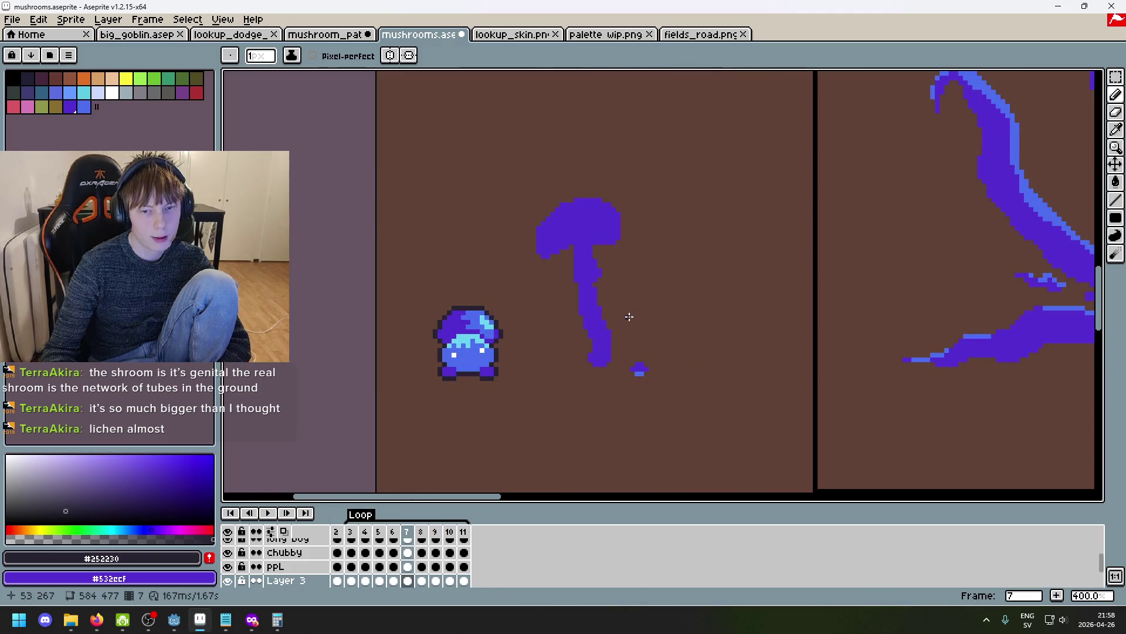
On frame 9, box the curled purple cap with a rectangular selection and nudge it up.
{"action": "key", "text": "Right"}
{"action": "key", "text": "Right"}
{"action": "left_click", "coordinate": [1115, 77]}
{"action": "mouse_move", "coordinate": [735, 344]}
{"action": "left_mouse_down"}
{"action": "mouse_move", "coordinate": [557, 194]}
{"action": "mouse_move", "coordinate": [541, 192]}
{"action": "left_mouse_up"}
{"action": "key", "text": "Up"}
{"action": "key", "text": "Up"}
{"action": "key", "text": "Up"}
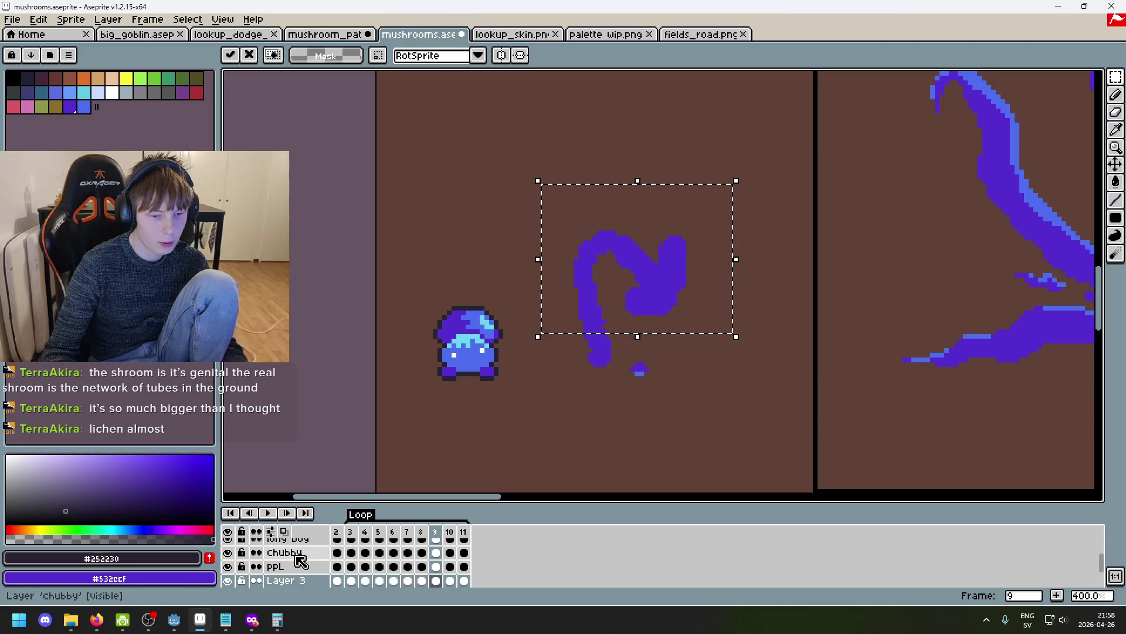
On the long boy layer at frame 9, lasso the hooked cap's top and commit the change.
{"action": "scroll", "coordinate": [302, 563], "scroll_direction": "up", "scroll_amount": 2}
{"action": "left_click", "coordinate": [320, 566]}
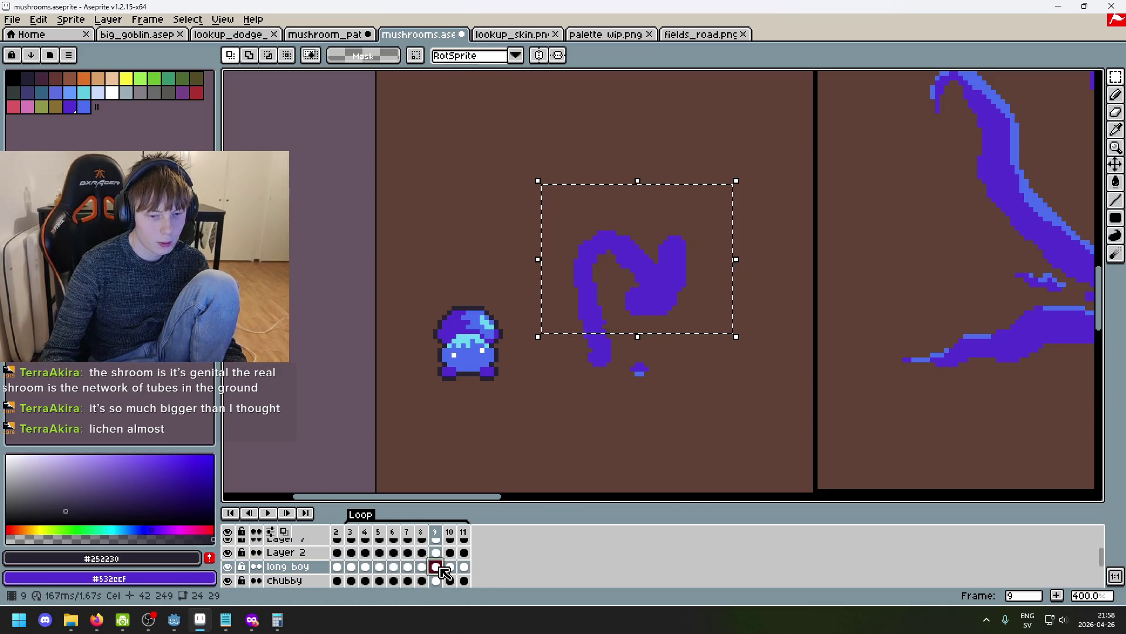
{"action": "mouse_move", "coordinate": [707, 327]}
{"action": "left_mouse_down"}
{"action": "mouse_move", "coordinate": [528, 170]}
{"action": "mouse_move", "coordinate": [702, 322]}
{"action": "left_mouse_up"}
{"action": "key", "text": "ctrl+d"}
{"action": "left_click", "coordinate": [1062, 78]}
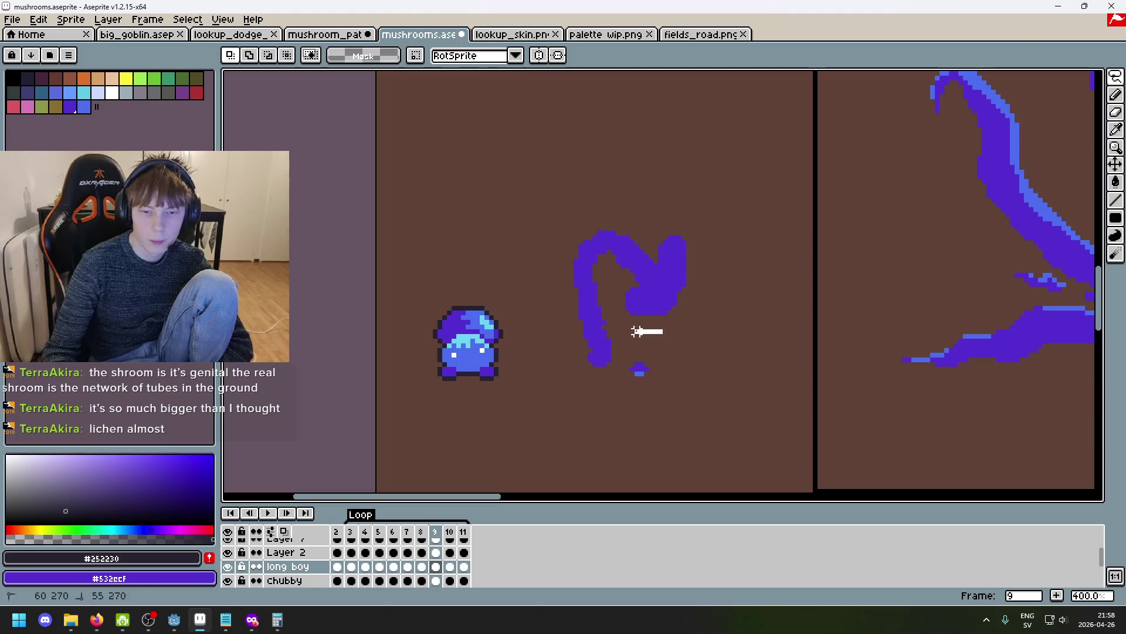
{"action": "mouse_move", "coordinate": [562, 279]}
{"action": "left_mouse_down"}
{"action": "mouse_move", "coordinate": [741, 318]}
{"action": "mouse_move", "coordinate": [717, 345]}
{"action": "left_mouse_up"}
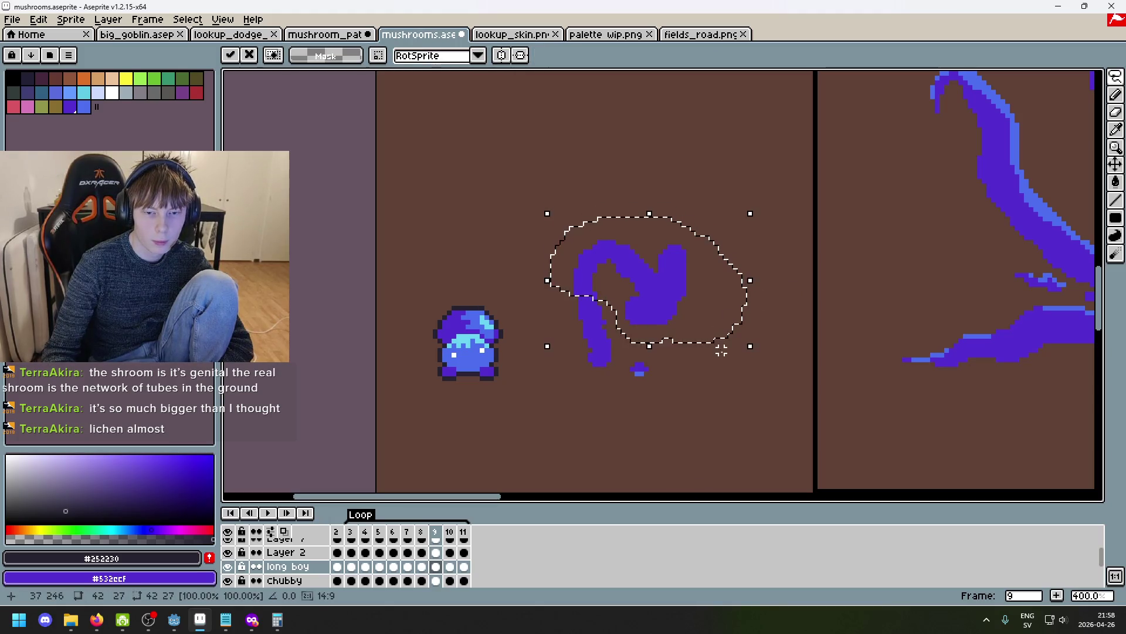
{"action": "key", "text": "Return"}
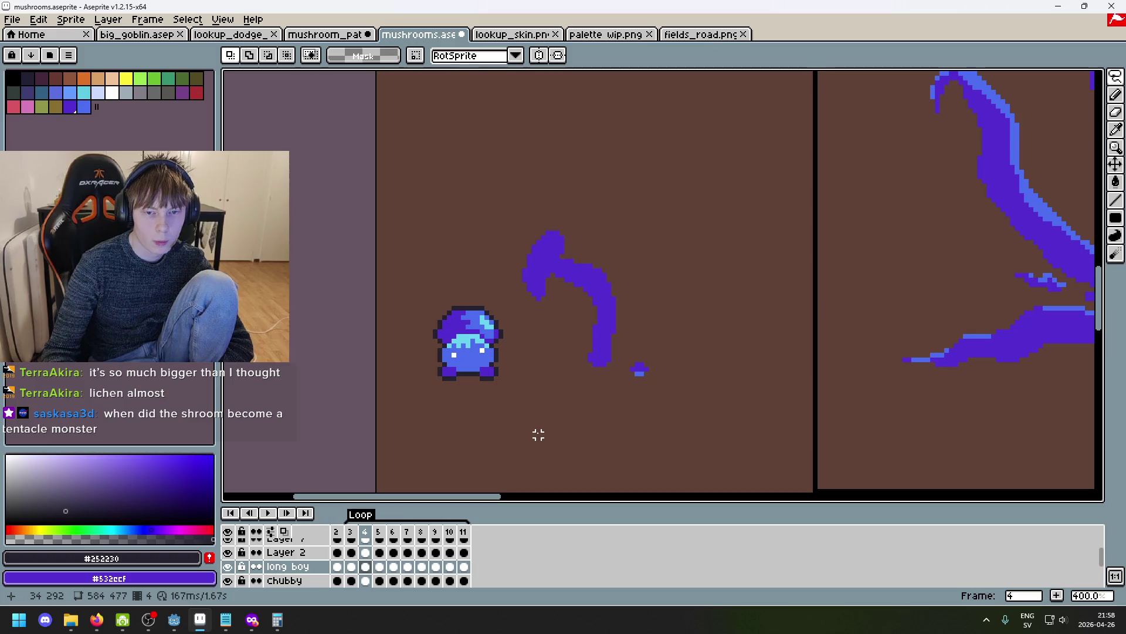
On frame 4, lasso the mushroom cap, transform it, and commit the adjustment.
{"action": "left_click_drag", "start_coordinate": [562, 216], "coordinate": [501, 298]}
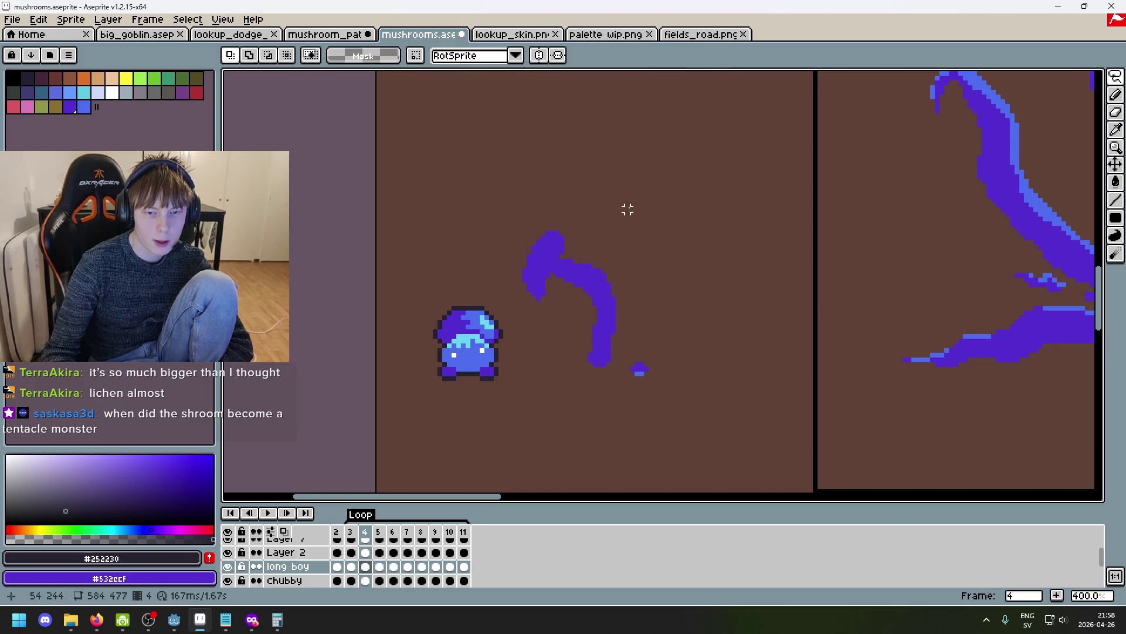
{"action": "left_click_drag", "start_coordinate": [552, 204], "coordinate": [506, 289]}
{"action": "left_click_drag", "start_coordinate": [551, 214], "coordinate": [550, 210]}
{"action": "left_click", "coordinate": [572, 270]}
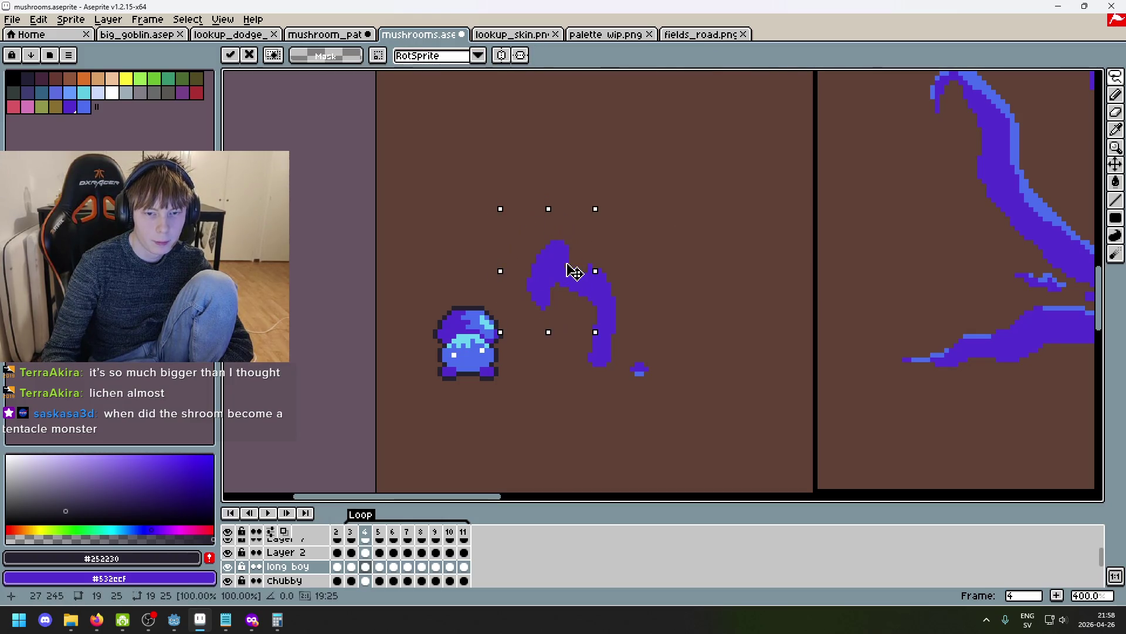
{"action": "left_click", "coordinate": [721, 264]}
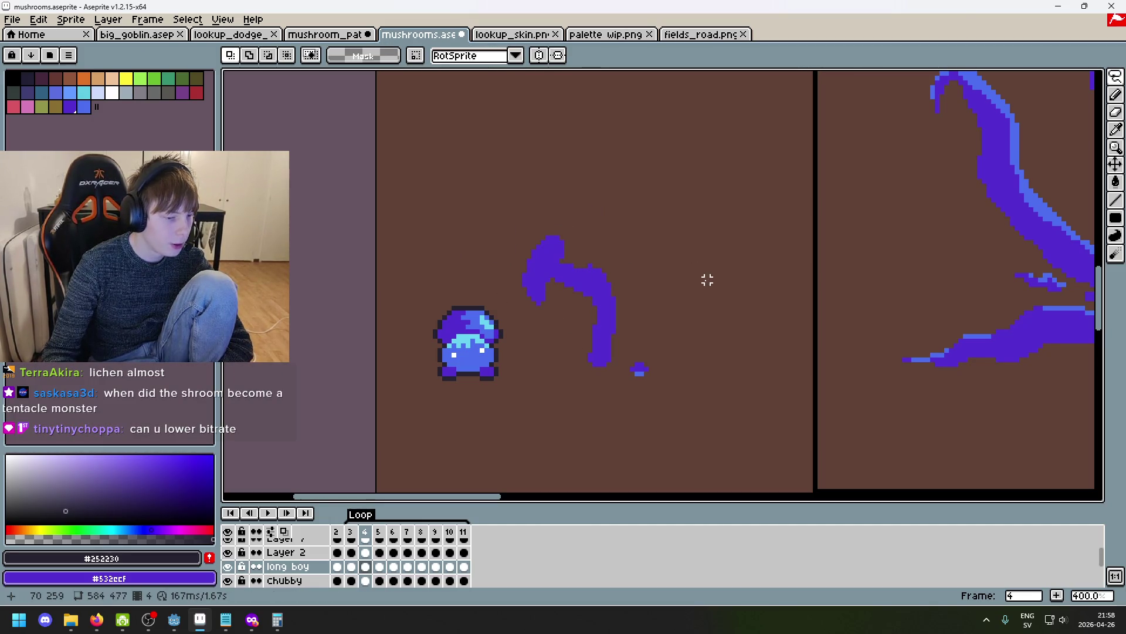
{"action": "scroll", "coordinate": [704, 293], "scroll_direction": "down", "scroll_amount": 1}
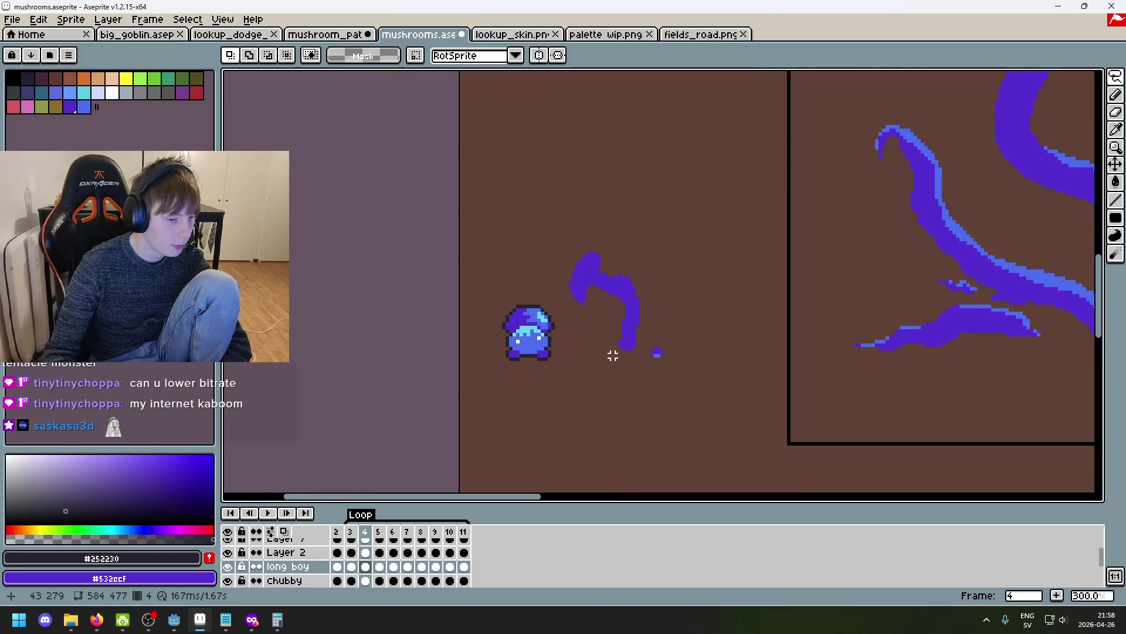
{"action": "key", "text": "alt+Tab"}
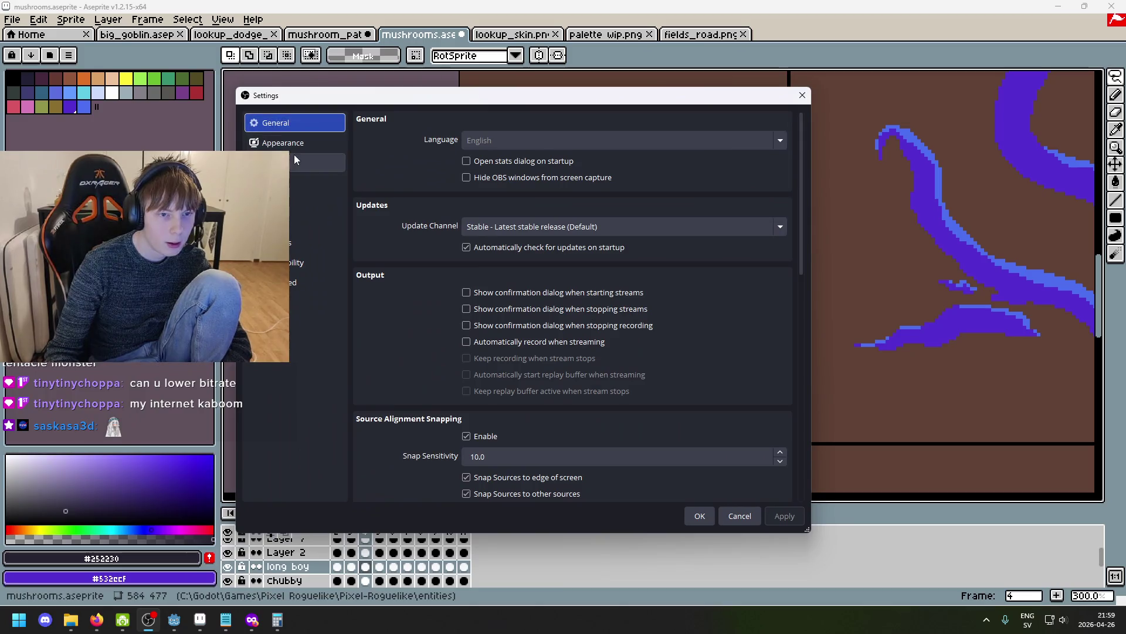
Set OBS's Output > Streaming bitrate from 4000 to 2800 Kbps, apply it and close settings.
{"action": "left_click", "coordinate": [293, 159]}
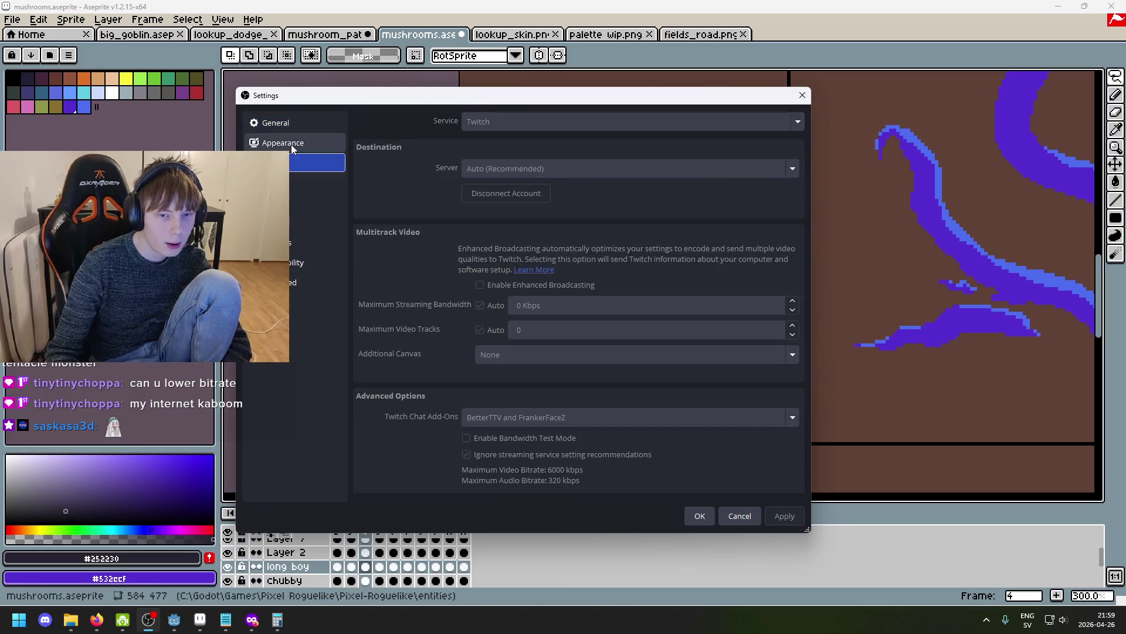
{"action": "left_click", "coordinate": [287, 124]}
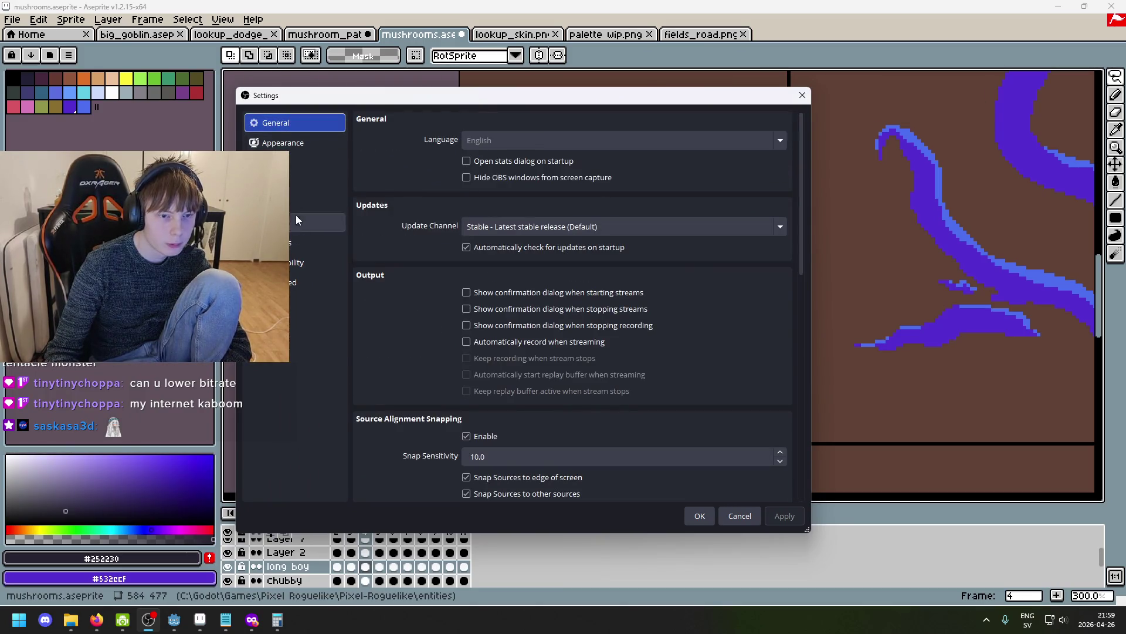
{"action": "left_click", "coordinate": [296, 206]}
{"action": "left_click", "coordinate": [297, 185]}
{"action": "left_click", "coordinate": [518, 358]}
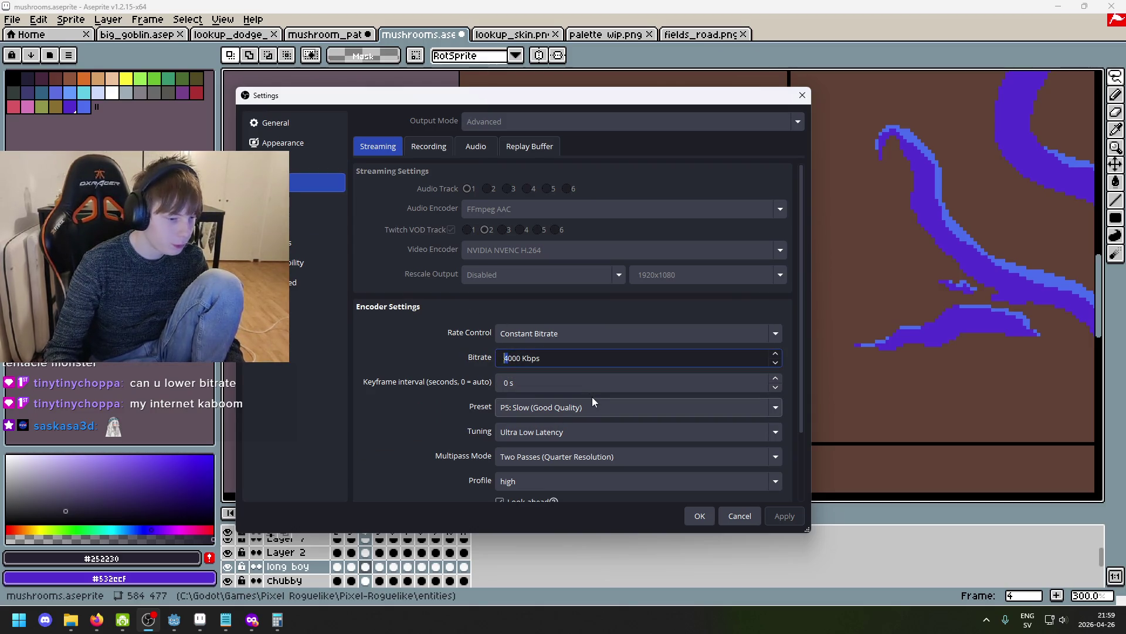
{"action": "type", "text": "2"}
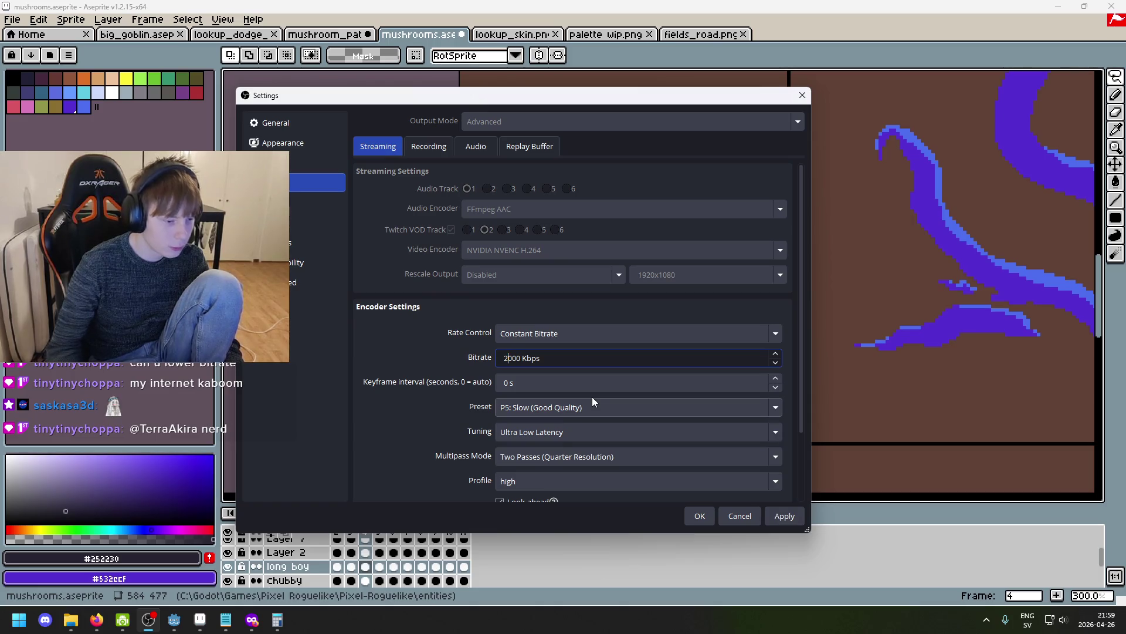
{"action": "key", "text": "Delete"}
{"action": "type", "text": "8"}
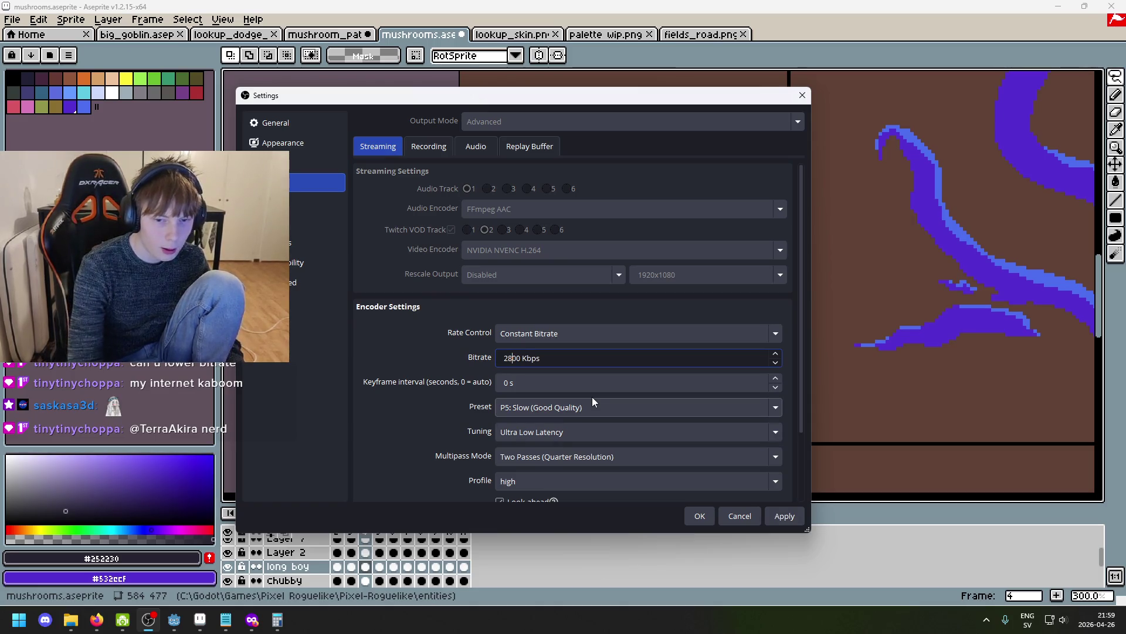
{"action": "left_click", "coordinate": [777, 522]}
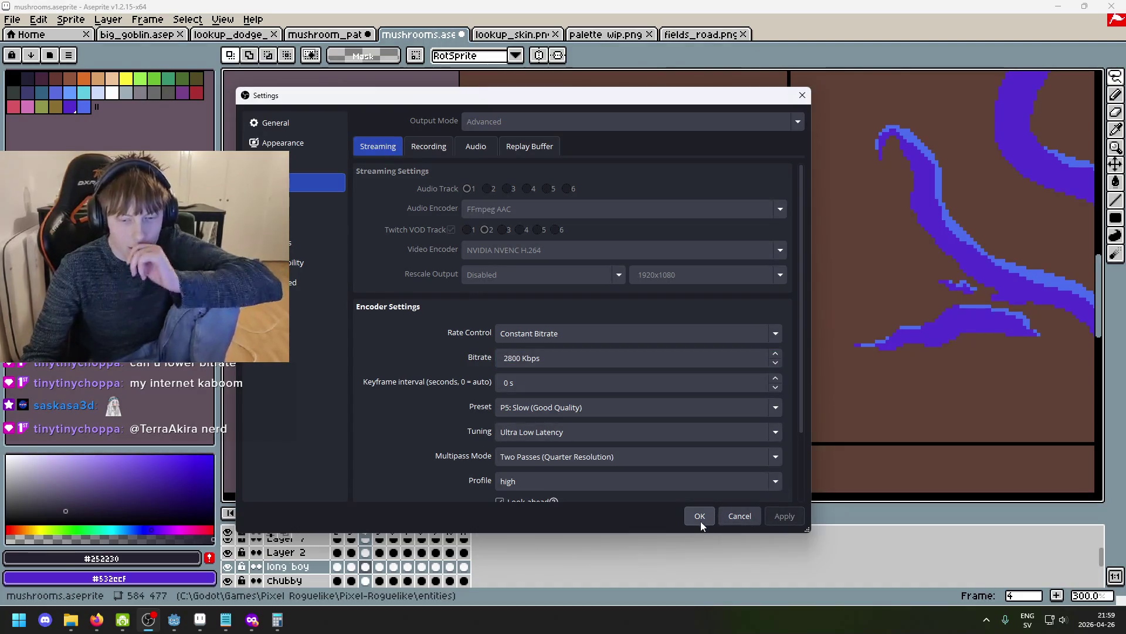
{"action": "left_click", "coordinate": [684, 518]}
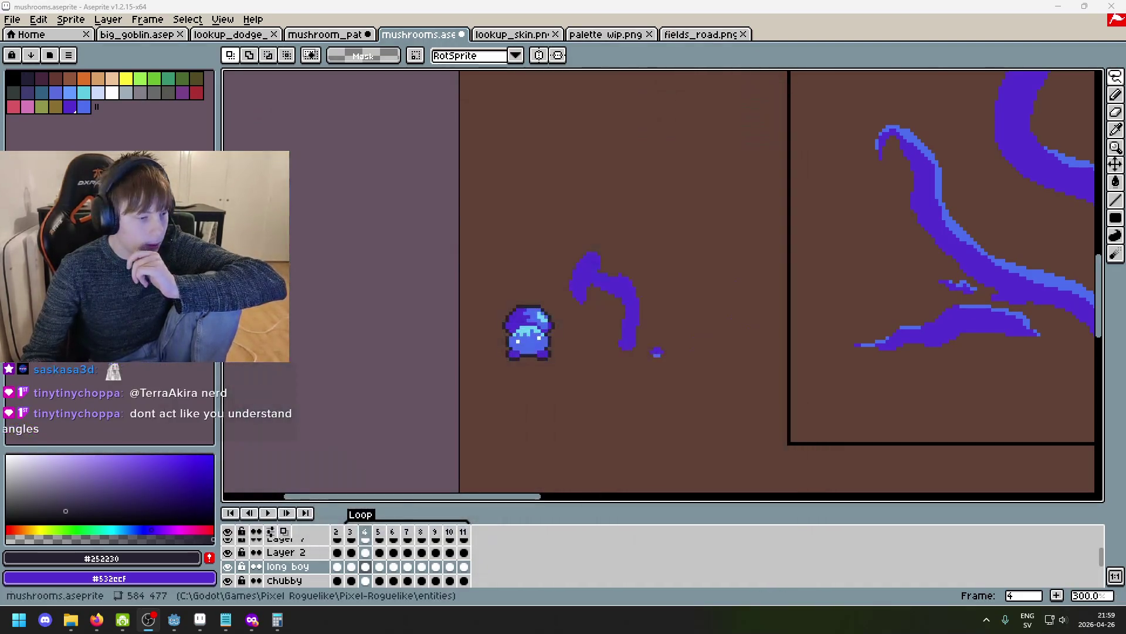
{"action": "key", "text": "alt+Tab"}
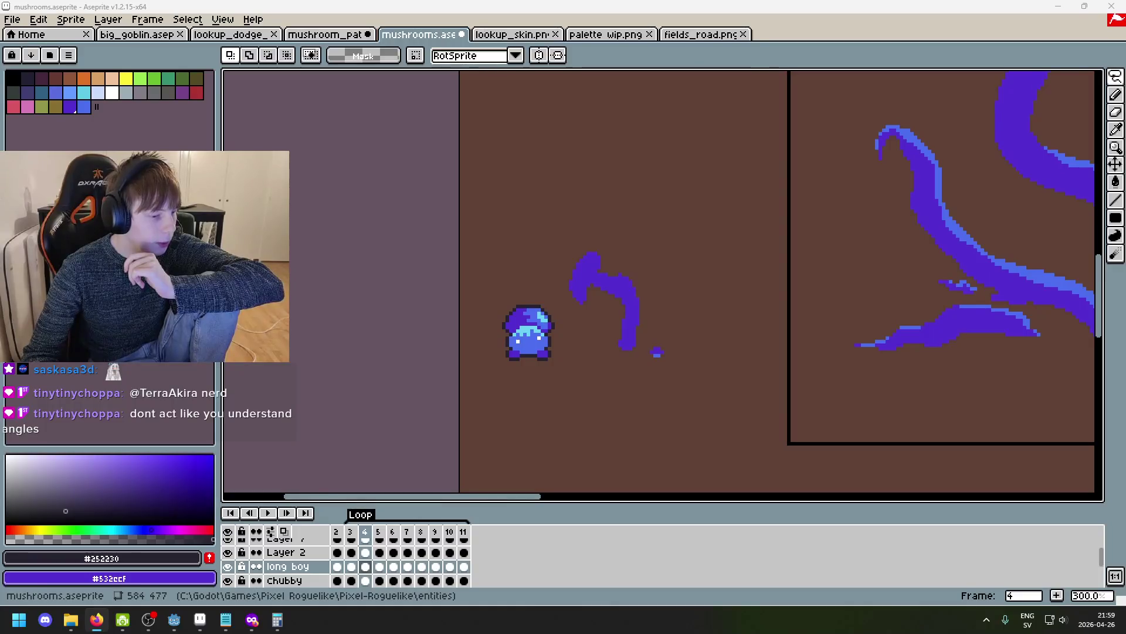
{"action": "scroll", "coordinate": [620, 186], "scroll_direction": "up", "scroll_amount": 9}
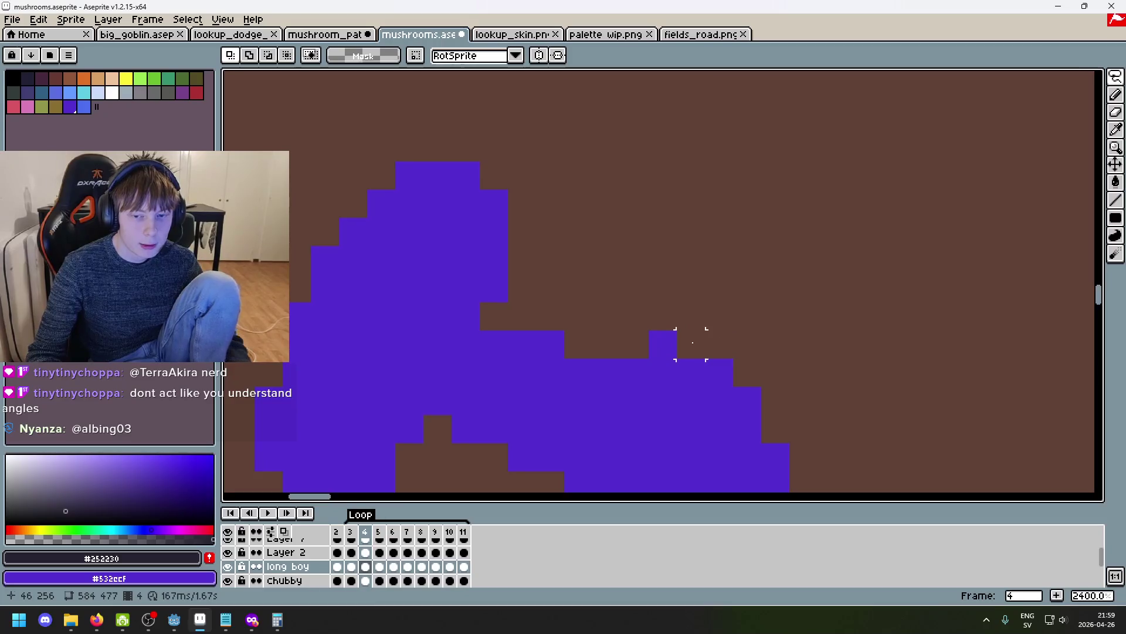
{"action": "key", "text": "b"}
{"action": "scroll", "coordinate": [662, 344], "scroll_direction": "down", "scroll_amount": 5}
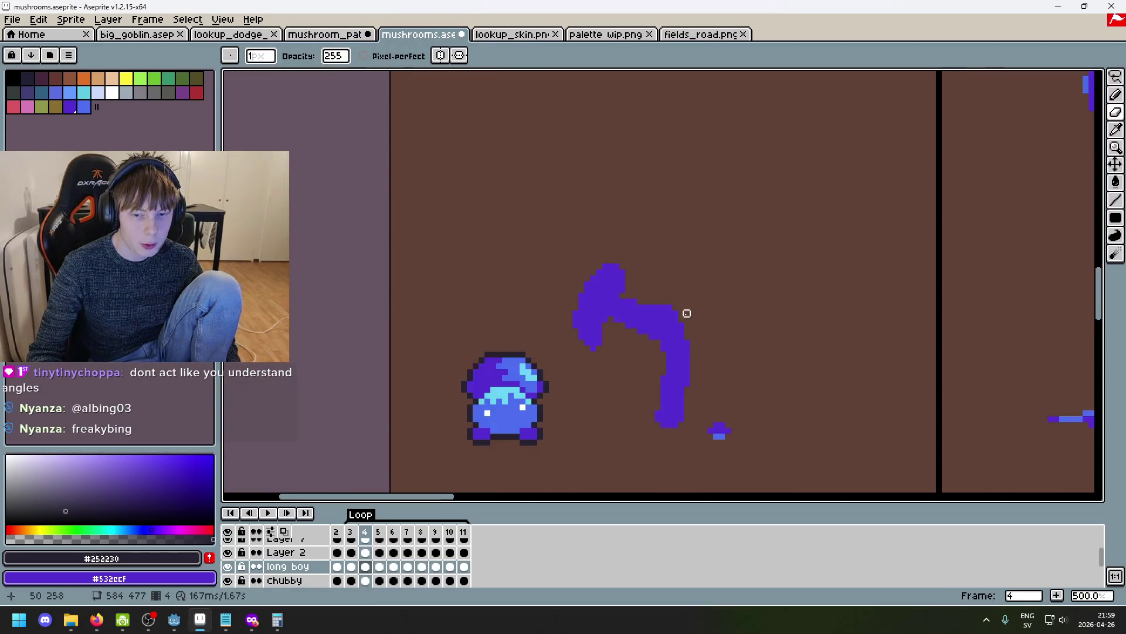
{"action": "scroll", "coordinate": [663, 293], "scroll_direction": "up", "scroll_amount": 4}
{"action": "scroll", "coordinate": [663, 293], "scroll_direction": "down", "scroll_amount": 3}
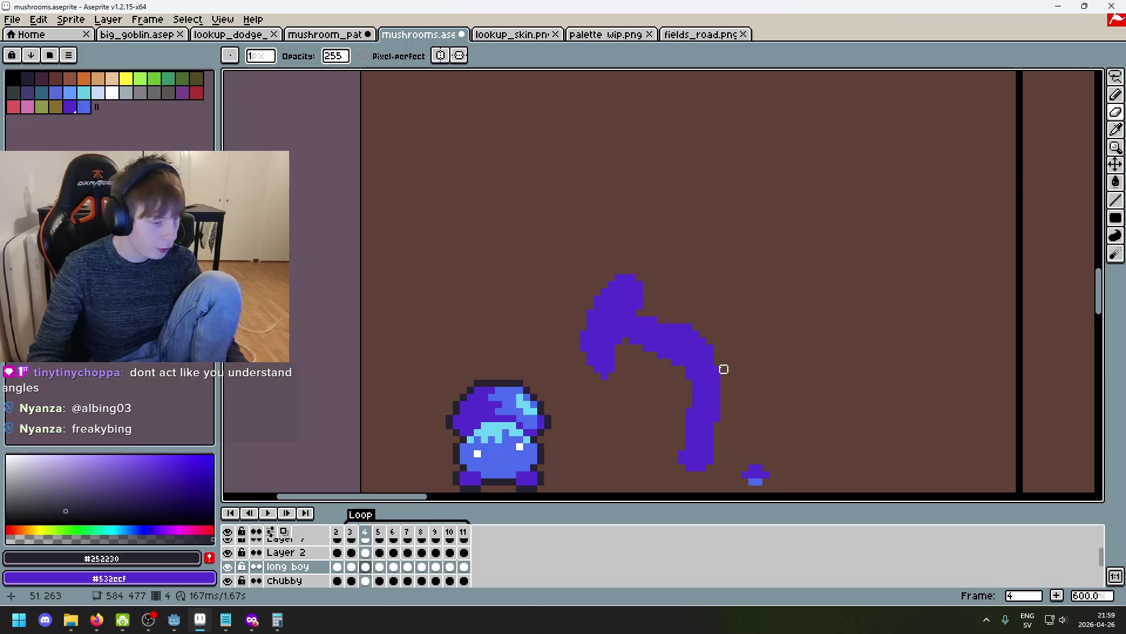
{"action": "scroll", "coordinate": [662, 329], "scroll_direction": "down", "scroll_amount": 1}
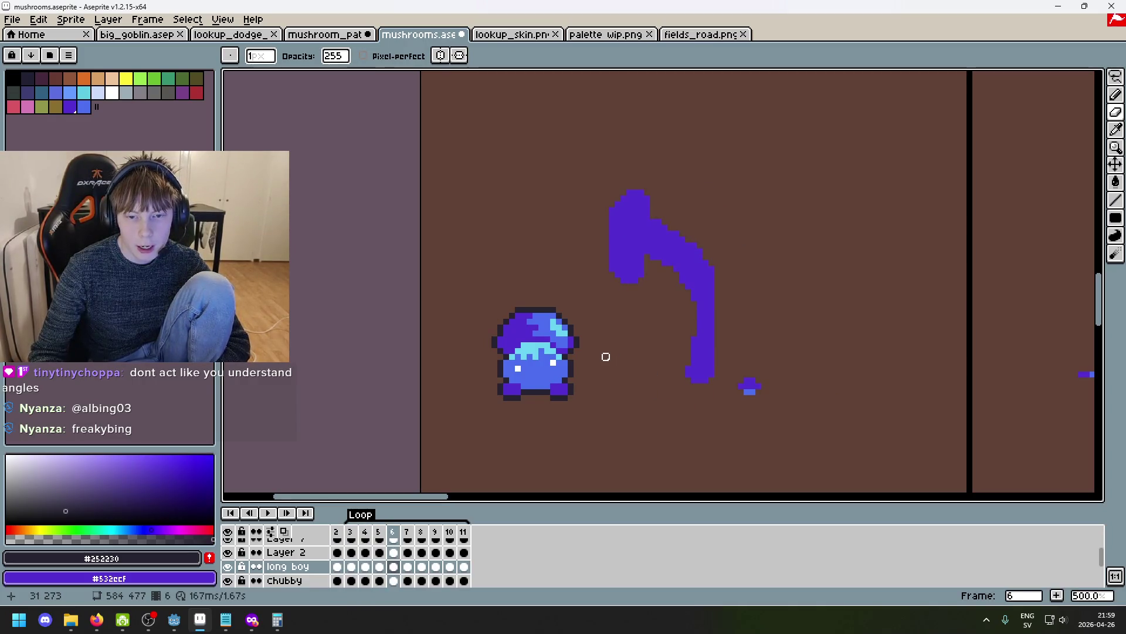
{"action": "scroll", "coordinate": [637, 199], "scroll_direction": "down", "scroll_amount": 1}
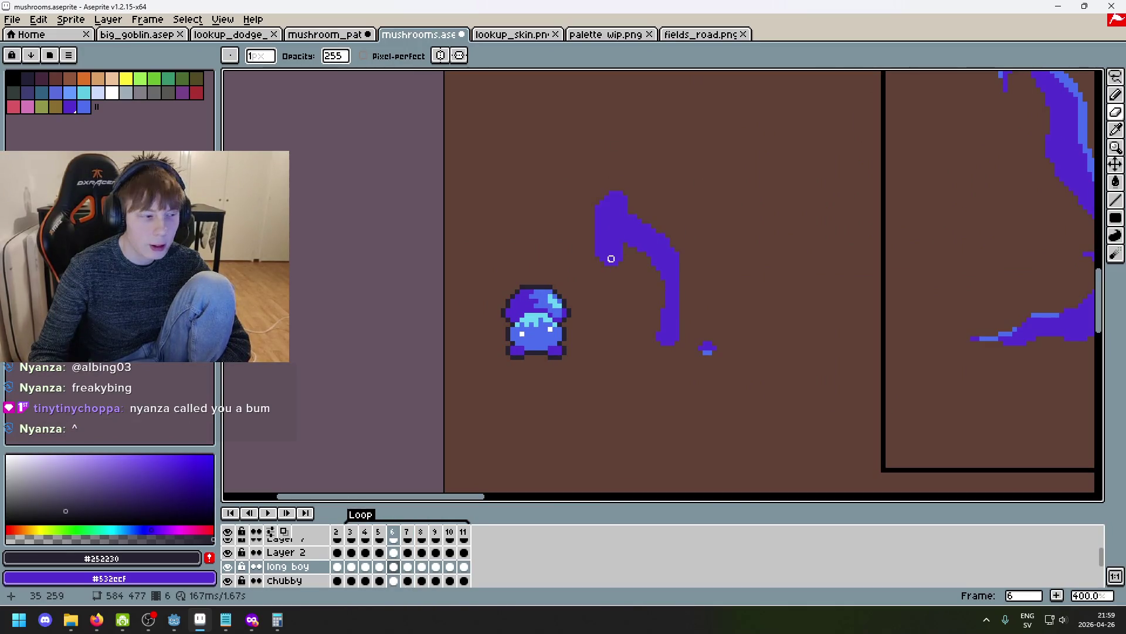
{"action": "scroll", "coordinate": [653, 251], "scroll_direction": "up", "scroll_amount": 1}
{"action": "left_click_drag", "start_coordinate": [644, 246], "coordinate": [635, 238]}
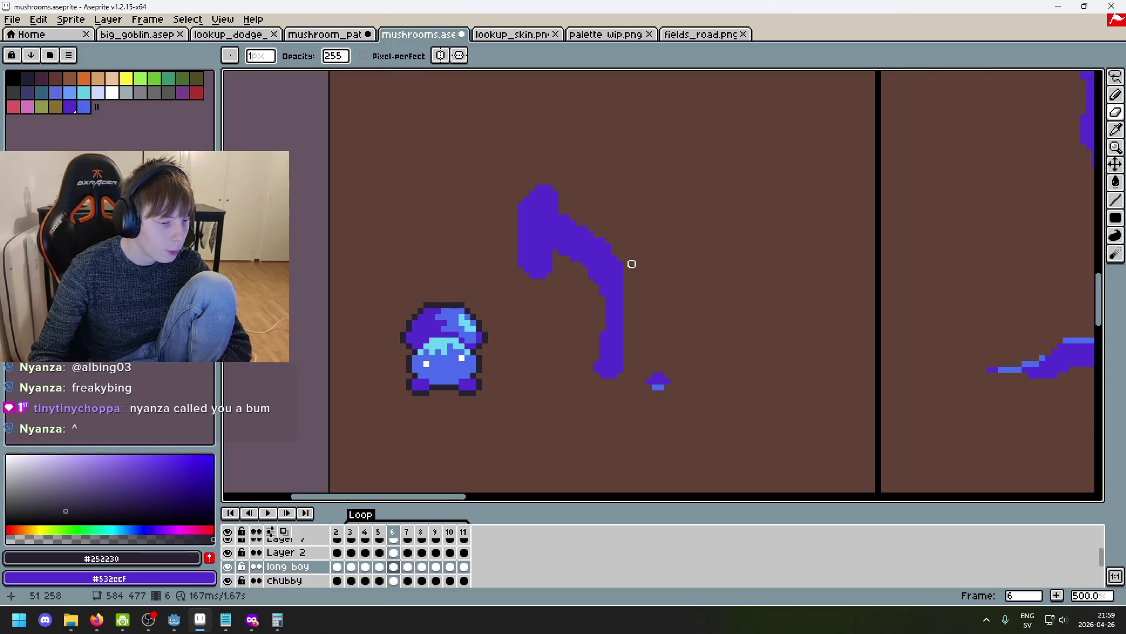
{"action": "key", "text": "Left"}
{"action": "key", "text": "Left"}
{"action": "key", "text": "Left"}
{"action": "key", "text": "Right"}
{"action": "key", "text": "Right"}
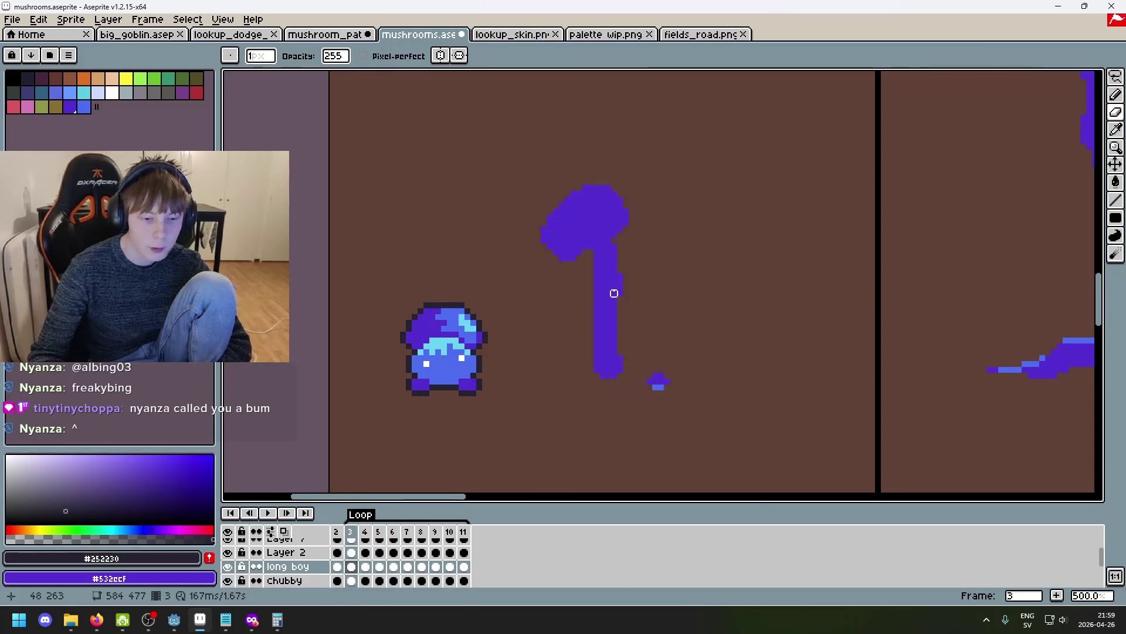
{"action": "key", "text": "Right"}
{"action": "key", "text": "Right"}
{"action": "key", "text": "Left"}
{"action": "key", "text": "Left"}
{"action": "key", "text": "Left"}
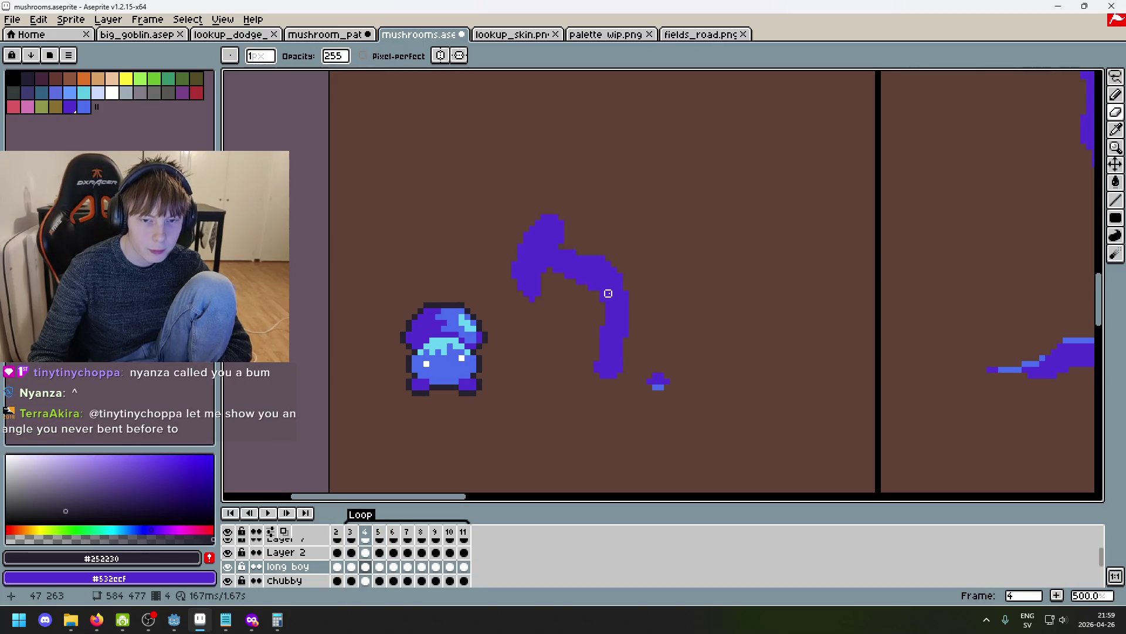
{"action": "key", "text": "Right"}
{"action": "key", "text": "Right"}
{"action": "key", "text": "Left"}
{"action": "key", "text": "Left"}
{"action": "key", "text": "Right"}
{"action": "key", "text": "Right"}
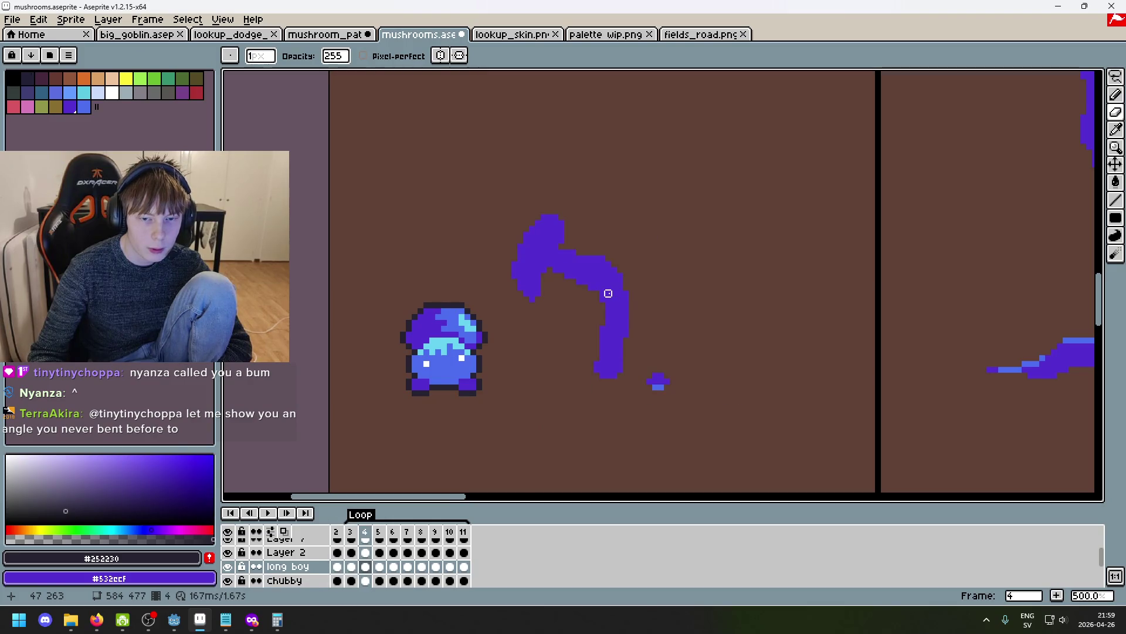
{"action": "key", "text": "shift+q"}
{"action": "scroll", "coordinate": [527, 244], "scroll_direction": "up", "scroll_amount": 2}
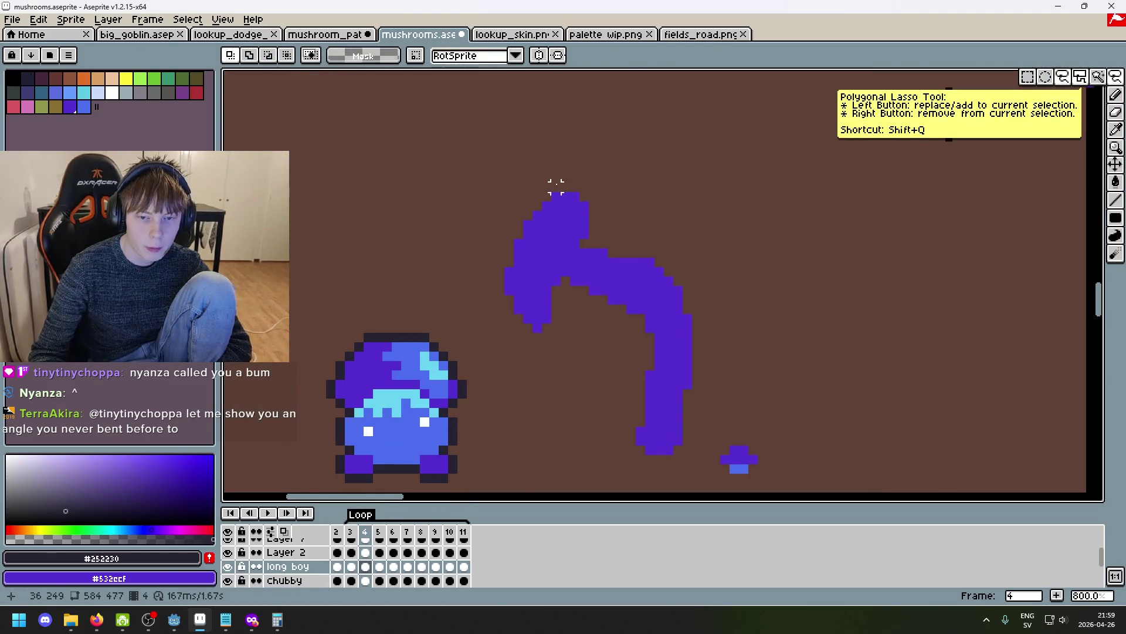
On frame 4, lasso the cap's upper-left part, rotate it slightly and shift it down-right.
{"action": "key", "text": "Left"}
{"action": "key", "text": "Left"}
{"action": "key", "text": "Right"}
{"action": "key", "text": "Right"}
{"action": "mouse_move", "coordinate": [586, 169]}
{"action": "left_mouse_down"}
{"action": "mouse_move", "coordinate": [558, 169]}
{"action": "mouse_move", "coordinate": [589, 247]}
{"action": "left_mouse_up"}
{"action": "left_click_drag", "start_coordinate": [631, 153], "coordinate": [600, 148]}
{"action": "mouse_move", "coordinate": [532, 252]}
{"action": "left_mouse_down"}
{"action": "mouse_move", "coordinate": [553, 284]}
{"action": "mouse_move", "coordinate": [551, 271]}
{"action": "left_mouse_up"}
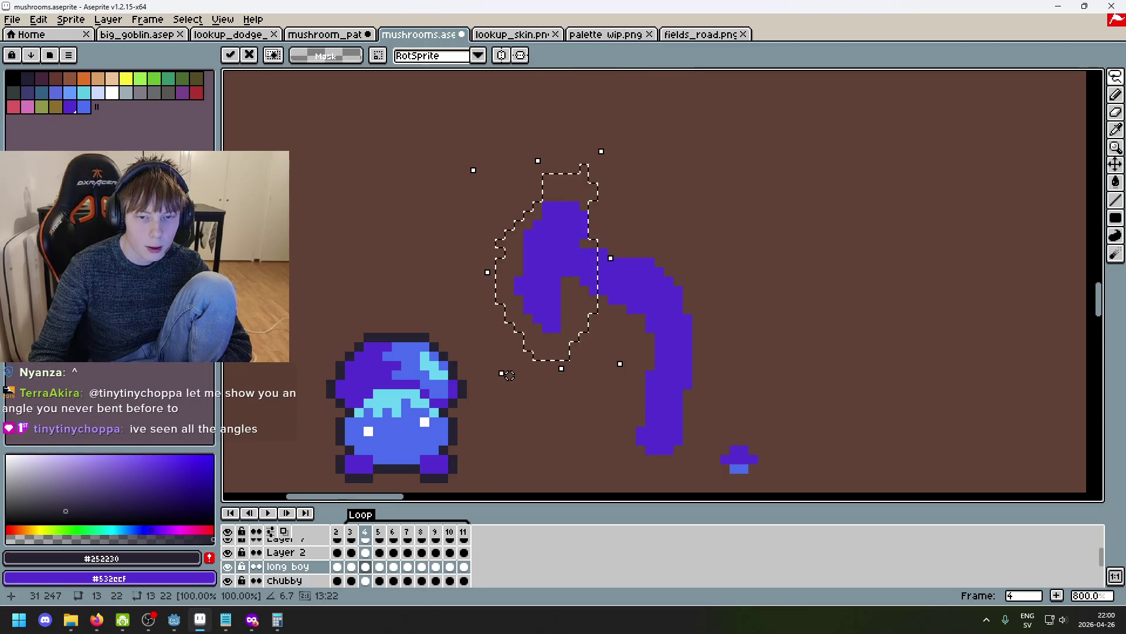
{"action": "left_click", "coordinate": [696, 251]}
On frame 5, tilt the left cap piece about 9° and shift it 32 px right.
{"action": "key", "text": "Right"}
{"action": "key", "text": "Left"}
{"action": "key", "text": "Left"}
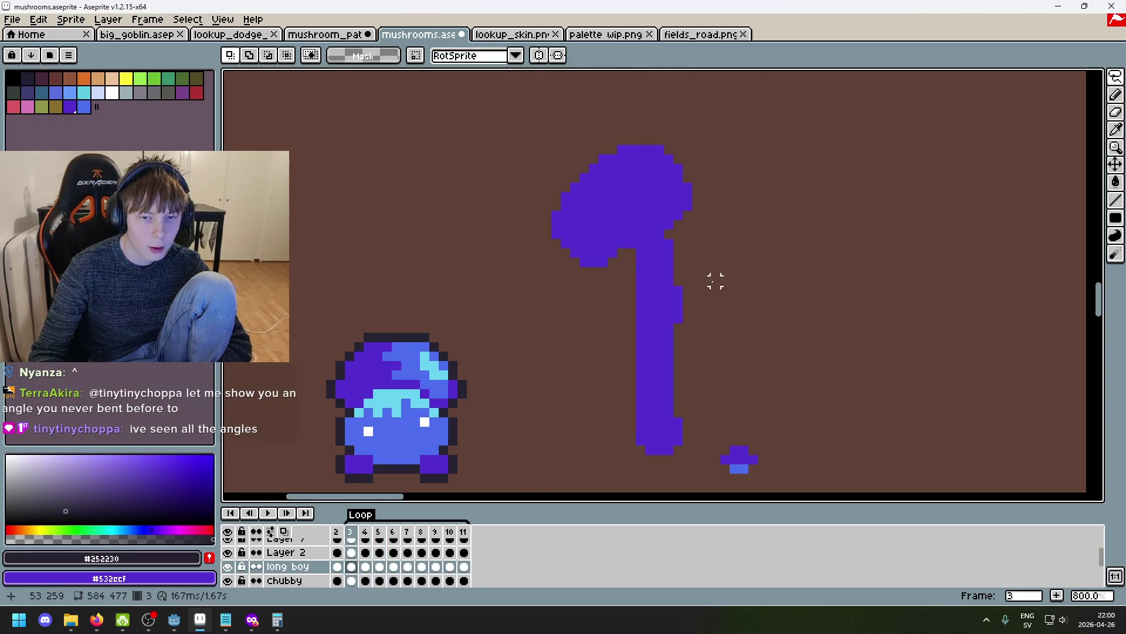
{"action": "key", "text": "Right"}
{"action": "key", "text": "Right"}
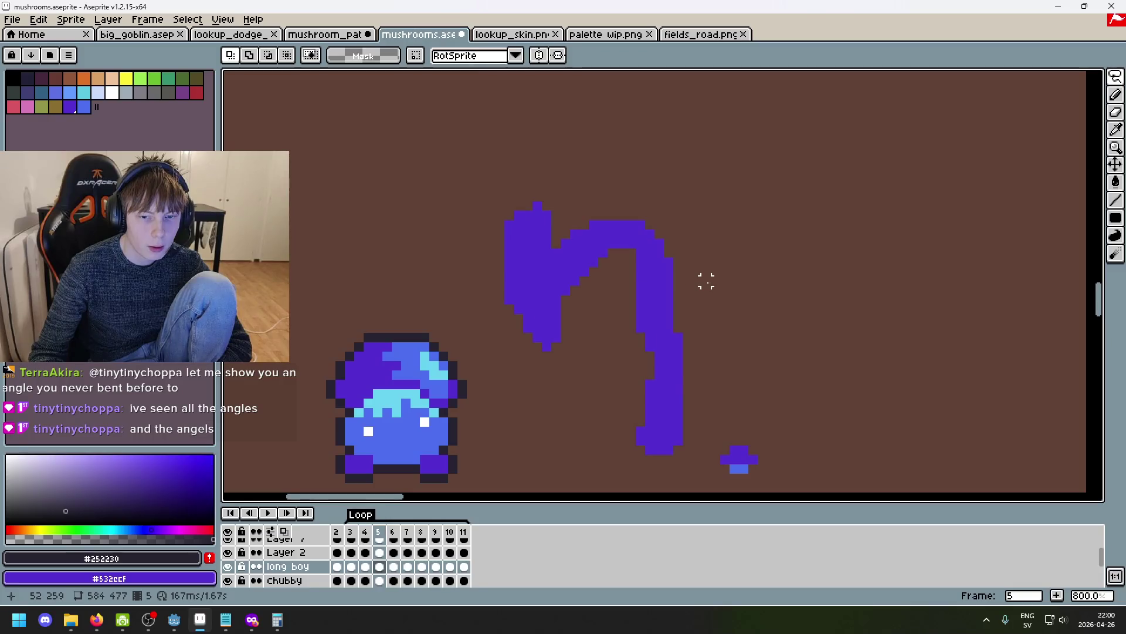
{"action": "mouse_move", "coordinate": [528, 163]}
{"action": "left_mouse_down"}
{"action": "mouse_move", "coordinate": [495, 322]}
{"action": "mouse_move", "coordinate": [558, 176]}
{"action": "mouse_move", "coordinate": [533, 164]}
{"action": "left_mouse_up"}
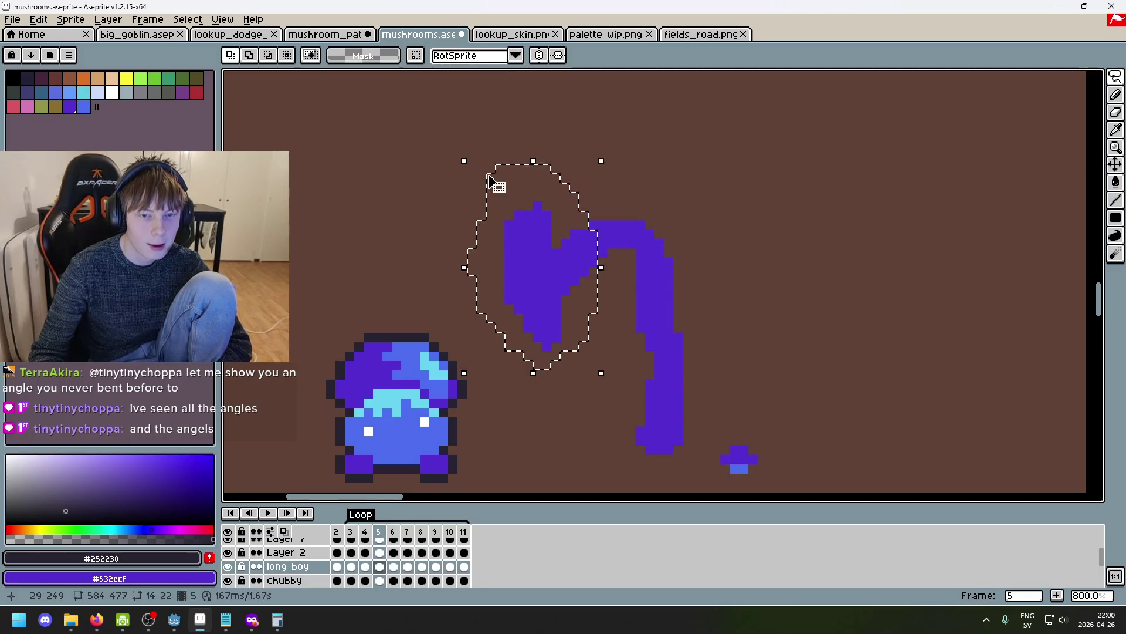
{"action": "left_click_drag", "start_coordinate": [452, 156], "coordinate": [434, 179]}
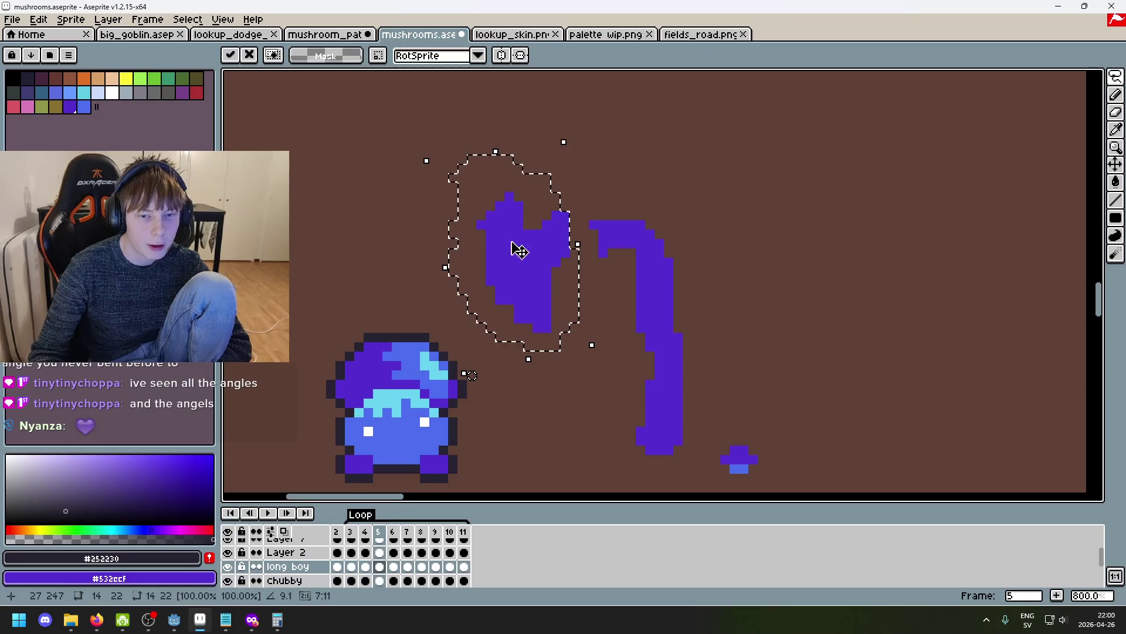
{"action": "left_click_drag", "start_coordinate": [552, 282], "coordinate": [570, 283]}
{"action": "left_click", "coordinate": [696, 252]}
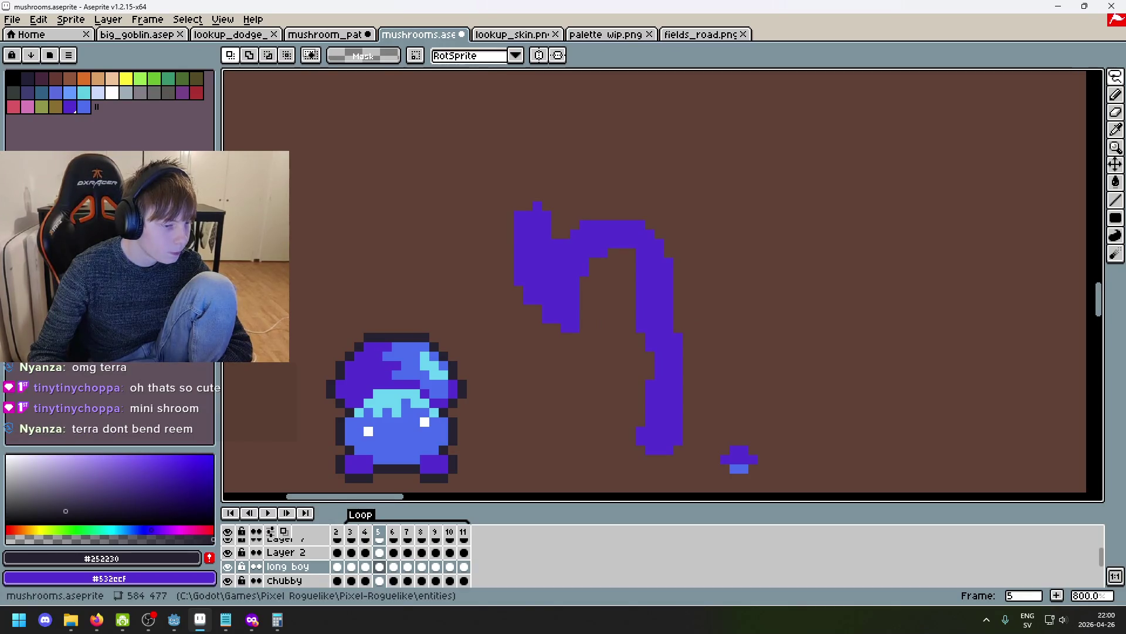
Step back and forth through the sway frames to preview the motion, landing on frame 8.
{"action": "key", "text": "Right"}
{"action": "key", "text": "Left"}
{"action": "key", "text": "Right"}
{"action": "key", "text": "Left"}
{"action": "key", "text": "Left"}
{"action": "key", "text": "Left"}
{"action": "key", "text": "Right"}
{"action": "key", "text": "Right"}
{"action": "key", "text": "Right"}
{"action": "key", "text": "Right"}
{"action": "key", "text": "Right"}
{"action": "key", "text": "Left"}
{"action": "key", "text": "Left"}
{"action": "key", "text": "Right"}
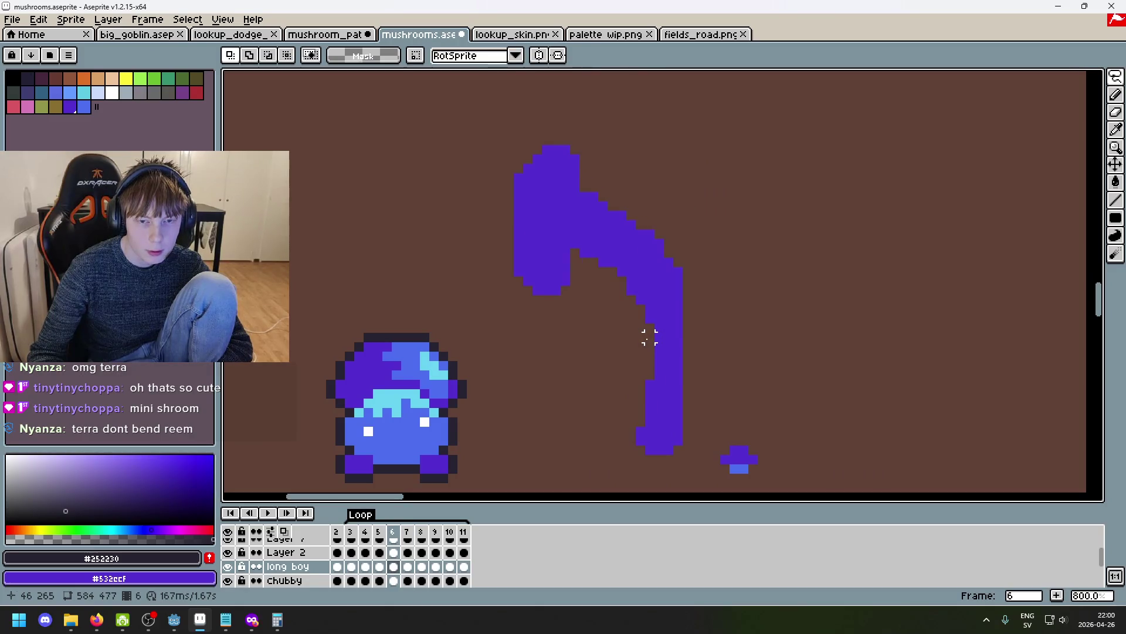
{"action": "key", "text": "Right"}
{"action": "key", "text": "Left"}
{"action": "key", "text": "Left"}
{"action": "key", "text": "Left"}
{"action": "key", "text": "Right"}
{"action": "key", "text": "Right"}
{"action": "key", "text": "Right"}
{"action": "key", "text": "Right"}
{"action": "key", "text": "Right"}
{"action": "key", "text": "Left"}
{"action": "key", "text": "Left"}
{"action": "key", "text": "Left"}
{"action": "key", "text": "Left"}
{"action": "key", "text": "Right"}
{"action": "key", "text": "Right"}
{"action": "key", "text": "Right"}
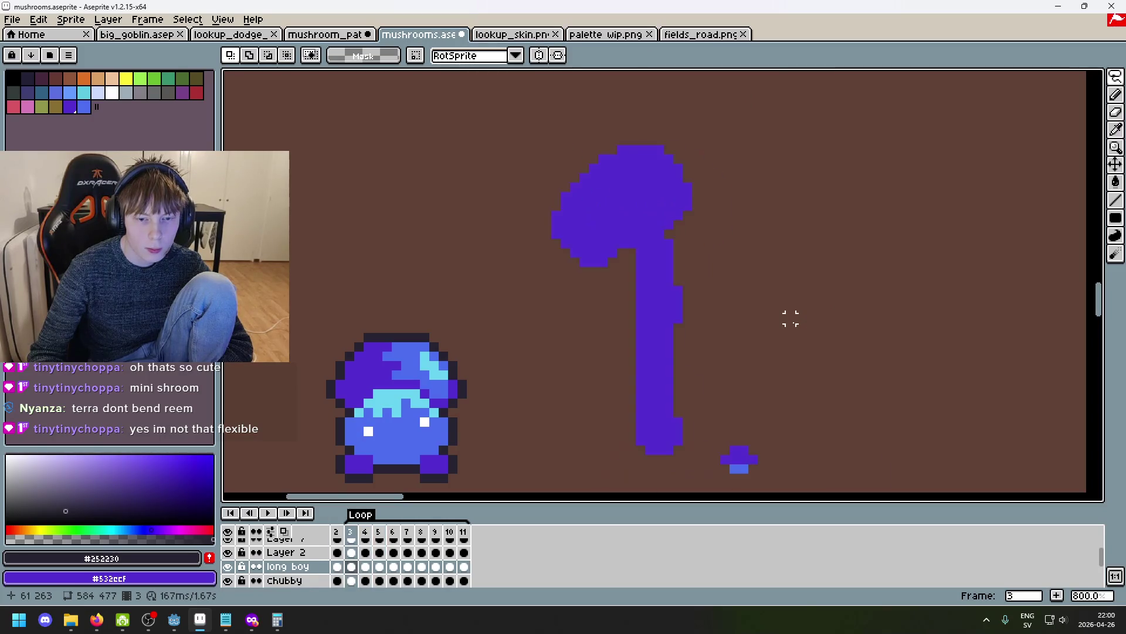
{"action": "key", "text": "Right"}
{"action": "key", "text": "Left"}
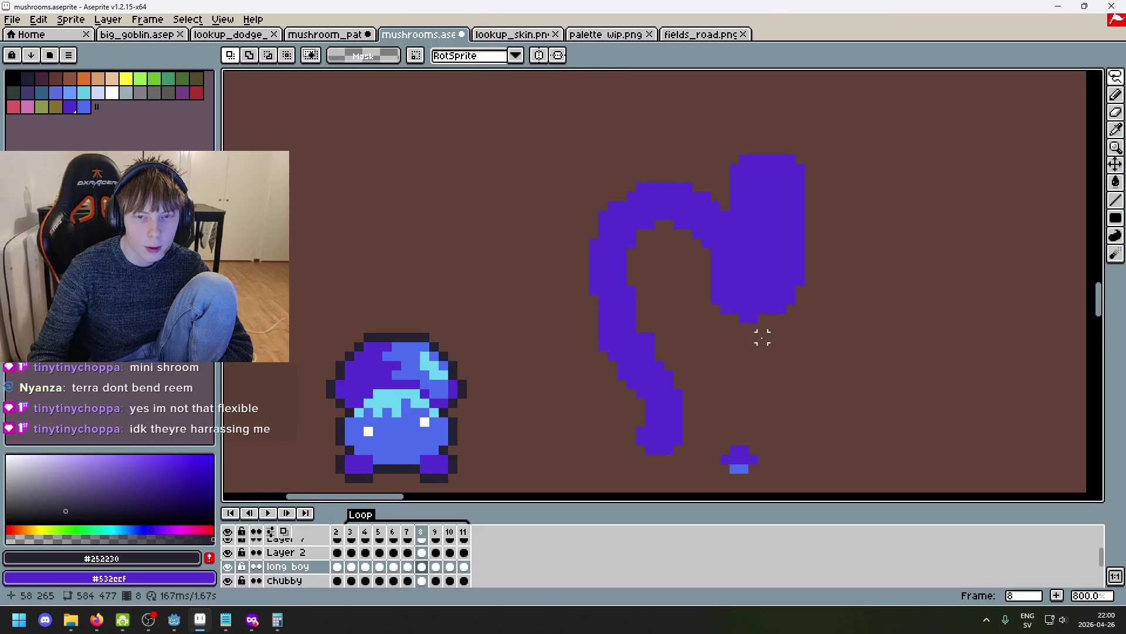
On frame 8, lasso the cap blob, rotate it about 16° and nudge it right.
{"action": "mouse_move", "coordinate": [753, 337]}
{"action": "left_mouse_down"}
{"action": "mouse_move", "coordinate": [683, 202]}
{"action": "mouse_move", "coordinate": [785, 336]}
{"action": "mouse_move", "coordinate": [759, 351]}
{"action": "left_mouse_up"}
{"action": "left_click", "coordinate": [912, 234]}
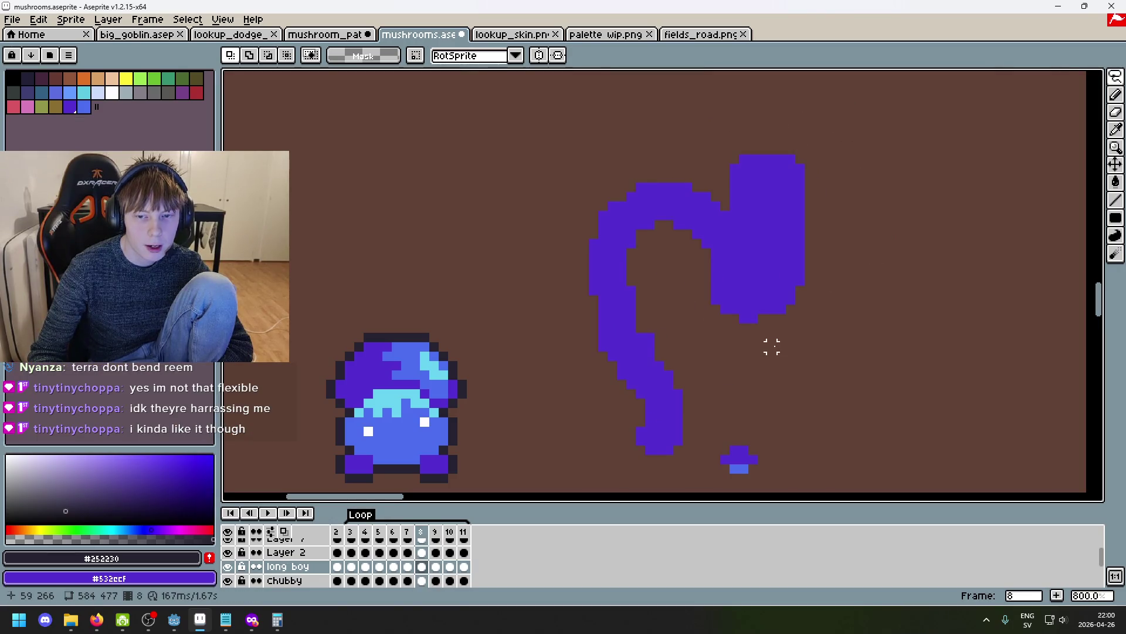
{"action": "mouse_move", "coordinate": [766, 337]}
{"action": "left_mouse_down"}
{"action": "mouse_move", "coordinate": [701, 265]}
{"action": "mouse_move", "coordinate": [830, 326]}
{"action": "left_mouse_up"}
{"action": "mouse_move", "coordinate": [712, 328]}
{"action": "left_mouse_down"}
{"action": "mouse_move", "coordinate": [810, 352]}
{"action": "mouse_move", "coordinate": [725, 361]}
{"action": "left_mouse_up"}
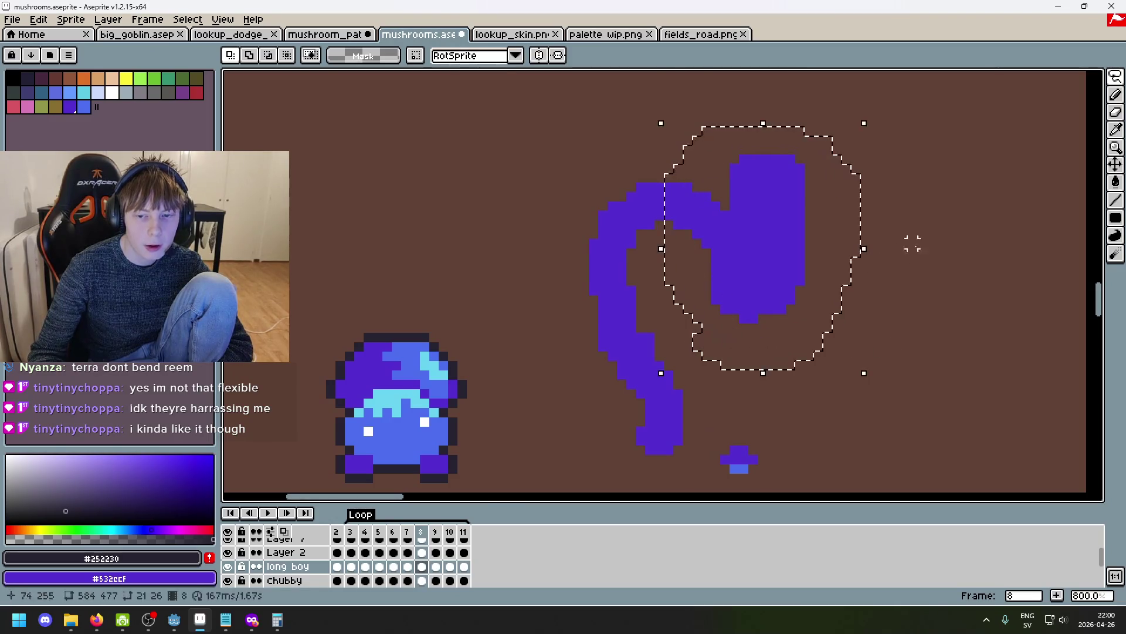
{"action": "left_click_drag", "start_coordinate": [867, 113], "coordinate": [815, 97]}
{"action": "left_click_drag", "start_coordinate": [756, 246], "coordinate": [795, 261]}
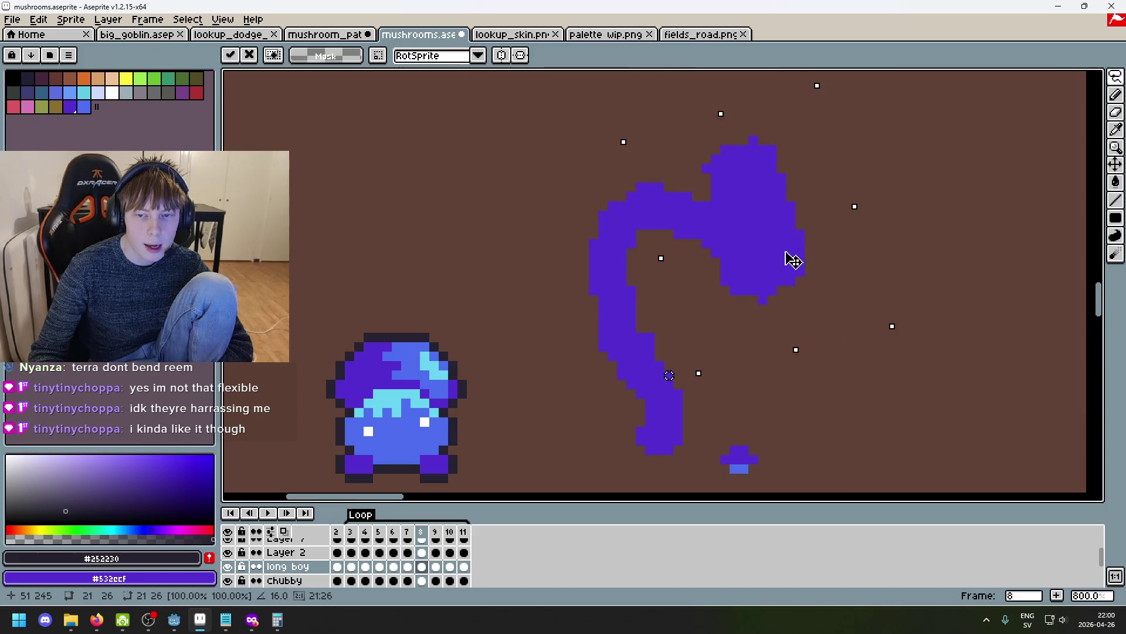
{"action": "left_click", "coordinate": [882, 259]}
Tilt the cap about 9° more so it sits upright on the stalk's end.
{"action": "mouse_move", "coordinate": [765, 320]}
{"action": "left_mouse_down"}
{"action": "mouse_move", "coordinate": [729, 276]}
{"action": "mouse_move", "coordinate": [790, 334]}
{"action": "left_mouse_up"}
{"action": "mouse_move", "coordinate": [900, 360]}
{"action": "left_mouse_down"}
{"action": "mouse_move", "coordinate": [937, 340]}
{"action": "mouse_move", "coordinate": [822, 291]}
{"action": "left_mouse_up"}
{"action": "left_click", "coordinate": [866, 363]}
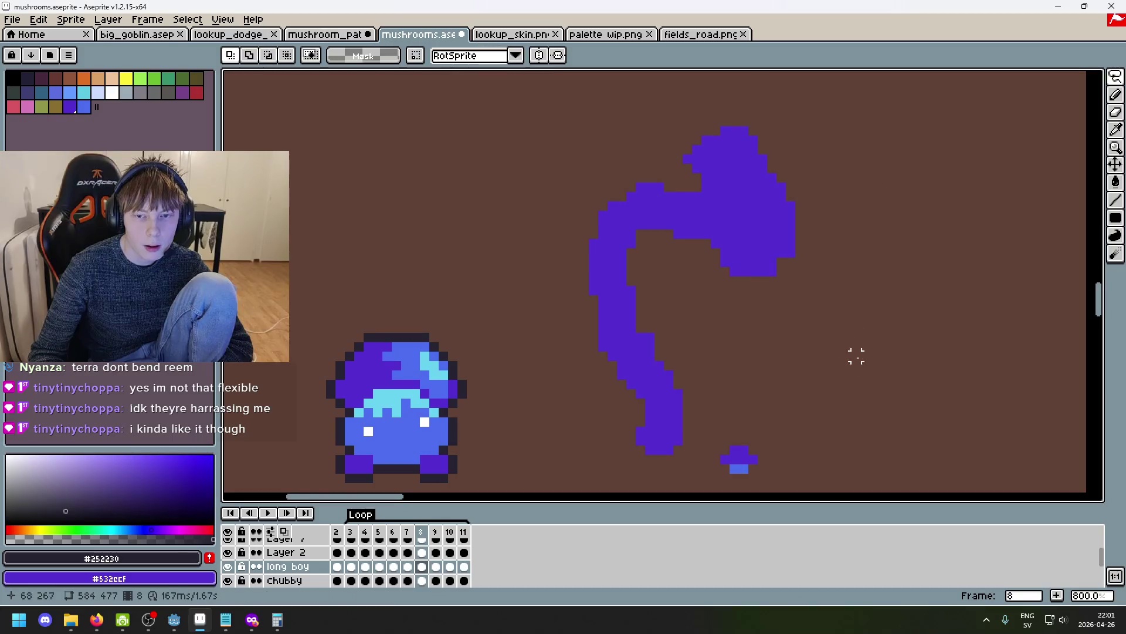
{"action": "scroll", "coordinate": [802, 274], "scroll_direction": "down", "scroll_amount": 2}
On frame 9, fill the cap's dark notch with a 6px #532ccf pencil.
{"action": "key", "text": "Left"}
{"action": "key", "text": "Left"}
{"action": "key", "text": "Right"}
{"action": "key", "text": "Right"}
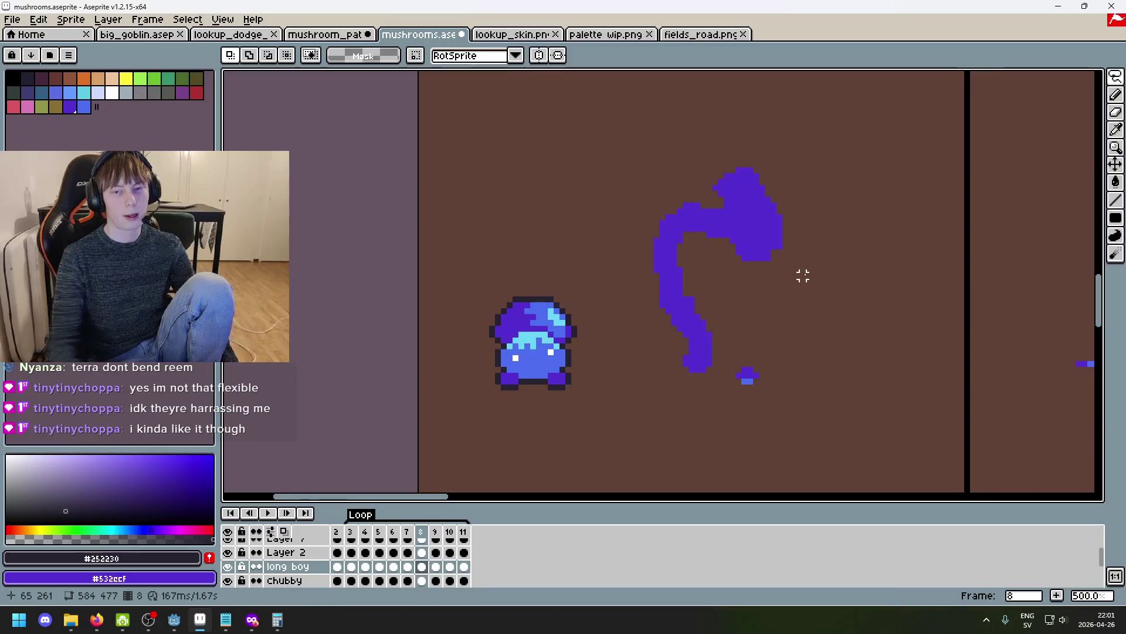
{"action": "key", "text": "Right"}
{"action": "key", "text": "Left"}
{"action": "key", "text": "Right"}
{"action": "scroll", "coordinate": [762, 257], "scroll_direction": "up", "scroll_amount": 5}
{"action": "key", "text": "b"}
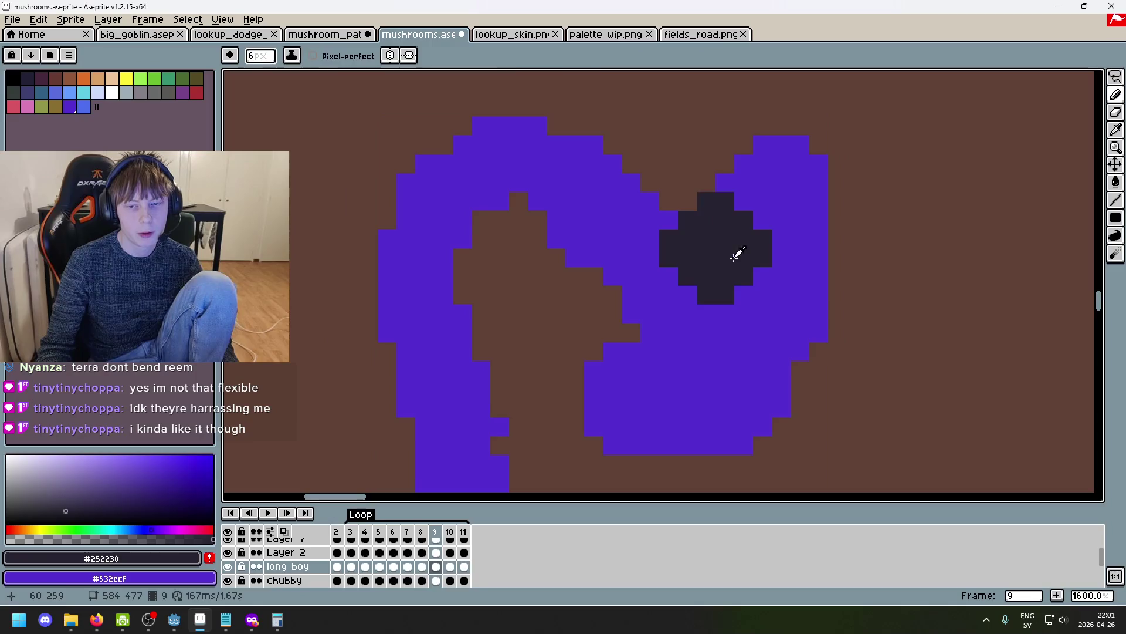
{"action": "left_click", "coordinate": [733, 259], "text": "alt"}
{"action": "left_click", "coordinate": [733, 258]}
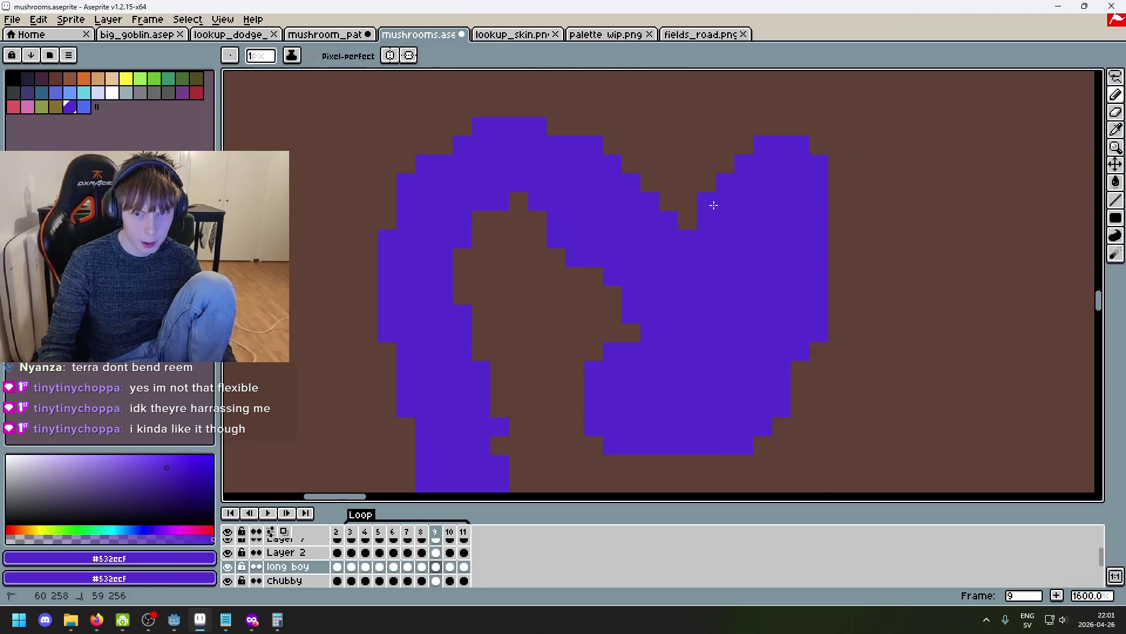
Step through frames 10 and 11 to preview the loop, then delete the final frame.
{"action": "scroll", "coordinate": [763, 331], "scroll_direction": "down", "scroll_amount": 6}
{"action": "key", "text": "Right"}
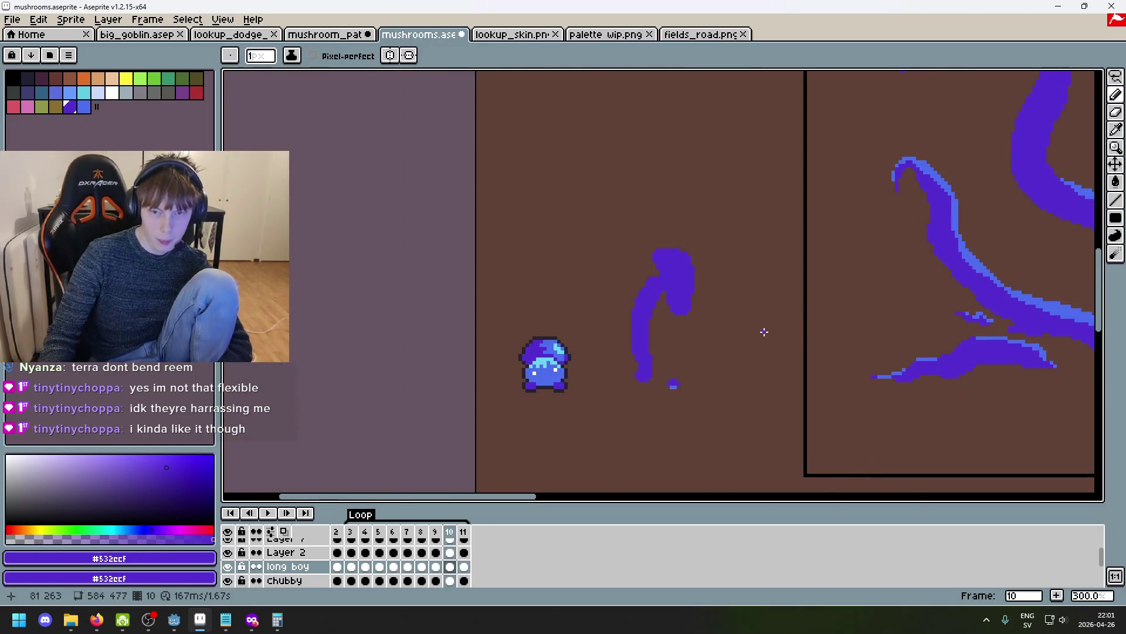
{"action": "scroll", "coordinate": [684, 265], "scroll_direction": "up", "scroll_amount": 3}
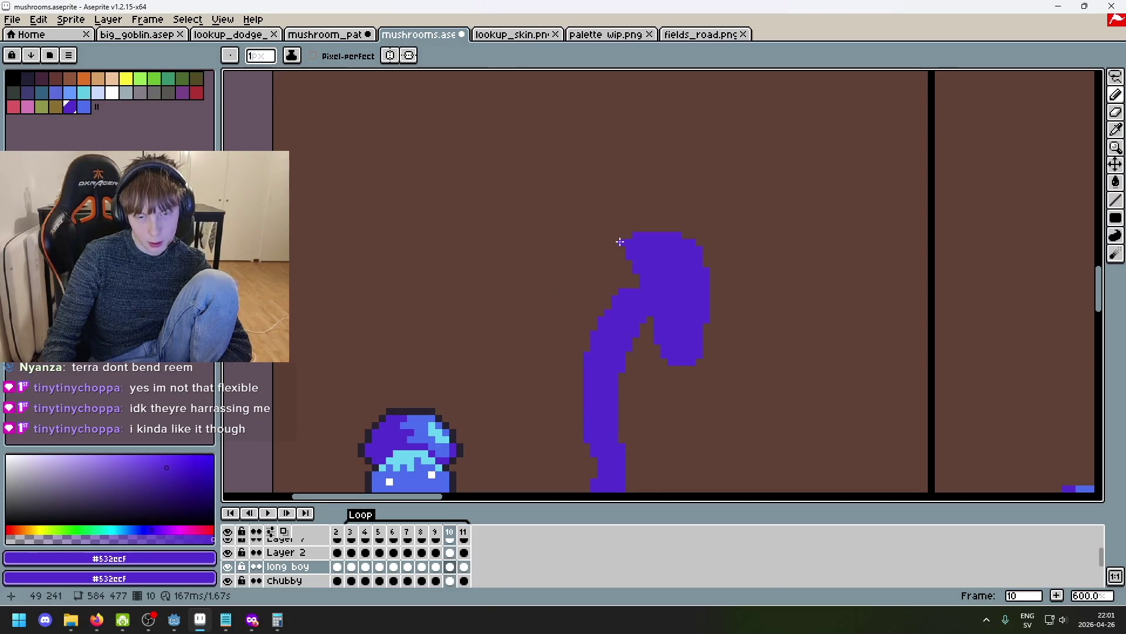
{"action": "key", "text": "Right"}
{"action": "key", "text": "Right"}
{"action": "key", "text": "Right"}
{"action": "key", "text": "Right"}
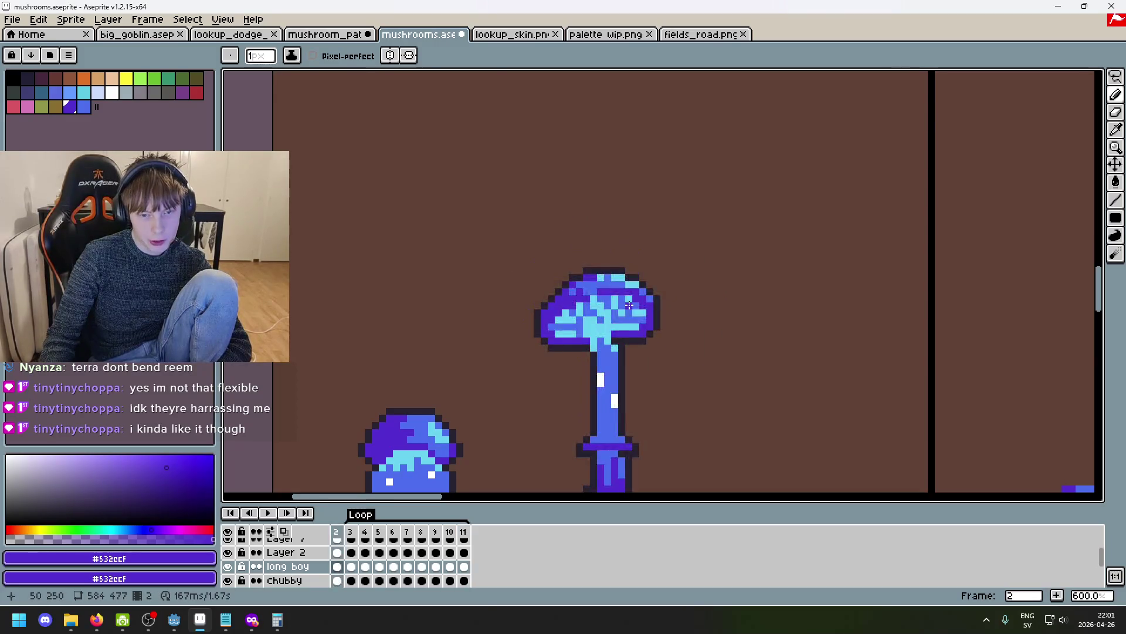
{"action": "key", "text": "Left"}
{"action": "key", "text": "Right"}
{"action": "key", "text": "Left"}
{"action": "key", "text": "Right"}
{"action": "key", "text": "Right"}
{"action": "key", "text": "Right"}
{"action": "key", "text": "Left"}
{"action": "key", "text": "Left"}
{"action": "key", "text": "Right"}
{"action": "key", "text": "Right"}
{"action": "key", "text": "Right"}
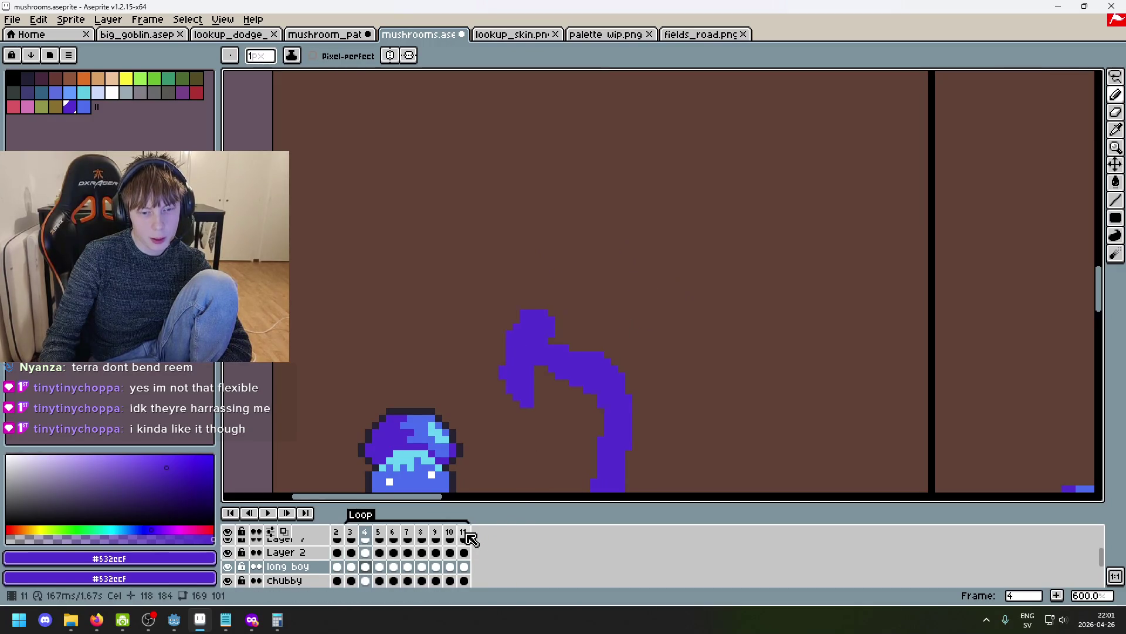
{"action": "key", "text": "Right"}
{"action": "key", "text": "Right"}
{"action": "key", "text": "Right"}
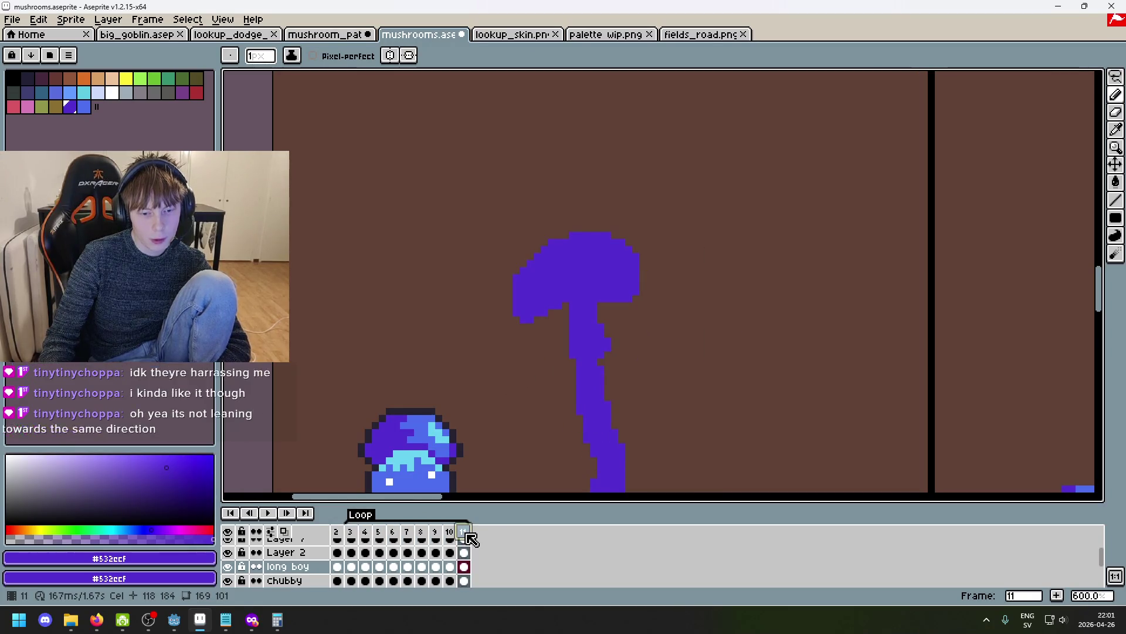
{"action": "key", "text": "alt+c"}
On frame 5, lasso the left part of the tall mushroom's cap and rotate it about 9.5 degrees.
{"action": "key", "text": "Left"}
{"action": "key", "text": "Left"}
{"action": "key", "text": "Left"}
{"action": "scroll", "coordinate": [708, 242], "scroll_direction": "down", "scroll_amount": 1}
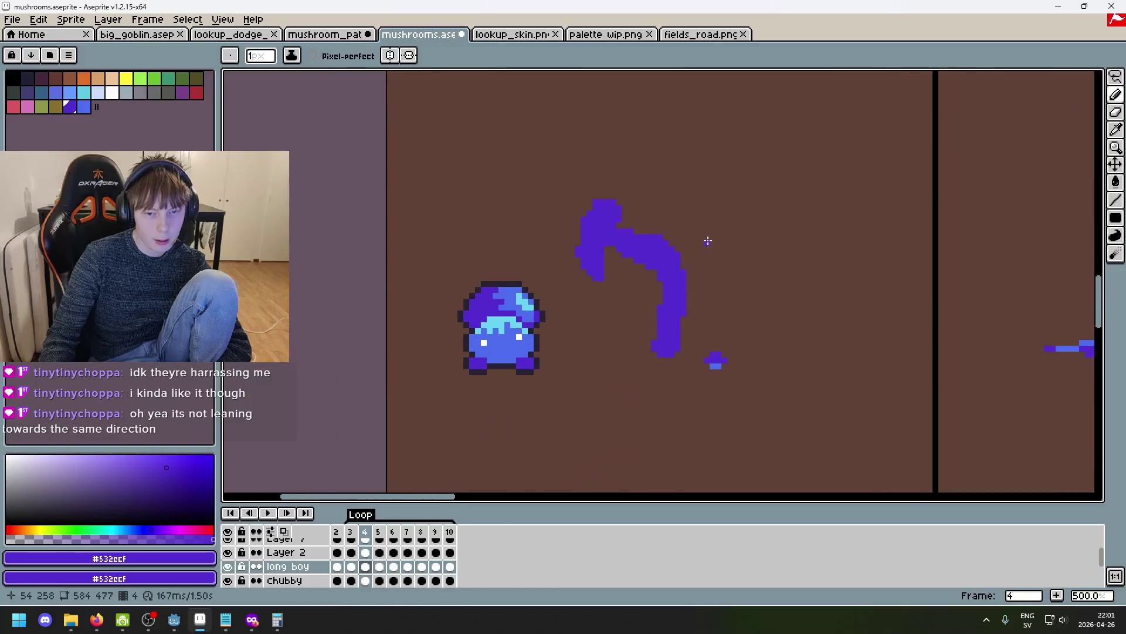
{"action": "key", "text": "Left"}
{"action": "key", "text": "Right"}
{"action": "key", "text": "Right"}
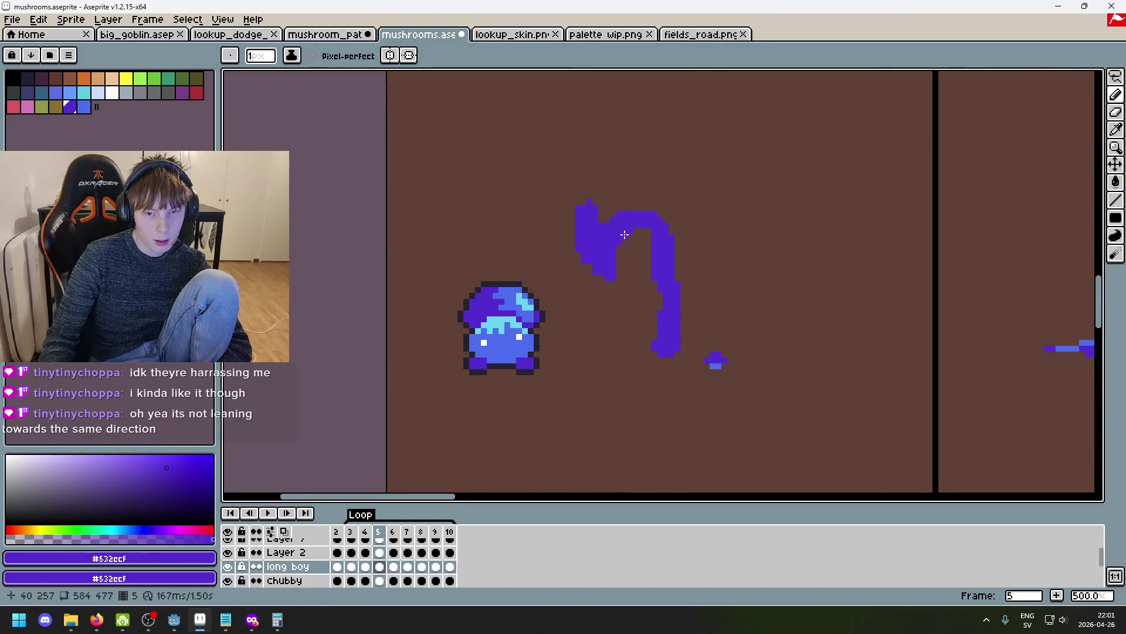
{"action": "key", "text": "Left"}
{"action": "key", "text": "Right"}
{"action": "scroll", "coordinate": [621, 272], "scroll_direction": "up", "scroll_amount": 1}
{"action": "key", "text": "Right"}
{"action": "key", "text": "Left"}
{"action": "left_click", "coordinate": [1116, 78]}
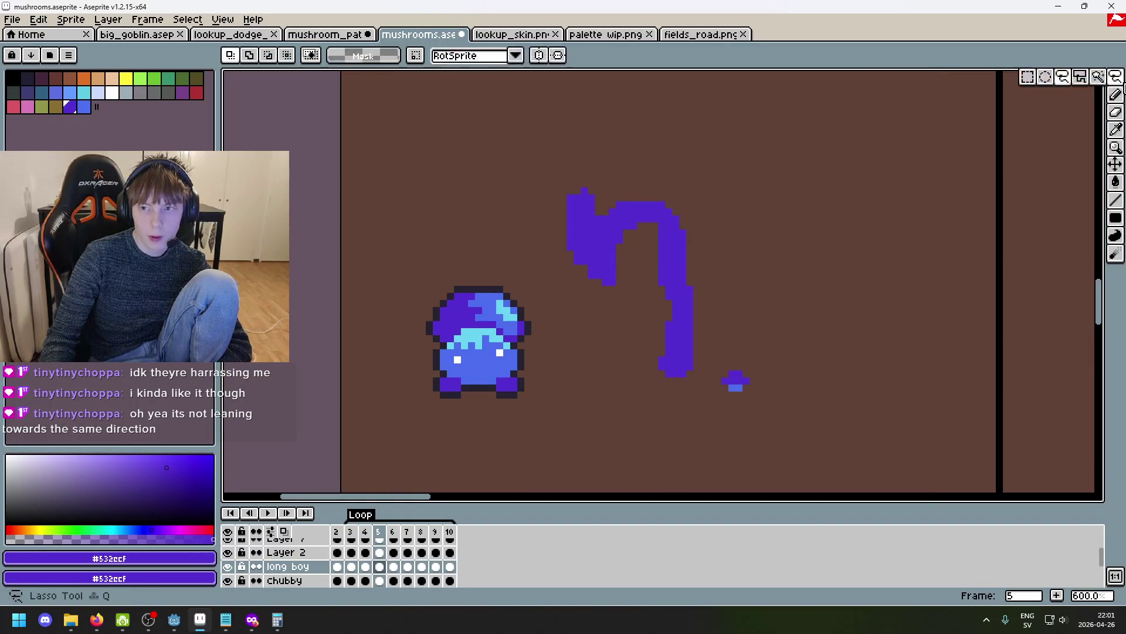
{"action": "scroll", "coordinate": [610, 273], "scroll_direction": "up", "scroll_amount": 3}
{"action": "mouse_move", "coordinate": [624, 323]}
{"action": "left_mouse_down"}
{"action": "mouse_move", "coordinate": [630, 141]}
{"action": "mouse_move", "coordinate": [553, 320]}
{"action": "mouse_move", "coordinate": [646, 317]}
{"action": "mouse_move", "coordinate": [630, 322]}
{"action": "left_mouse_up"}
{"action": "mouse_move", "coordinate": [615, 370]}
{"action": "left_mouse_down"}
{"action": "mouse_move", "coordinate": [568, 389]}
{"action": "mouse_move", "coordinate": [623, 388]}
{"action": "mouse_move", "coordinate": [593, 282]}
{"action": "mouse_move", "coordinate": [613, 294]}
{"action": "left_mouse_up"}
{"action": "left_click", "coordinate": [708, 263]}
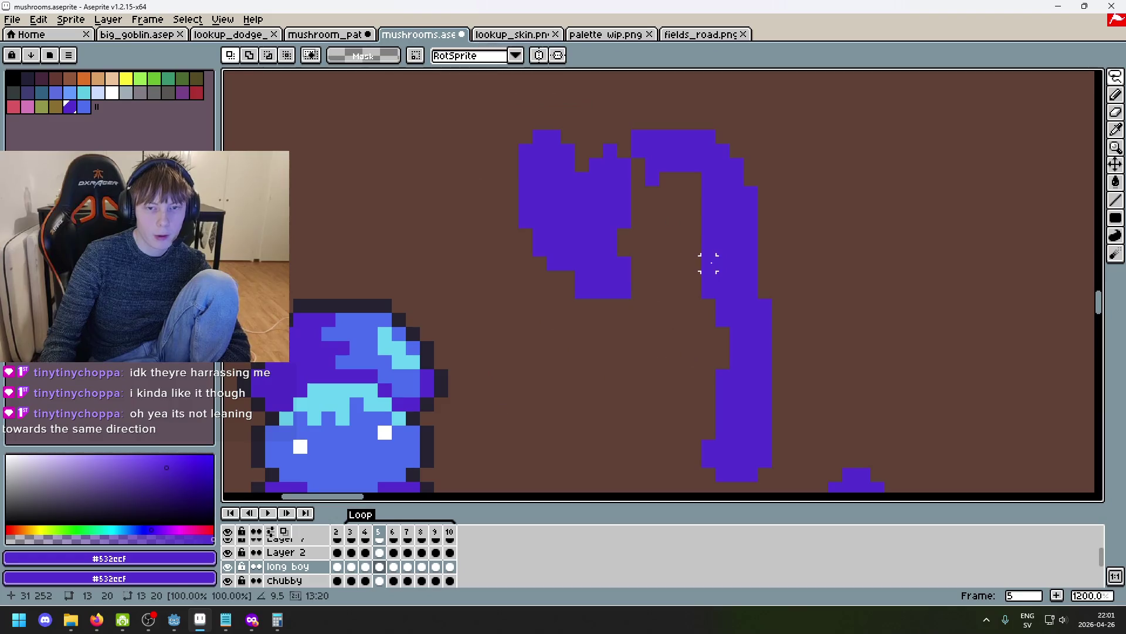
Fill the gap left in the cap with purple using the Pencil.
{"action": "key", "text": "Return"}
{"action": "key", "text": "b"}
{"action": "left_click", "coordinate": [624, 247]}
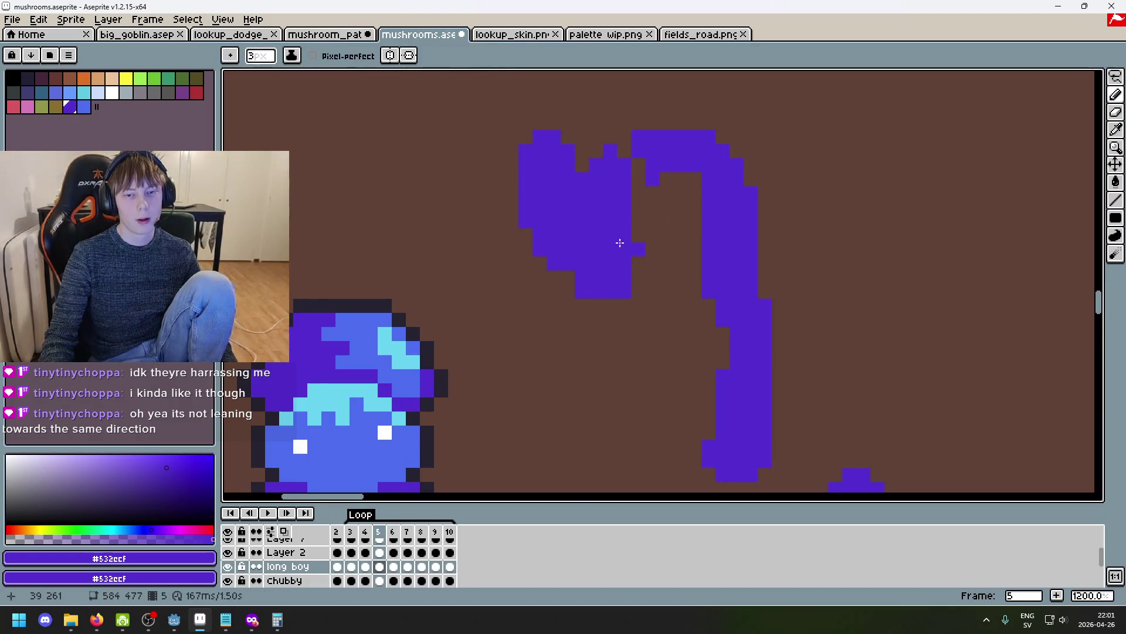
{"action": "key", "text": "ctrl+z"}
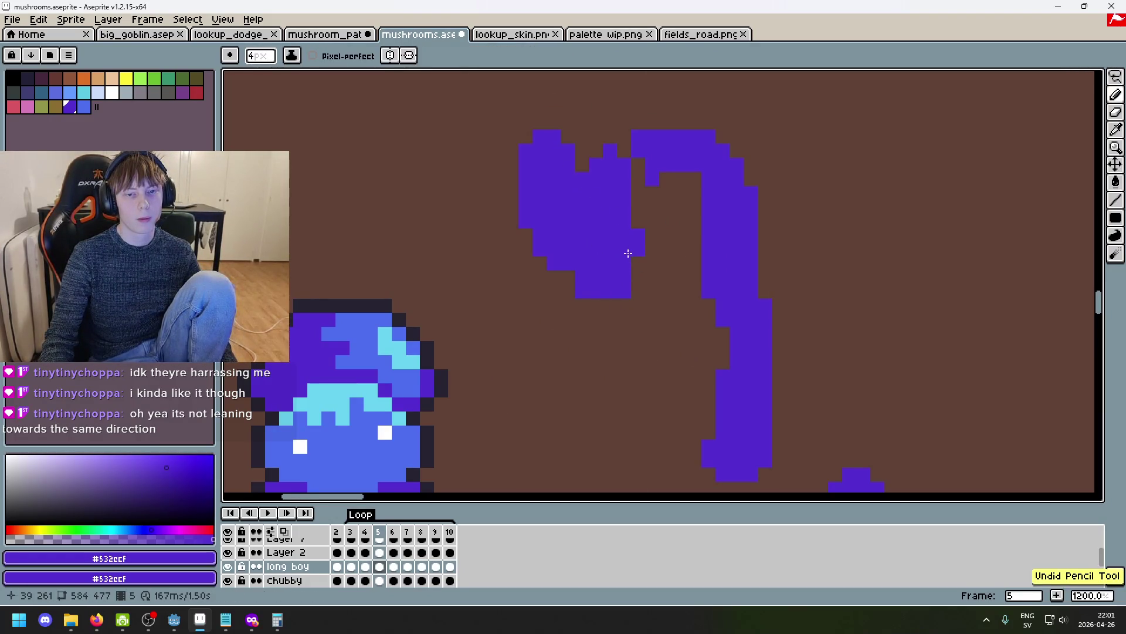
{"action": "mouse_move", "coordinate": [630, 174]}
{"action": "left_mouse_down"}
{"action": "mouse_move", "coordinate": [641, 159]}
{"action": "mouse_move", "coordinate": [620, 199]}
{"action": "mouse_move", "coordinate": [675, 197]}
{"action": "left_mouse_up"}
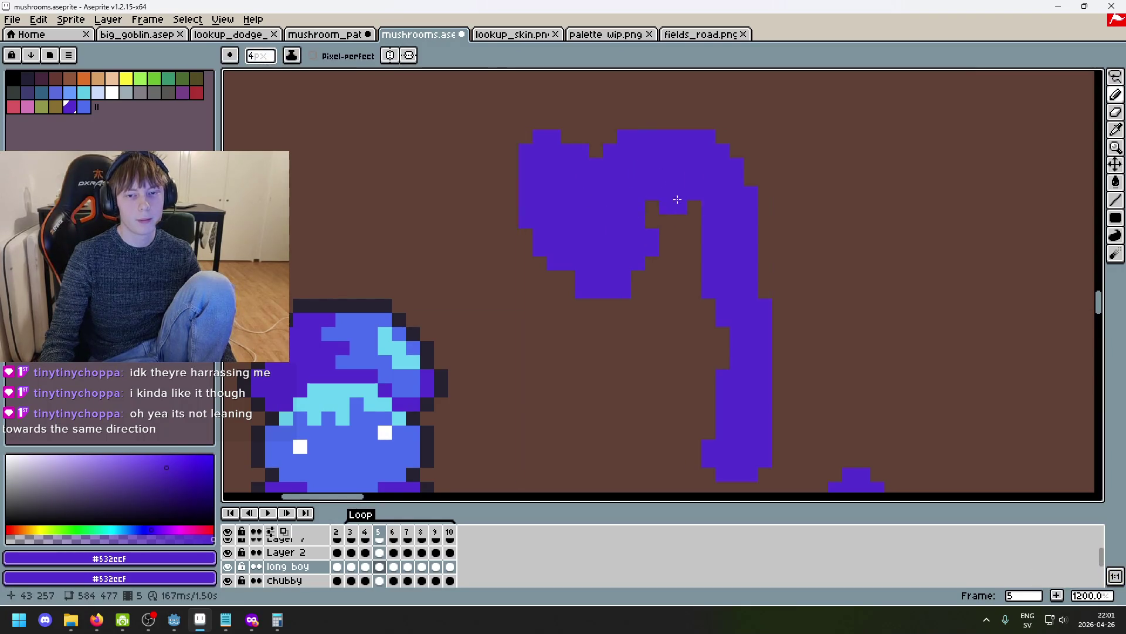
Compare frame 6 against frame 5 and add a purple pixel beside the stem.
{"action": "scroll", "coordinate": [675, 197], "scroll_direction": "down", "scroll_amount": 4}
{"action": "key", "text": "Right"}
{"action": "key", "text": "Left"}
{"action": "key", "text": "Right"}
{"action": "key", "text": "Left"}
{"action": "left_click", "coordinate": [665, 270]}
{"action": "key", "text": "Right"}
Move to frame 7, pick the Eraser with a small brush, and bring the cap's top into view.
{"action": "key", "text": "Right"}
{"action": "key", "text": "Right"}
{"action": "key", "text": "Left"}
{"action": "key", "text": "Right"}
{"action": "key", "text": "Left"}
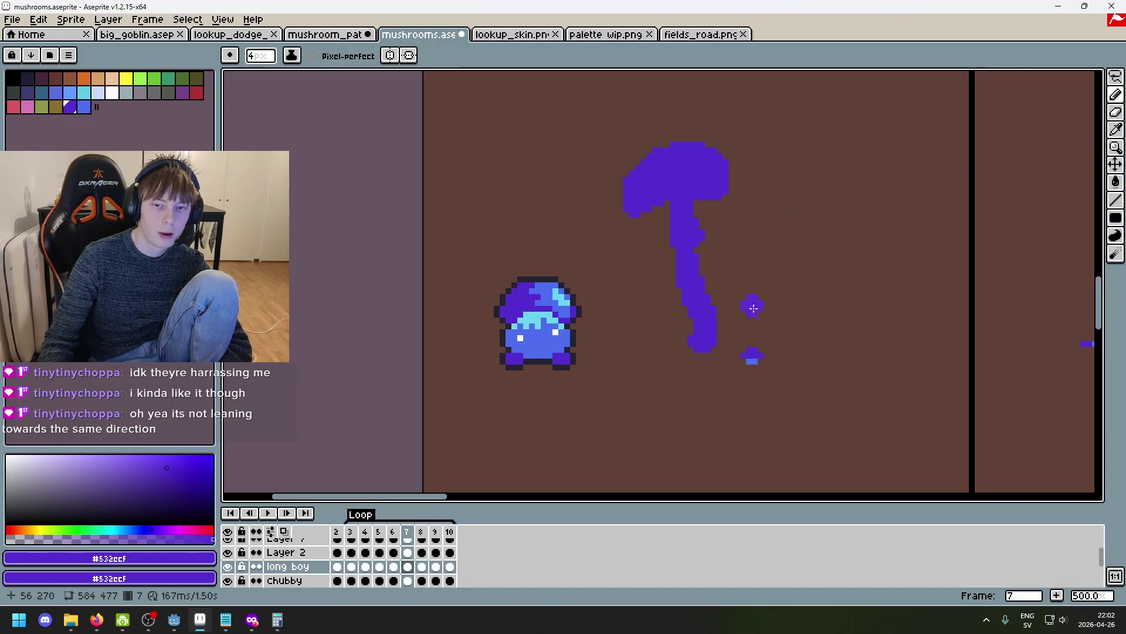
{"action": "scroll", "coordinate": [725, 196], "scroll_direction": "up", "scroll_amount": 4}
{"action": "key", "text": "v"}
{"action": "key", "text": "b"}
{"action": "scroll", "coordinate": [574, 244], "scroll_direction": "down", "scroll_amount": 4}
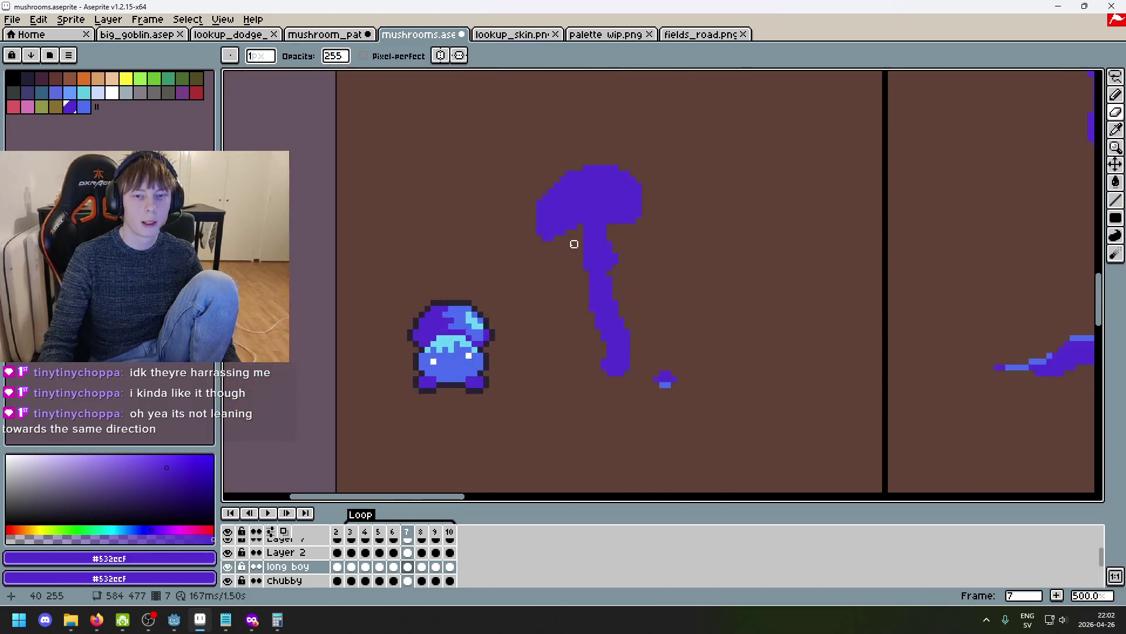
{"action": "key", "text": "e"}
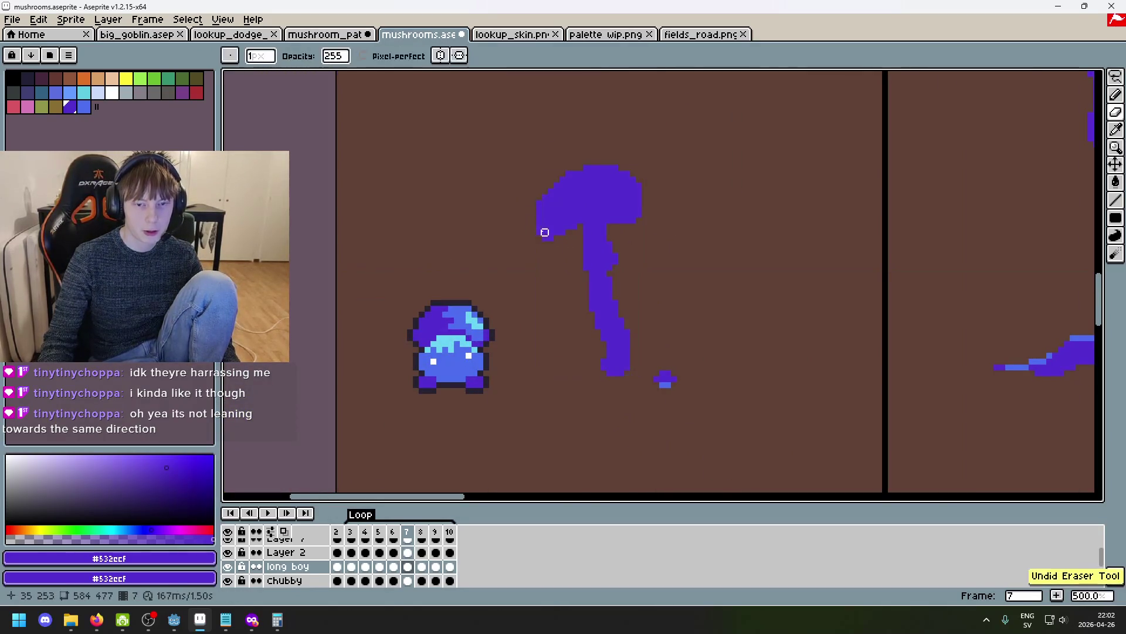
{"action": "scroll", "coordinate": [533, 228], "scroll_direction": "up", "scroll_amount": 5}
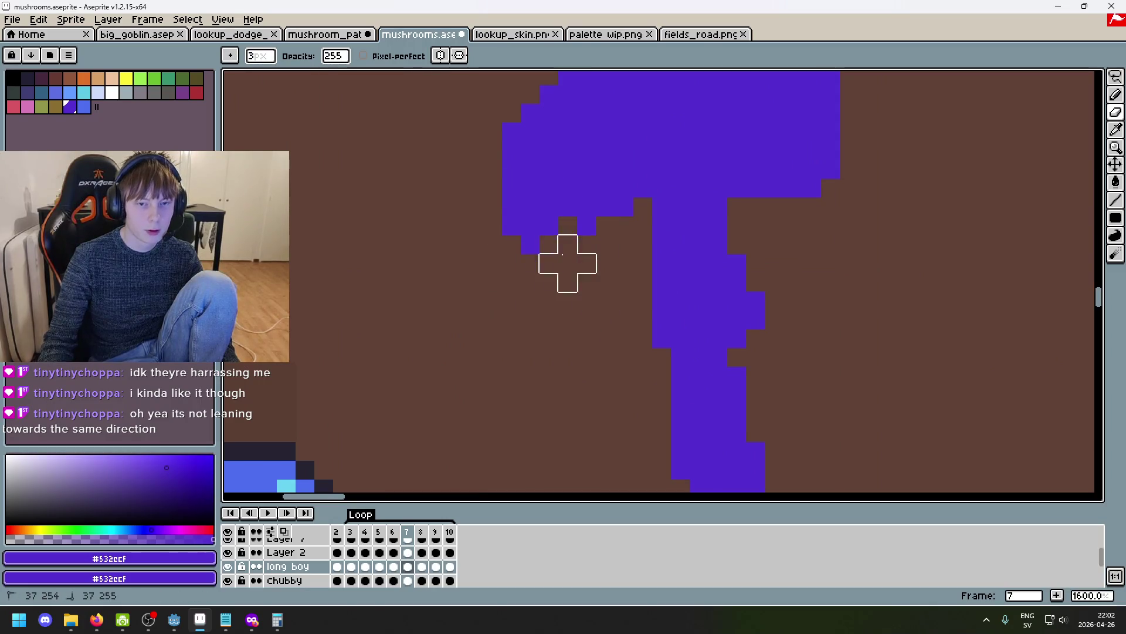
{"action": "left_click_drag", "start_coordinate": [493, 187], "coordinate": [462, 307]}
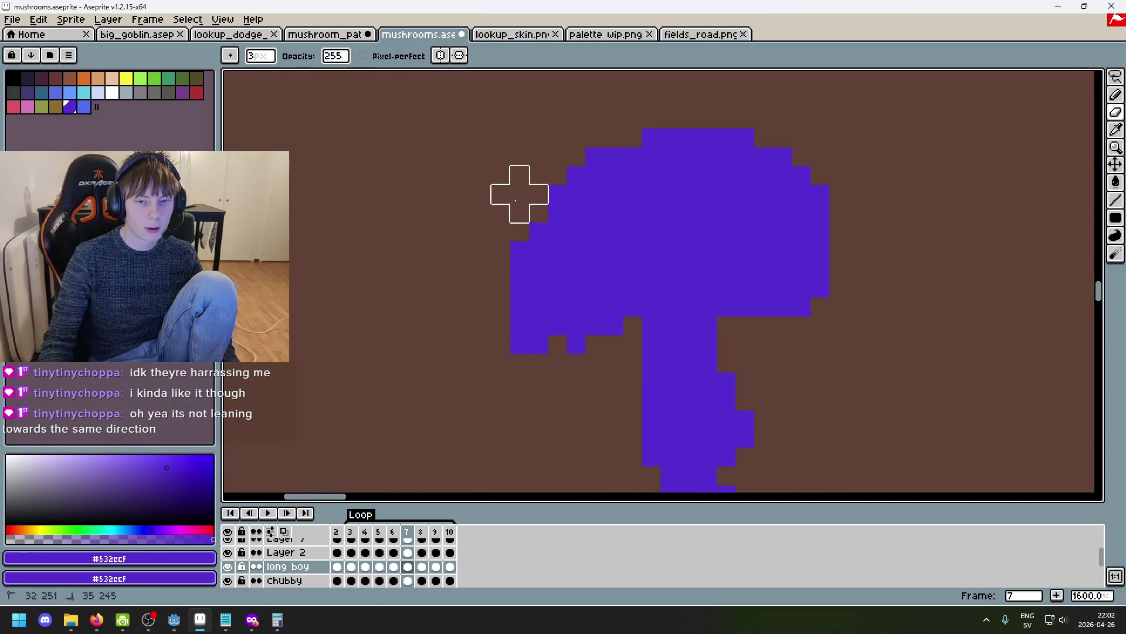
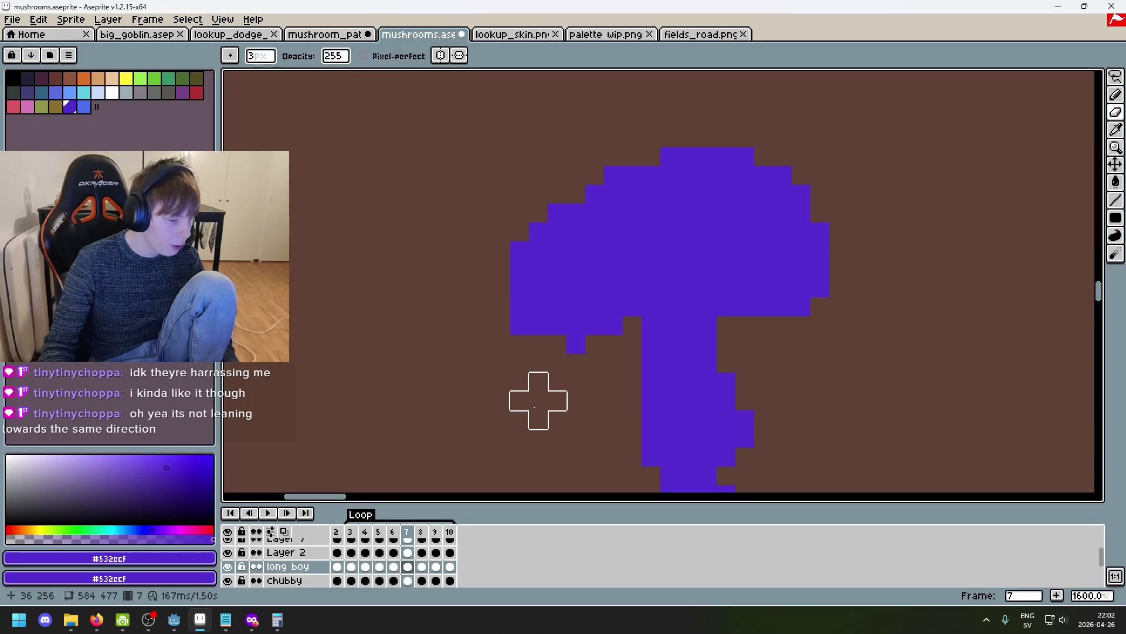
Play the tall mushroom's bending animation once to preview it, then stop playback.
{"action": "scroll", "coordinate": [535, 407], "scroll_direction": "down", "scroll_amount": 3}
{"action": "scroll", "coordinate": [645, 402], "scroll_direction": "up", "scroll_amount": 4}
{"action": "key", "text": "i"}
{"action": "key", "text": "b"}
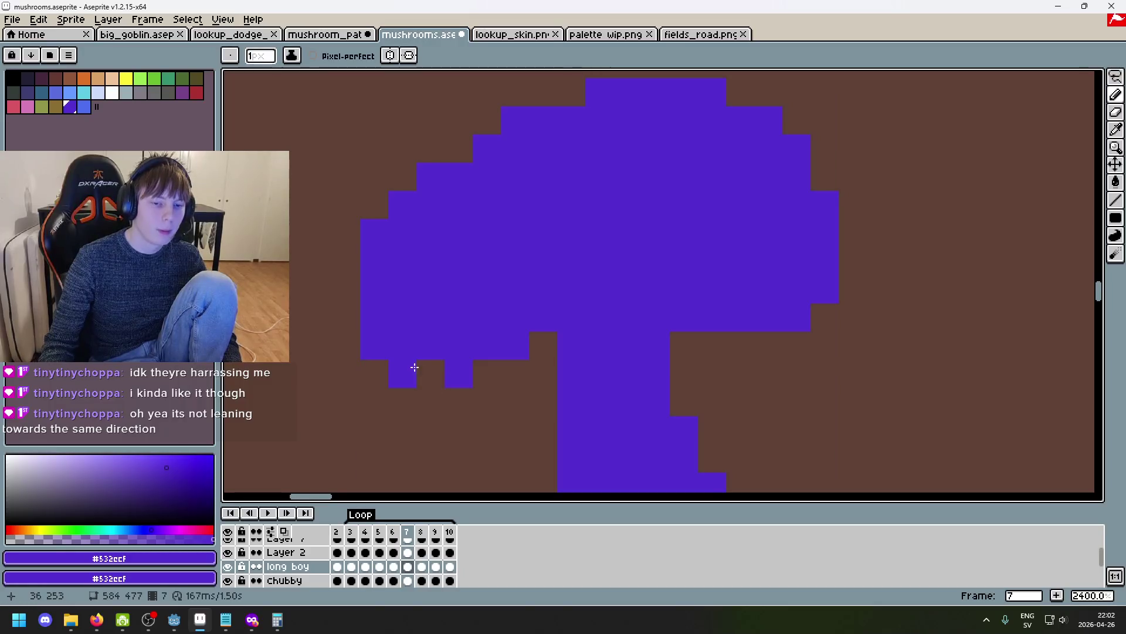
{"action": "scroll", "coordinate": [577, 373], "scroll_direction": "down", "scroll_amount": 4}
{"action": "type", "text": "2"}
{"action": "key", "text": "Return"}
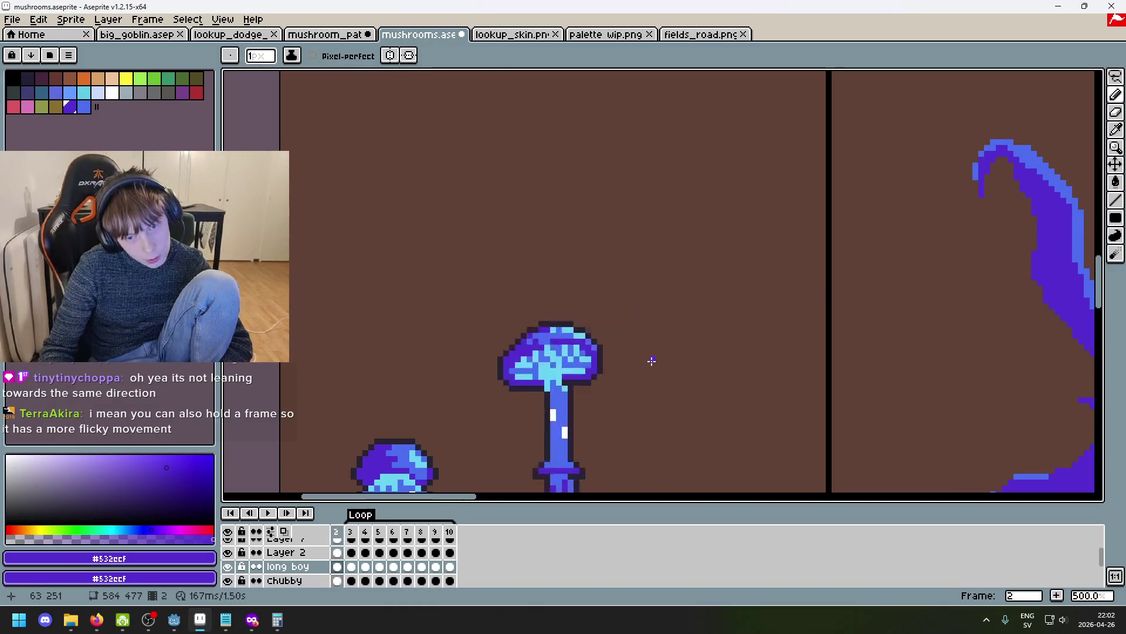
{"action": "scroll", "coordinate": [650, 363], "scroll_direction": "down", "scroll_amount": 1}
{"action": "scroll", "coordinate": [649, 364], "scroll_direction": "down", "scroll_amount": 1}
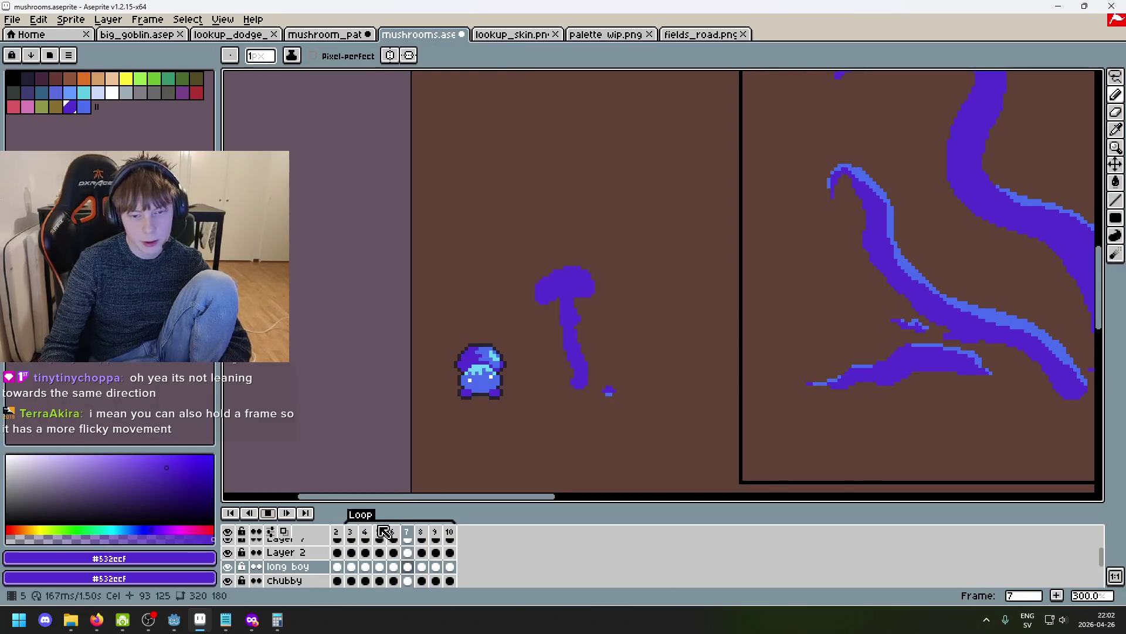
{"action": "key", "text": "Return"}
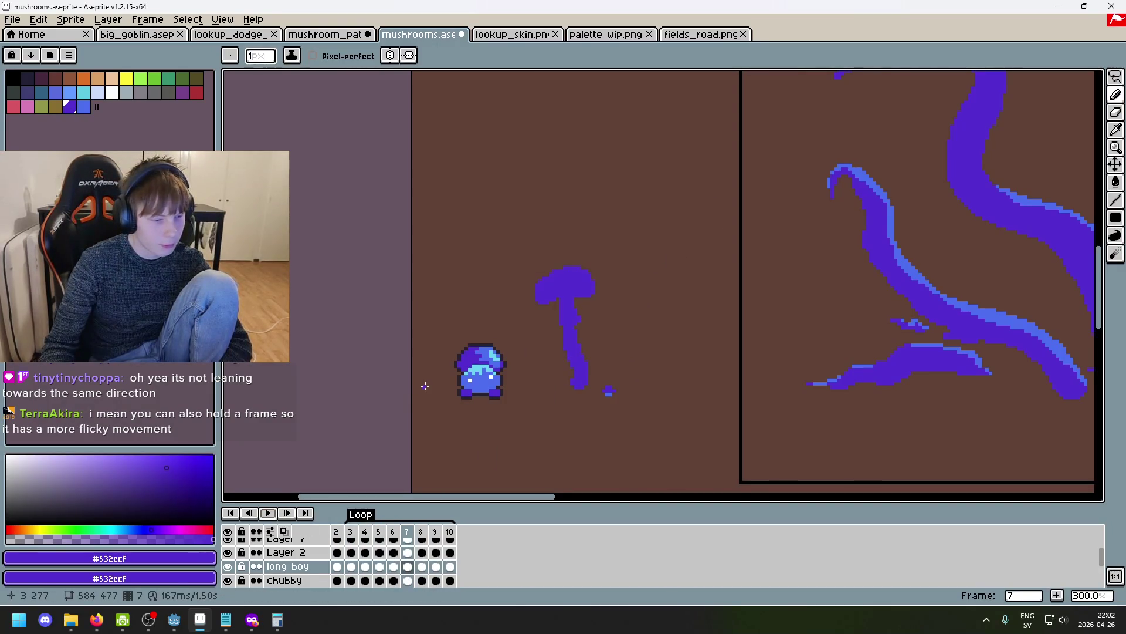
Flip back and forth between frames 5 and 6 to compare neighbouring poses.
{"action": "key", "text": "Left"}
{"action": "key", "text": "Left"}
{"action": "key", "text": "Left"}
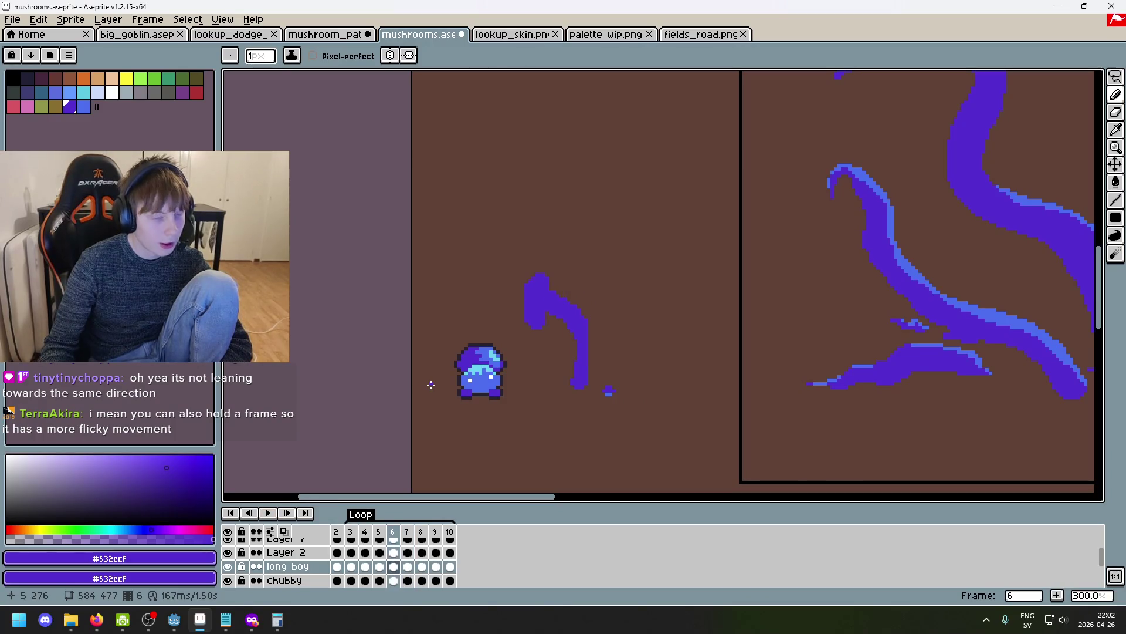
{"action": "key", "text": "Right"}
{"action": "key", "text": "Right"}
{"action": "key", "text": "Right"}
{"action": "key", "text": "Right"}
{"action": "key", "text": "Left"}
{"action": "key", "text": "Left"}
{"action": "key", "text": "Right"}
{"action": "key", "text": "Right"}
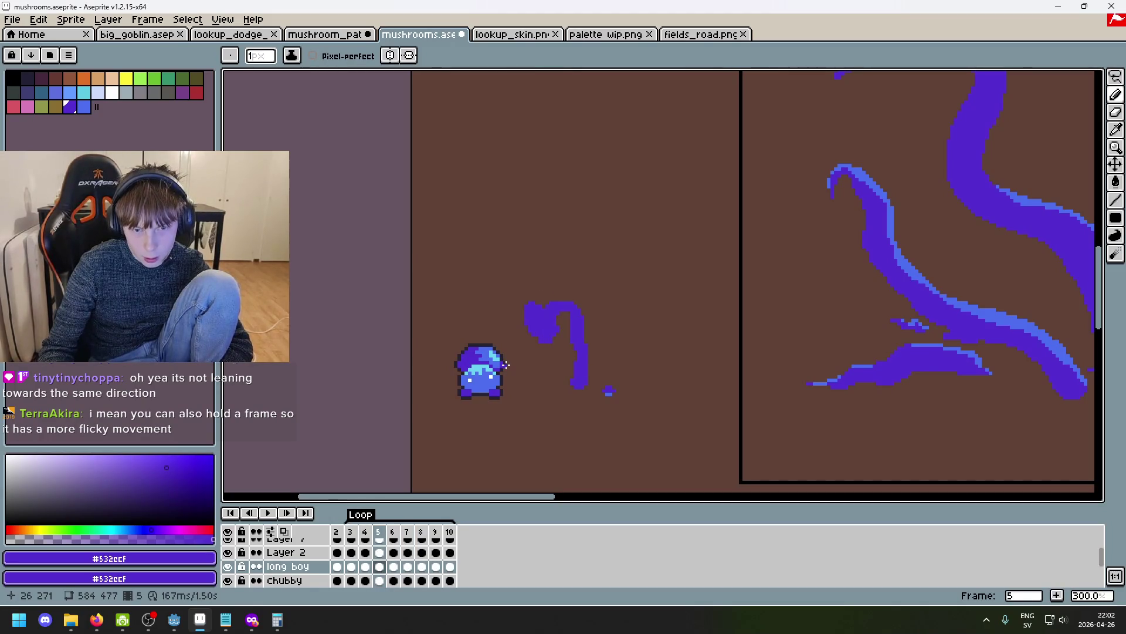
{"action": "key", "text": "Right"}
{"action": "key", "text": "Left"}
{"action": "key", "text": "Right"}
{"action": "key", "text": "Left"}
{"action": "key", "text": "Left"}
{"action": "key", "text": "Right"}
{"action": "key", "text": "Right"}
{"action": "key", "text": "Right"}
{"action": "key", "text": "Left"}
Scrub between frames 4 and 8, settling back on frame 5.
{"action": "key", "text": "Right"}
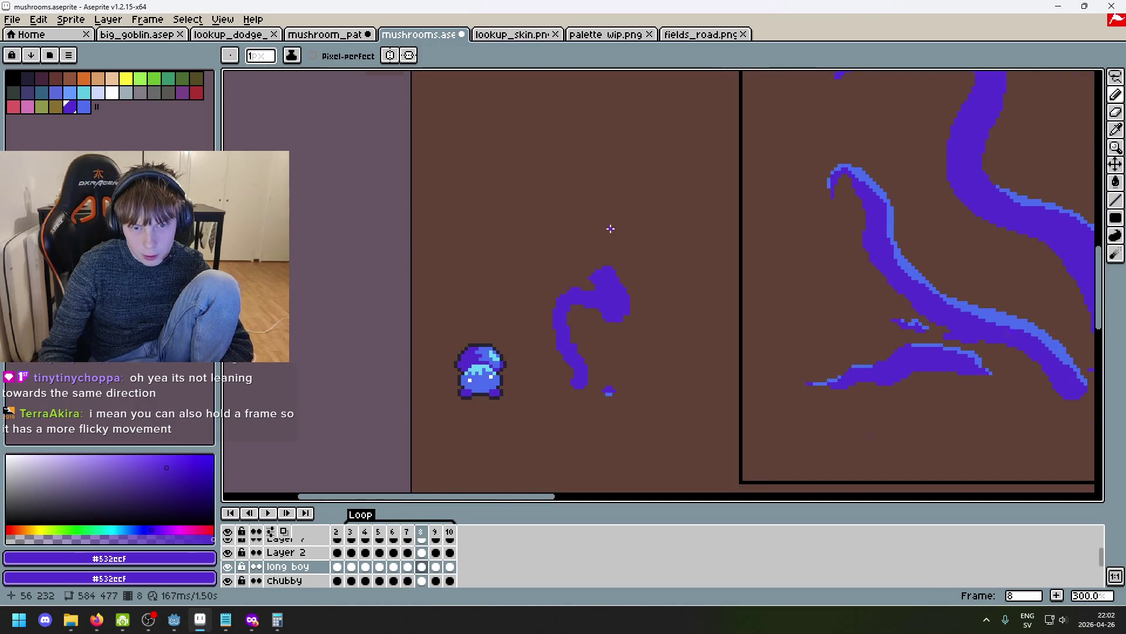
{"action": "scroll", "coordinate": [616, 221], "scroll_direction": "up", "scroll_amount": 2}
{"action": "key", "text": "Left"}
{"action": "key", "text": "Left"}
{"action": "key", "text": "Left"}
{"action": "key", "text": "Left"}
{"action": "key", "text": "Right"}
{"action": "key", "text": "Right"}
{"action": "key", "text": "Right"}
{"action": "key", "text": "Left"}
{"action": "key", "text": "Right"}
{"action": "key", "text": "Right"}
{"action": "key", "text": "Left"}
{"action": "key", "text": "Left"}
{"action": "key", "text": "Left"}
{"action": "key", "text": "Left"}
{"action": "key", "text": "Left"}
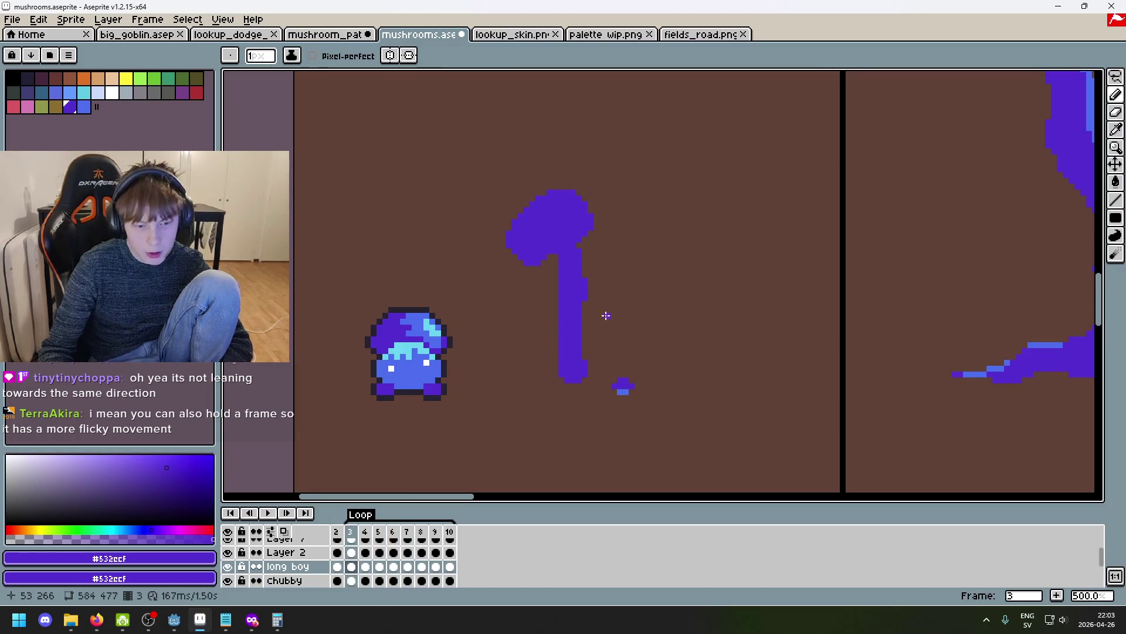
Insert new frames after frame 5 and after frame 10, extending the timeline to 12.
{"action": "key", "text": "Right"}
{"action": "key", "text": "Right"}
{"action": "key", "text": "Left"}
{"action": "key", "text": "Left"}
{"action": "key", "text": "Left"}
{"action": "key", "text": "Right"}
{"action": "key", "text": "Right"}
{"action": "key", "text": "Right"}
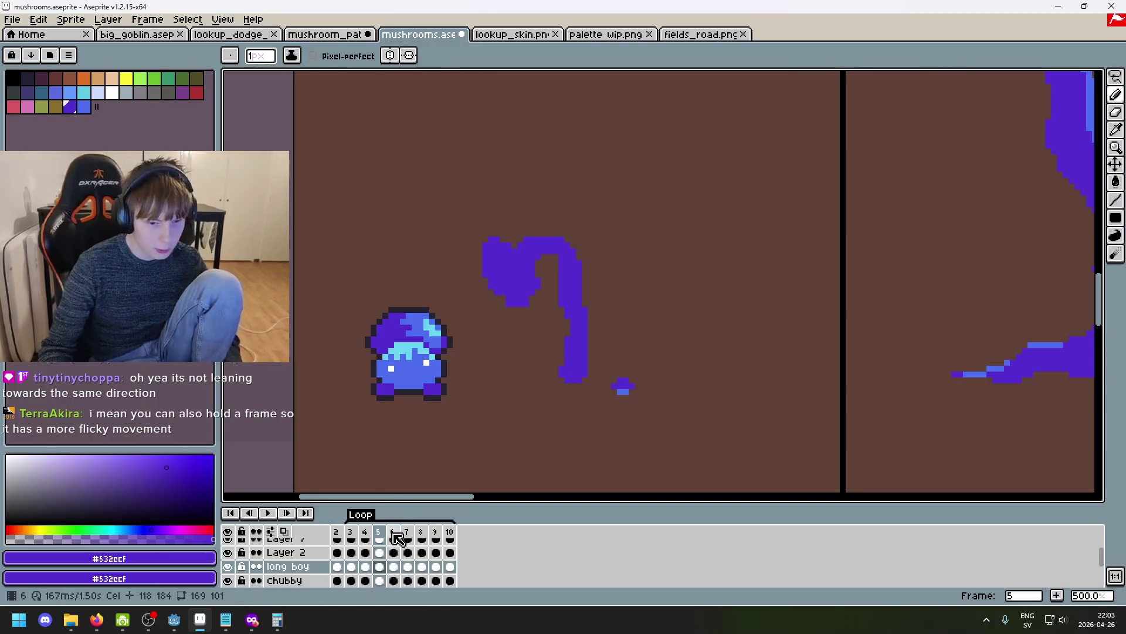
{"action": "key", "text": "i"}
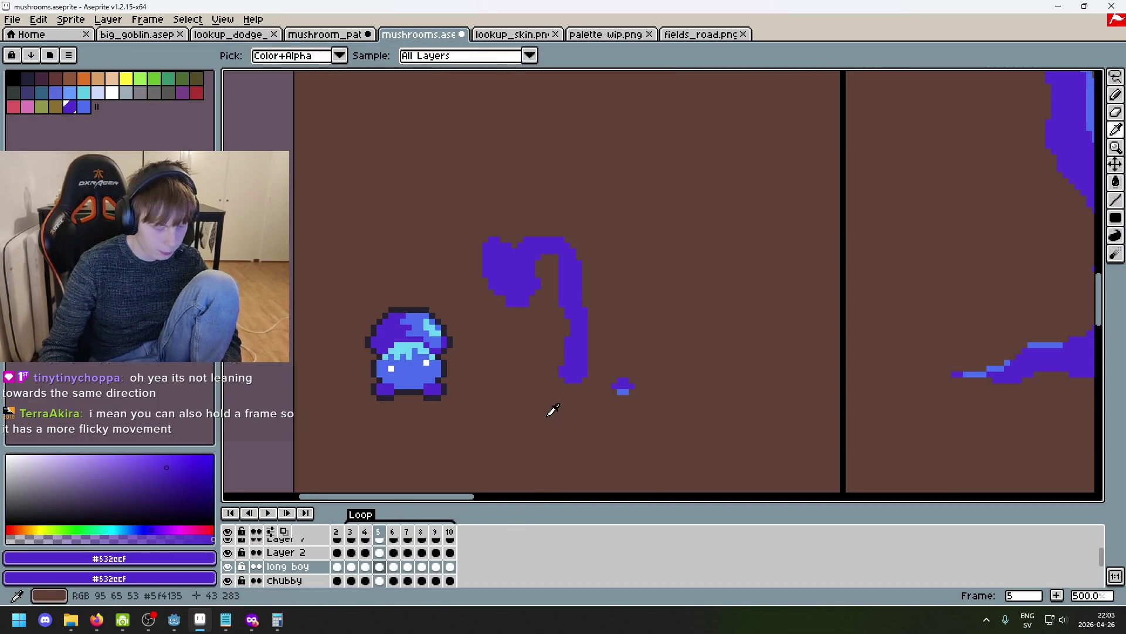
{"action": "key", "text": "alt+n"}
{"action": "key", "text": "Right"}
{"action": "key", "text": "Right"}
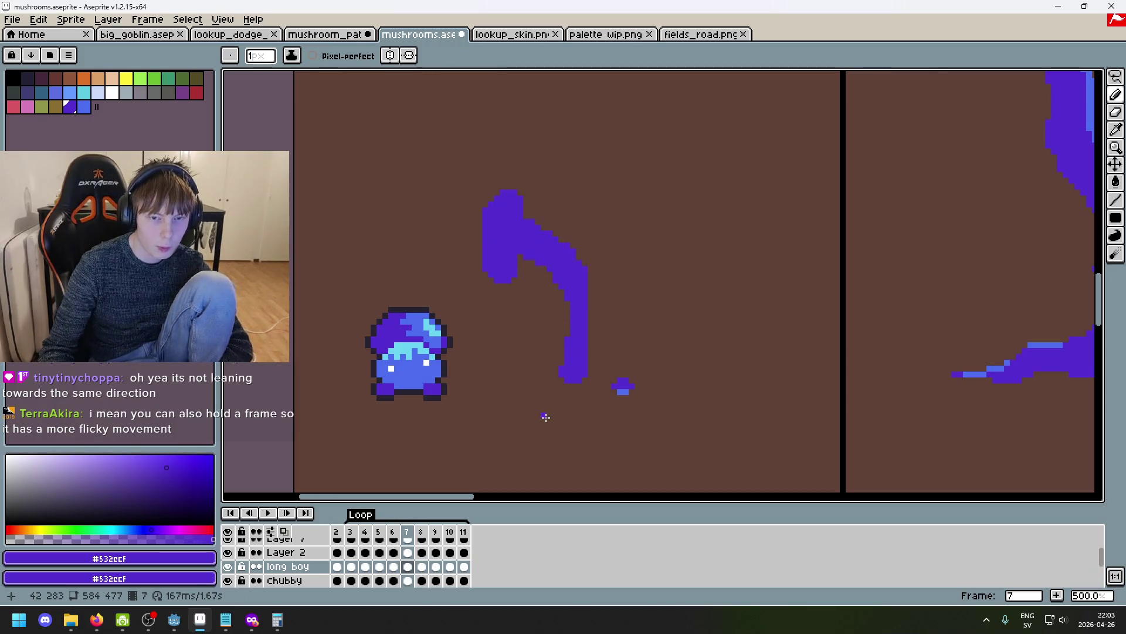
{"action": "key", "text": "Right"}
{"action": "key", "text": "Right"}
{"action": "key", "text": "Right"}
{"action": "key", "text": "Left"}
{"action": "key", "text": "alt+n"}
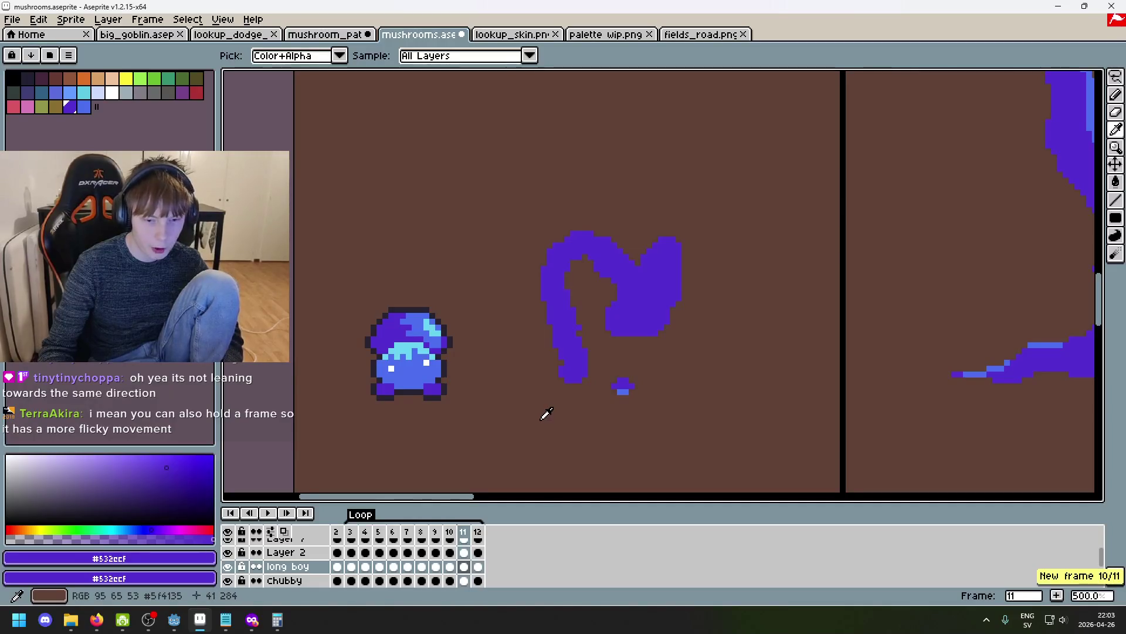
Play the extended swaying animation from frame 4 to preview the motion, then stop.
{"action": "key", "text": "Right"}
{"action": "key", "text": "Left"}
{"action": "key", "text": "Left"}
{"action": "key", "text": "Left"}
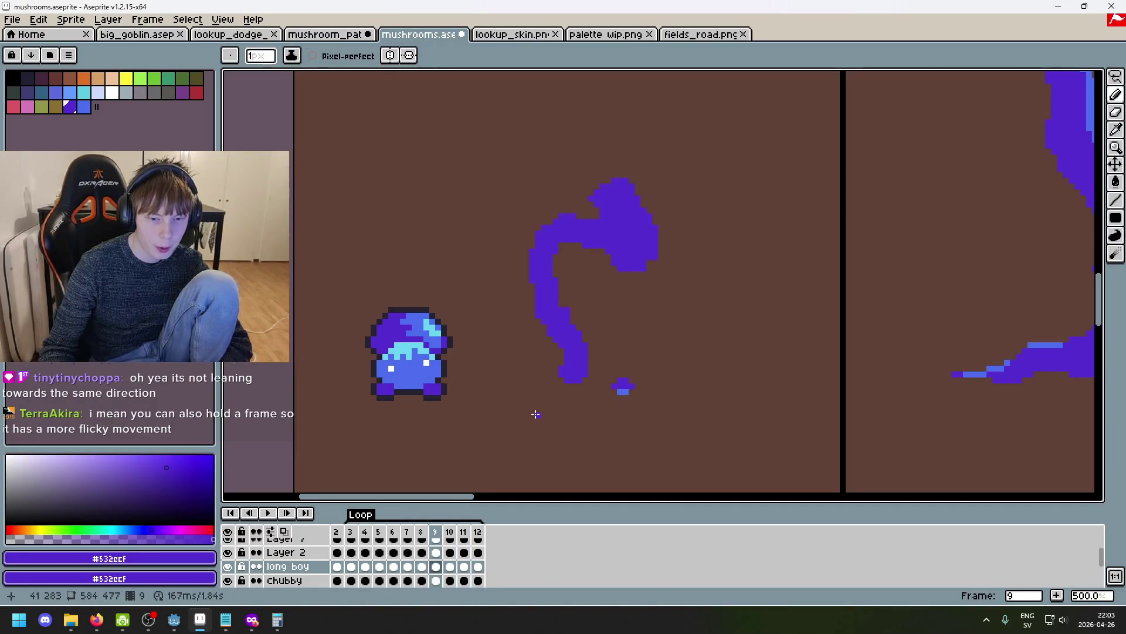
{"action": "key", "text": "Return"}
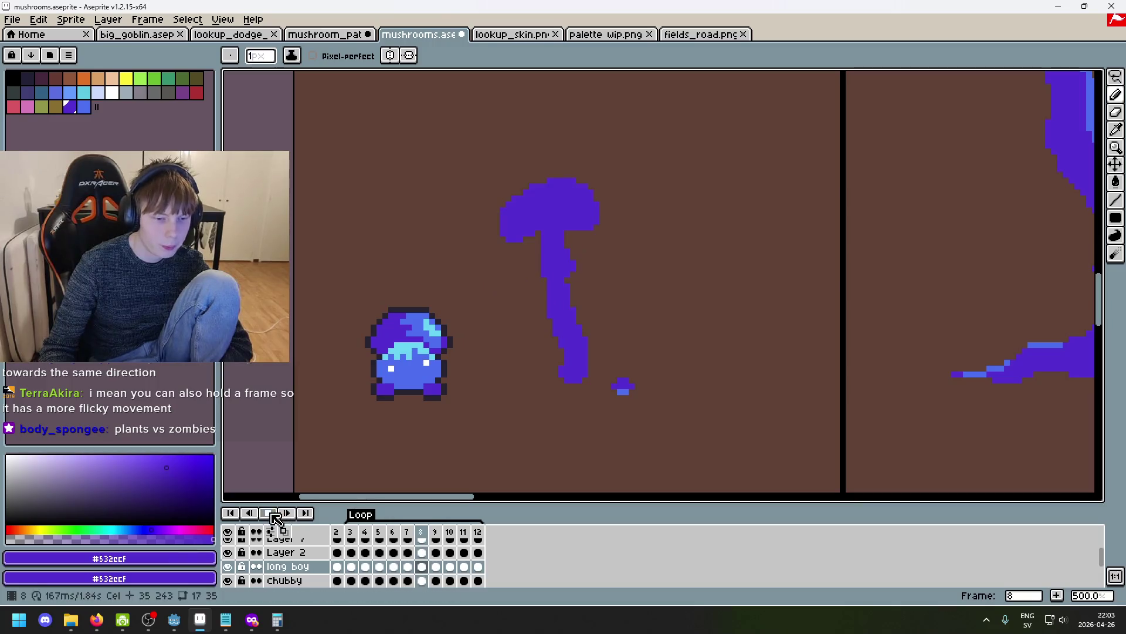
{"action": "key", "text": "Return"}
Flip between frames 3 and 6 to compare poses, settling on frame 4.
{"action": "key", "text": "Left"}
{"action": "key", "text": "Left"}
{"action": "key", "text": "Right"}
{"action": "key", "text": "Right"}
{"action": "left_click", "coordinate": [385, 535]}
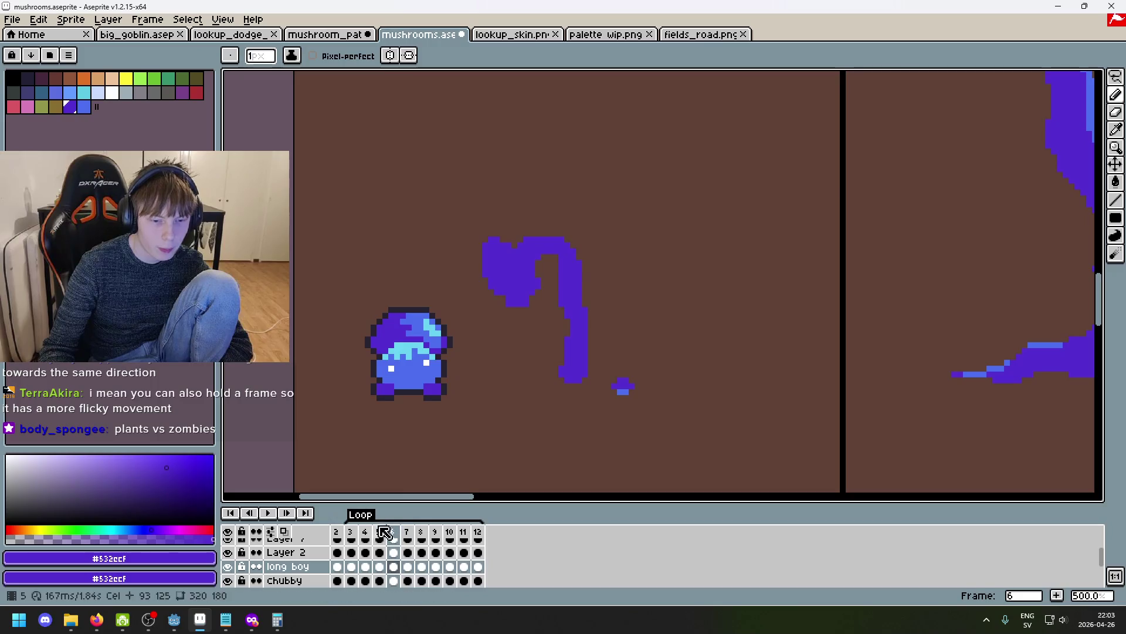
{"action": "key", "text": "Left"}
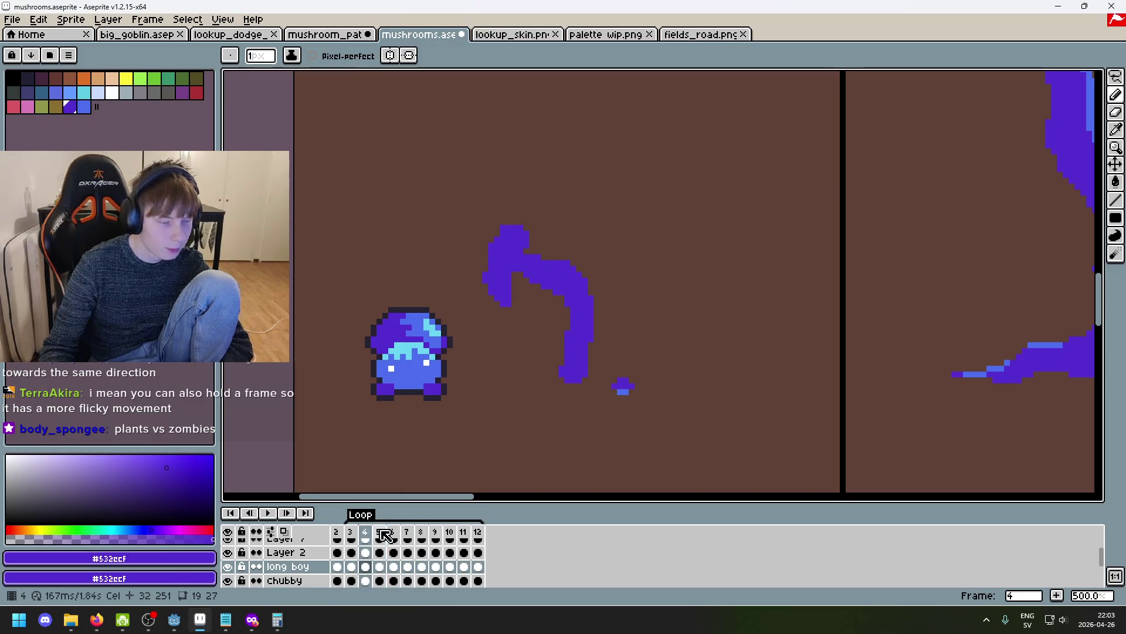
{"action": "key", "text": "Left"}
{"action": "key", "text": "Right"}
{"action": "key", "text": "Right"}
{"action": "key", "text": "Right"}
{"action": "key", "text": "Right"}
{"action": "key", "text": "Left"}
{"action": "key", "text": "Left"}
{"action": "key", "text": "Left"}
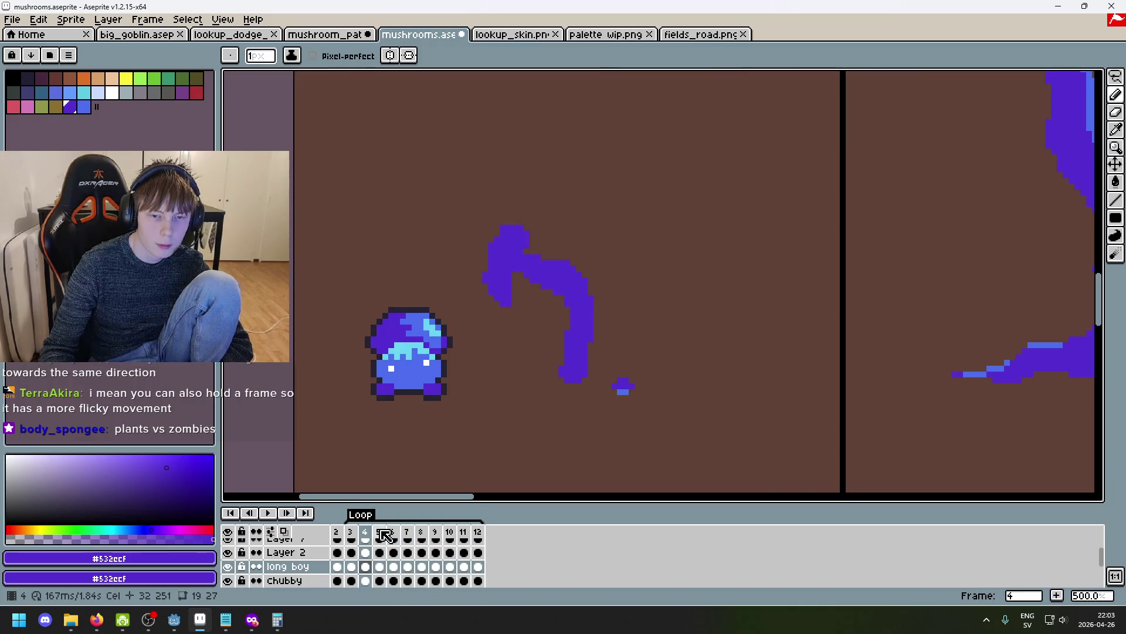
{"action": "key", "text": "Right"}
{"action": "key", "text": "Right"}
{"action": "key", "text": "Right"}
{"action": "key", "text": "Left"}
{"action": "key", "text": "Left"}
{"action": "key", "text": "Left"}
{"action": "key", "text": "Right"}
{"action": "key", "text": "Right"}
{"action": "key", "text": "Right"}
{"action": "key", "text": "Left"}
{"action": "key", "text": "Left"}
{"action": "key", "text": "Left"}
{"action": "key", "text": "Right"}
{"action": "key", "text": "Right"}
{"action": "key", "text": "Right"}
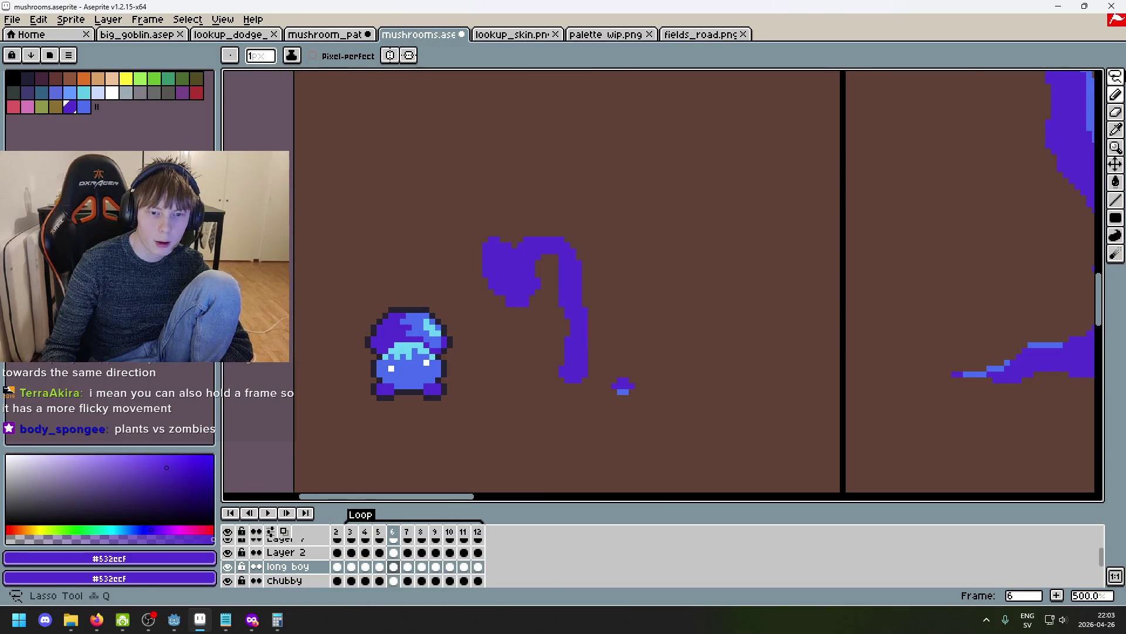
{"action": "scroll", "coordinate": [586, 269], "scroll_direction": "up", "scroll_amount": 4}
Move the drooping cap blob on frame 6 into its new position and commit it.
{"action": "scroll", "coordinate": [560, 279], "scroll_direction": "left", "scroll_amount": 3}
{"action": "mouse_move", "coordinate": [619, 315]}
{"action": "left_mouse_down"}
{"action": "mouse_move", "coordinate": [503, 126]}
{"action": "mouse_move", "coordinate": [636, 307]}
{"action": "mouse_move", "coordinate": [632, 297]}
{"action": "left_mouse_up"}
{"action": "key", "text": "Return"}
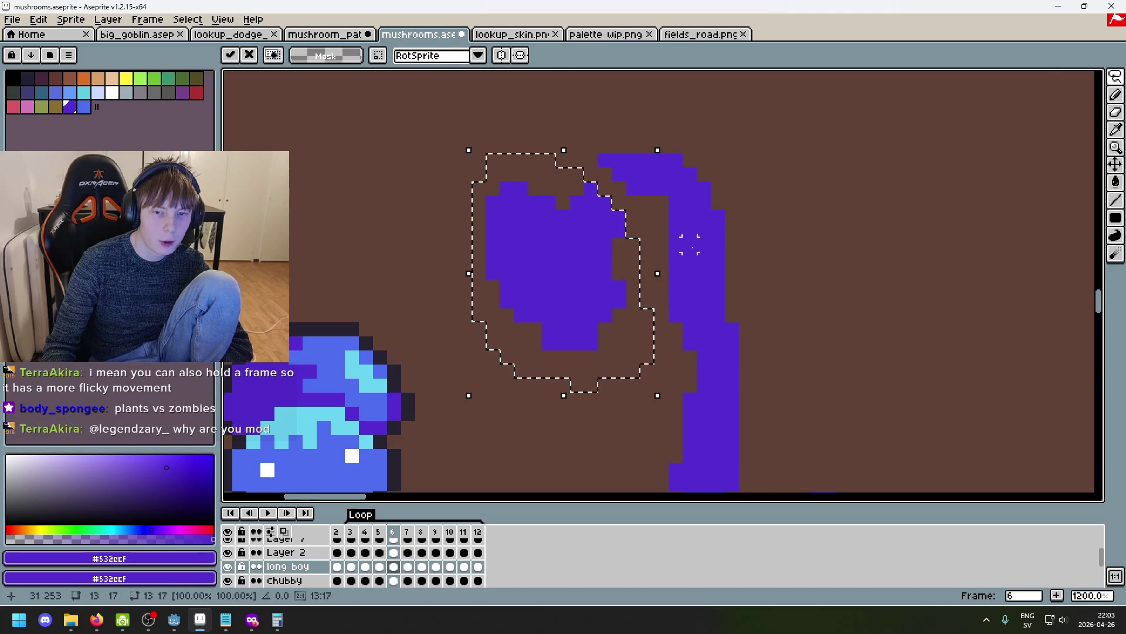
{"action": "key", "text": "ctrl+d"}
{"action": "key", "text": "b"}
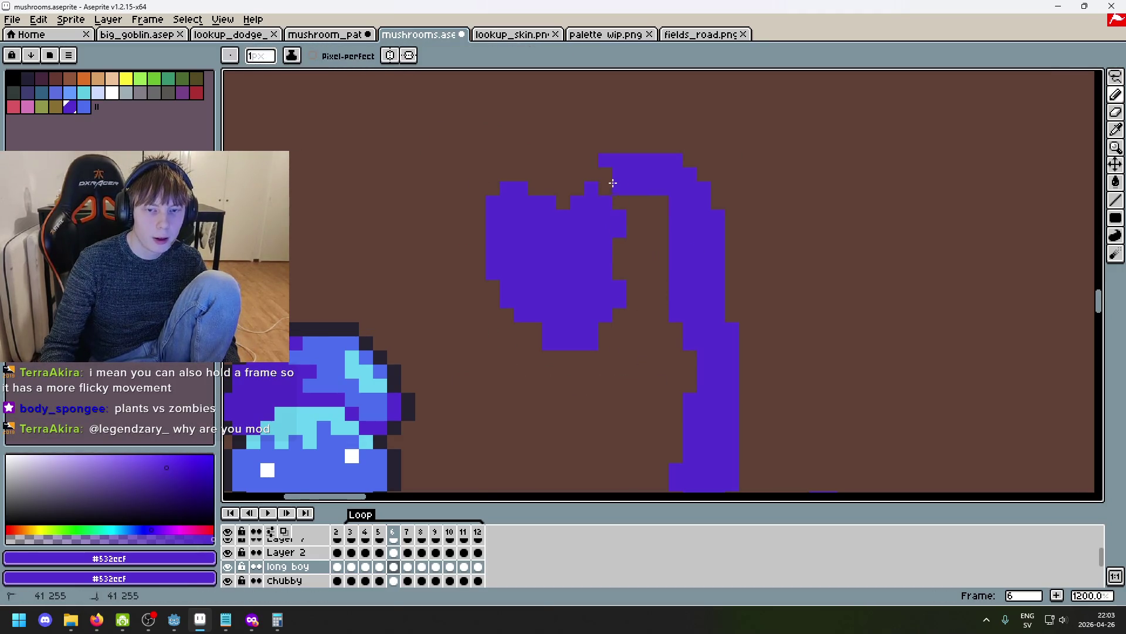
Flip between frames 9 and 11 to check the arching stalk pose.
{"action": "scroll", "coordinate": [605, 185], "scroll_direction": "down", "scroll_amount": 3}
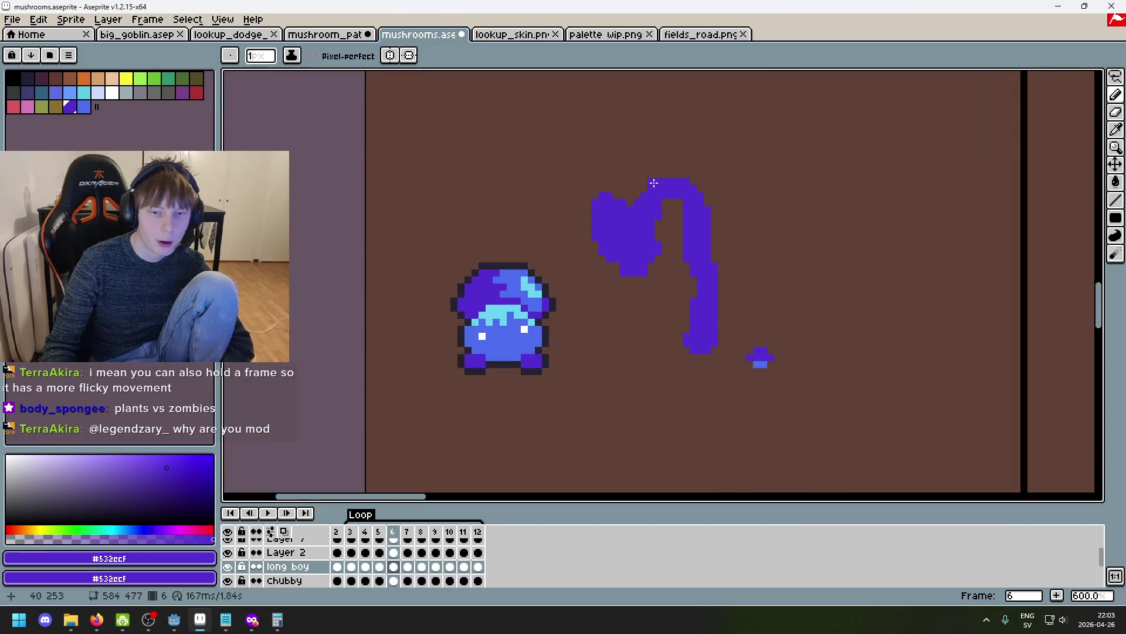
{"action": "key", "text": "Right"}
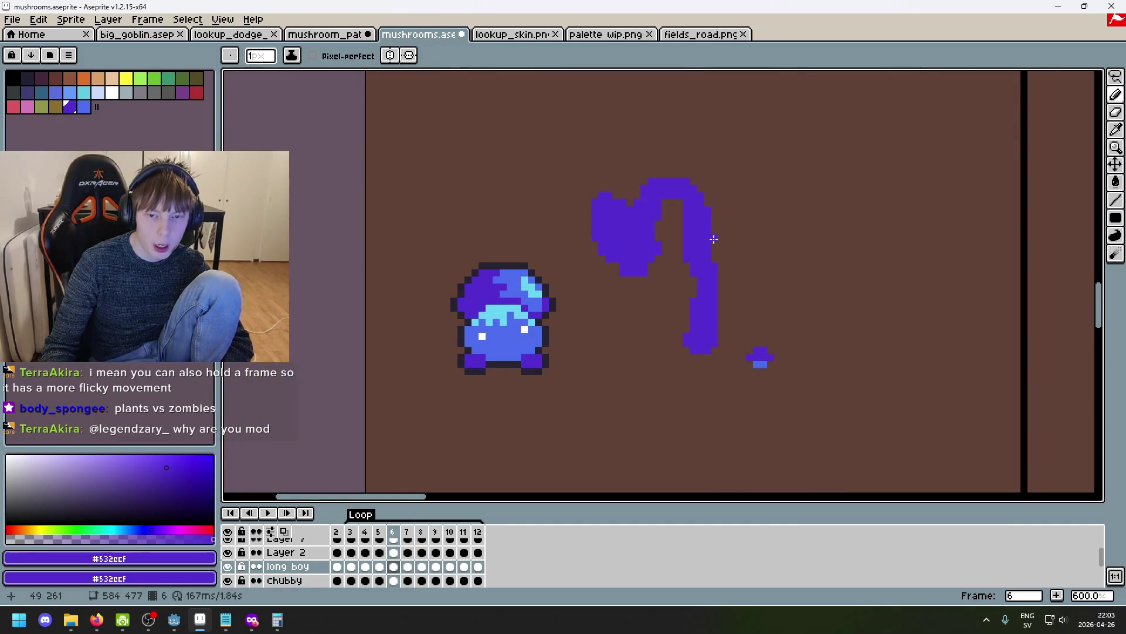
{"action": "key", "text": "Right"}
{"action": "key", "text": "Right"}
{"action": "key", "text": "Right"}
{"action": "key", "text": "Right"}
{"action": "key", "text": "Left"}
{"action": "key", "text": "Left"}
{"action": "key", "text": "Right"}
{"action": "key", "text": "Right"}
{"action": "key", "text": "Left"}
{"action": "key", "text": "Left"}
{"action": "key", "text": "Right"}
{"action": "key", "text": "Right"}
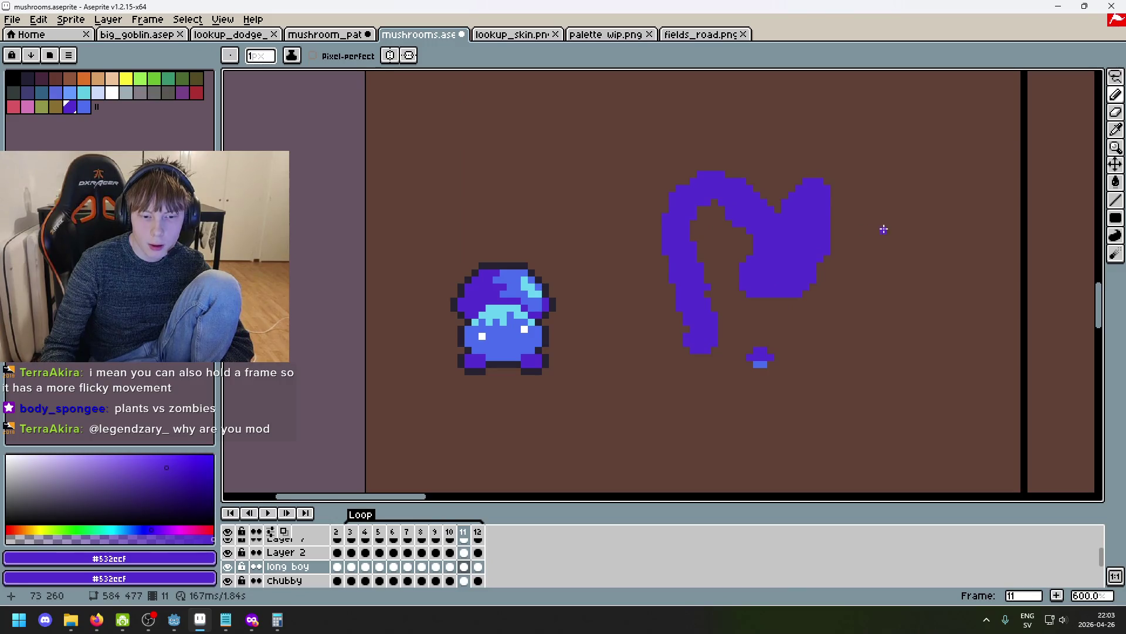
{"action": "scroll", "coordinate": [830, 257], "scroll_direction": "up", "scroll_amount": 3}
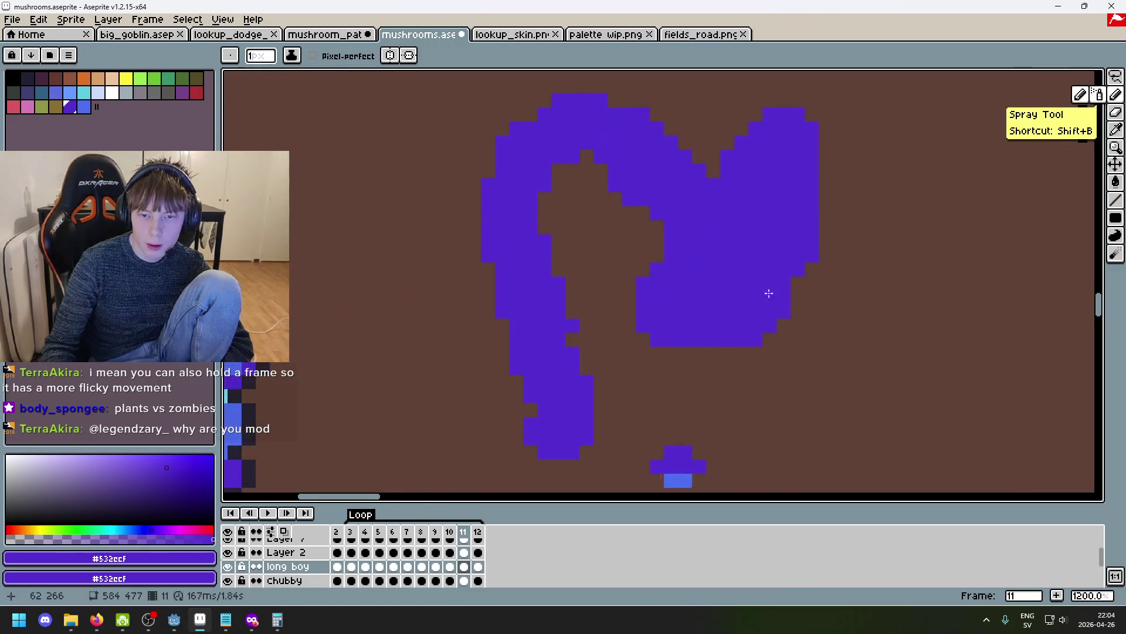
{"action": "scroll", "coordinate": [829, 137], "scroll_direction": "down", "scroll_amount": 3}
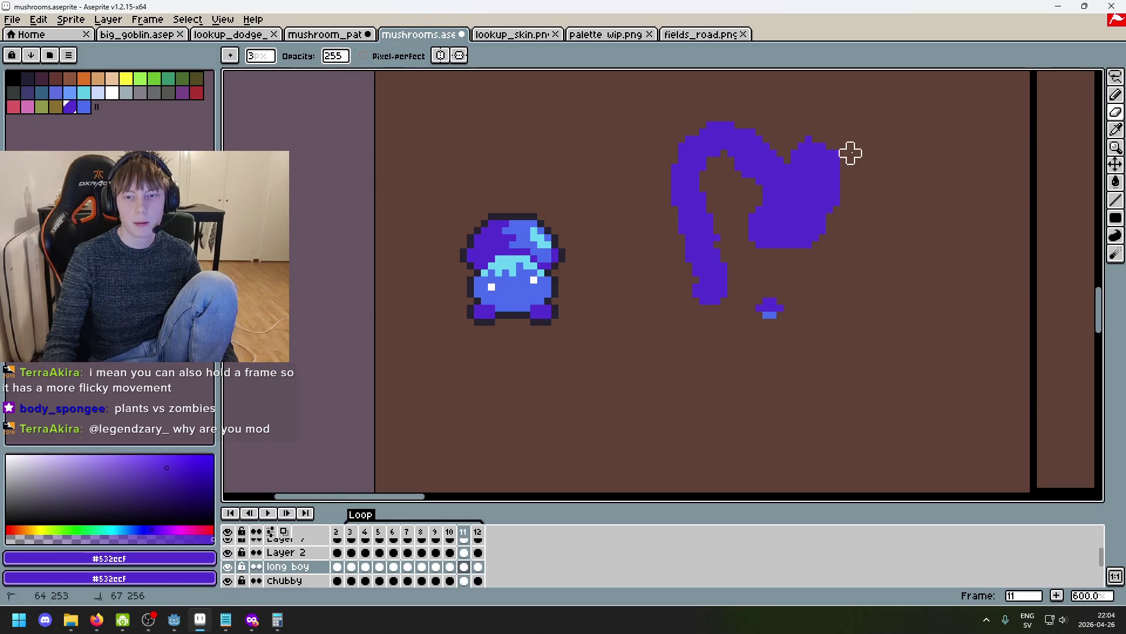
{"action": "key", "text": "Left"}
{"action": "key", "text": "Left"}
{"action": "key", "text": "Right"}
{"action": "left_click", "coordinate": [478, 531]}
{"action": "left_click", "coordinate": [463, 531]}
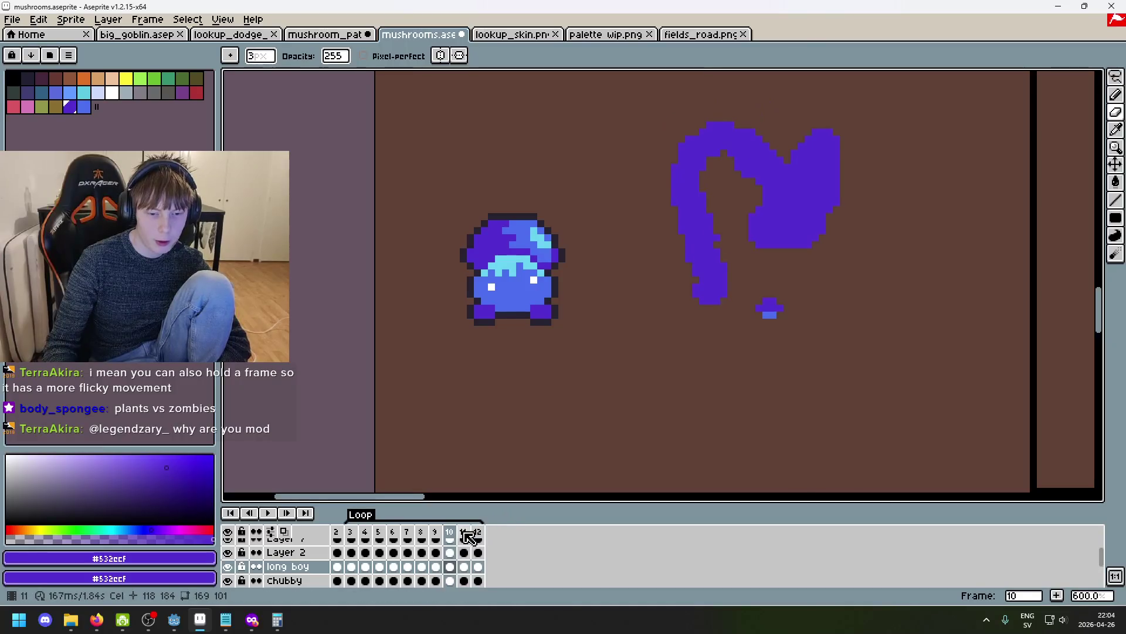
{"action": "key", "text": "alt+BackSpace"}
{"action": "key", "text": "Left"}
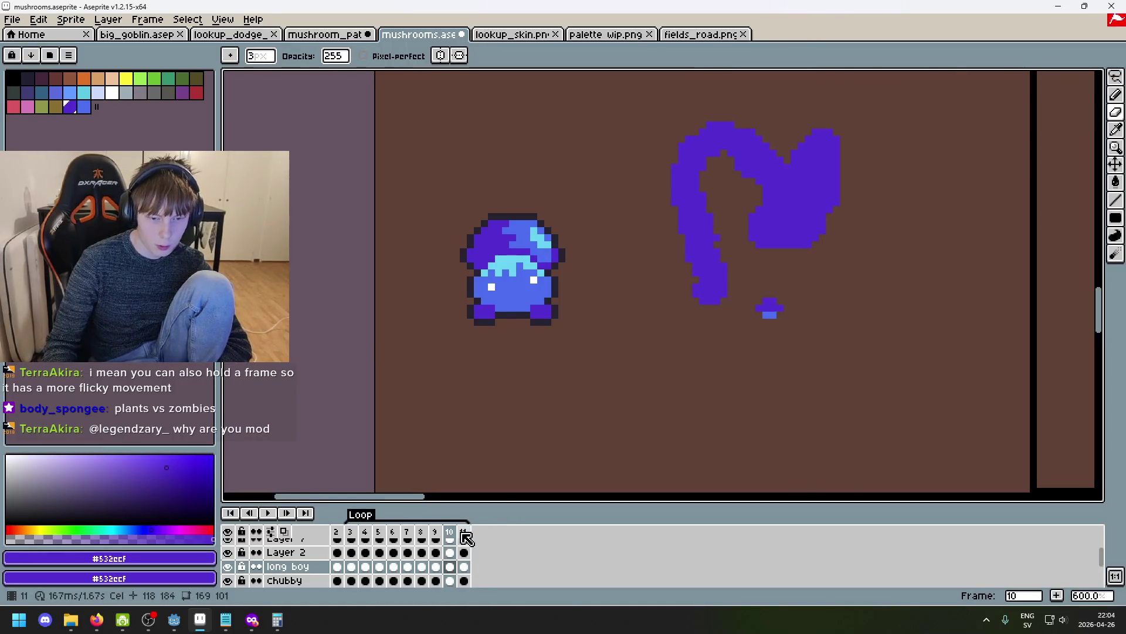
{"action": "left_click_drag", "start_coordinate": [745, 216], "coordinate": [765, 245]}
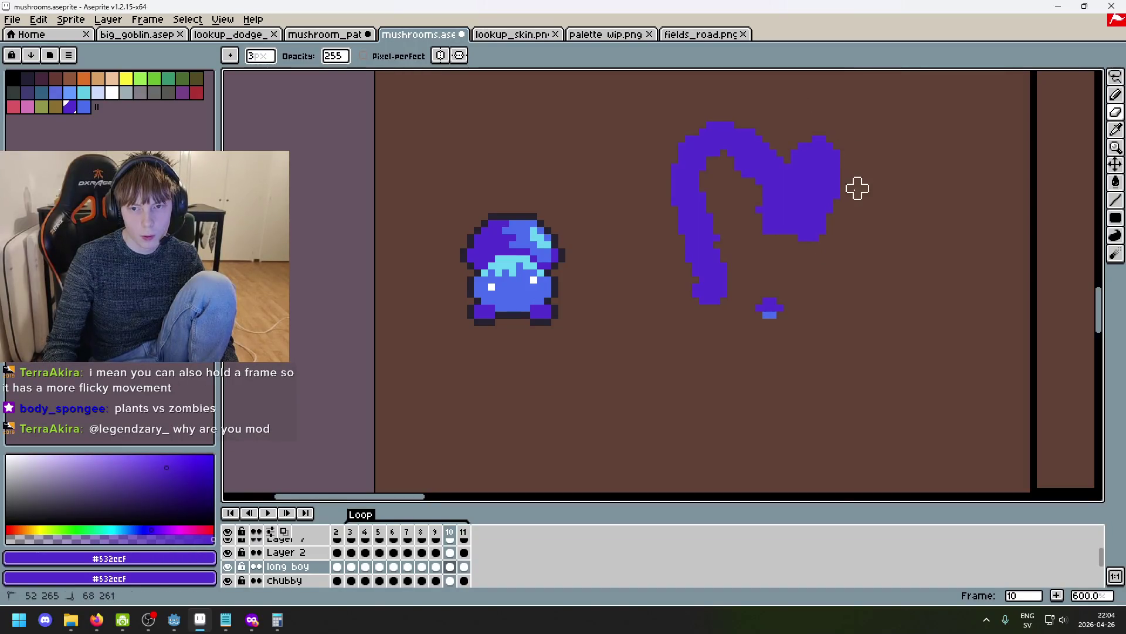
{"action": "scroll", "coordinate": [783, 229], "scroll_direction": "up", "scroll_amount": 4}
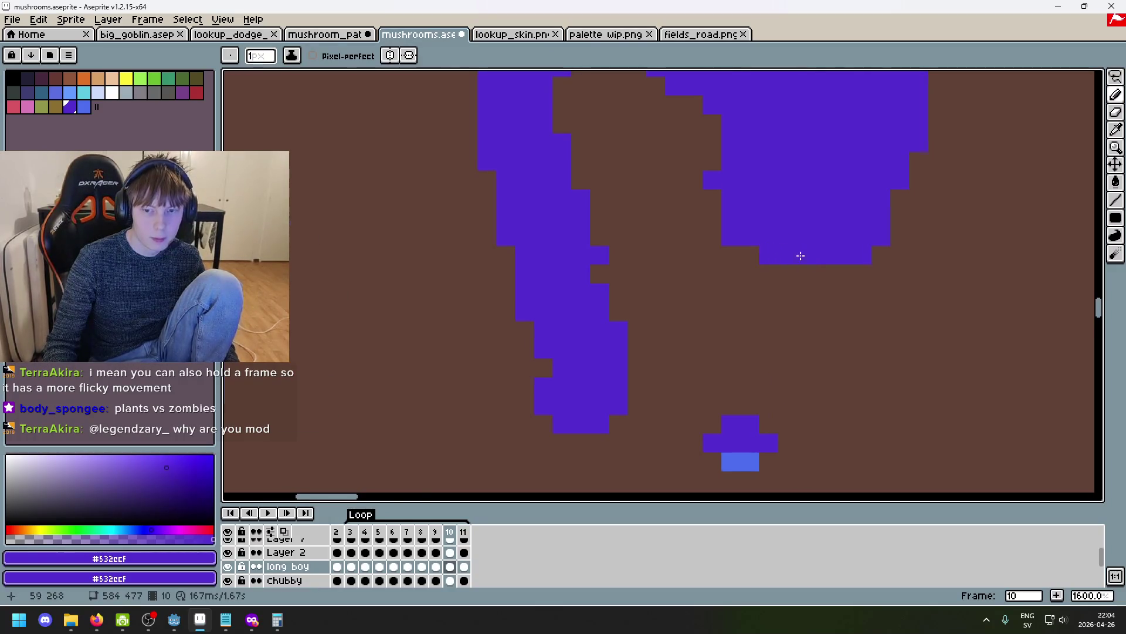
{"action": "scroll", "coordinate": [792, 252], "scroll_direction": "down", "scroll_amount": 3}
{"action": "key", "text": "b"}
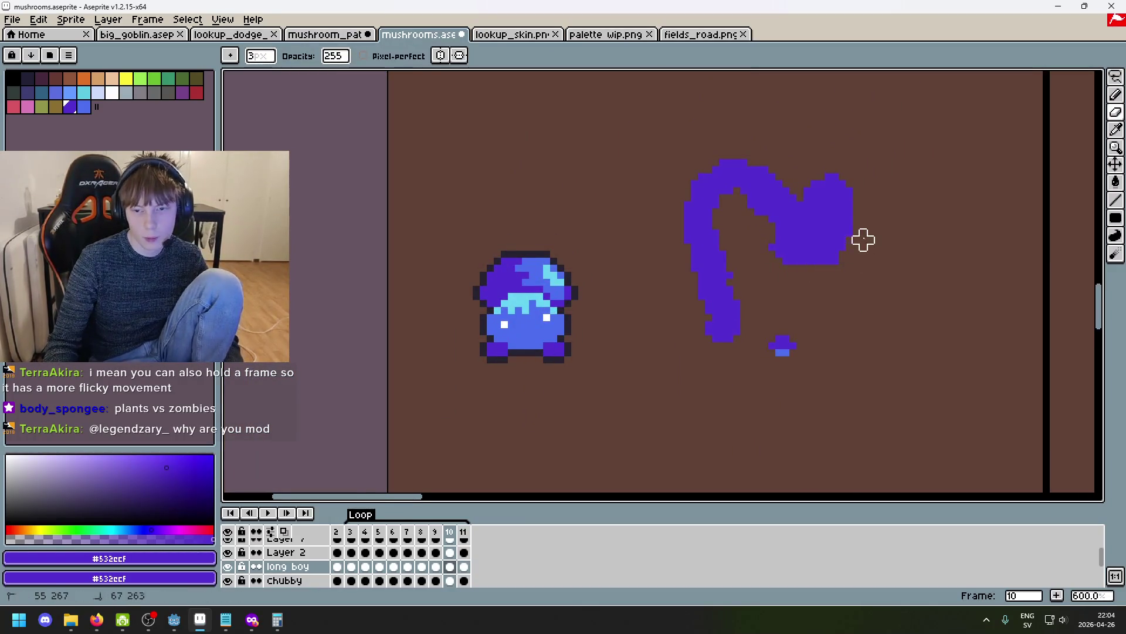
{"action": "key", "text": "Return"}
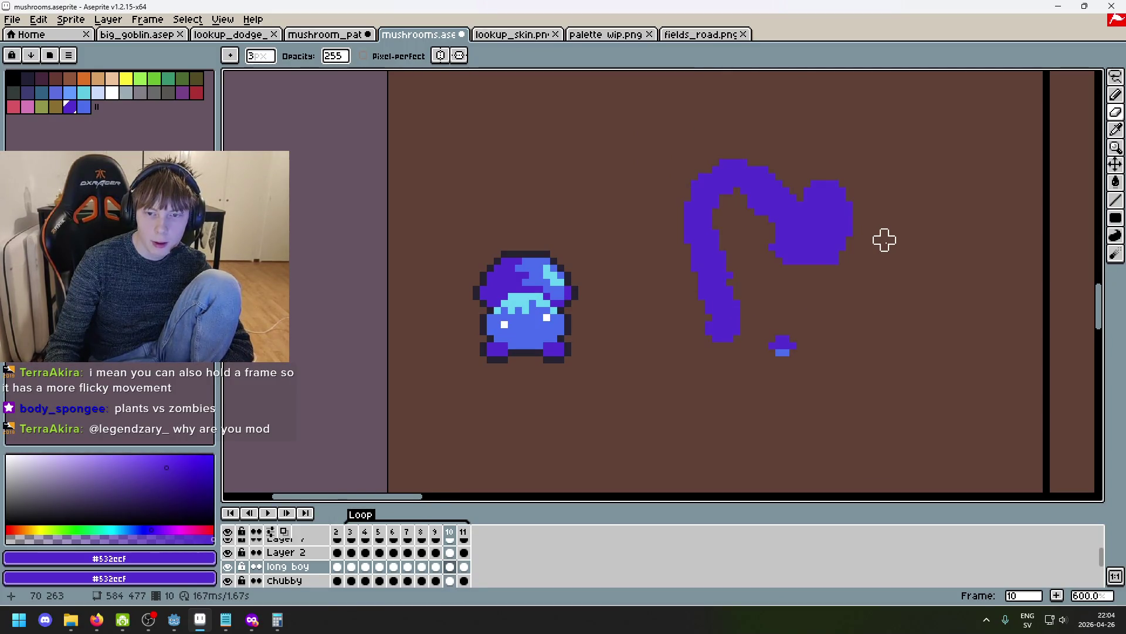
{"action": "key", "text": "comma"}
{"action": "key", "text": "comma"}
{"action": "key", "text": "period"}
{"action": "key", "text": "period"}
{"action": "key", "text": "period"}
{"action": "key", "text": "comma"}
{"action": "key", "text": "comma"}
{"action": "key", "text": "period"}
{"action": "key", "text": "comma"}
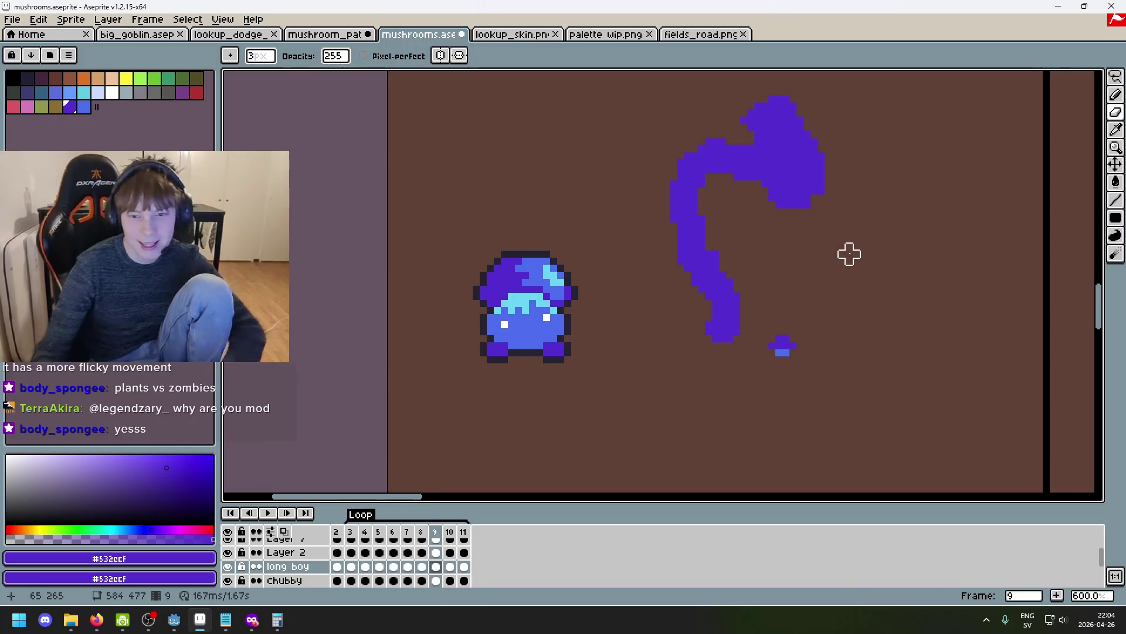
{"action": "key", "text": "period"}
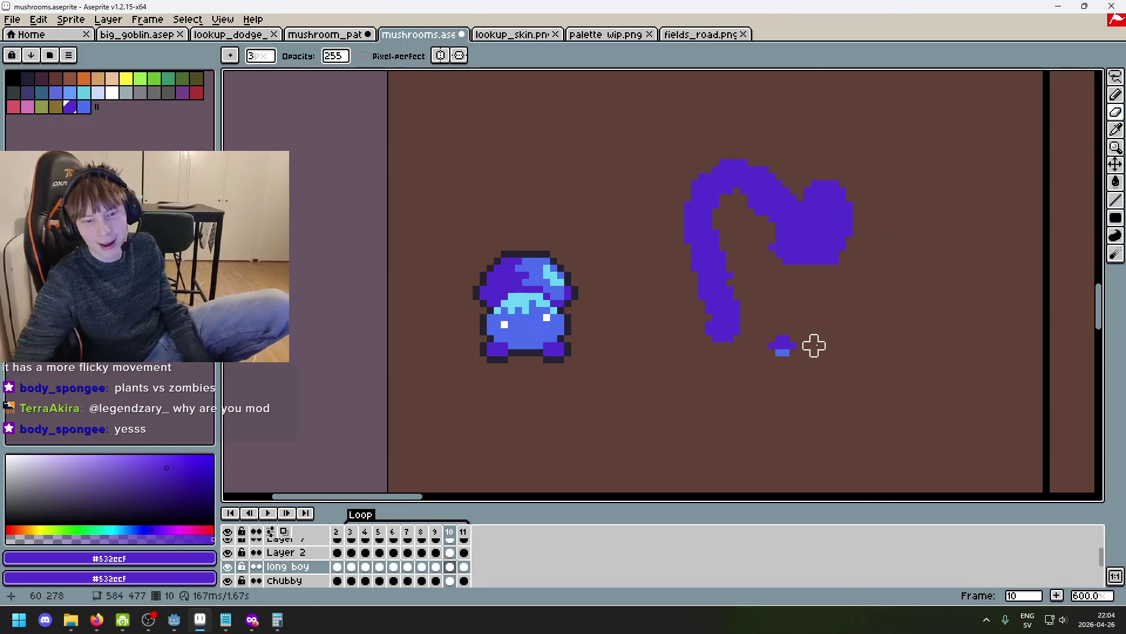
{"action": "scroll", "coordinate": [799, 294], "scroll_direction": "up", "scroll_amount": 3}
{"action": "left_click_drag", "start_coordinate": [821, 153], "coordinate": [493, 118]}
{"action": "key", "text": "b"}
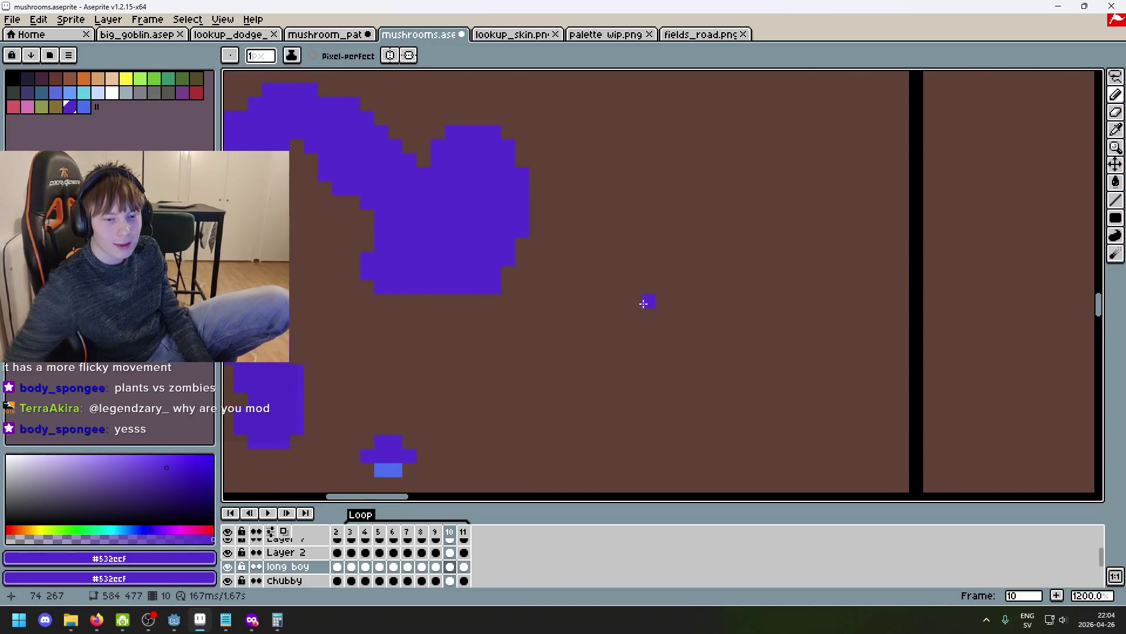
{"action": "key", "text": "comma"}
{"action": "key", "text": "comma"}
{"action": "scroll", "coordinate": [644, 303], "scroll_direction": "down", "scroll_amount": 2}
{"action": "key", "text": "period"}
{"action": "key", "text": "period"}
{"action": "mouse_move", "coordinate": [252, 619]}
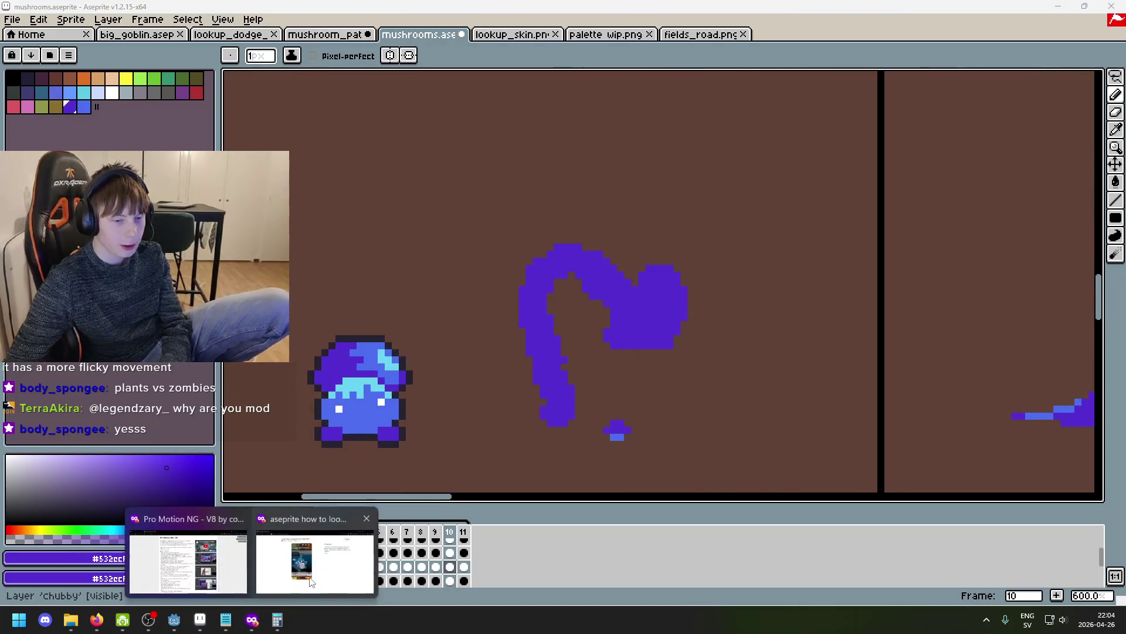
Search Google Images for 'pvz mushroom' in Firefox.
{"action": "left_click", "coordinate": [167, 522]}
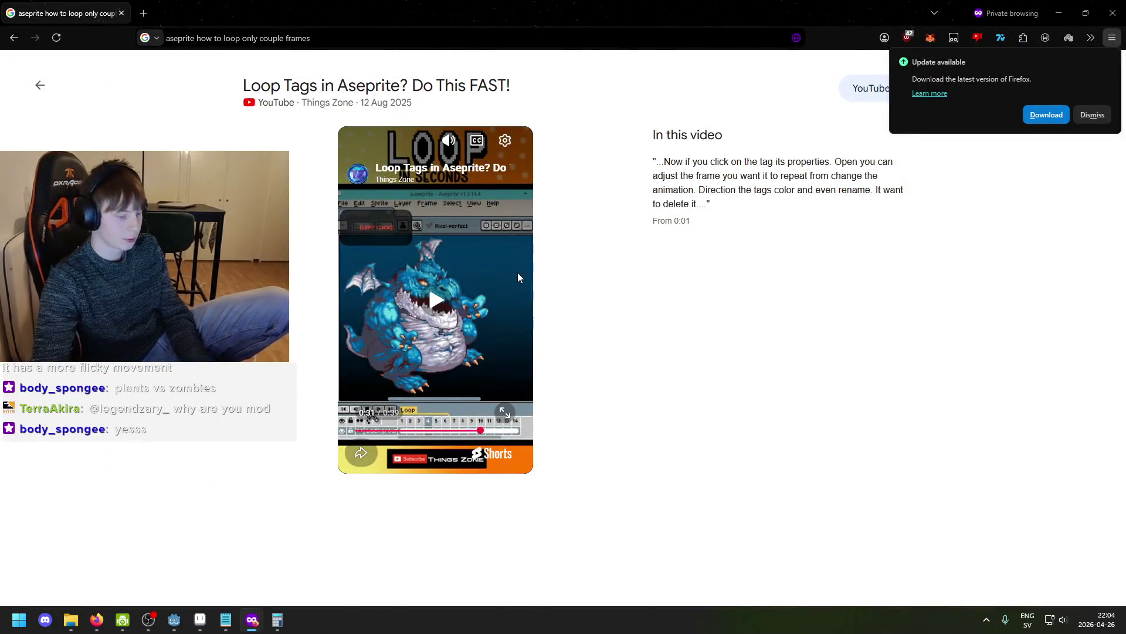
{"action": "key", "text": "ctrl+w"}
{"action": "type", "text": "pvz"}
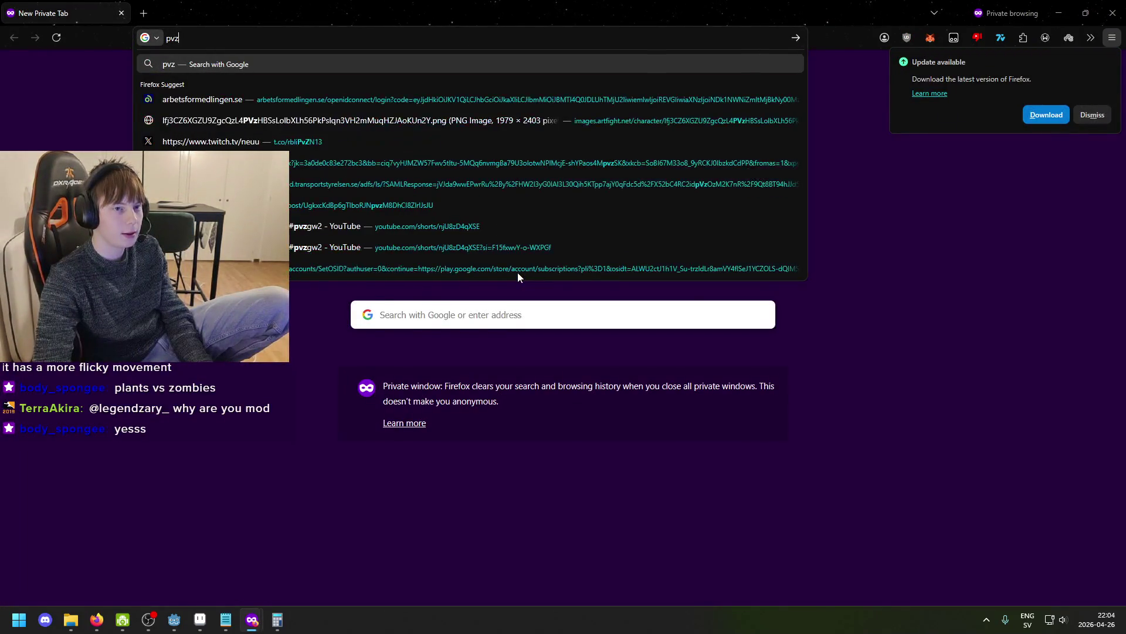
{"action": "type", "text": " mushroom"}
{"action": "key", "text": "Return"}
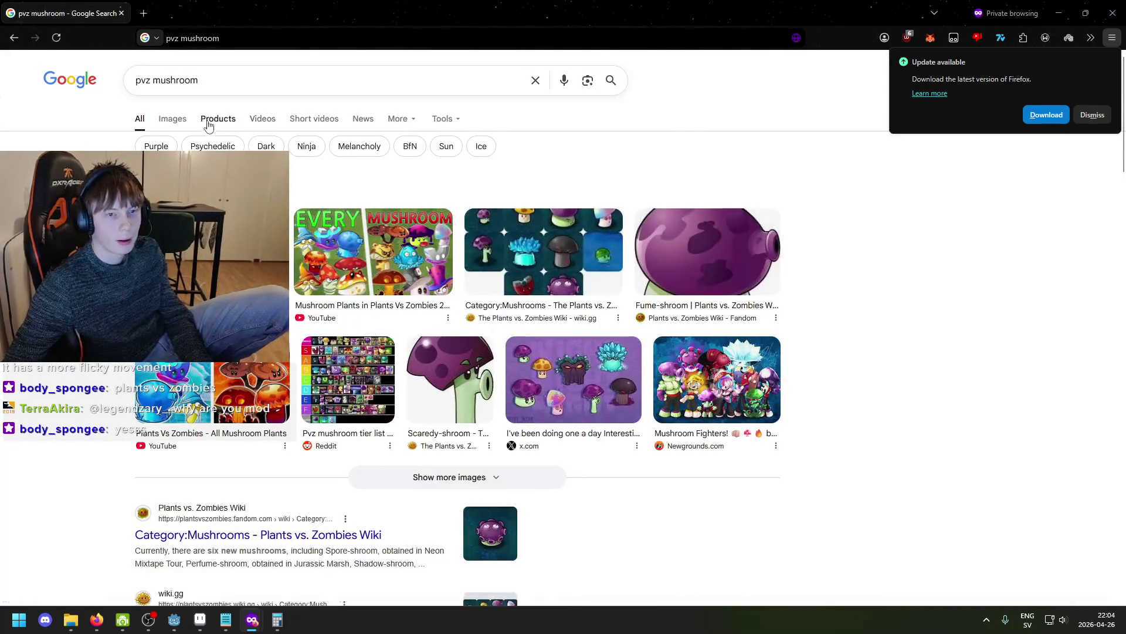
{"action": "left_click", "coordinate": [172, 120]}
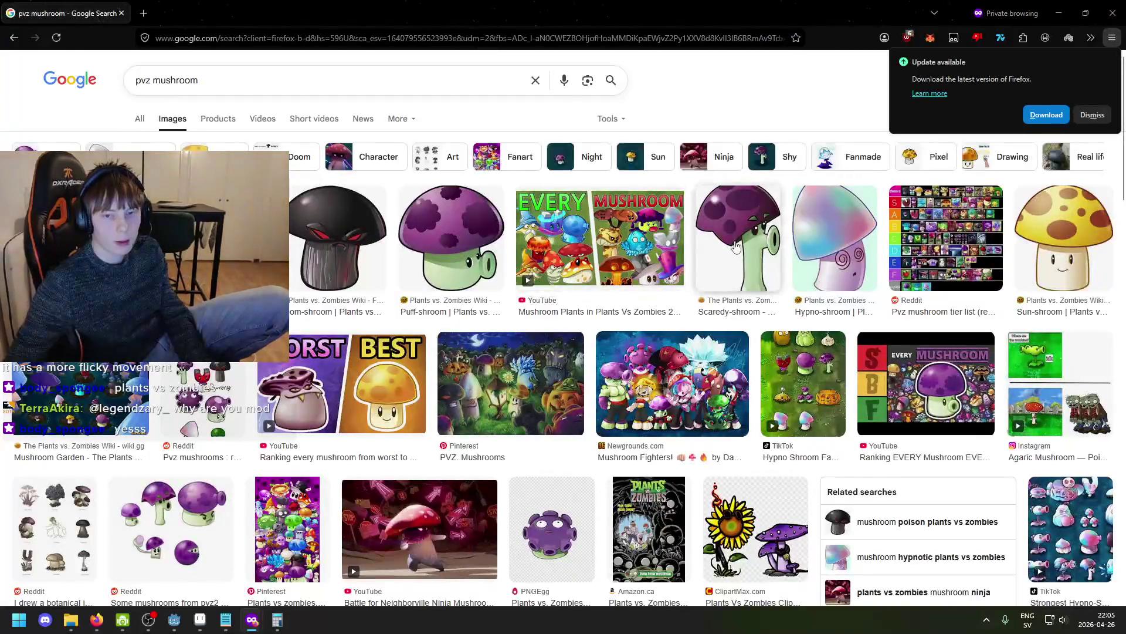
Preview the Scaredy-shroom, pvz2 mushrooms, Hypno Shroom, Puff-shroom and Fume-shroom reference images.
{"action": "left_click", "coordinate": [738, 252]}
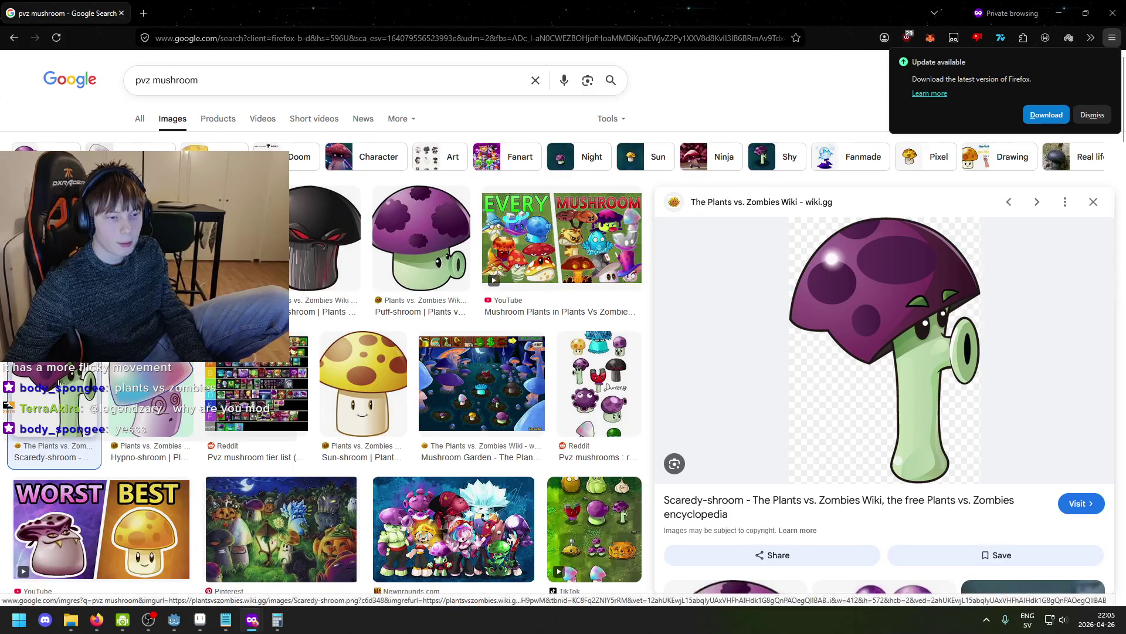
{"action": "scroll", "coordinate": [54, 384], "scroll_direction": "down", "scroll_amount": 3}
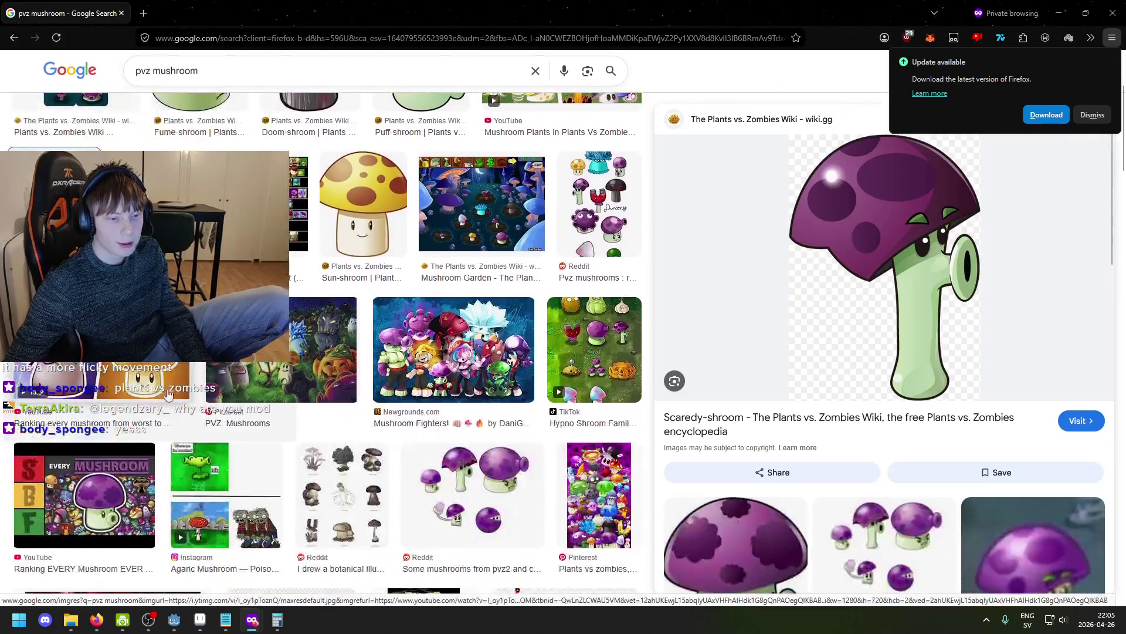
{"action": "left_click", "coordinate": [513, 481]}
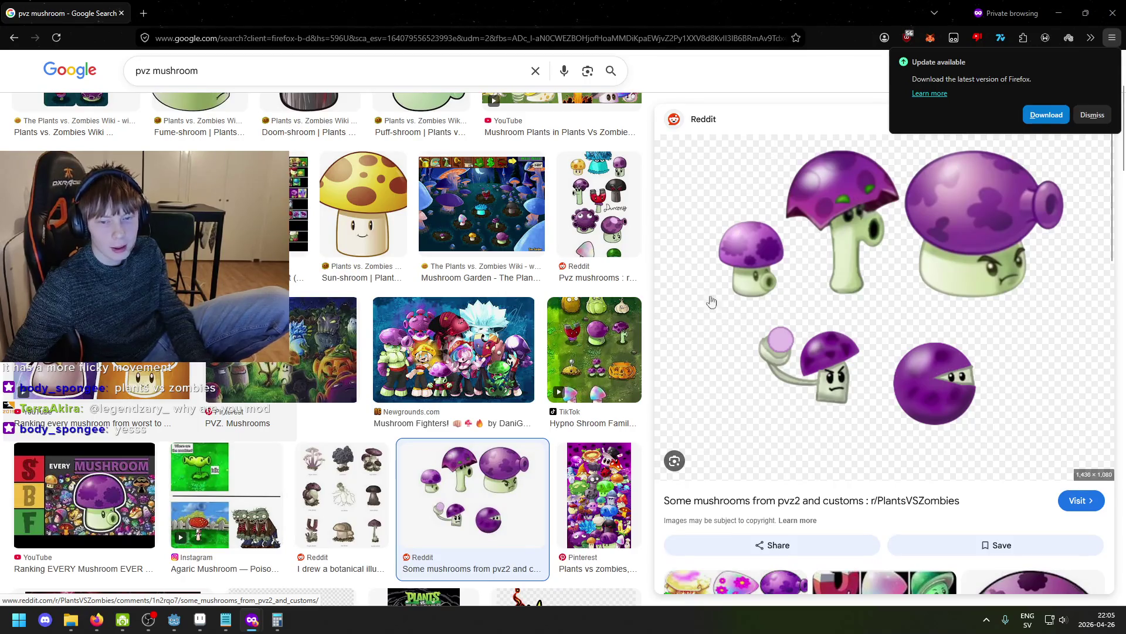
{"action": "left_click", "coordinate": [595, 349]}
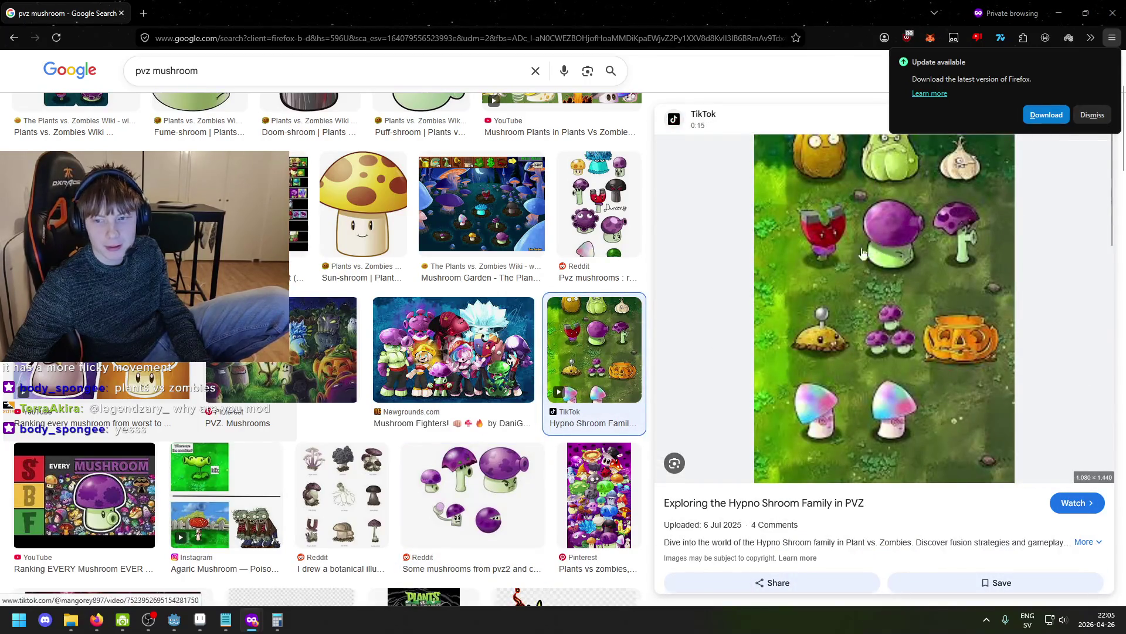
{"action": "scroll", "coordinate": [728, 302], "scroll_direction": "up", "scroll_amount": 3}
{"action": "left_click", "coordinate": [610, 358]}
{"action": "key", "text": "alt+Left"}
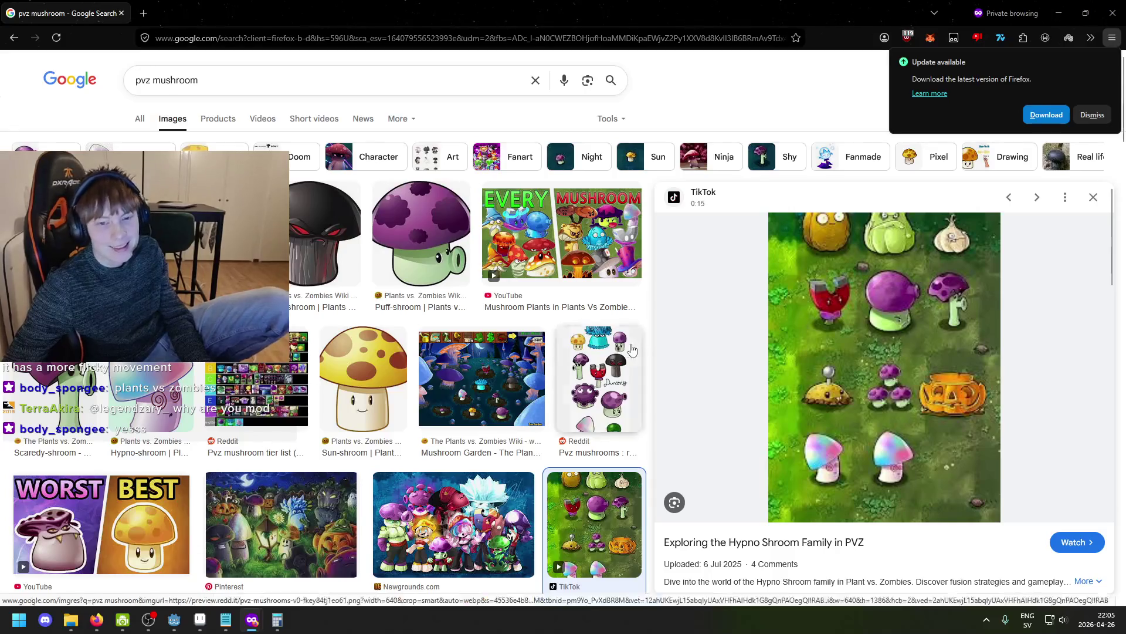
{"action": "left_click", "coordinate": [420, 235]}
{"action": "left_click", "coordinate": [374, 260]}
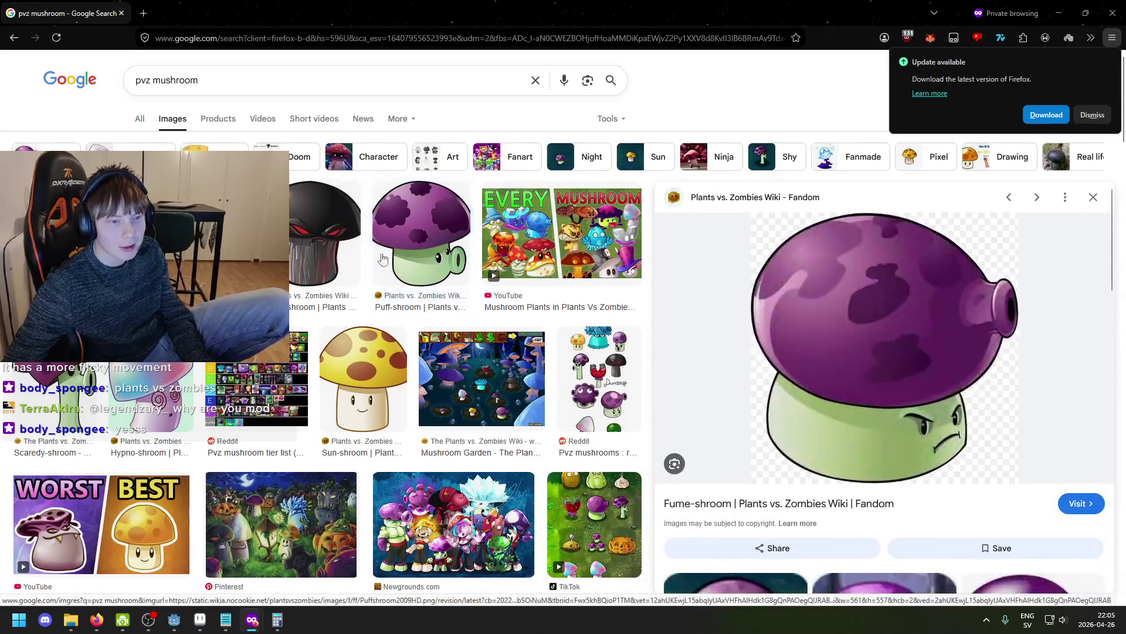
{"action": "left_click", "coordinate": [64, 235]}
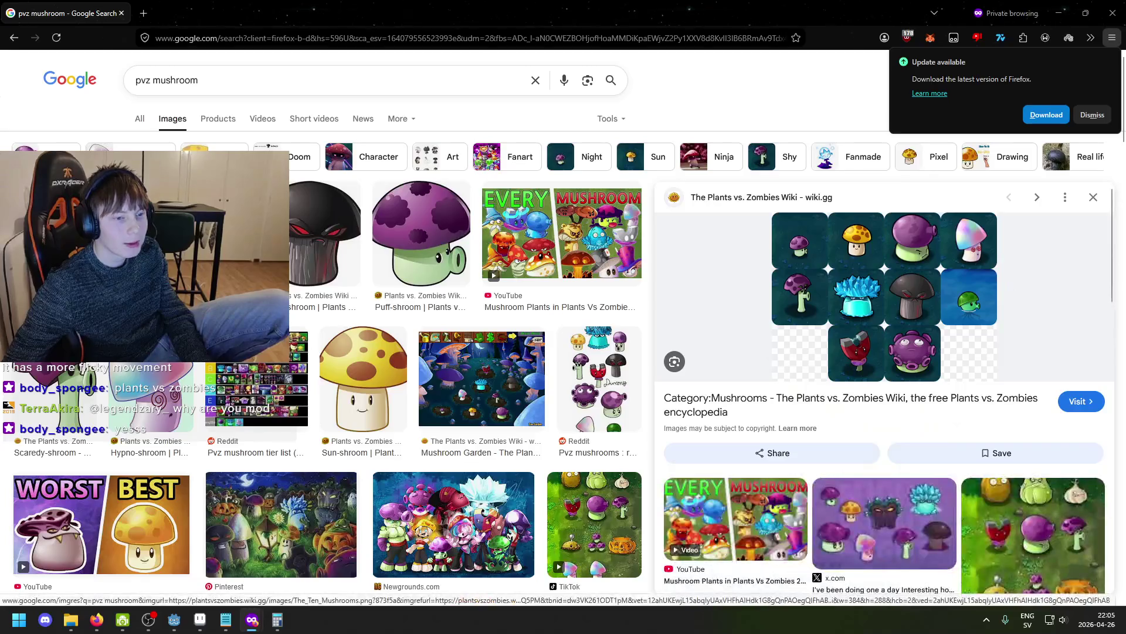
Return to Aseprite and recentre the mushroom sprites in view.
{"action": "key", "text": "alt+Left"}
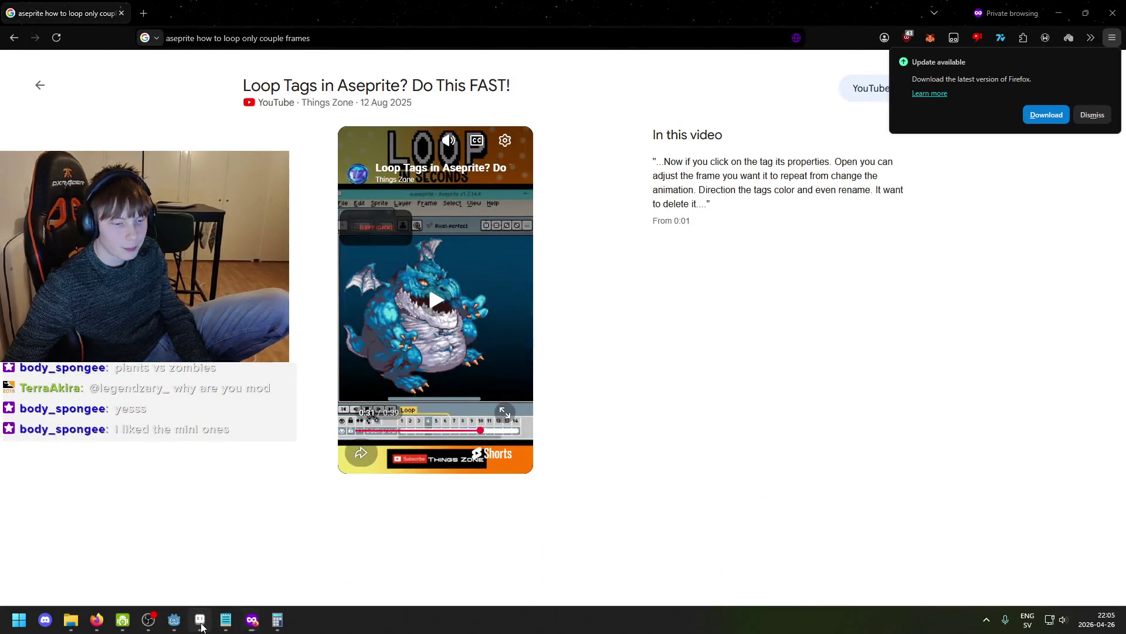
{"action": "left_click", "coordinate": [200, 620]}
{"action": "scroll", "coordinate": [430, 428], "scroll_direction": "down", "scroll_amount": 1}
{"action": "left_click_drag", "start_coordinate": [445, 420], "coordinate": [593, 331]}
{"action": "scroll", "coordinate": [593, 330], "scroll_direction": "up", "scroll_amount": 2}
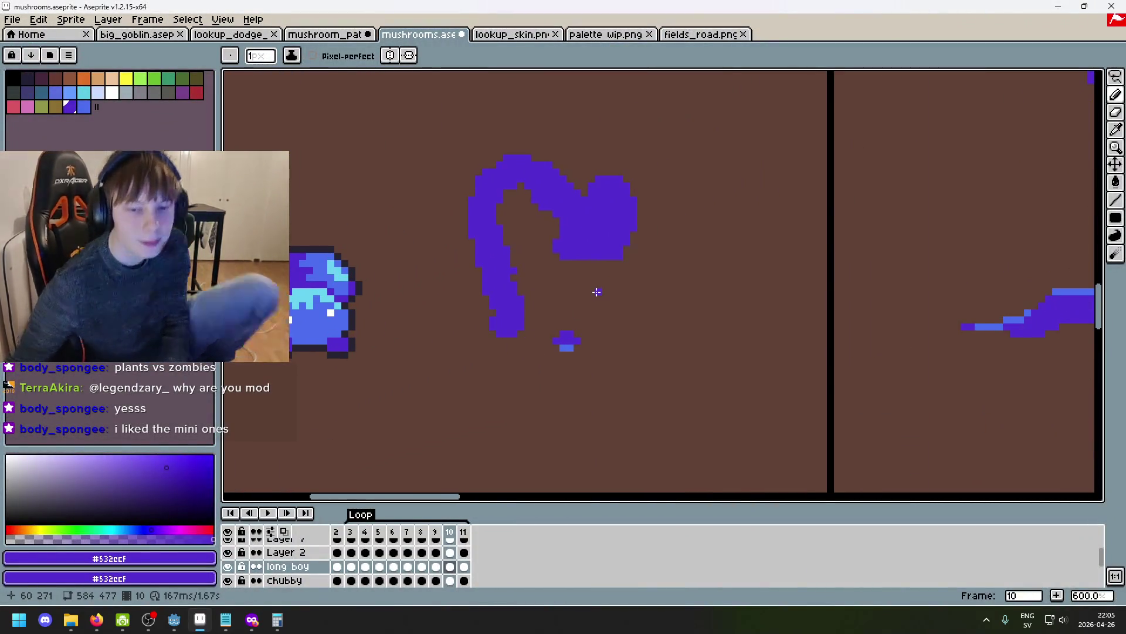
Flip between frames 8 through 11 to compare the bend poses.
{"action": "key", "text": "comma"}
{"action": "key", "text": "comma"}
{"action": "key", "text": "comma"}
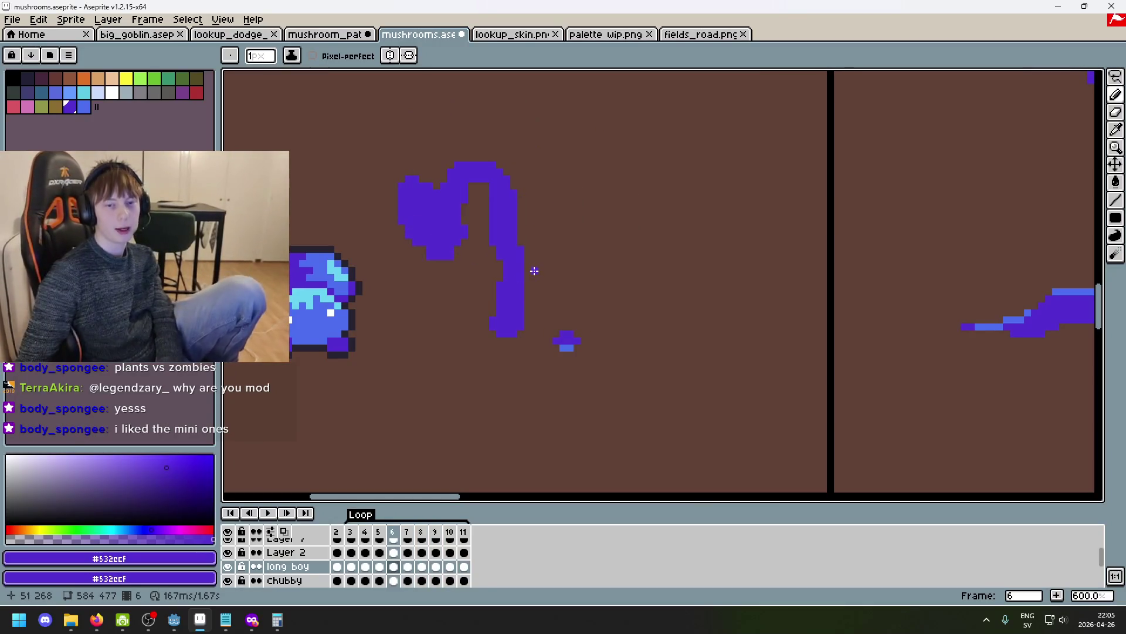
{"action": "key", "text": "comma"}
{"action": "key", "text": "comma"}
{"action": "key", "text": "comma"}
{"action": "key", "text": "period"}
{"action": "key", "text": "period"}
{"action": "key", "text": "period"}
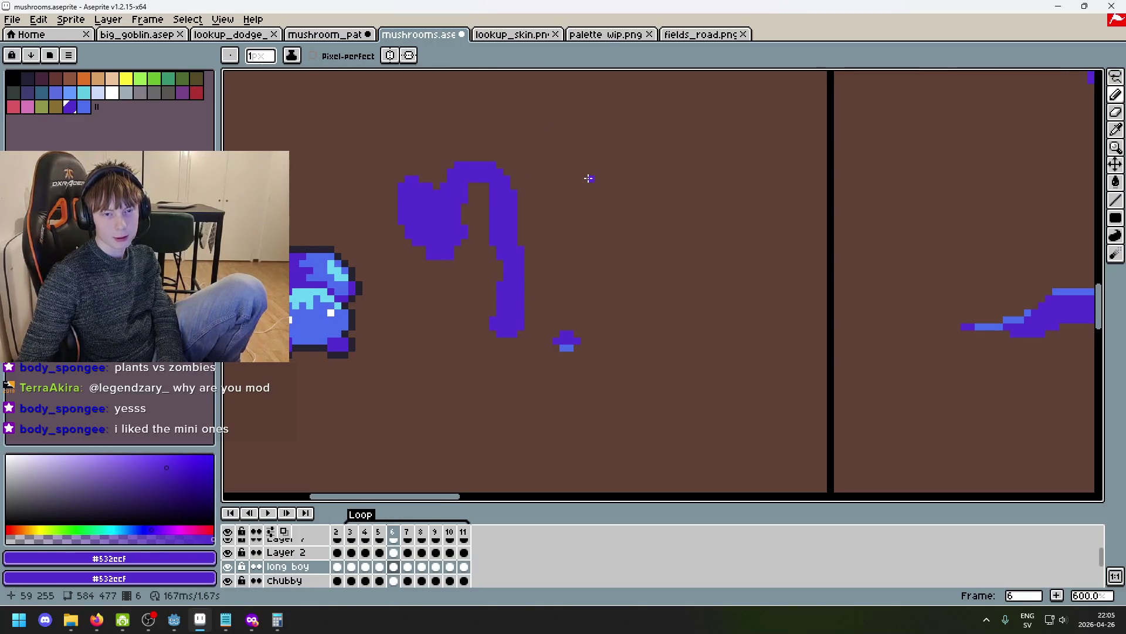
{"action": "key", "text": "period"}
{"action": "key", "text": "period"}
{"action": "key", "text": "period"}
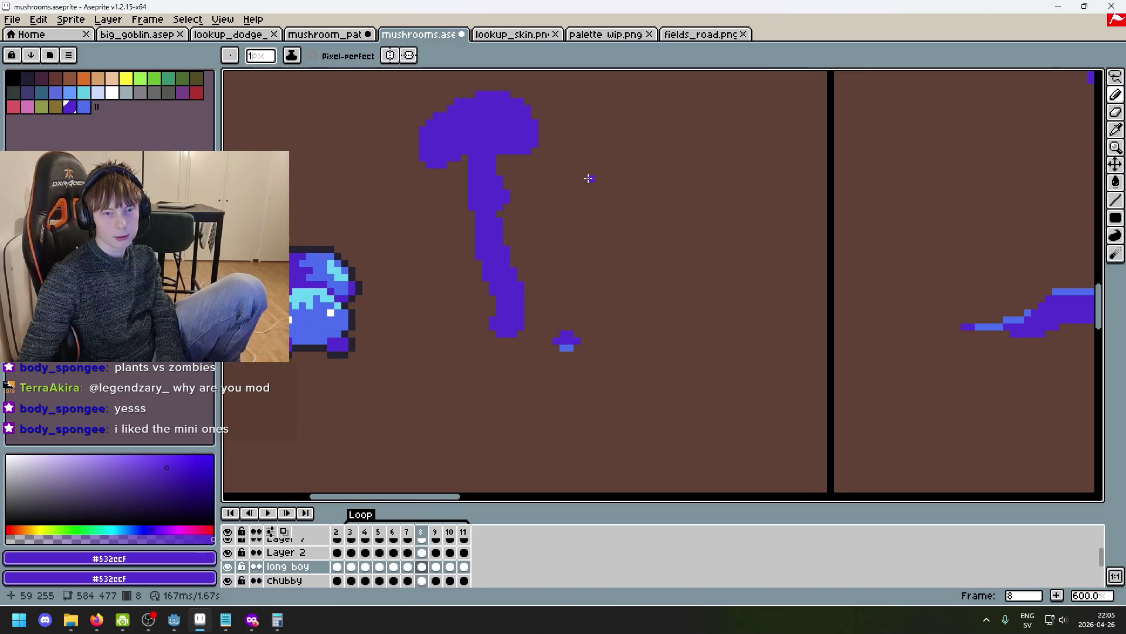
{"action": "key", "text": "comma"}
{"action": "key", "text": "comma"}
{"action": "key", "text": "period"}
{"action": "key", "text": "period"}
{"action": "key", "text": "period"}
{"action": "key", "text": "comma"}
{"action": "key", "text": "comma"}
{"action": "key", "text": "period"}
{"action": "key", "text": "comma"}
{"action": "key", "text": "period"}
{"action": "key", "text": "comma"}
{"action": "key", "text": "period"}
{"action": "key", "text": "comma"}
{"action": "key", "text": "comma"}
{"action": "key", "text": "period"}
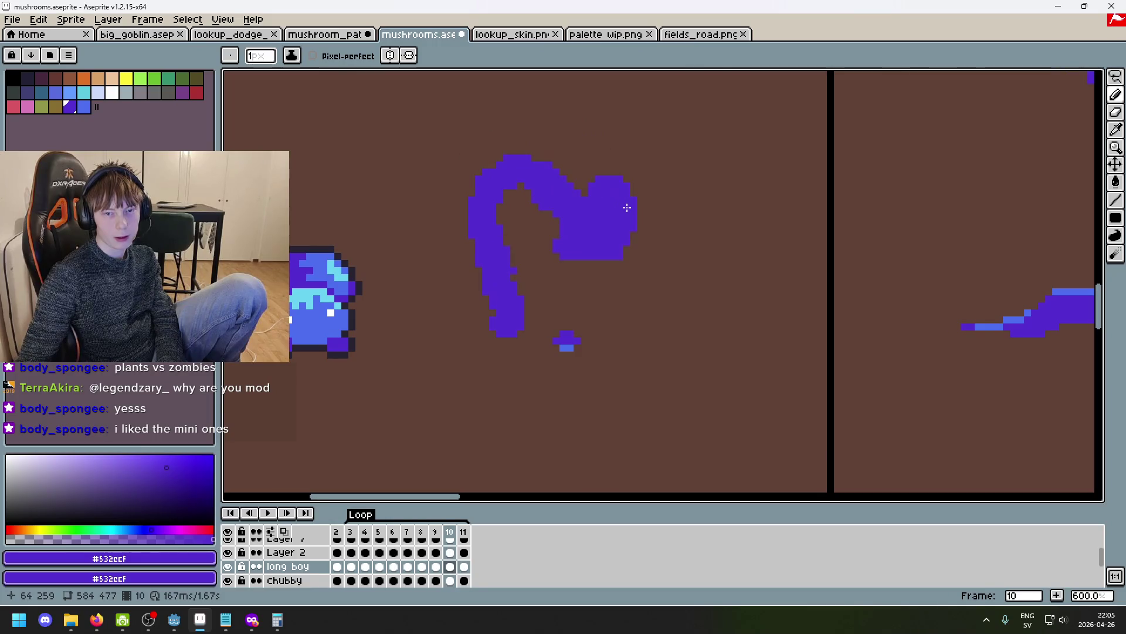
{"action": "scroll", "coordinate": [626, 206], "scroll_direction": "up", "scroll_amount": 3}
Undo the cap's bottom-row edit and erase a stray pixel on its edge on frame 10.
{"action": "key", "text": "ctrl+z"}
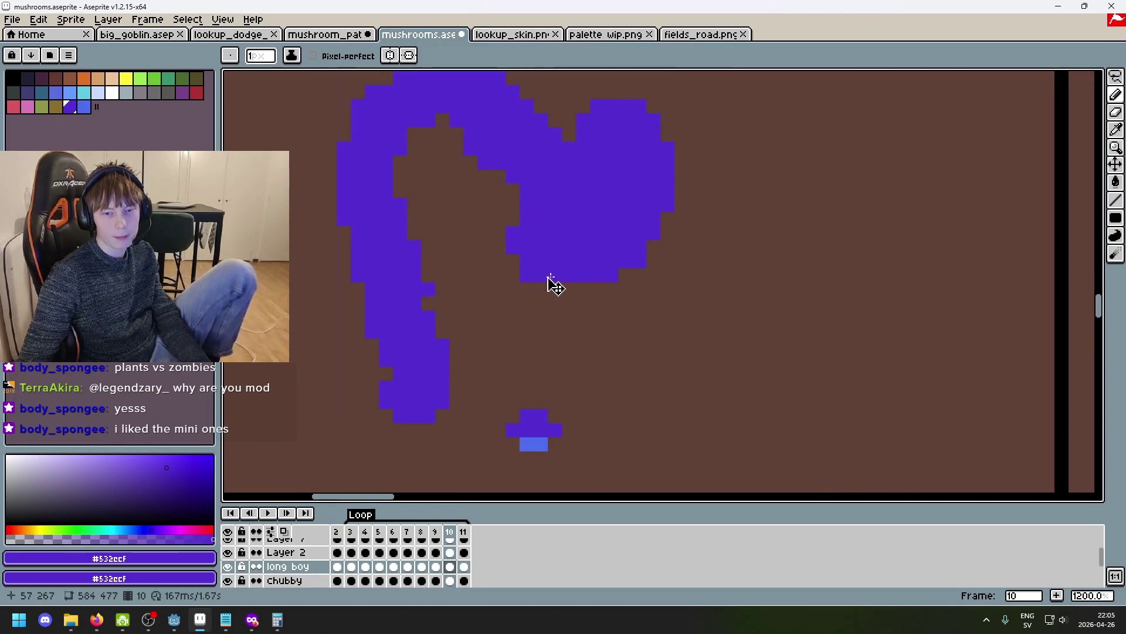
{"action": "key", "text": "e"}
{"action": "left_click", "coordinate": [639, 260]}
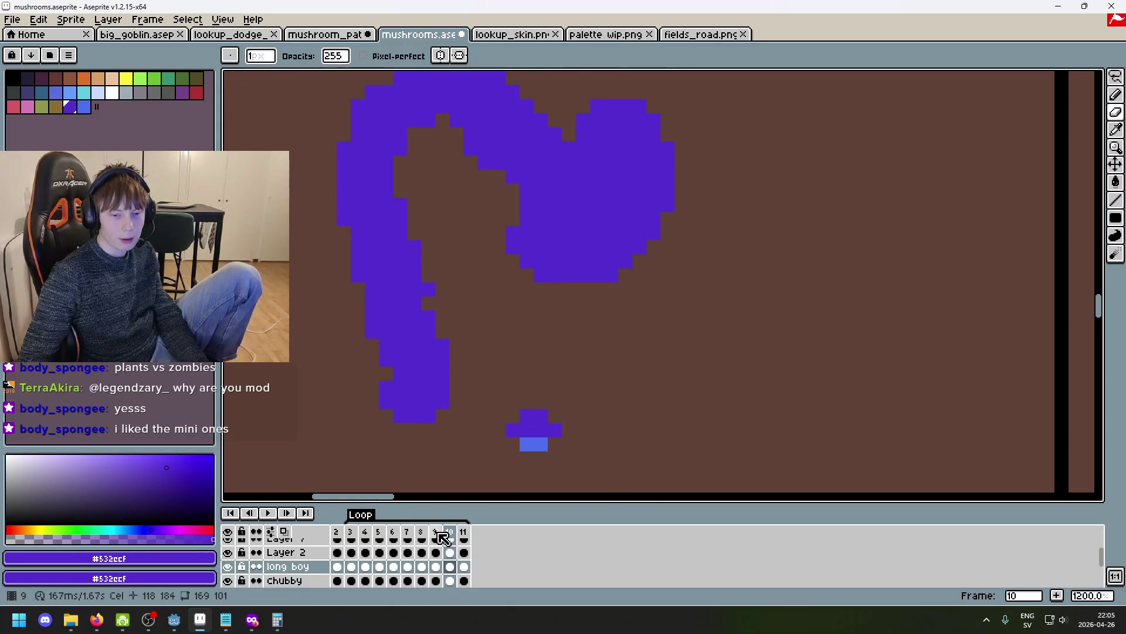
{"action": "left_click", "coordinate": [464, 534]}
{"action": "left_click", "coordinate": [449, 534]}
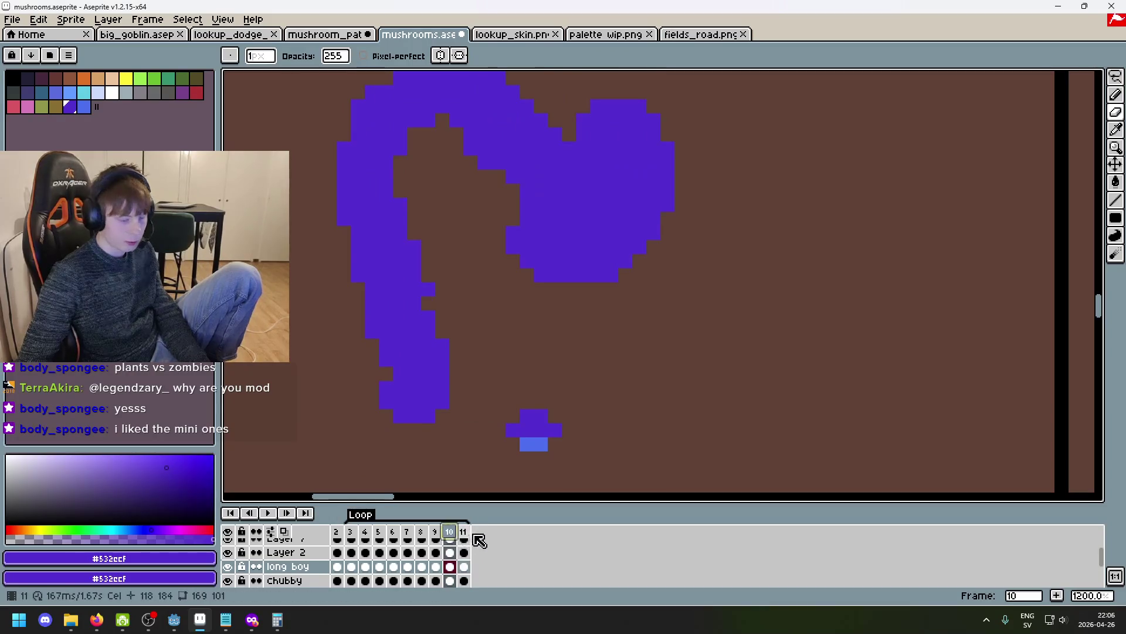
{"action": "left_click", "coordinate": [434, 534]}
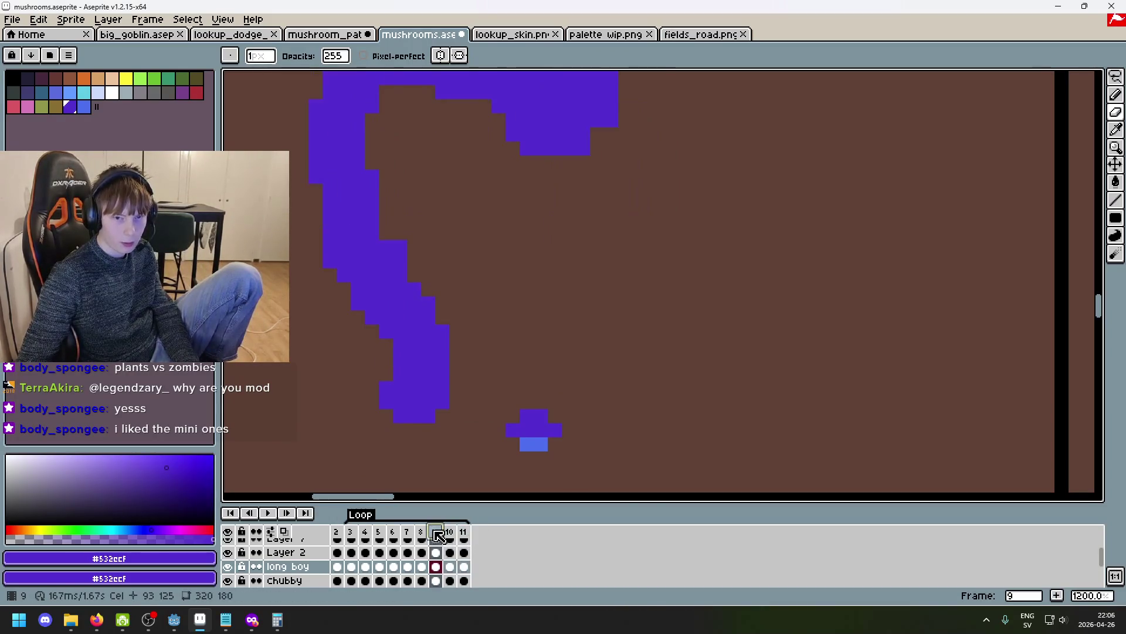
{"action": "scroll", "coordinate": [495, 432], "scroll_direction": "down", "scroll_amount": 4}
Add a new frame 11 duplicating frame 10's pose.
{"action": "key", "text": "Right"}
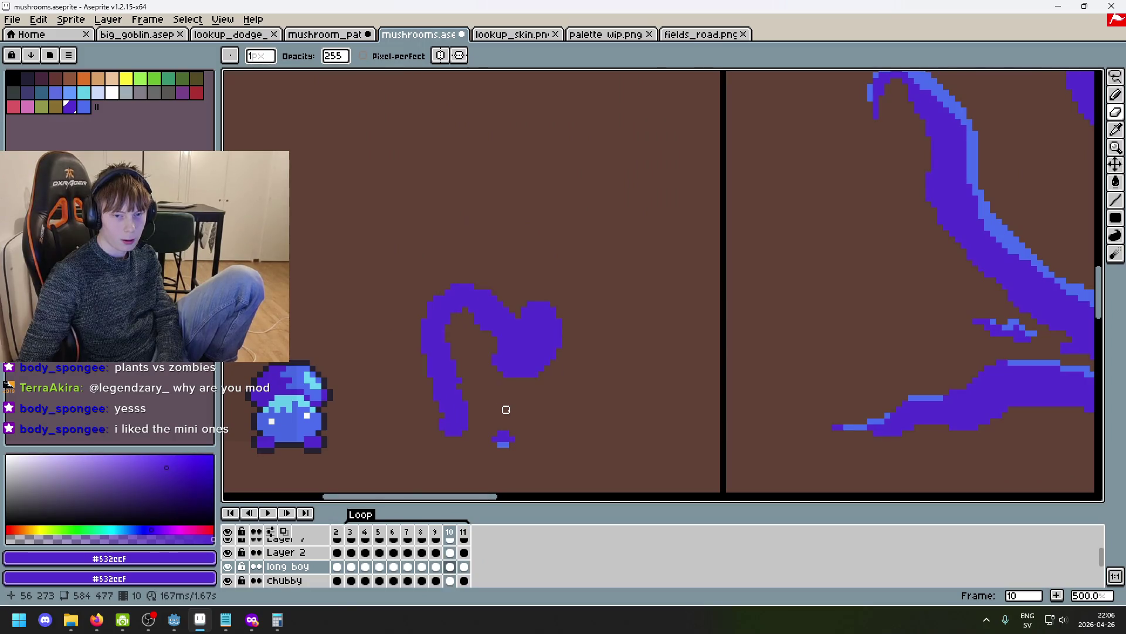
{"action": "key", "text": "i"}
{"action": "key", "text": "alt+n"}
{"action": "scroll", "coordinate": [564, 360], "scroll_direction": "up", "scroll_amount": 5}
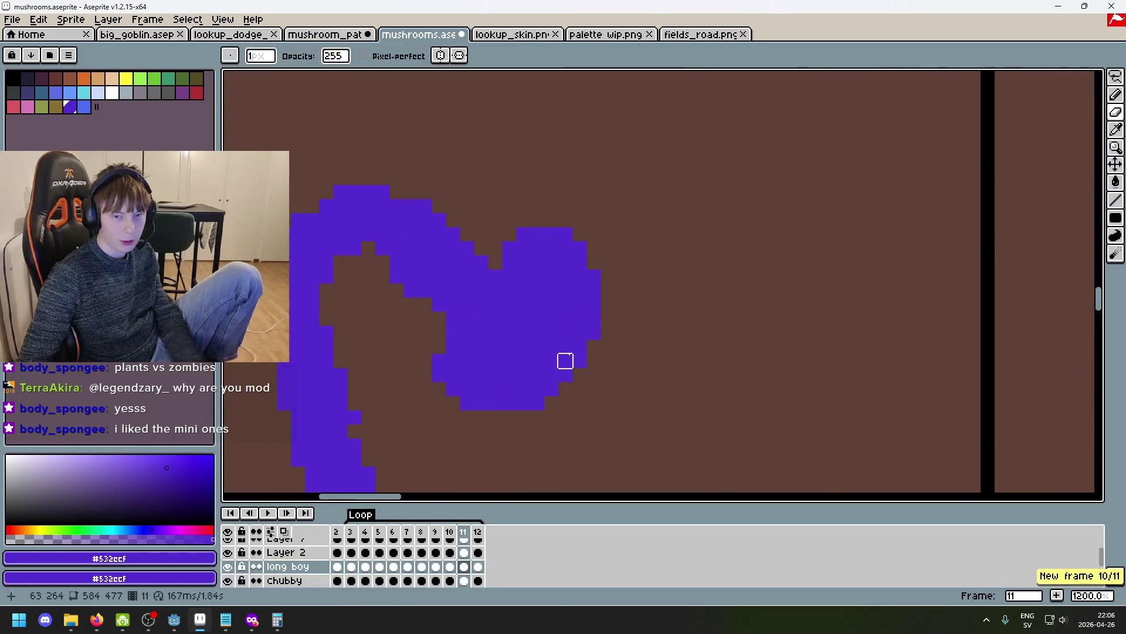
Select the cap on frame 11, rotate it about -5° and nudge it up-left.
{"action": "key", "text": "m"}
{"action": "left_click_drag", "start_coordinate": [641, 374], "coordinate": [642, 374]}
{"action": "mouse_move", "coordinate": [628, 253]}
{"action": "left_mouse_down"}
{"action": "mouse_move", "coordinate": [822, 262]}
{"action": "mouse_move", "coordinate": [637, 375]}
{"action": "left_mouse_up"}
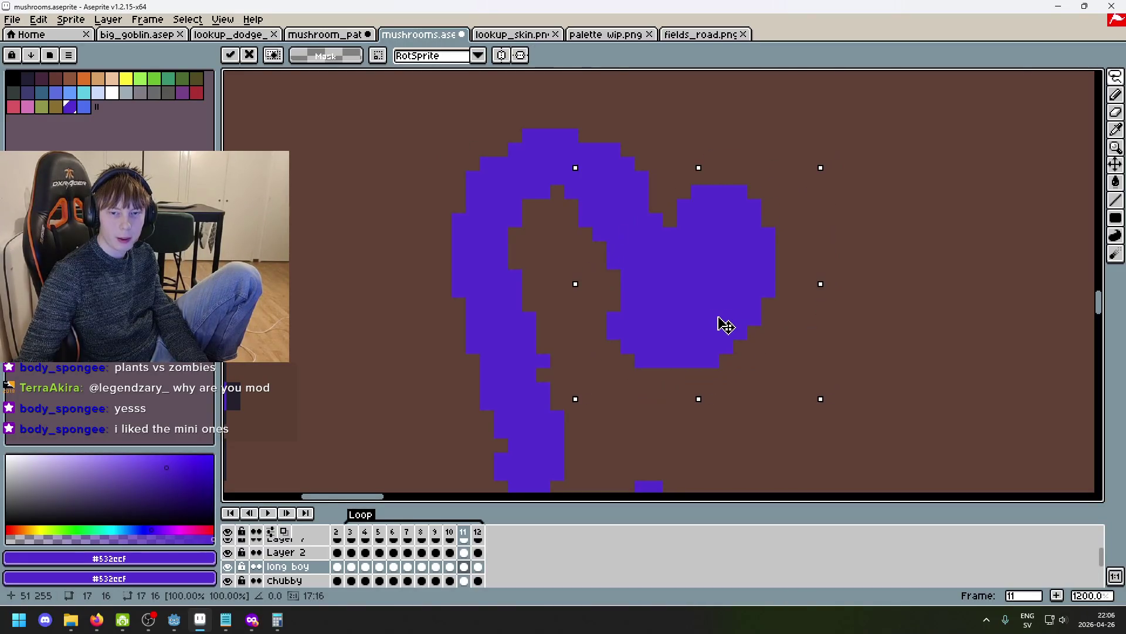
{"action": "left_click_drag", "start_coordinate": [727, 325], "coordinate": [742, 325]}
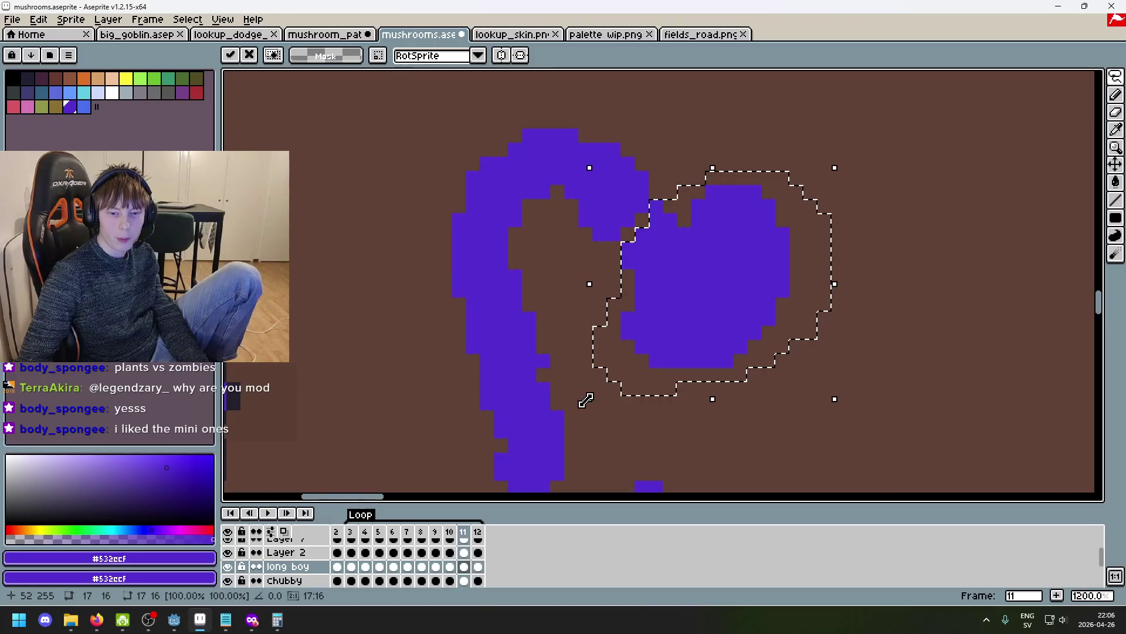
{"action": "key", "text": "ctrl+h"}
{"action": "left_click_drag", "start_coordinate": [858, 173], "coordinate": [870, 189]}
{"action": "left_click_drag", "start_coordinate": [716, 304], "coordinate": [702, 300]}
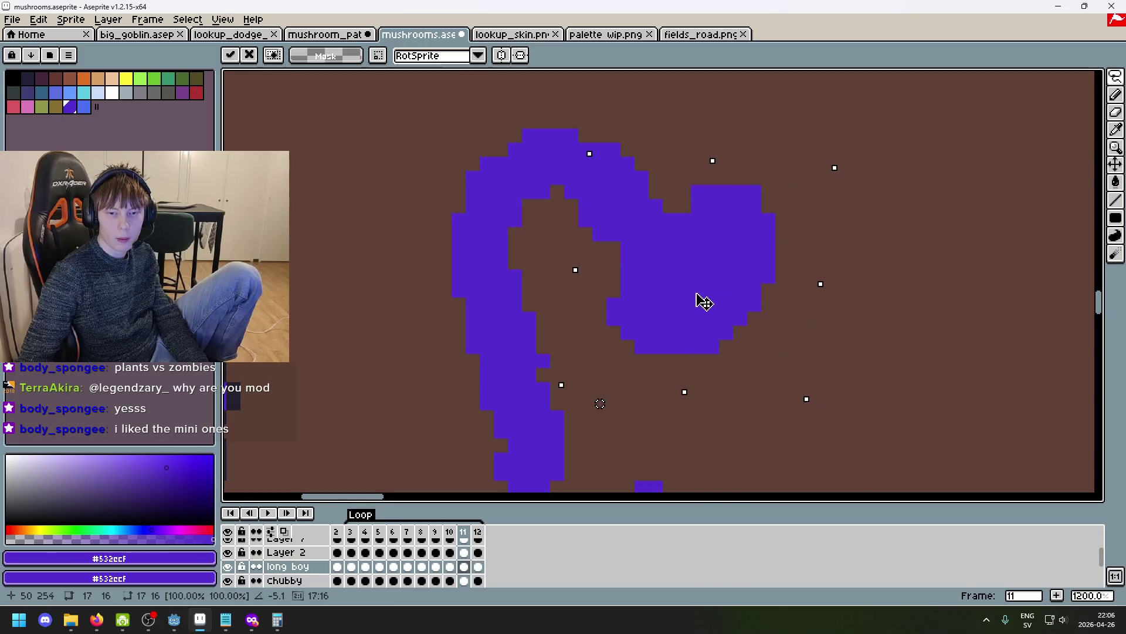
{"action": "key", "text": "Return"}
{"action": "key", "text": "b"}
{"action": "scroll", "coordinate": [786, 308], "scroll_direction": "down", "scroll_amount": 5}
Compare frames 10 and 11, then make and drop a freehand selection around the cap.
{"action": "key", "text": "comma"}
{"action": "key", "text": "period"}
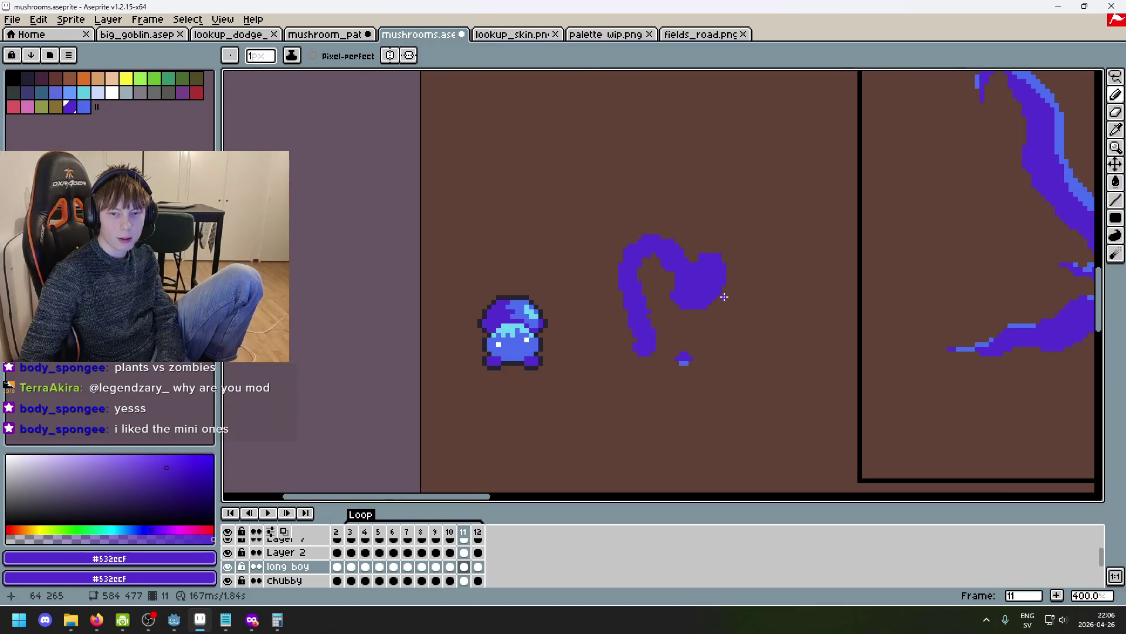
{"action": "scroll", "coordinate": [724, 297], "scroll_direction": "up", "scroll_amount": 2}
{"action": "key", "text": "q"}
{"action": "mouse_move", "coordinate": [673, 331]}
{"action": "left_mouse_down"}
{"action": "mouse_move", "coordinate": [657, 317]}
{"action": "mouse_move", "coordinate": [757, 282]}
{"action": "mouse_move", "coordinate": [698, 317]}
{"action": "left_mouse_up"}
{"action": "left_click", "coordinate": [834, 322]}
{"action": "key", "text": "i"}
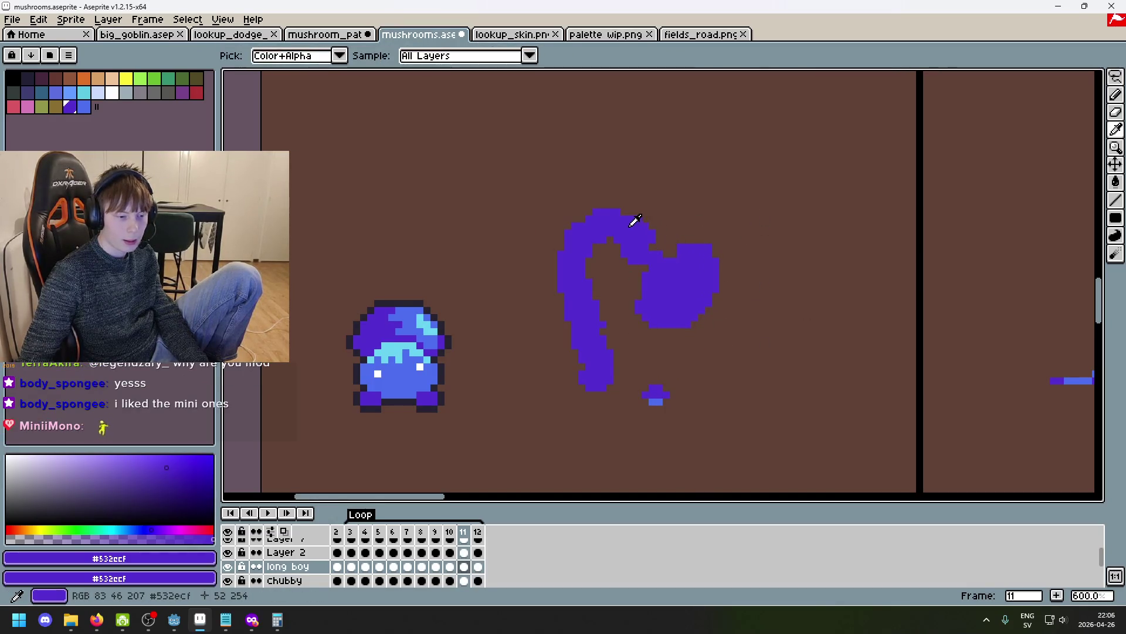
{"action": "scroll", "coordinate": [626, 224], "scroll_direction": "up", "scroll_amount": 4}
On the PPL layer, shift the tiny purple mushroom further right in frame 11.
{"action": "key", "text": "b"}
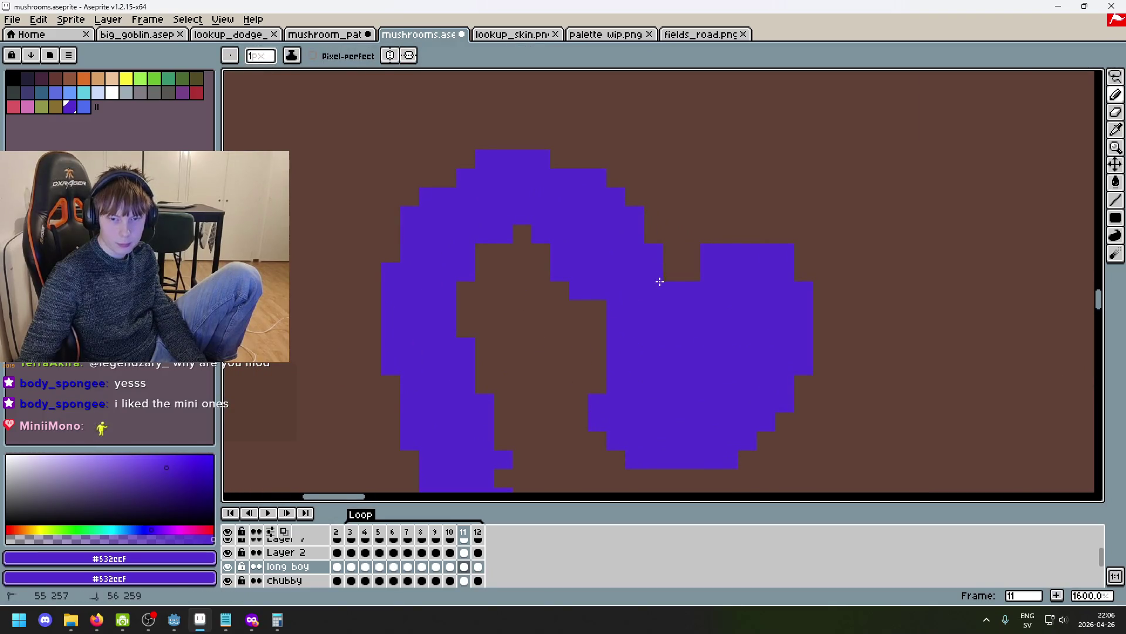
{"action": "scroll", "coordinate": [658, 282], "scroll_direction": "down", "scroll_amount": 3}
{"action": "scroll", "coordinate": [271, 578], "scroll_direction": "down", "scroll_amount": 2}
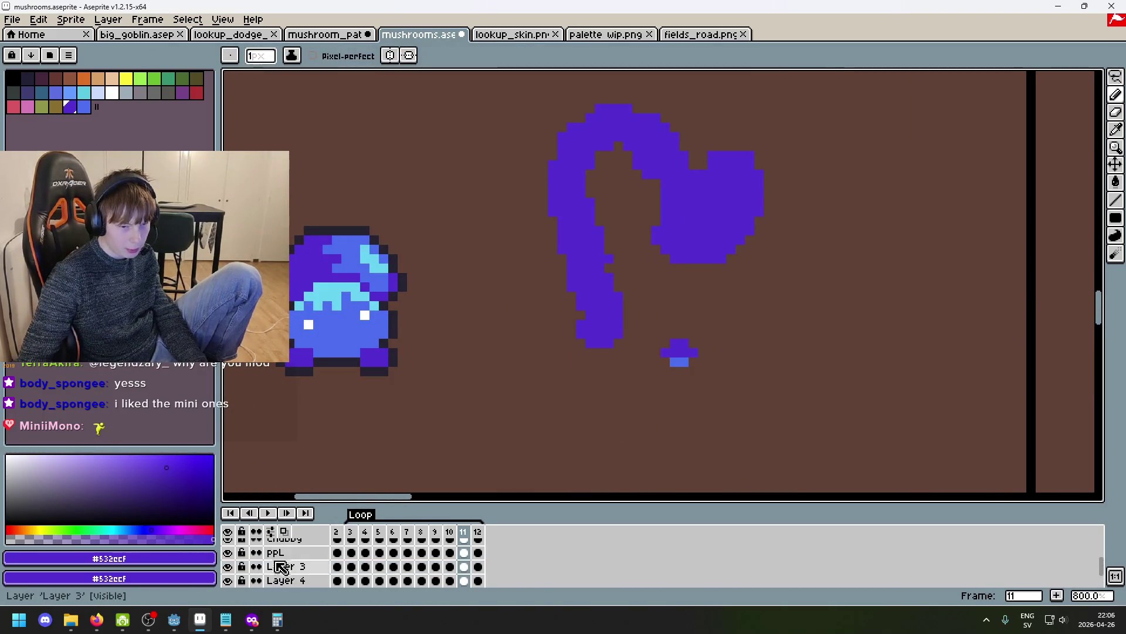
{"action": "left_click", "coordinate": [277, 553]}
{"action": "left_click", "coordinate": [1116, 164]}
{"action": "left_click_drag", "start_coordinate": [769, 442], "coordinate": [845, 433]}
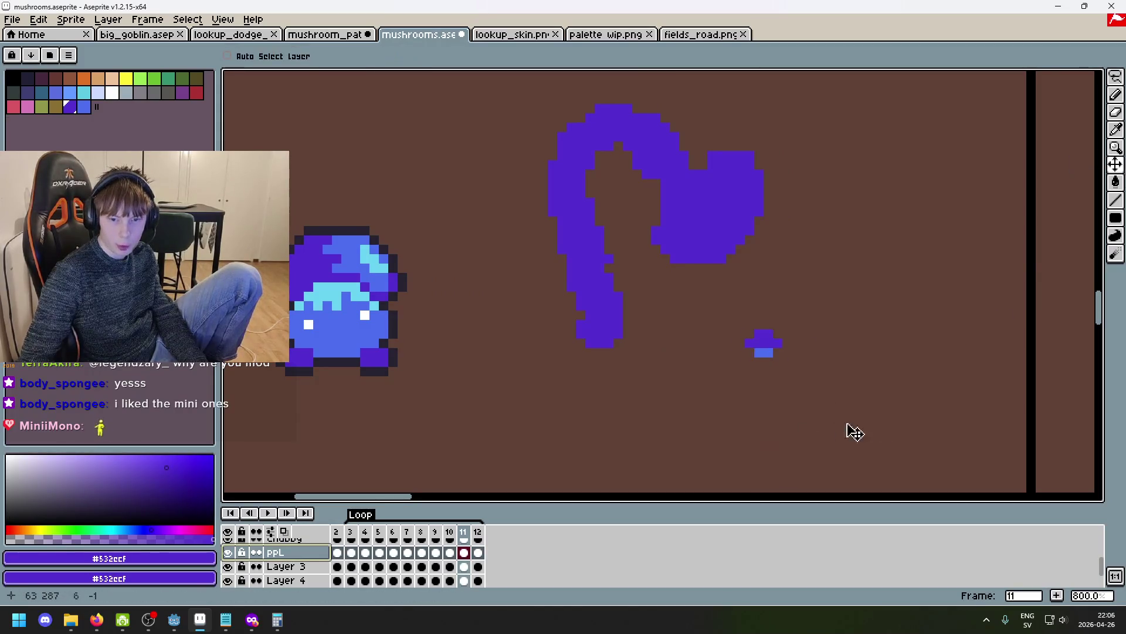
Switch to the long boy layer and step back through the frames to frame 2.
{"action": "key", "text": "Left"}
{"action": "key", "text": "Left"}
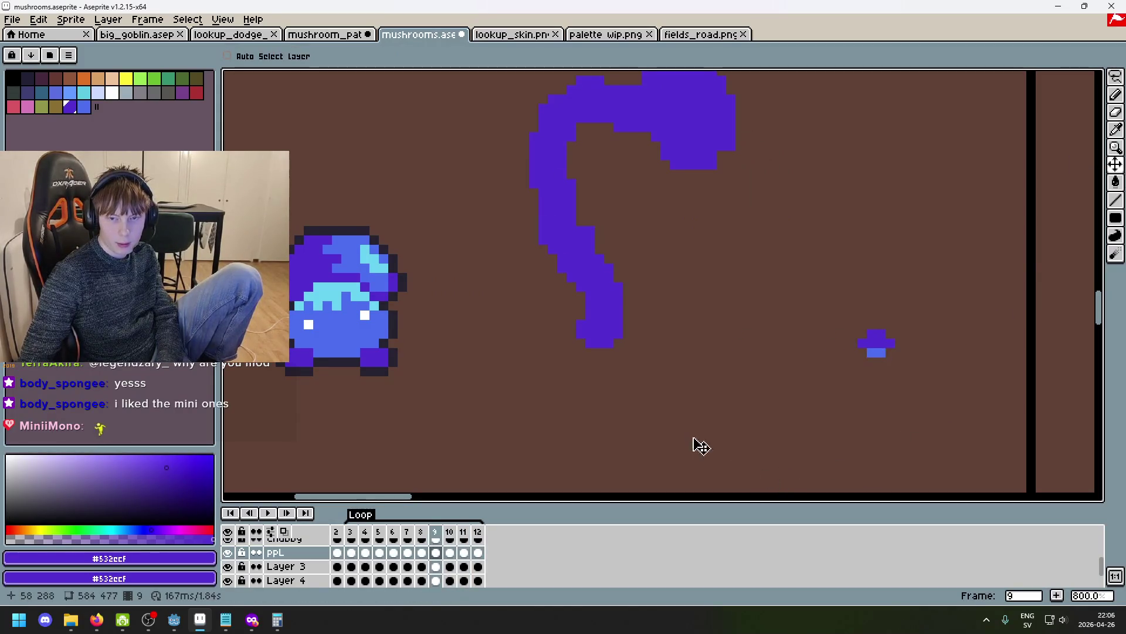
{"action": "scroll", "coordinate": [290, 575], "scroll_direction": "up", "scroll_amount": 2}
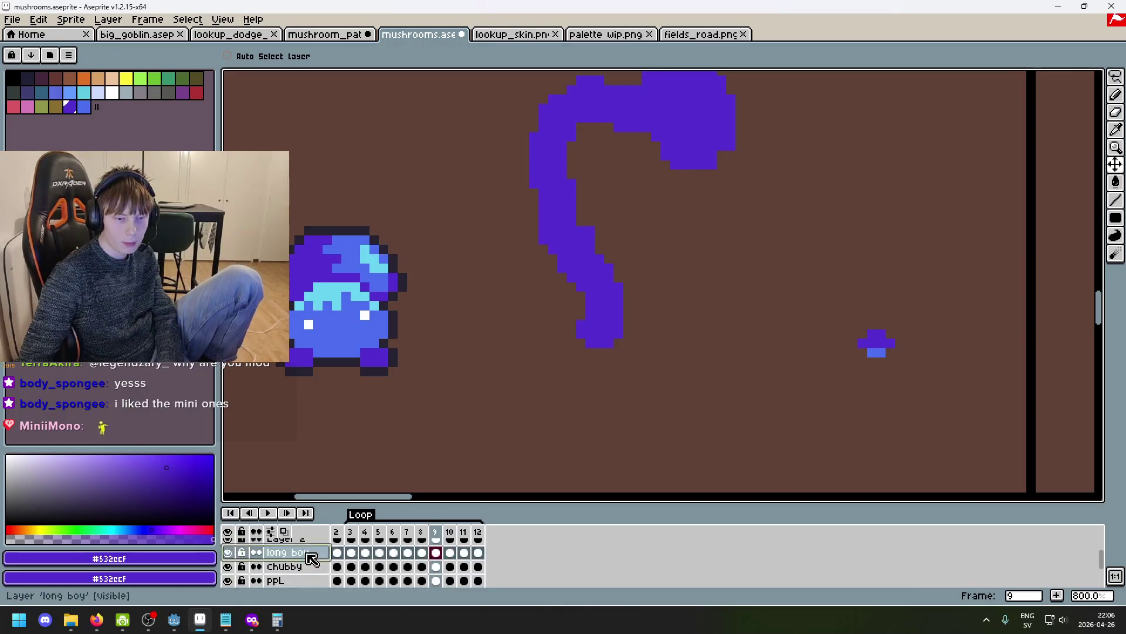
{"action": "left_click", "coordinate": [305, 567]}
{"action": "scroll", "coordinate": [511, 372], "scroll_direction": "down", "scroll_amount": 2}
{"action": "key", "text": "Left"}
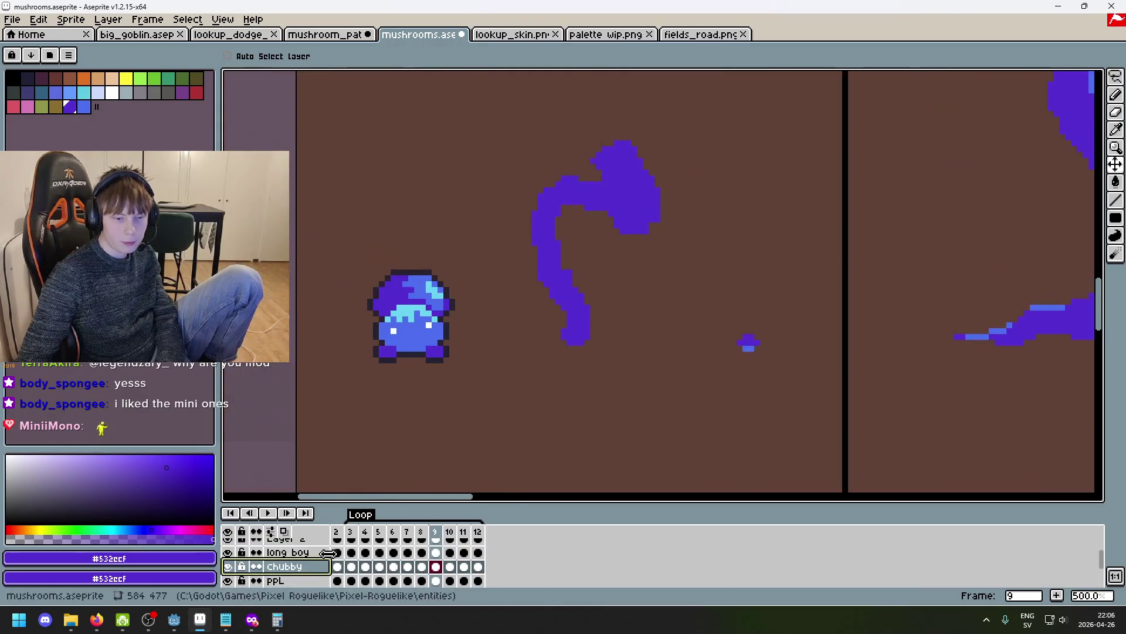
{"action": "key", "text": "Up"}
{"action": "key", "text": "Left"}
{"action": "key", "text": "Left"}
{"action": "key", "text": "Left"}
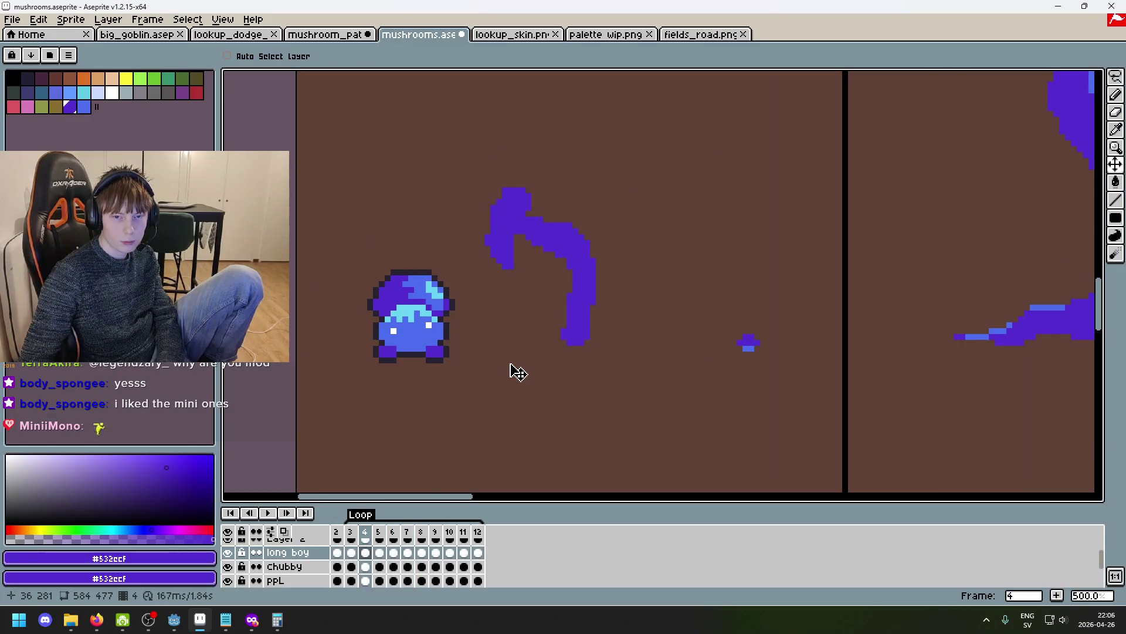
{"action": "key", "text": "Right"}
{"action": "key", "text": "Left"}
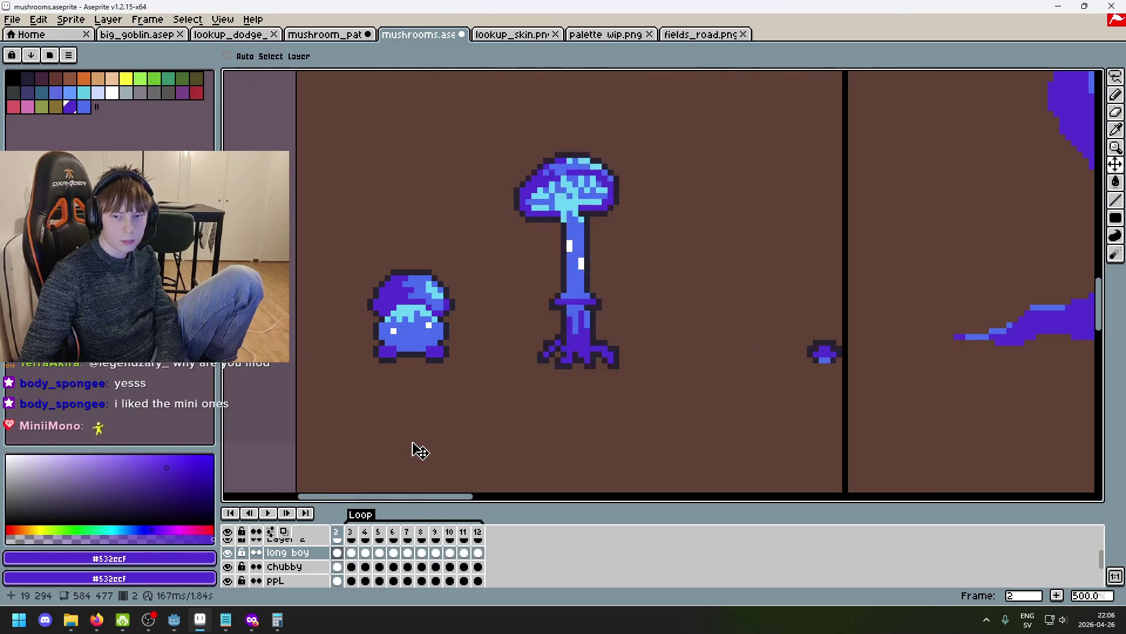
Compare frames 2 and 3, recentre the mushrooms, and play the animation.
{"action": "key", "text": "Right"}
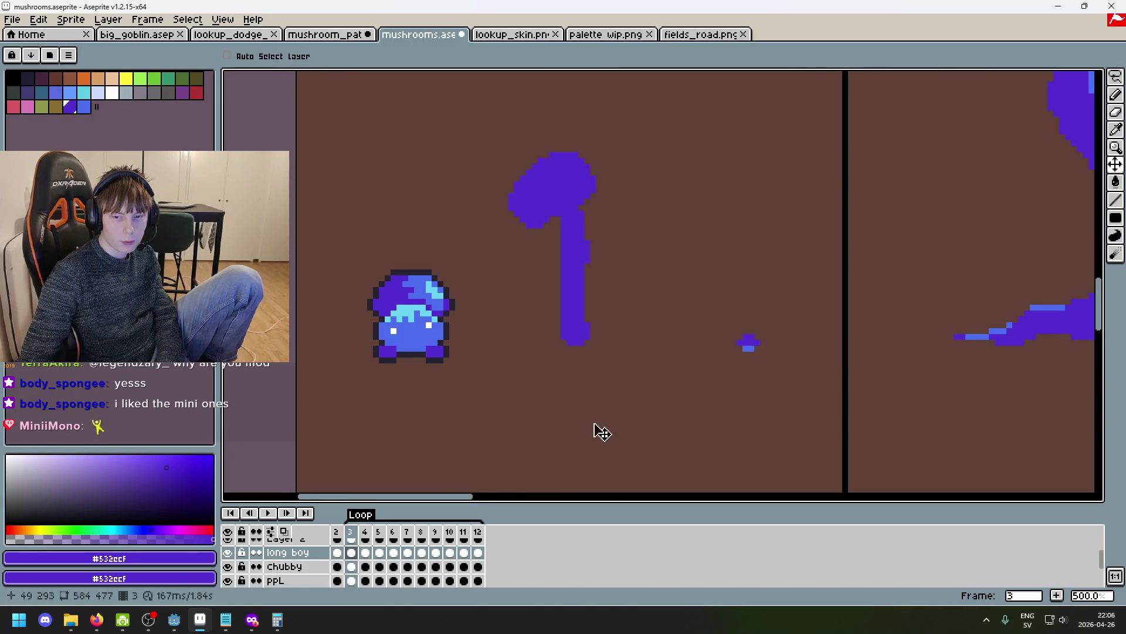
{"action": "scroll", "coordinate": [589, 440], "scroll_direction": "down", "scroll_amount": 3}
{"action": "key", "text": "Left"}
{"action": "key", "text": "Right"}
{"action": "key", "text": "Left"}
{"action": "key", "text": "Right"}
{"action": "left_click_drag", "start_coordinate": [515, 365], "coordinate": [478, 489]}
{"action": "left_click", "coordinate": [268, 513]}
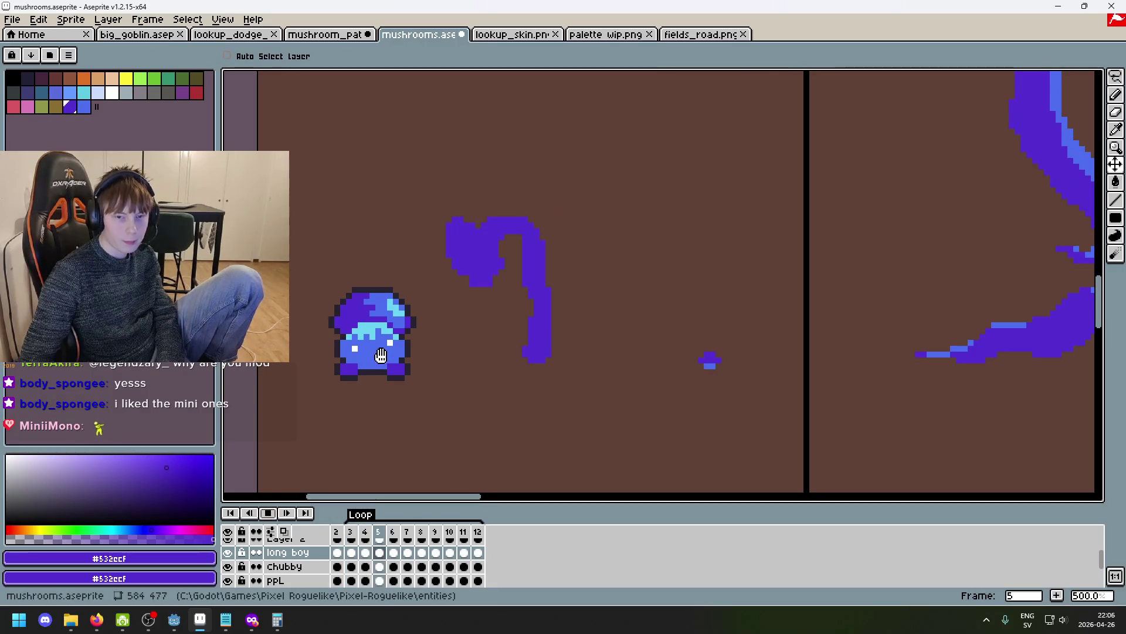
{"action": "scroll", "coordinate": [640, 320], "scroll_direction": "down", "scroll_amount": 3}
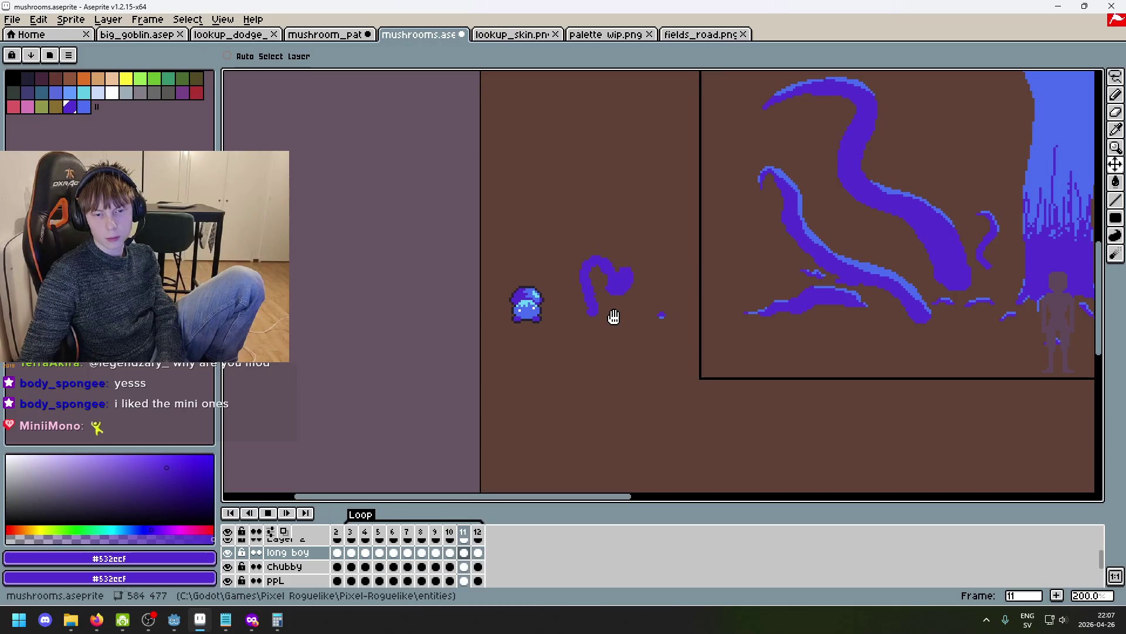
{"action": "scroll", "coordinate": [646, 315], "scroll_direction": "down", "scroll_amount": 2}
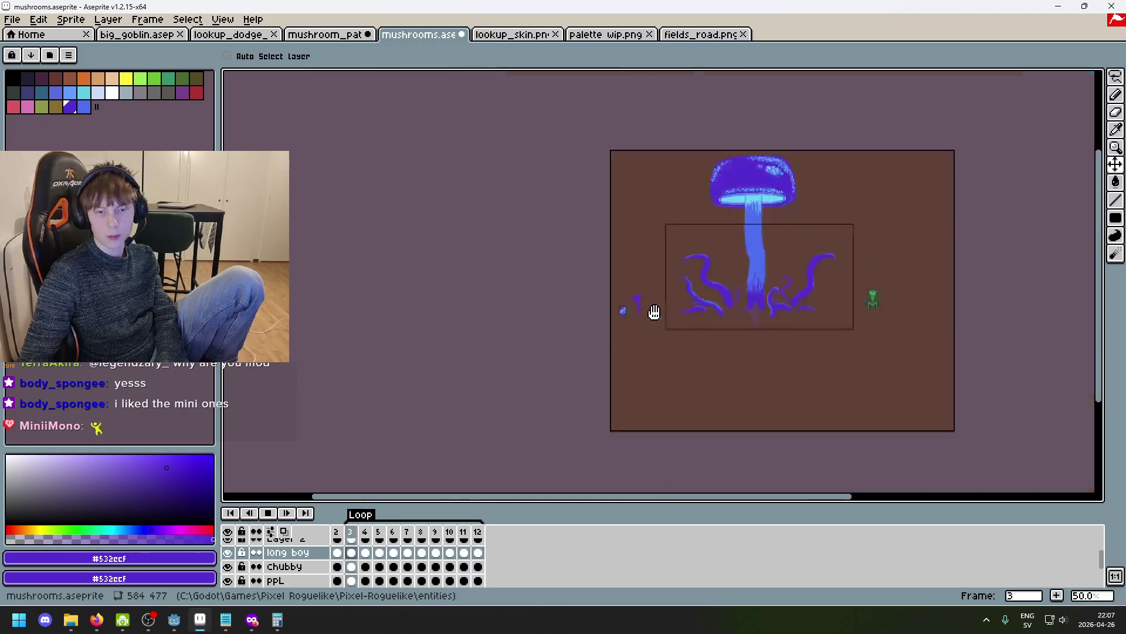
{"action": "scroll", "coordinate": [668, 307], "scroll_direction": "up", "scroll_amount": 1}
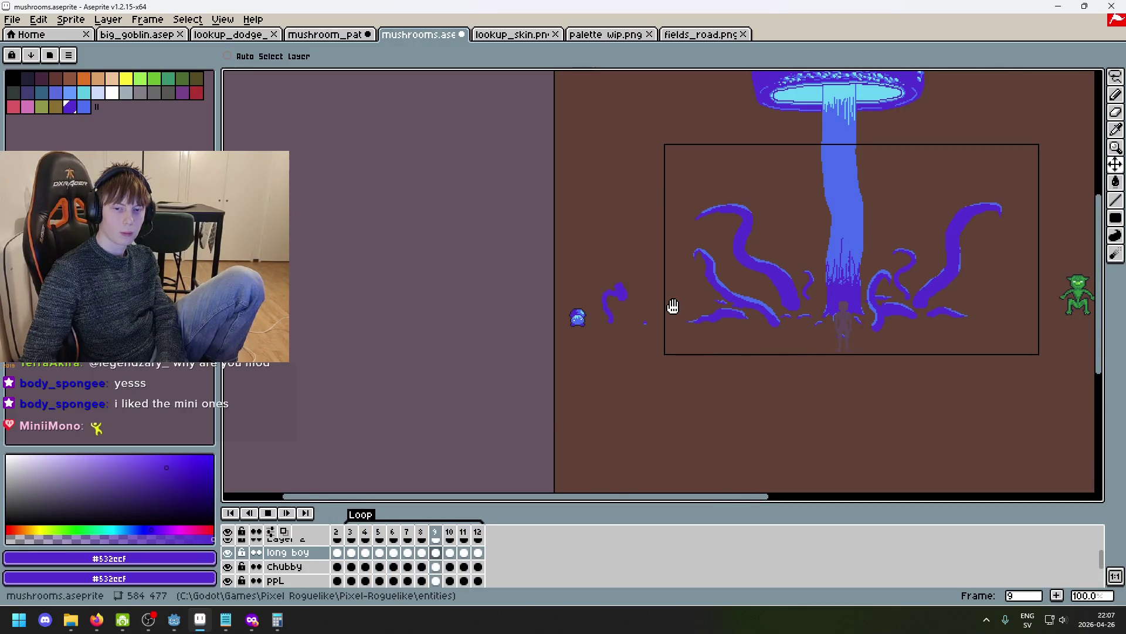
{"action": "scroll", "coordinate": [623, 307], "scroll_direction": "up", "scroll_amount": 5}
Stop playback and step through frames 5 to 10 to check the bend.
{"action": "key", "text": "Return"}
{"action": "key", "text": "Right"}
{"action": "key", "text": "Right"}
{"action": "key", "text": "Right"}
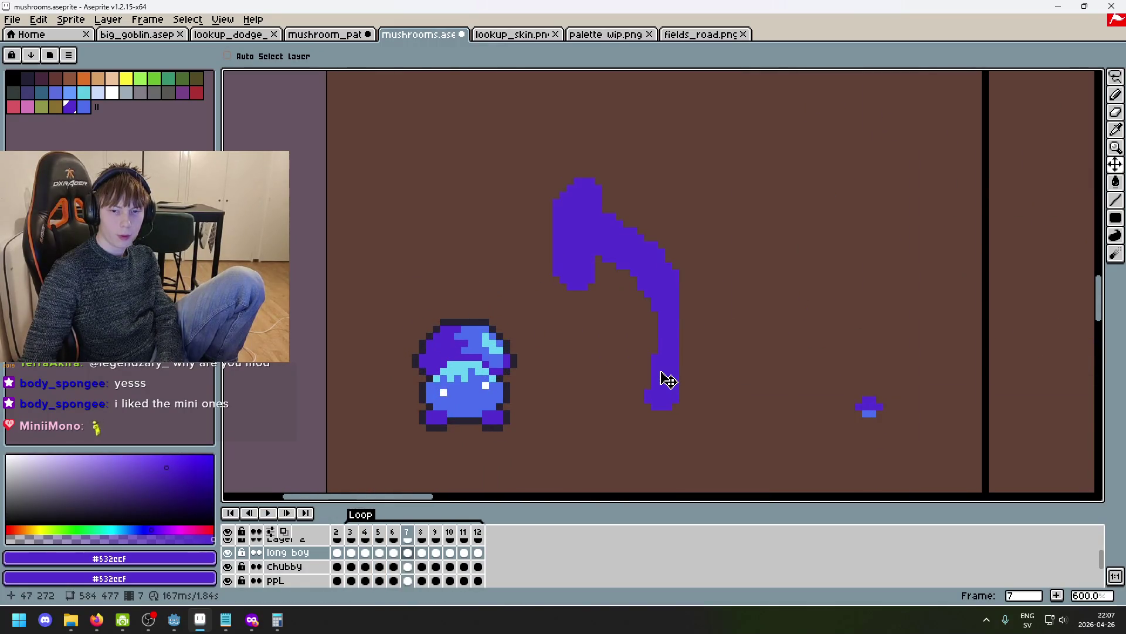
{"action": "key", "text": "Right"}
{"action": "key", "text": "Right"}
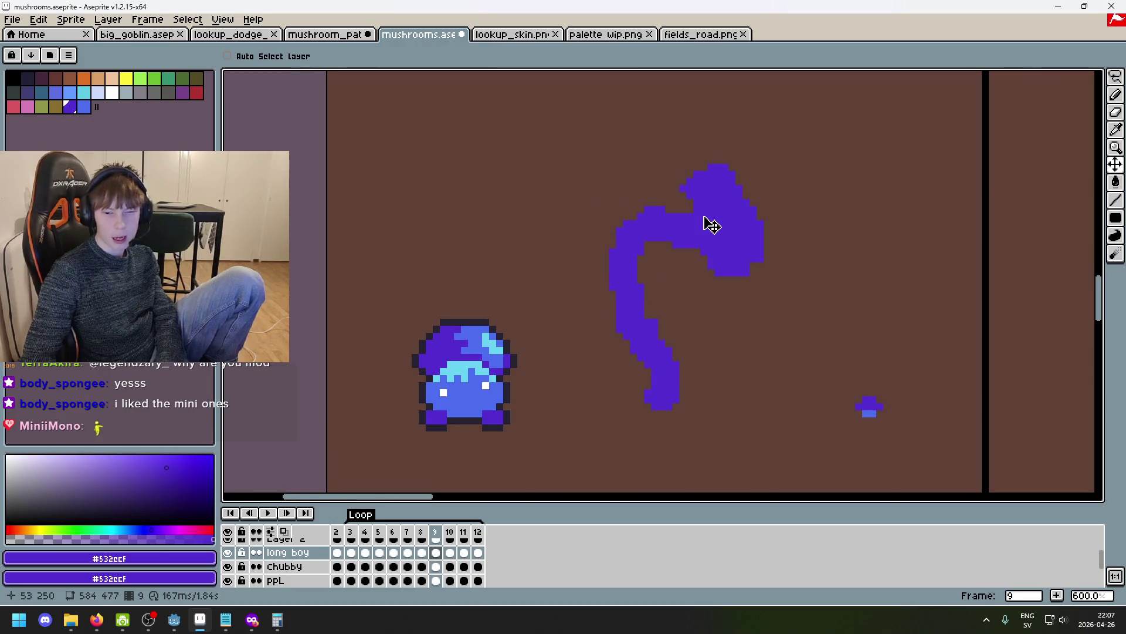
{"action": "key", "text": "Left"}
{"action": "key", "text": "Left"}
{"action": "key", "text": "Left"}
{"action": "key", "text": "Right"}
{"action": "key", "text": "Right"}
{"action": "key", "text": "Right"}
{"action": "key", "text": "Right"}
{"action": "key", "text": "Right"}
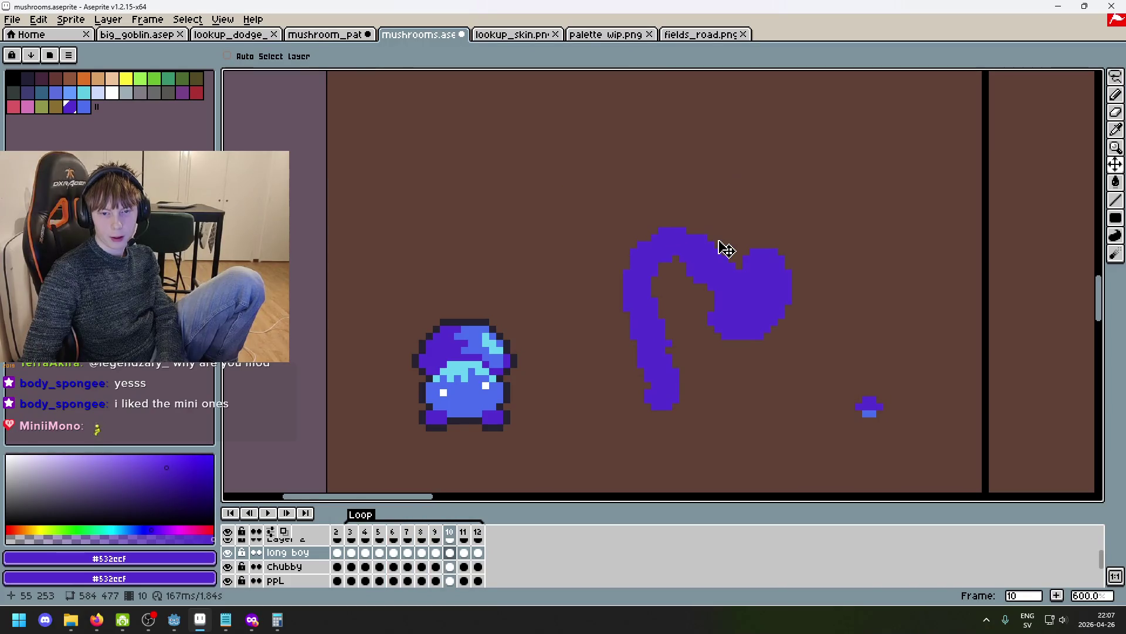
{"action": "key", "text": "Left"}
{"action": "key", "text": "Left"}
{"action": "key", "text": "Left"}
{"action": "key", "text": "Right"}
{"action": "key", "text": "Right"}
{"action": "key", "text": "Right"}
{"action": "key", "text": "Right"}
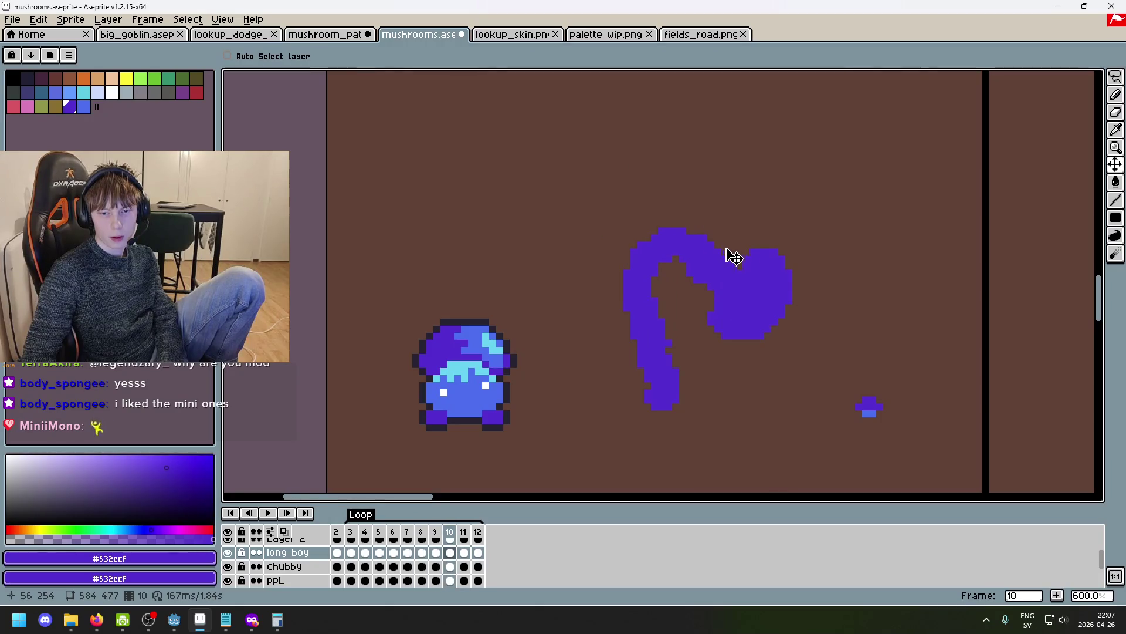
Replay the bend once, then on frame 9 select the cap and lower it about 24 px.
{"action": "key", "text": "m"}
{"action": "key", "text": "Left"}
{"action": "key", "text": "Left"}
{"action": "key", "text": "Left"}
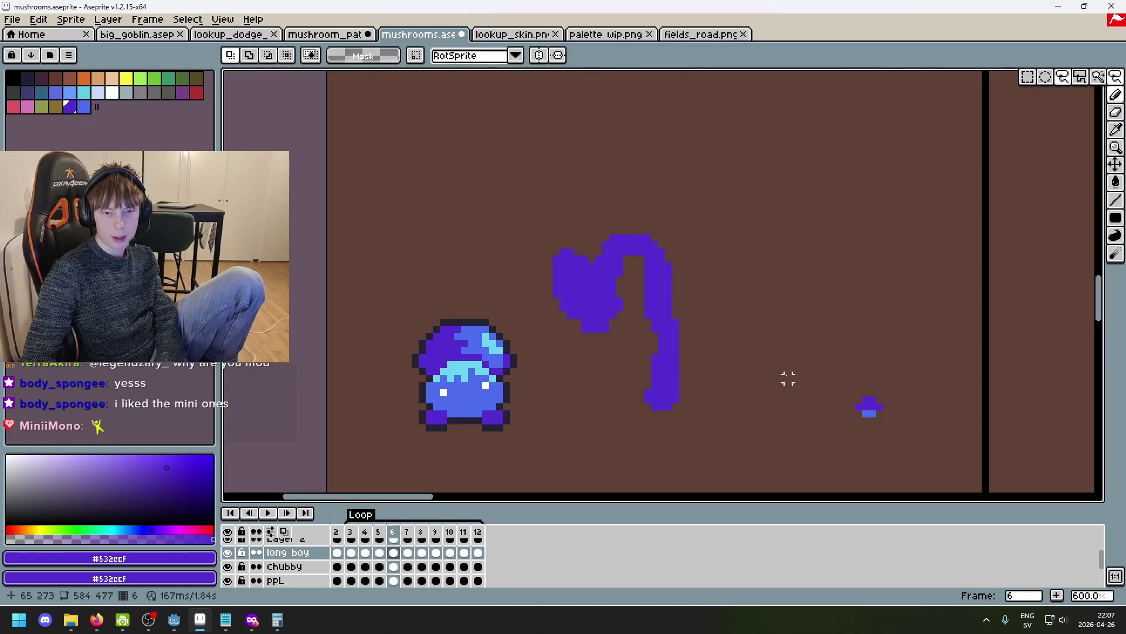
{"action": "key", "text": "Right"}
{"action": "left_click", "coordinate": [269, 513]}
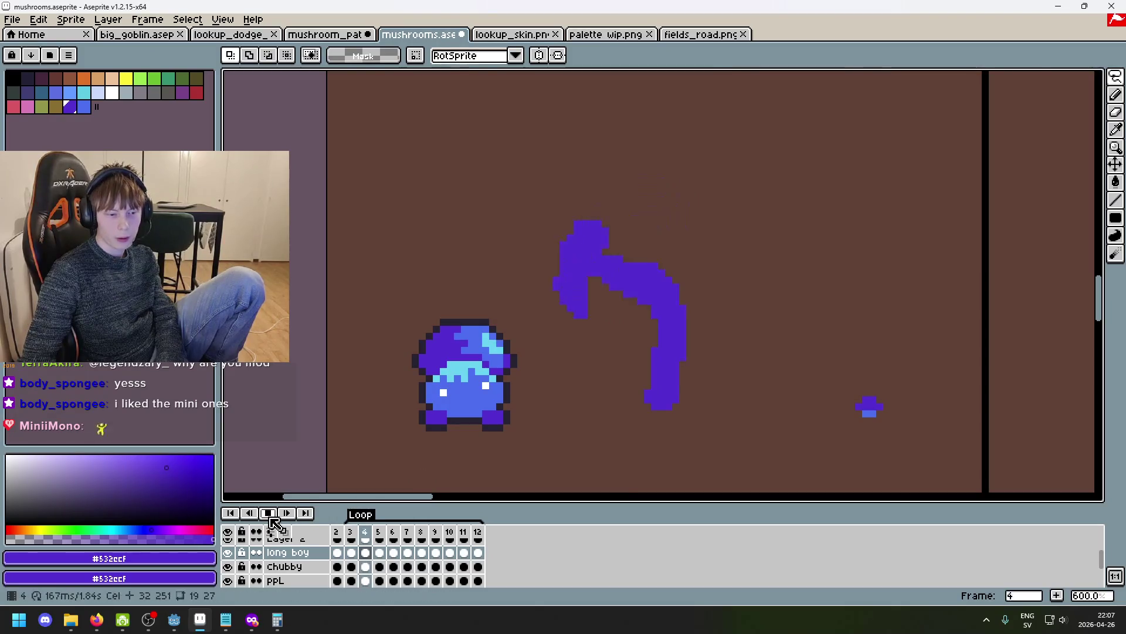
{"action": "left_click", "coordinate": [269, 513]}
{"action": "key", "text": "Right"}
{"action": "key", "text": "Right"}
{"action": "key", "text": "Right"}
{"action": "key", "text": "Left"}
{"action": "key", "text": "Right"}
{"action": "key", "text": "Right"}
{"action": "key", "text": "Right"}
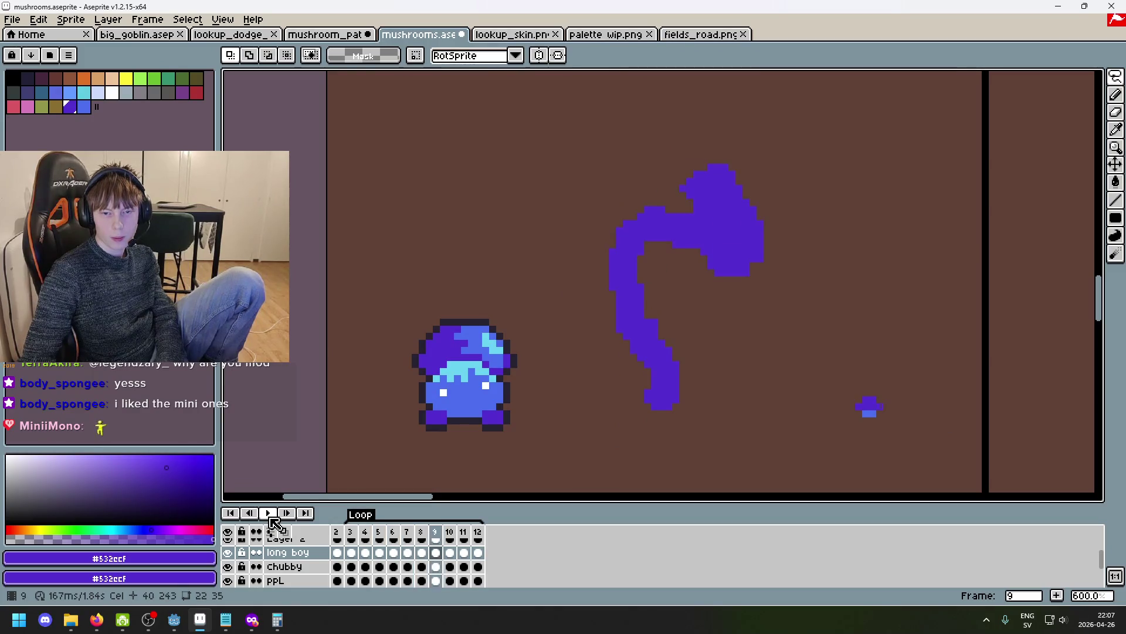
{"action": "mouse_move", "coordinate": [732, 286]}
{"action": "left_mouse_down"}
{"action": "mouse_move", "coordinate": [804, 271]}
{"action": "mouse_move", "coordinate": [726, 251]}
{"action": "mouse_move", "coordinate": [732, 265]}
{"action": "mouse_move", "coordinate": [786, 260]}
{"action": "left_mouse_up"}
Commit the lowered cap and review frames 4 through 11.
{"action": "key", "text": "ctrl+d"}
{"action": "key", "text": "b"}
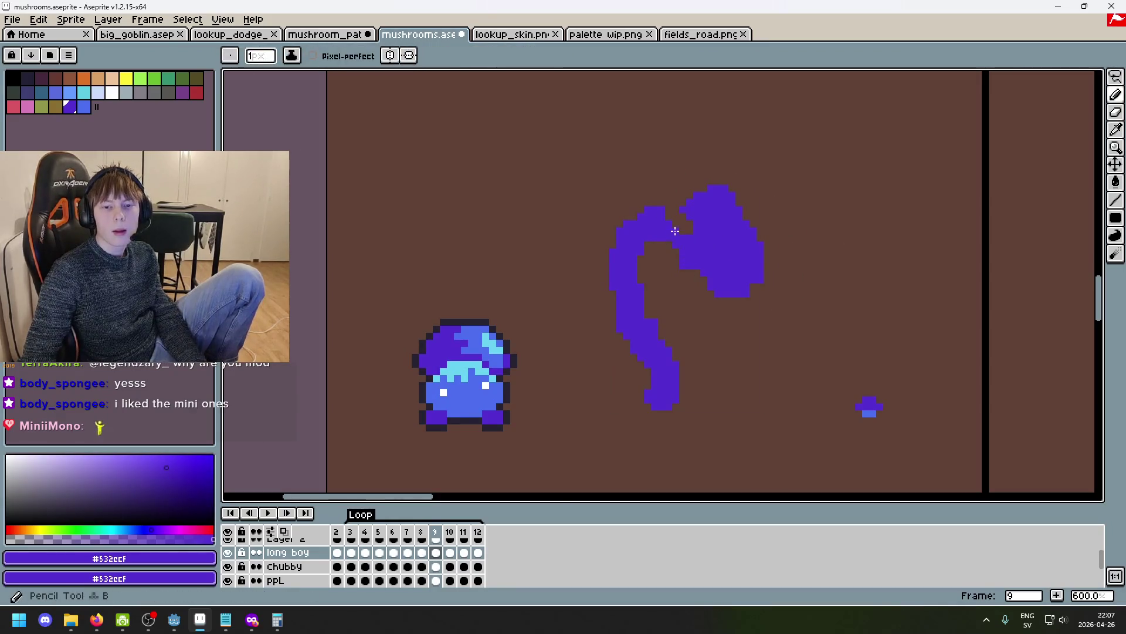
{"action": "key", "text": "e"}
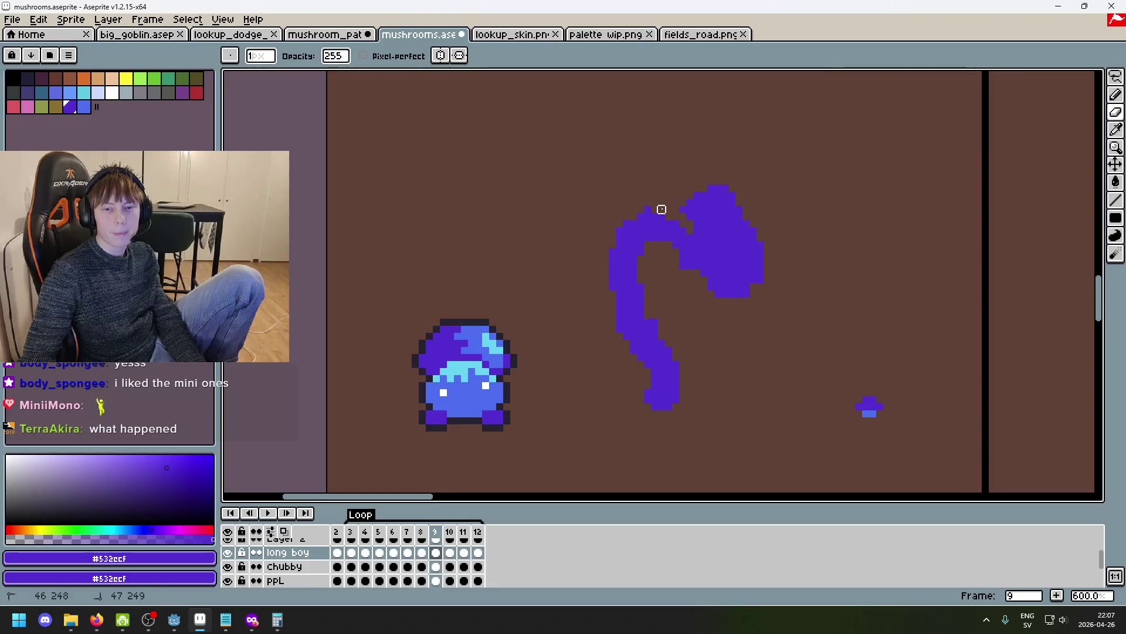
{"action": "scroll", "coordinate": [676, 280], "scroll_direction": "down", "scroll_amount": 1}
{"action": "scroll", "coordinate": [716, 266], "scroll_direction": "up", "scroll_amount": 1}
{"action": "key", "text": "Left"}
{"action": "key", "text": "Right"}
{"action": "key", "text": "Right"}
{"action": "key", "text": "Left"}
{"action": "key", "text": "Left"}
{"action": "key", "text": "Left"}
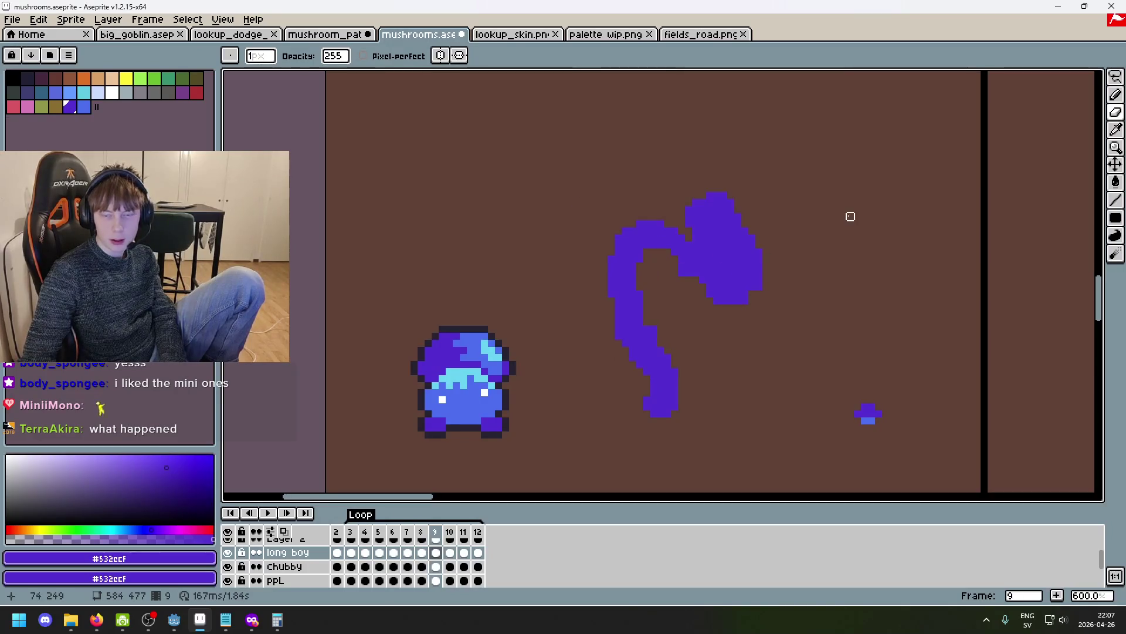
{"action": "key", "text": "Right"}
{"action": "key", "text": "Right"}
{"action": "key", "text": "Right"}
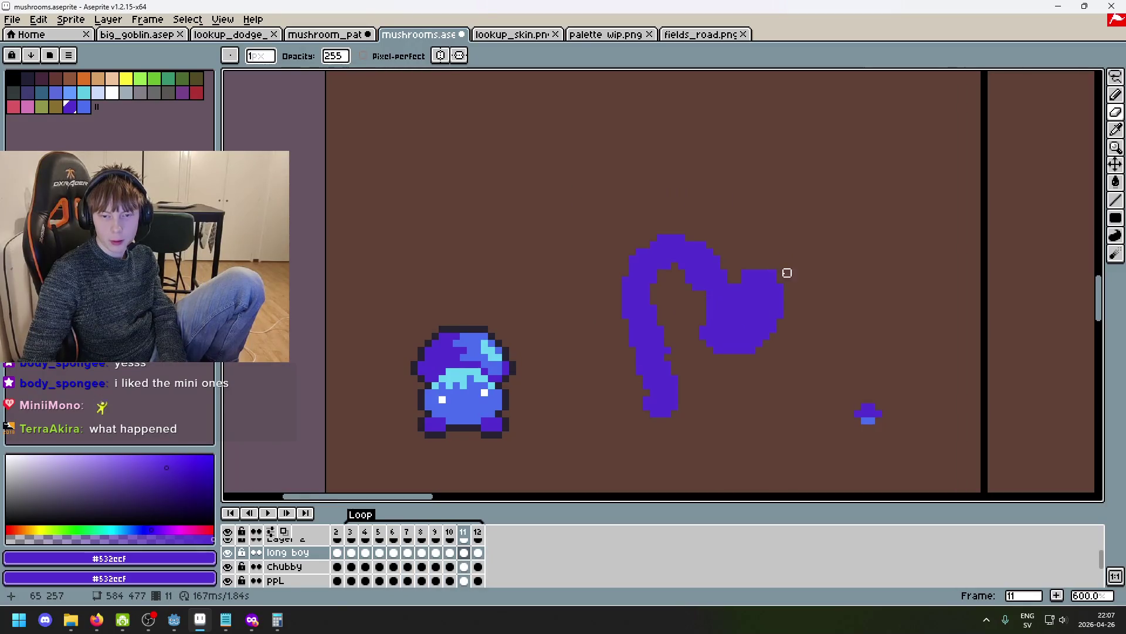
{"action": "key", "text": "Left"}
Adjust the cap on frame 10 and shift frame 11's heart-shaped cap left.
{"action": "key", "text": "q"}
{"action": "mouse_move", "coordinate": [753, 378]}
{"action": "left_mouse_down"}
{"action": "mouse_move", "coordinate": [737, 230]}
{"action": "mouse_move", "coordinate": [754, 334]}
{"action": "mouse_move", "coordinate": [754, 324]}
{"action": "left_mouse_up"}
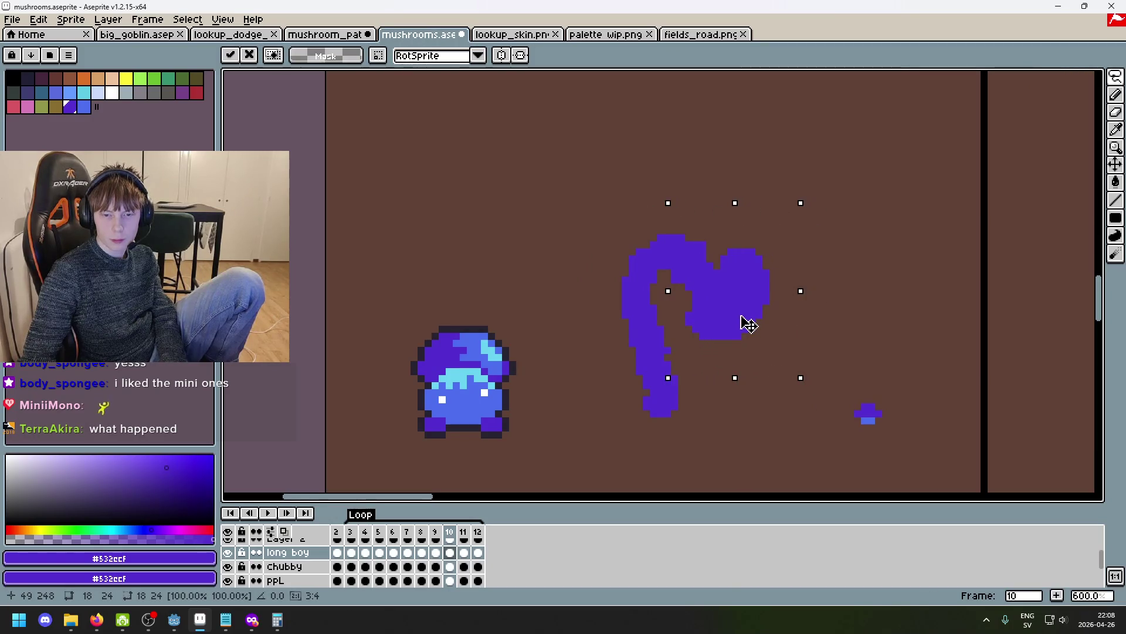
{"action": "key", "text": "ctrl+d"}
{"action": "key", "text": "Right"}
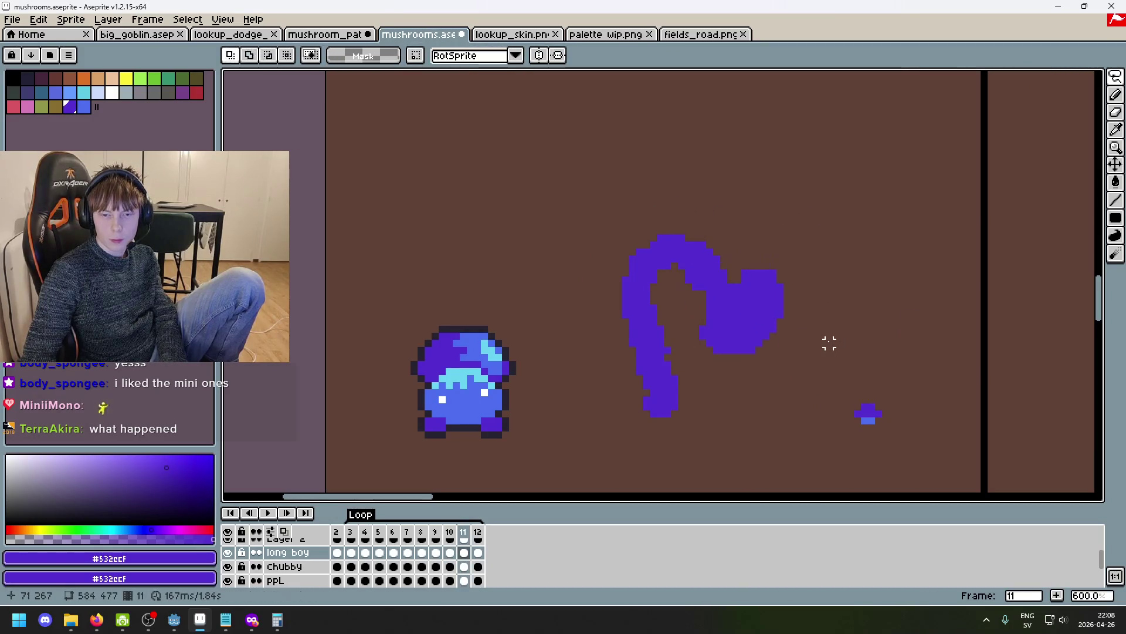
{"action": "left_click_drag", "start_coordinate": [730, 267], "coordinate": [787, 375]}
{"action": "mouse_move", "coordinate": [701, 375]}
{"action": "left_mouse_down"}
{"action": "mouse_move", "coordinate": [780, 394]}
{"action": "mouse_move", "coordinate": [721, 372]}
{"action": "mouse_move", "coordinate": [724, 356]}
{"action": "left_mouse_up"}
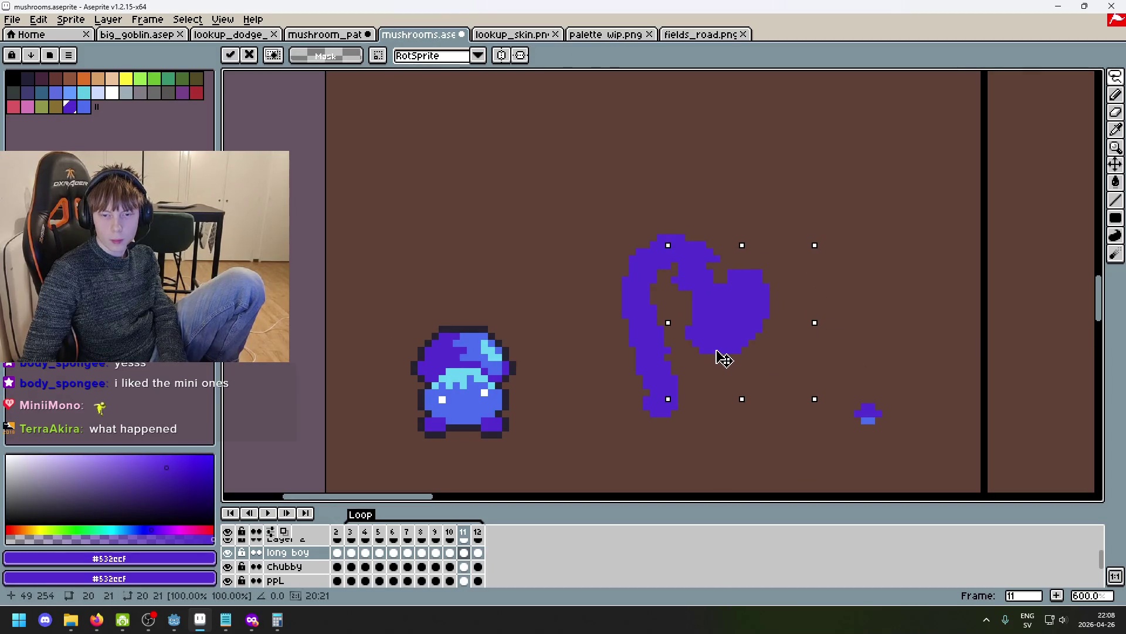
{"action": "key", "text": "ctrl+d"}
On frame 11, erase two stray purple pixels and fill the notch in the cap with purple.
{"action": "scroll", "coordinate": [727, 275], "scroll_direction": "up", "scroll_amount": 3}
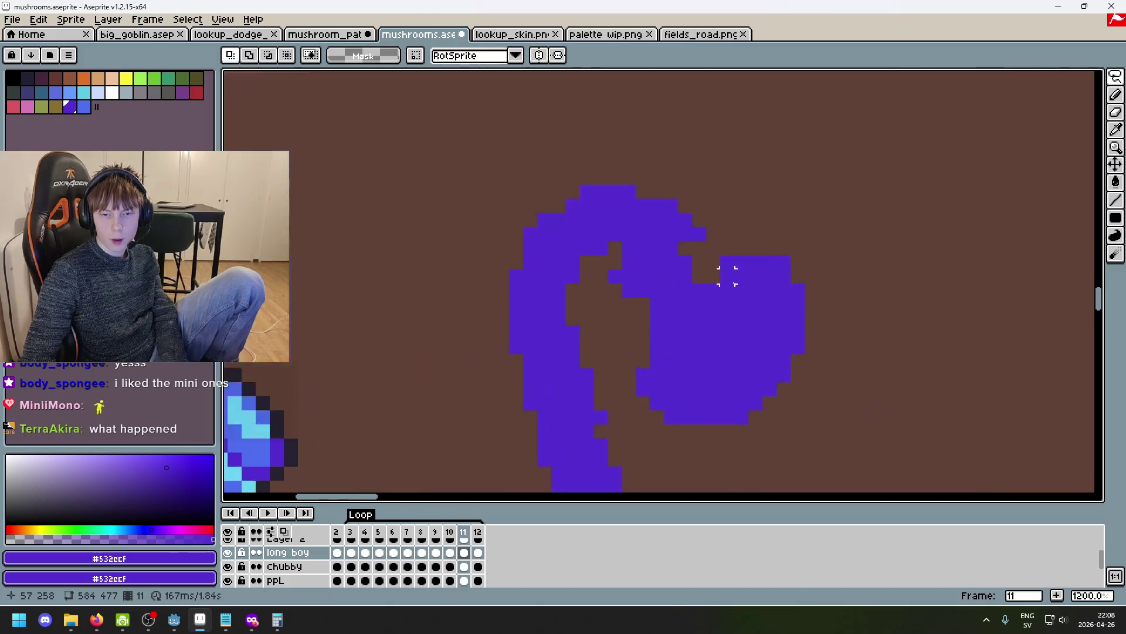
{"action": "key", "text": "e"}
{"action": "left_click", "coordinate": [615, 277]}
{"action": "left_click", "coordinate": [629, 291]}
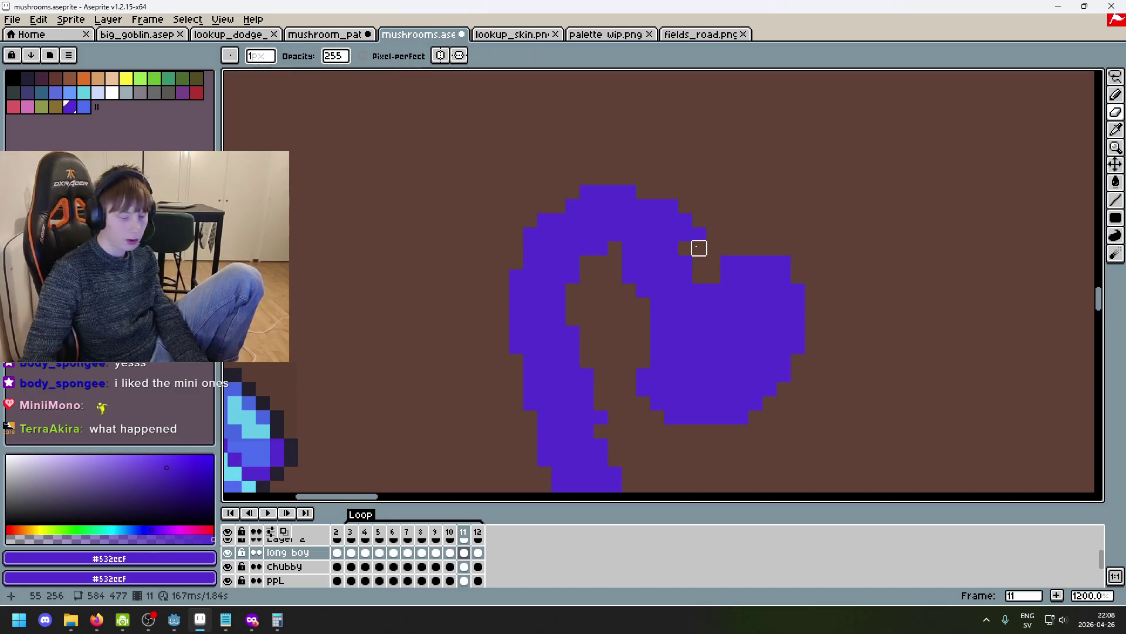
{"action": "left_click_drag", "start_coordinate": [698, 249], "coordinate": [700, 262]}
Inspect the sketch with eraser and pencil ready, undoing the last pencil edit.
{"action": "key", "text": "e"}
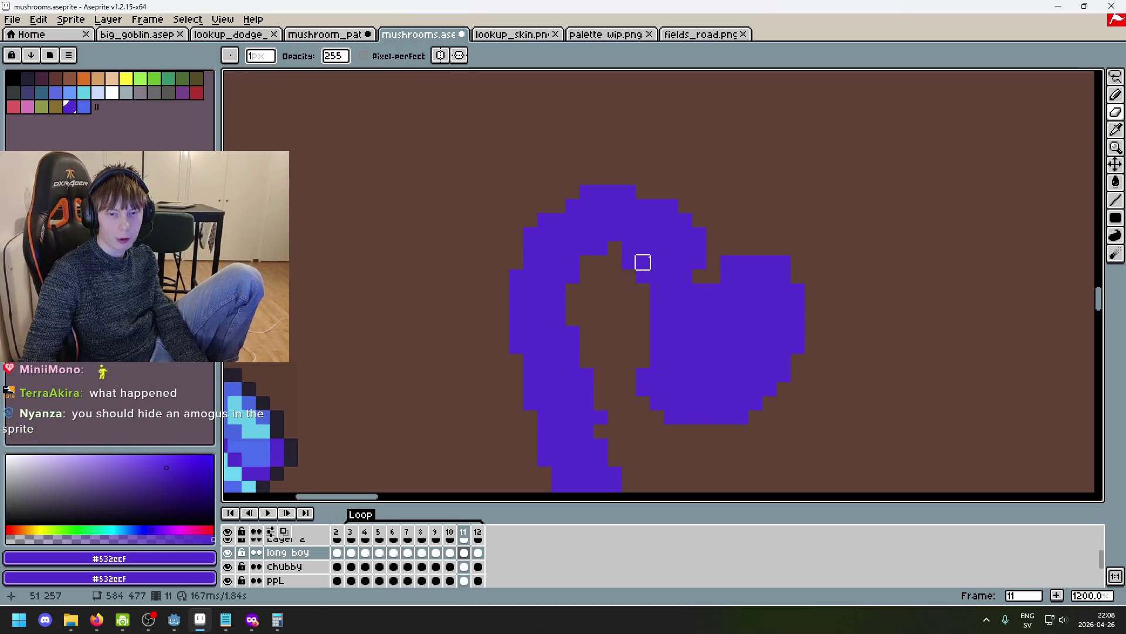
{"action": "scroll", "coordinate": [707, 261], "scroll_direction": "down", "scroll_amount": 5}
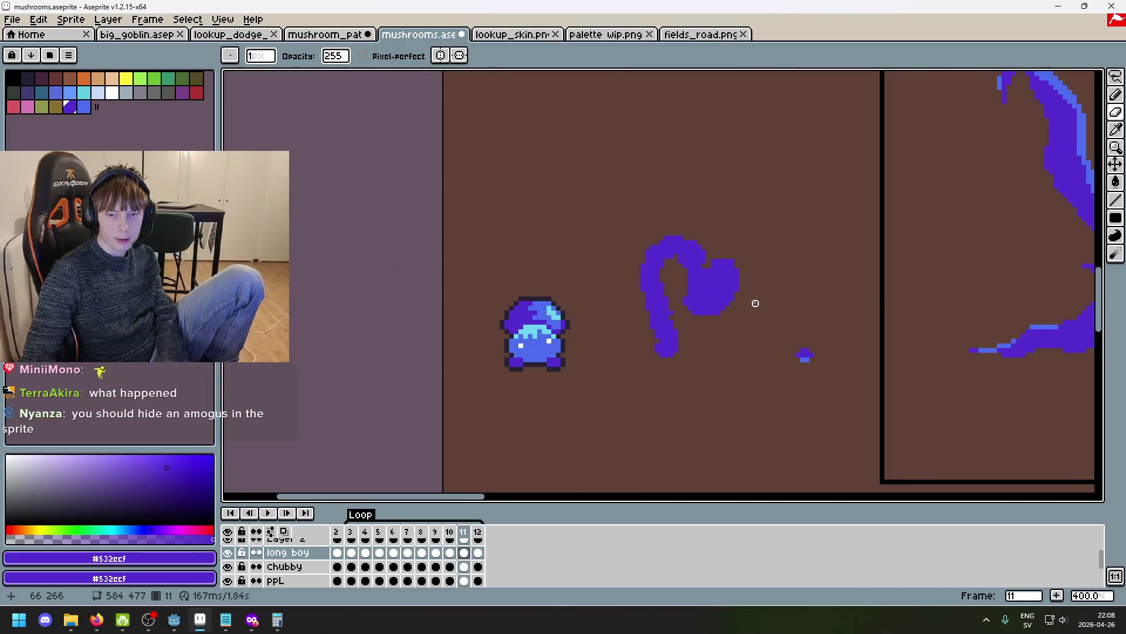
{"action": "scroll", "coordinate": [752, 301], "scroll_direction": "up", "scroll_amount": 5}
{"action": "key", "text": "e"}
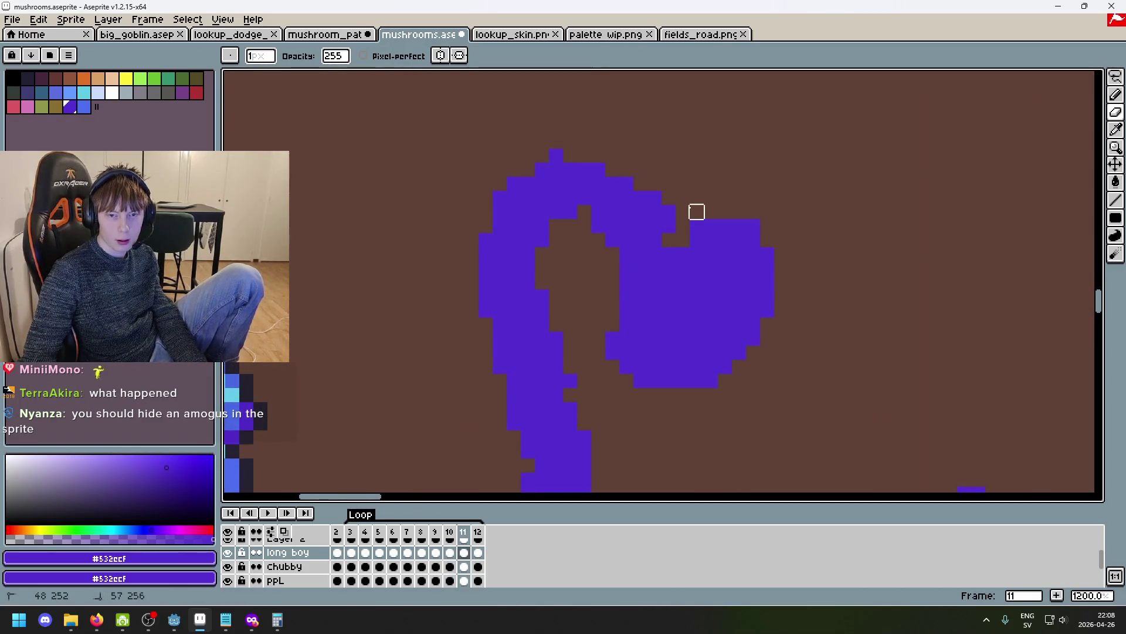
{"action": "key", "text": "b"}
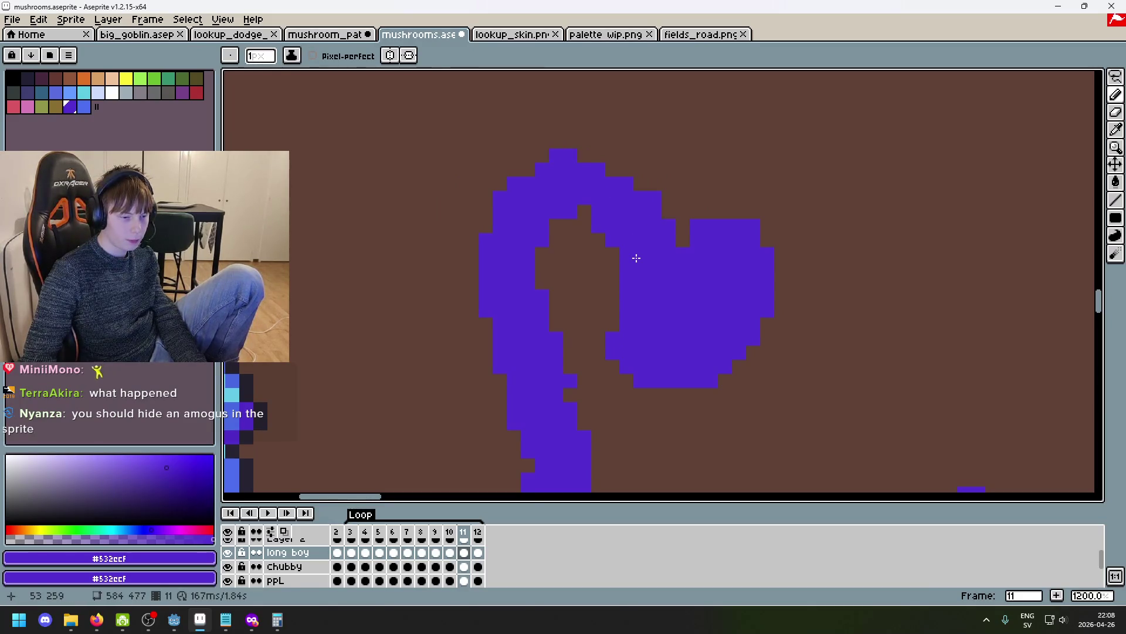
{"action": "scroll", "coordinate": [645, 265], "scroll_direction": "down", "scroll_amount": 3}
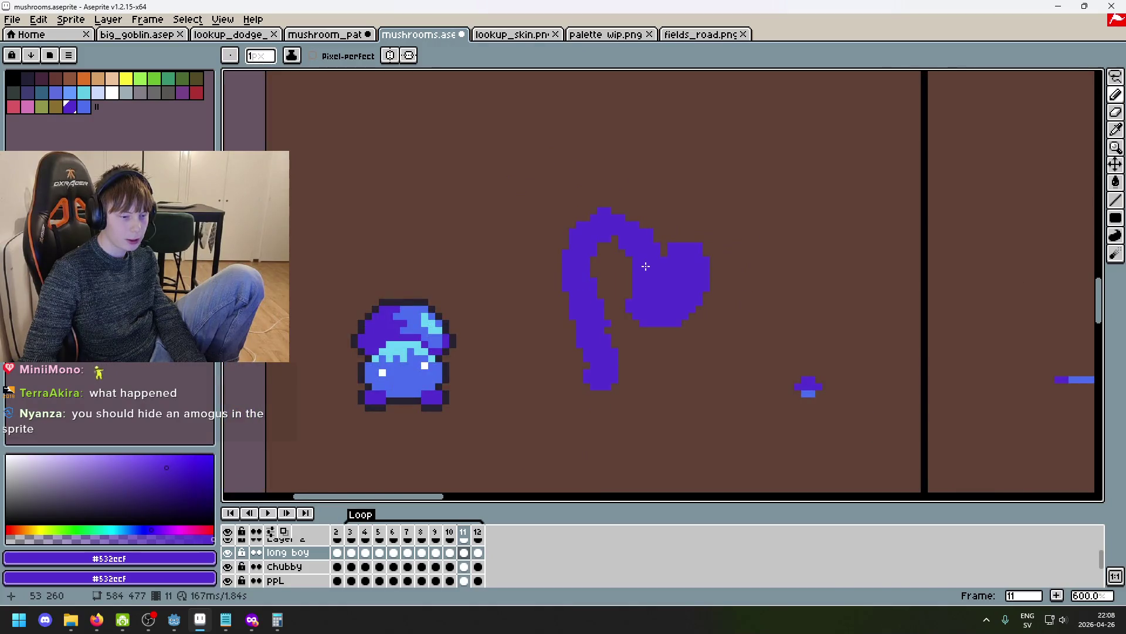
{"action": "scroll", "coordinate": [645, 266], "scroll_direction": "down", "scroll_amount": 1}
{"action": "scroll", "coordinate": [561, 395], "scroll_direction": "up", "scroll_amount": 3}
{"action": "scroll", "coordinate": [639, 260], "scroll_direction": "up", "scroll_amount": 1}
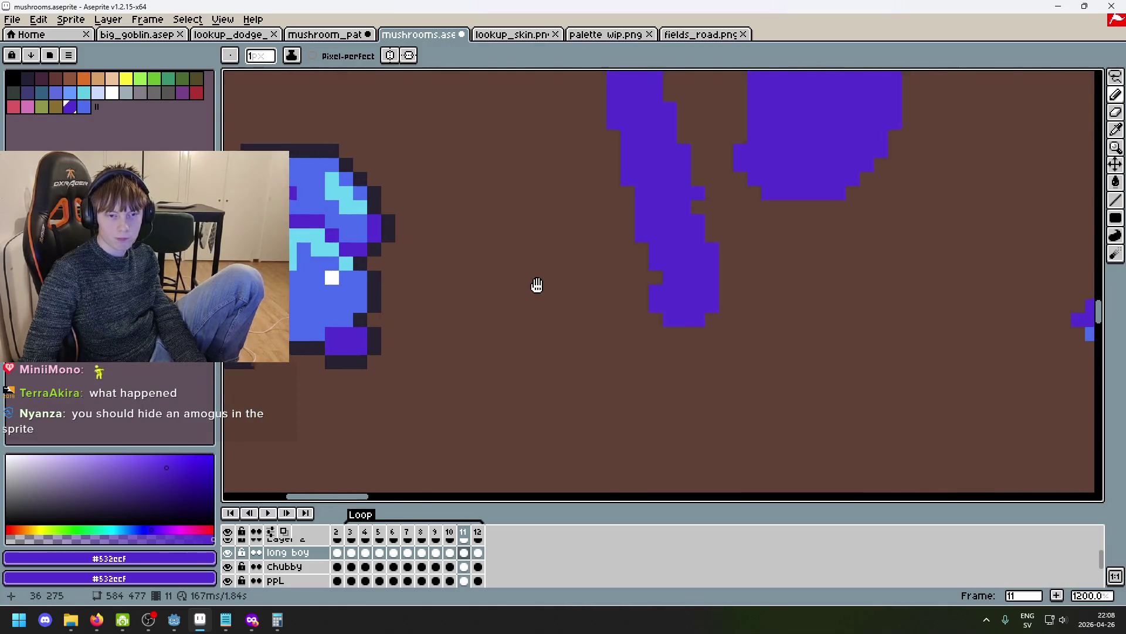
{"action": "scroll", "coordinate": [596, 311], "scroll_direction": "down", "scroll_amount": 3}
{"action": "scroll", "coordinate": [746, 306], "scroll_direction": "up", "scroll_amount": 2}
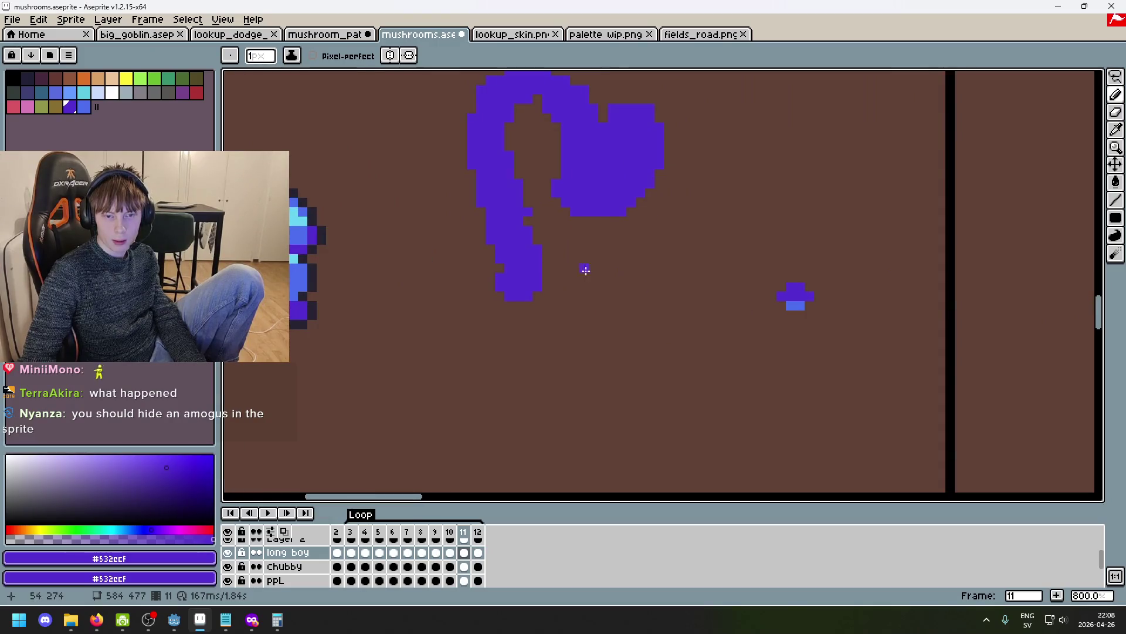
{"action": "scroll", "coordinate": [475, 284], "scroll_direction": "right", "scroll_amount": 3}
{"action": "scroll", "coordinate": [494, 322], "scroll_direction": "up", "scroll_amount": 5}
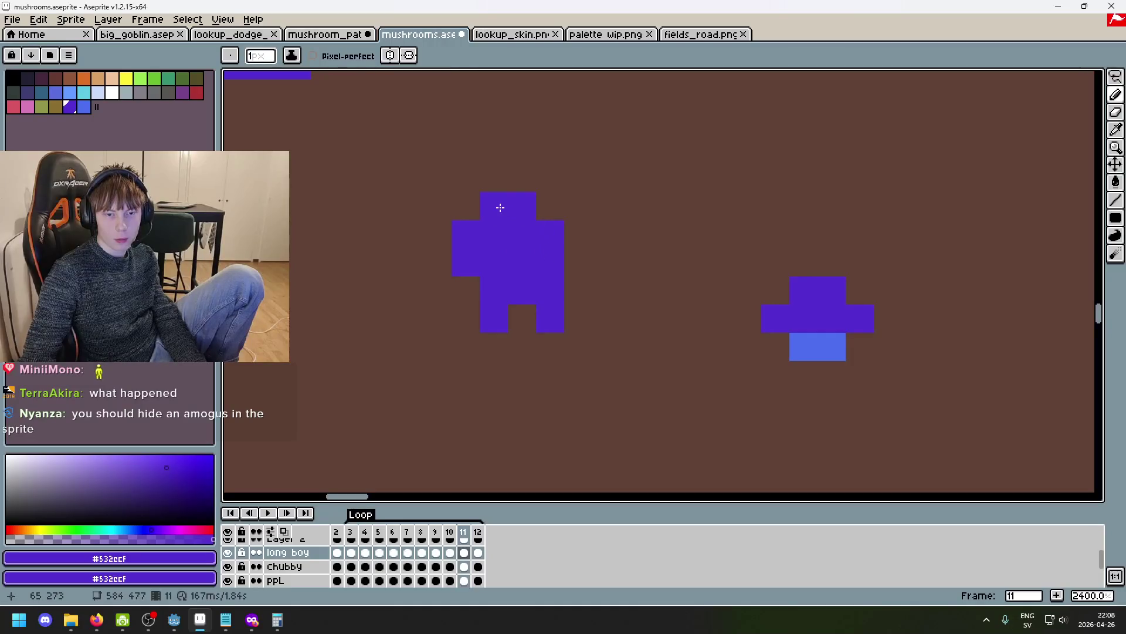
{"action": "scroll", "coordinate": [627, 311], "scroll_direction": "down", "scroll_amount": 6}
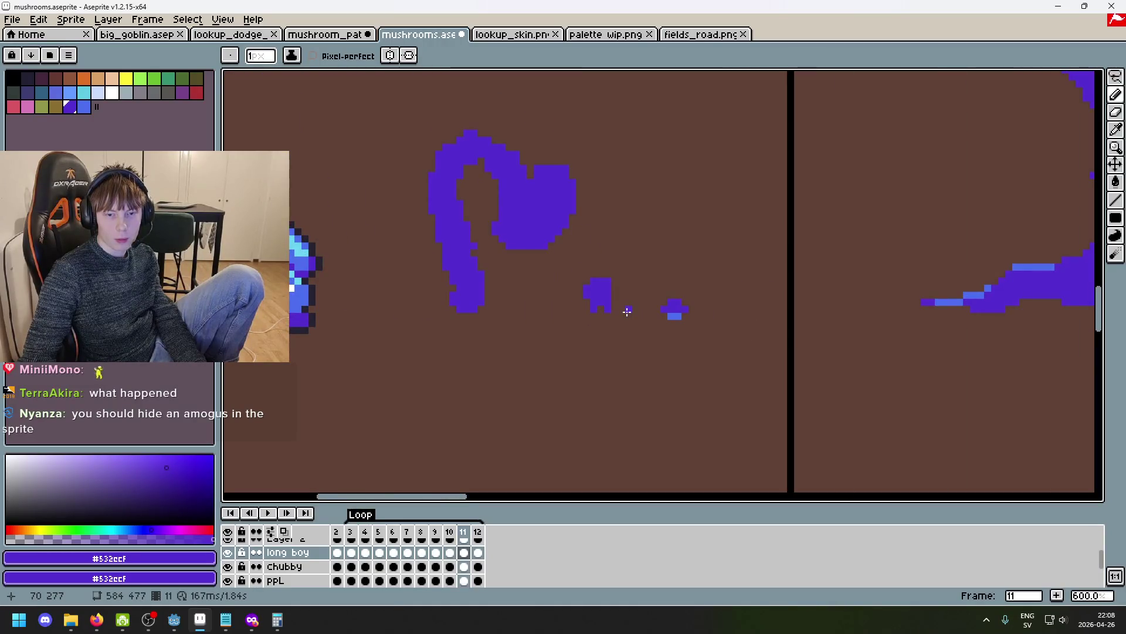
{"action": "scroll", "coordinate": [627, 311], "scroll_direction": "up", "scroll_amount": 6}
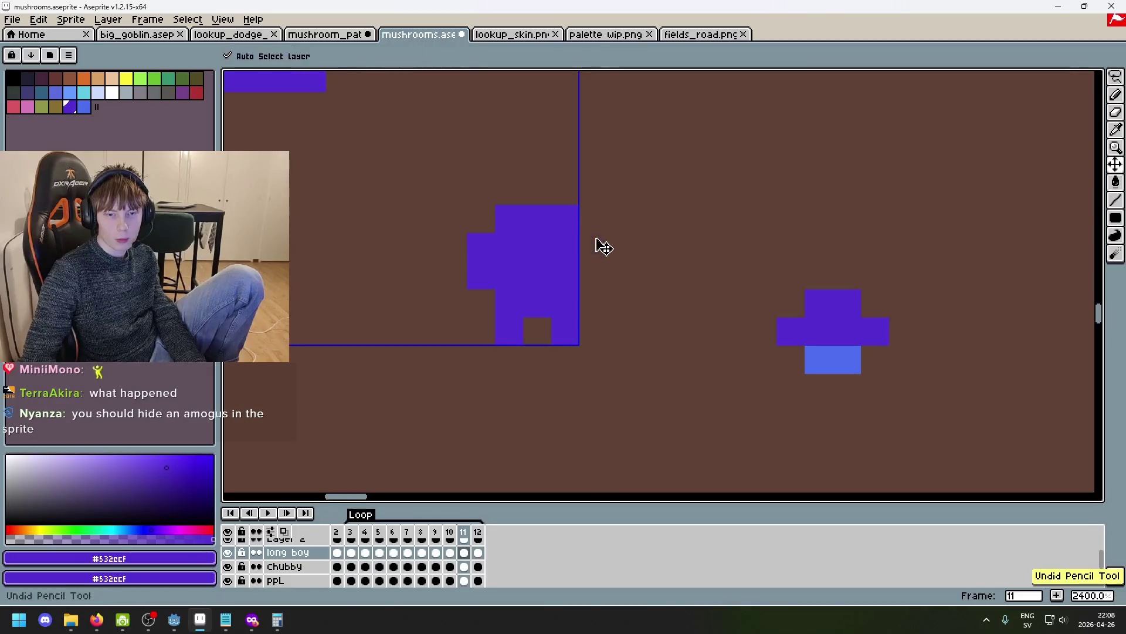
{"action": "scroll", "coordinate": [632, 309], "scroll_direction": "down", "scroll_amount": 3}
{"action": "key", "text": "ctrl+z"}
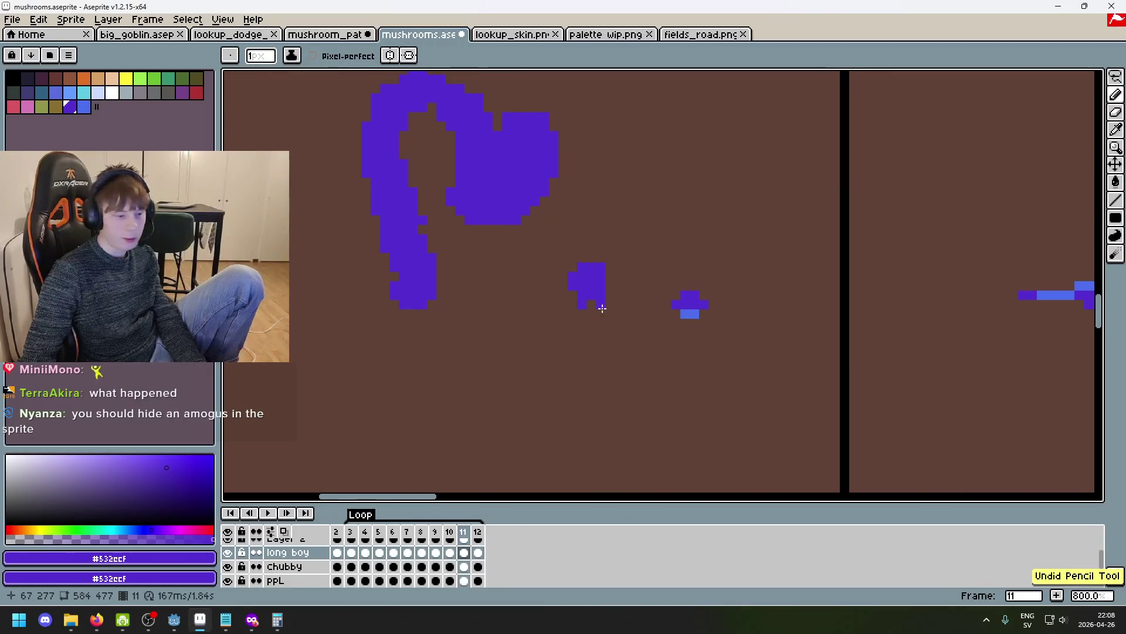
Select the small stray purple blob and delete it.
{"action": "key", "text": "w"}
{"action": "left_click", "coordinate": [596, 296]}
{"action": "key", "text": "Delete"}
{"action": "key", "text": "b"}
Add a purple pixel beside the tiny mushroom, redrawing it slightly higher and to the right.
{"action": "scroll", "coordinate": [592, 317], "scroll_direction": "up", "scroll_amount": 5}
{"action": "scroll", "coordinate": [554, 292], "scroll_direction": "left", "scroll_amount": 2}
{"action": "scroll", "coordinate": [538, 292], "scroll_direction": "down", "scroll_amount": 2}
{"action": "scroll", "coordinate": [738, 291], "scroll_direction": "up", "scroll_amount": 2}
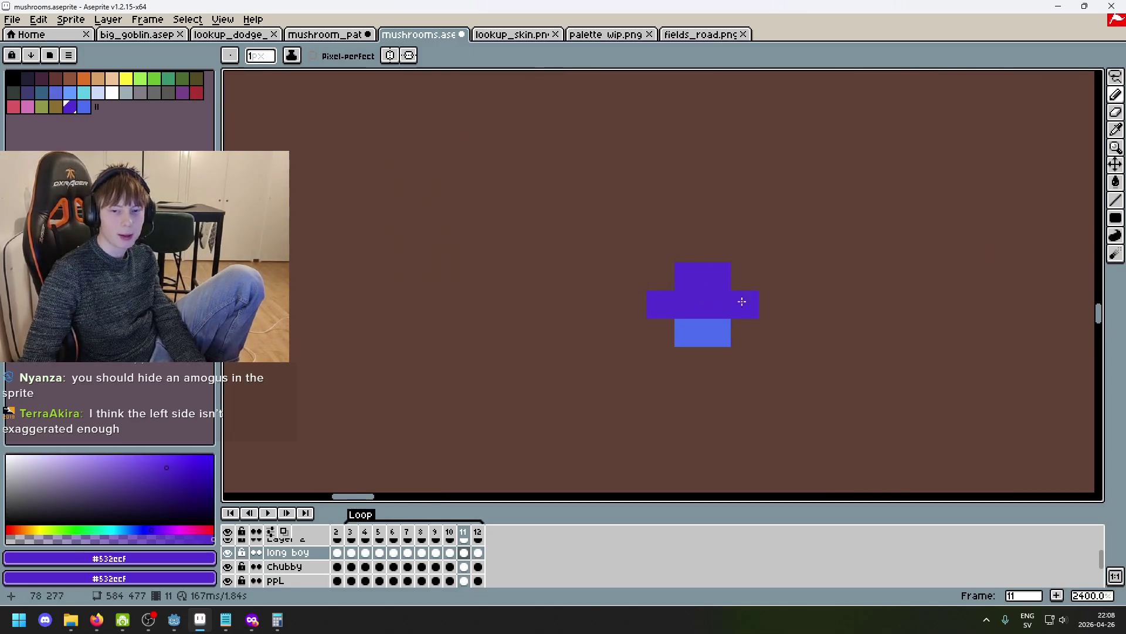
{"action": "scroll", "coordinate": [743, 296], "scroll_direction": "down", "scroll_amount": 3}
{"action": "left_click", "coordinate": [632, 314]}
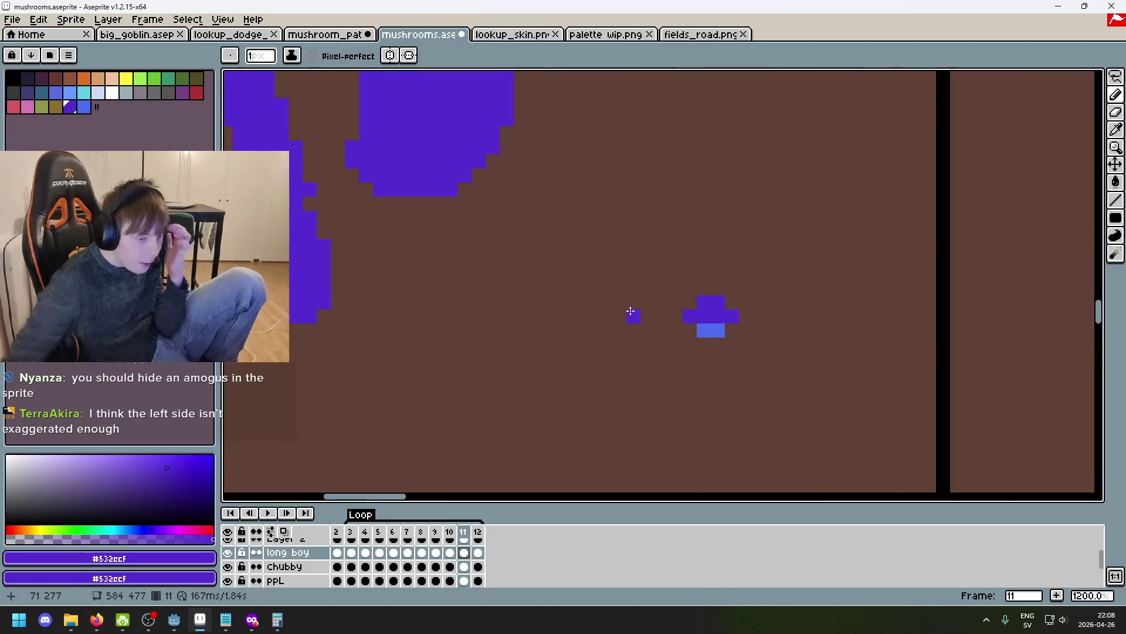
{"action": "key", "text": "ctrl+z"}
{"action": "left_click", "coordinate": [653, 284]}
{"action": "scroll", "coordinate": [654, 288], "scroll_direction": "down", "scroll_amount": 3}
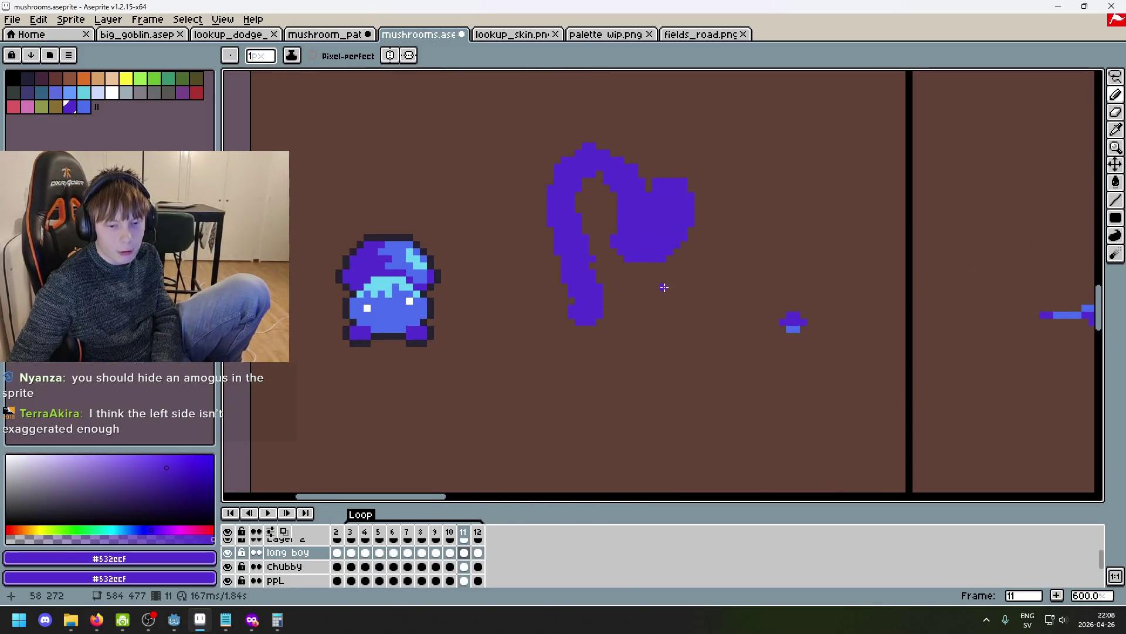
Return to frame 4, play the animation, then stop it.
{"action": "key", "text": "Right"}
{"action": "key", "text": "Right"}
{"action": "key", "text": "Right"}
{"action": "key", "text": "Right"}
{"action": "key", "text": "Right"}
{"action": "key", "text": "Right"}
{"action": "scroll", "coordinate": [620, 309], "scroll_direction": "down", "scroll_amount": 1}
{"action": "key", "text": "Left"}
{"action": "key", "text": "Left"}
{"action": "key", "text": "Left"}
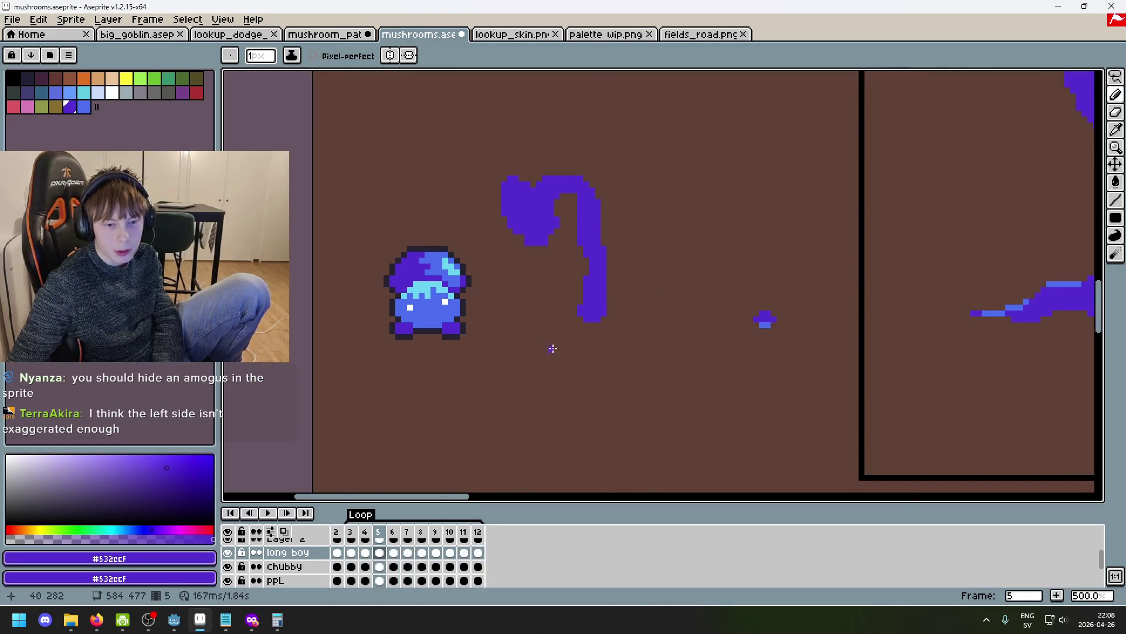
{"action": "left_click", "coordinate": [268, 513]}
{"action": "scroll", "coordinate": [418, 409], "scroll_direction": "down", "scroll_amount": 2}
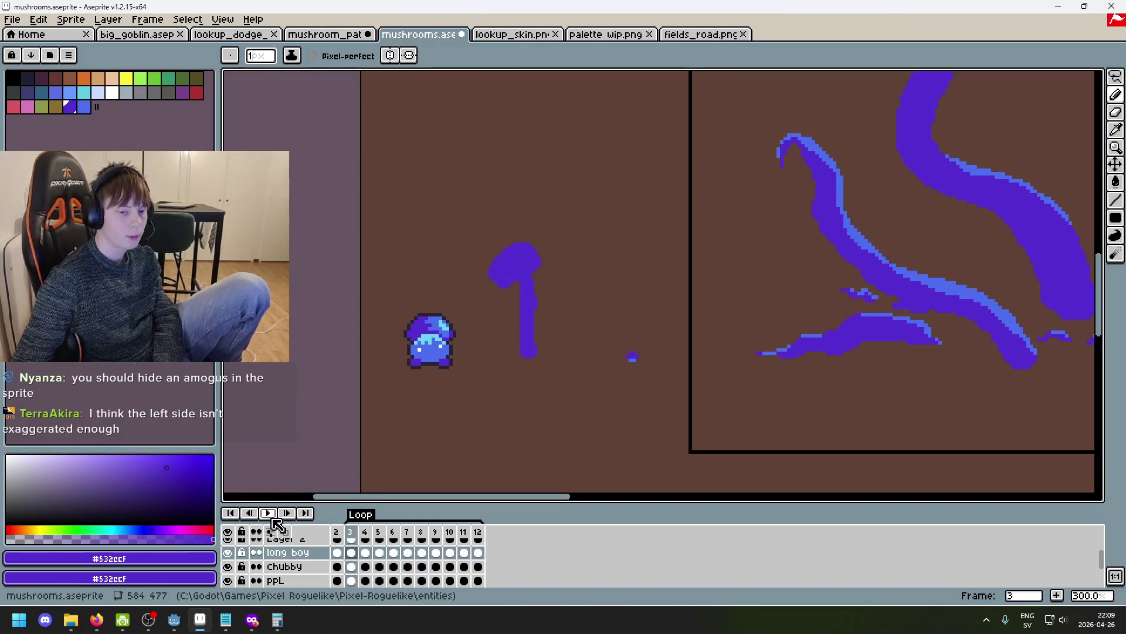
{"action": "left_click", "coordinate": [223, 19]}
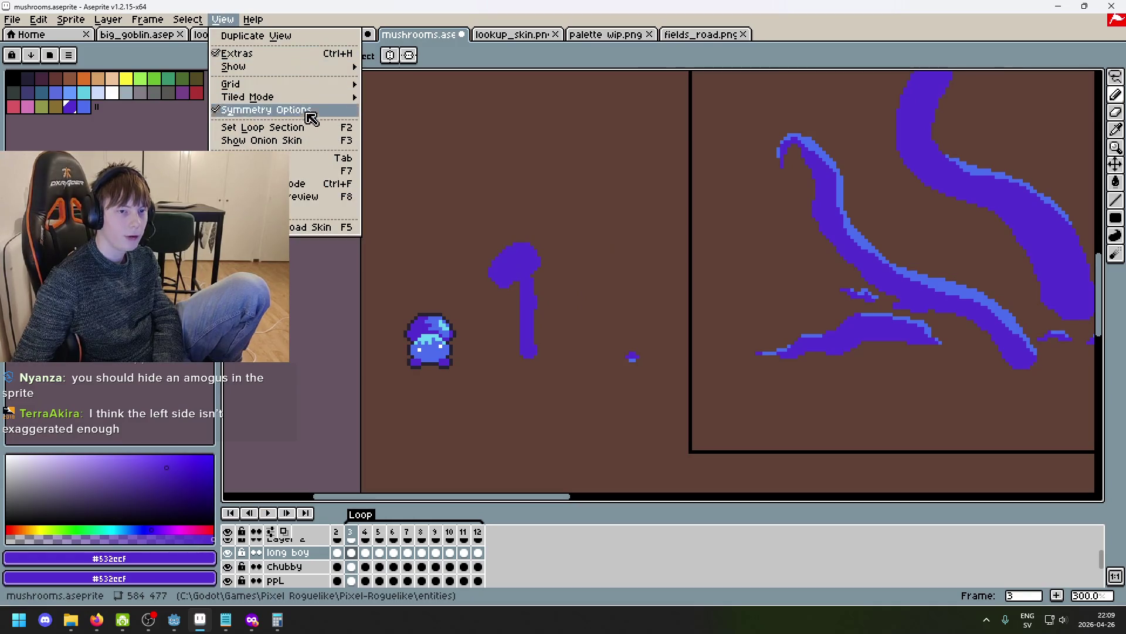
Open the floating Preview window, resize it, and centre it on the tall mushroom.
{"action": "left_click", "coordinate": [310, 176]}
{"action": "mouse_move", "coordinate": [880, 467]}
{"action": "left_mouse_down"}
{"action": "mouse_move", "coordinate": [317, 113]}
{"action": "mouse_move", "coordinate": [321, 88]}
{"action": "left_mouse_up"}
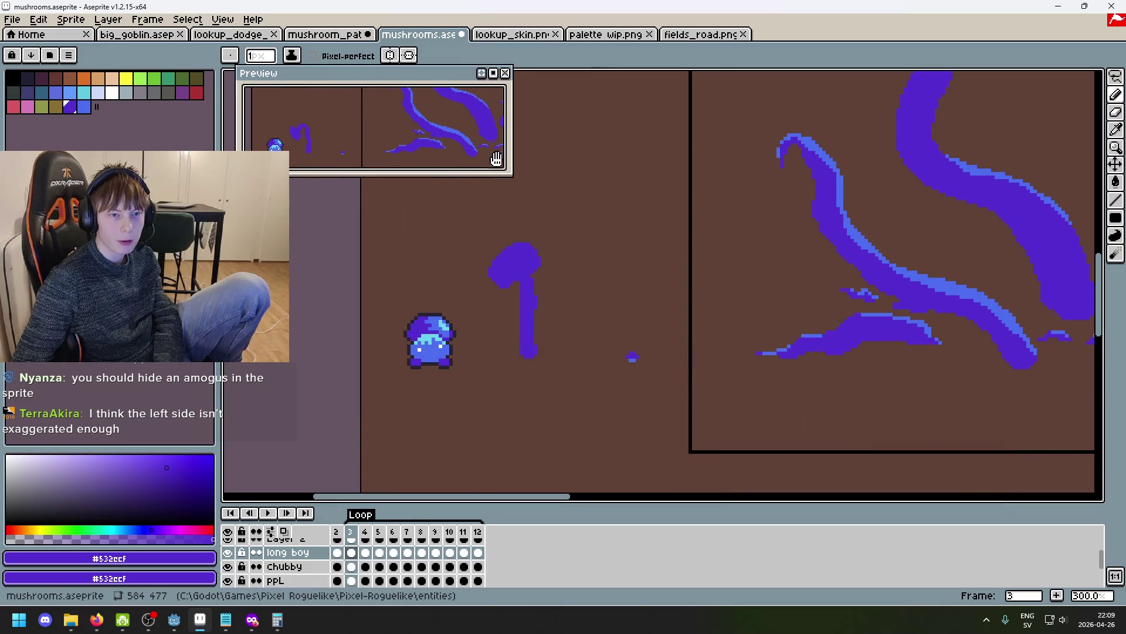
{"action": "mouse_move", "coordinate": [510, 172]}
{"action": "left_mouse_down"}
{"action": "mouse_move", "coordinate": [446, 175]}
{"action": "mouse_move", "coordinate": [444, 215]}
{"action": "mouse_move", "coordinate": [470, 223]}
{"action": "left_mouse_up"}
{"action": "mouse_move", "coordinate": [342, 168]}
{"action": "left_mouse_down"}
{"action": "mouse_move", "coordinate": [427, 160]}
{"action": "mouse_move", "coordinate": [352, 156]}
{"action": "left_mouse_up"}
{"action": "scroll", "coordinate": [464, 170], "scroll_direction": "up", "scroll_amount": 2}
{"action": "scroll", "coordinate": [463, 170], "scroll_direction": "down", "scroll_amount": 2}
{"action": "left_click_drag", "start_coordinate": [463, 170], "coordinate": [341, 178]}
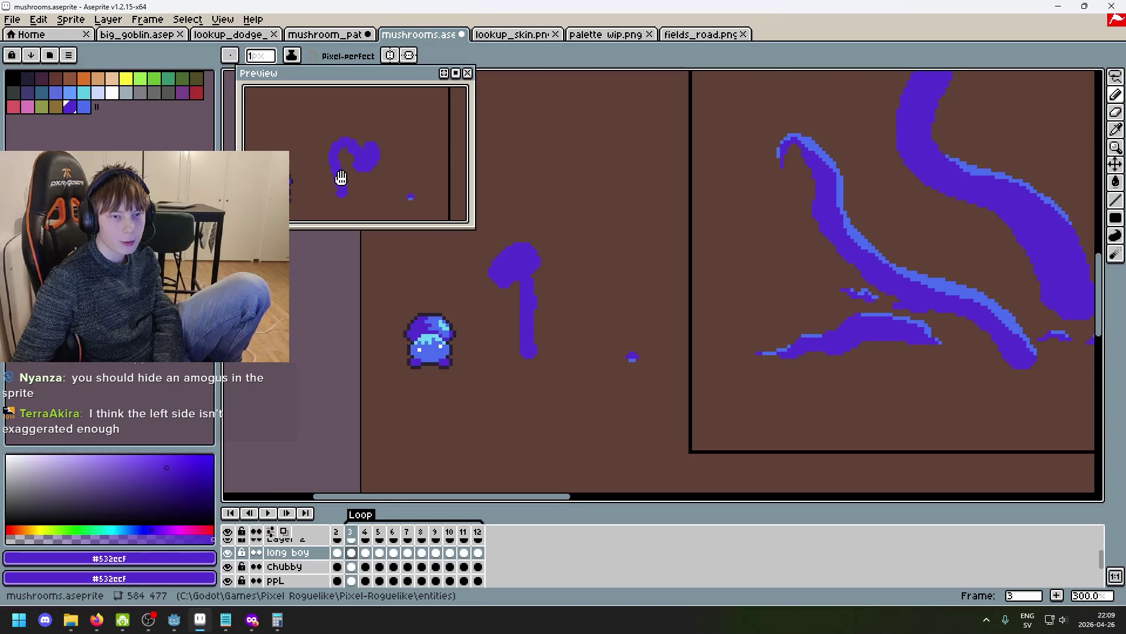
{"action": "left_click_drag", "start_coordinate": [469, 229], "coordinate": [464, 236]}
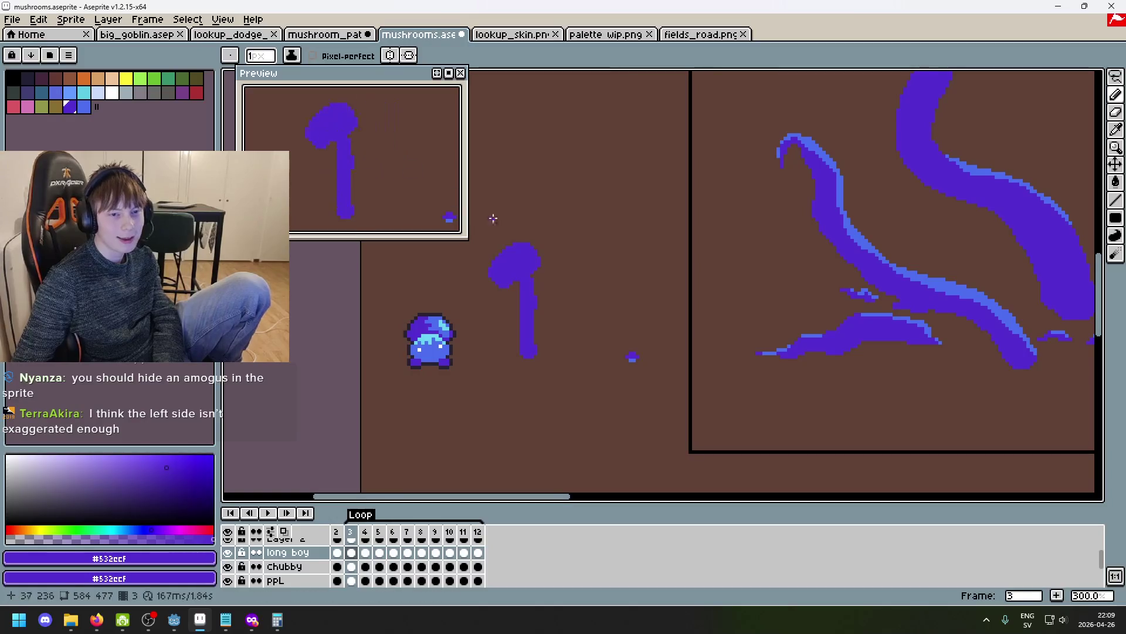
Park the Preview window at the upper right of the screen.
{"action": "scroll", "coordinate": [561, 249], "scroll_direction": "up", "scroll_amount": 1}
{"action": "scroll", "coordinate": [531, 254], "scroll_direction": "left", "scroll_amount": 2}
{"action": "scroll", "coordinate": [651, 272], "scroll_direction": "up", "scroll_amount": 1}
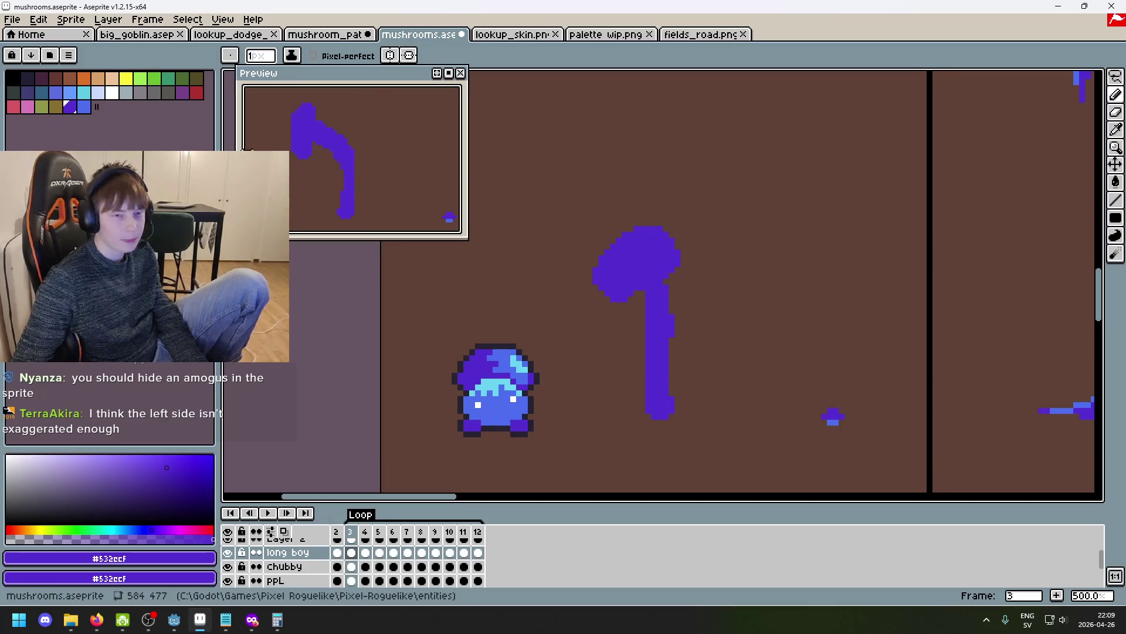
{"action": "mouse_move", "coordinate": [372, 82]}
{"action": "left_mouse_down"}
{"action": "mouse_move", "coordinate": [918, 123]}
{"action": "mouse_move", "coordinate": [1000, 84]}
{"action": "mouse_move", "coordinate": [1008, 29]}
{"action": "mouse_move", "coordinate": [1008, 39]}
{"action": "left_mouse_up"}
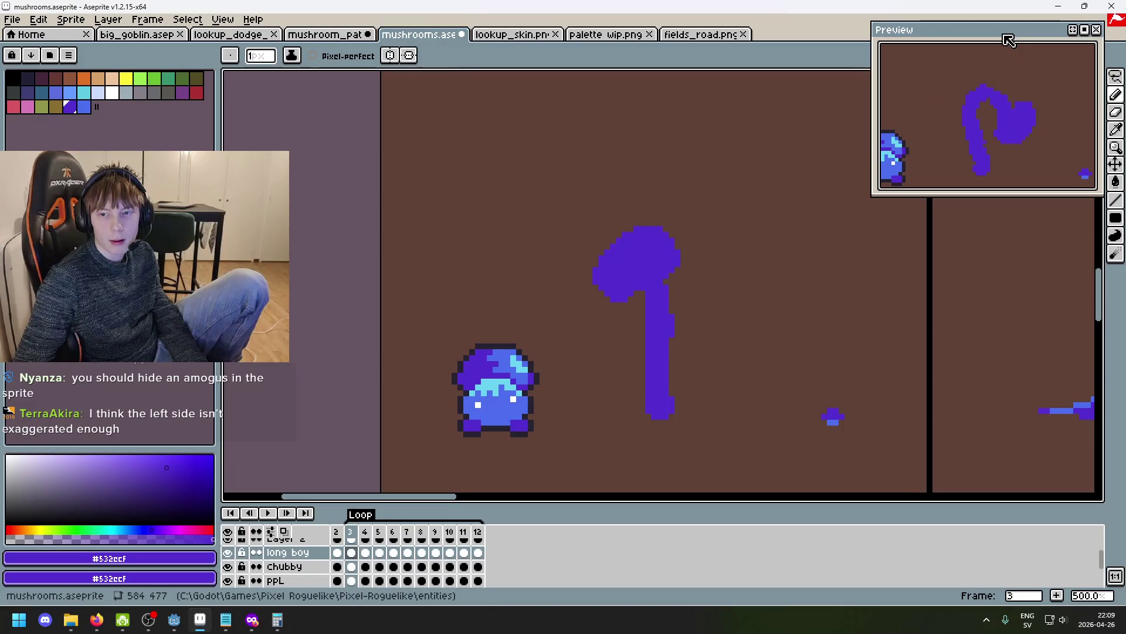
{"action": "scroll", "coordinate": [620, 362], "scroll_direction": "up", "scroll_amount": 1}
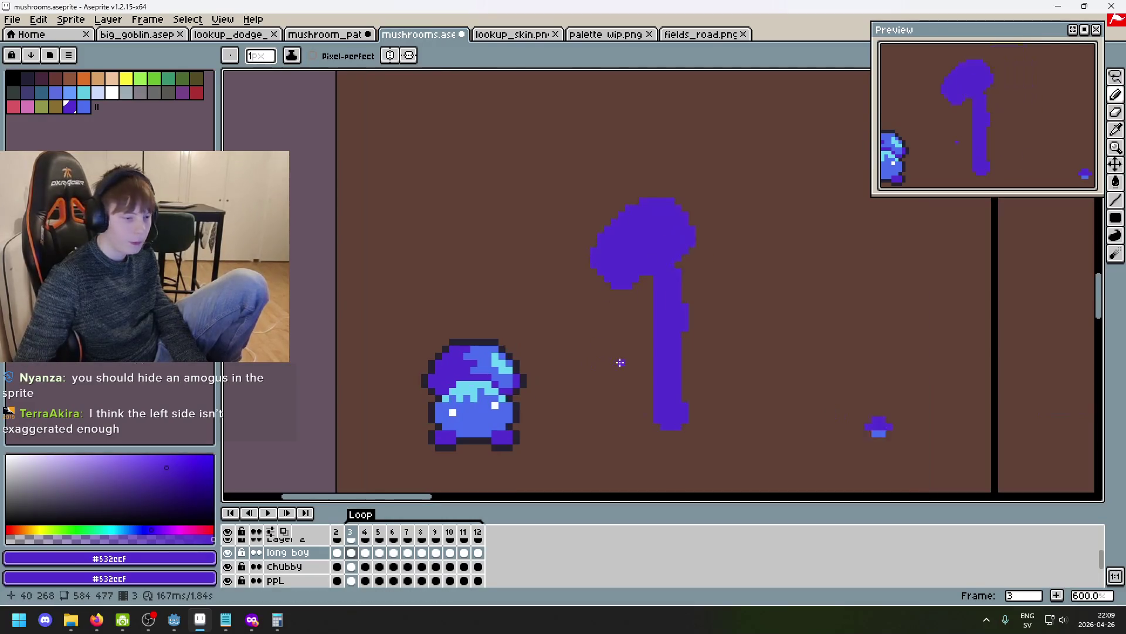
{"action": "scroll", "coordinate": [707, 250], "scroll_direction": "up", "scroll_amount": 3}
Pan the canvas onto the tall mushroom on frame 3 and undo a test purple stroke.
{"action": "left_click_drag", "start_coordinate": [715, 271], "coordinate": [612, 239]}
{"action": "key", "text": "Left"}
{"action": "key", "text": "Right"}
{"action": "left_click_drag", "start_coordinate": [711, 250], "coordinate": [613, 274]}
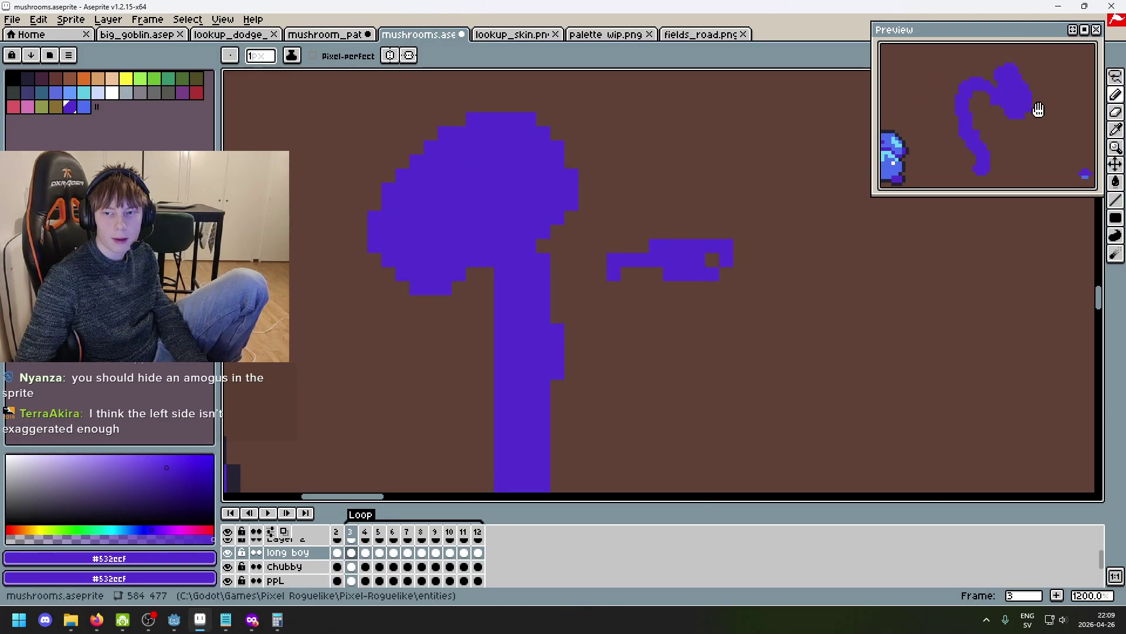
{"action": "key", "text": "ctrl+z"}
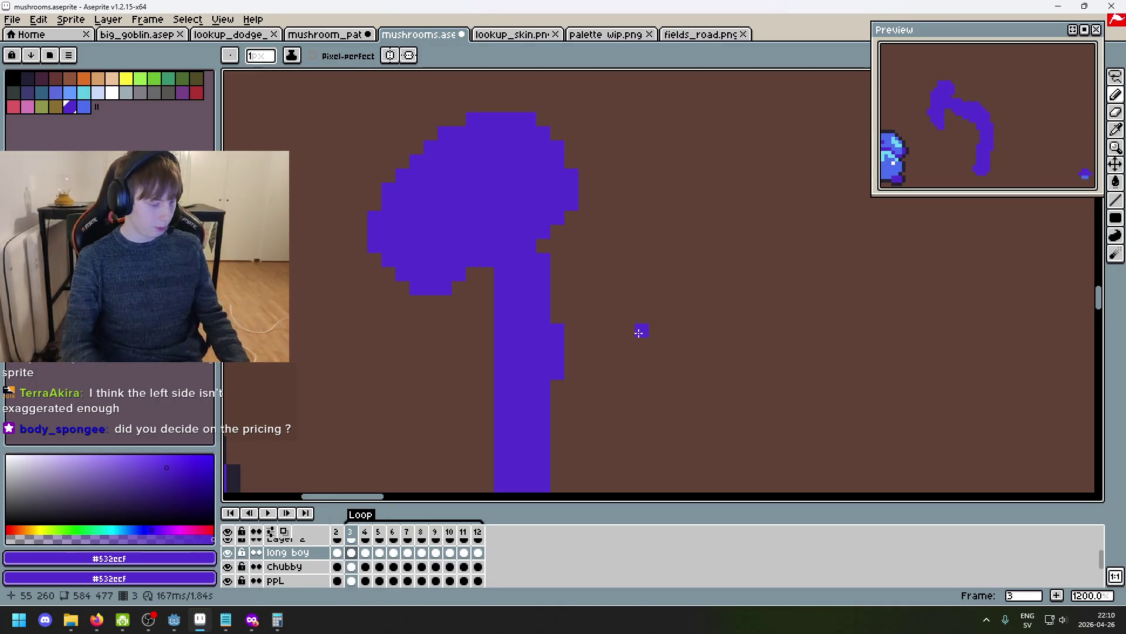
{"action": "key", "text": "Left"}
{"action": "key", "text": "Right"}
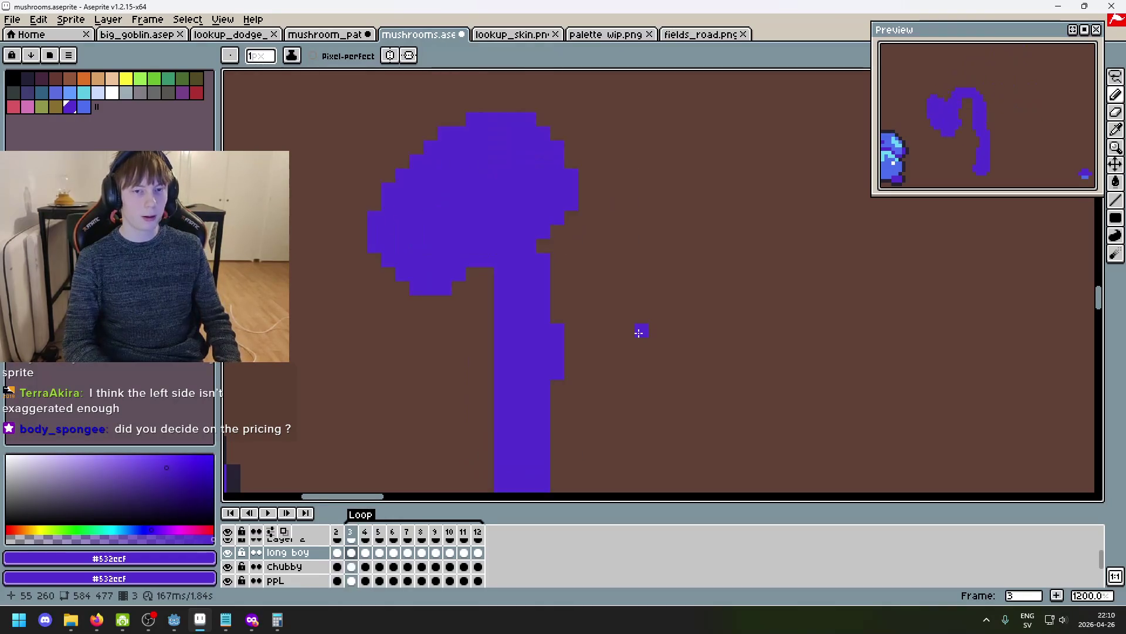
{"action": "scroll", "coordinate": [594, 314], "scroll_direction": "down", "scroll_amount": 3}
{"action": "key", "text": "Left"}
{"action": "key", "text": "Right"}
{"action": "key", "text": "Right"}
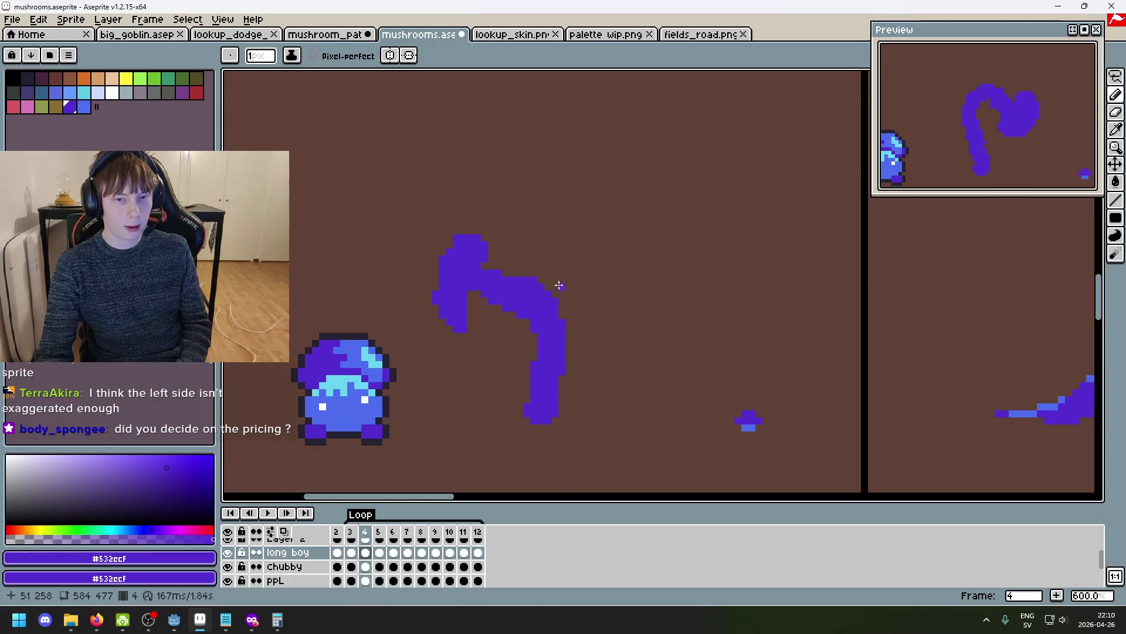
{"action": "key", "text": "Left"}
{"action": "key", "text": "Right"}
{"action": "scroll", "coordinate": [525, 314], "scroll_direction": "up", "scroll_amount": 1}
{"action": "key", "text": "Left"}
{"action": "key", "text": "Left"}
{"action": "scroll", "coordinate": [580, 312], "scroll_direction": "down", "scroll_amount": 4}
{"action": "key", "text": "Right"}
{"action": "key", "text": "Right"}
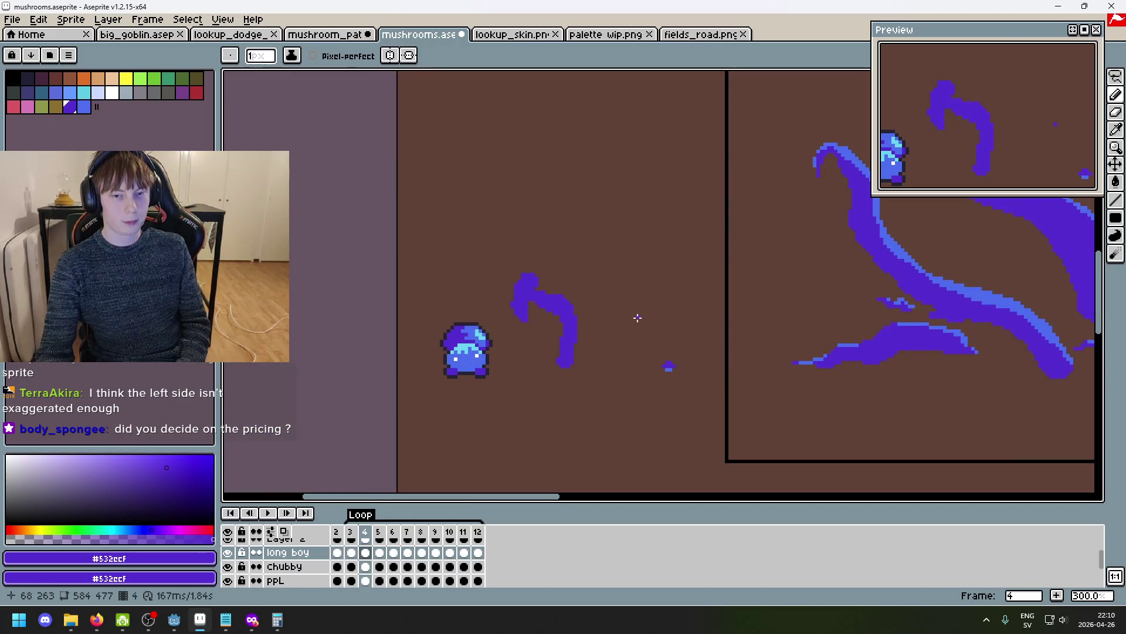
{"action": "key", "text": "Right"}
{"action": "key", "text": "Left"}
{"action": "key", "text": "Left"}
{"action": "key", "text": "Left"}
{"action": "key", "text": "Right"}
{"action": "key", "text": "Right"}
{"action": "key", "text": "Left"}
{"action": "key", "text": "Right"}
{"action": "key", "text": "Right"}
{"action": "key", "text": "Left"}
{"action": "key", "text": "Left"}
{"action": "key", "text": "Left"}
{"action": "key", "text": "Right"}
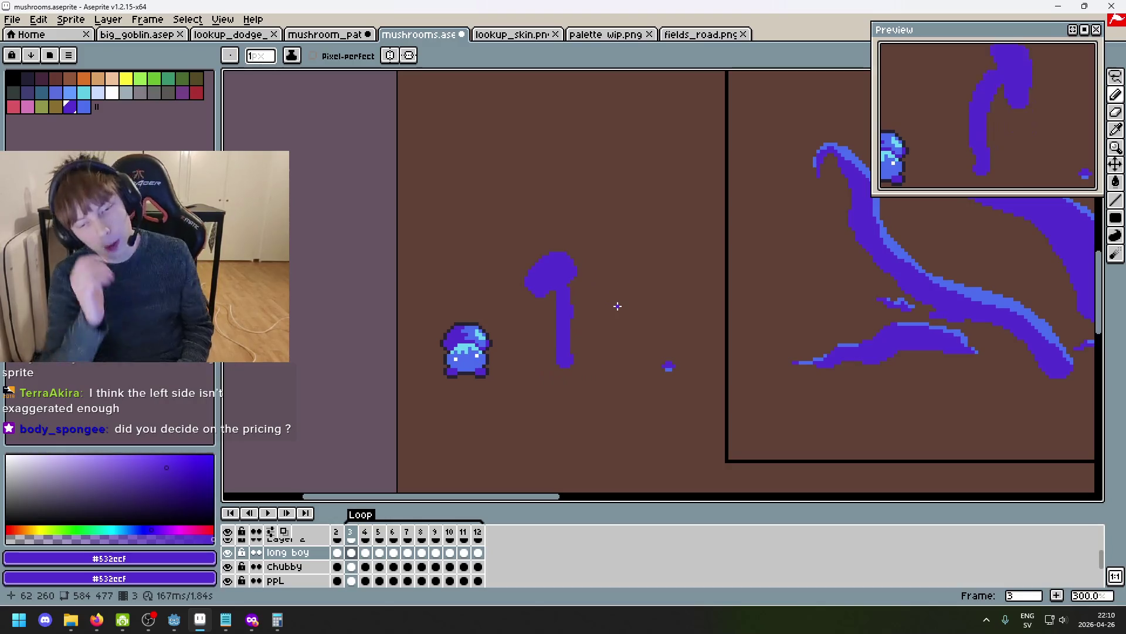
{"action": "key", "text": "Left"}
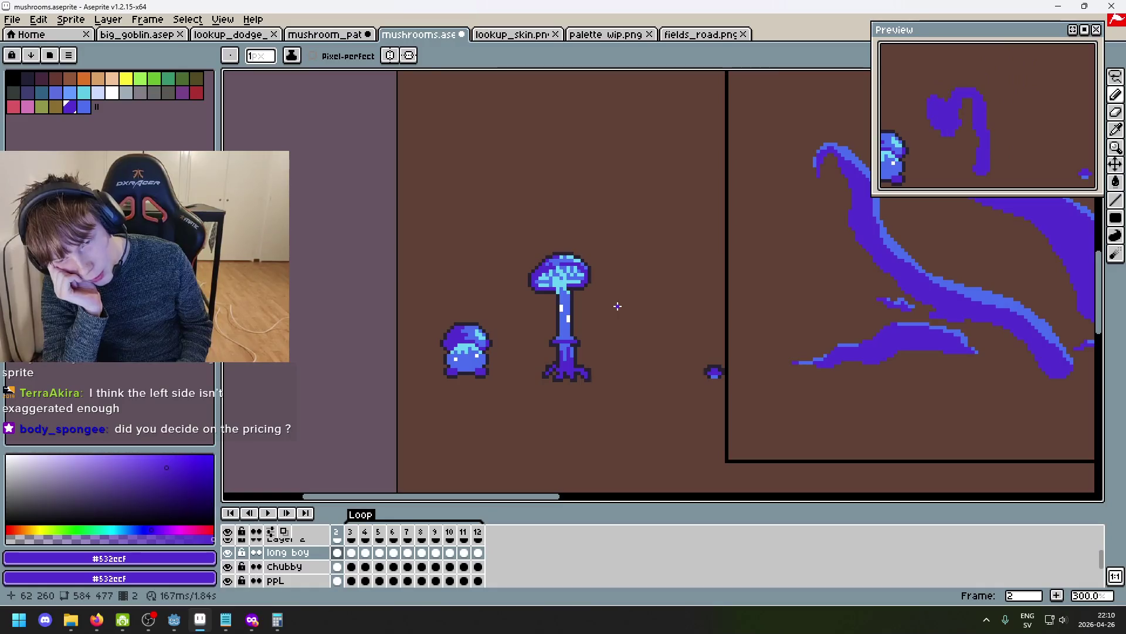
{"action": "key", "text": "Right"}
{"action": "key", "text": "Right"}
{"action": "key", "text": "Right"}
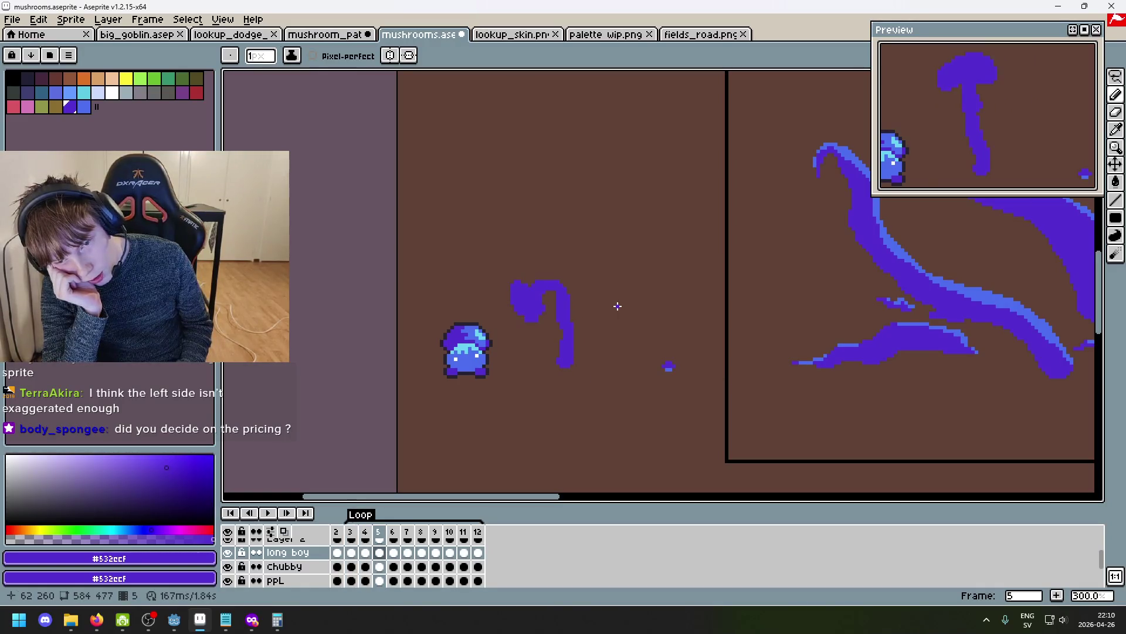
{"action": "key", "text": "Left"}
{"action": "key", "text": "Left"}
{"action": "key", "text": "Right"}
{"action": "key", "text": "Right"}
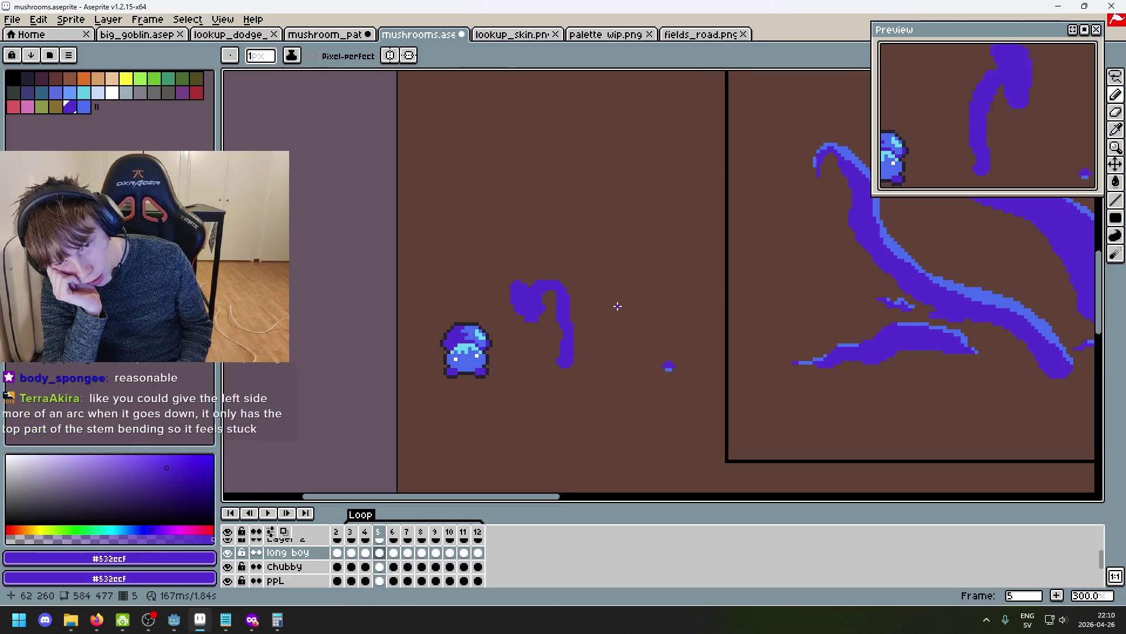
{"action": "key", "text": "Right"}
{"action": "key", "text": "Right"}
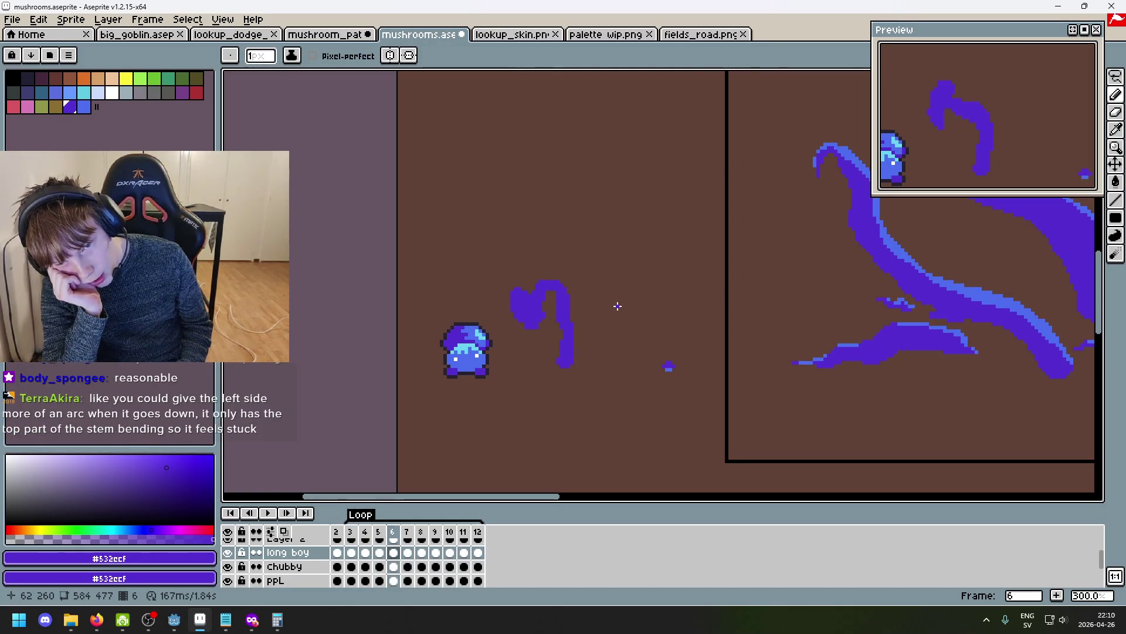
{"action": "key", "text": "Left"}
{"action": "key", "text": "Left"}
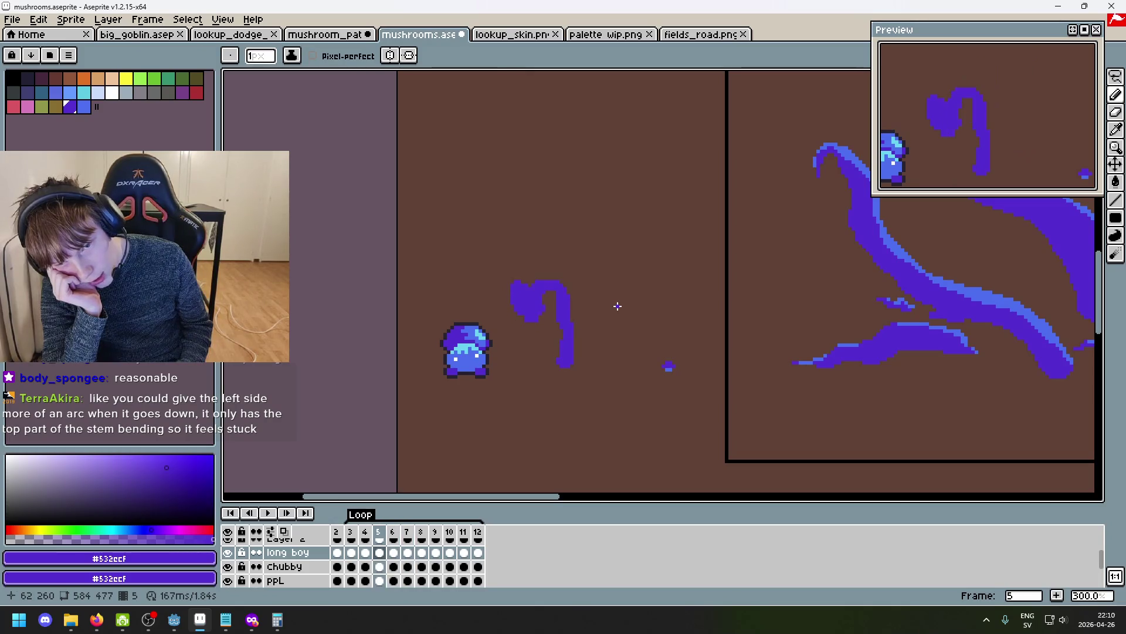
{"action": "key", "text": "Right"}
{"action": "key", "text": "Right"}
{"action": "key", "text": "Right"}
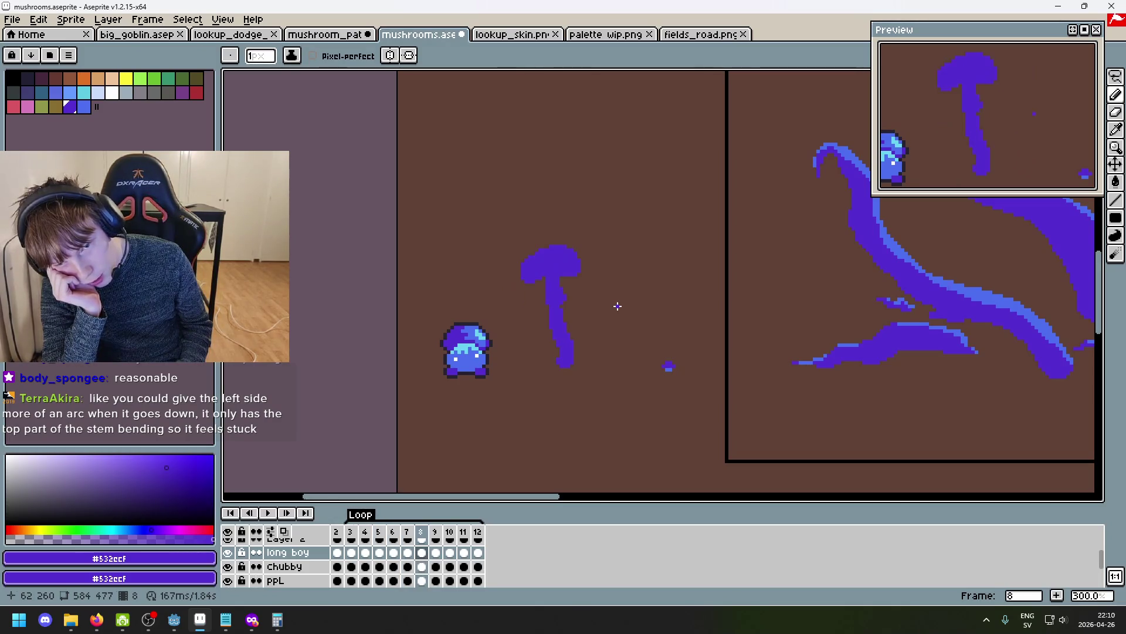
{"action": "key", "text": "Right"}
{"action": "key", "text": "Right"}
{"action": "key", "text": "Right"}
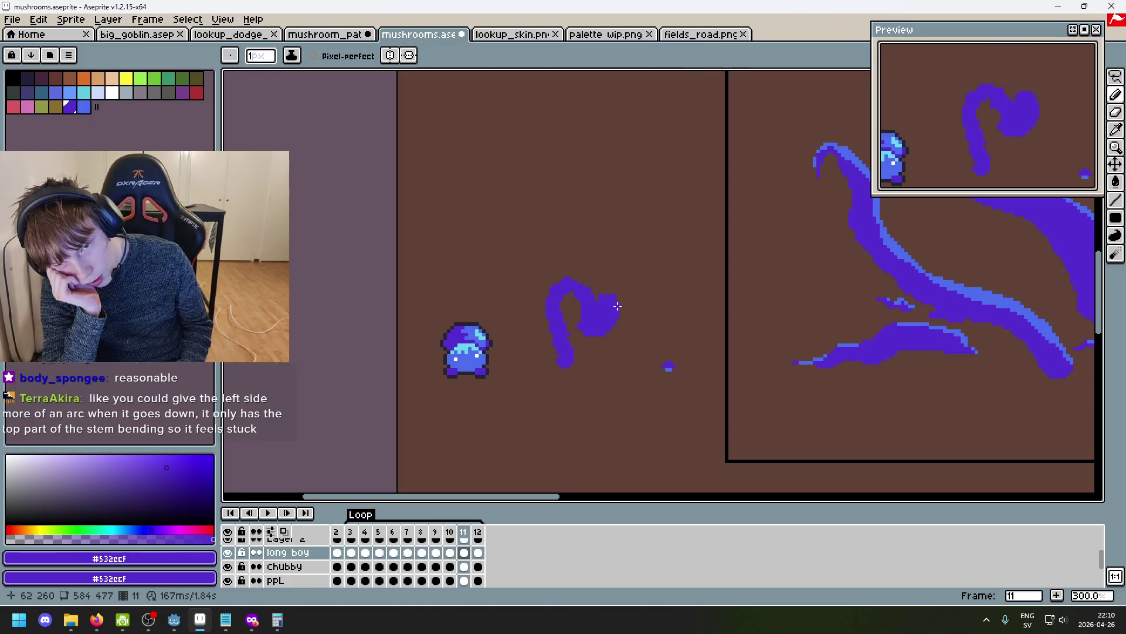
{"action": "key", "text": "Right"}
{"action": "key", "text": "Right"}
{"action": "key", "text": "Left"}
{"action": "key", "text": "Right"}
{"action": "key", "text": "Right"}
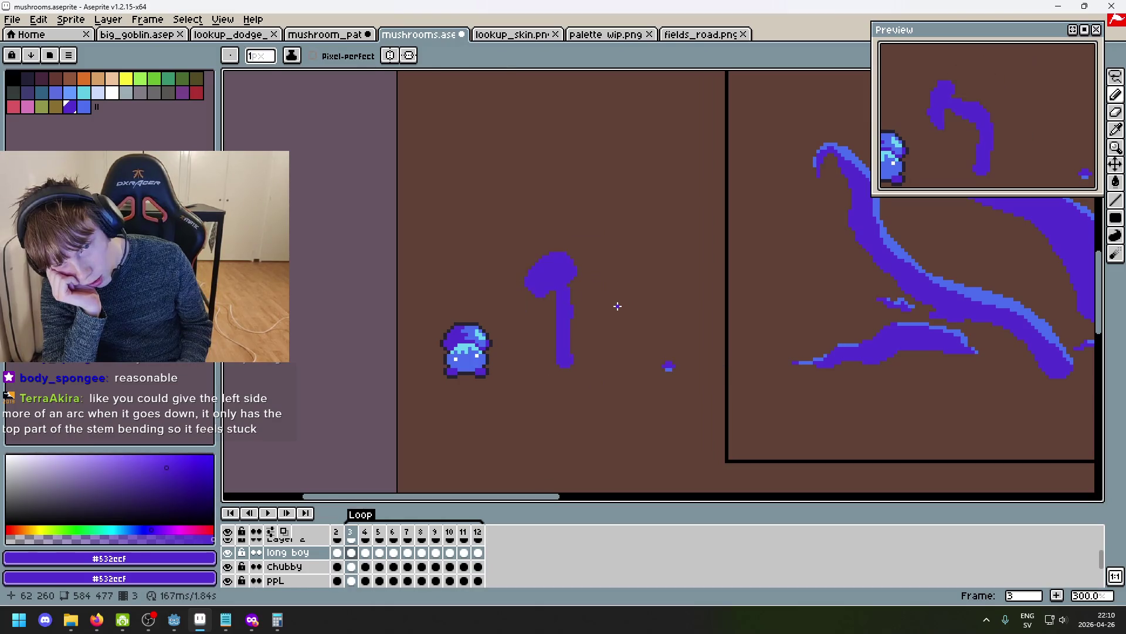
{"action": "key", "text": "Right"}
{"action": "key", "text": "Right"}
{"action": "key", "text": "Right"}
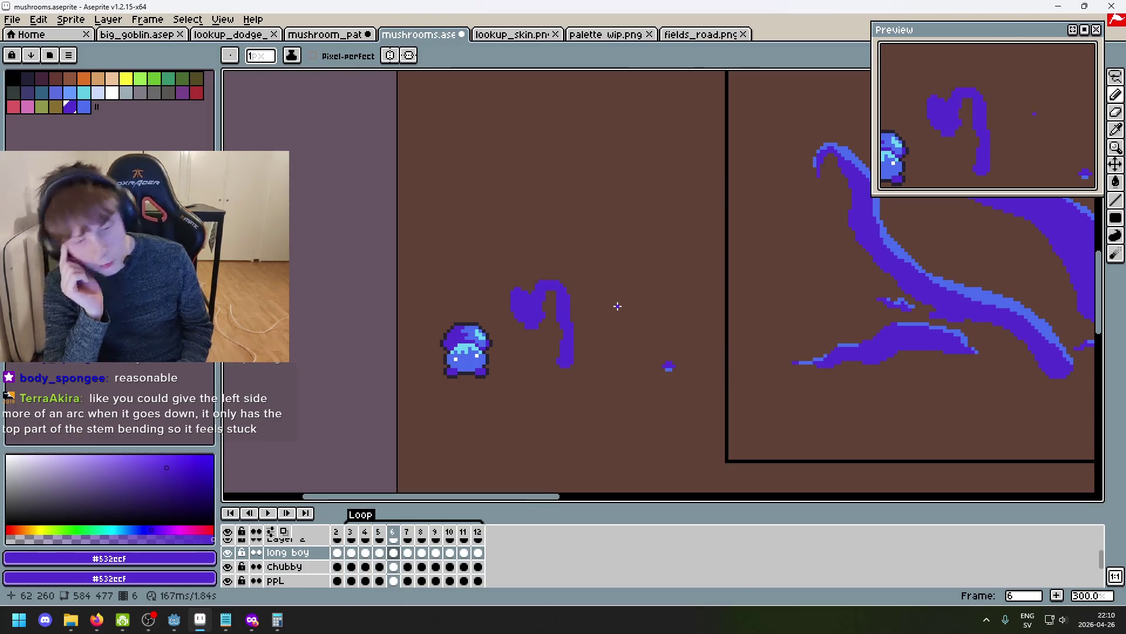
{"action": "key", "text": "Right"}
{"action": "left_click", "coordinate": [399, 530]}
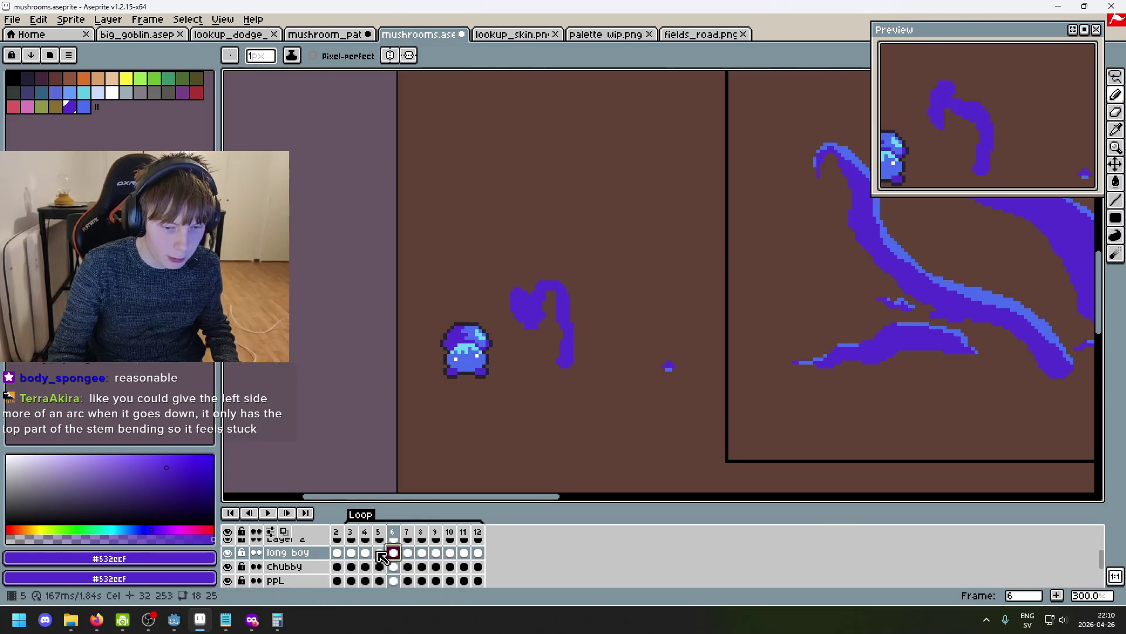
Add three frames after frame 12 and move the stem cels from frames 6–12 to 3–9.
{"action": "left_click", "coordinate": [478, 552]}
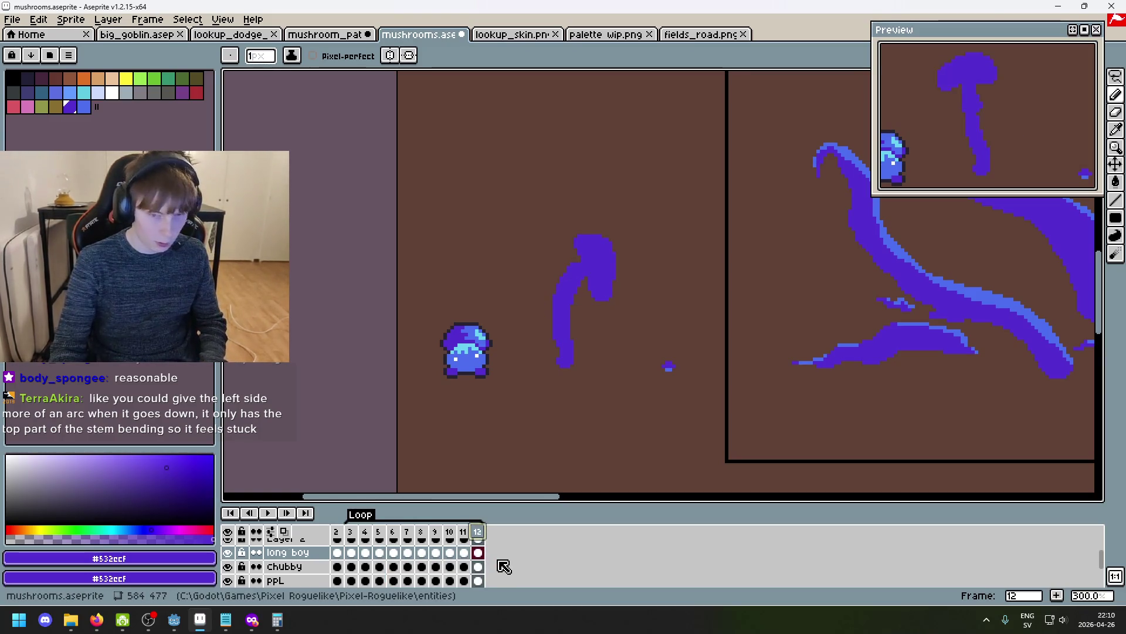
{"action": "key", "text": "alt+n"}
{"action": "key", "text": "alt+n"}
{"action": "key", "text": "alt+n"}
{"action": "left_click_drag", "start_coordinate": [350, 552], "coordinate": [497, 556]}
{"action": "left_click_drag", "start_coordinate": [393, 553], "coordinate": [437, 554]}
{"action": "left_click", "coordinate": [464, 553]}
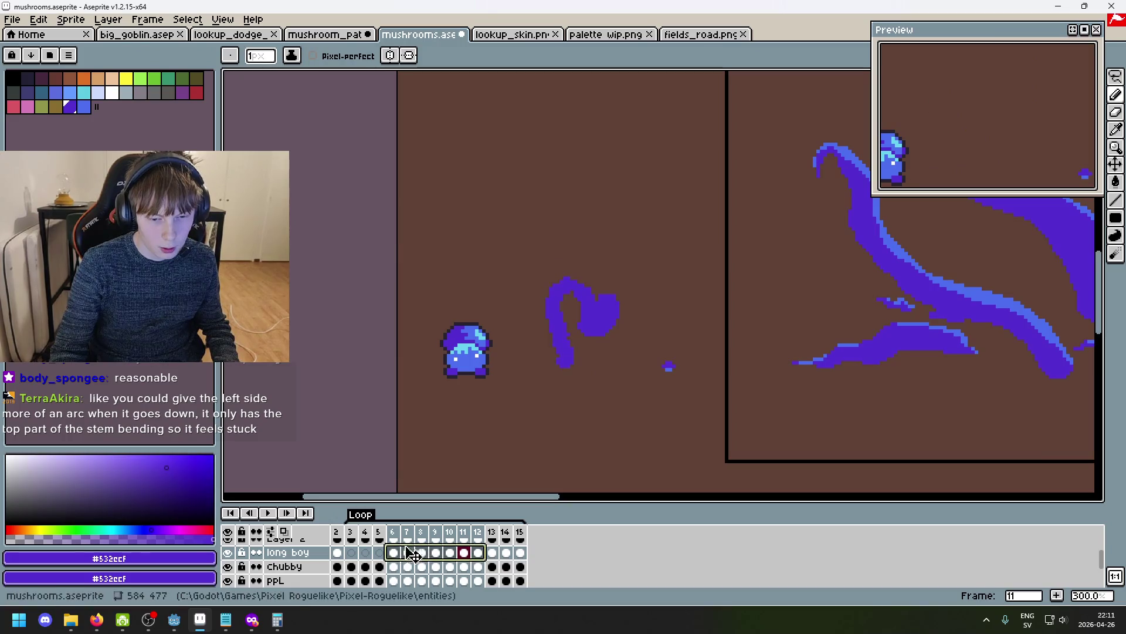
{"action": "left_click_drag", "start_coordinate": [399, 554], "coordinate": [357, 555]}
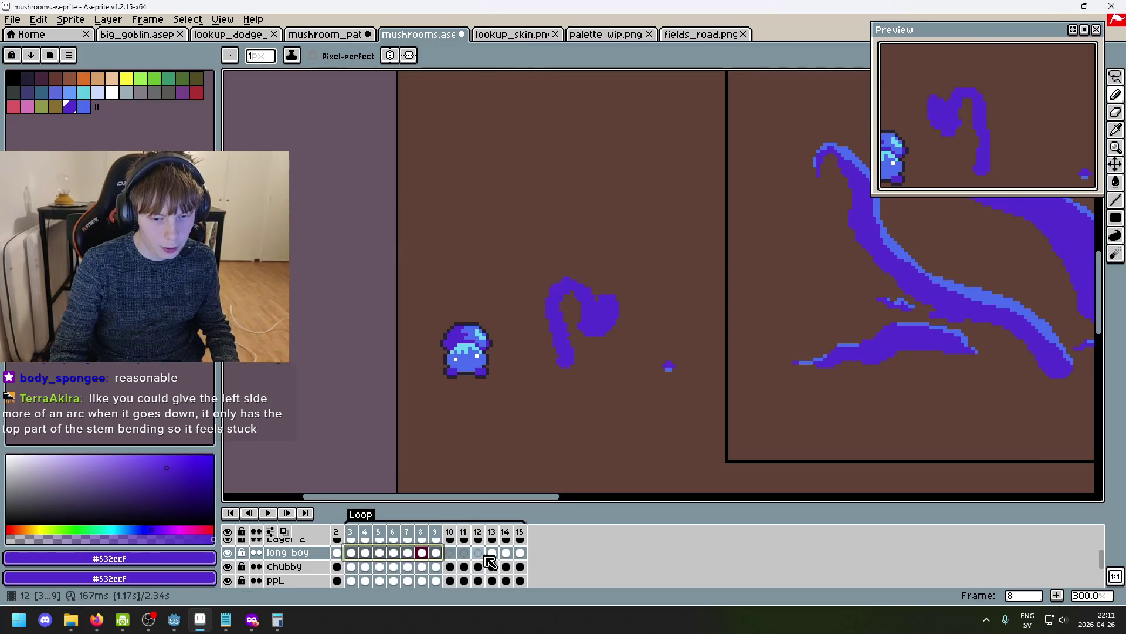
{"action": "left_click", "coordinate": [492, 554]}
Move the stem cels in frames 13–15 into frames 10–12.
{"action": "left_click", "coordinate": [506, 553]}
{"action": "left_click", "coordinate": [521, 553]}
{"action": "left_click_drag", "start_coordinate": [521, 553], "coordinate": [476, 554]}
{"action": "left_click", "coordinate": [522, 532]}
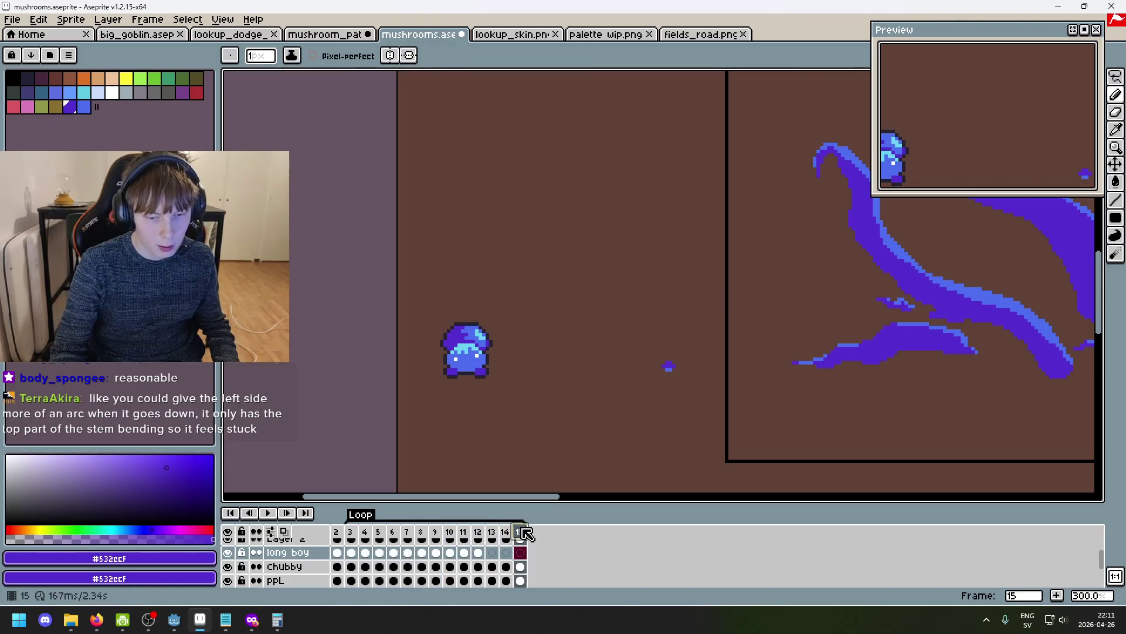
Delete the spare frames 13–15 so the timeline ends at frame 12.
{"action": "left_click", "coordinate": [499, 534]}
{"action": "key", "text": "alt+c"}
{"action": "key", "text": "alt+c"}
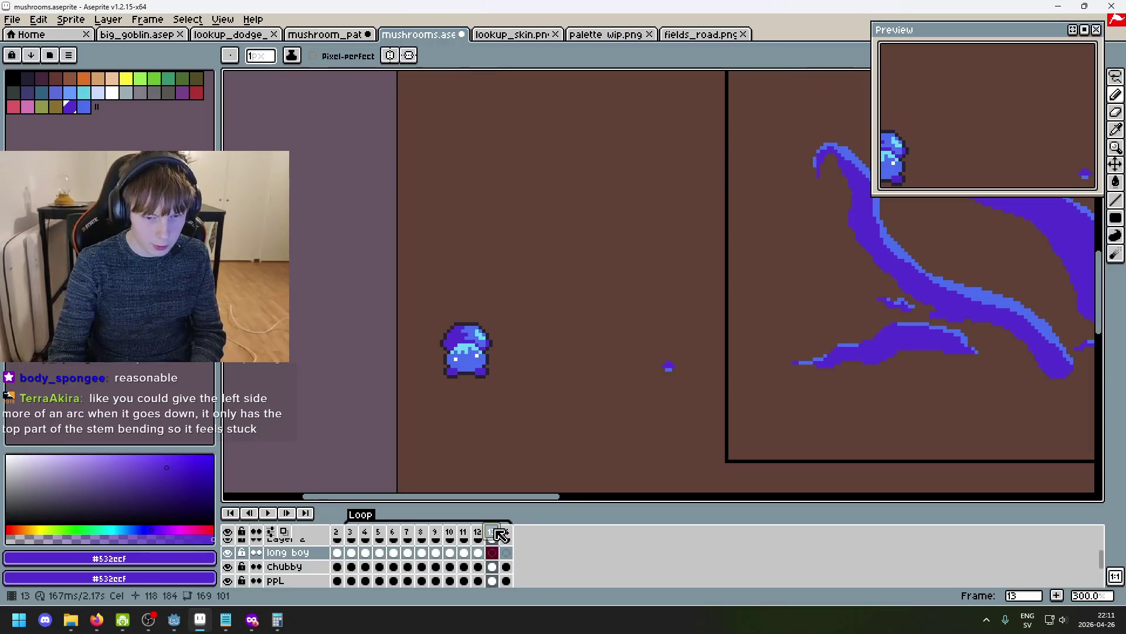
{"action": "double_click", "coordinate": [498, 534]}
{"action": "left_click", "coordinate": [600, 343]}
{"action": "key", "text": "alt+c"}
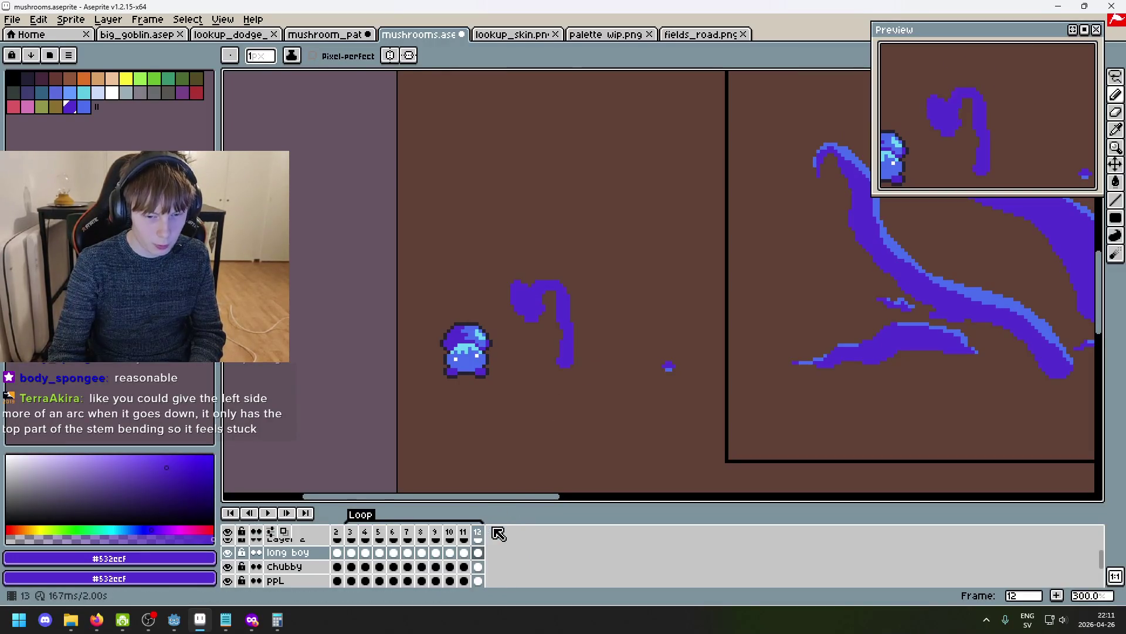
Step from frame 3 through frame 12 and wrap back to check the new order.
{"action": "left_click", "coordinate": [351, 534]}
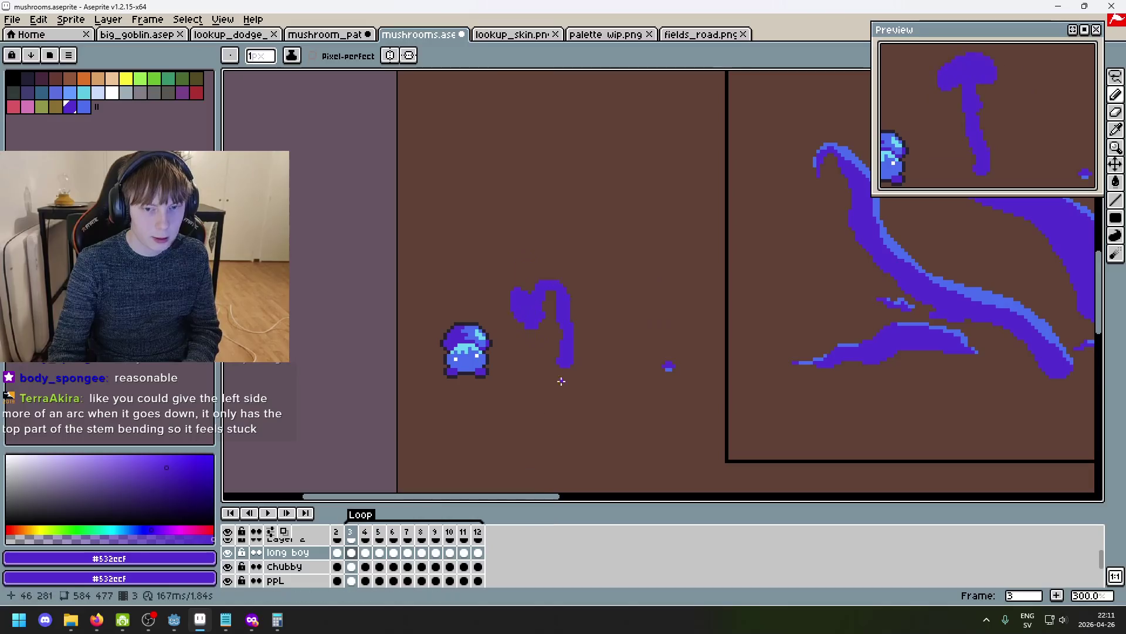
{"action": "scroll", "coordinate": [558, 327], "scroll_direction": "up", "scroll_amount": 1}
{"action": "scroll", "coordinate": [548, 314], "scroll_direction": "up", "scroll_amount": 2}
{"action": "scroll", "coordinate": [586, 281], "scroll_direction": "up", "scroll_amount": 1}
{"action": "key", "text": "Right"}
{"action": "key", "text": "Right"}
{"action": "key", "text": "Right"}
{"action": "key", "text": "Right"}
{"action": "key", "text": "Right"}
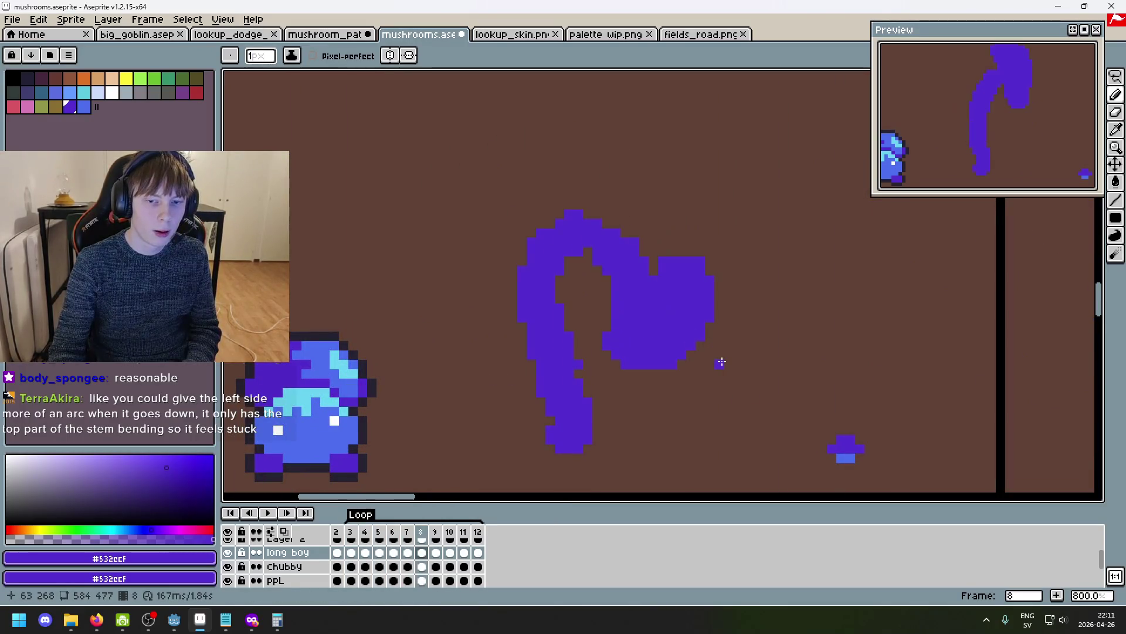
{"action": "key", "text": "Right"}
{"action": "key", "text": "Right"}
{"action": "key", "text": "Right"}
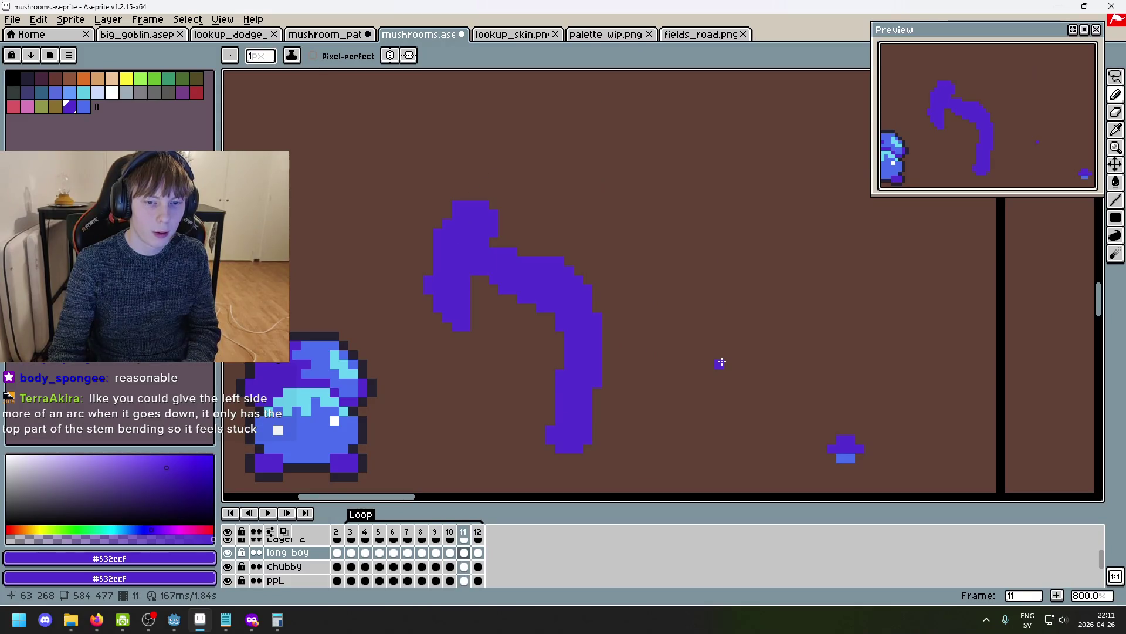
{"action": "key", "text": "Right"}
{"action": "key", "text": "Right"}
{"action": "key", "text": "Right"}
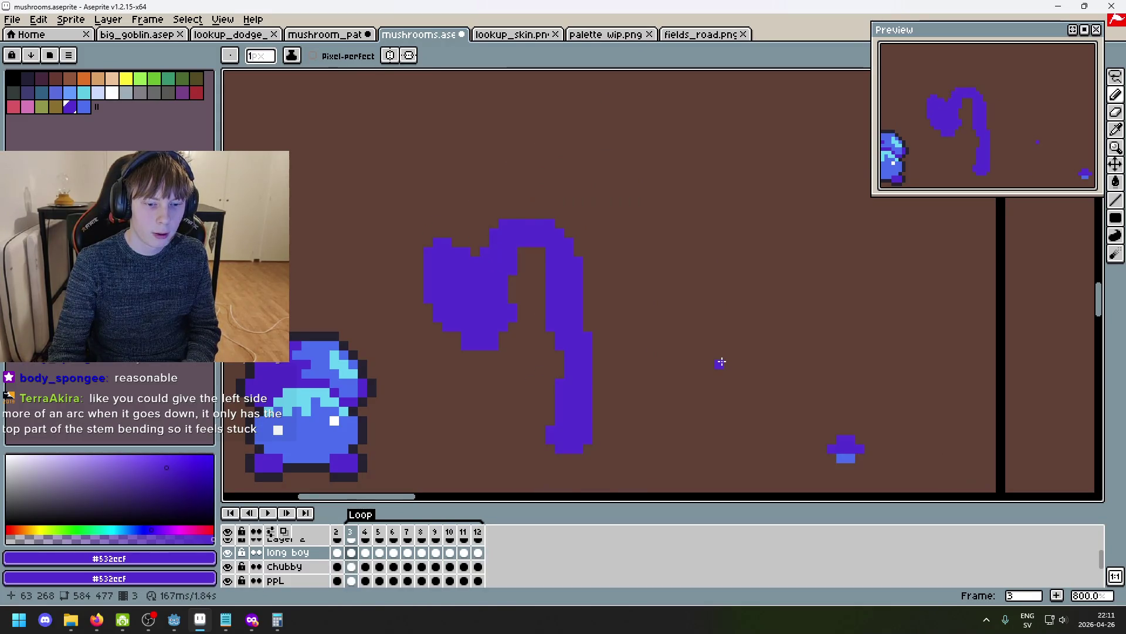
{"action": "key", "text": "Right"}
{"action": "key", "text": "Right"}
{"action": "key", "text": "Right"}
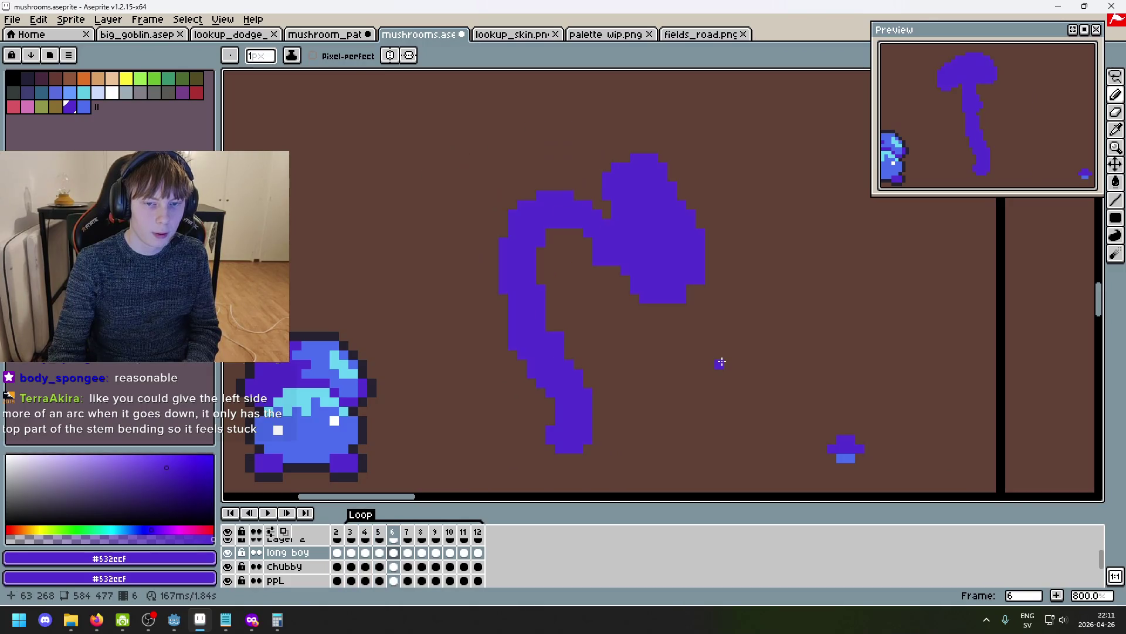
{"action": "key", "text": "Right"}
{"action": "key", "text": "Right"}
{"action": "key", "text": "Right"}
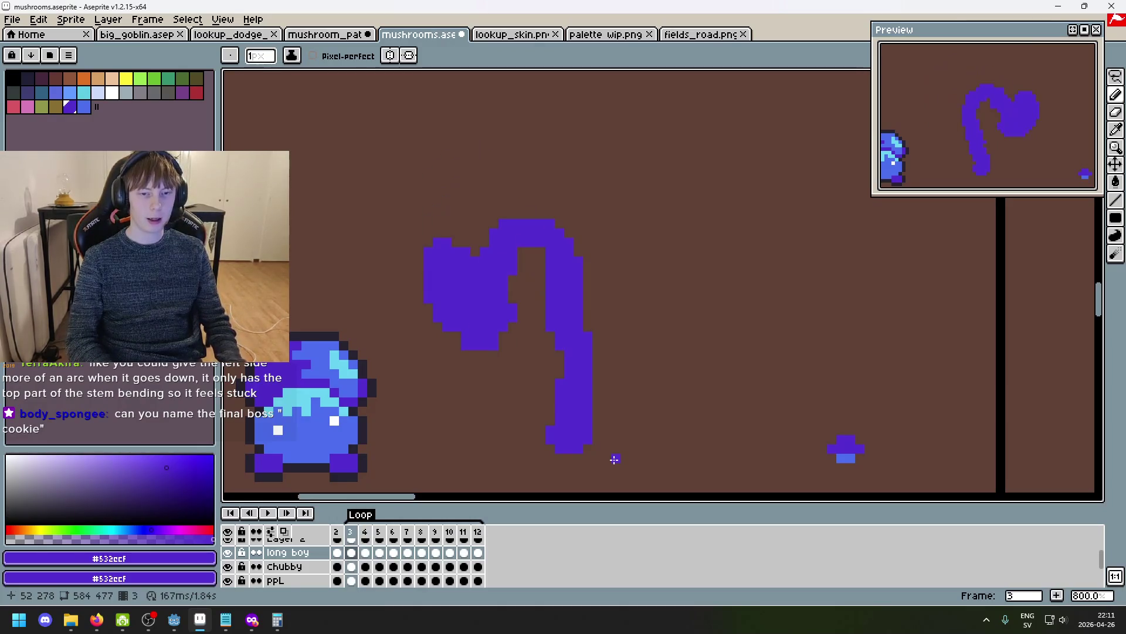
{"action": "key", "text": "Left"}
{"action": "key", "text": "Right"}
{"action": "key", "text": "Right"}
{"action": "key", "text": "Left"}
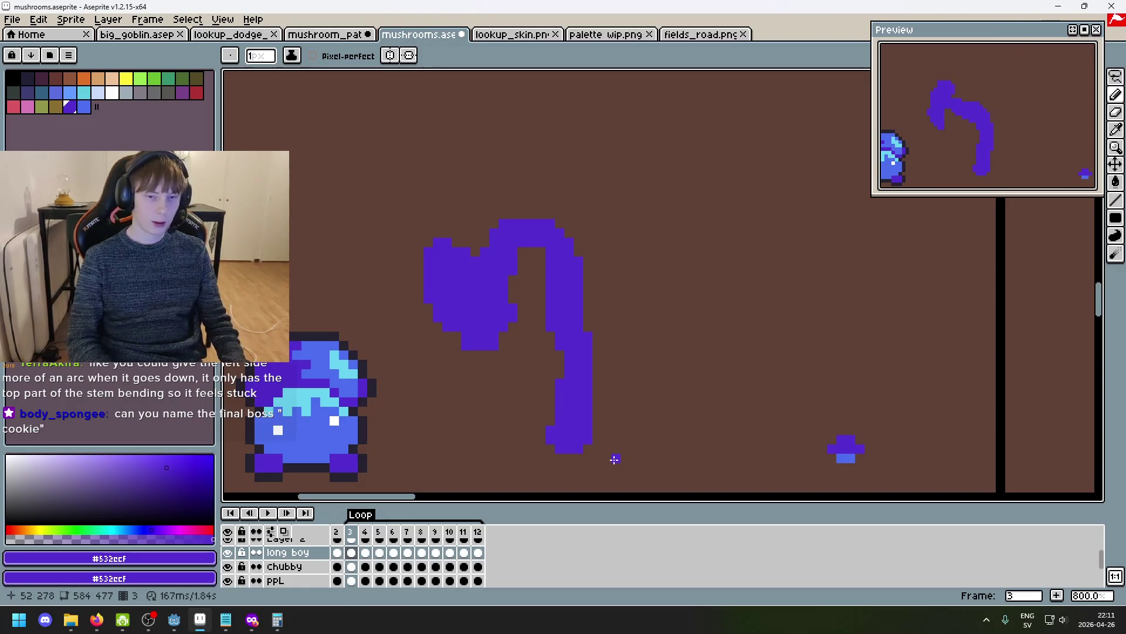
{"action": "key", "text": "Right"}
{"action": "key", "text": "Left"}
{"action": "key", "text": "Right"}
{"action": "key", "text": "Left"}
{"action": "scroll", "coordinate": [566, 430], "scroll_direction": "down", "scroll_amount": 1}
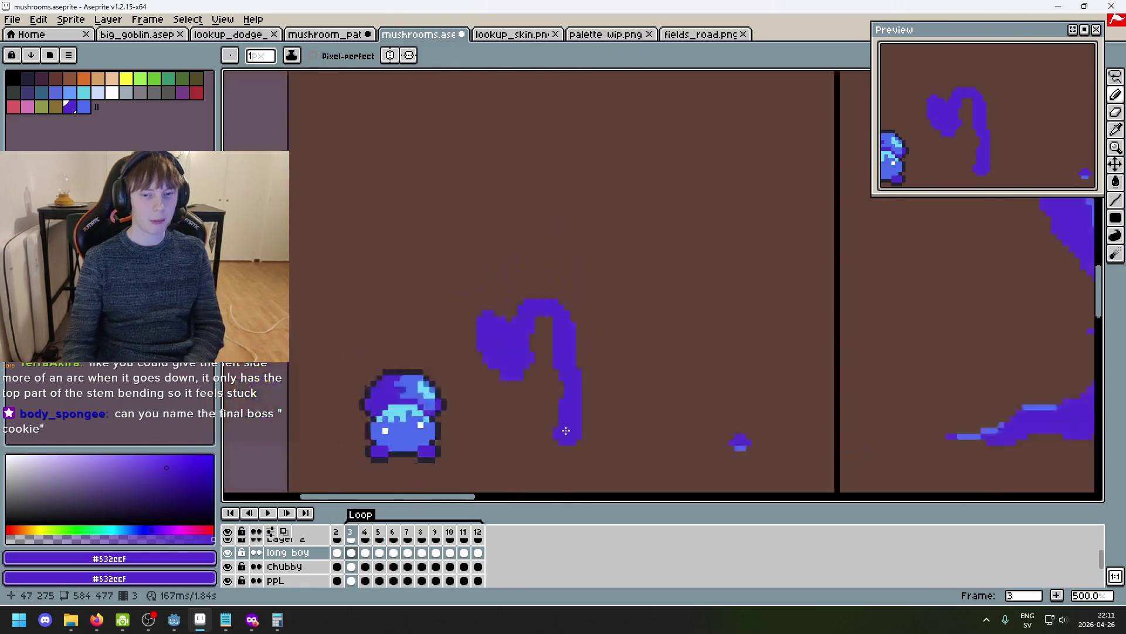
{"action": "key", "text": "Right"}
{"action": "key", "text": "Right"}
{"action": "key", "text": "Left"}
{"action": "key", "text": "Left"}
{"action": "key", "text": "Right"}
{"action": "key", "text": "Right"}
{"action": "key", "text": "Left"}
{"action": "key", "text": "Right"}
{"action": "key", "text": "Left"}
{"action": "key", "text": "Right"}
{"action": "key", "text": "Right"}
{"action": "key", "text": "Left"}
{"action": "key", "text": "Left"}
{"action": "key", "text": "Left"}
{"action": "key", "text": "Right"}
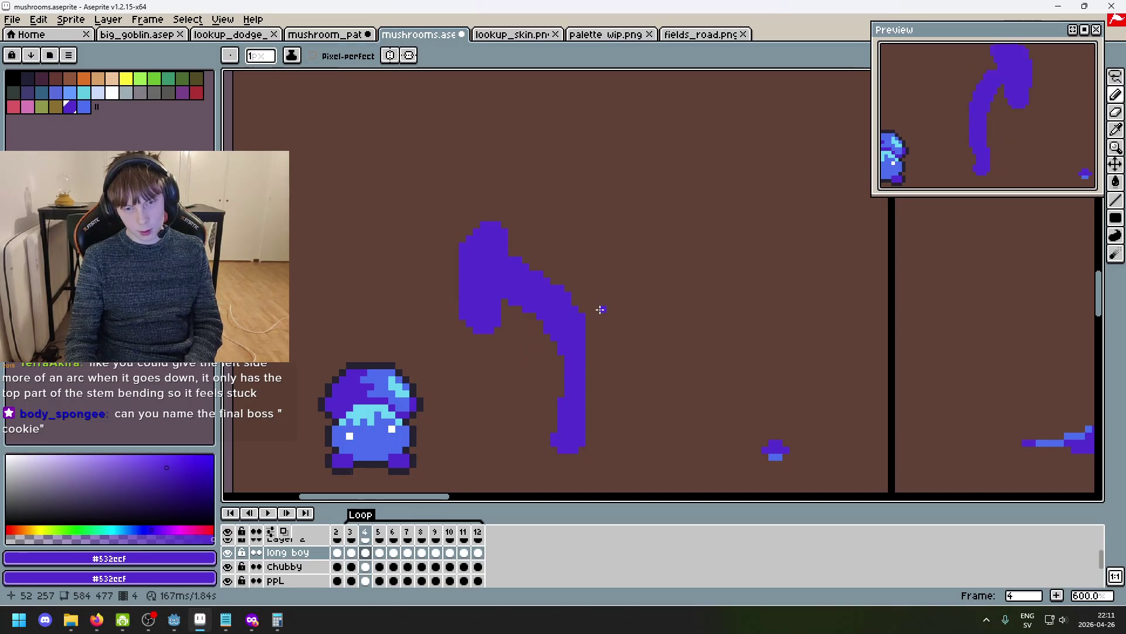
{"action": "key", "text": "Right"}
{"action": "key", "text": "Right"}
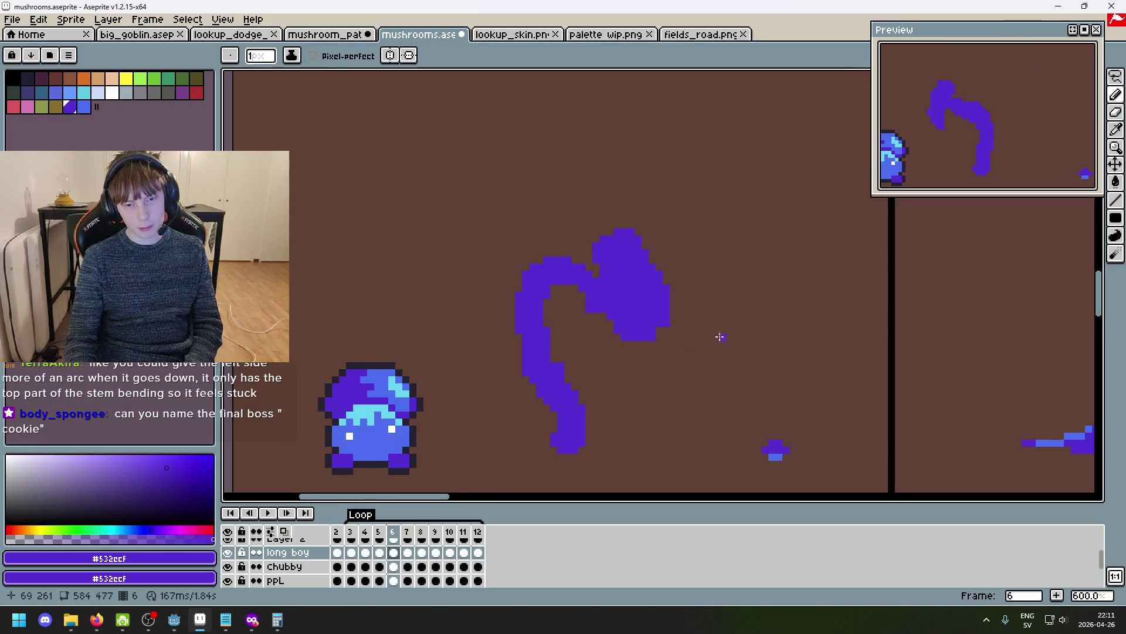
{"action": "scroll", "coordinate": [688, 339], "scroll_direction": "down", "scroll_amount": 4}
{"action": "scroll", "coordinate": [562, 279], "scroll_direction": "up", "scroll_amount": 1}
{"action": "scroll", "coordinate": [573, 353], "scroll_direction": "up", "scroll_amount": 1}
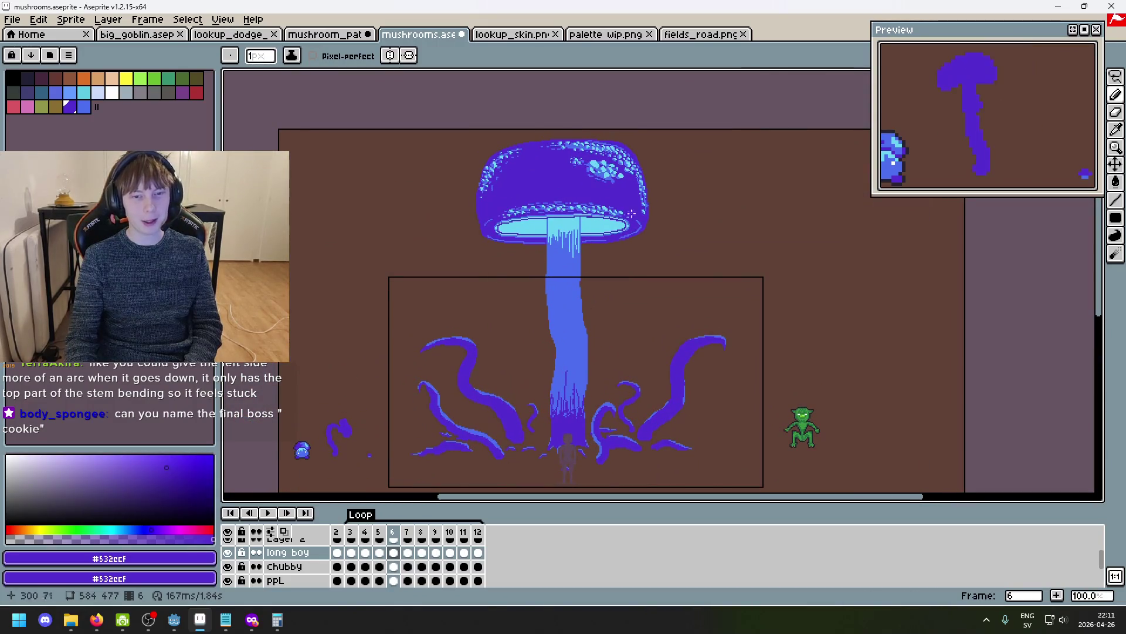
Zoom in and out and pan across the mushroom scene.
{"action": "scroll", "coordinate": [621, 244], "scroll_direction": "up", "scroll_amount": 1}
{"action": "scroll", "coordinate": [671, 442], "scroll_direction": "down", "scroll_amount": 2}
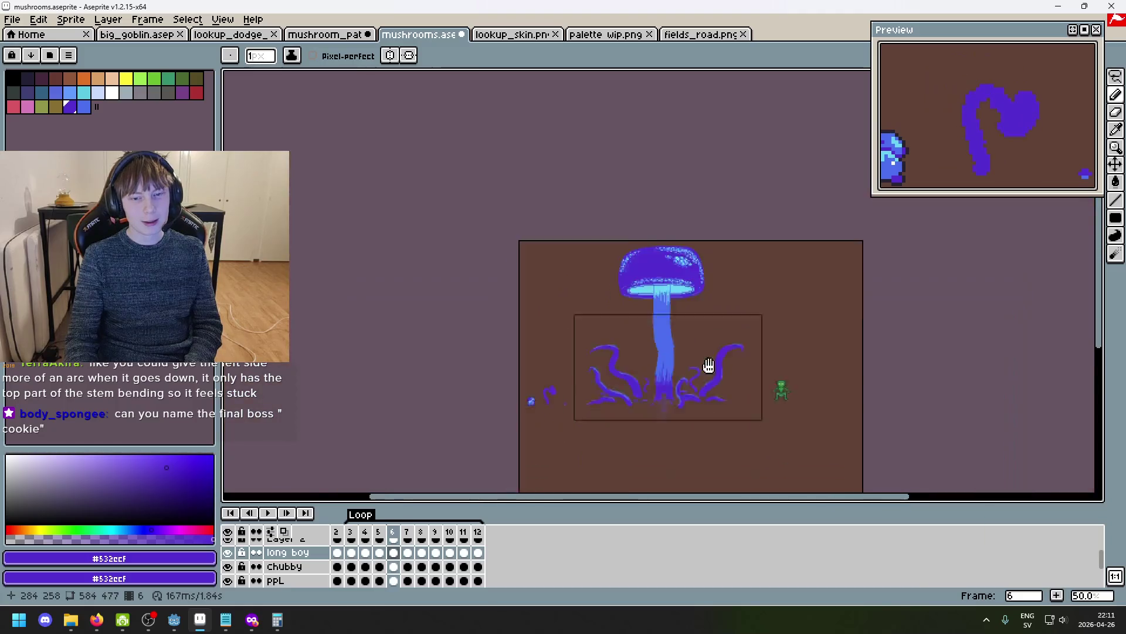
{"action": "scroll", "coordinate": [696, 382], "scroll_direction": "up", "scroll_amount": 3}
{"action": "scroll", "coordinate": [623, 279], "scroll_direction": "down", "scroll_amount": 1}
{"action": "scroll", "coordinate": [666, 201], "scroll_direction": "up", "scroll_amount": 4}
{"action": "mouse_move", "coordinate": [648, 244]}
{"action": "left_mouse_down"}
{"action": "mouse_move", "coordinate": [660, 188]}
{"action": "mouse_move", "coordinate": [673, 233]}
{"action": "left_mouse_up"}
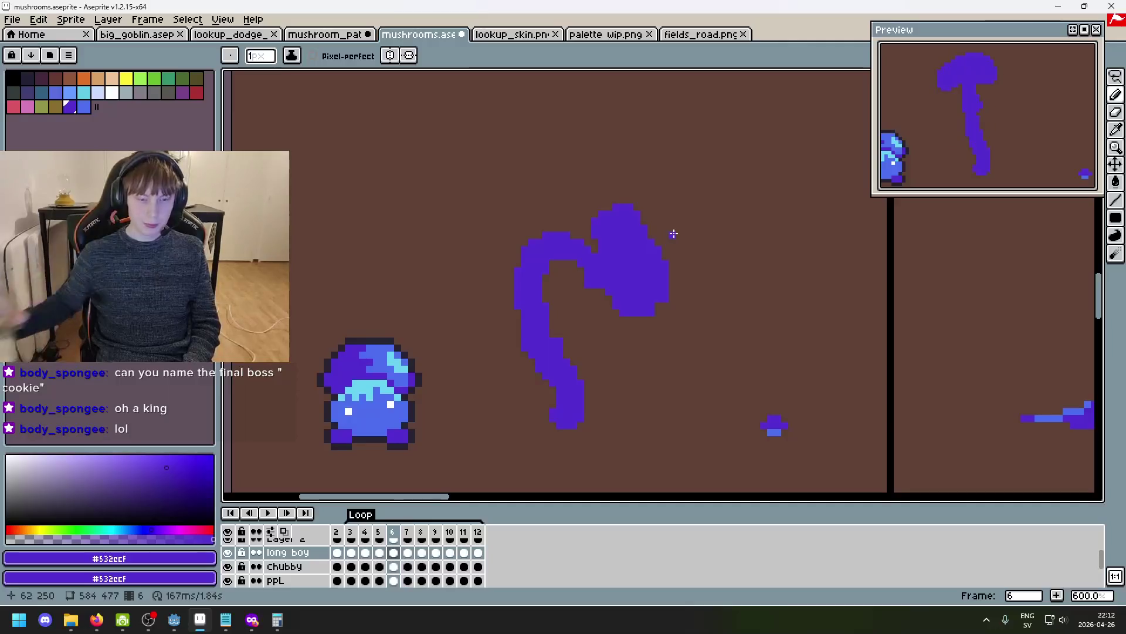
Advance to frame 7 and inspect the arching stalk with its heavy hanging cap.
{"action": "key", "text": "Right"}
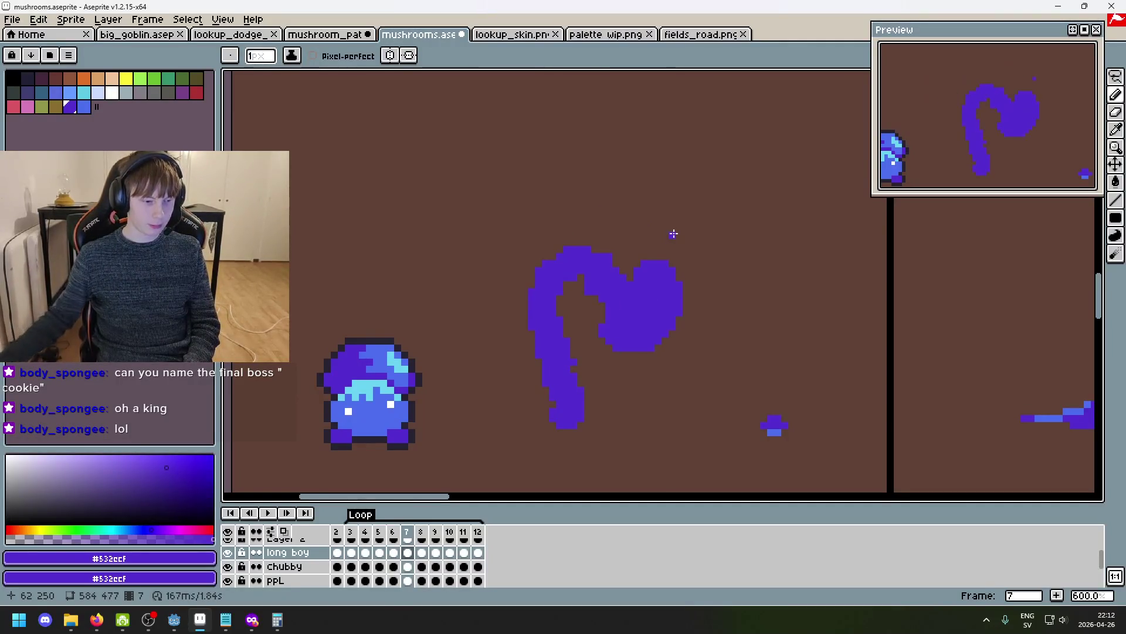
{"action": "scroll", "coordinate": [528, 331], "scroll_direction": "up", "scroll_amount": 3}
{"action": "scroll", "coordinate": [515, 322], "scroll_direction": "down", "scroll_amount": 4}
{"action": "left_click_drag", "start_coordinate": [821, 347], "coordinate": [645, 317]}
{"action": "scroll", "coordinate": [645, 316], "scroll_direction": "down", "scroll_amount": 2}
{"action": "scroll", "coordinate": [616, 294], "scroll_direction": "up", "scroll_amount": 1}
{"action": "scroll", "coordinate": [605, 285], "scroll_direction": "down", "scroll_amount": 2}
{"action": "scroll", "coordinate": [608, 292], "scroll_direction": "up", "scroll_amount": 2}
{"action": "scroll", "coordinate": [605, 313], "scroll_direction": "down", "scroll_amount": 1}
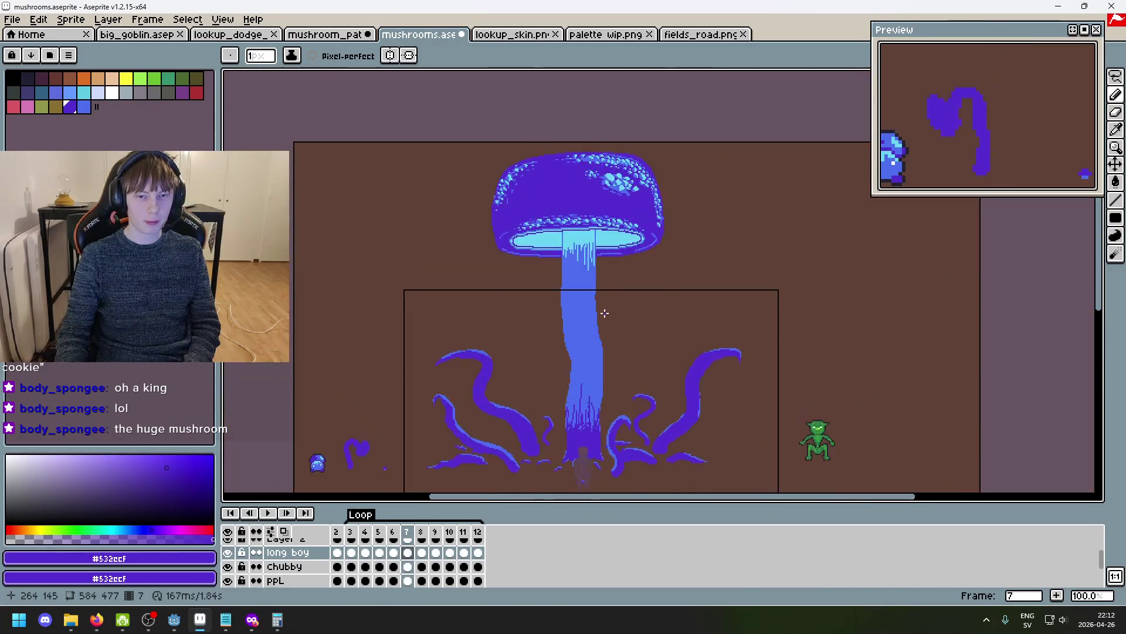
{"action": "scroll", "coordinate": [756, 328], "scroll_direction": "up", "scroll_amount": 6}
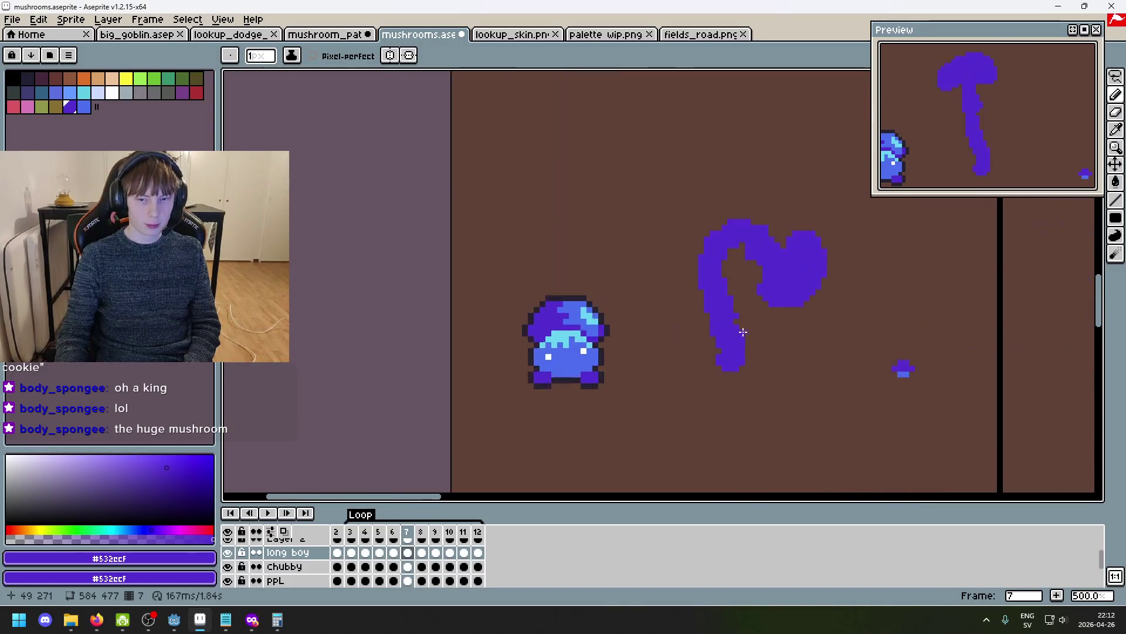
Flip back and forth through frames 2 to 8 to compare the mushroom's sway.
{"action": "left_click_drag", "start_coordinate": [758, 345], "coordinate": [719, 423]}
{"action": "key", "text": "Right"}
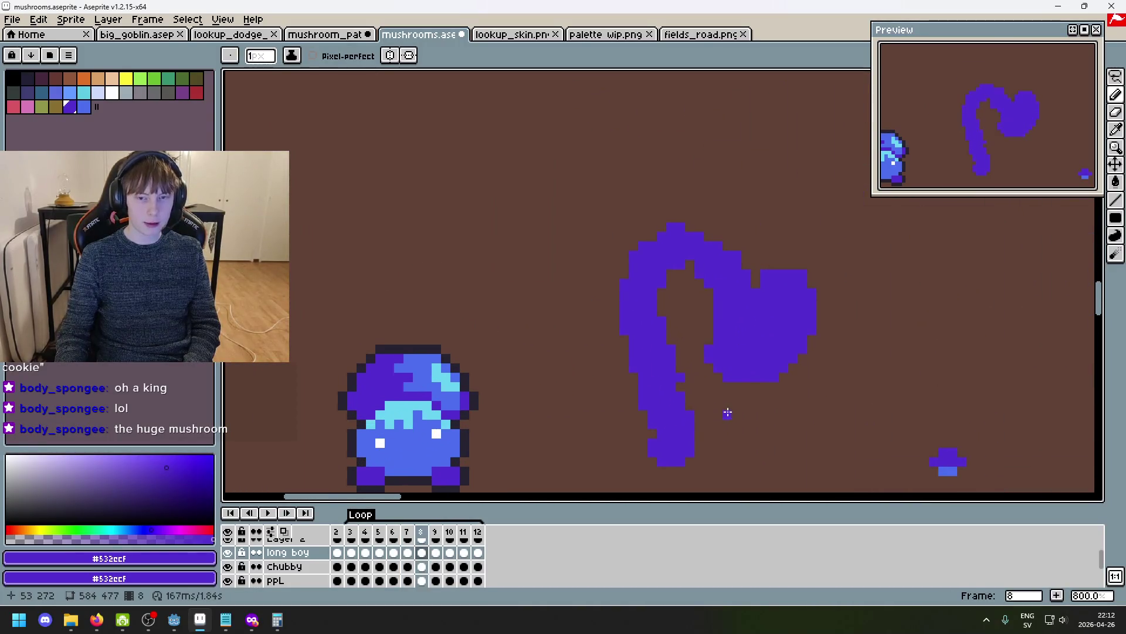
{"action": "key", "text": "Left"}
{"action": "key", "text": "Left"}
{"action": "key", "text": "Left"}
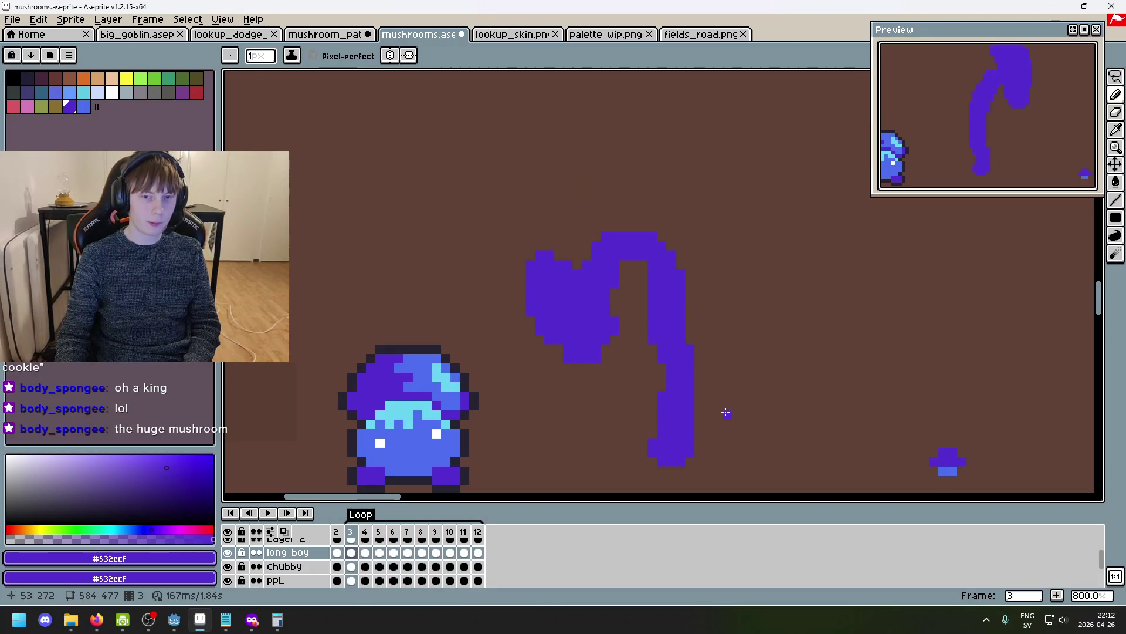
{"action": "key", "text": "Right"}
{"action": "key", "text": "Left"}
{"action": "key", "text": "Left"}
{"action": "key", "text": "Right"}
{"action": "key", "text": "Right"}
{"action": "key", "text": "Right"}
{"action": "key", "text": "Left"}
{"action": "key", "text": "Left"}
{"action": "key", "text": "Left"}
{"action": "key", "text": "Right"}
{"action": "key", "text": "Right"}
{"action": "key", "text": "Right"}
{"action": "key", "text": "Right"}
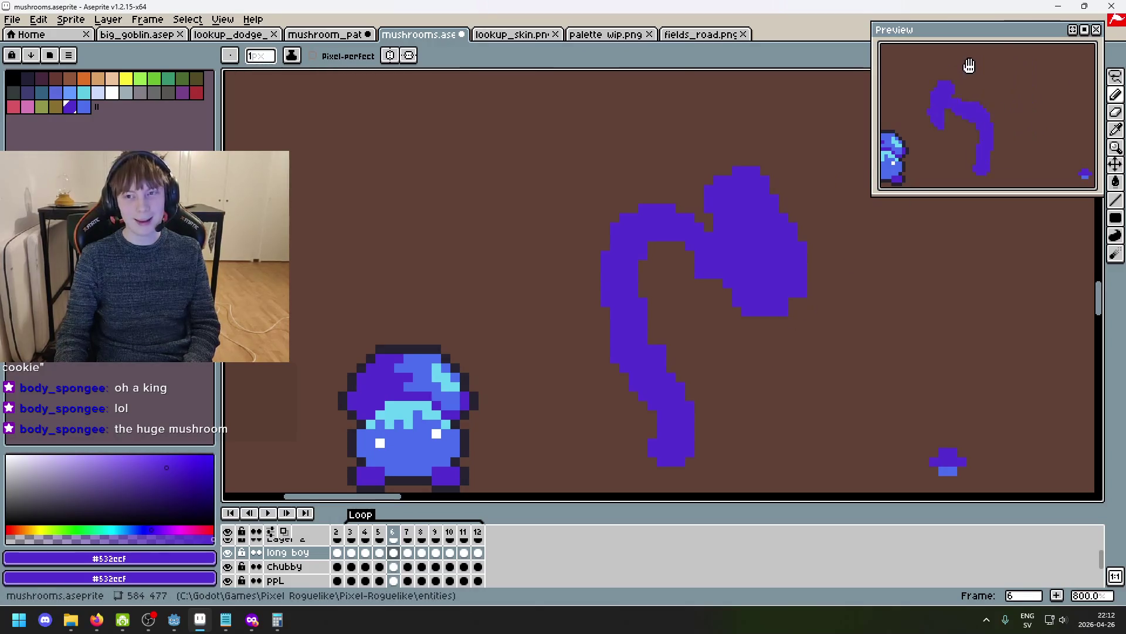
Nudge the Preview window upward and compare the bend between frames 3 and 4.
{"action": "left_click_drag", "start_coordinate": [997, 26], "coordinate": [997, 16]}
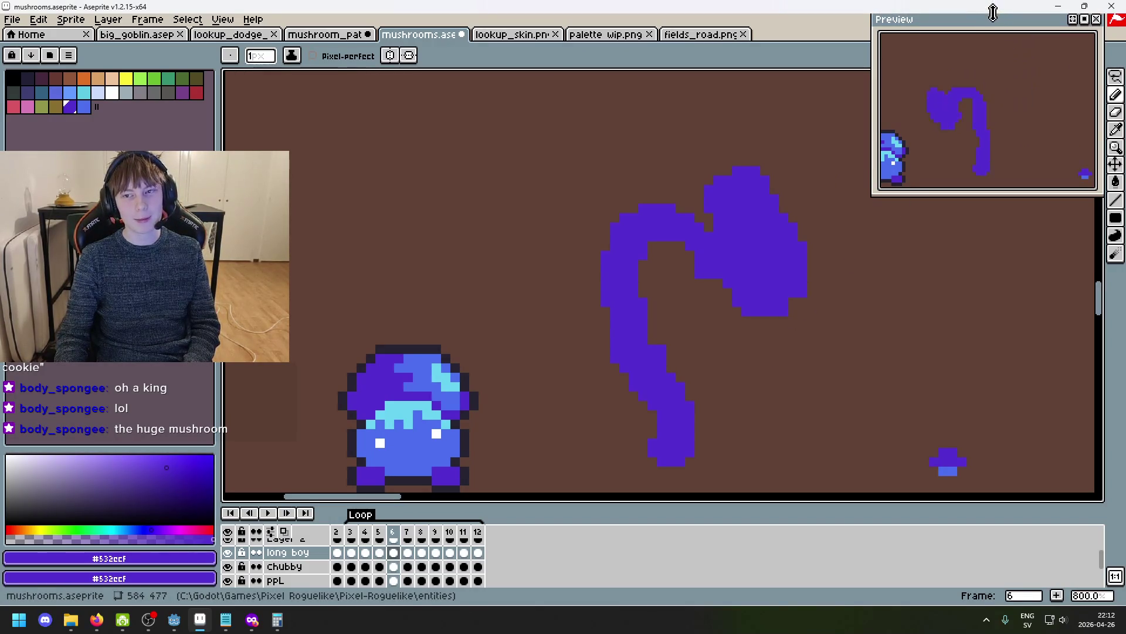
{"action": "key", "text": "Left"}
{"action": "key", "text": "Left"}
{"action": "key", "text": "Left"}
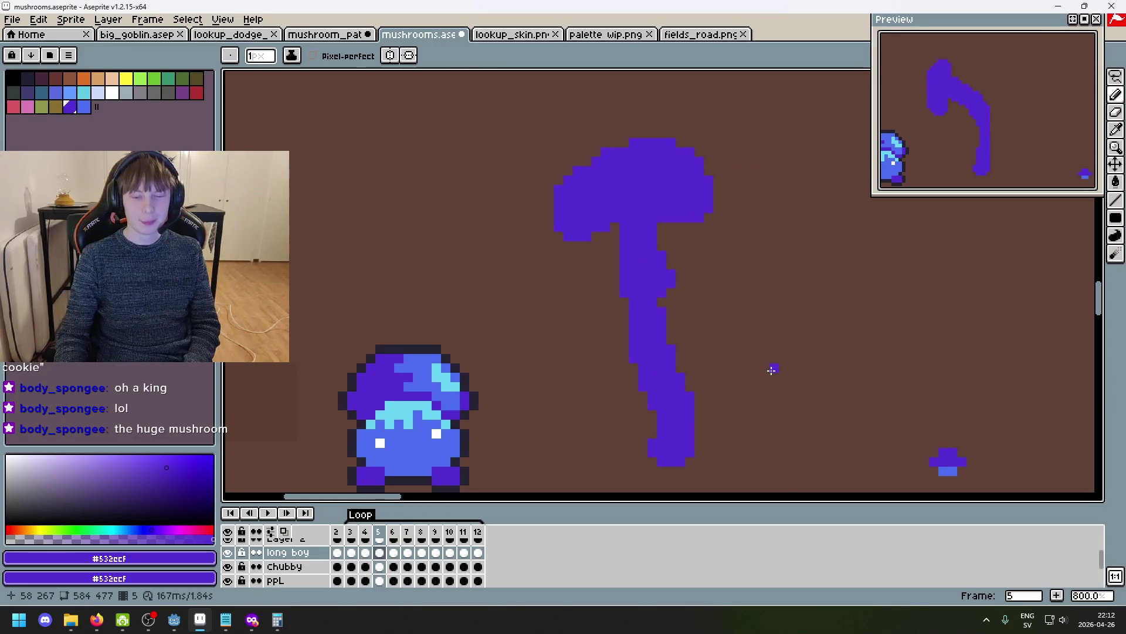
{"action": "key", "text": "Right"}
{"action": "key", "text": "Right"}
{"action": "key", "text": "Left"}
{"action": "key", "text": "Left"}
{"action": "key", "text": "Left"}
{"action": "key", "text": "Right"}
{"action": "key", "text": "Right"}
{"action": "key", "text": "Right"}
Review the later frames through 12 against frame 3, finishing on frame 3.
{"action": "key", "text": "Right"}
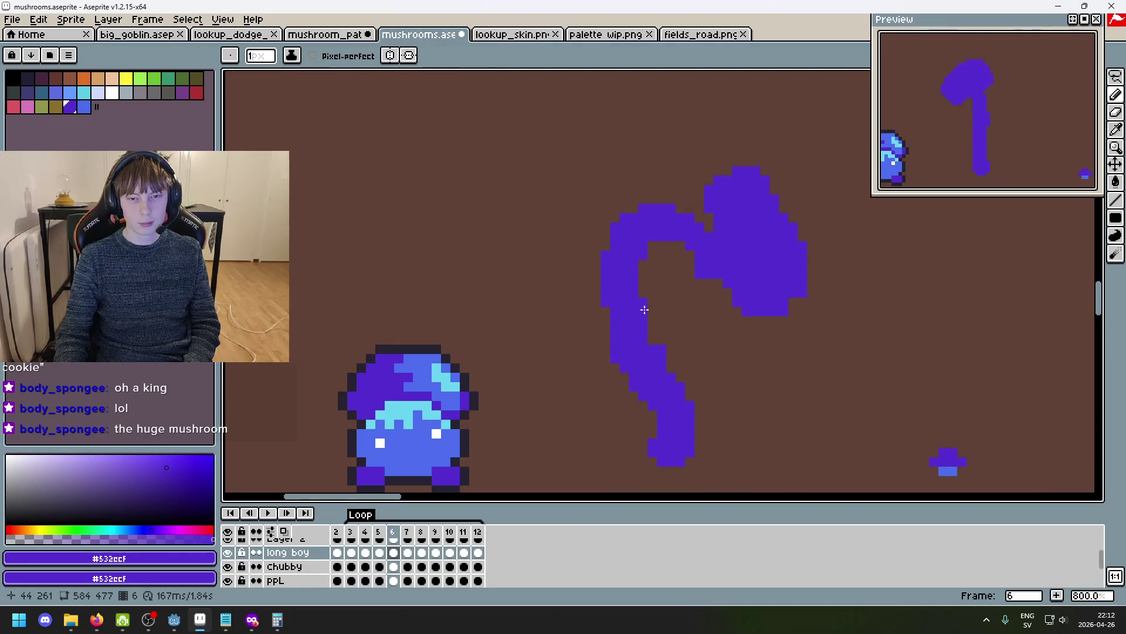
{"action": "scroll", "coordinate": [842, 295], "scroll_direction": "down", "scroll_amount": 2}
{"action": "key", "text": "Right"}
{"action": "key", "text": "Right"}
{"action": "key", "text": "Left"}
{"action": "key", "text": "Left"}
{"action": "key", "text": "Left"}
{"action": "key", "text": "Left"}
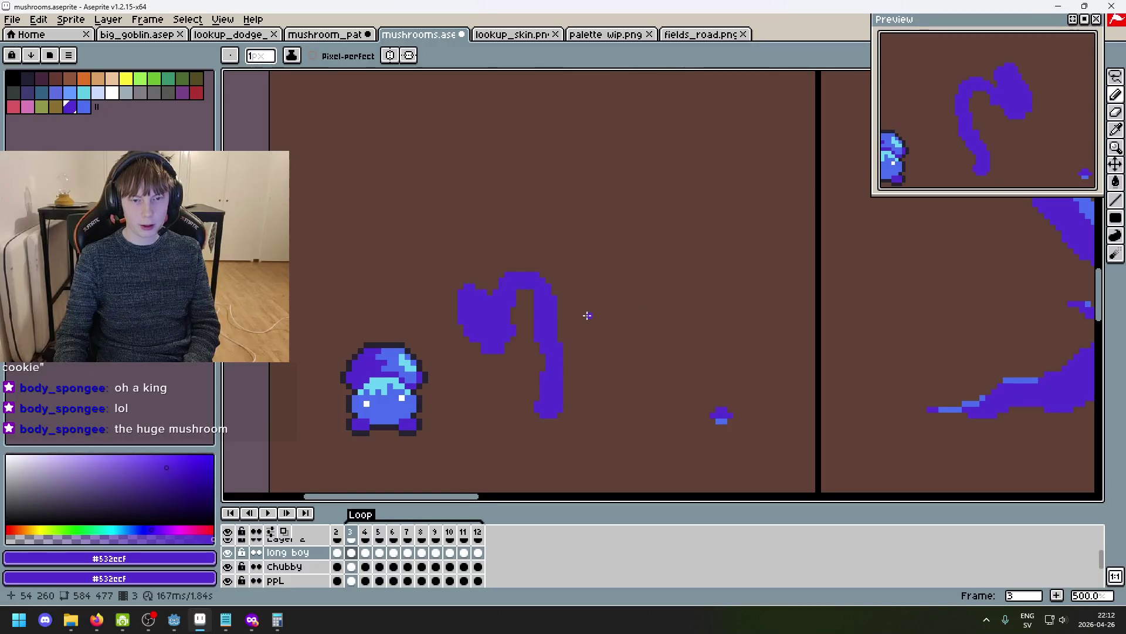
{"action": "key", "text": "Right"}
{"action": "key", "text": "Right"}
{"action": "key", "text": "Right"}
{"action": "key", "text": "Right"}
{"action": "key", "text": "Right"}
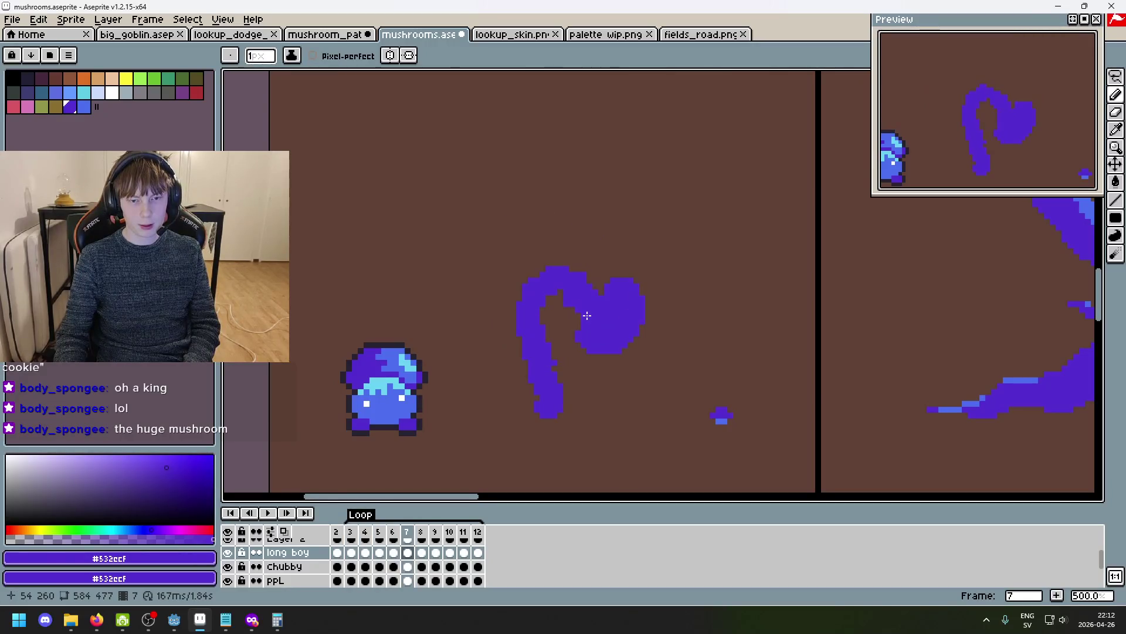
{"action": "key", "text": "Left"}
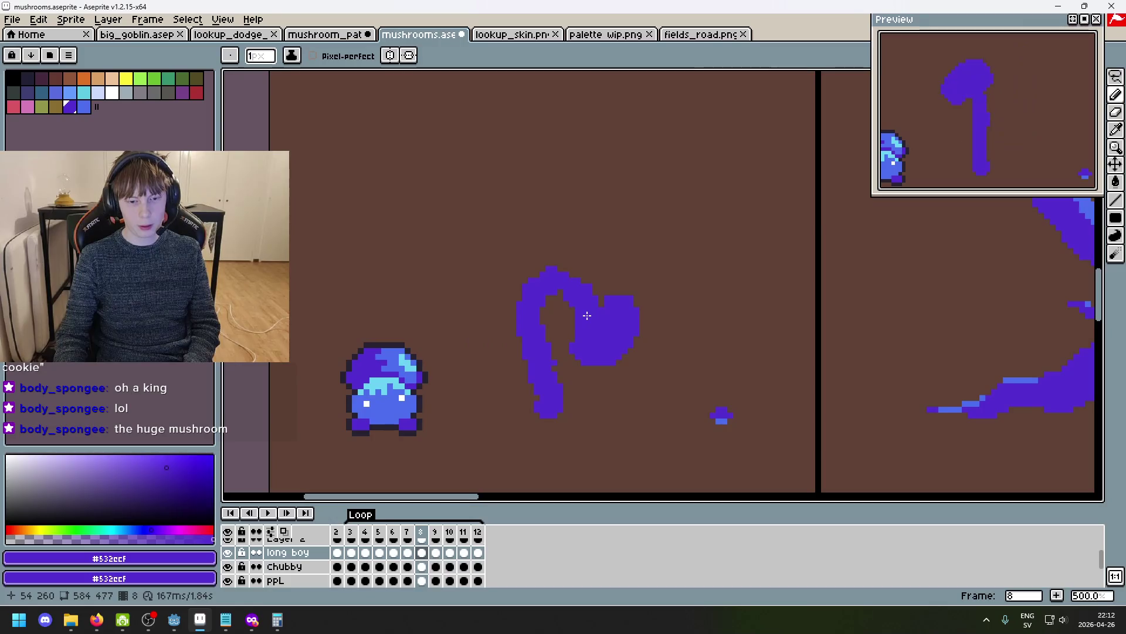
{"action": "key", "text": "Right"}
{"action": "key", "text": "Right"}
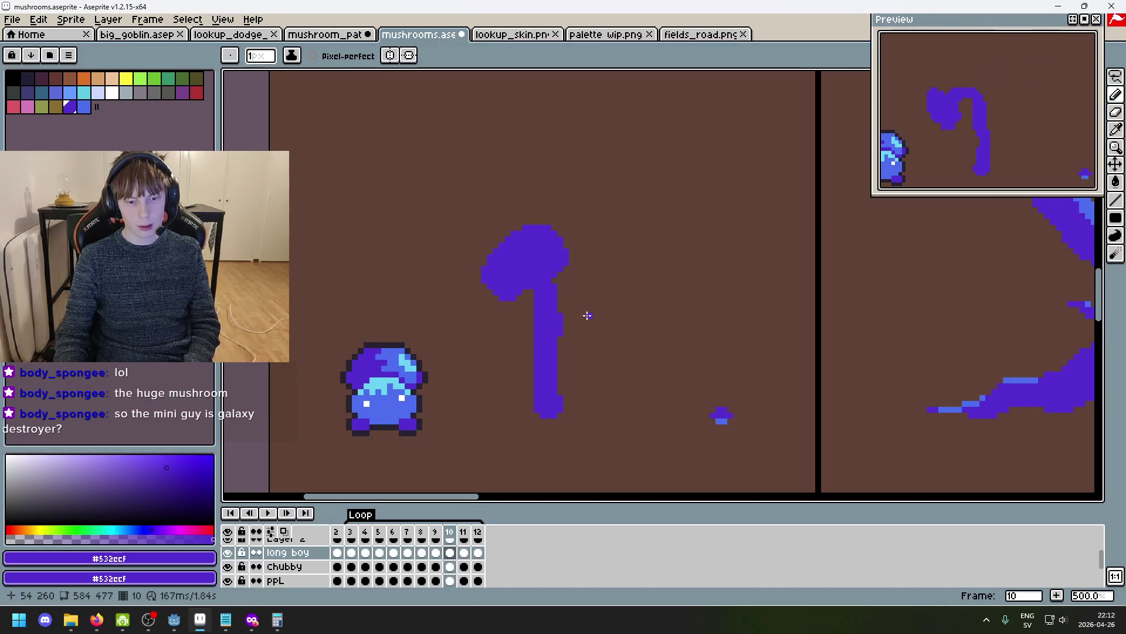
{"action": "key", "text": "Right"}
{"action": "key", "text": "Right"}
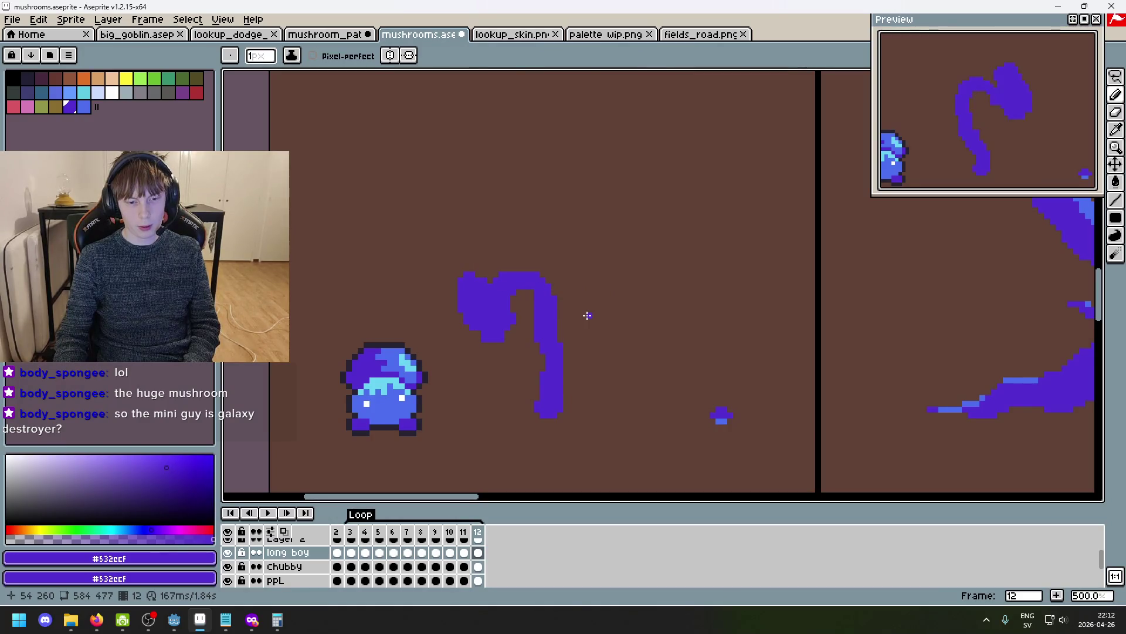
{"action": "key", "text": "Right"}
{"action": "key", "text": "Right"}
{"action": "key", "text": "Right"}
{"action": "key", "text": "Left"}
{"action": "key", "text": "Right"}
{"action": "key", "text": "Left"}
{"action": "key", "text": "Left"}
{"action": "key", "text": "Left"}
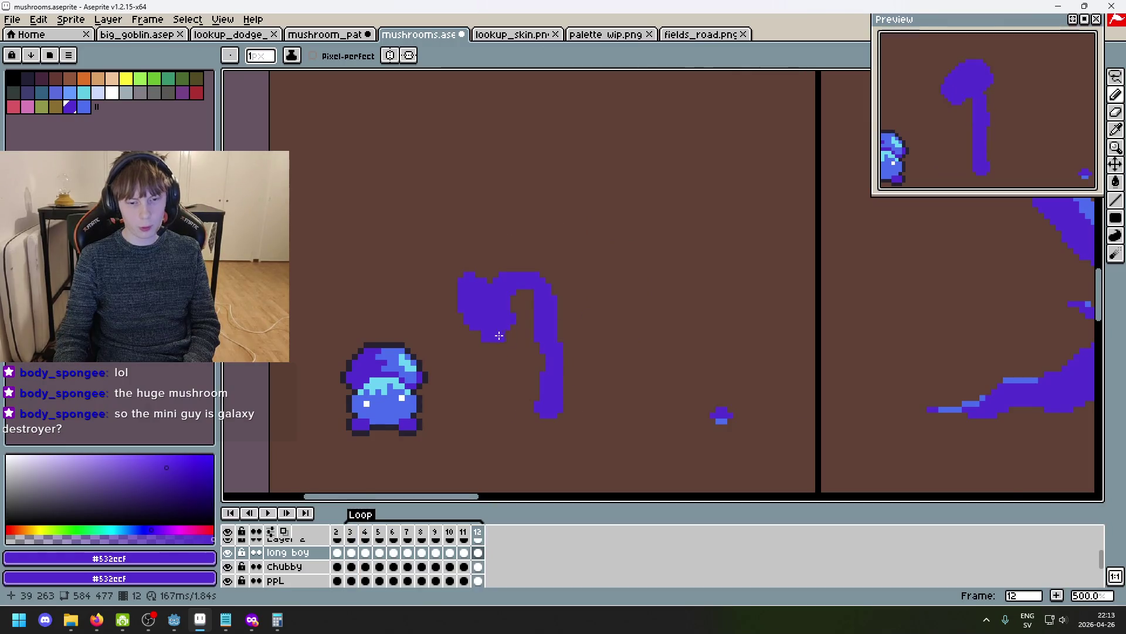
{"action": "scroll", "coordinate": [503, 336], "scroll_direction": "up", "scroll_amount": 2}
{"action": "key", "text": "Right"}
{"action": "key", "text": "Right"}
{"action": "key", "text": "Right"}
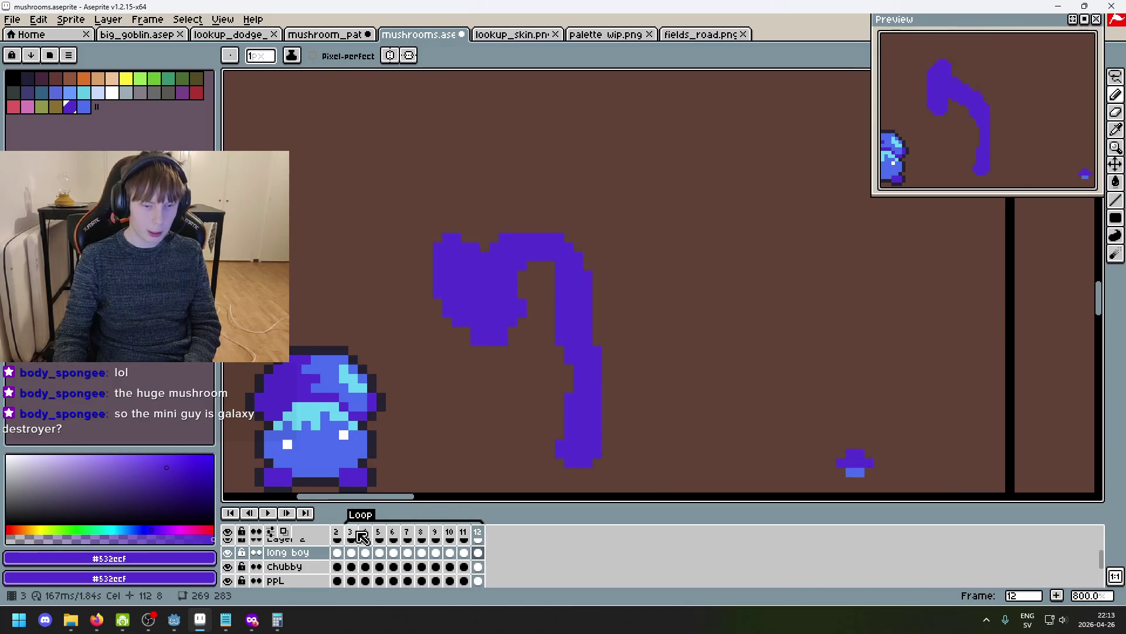
{"action": "key", "text": "End"}
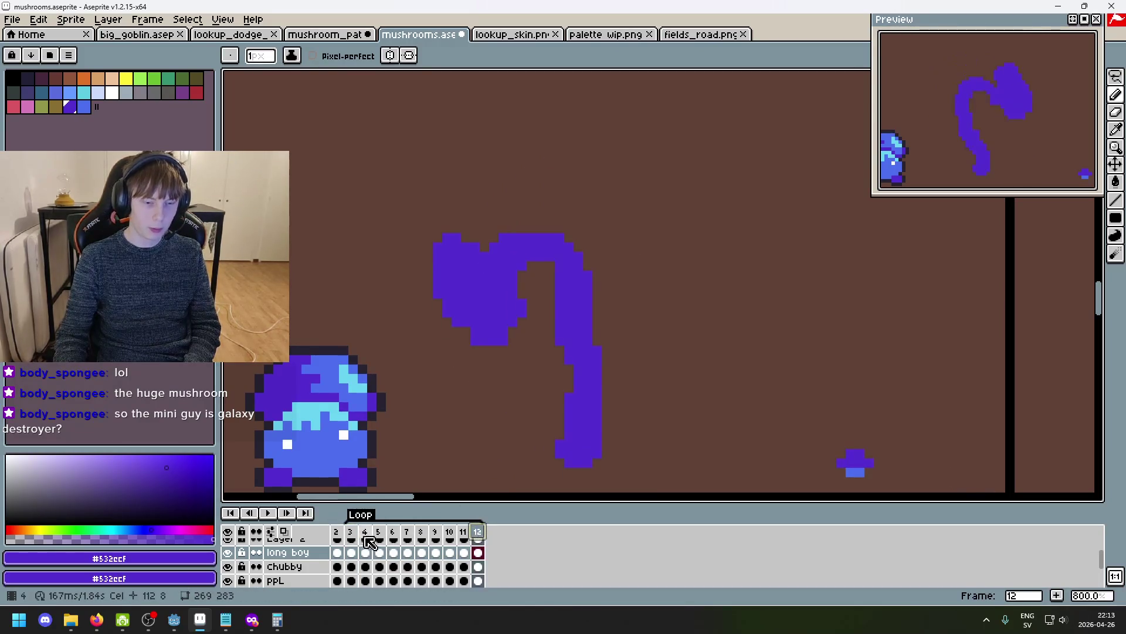
{"action": "left_click", "coordinate": [355, 532]}
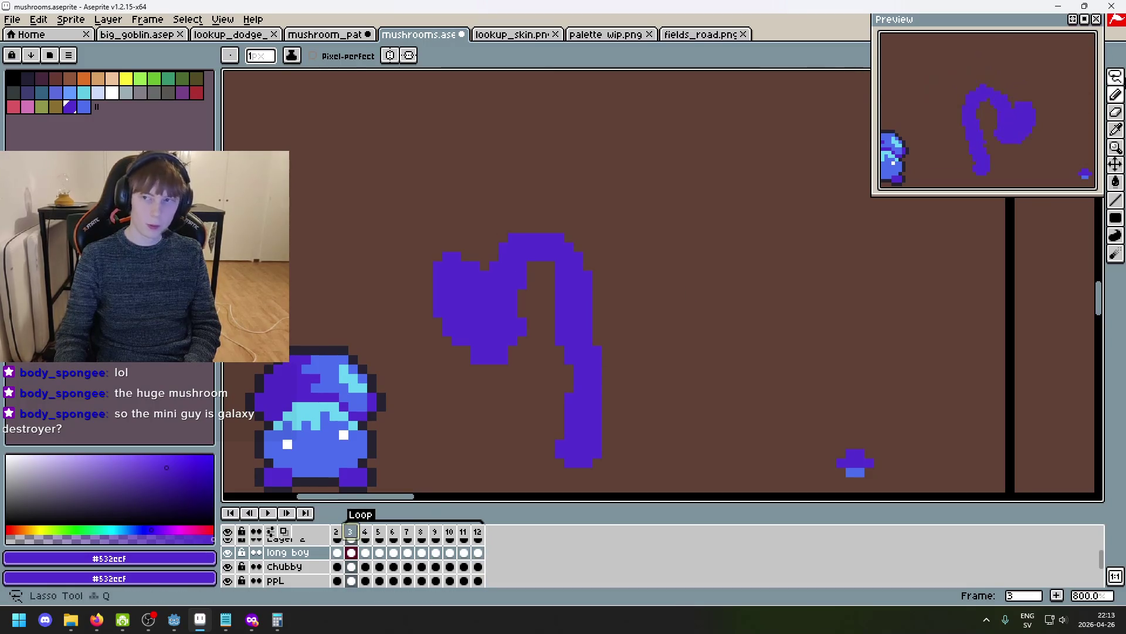
Lasso the drooping cap and move it right and down toward the stalk, checking against frame 12.
{"action": "key", "text": "m"}
{"action": "mouse_move", "coordinate": [519, 387]}
{"action": "left_mouse_down"}
{"action": "mouse_move", "coordinate": [457, 223]}
{"action": "mouse_move", "coordinate": [505, 390]}
{"action": "mouse_move", "coordinate": [569, 402]}
{"action": "mouse_move", "coordinate": [578, 393]}
{"action": "left_mouse_up"}
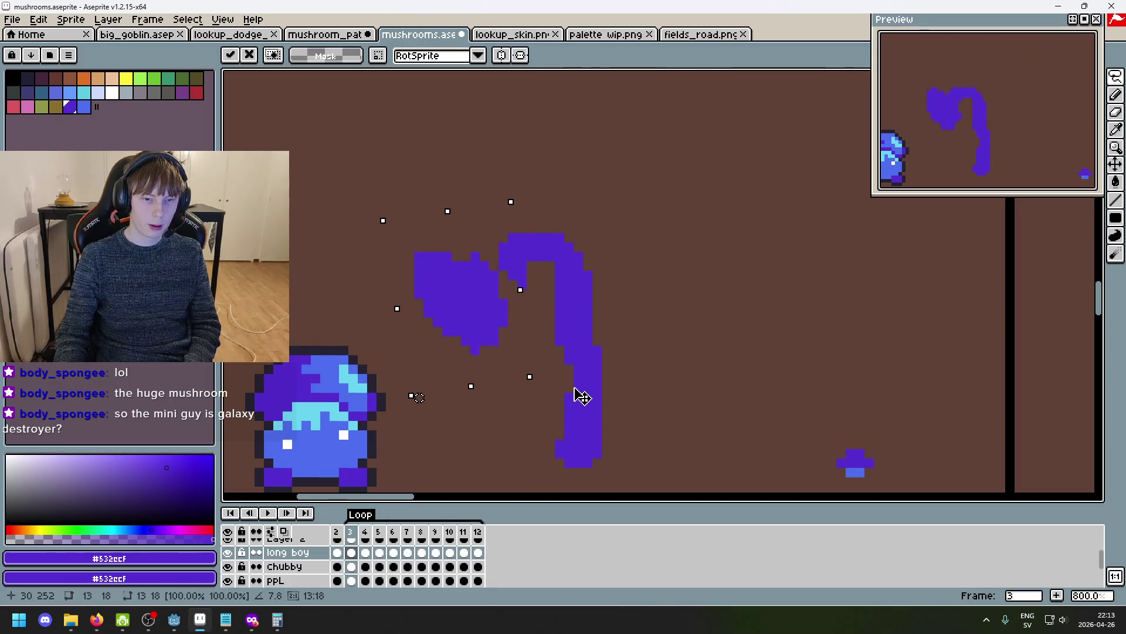
{"action": "left_click_drag", "start_coordinate": [481, 351], "coordinate": [508, 360]}
{"action": "key", "text": "Return"}
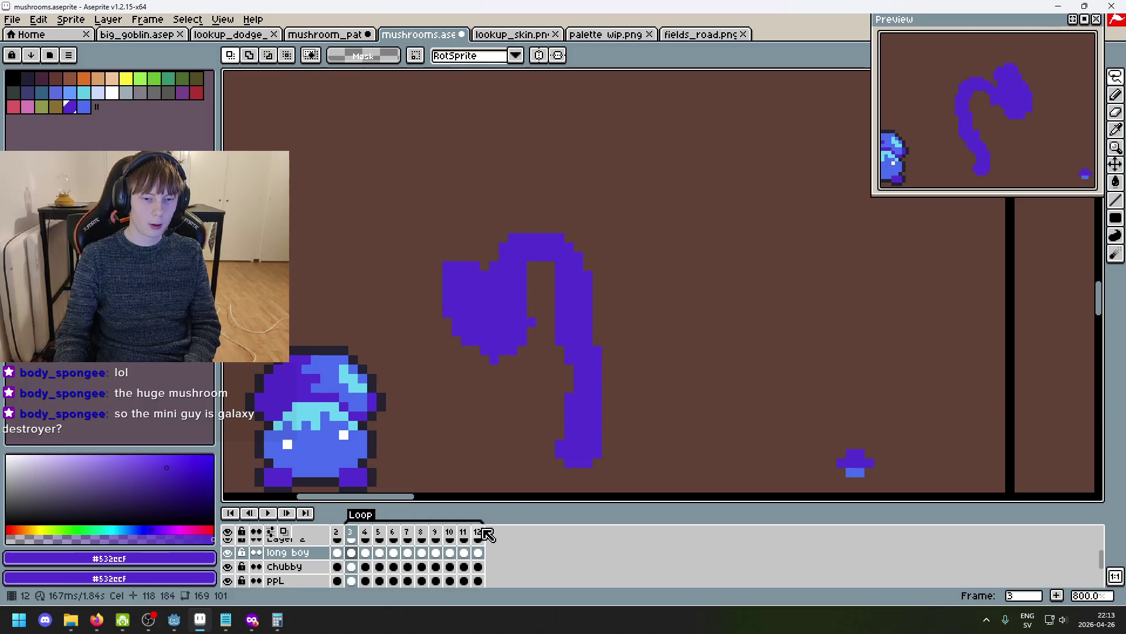
{"action": "left_click", "coordinate": [478, 532]}
{"action": "left_click", "coordinate": [351, 532]}
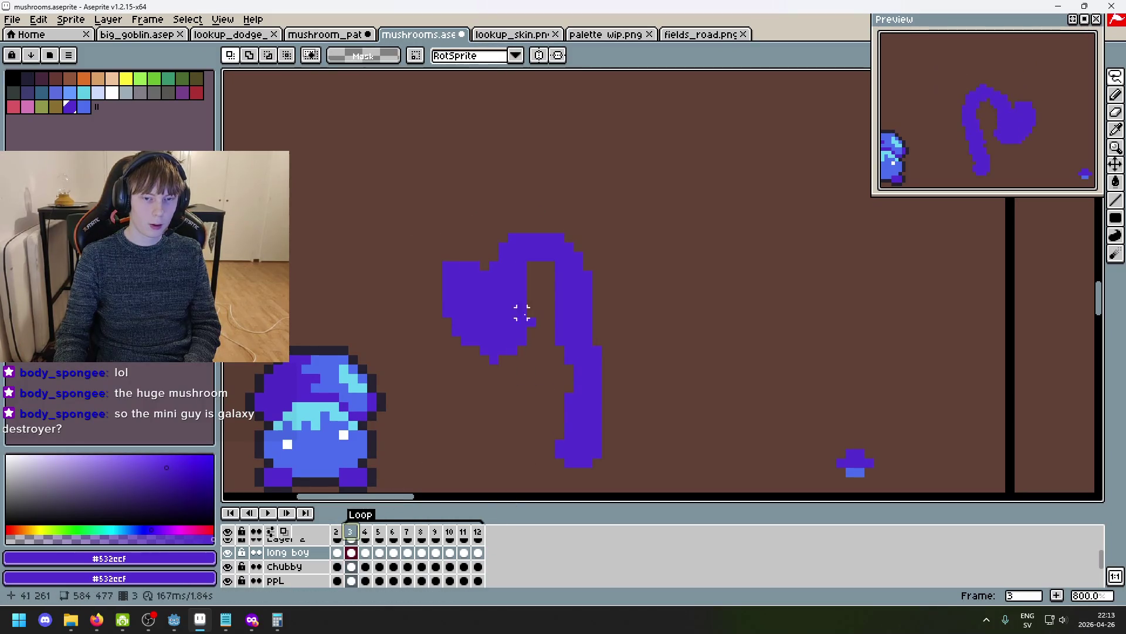
Pencil and erase pixels at the stalk top, undoing the unwanted strokes.
{"action": "key", "text": "b"}
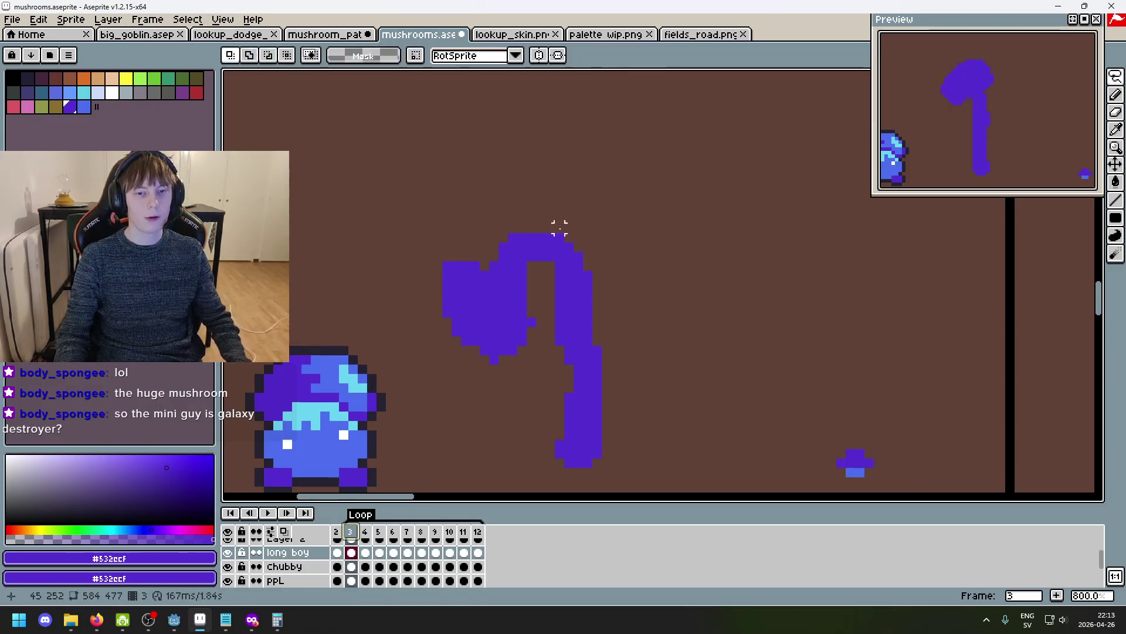
{"action": "key", "text": "ctrl+z"}
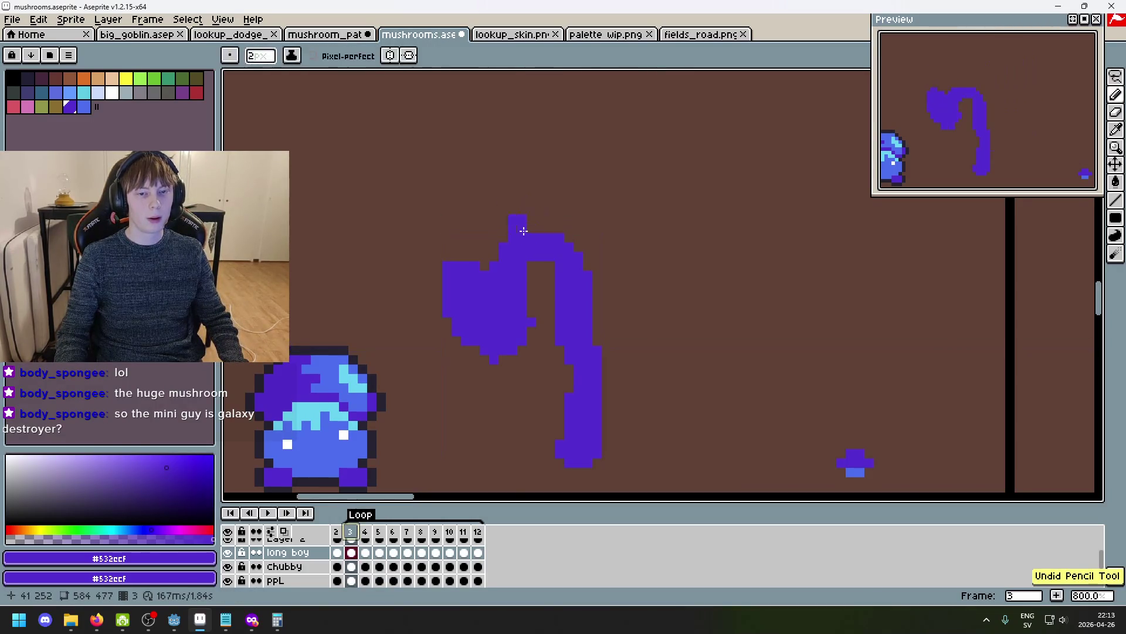
{"action": "key", "text": "ctrl+z"}
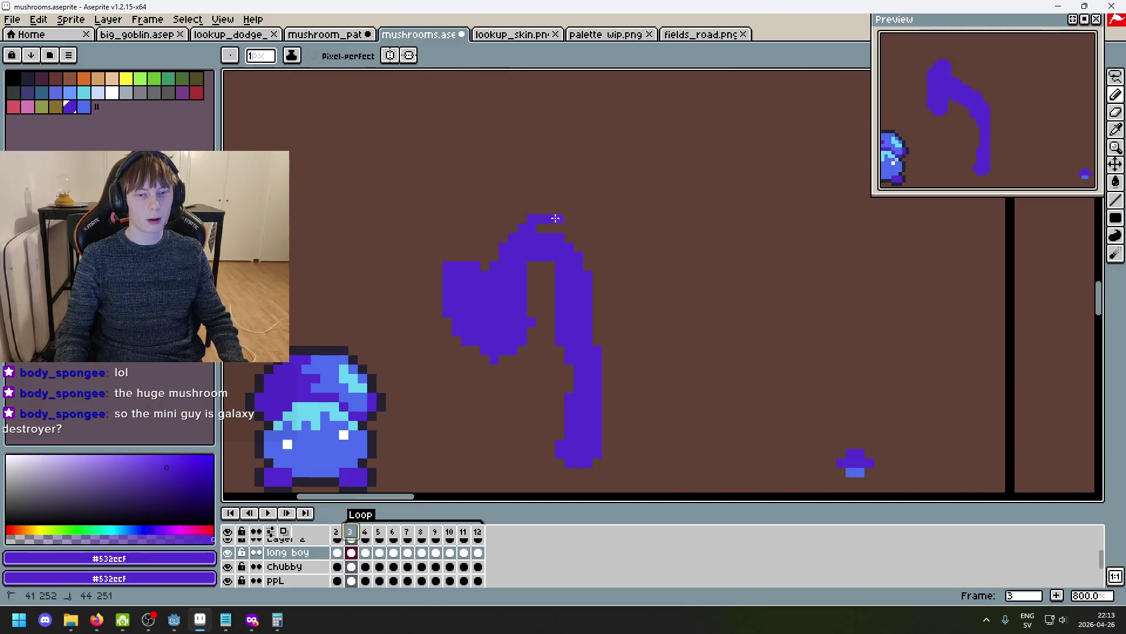
{"action": "key", "text": "e"}
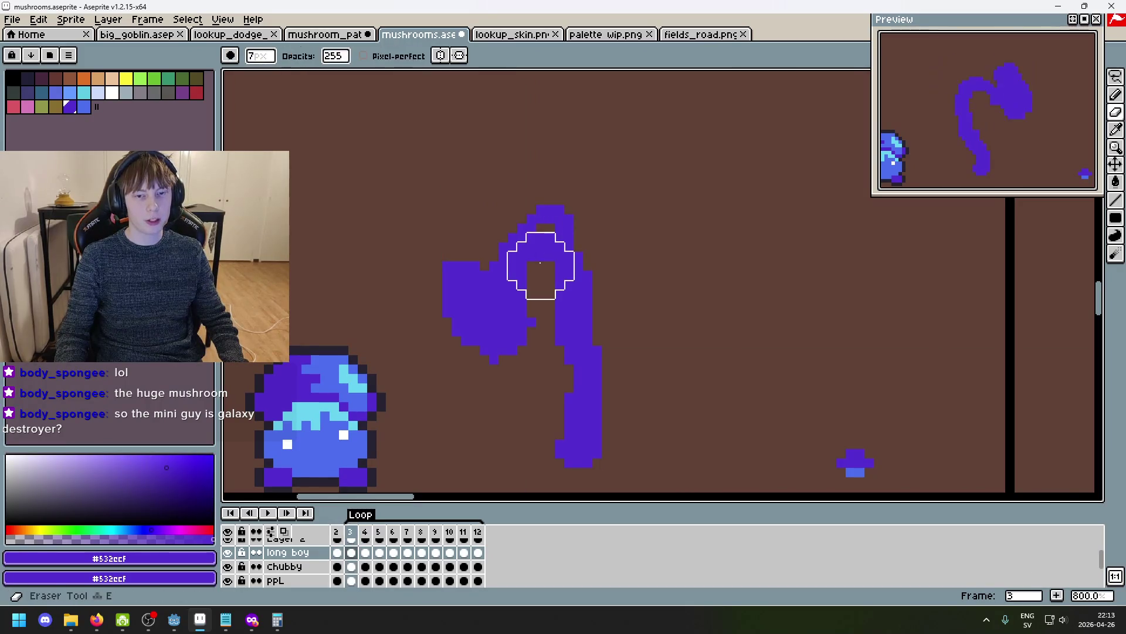
{"action": "key", "text": "ctrl+z"}
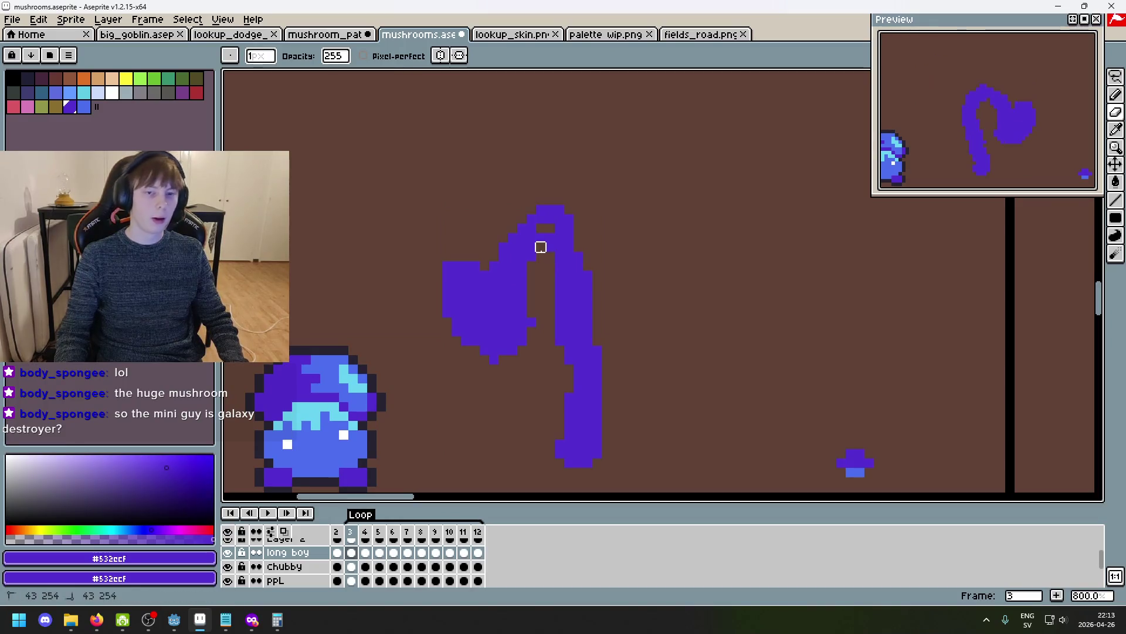
{"action": "key", "text": "b"}
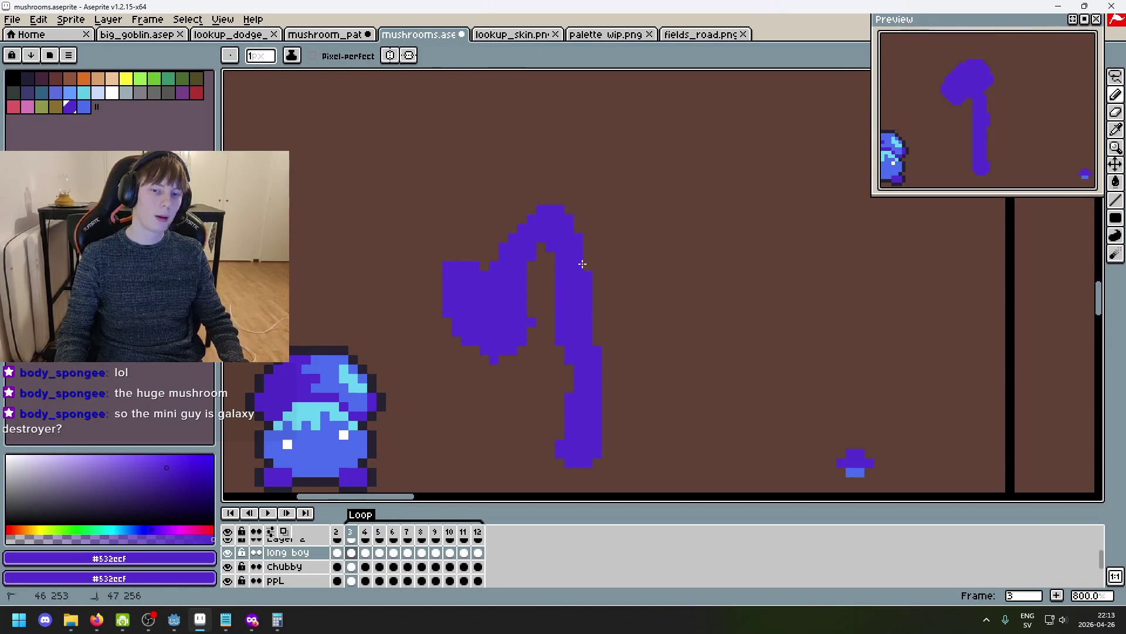
{"action": "key", "text": "e"}
{"action": "key", "text": "ctrl+z"}
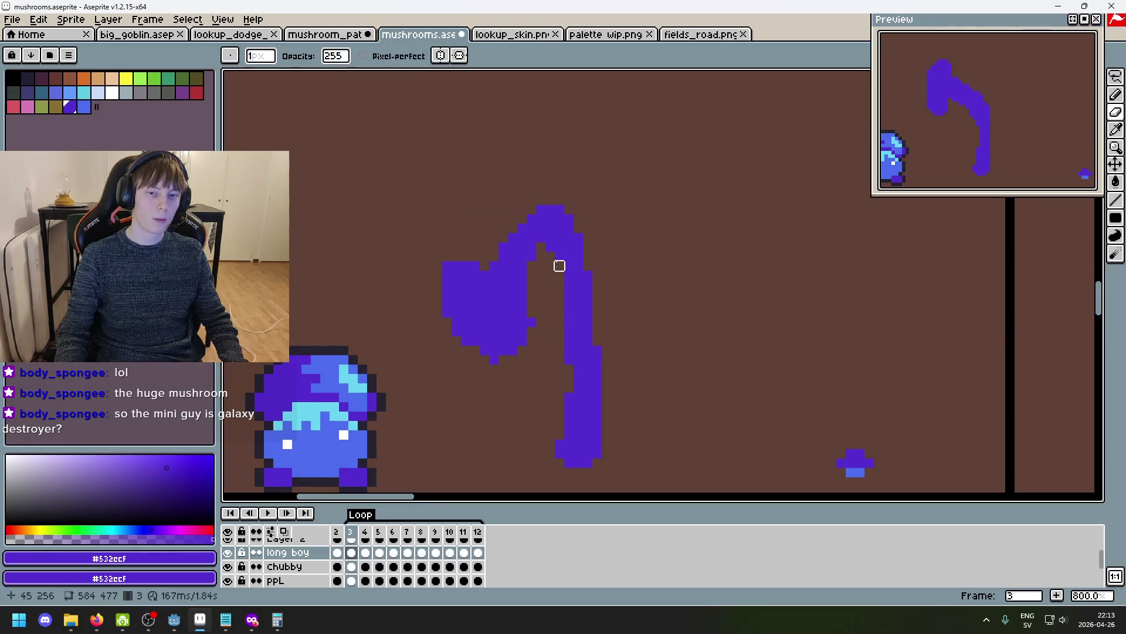
Undo and redo stalk-top edits until the bend sits a few pixels taller.
{"action": "key", "text": "b"}
{"action": "key", "text": "ctrl+z"}
{"action": "key", "text": "ctrl+z"}
{"action": "key", "text": "ctrl+y"}
{"action": "key", "text": "ctrl+z"}
{"action": "key", "text": "ctrl+y"}
{"action": "key", "text": "ctrl+z"}
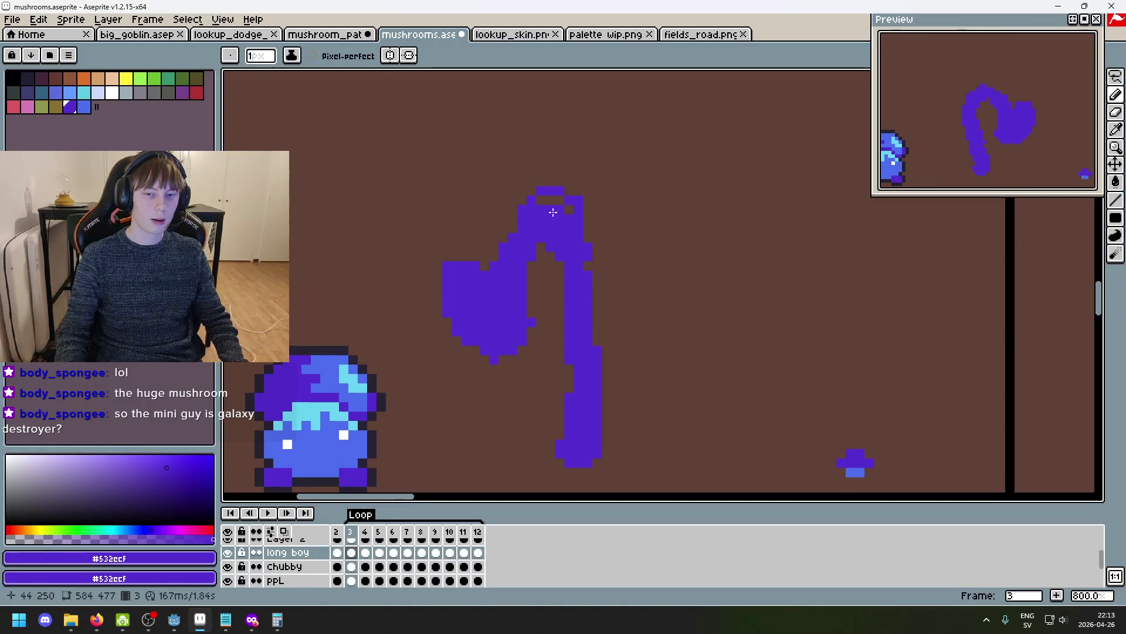
{"action": "key", "text": "e"}
{"action": "scroll", "coordinate": [579, 235], "scroll_direction": "up", "scroll_amount": 5}
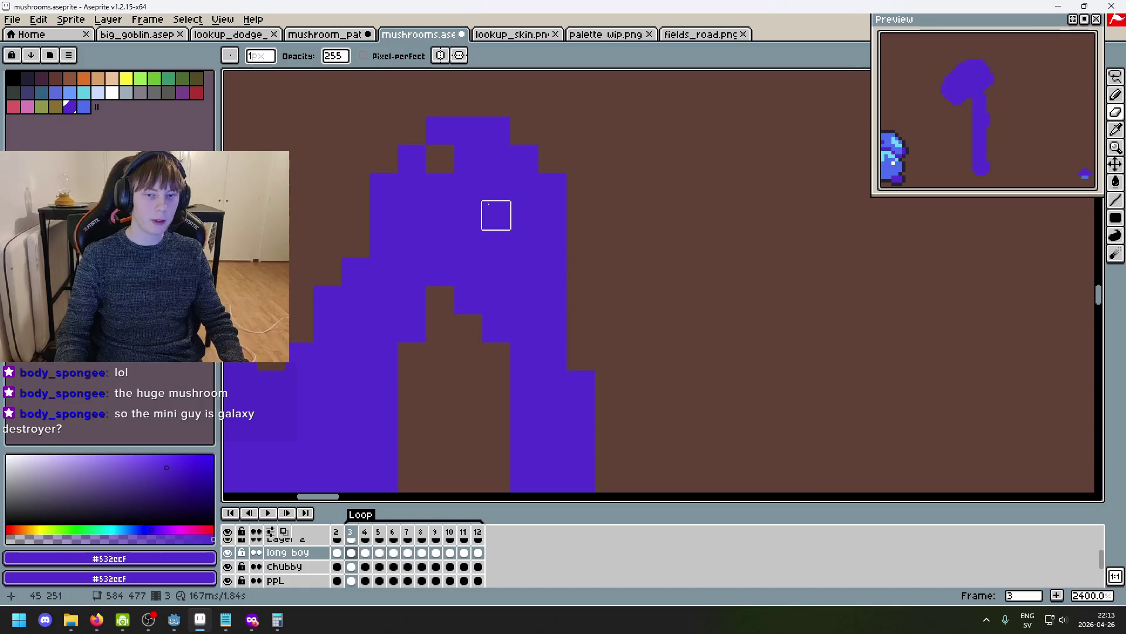
Fill pixels along the mushroom's top edge and erase a pixel in the cap's gap.
{"action": "key", "text": "b"}
{"action": "scroll", "coordinate": [487, 187], "scroll_direction": "down", "scroll_amount": 6}
{"action": "scroll", "coordinate": [476, 206], "scroll_direction": "up", "scroll_amount": 4}
{"action": "scroll", "coordinate": [476, 206], "scroll_direction": "down", "scroll_amount": 6}
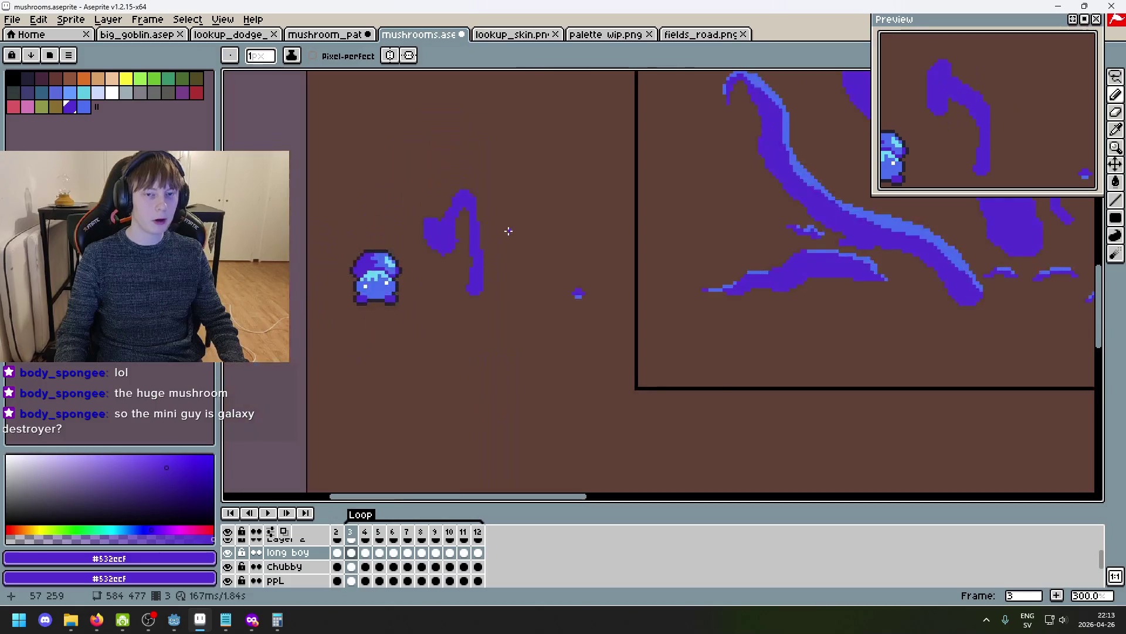
{"action": "scroll", "coordinate": [395, 183], "scroll_direction": "up", "scroll_amount": 7}
{"action": "scroll", "coordinate": [468, 244], "scroll_direction": "down", "scroll_amount": 2}
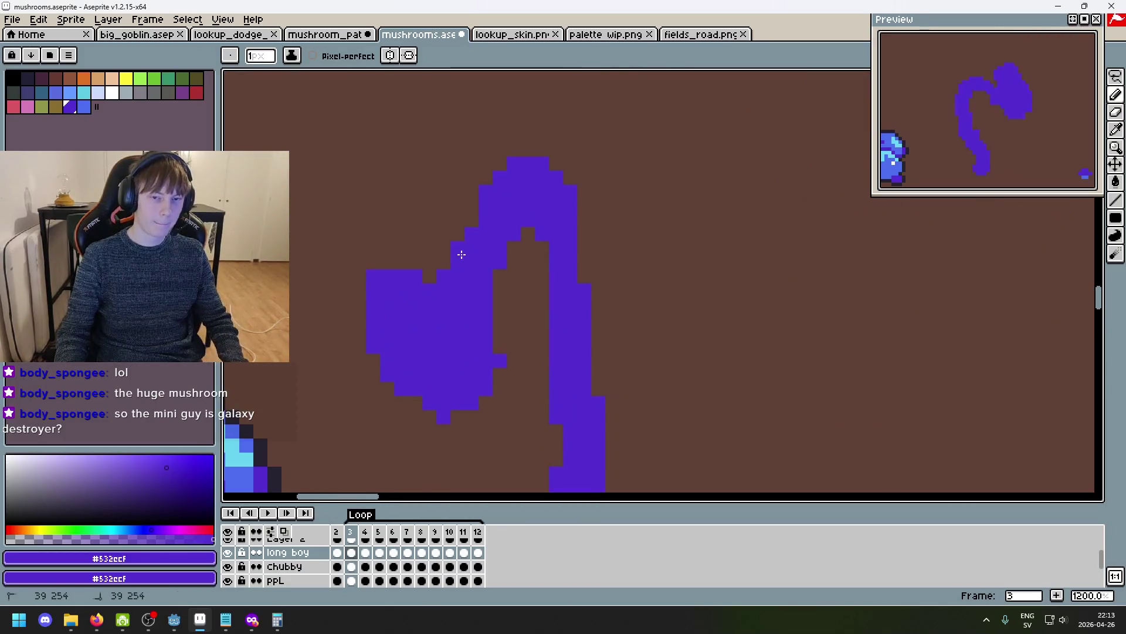
{"action": "left_click_drag", "start_coordinate": [477, 173], "coordinate": [492, 165]}
{"action": "key", "text": "e"}
{"action": "left_click", "coordinate": [500, 220]}
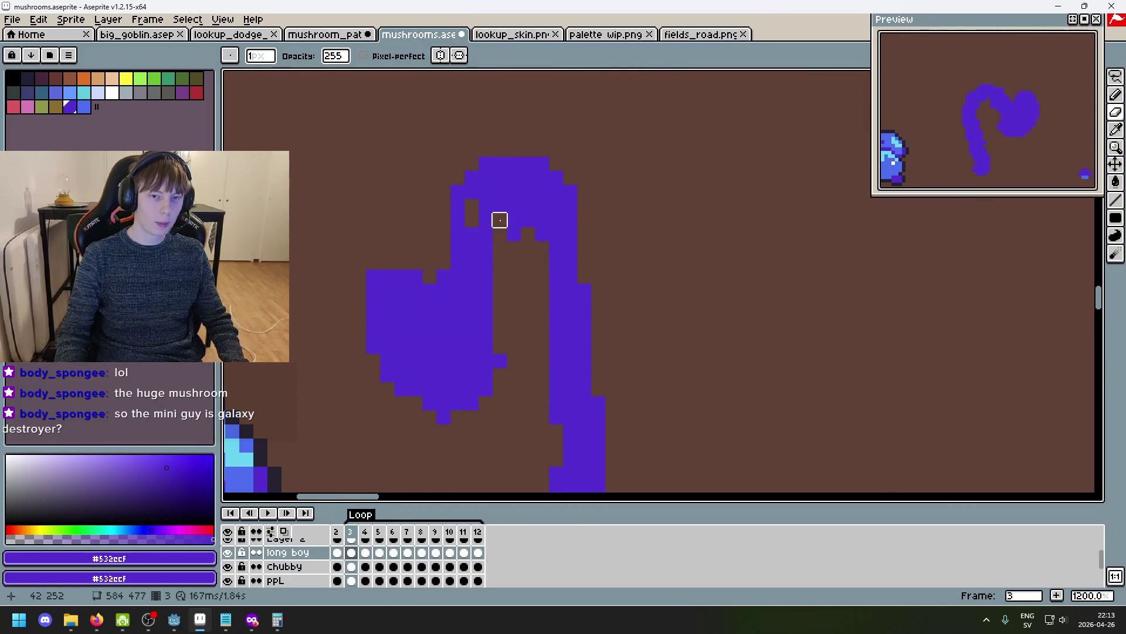
Erase the old stalk bend and stray pixels above the cap.
{"action": "scroll", "coordinate": [513, 164], "scroll_direction": "down", "scroll_amount": 2}
{"action": "scroll", "coordinate": [528, 214], "scroll_direction": "up", "scroll_amount": 3}
{"action": "key", "text": "b"}
{"action": "key", "text": "e"}
{"action": "left_click_drag", "start_coordinate": [502, 262], "coordinate": [446, 187]}
{"action": "left_click_drag", "start_coordinate": [559, 225], "coordinate": [446, 243]}
{"action": "left_click_drag", "start_coordinate": [558, 168], "coordinate": [484, 149]}
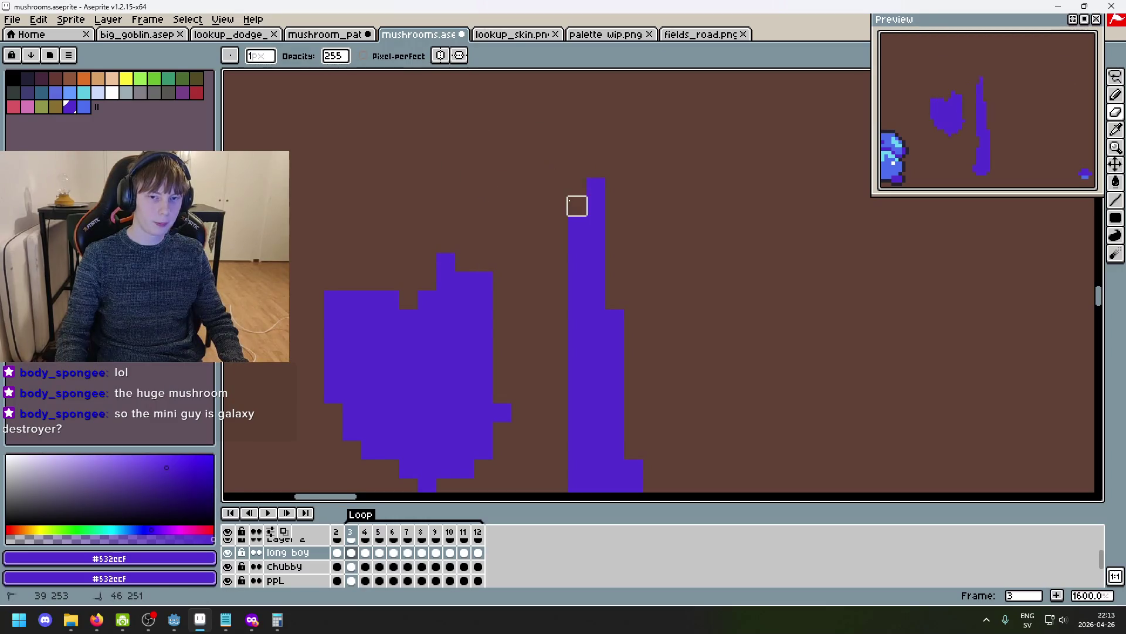
{"action": "scroll", "coordinate": [577, 206], "scroll_direction": "down", "scroll_amount": 4}
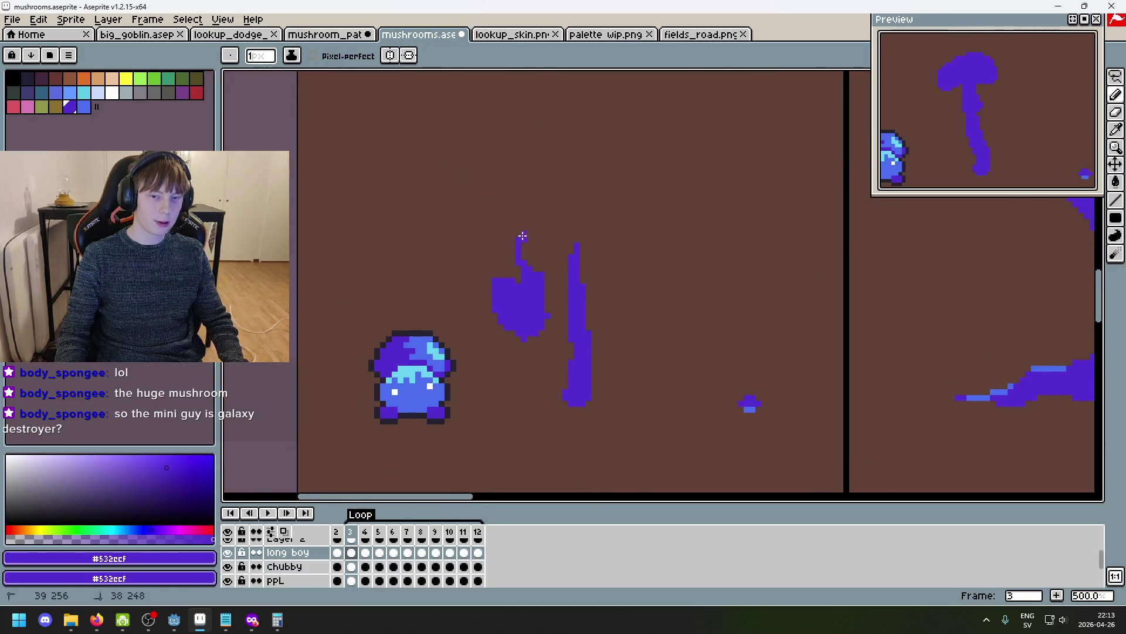
Try thin and thicker looping stalk strokes over the cap, undoing each attempt.
{"action": "left_click_drag", "start_coordinate": [570, 244], "coordinate": [578, 261]}
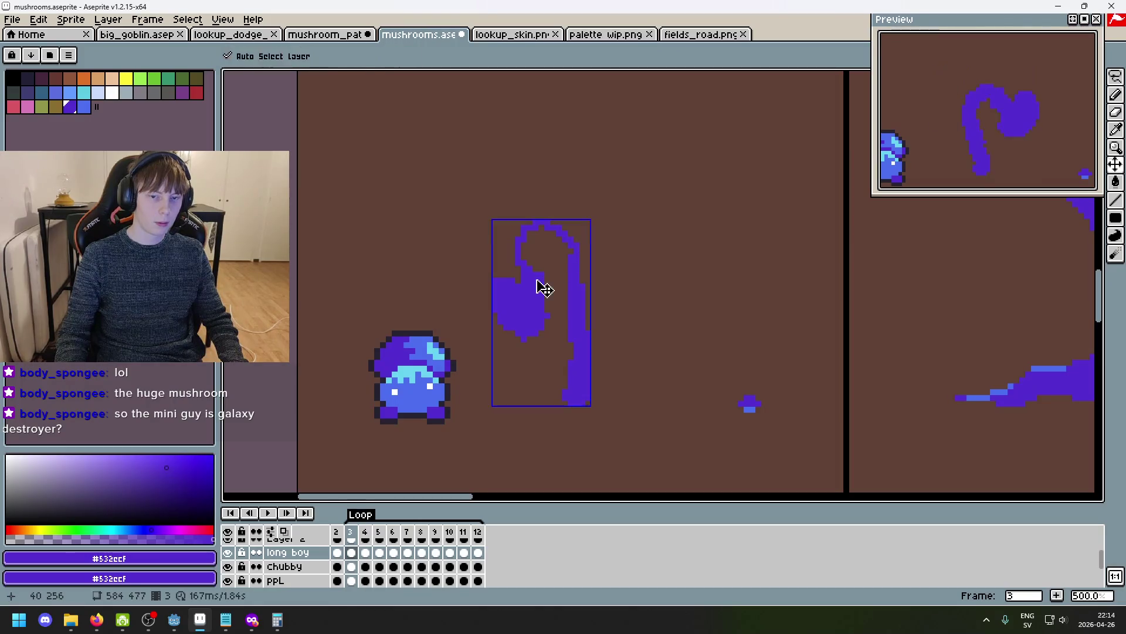
{"action": "key", "text": "ctrl+z"}
{"action": "key", "text": "ctrl+y"}
{"action": "key", "text": "plus"}
{"action": "key", "text": "ctrl+z"}
{"action": "key", "text": "ctrl+y"}
{"action": "key", "text": "ctrl+z"}
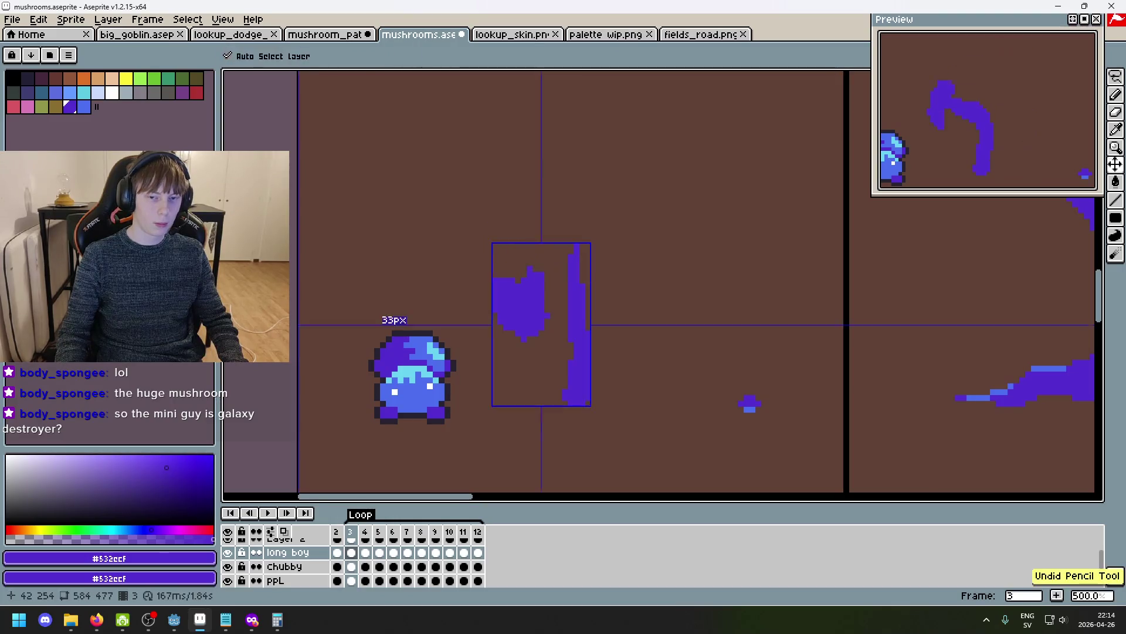
{"action": "left_click_drag", "start_coordinate": [576, 264], "coordinate": [576, 269]}
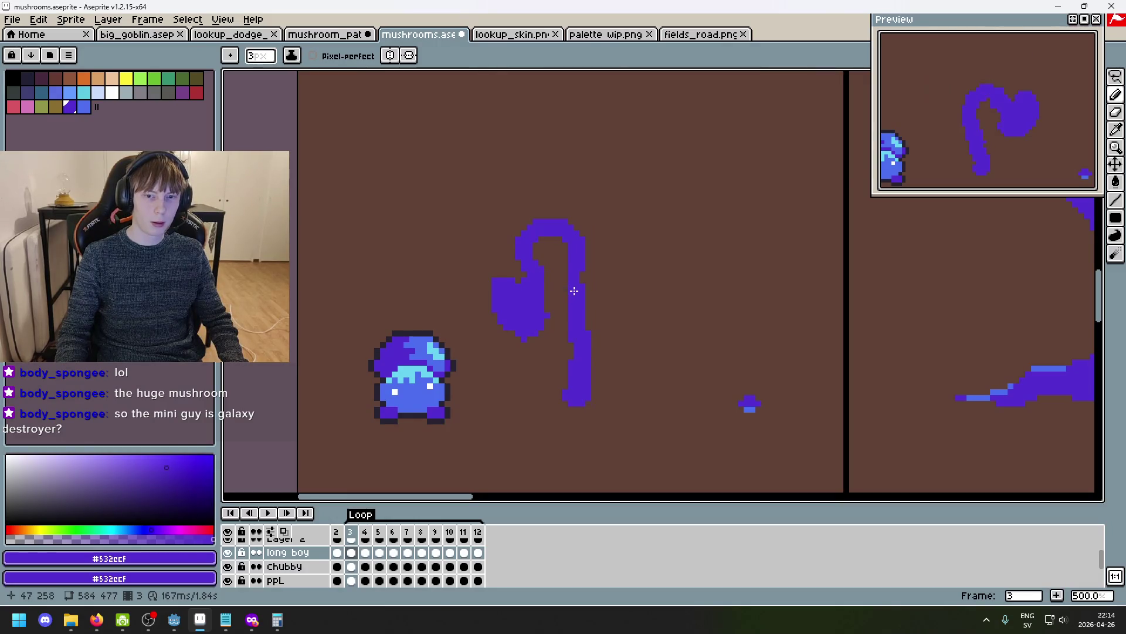
{"action": "key", "text": "ctrl+z"}
{"action": "scroll", "coordinate": [528, 301], "scroll_direction": "up", "scroll_amount": 5}
Play the animation and compare frame 2 before returning to frame 3.
{"action": "key", "text": "comma"}
{"action": "key", "text": "Return"}
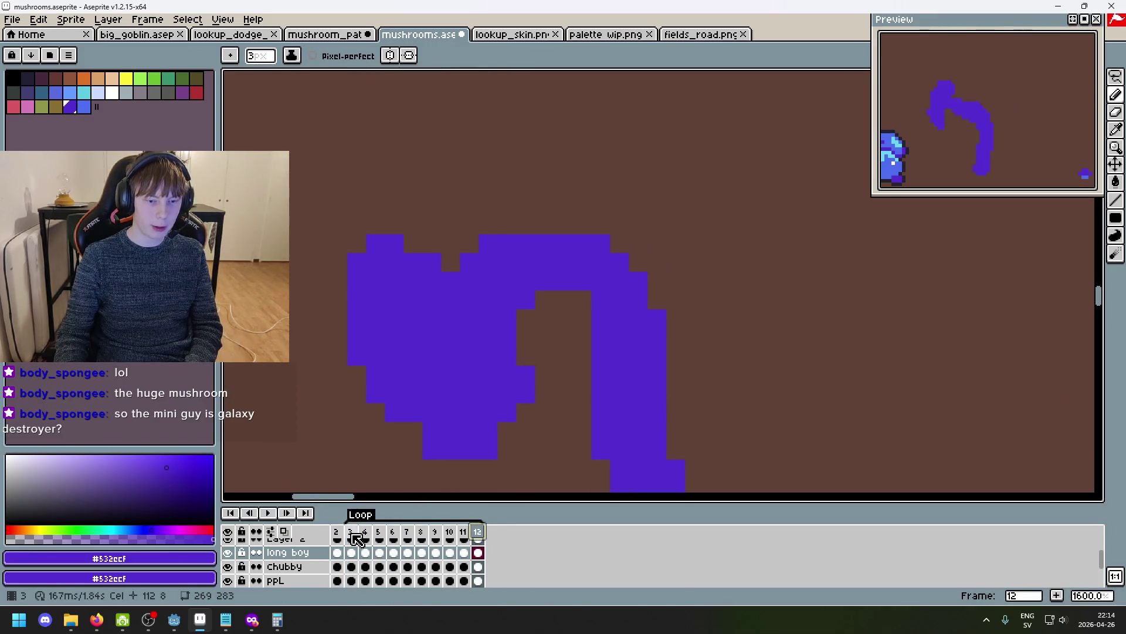
{"action": "left_click", "coordinate": [352, 533]}
{"action": "key", "text": "comma"}
{"action": "key", "text": "period"}
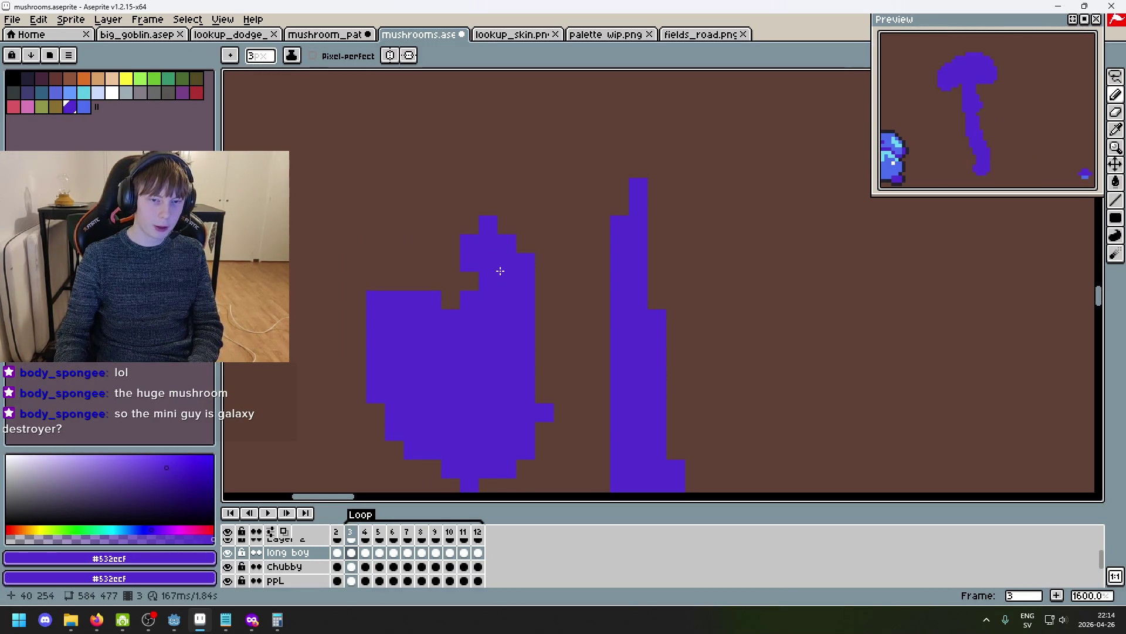
Draw the stalk rising from the cap and arching over to join the stem.
{"action": "left_click_drag", "start_coordinate": [500, 280], "coordinate": [487, 257]}
{"action": "mouse_move", "coordinate": [485, 210]}
{"action": "left_mouse_down"}
{"action": "mouse_move", "coordinate": [508, 249]}
{"action": "mouse_move", "coordinate": [496, 241]}
{"action": "left_mouse_up"}
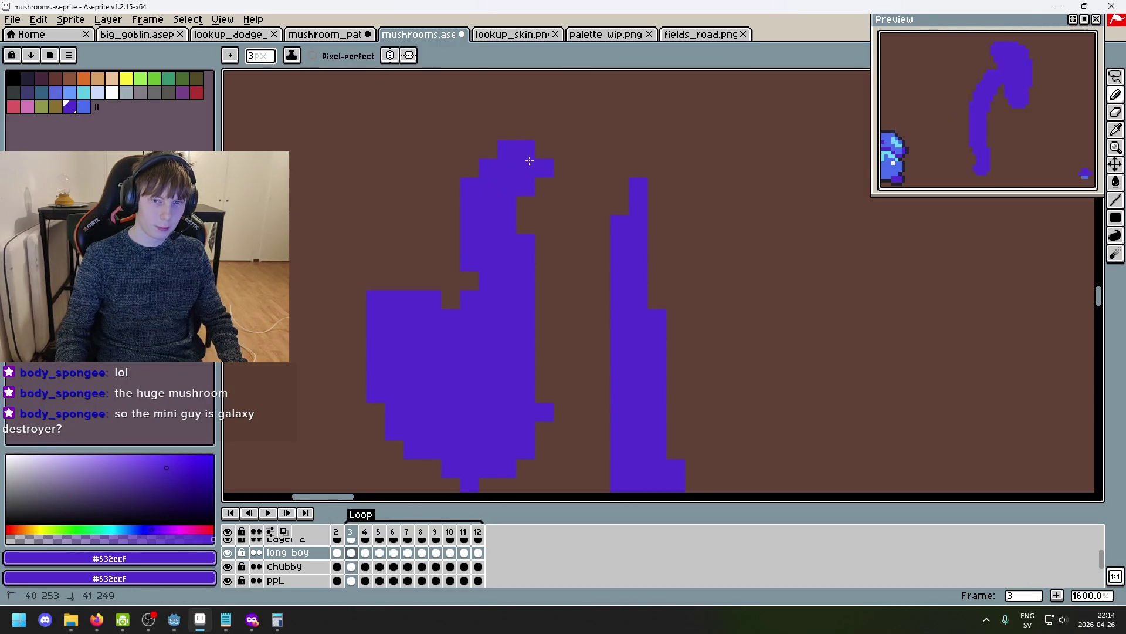
{"action": "left_click_drag", "start_coordinate": [626, 209], "coordinate": [624, 213]}
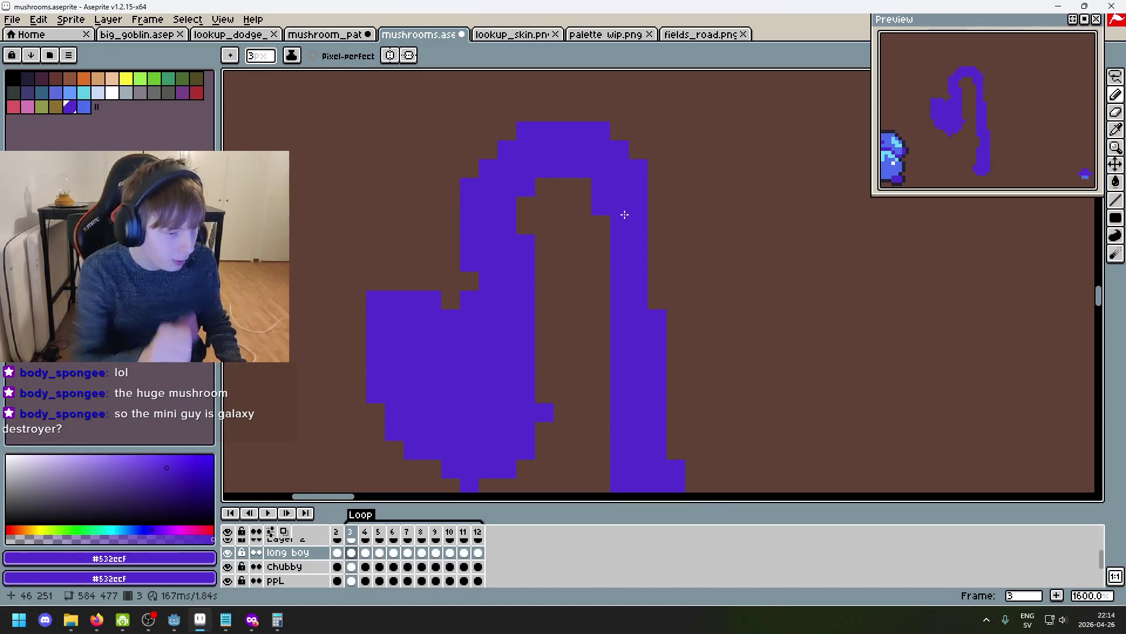
{"action": "scroll", "coordinate": [654, 258], "scroll_direction": "down", "scroll_amount": 3}
{"action": "scroll", "coordinate": [653, 258], "scroll_direction": "up", "scroll_amount": 6}
Inspect the redrawn arch and small purple cross, then advance to frame 4.
{"action": "left_click_drag", "start_coordinate": [629, 219], "coordinate": [601, 405]}
{"action": "scroll", "coordinate": [600, 405], "scroll_direction": "down", "scroll_amount": 2}
{"action": "scroll", "coordinate": [562, 407], "scroll_direction": "down", "scroll_amount": 10}
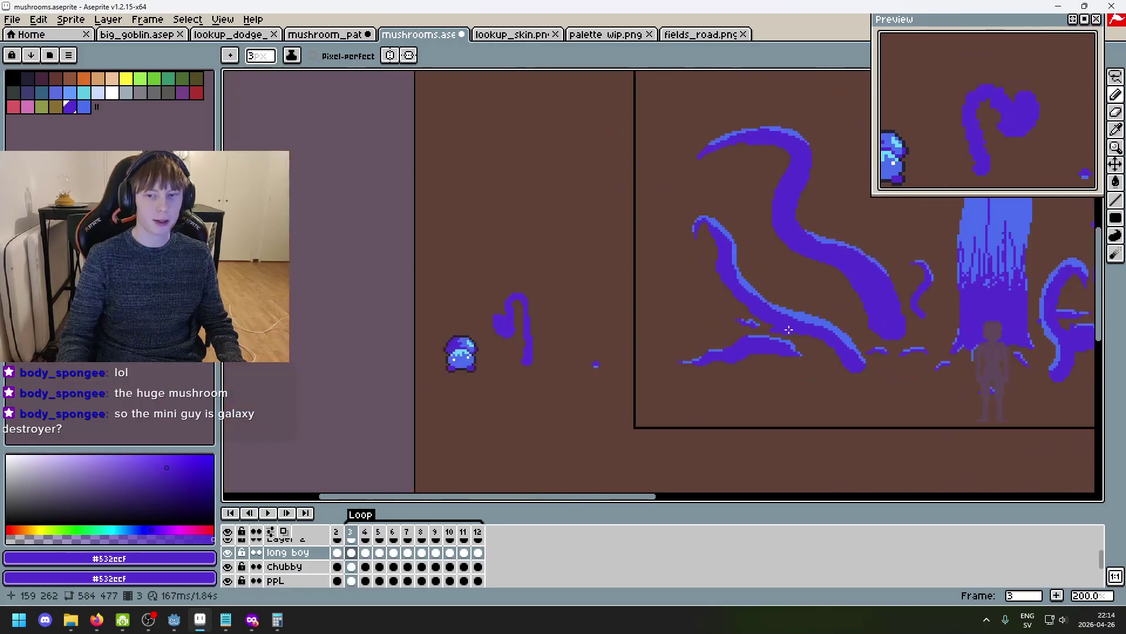
{"action": "scroll", "coordinate": [666, 315], "scroll_direction": "up", "scroll_amount": 8}
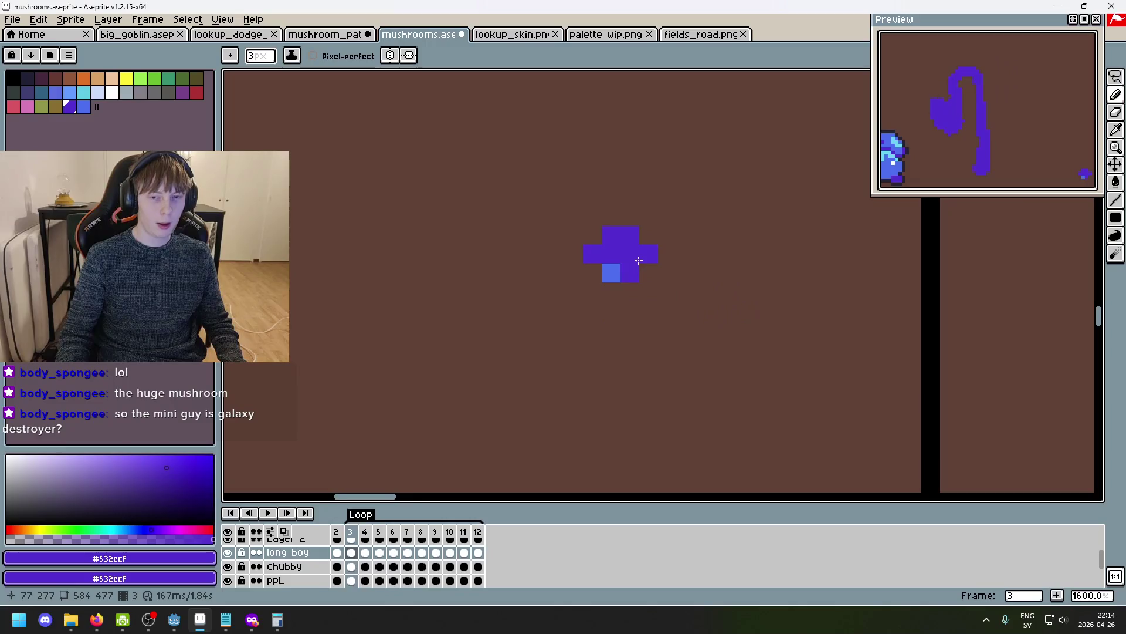
{"action": "scroll", "coordinate": [639, 260], "scroll_direction": "down", "scroll_amount": 1}
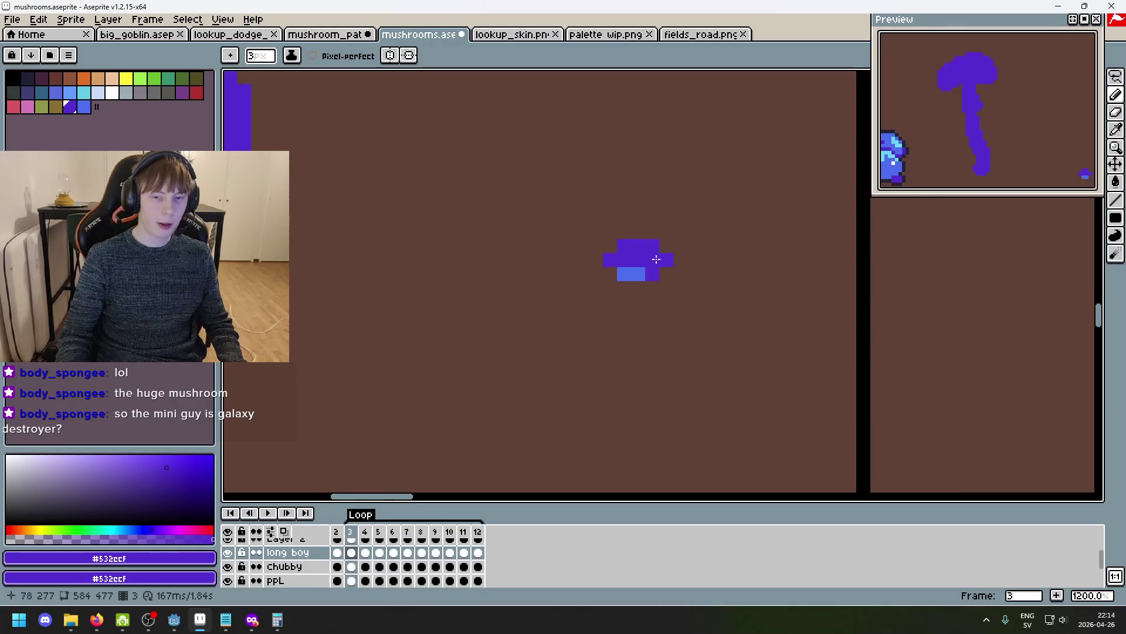
{"action": "scroll", "coordinate": [669, 297], "scroll_direction": "down", "scroll_amount": 2}
{"action": "scroll", "coordinate": [727, 293], "scroll_direction": "down", "scroll_amount": 6}
{"action": "scroll", "coordinate": [748, 343], "scroll_direction": "up", "scroll_amount": 2}
{"action": "scroll", "coordinate": [747, 343], "scroll_direction": "down", "scroll_amount": 2}
{"action": "scroll", "coordinate": [734, 352], "scroll_direction": "up", "scroll_amount": 2}
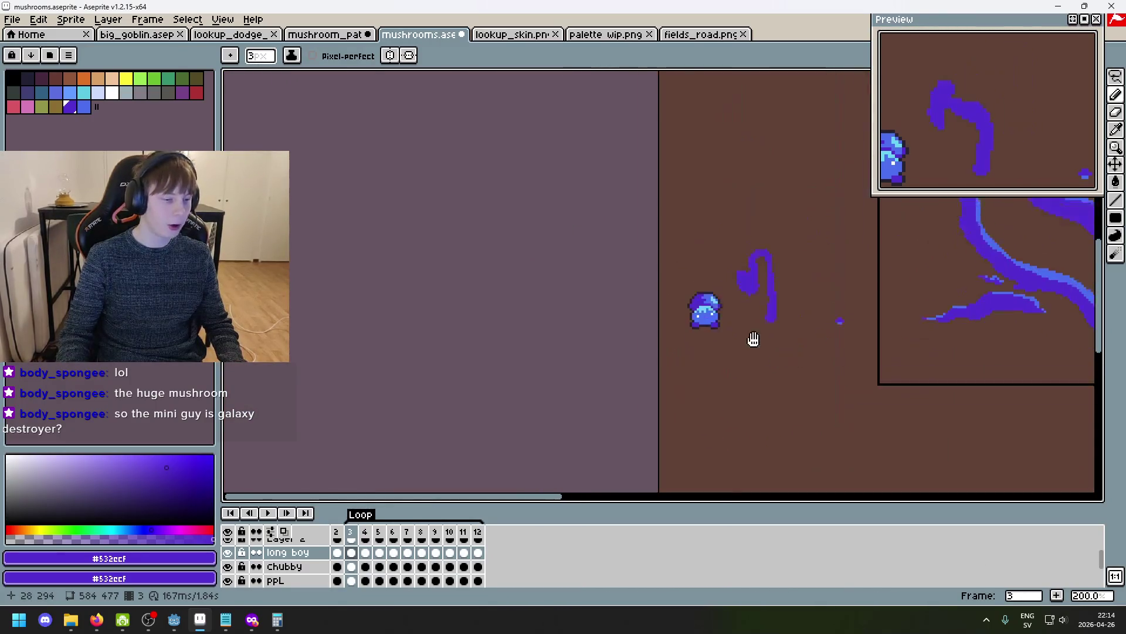
{"action": "scroll", "coordinate": [734, 352], "scroll_direction": "up", "scroll_amount": 8}
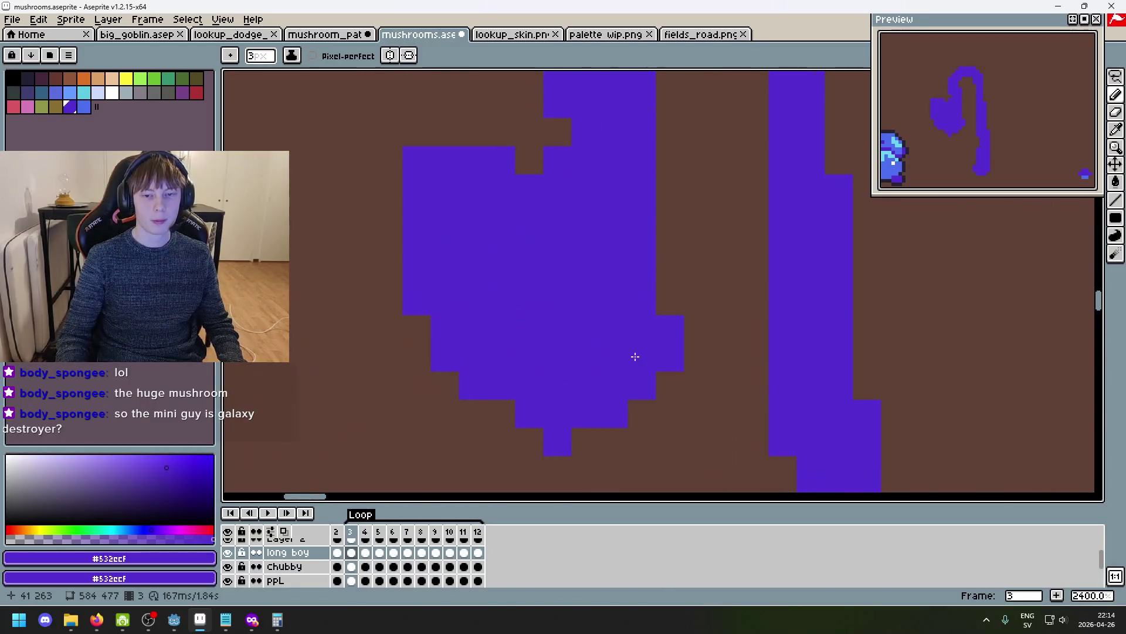
{"action": "scroll", "coordinate": [631, 394], "scroll_direction": "down", "scroll_amount": 6}
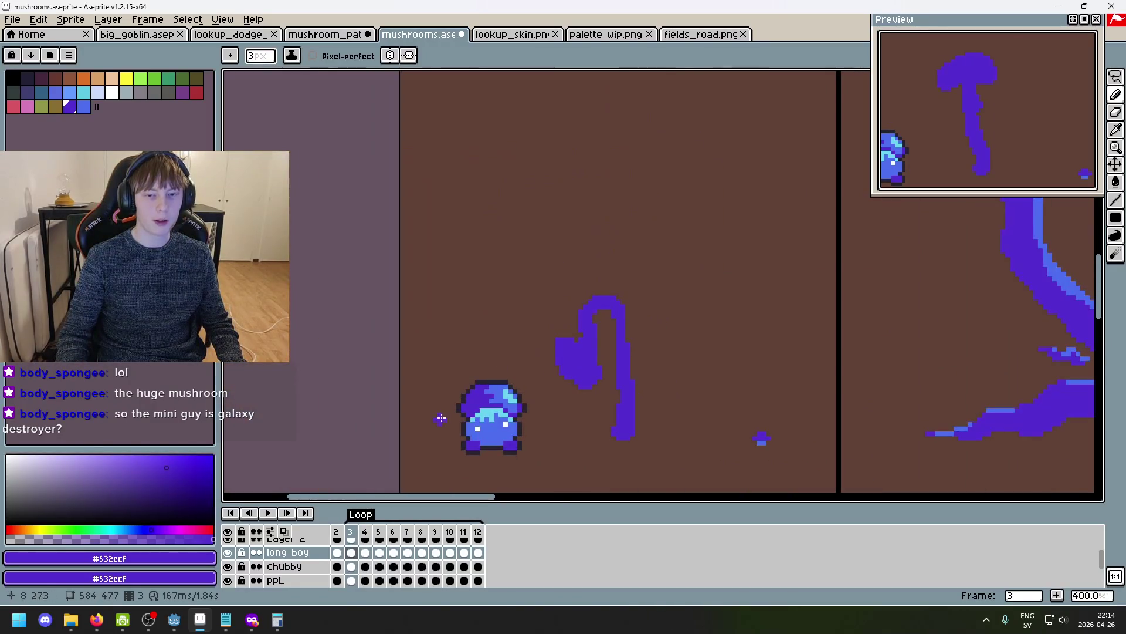
{"action": "scroll", "coordinate": [573, 397], "scroll_direction": "up", "scroll_amount": 2}
{"action": "key", "text": "Right"}
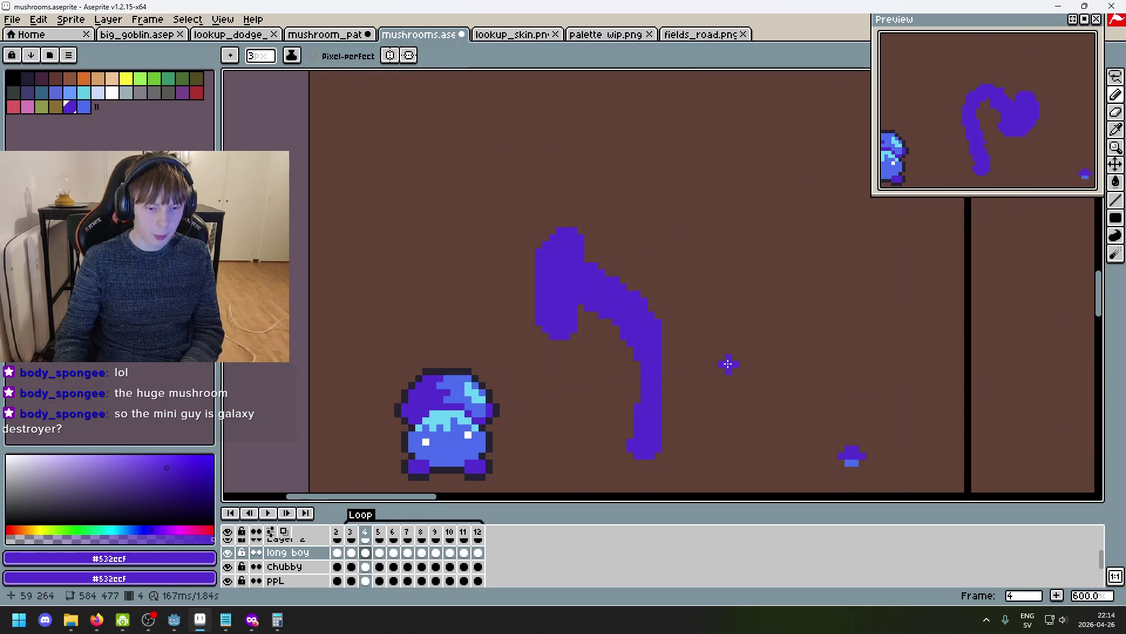
Compare frame 3 against neighbouring frames 2 and 4 and frame 12.
{"action": "key", "text": "Left"}
{"action": "key", "text": "Left"}
{"action": "key", "text": "Right"}
{"action": "key", "text": "Right"}
{"action": "key", "text": "Left"}
{"action": "key", "text": "Left"}
{"action": "key", "text": "Right"}
{"action": "key", "text": "Right"}
{"action": "key", "text": "Left"}
{"action": "key", "text": "Right"}
{"action": "key", "text": "Left"}
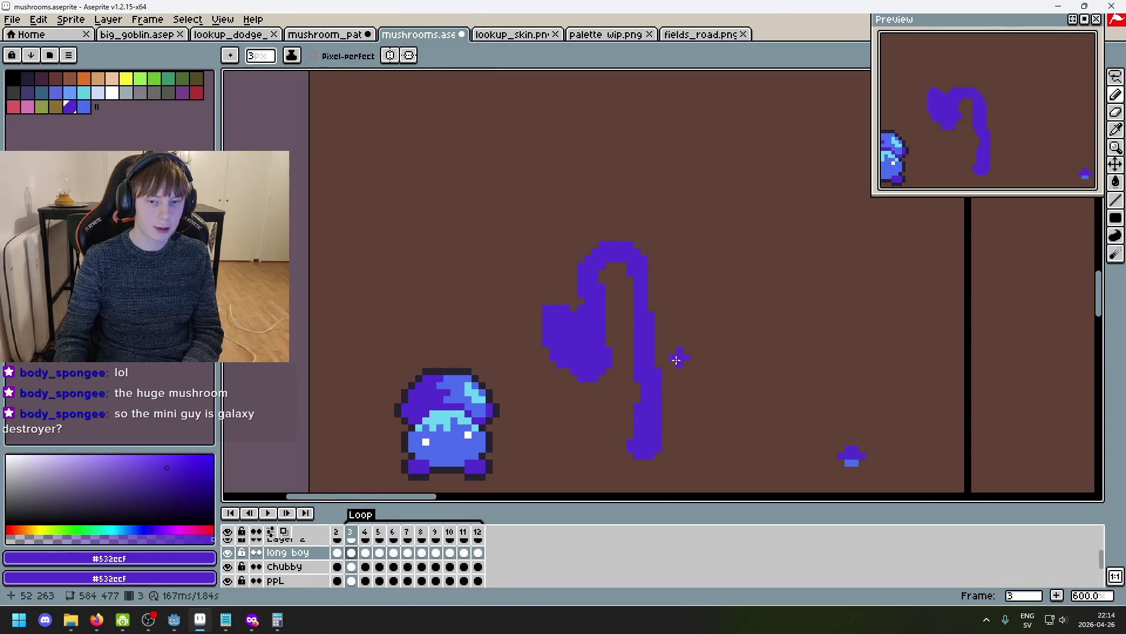
{"action": "scroll", "coordinate": [622, 302], "scroll_direction": "up", "scroll_amount": 3}
{"action": "key", "text": "Right"}
{"action": "key", "text": "Left"}
{"action": "key", "text": "Left"}
{"action": "key", "text": "Right"}
{"action": "key", "text": "Right"}
{"action": "key", "text": "Right"}
{"action": "key", "text": "Left"}
{"action": "key", "text": "Left"}
{"action": "key", "text": "Left"}
{"action": "key", "text": "Right"}
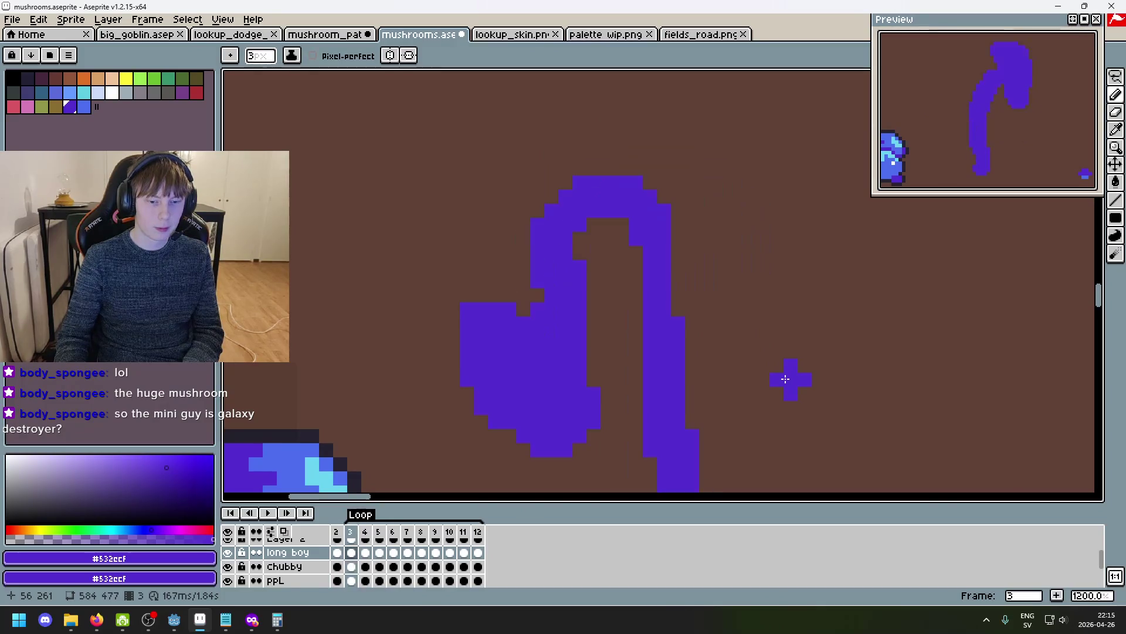
{"action": "left_click", "coordinate": [478, 532]}
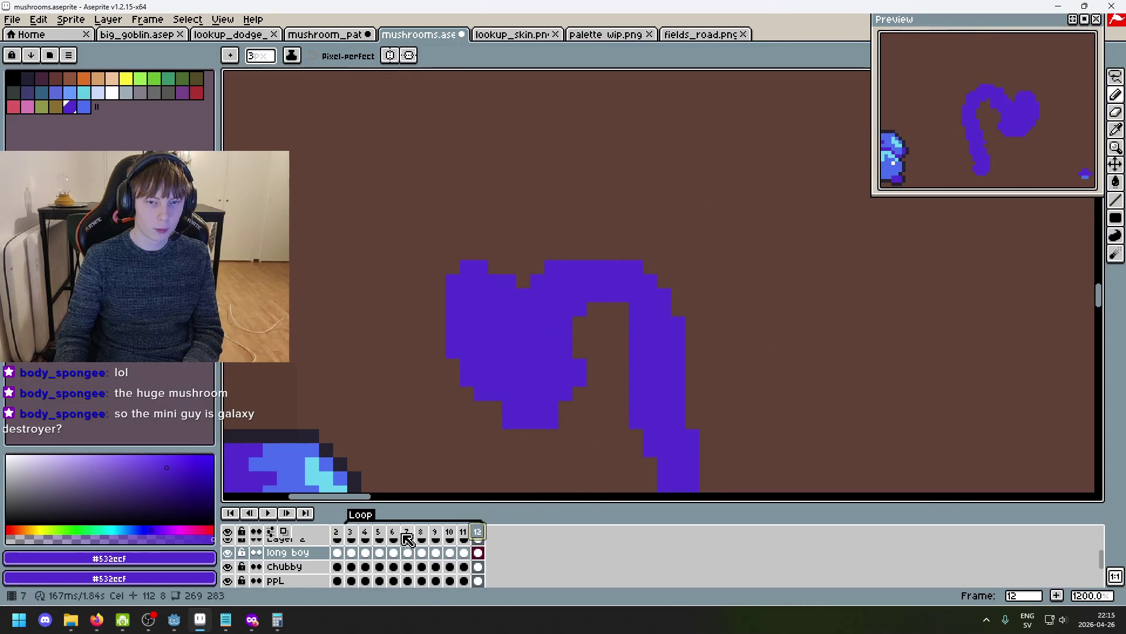
{"action": "left_click", "coordinate": [355, 534]}
Add a small dot below the cap on frame 3, then move on to frame 8.
{"action": "left_click", "coordinate": [572, 473]}
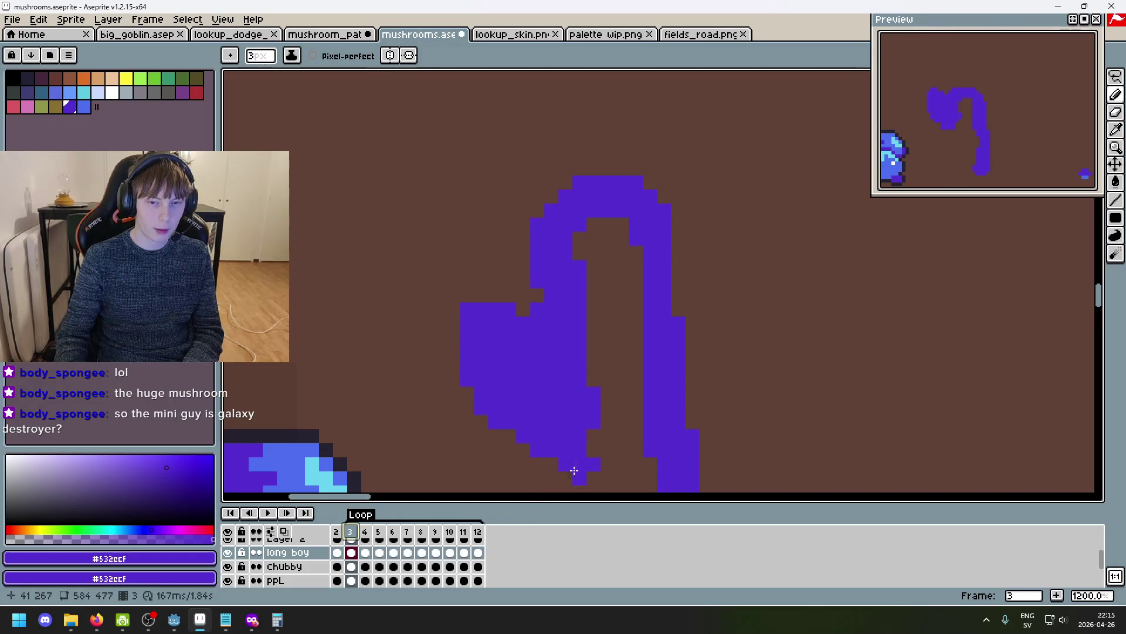
{"action": "key", "text": "Right"}
{"action": "key", "text": "Right"}
{"action": "key", "text": "Left"}
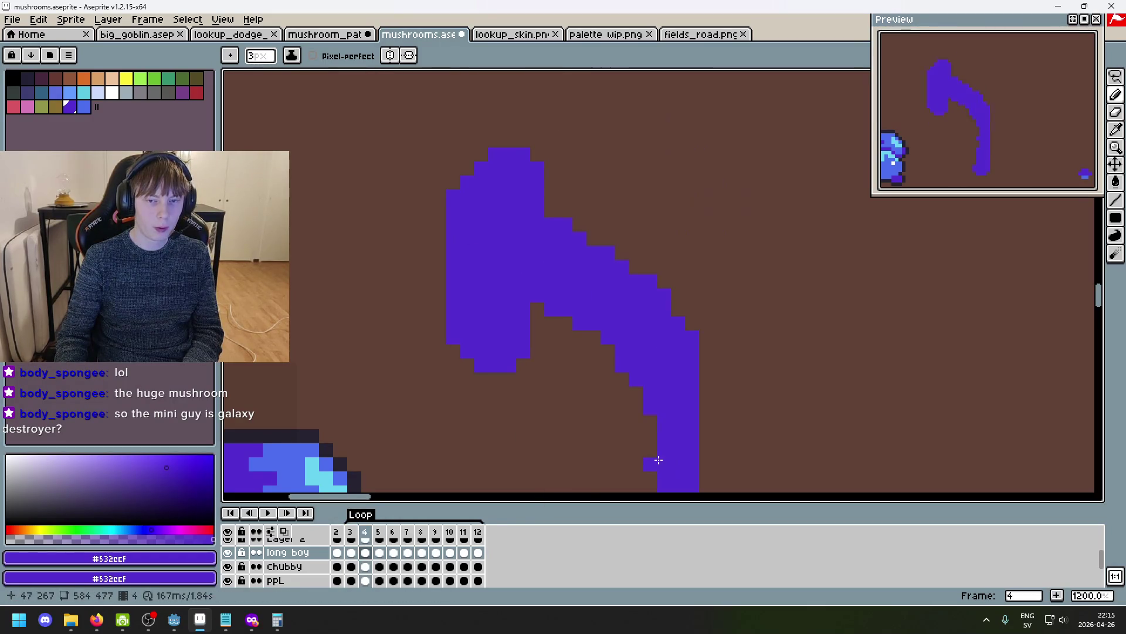
{"action": "key", "text": "Right"}
{"action": "key", "text": "Right"}
{"action": "key", "text": "Right"}
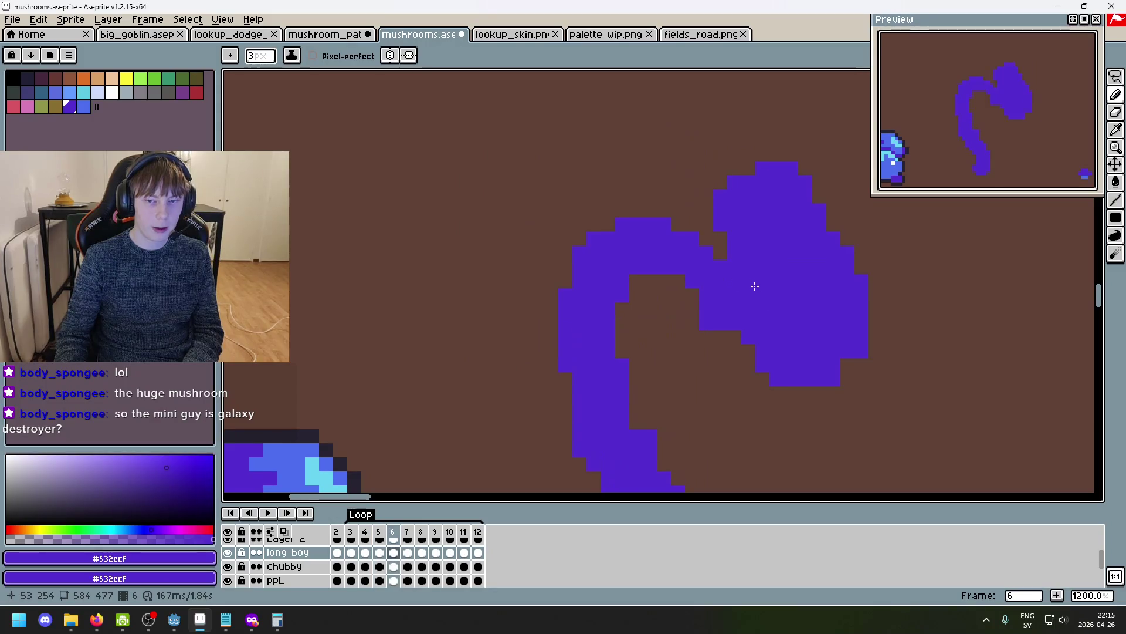
{"action": "key", "text": "Right"}
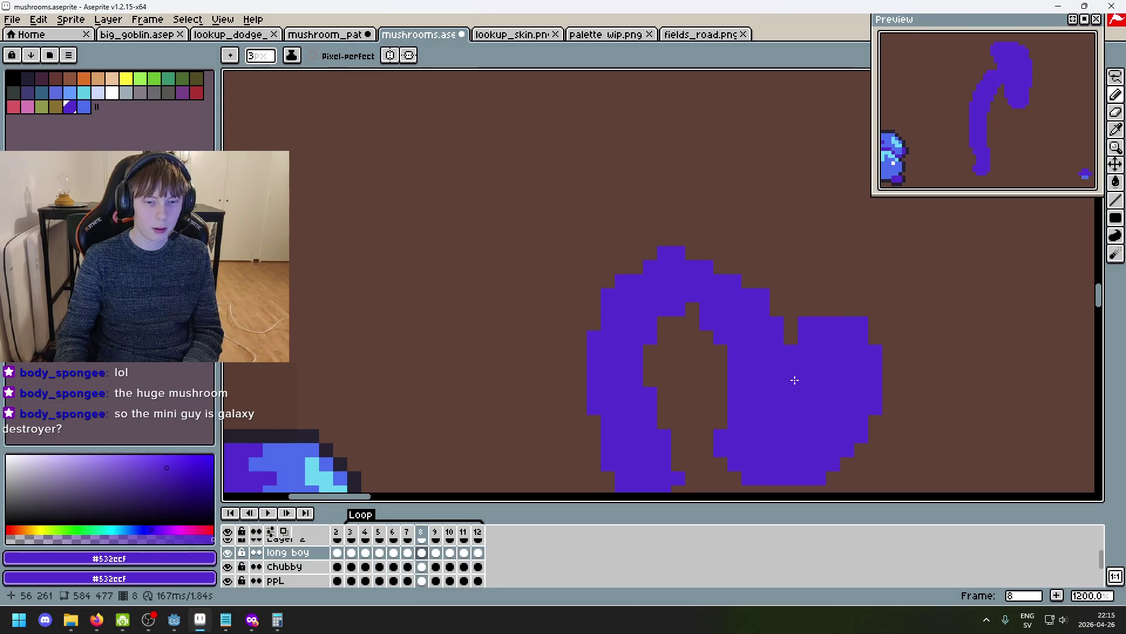
{"action": "key", "text": "Left"}
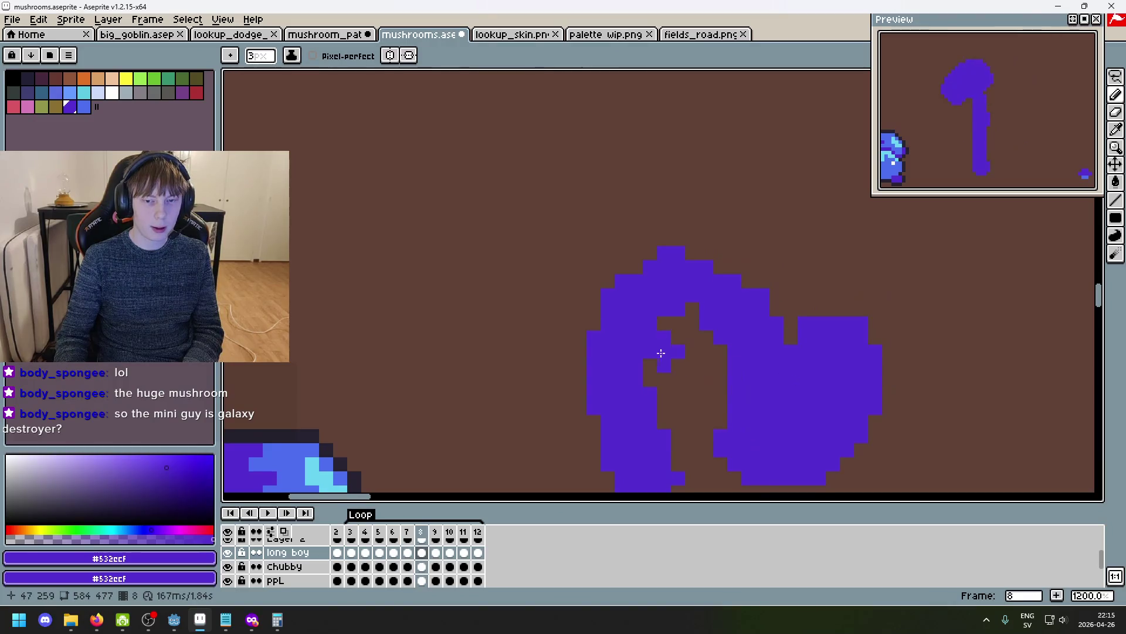
On frame 8, erase the arch joining stalk and cap, add small dots, and undo the cap bump.
{"action": "key", "text": "e"}
{"action": "left_click_drag", "start_coordinate": [743, 305], "coordinate": [653, 287]}
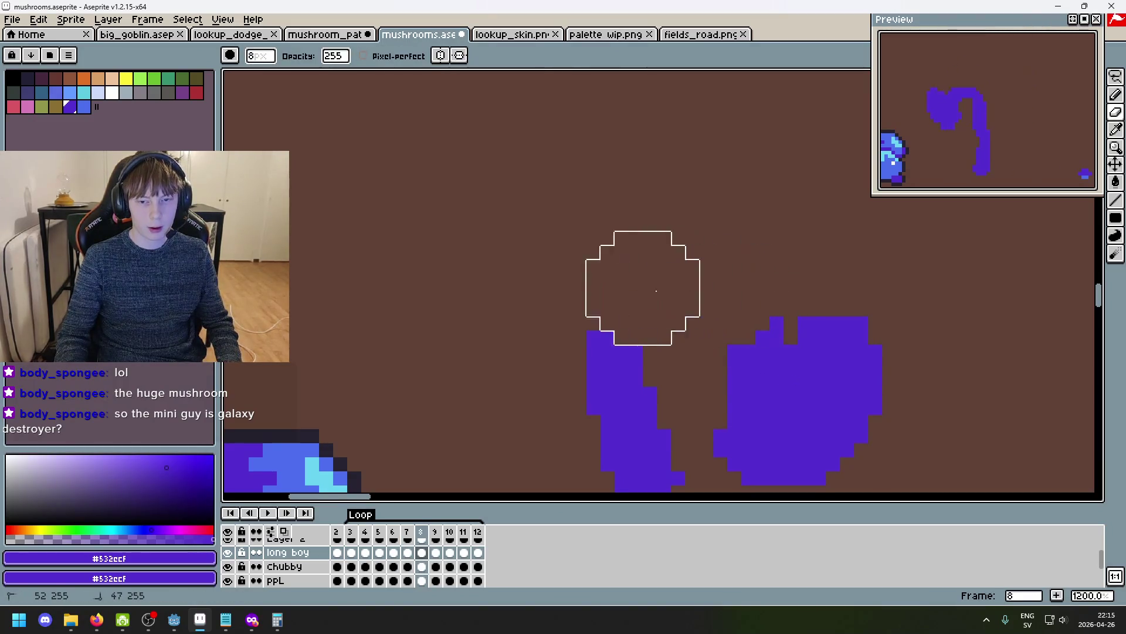
{"action": "key", "text": "b"}
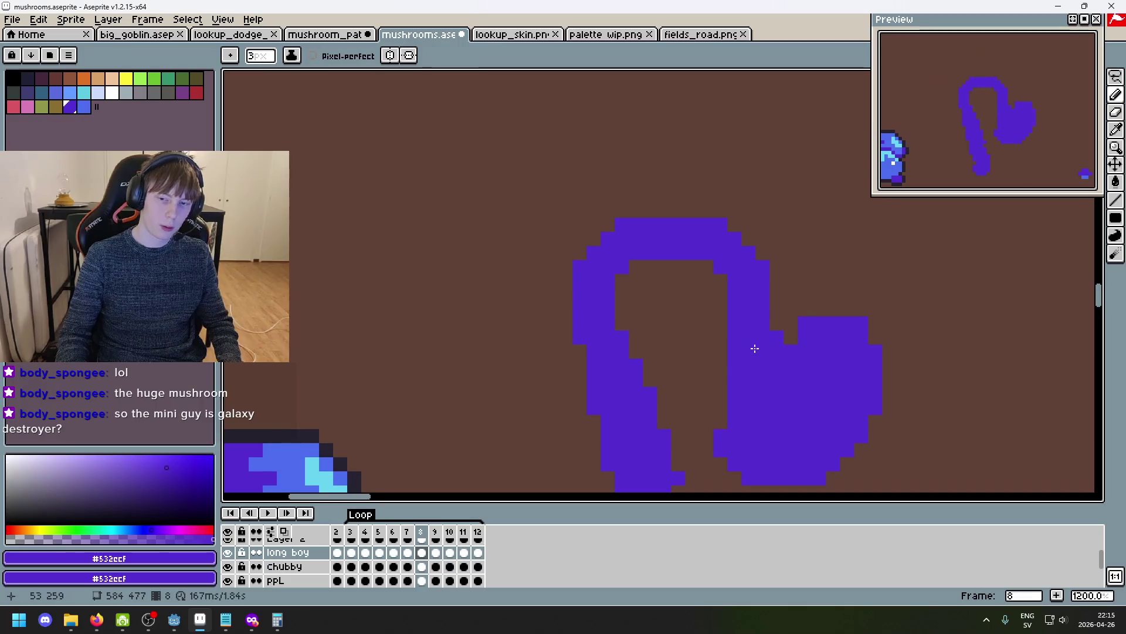
{"action": "left_click", "coordinate": [707, 378]}
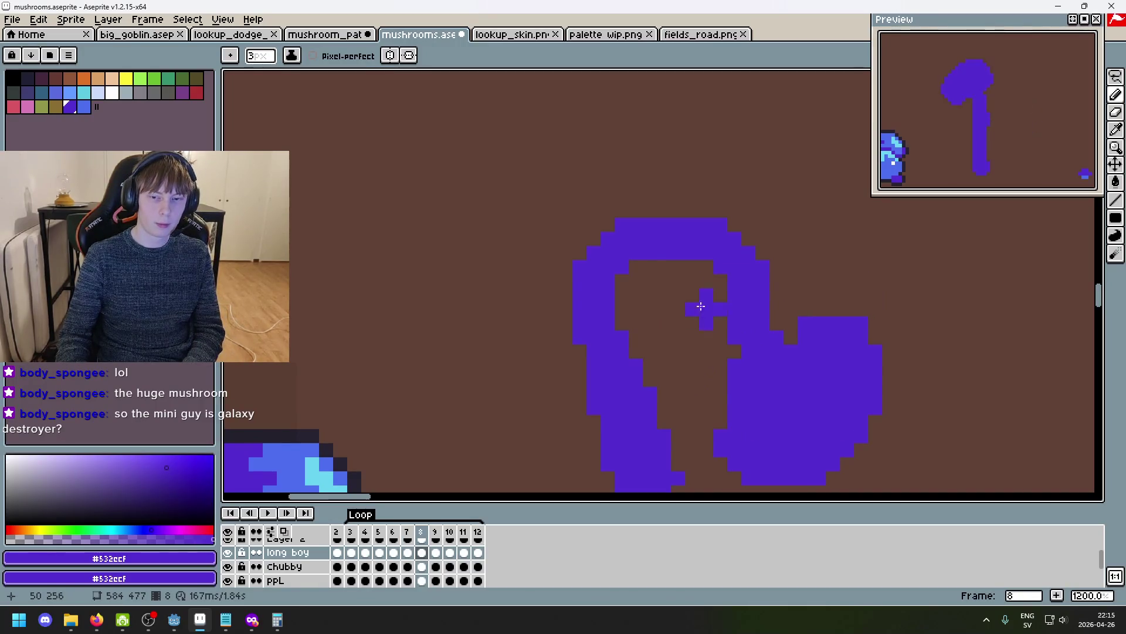
{"action": "left_click", "coordinate": [752, 344]}
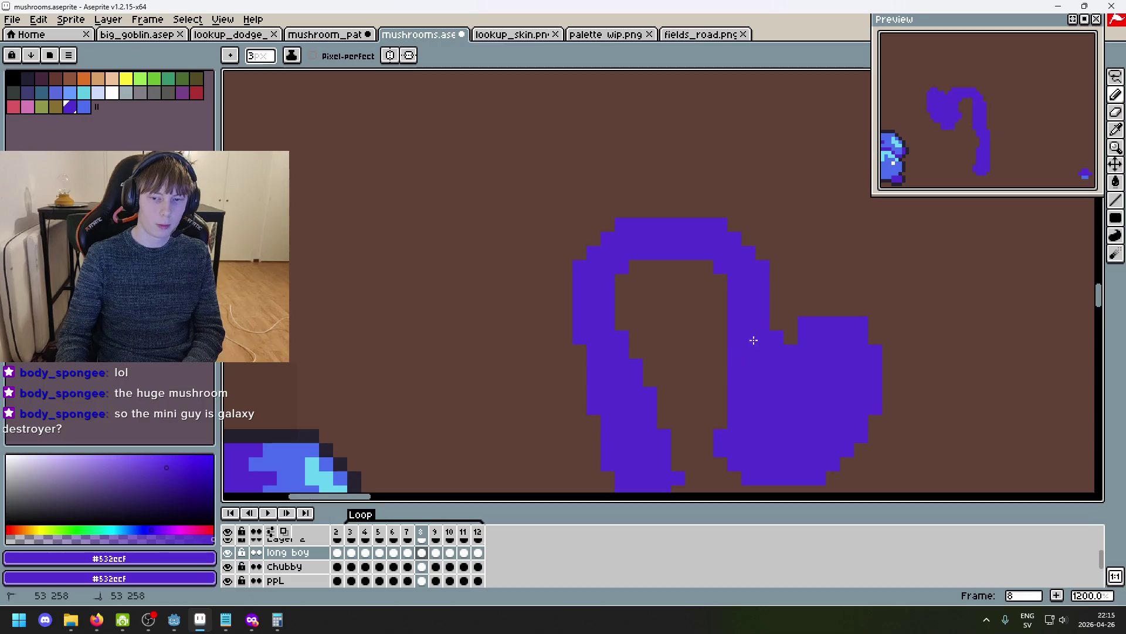
{"action": "left_click", "coordinate": [896, 359]}
{"action": "key", "text": "ctrl+z"}
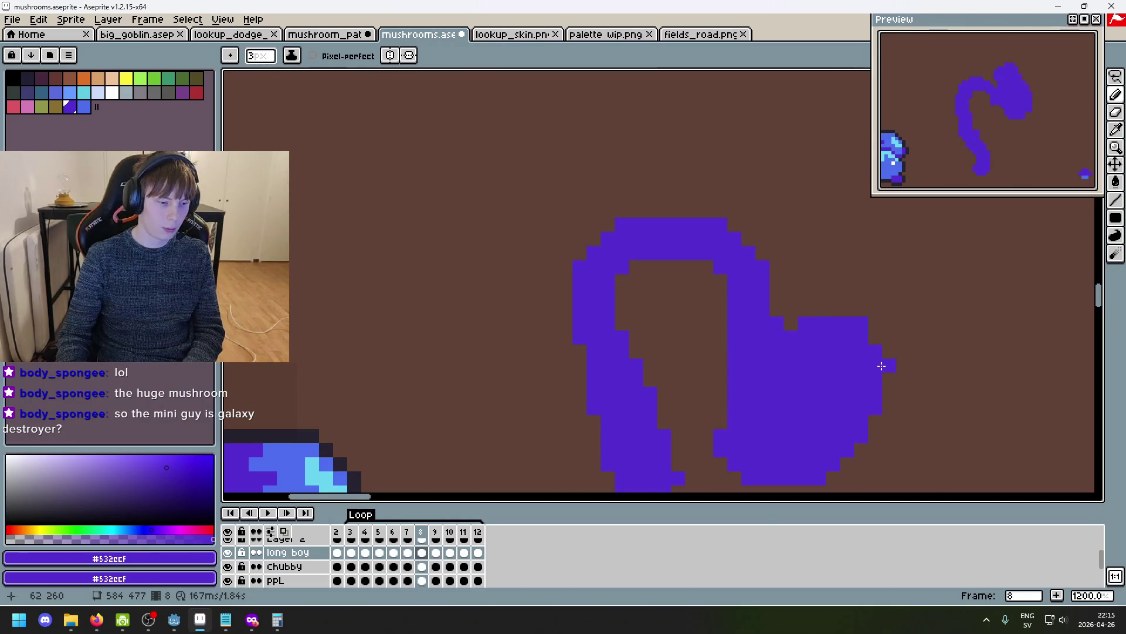
Compare frames 8 through 11 at a zoomed-out view, ending on frame 9 with the Lasso tool.
{"action": "key", "text": "period"}
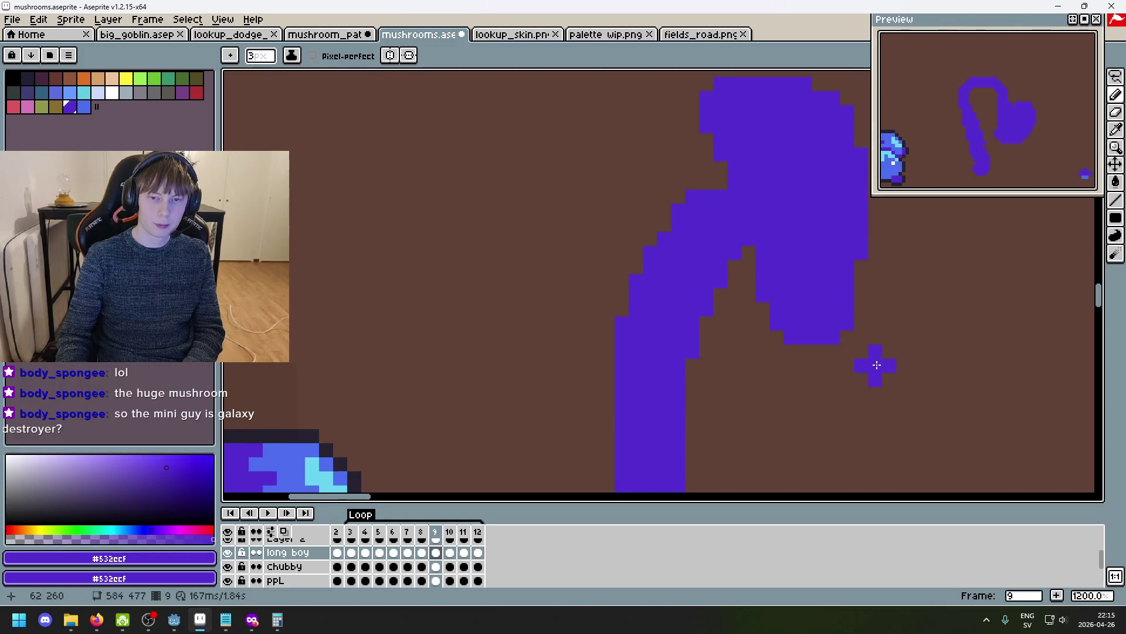
{"action": "key", "text": "comma"}
{"action": "key", "text": "period"}
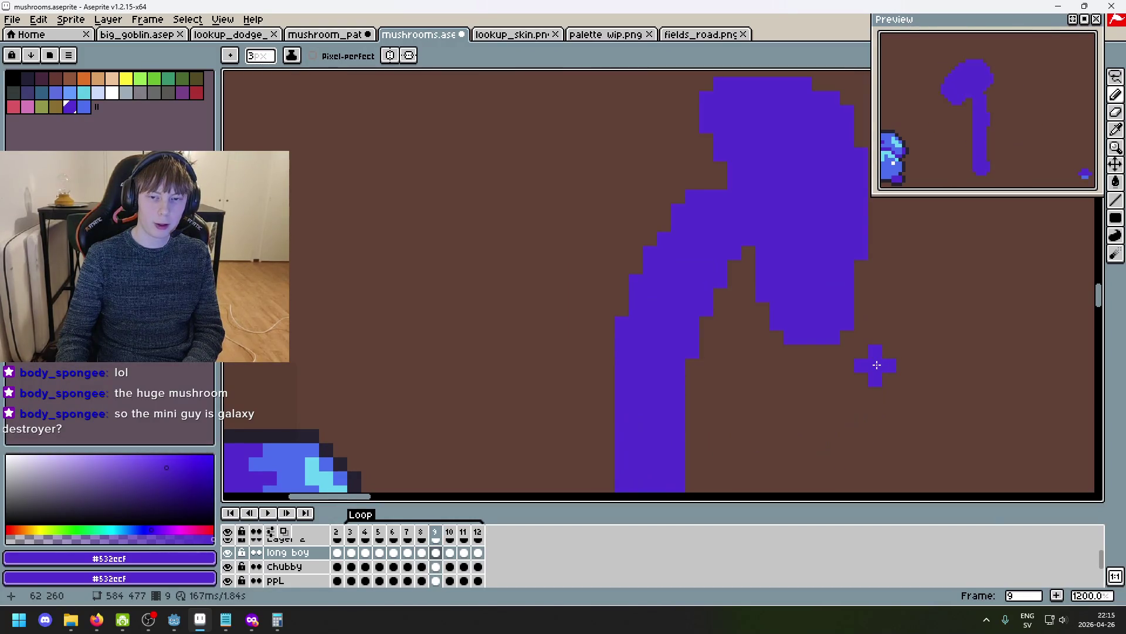
{"action": "key", "text": "period"}
{"action": "key", "text": "comma"}
{"action": "key", "text": "period"}
{"action": "key", "text": "comma"}
{"action": "scroll", "coordinate": [874, 367], "scroll_direction": "down", "scroll_amount": 3}
{"action": "key", "text": "period"}
{"action": "key", "text": "comma"}
{"action": "key", "text": "period"}
{"action": "key", "text": "comma"}
{"action": "key", "text": "comma"}
{"action": "key", "text": "period"}
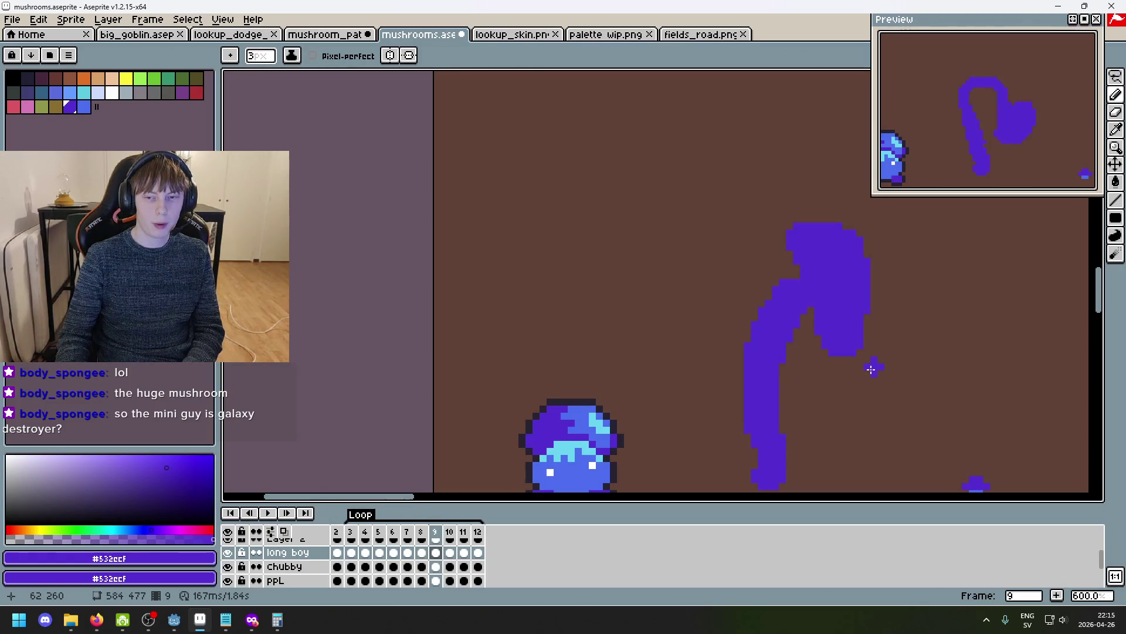
{"action": "key", "text": "period"}
{"action": "key", "text": "period"}
{"action": "key", "text": "comma"}
{"action": "key", "text": "comma"}
{"action": "key", "text": "period"}
{"action": "key", "text": "comma"}
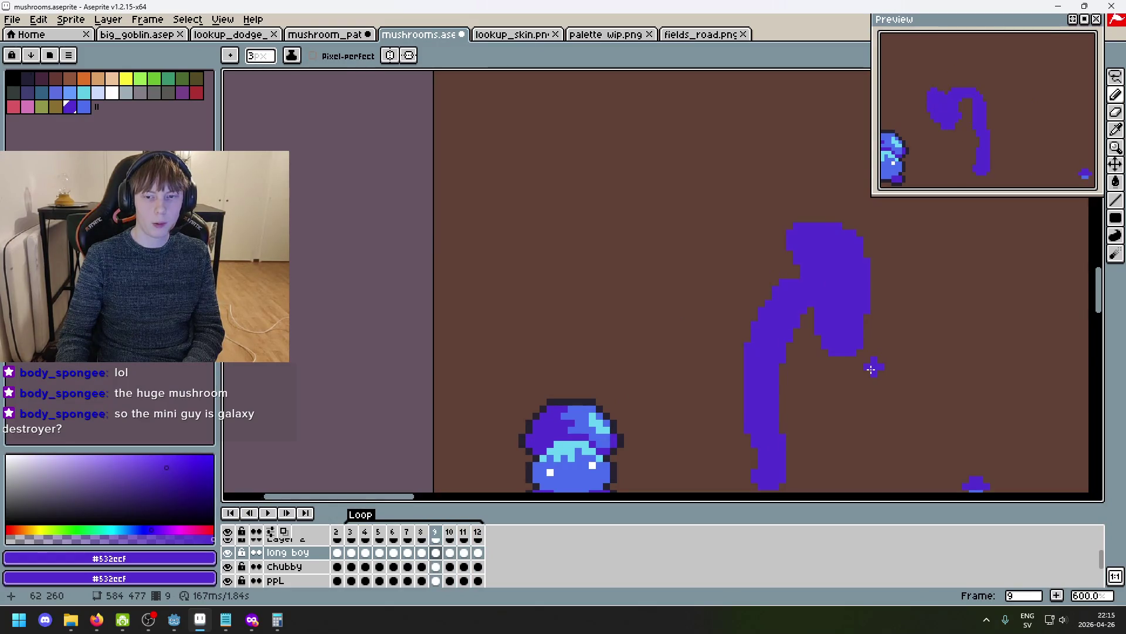
{"action": "left_click", "coordinate": [1116, 77]}
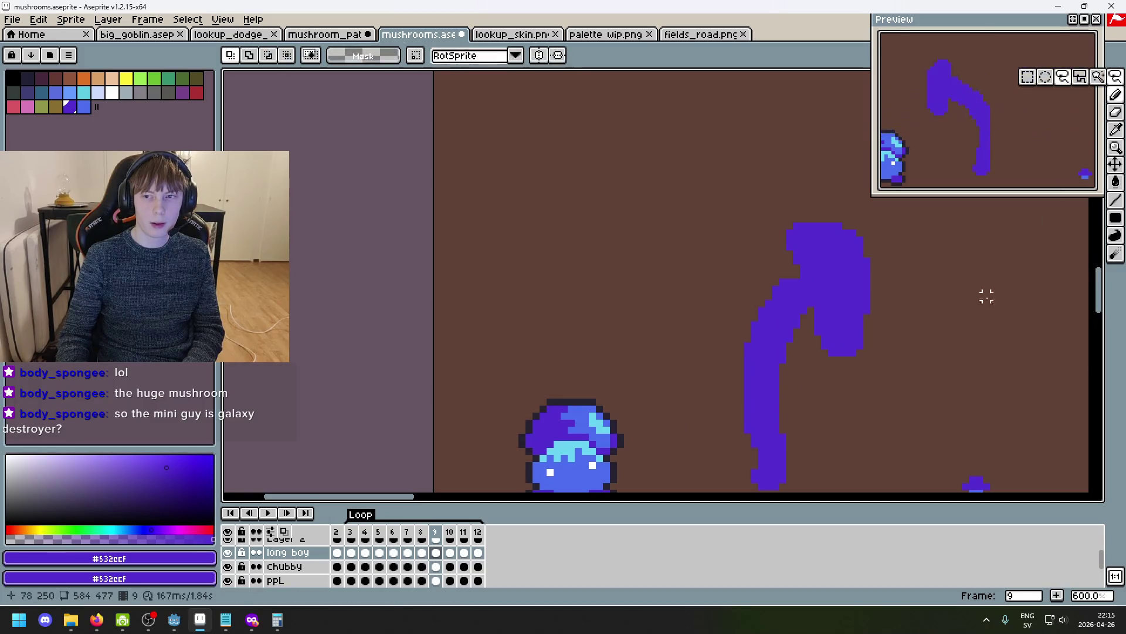
On frame 10, lasso the cap, tilt it slightly and lift it upward, then deselect.
{"action": "key", "text": "period"}
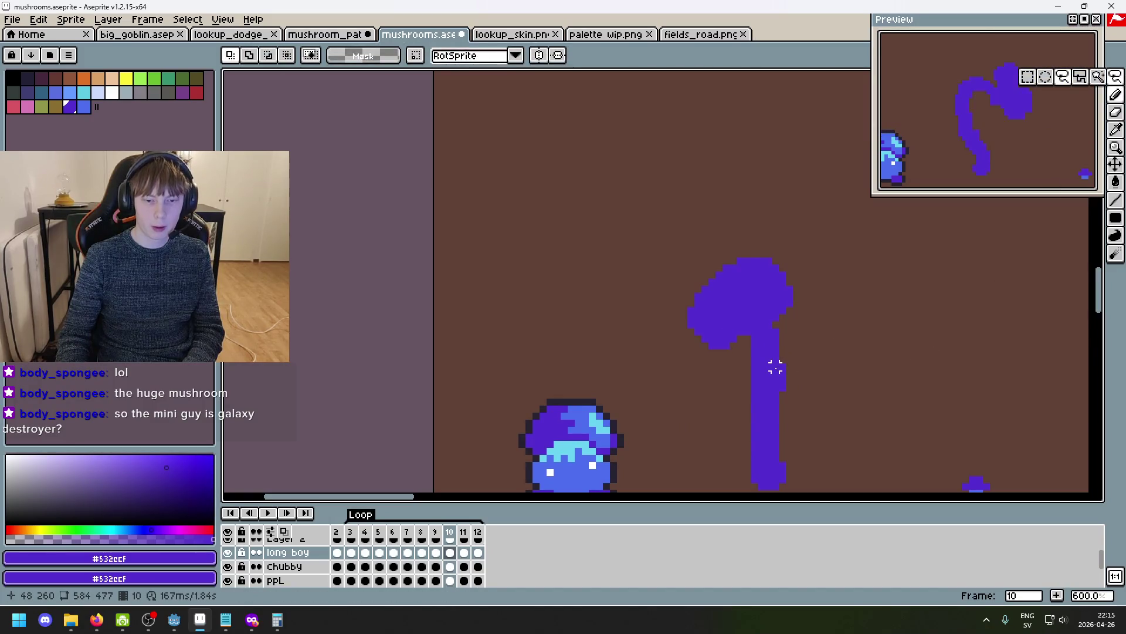
{"action": "mouse_move", "coordinate": [684, 377]}
{"action": "left_mouse_down"}
{"action": "mouse_move", "coordinate": [810, 244]}
{"action": "mouse_move", "coordinate": [687, 372]}
{"action": "mouse_move", "coordinate": [817, 294]}
{"action": "mouse_move", "coordinate": [742, 327]}
{"action": "left_mouse_up"}
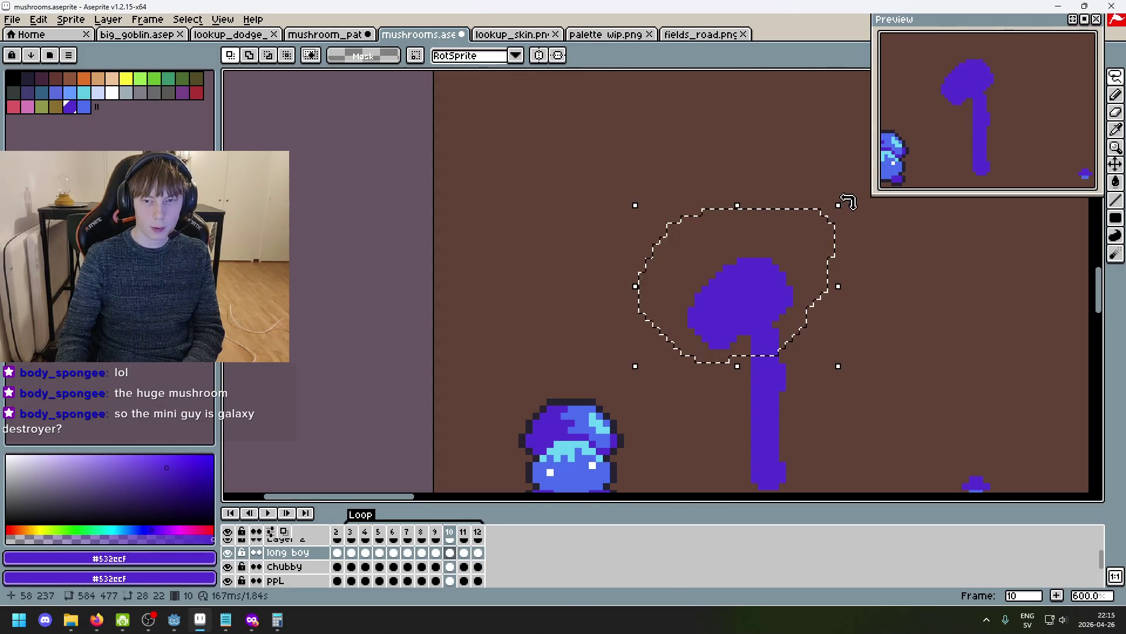
{"action": "left_click", "coordinate": [865, 216]}
{"action": "left_click_drag", "start_coordinate": [864, 216], "coordinate": [907, 269]}
{"action": "left_click_drag", "start_coordinate": [786, 323], "coordinate": [785, 290]}
{"action": "key", "text": "Return"}
{"action": "key", "text": "ctrl+d"}
Reselect the cap on frame 10 and discard the pending transform.
{"action": "key", "text": "Left"}
{"action": "key", "text": "Right"}
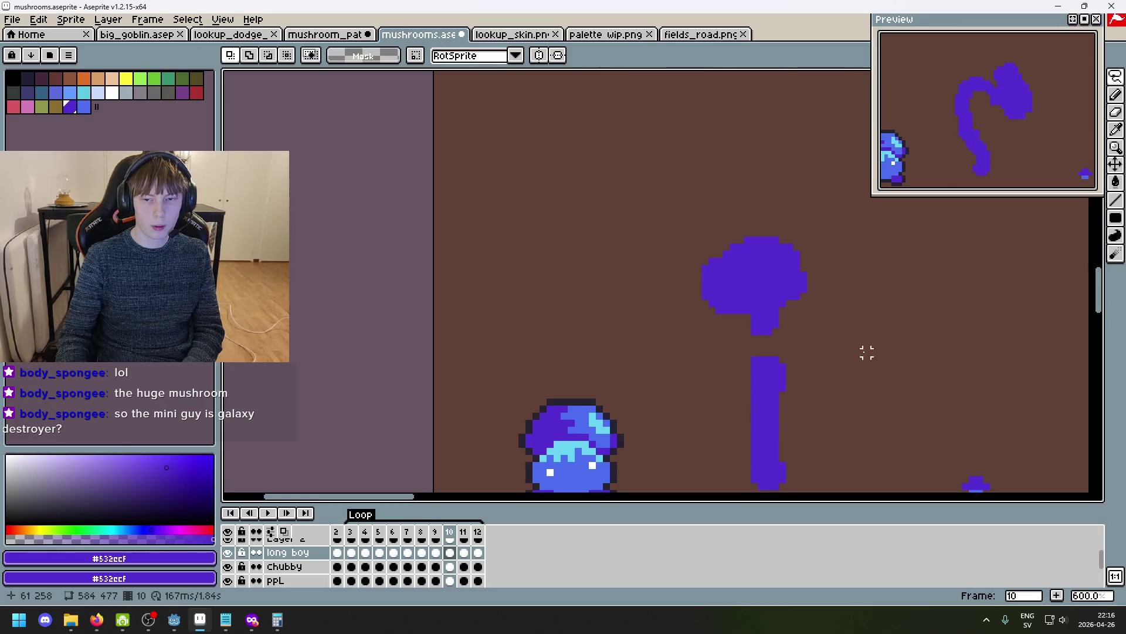
{"action": "left_click_drag", "start_coordinate": [698, 318], "coordinate": [698, 320]}
{"action": "mouse_move", "coordinate": [857, 304]}
{"action": "left_mouse_down"}
{"action": "mouse_move", "coordinate": [804, 314]}
{"action": "mouse_move", "coordinate": [839, 273]}
{"action": "mouse_move", "coordinate": [855, 312]}
{"action": "mouse_move", "coordinate": [837, 395]}
{"action": "mouse_move", "coordinate": [797, 381]}
{"action": "mouse_move", "coordinate": [794, 283]}
{"action": "mouse_move", "coordinate": [787, 299]}
{"action": "mouse_move", "coordinate": [798, 302]}
{"action": "left_mouse_up"}
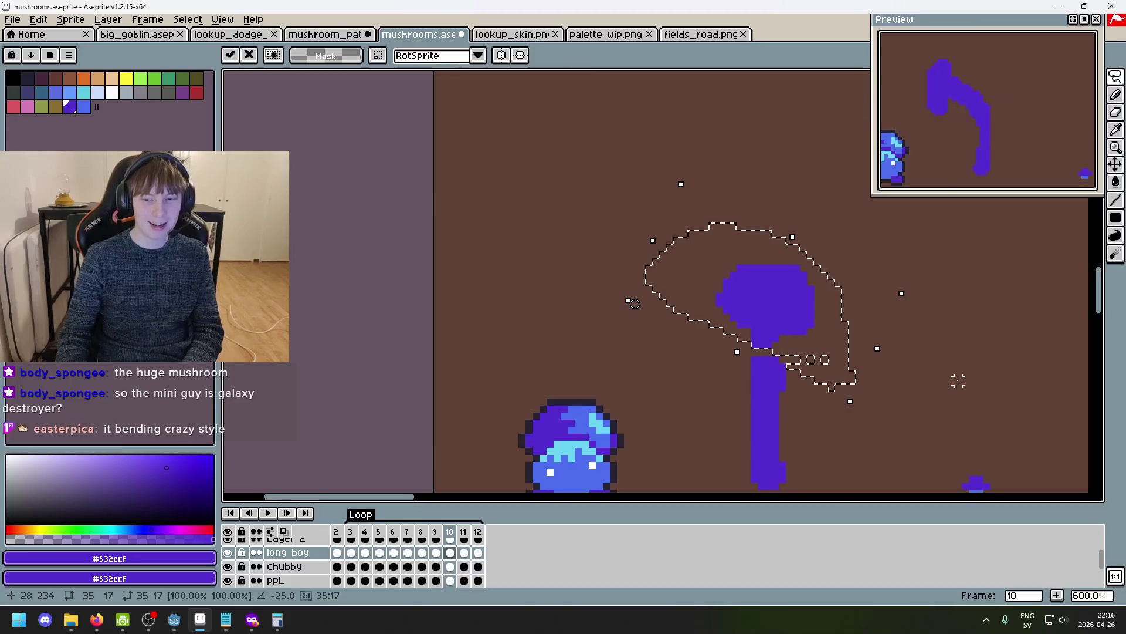
{"action": "key", "text": "Escape"}
{"action": "mouse_move", "coordinate": [819, 343]}
{"action": "left_mouse_down"}
{"action": "mouse_move", "coordinate": [855, 282]}
{"action": "mouse_move", "coordinate": [832, 324]}
{"action": "left_mouse_up"}
{"action": "key", "text": "Return"}
Recenter the view on the mushrooms and compare frames 8, 9 and 10.
{"action": "key", "text": "comma"}
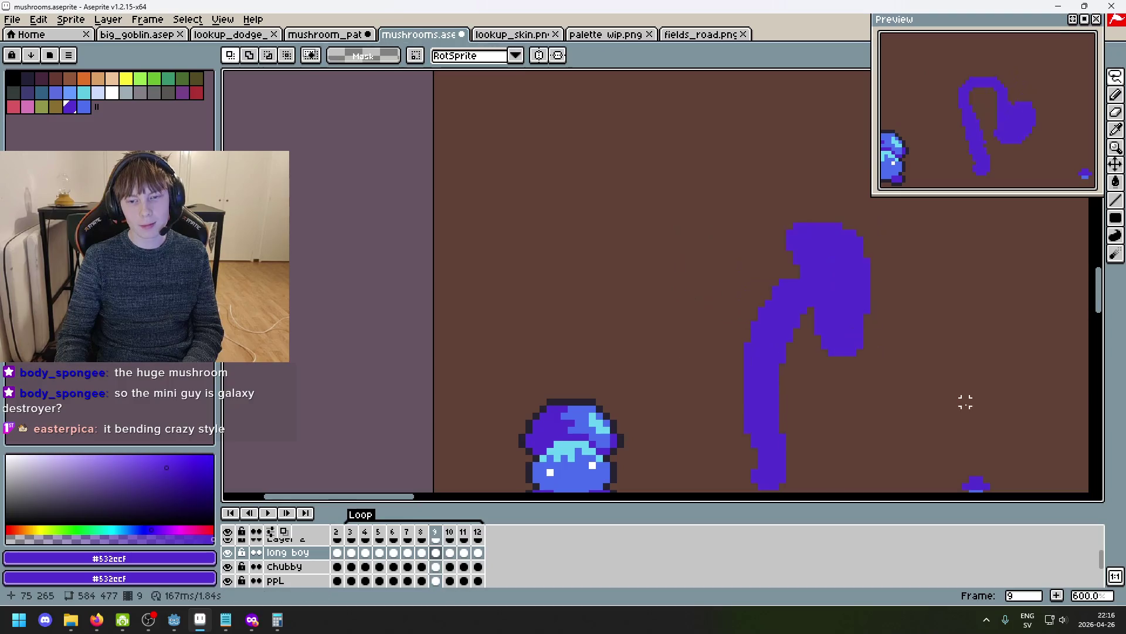
{"action": "key", "text": "period"}
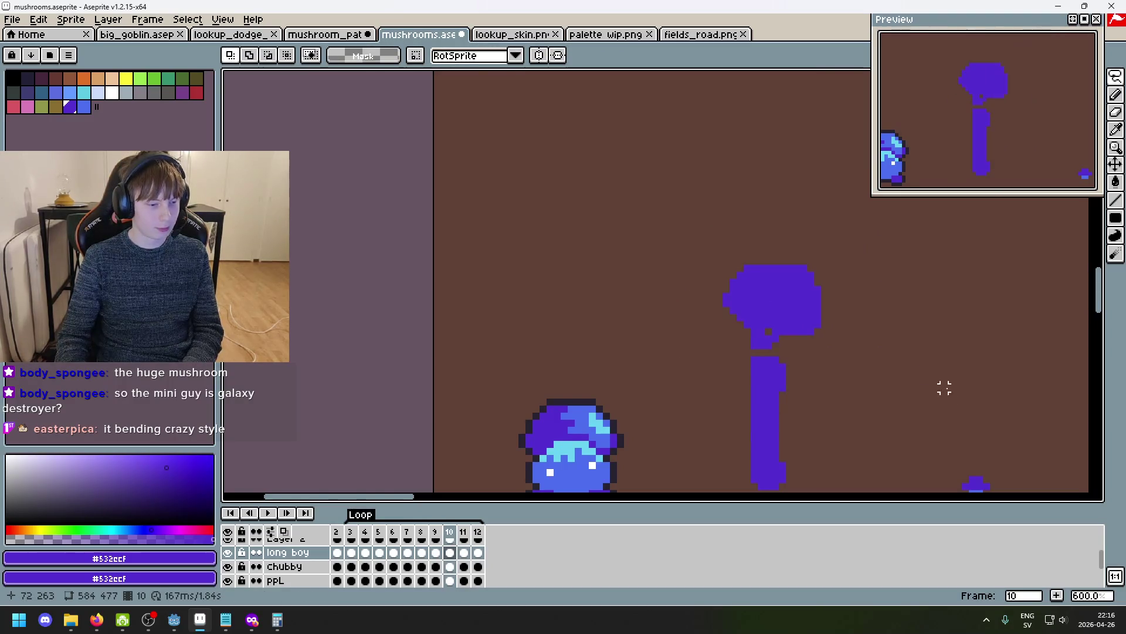
{"action": "left_click_drag", "start_coordinate": [911, 342], "coordinate": [703, 276]}
{"action": "key", "text": "comma"}
{"action": "key", "text": "comma"}
{"action": "key", "text": "period"}
{"action": "key", "text": "comma"}
{"action": "key", "text": "comma"}
{"action": "key", "text": "comma"}
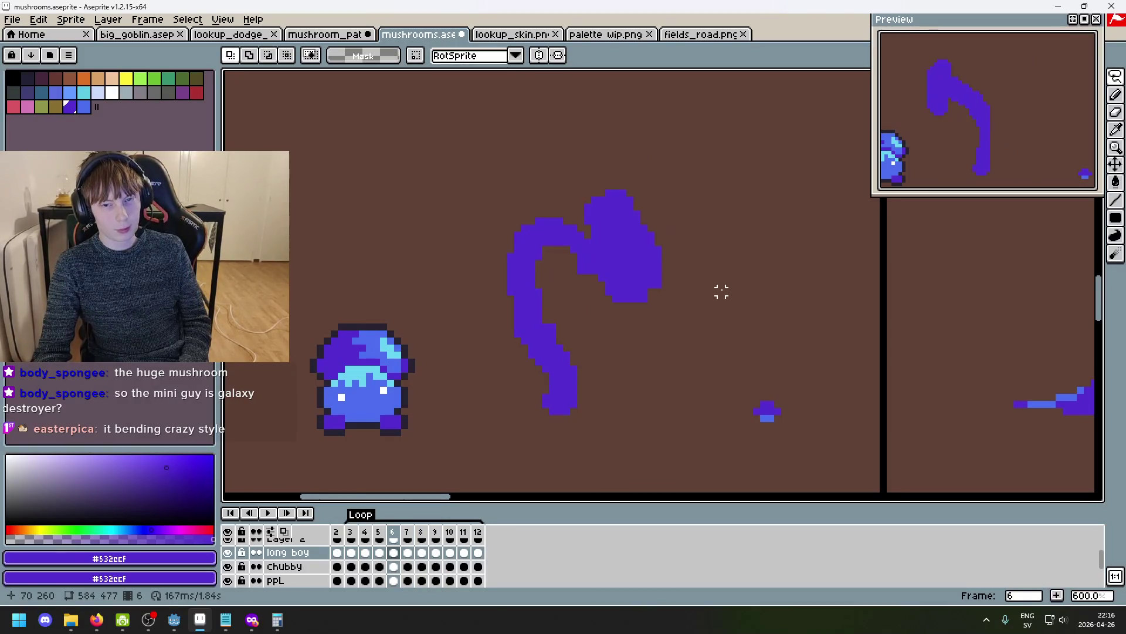
{"action": "key", "text": "period"}
{"action": "key", "text": "period"}
{"action": "key", "text": "period"}
{"action": "key", "text": "period"}
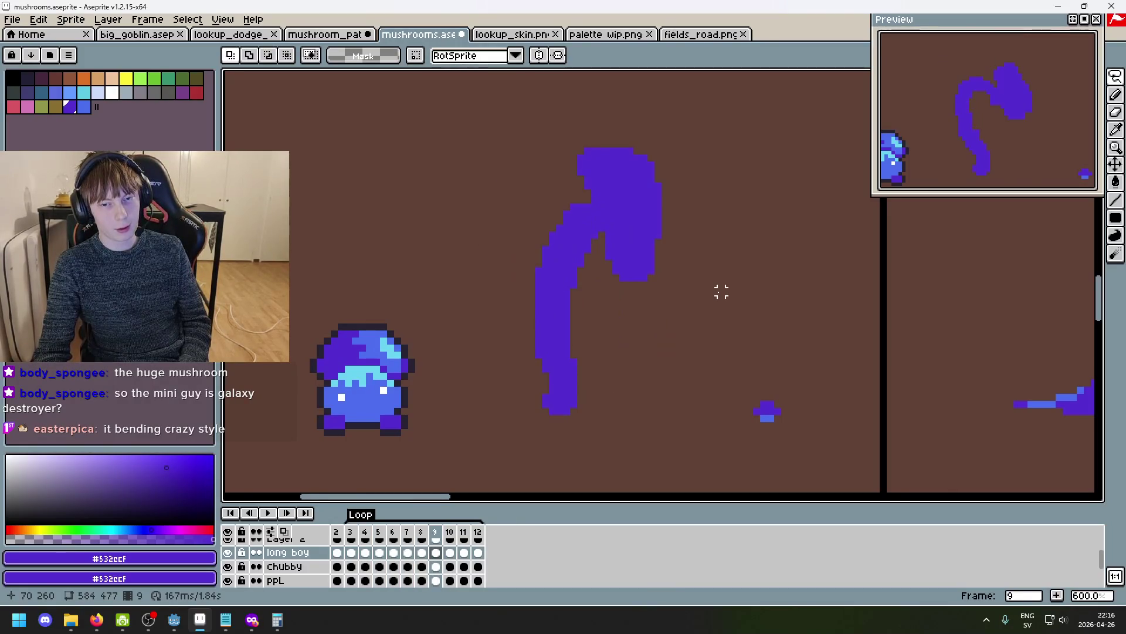
{"action": "key", "text": "comma"}
{"action": "key", "text": "period"}
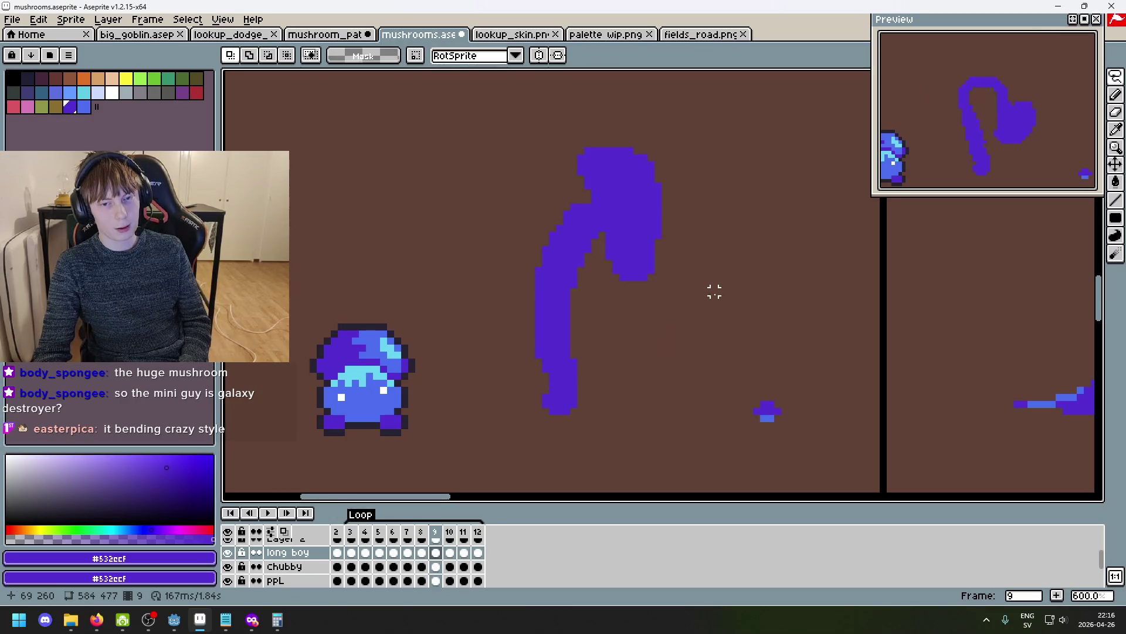
{"action": "key", "text": "comma"}
{"action": "key", "text": "comma"}
{"action": "key", "text": "comma"}
{"action": "key", "text": "comma"}
{"action": "key", "text": "period"}
{"action": "key", "text": "period"}
{"action": "key", "text": "period"}
{"action": "key", "text": "period"}
On frame 9, lasso the upper blob and shift it slightly down, redoing the move once.
{"action": "mouse_move", "coordinate": [651, 307]}
{"action": "left_mouse_down"}
{"action": "mouse_move", "coordinate": [547, 146]}
{"action": "mouse_move", "coordinate": [657, 312]}
{"action": "left_mouse_up"}
{"action": "mouse_move", "coordinate": [642, 269]}
{"action": "left_mouse_down"}
{"action": "mouse_move", "coordinate": [636, 292]}
{"action": "mouse_move", "coordinate": [651, 291]}
{"action": "left_mouse_up"}
{"action": "left_click", "coordinate": [804, 339]}
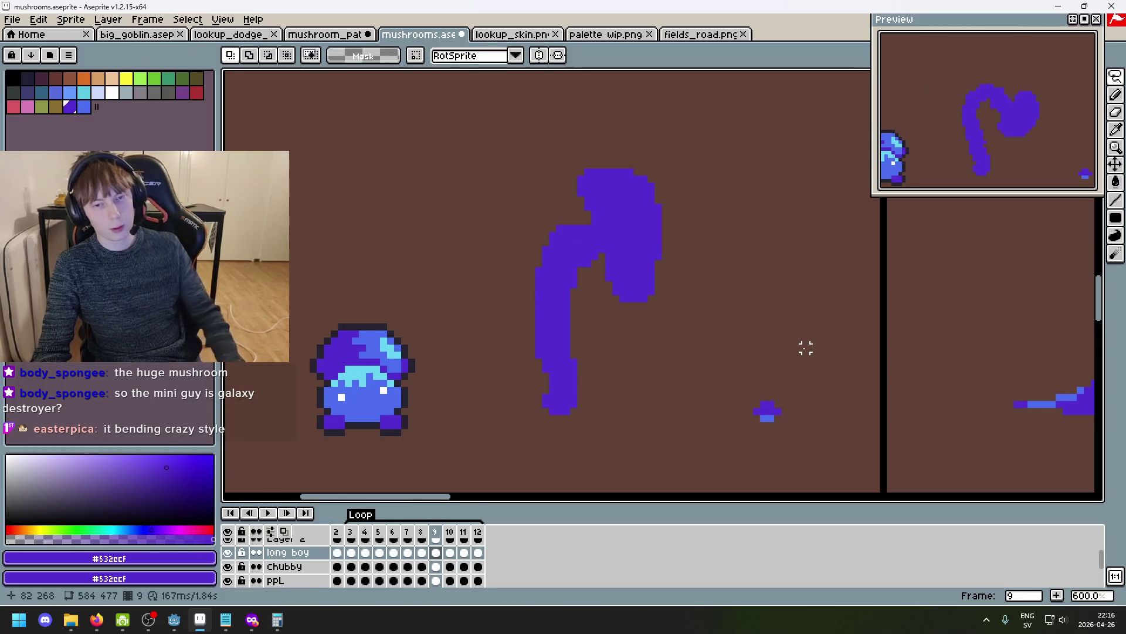
{"action": "key", "text": "ctrl+z"}
{"action": "key", "text": "ctrl+z"}
{"action": "left_click", "coordinate": [643, 319]}
{"action": "mouse_move", "coordinate": [648, 319]}
{"action": "left_mouse_down"}
{"action": "mouse_move", "coordinate": [485, 176]}
{"action": "mouse_move", "coordinate": [733, 305]}
{"action": "left_mouse_up"}
{"action": "left_click", "coordinate": [651, 320]}
{"action": "mouse_move", "coordinate": [651, 320]}
{"action": "left_mouse_down"}
{"action": "mouse_move", "coordinate": [584, 105]}
{"action": "mouse_move", "coordinate": [596, 319]}
{"action": "mouse_move", "coordinate": [646, 319]}
{"action": "mouse_move", "coordinate": [665, 296]}
{"action": "left_mouse_up"}
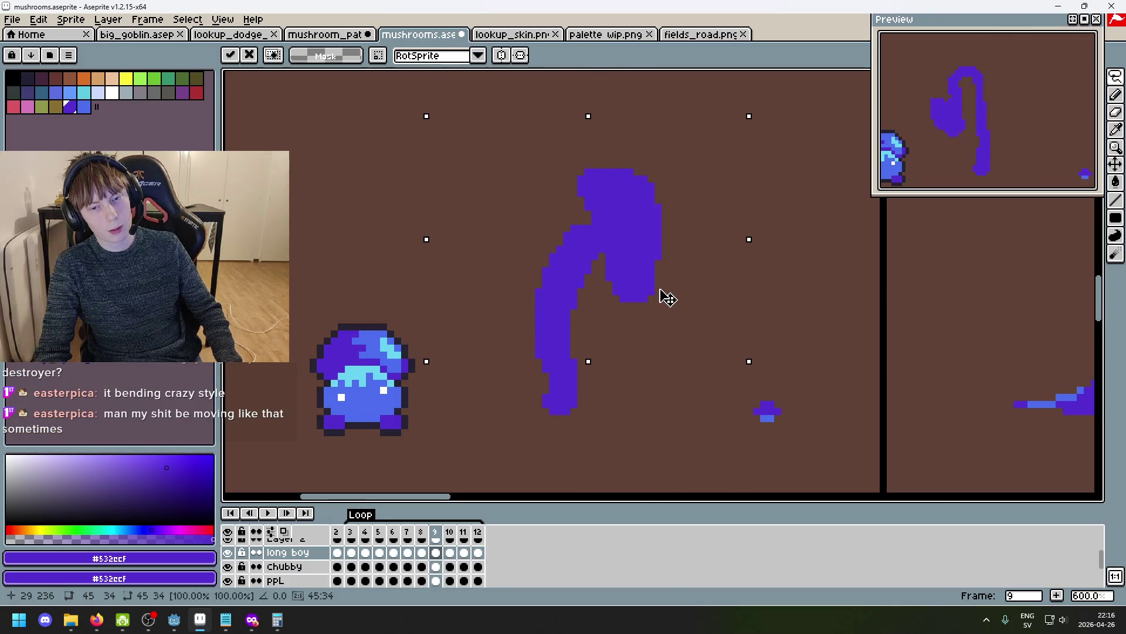
{"action": "left_click", "coordinate": [812, 354]}
Compare the adjusted frame 9 against frame 8, then move to frame 10.
{"action": "key", "text": "Left"}
{"action": "key", "text": "Right"}
{"action": "key", "text": "Left"}
{"action": "key", "text": "Right"}
{"action": "key", "text": "Left"}
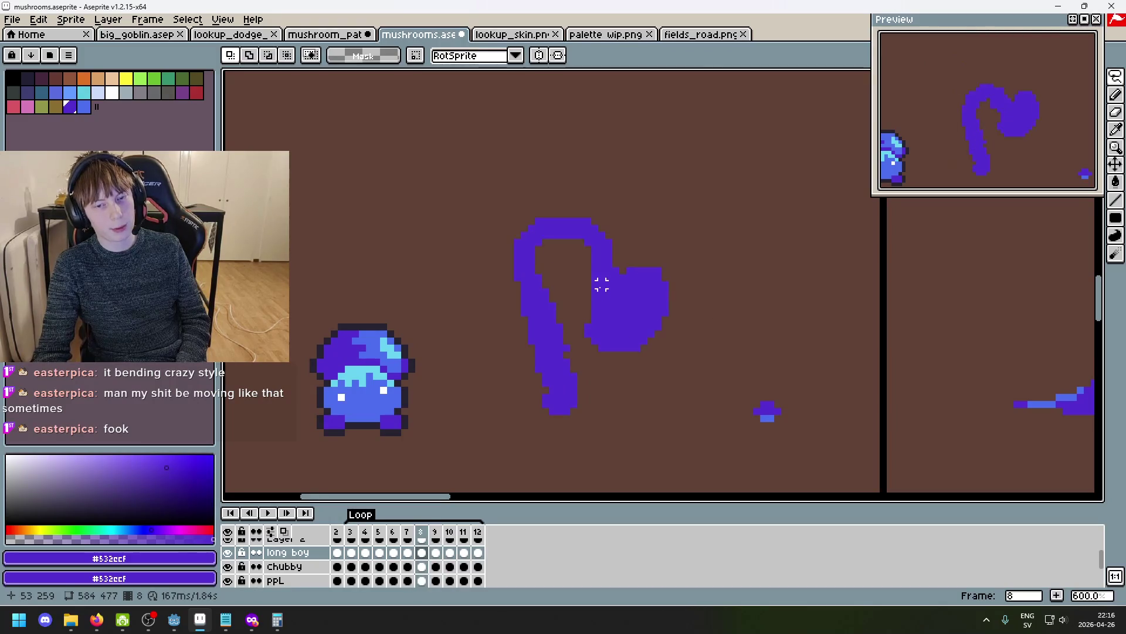
{"action": "key", "text": "Right"}
{"action": "key", "text": "Right"}
{"action": "key", "text": "Left"}
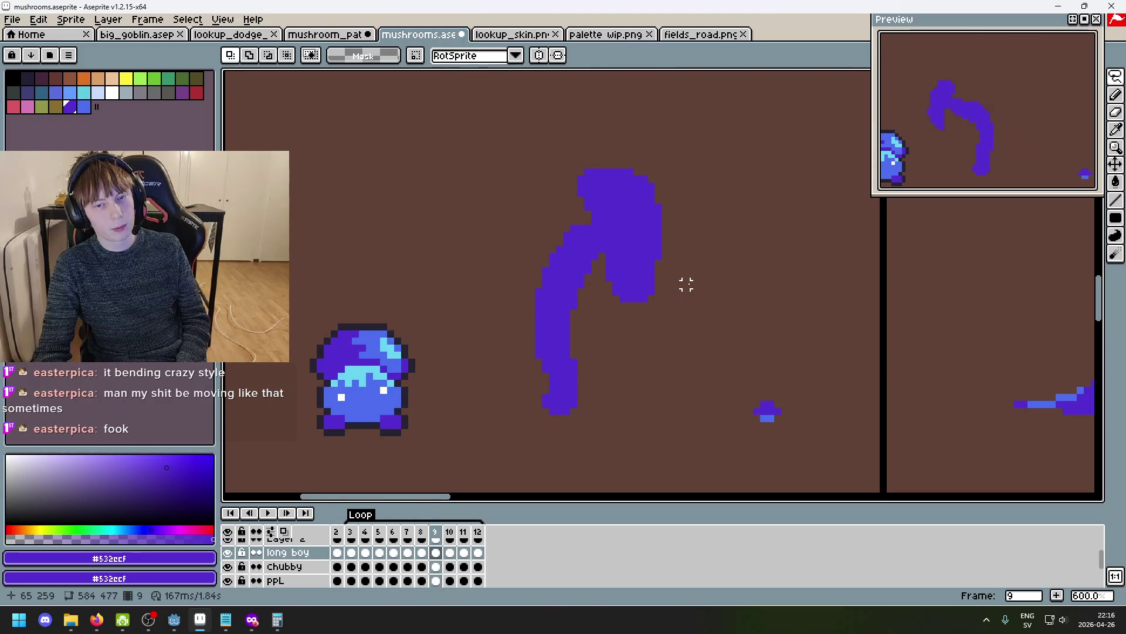
{"action": "key", "text": "Right"}
On frame 10, tilt the mushroom head slightly and lift it off the stem, then play the animation.
{"action": "mouse_move", "coordinate": [587, 264]}
{"action": "left_mouse_down"}
{"action": "mouse_move", "coordinate": [503, 232]}
{"action": "mouse_move", "coordinate": [584, 258]}
{"action": "mouse_move", "coordinate": [604, 173]}
{"action": "mouse_move", "coordinate": [603, 254]}
{"action": "left_mouse_up"}
{"action": "left_click", "coordinate": [602, 271]}
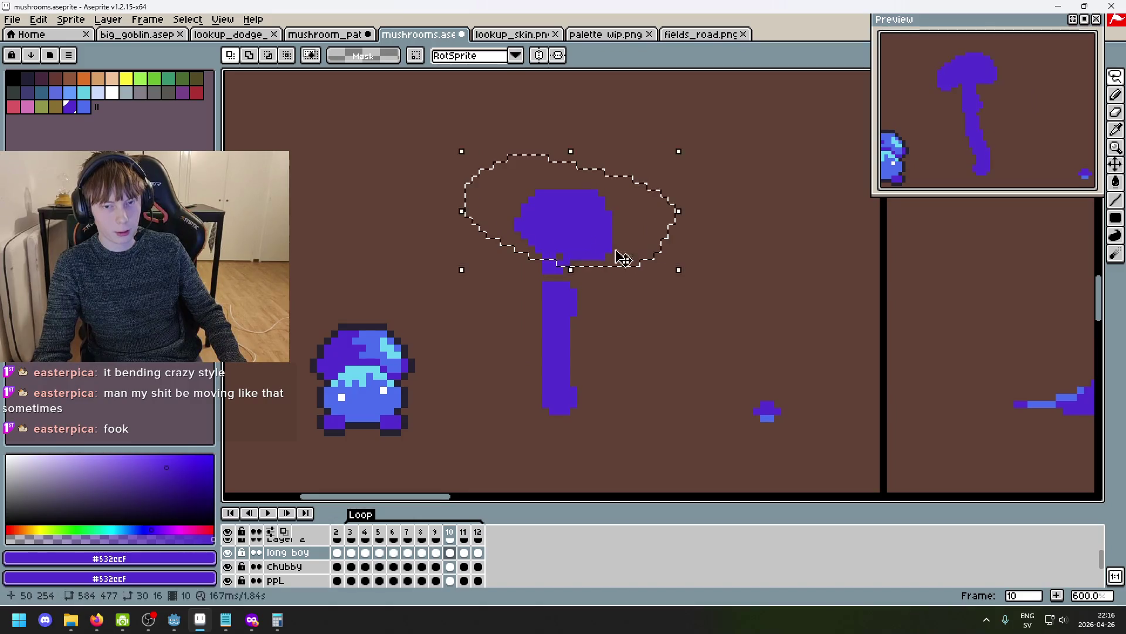
{"action": "left_click_drag", "start_coordinate": [687, 273], "coordinate": [690, 294]}
{"action": "left_click_drag", "start_coordinate": [603, 257], "coordinate": [610, 236]}
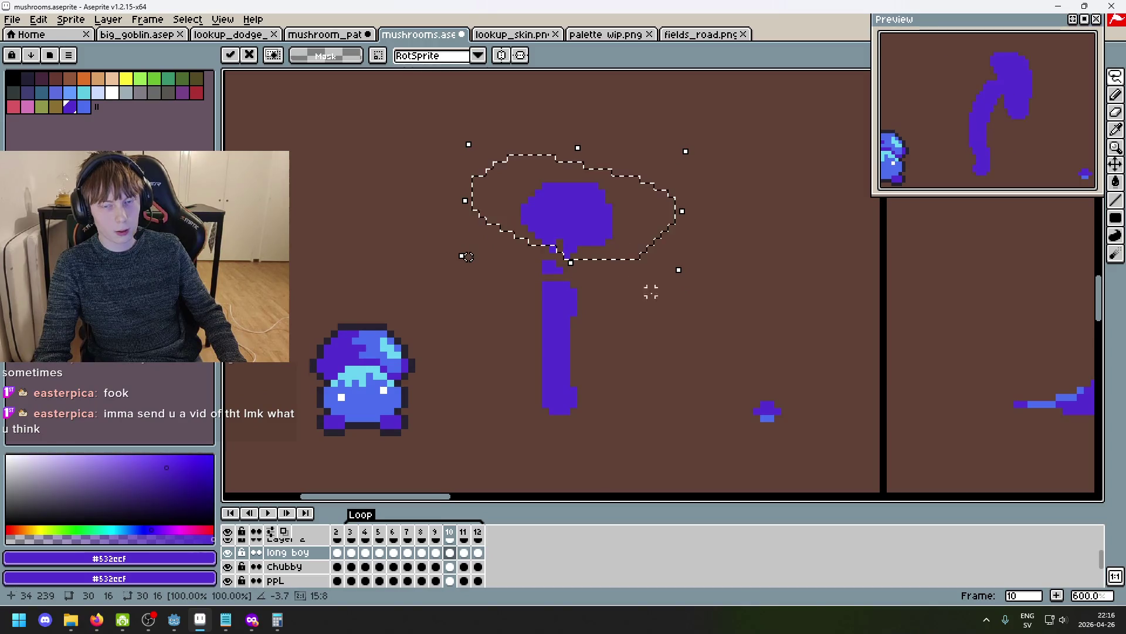
{"action": "key", "text": "ctrl+d"}
{"action": "key", "text": "Return"}
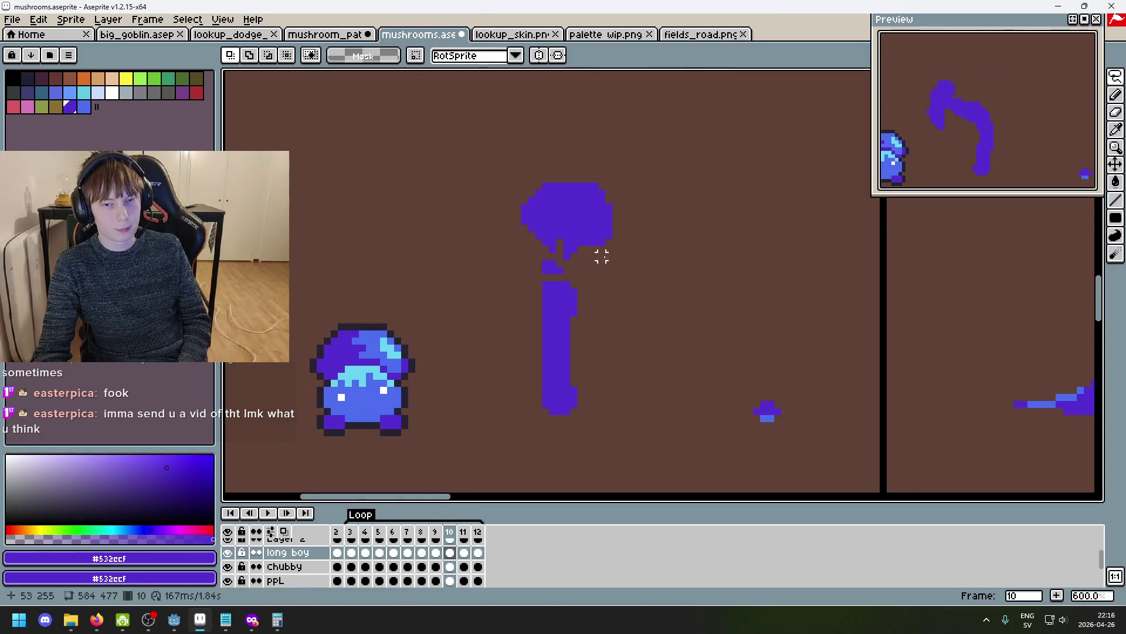
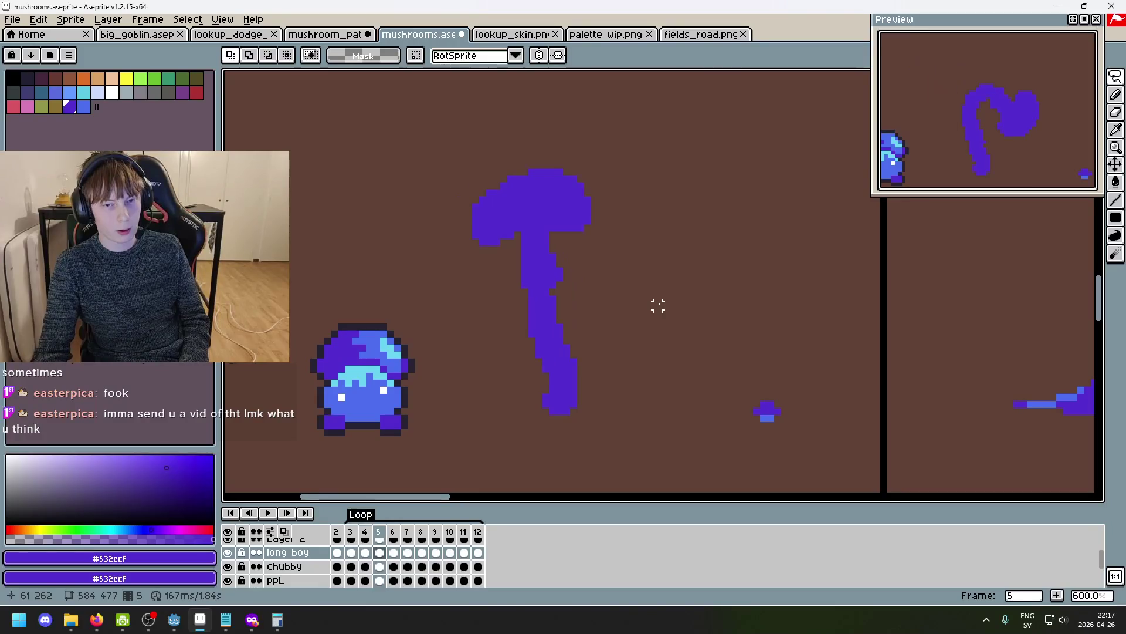
On frame 10, use the Pencil to paint pixels joining the mushroom cap to its stem.
{"action": "key", "text": "Right"}
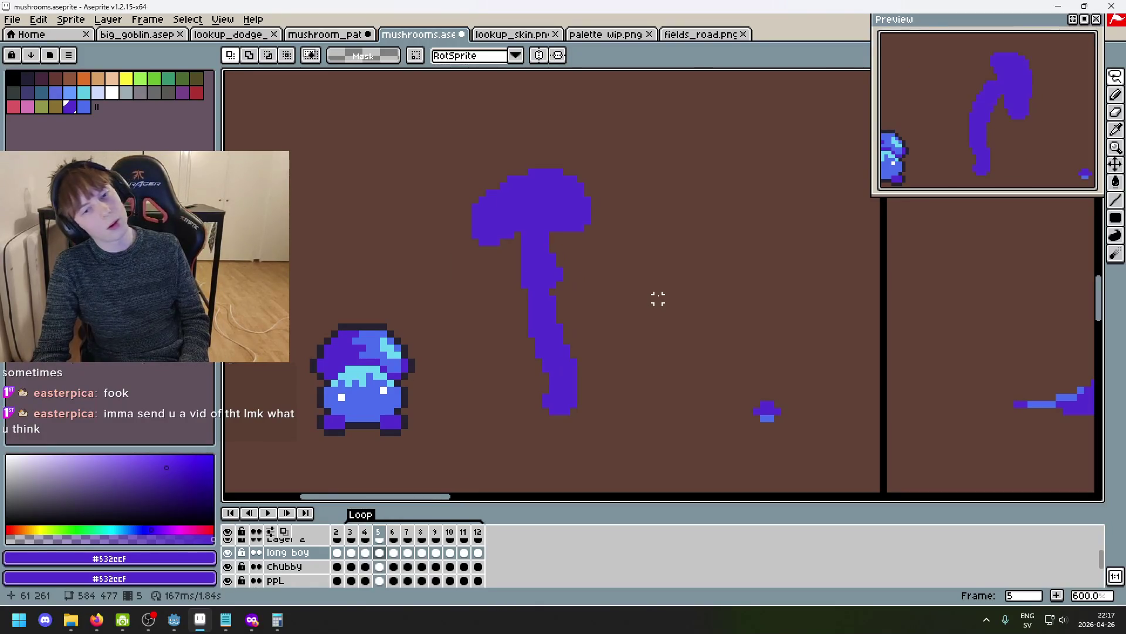
{"action": "key", "text": "Right"}
{"action": "key", "text": "Right"}
{"action": "key", "text": "Right"}
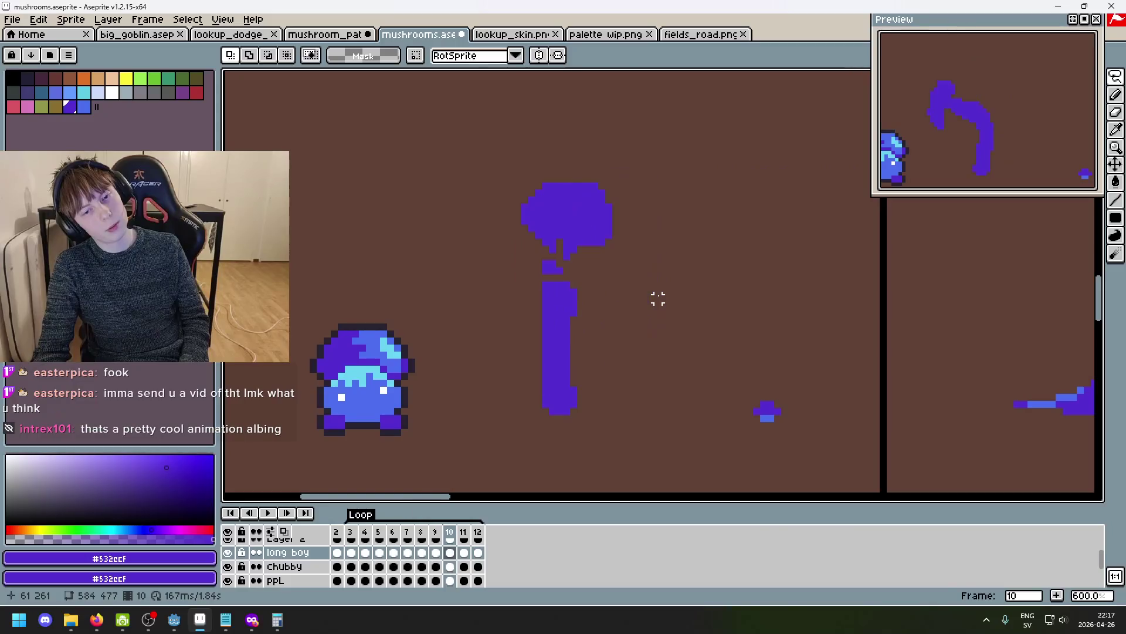
{"action": "key", "text": "Right"}
{"action": "scroll", "coordinate": [644, 284], "scroll_direction": "up", "scroll_amount": 3}
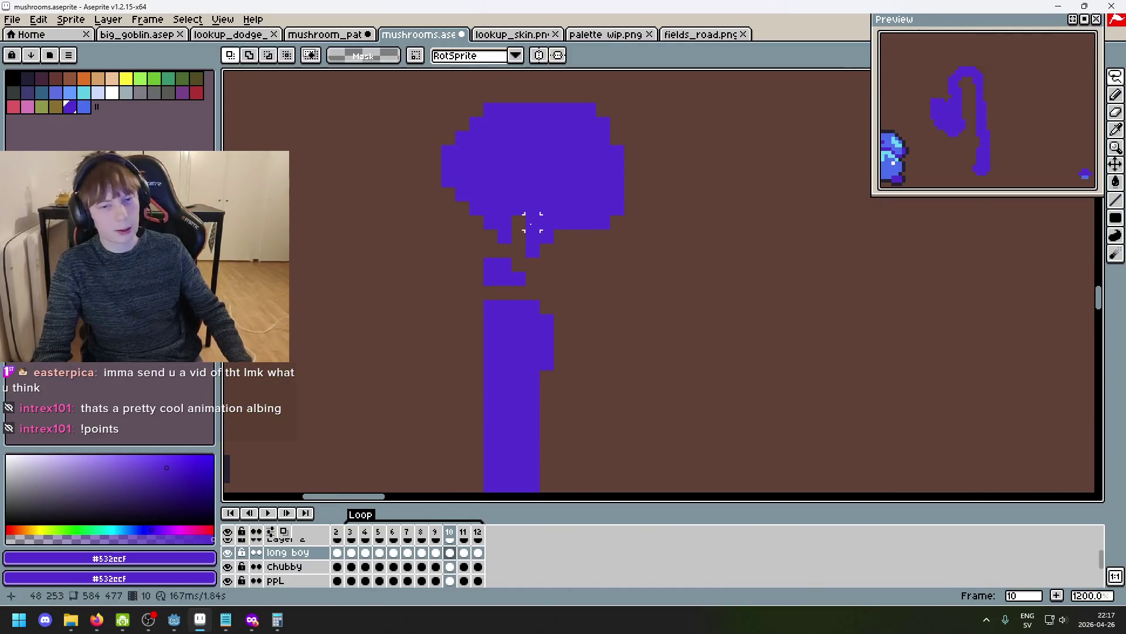
{"action": "key", "text": "b"}
{"action": "mouse_move", "coordinate": [523, 244]}
{"action": "left_mouse_down"}
{"action": "mouse_move", "coordinate": [520, 296]}
{"action": "mouse_move", "coordinate": [455, 183]}
{"action": "mouse_move", "coordinate": [491, 161]}
{"action": "mouse_move", "coordinate": [442, 169]}
{"action": "left_mouse_up"}
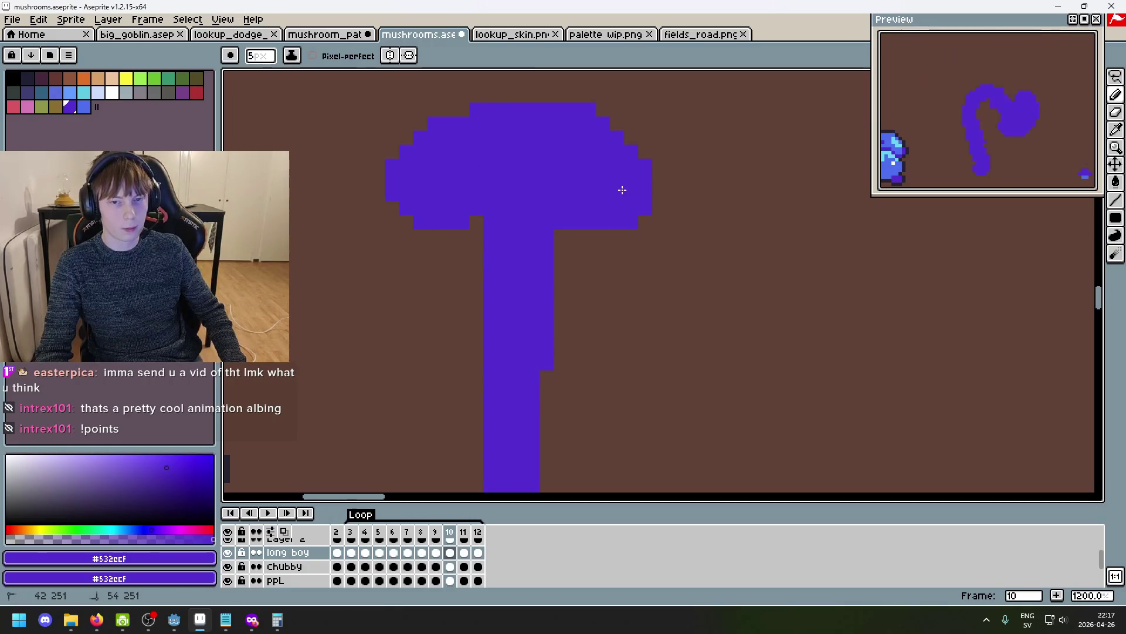
Extend the cap's lower-left edge downward, then undo the last painted stroke.
{"action": "left_click_drag", "start_coordinate": [428, 201], "coordinate": [478, 213]}
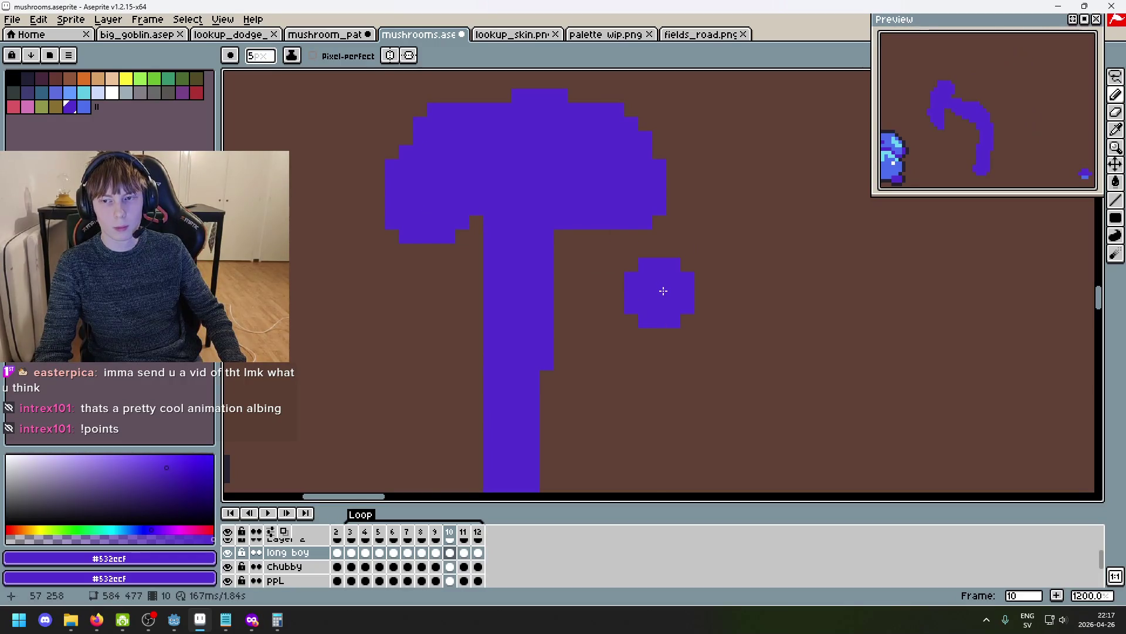
{"action": "scroll", "coordinate": [664, 290], "scroll_direction": "down", "scroll_amount": 4}
{"action": "scroll", "coordinate": [651, 261], "scroll_direction": "up", "scroll_amount": 1}
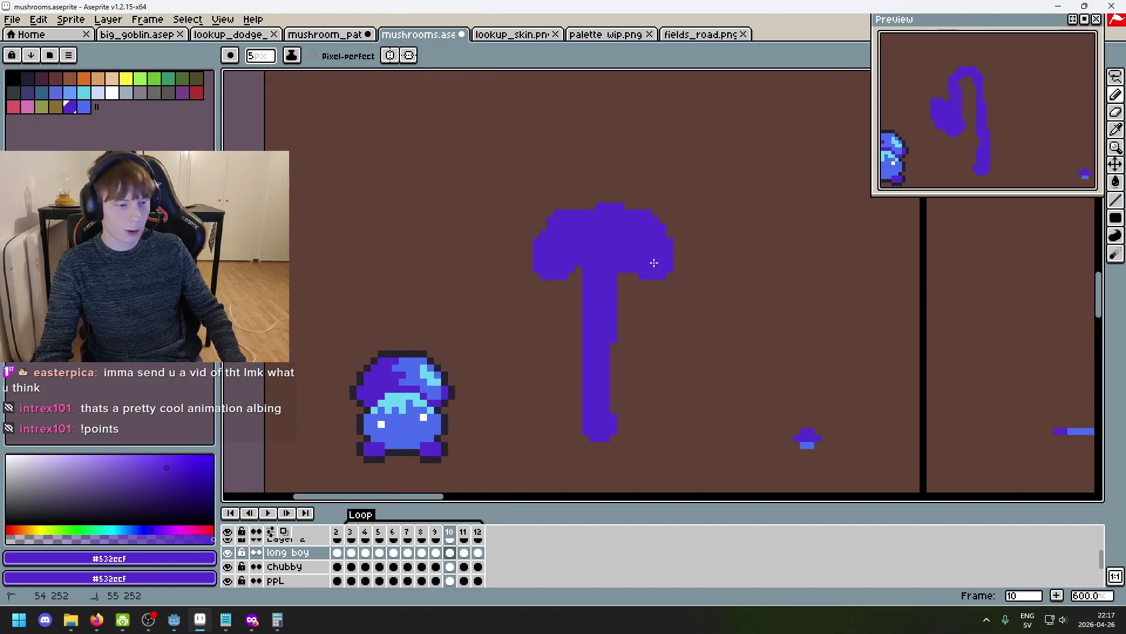
{"action": "scroll", "coordinate": [657, 260], "scroll_direction": "up", "scroll_amount": 1}
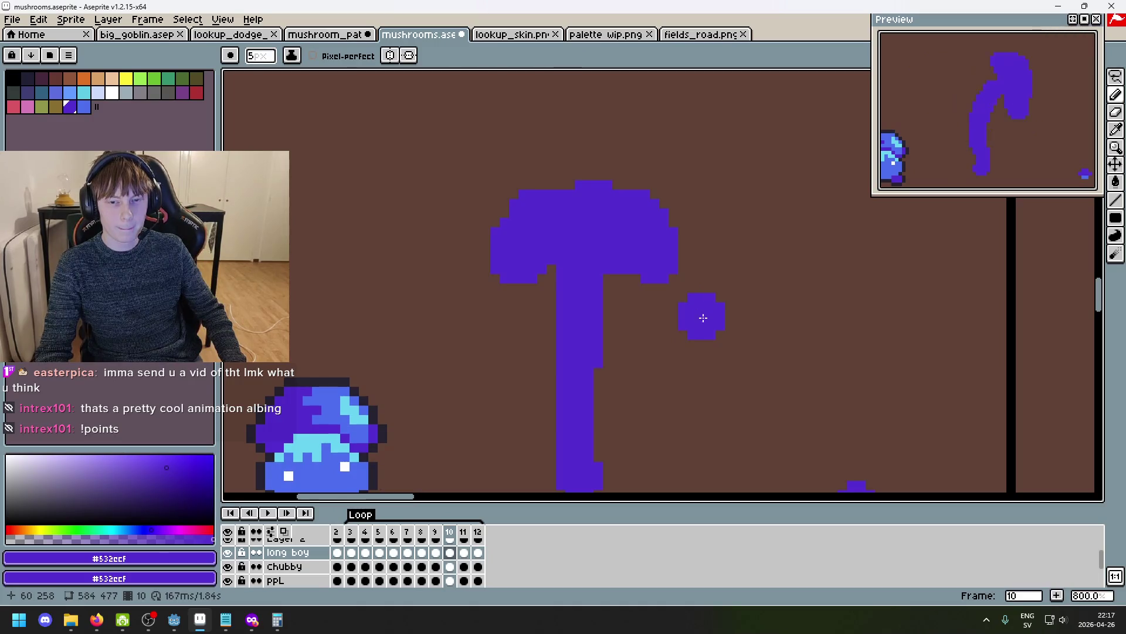
{"action": "key", "text": "ctrl+z"}
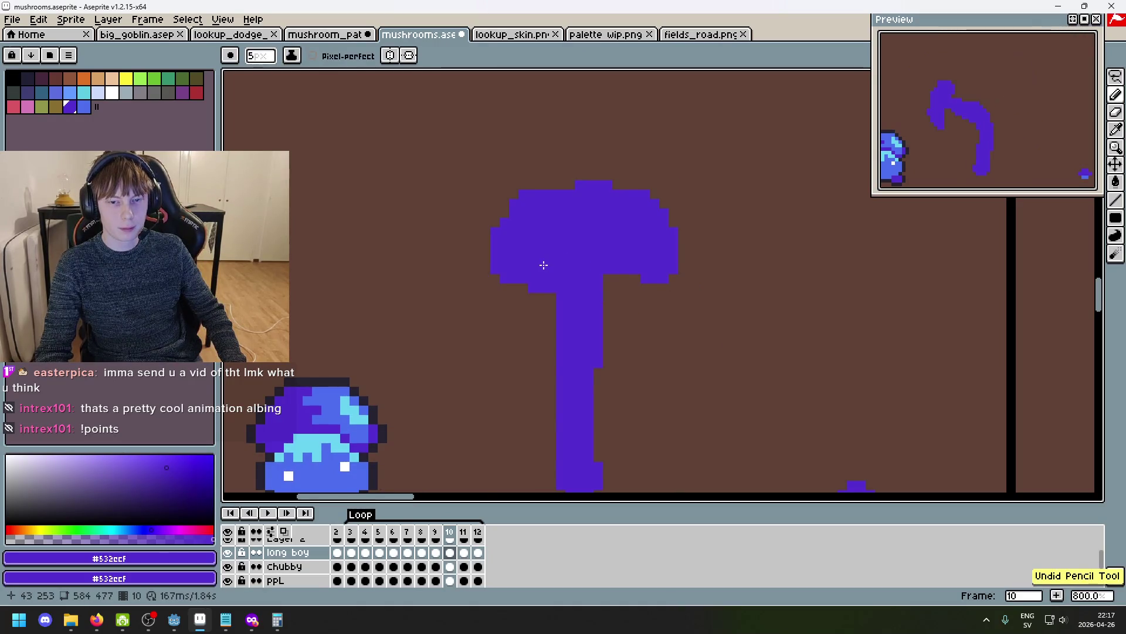
Step through the sway frames from frame 3 up to frame 11 and back to frame 10.
{"action": "scroll", "coordinate": [613, 269], "scroll_direction": "down", "scroll_amount": 3}
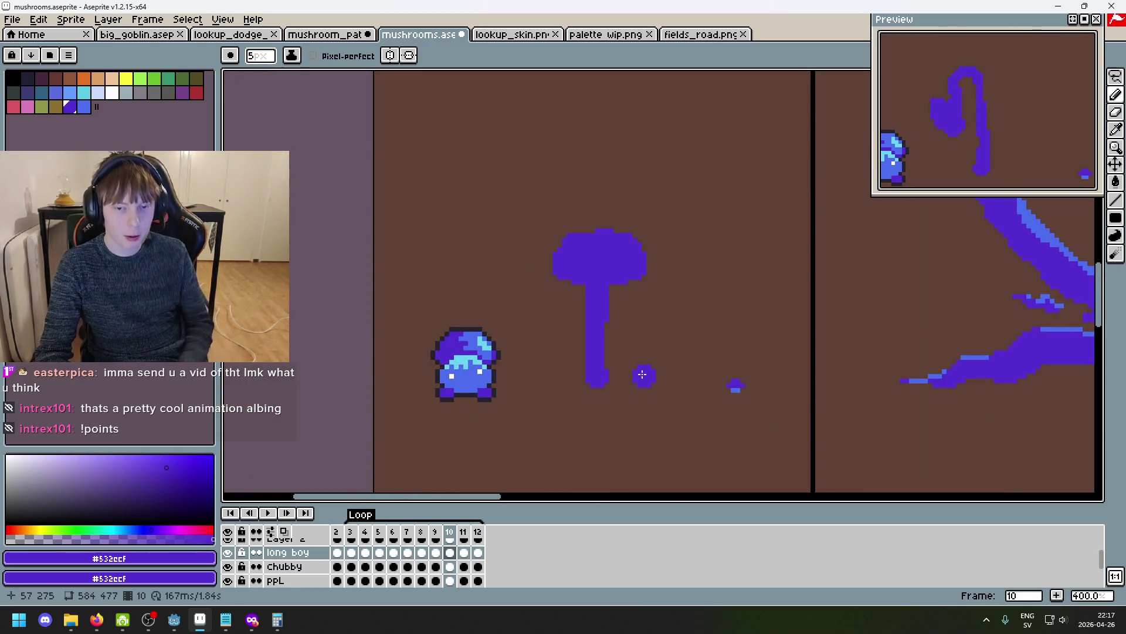
{"action": "key", "text": "Right"}
{"action": "key", "text": "Right"}
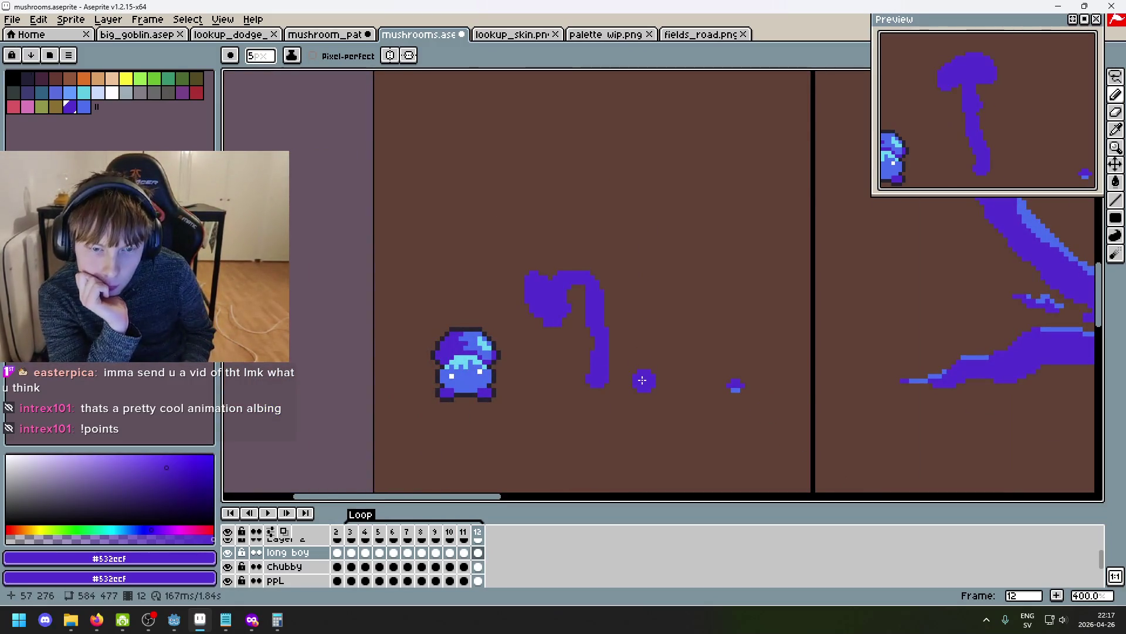
{"action": "key", "text": "Return"}
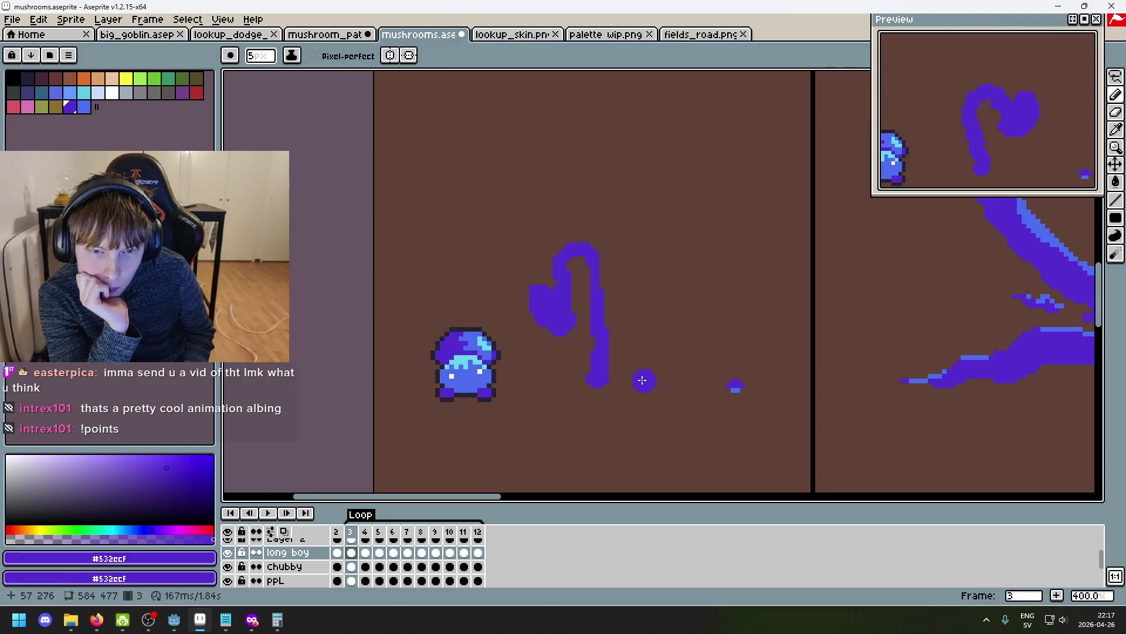
{"action": "key", "text": "Right"}
{"action": "key", "text": "Right"}
{"action": "key", "text": "Left"}
{"action": "key", "text": "Left"}
{"action": "key", "text": "Right"}
{"action": "key", "text": "Right"}
{"action": "key", "text": "Right"}
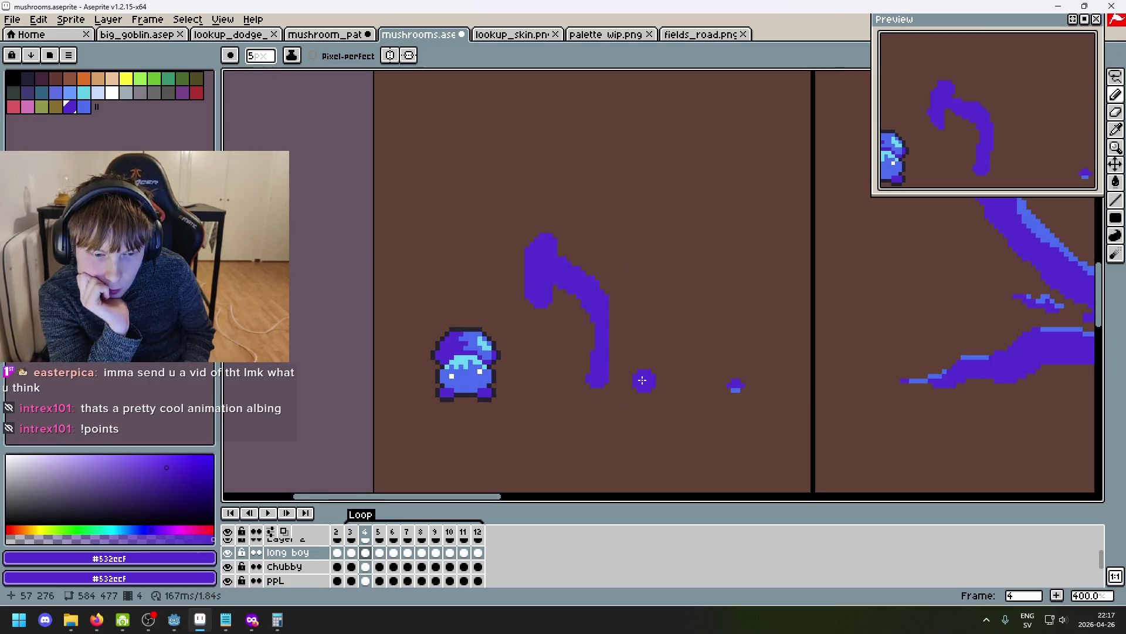
{"action": "key", "text": "Right"}
{"action": "key", "text": "Right"}
{"action": "key", "text": "Right"}
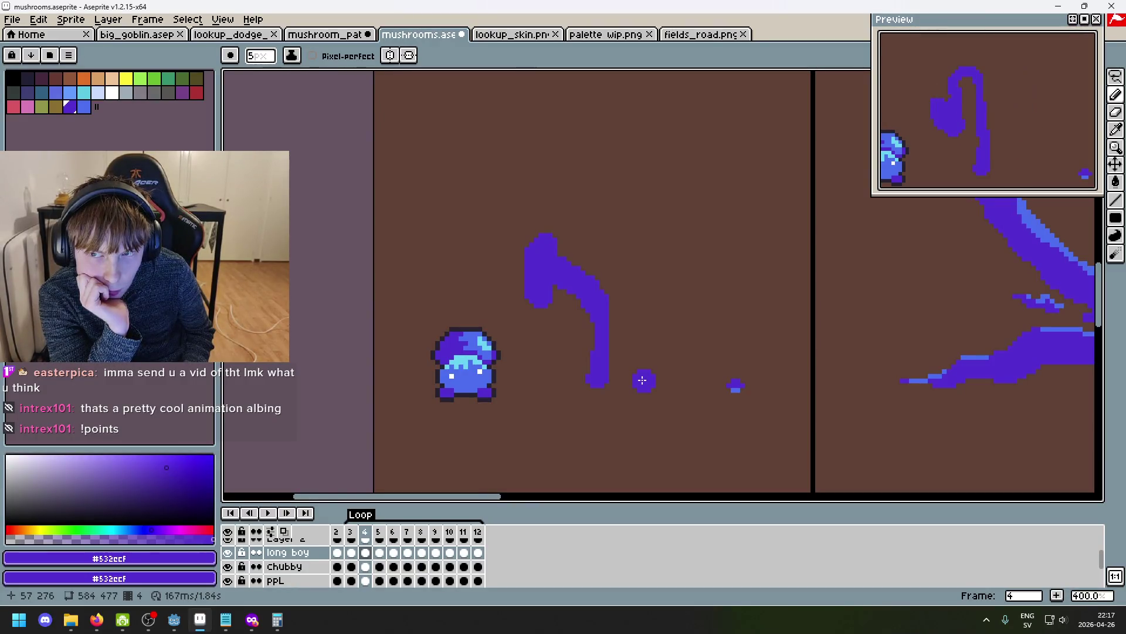
{"action": "key", "text": "Right"}
{"action": "key", "text": "Right"}
{"action": "key", "text": "Right"}
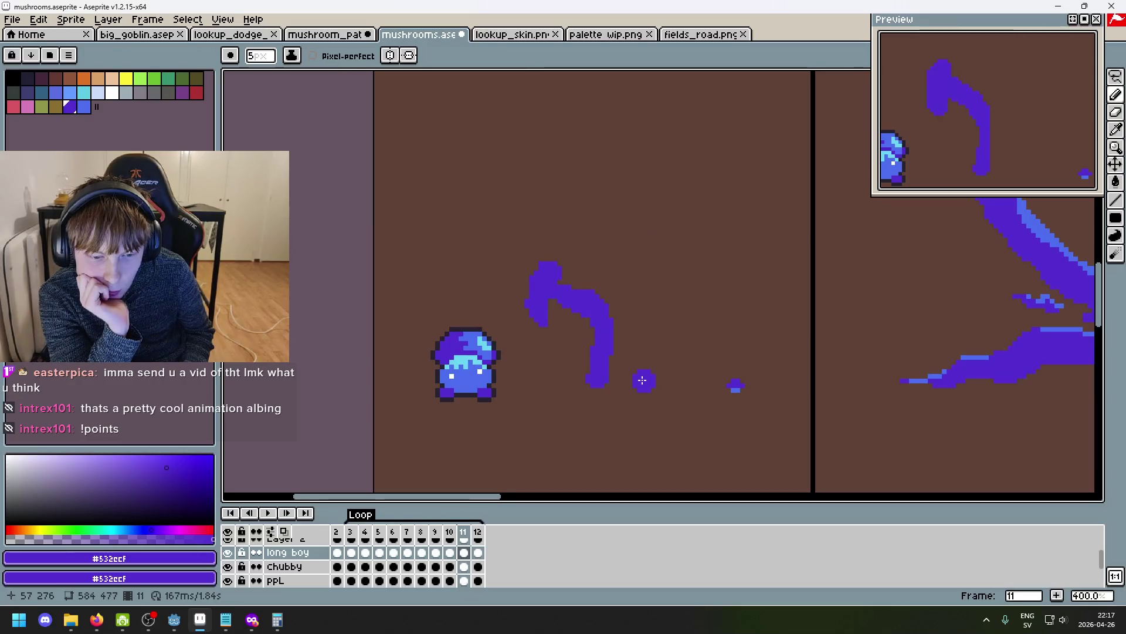
{"action": "key", "text": "Left"}
Cycle through the frames again to frame 4 and undo the last change there.
{"action": "key", "text": "Right"}
{"action": "key", "text": "Right"}
{"action": "key", "text": "Right"}
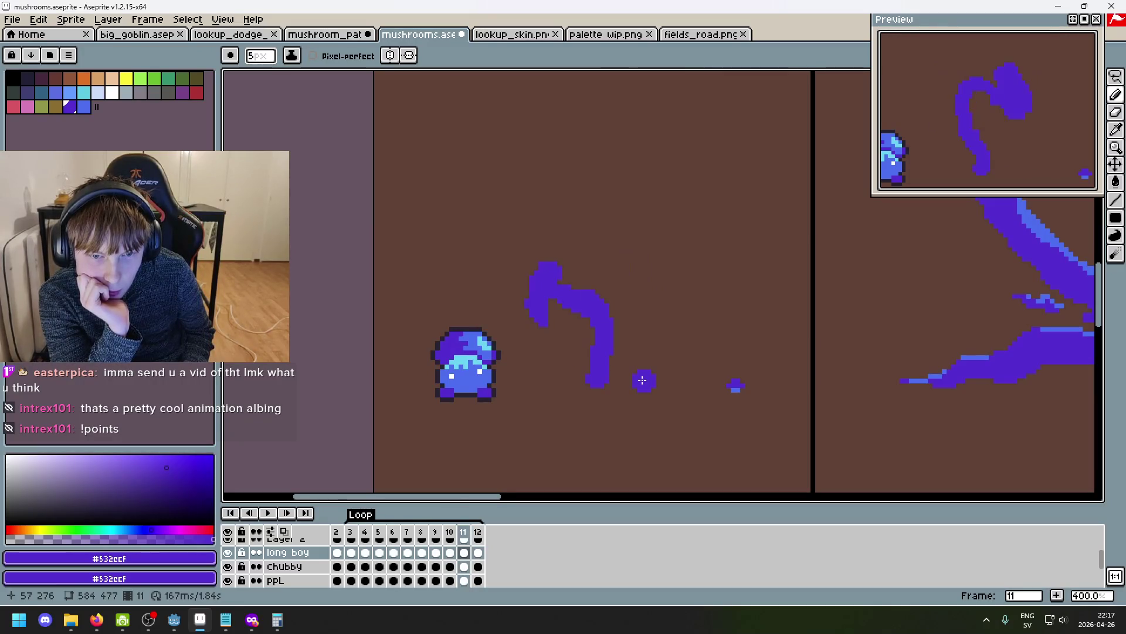
{"action": "key", "text": "Right"}
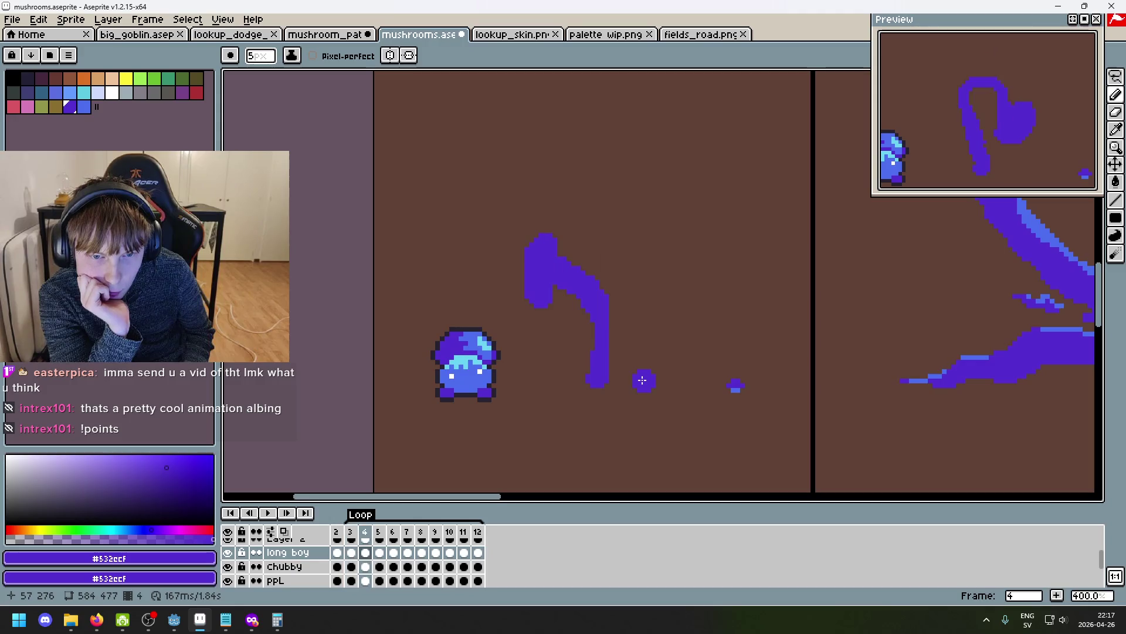
{"action": "key", "text": "Right"}
{"action": "key", "text": "Right"}
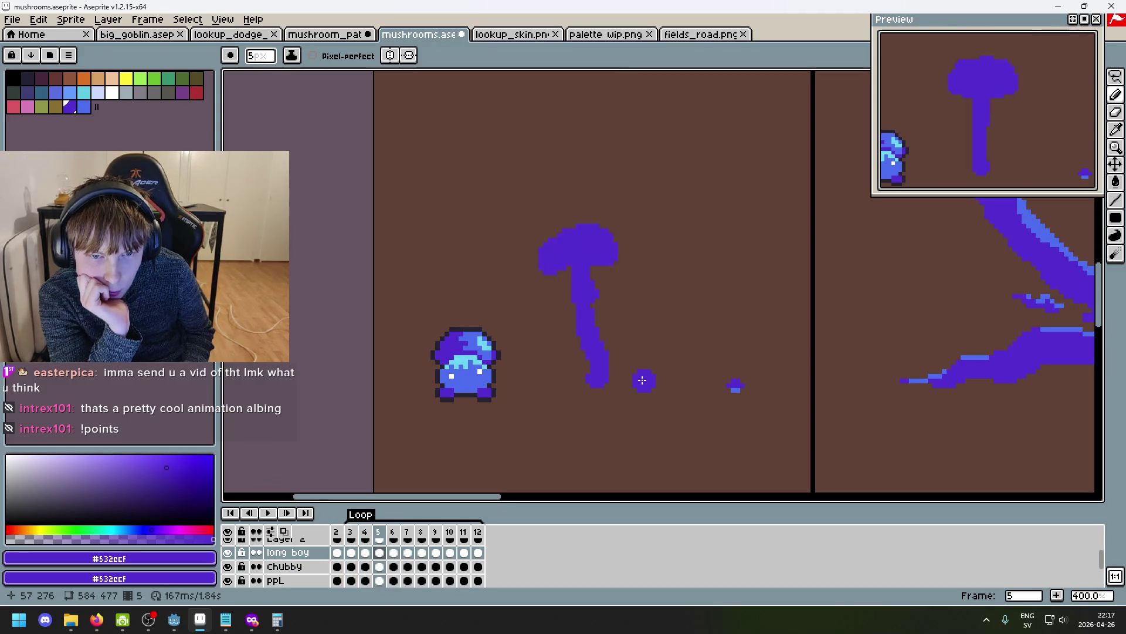
{"action": "key", "text": "Right"}
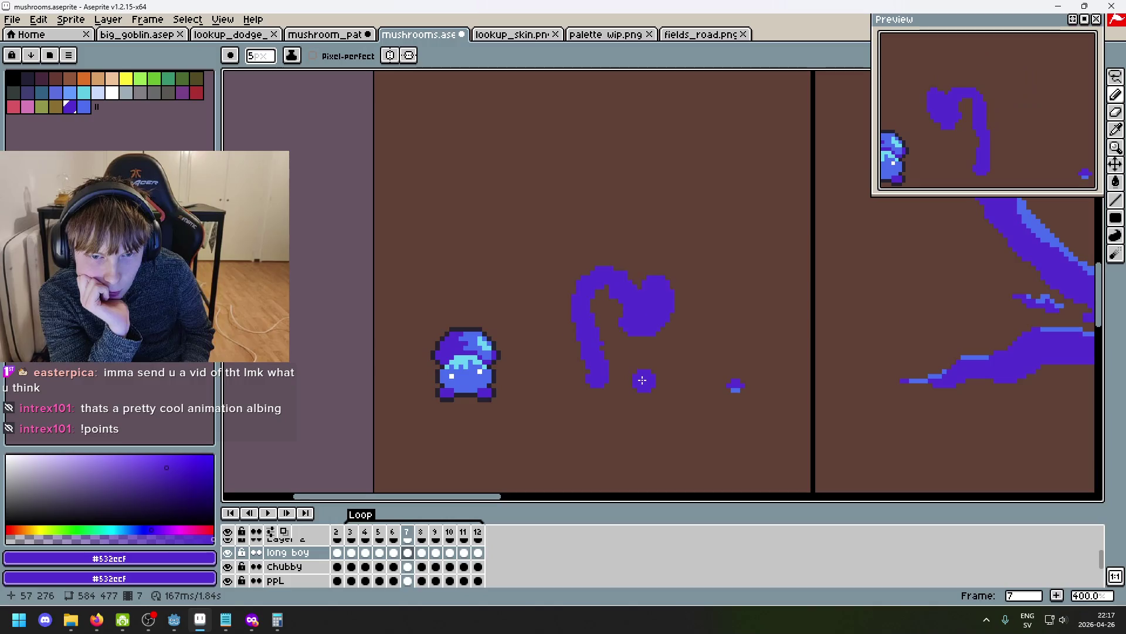
{"action": "key", "text": "Right"}
{"action": "key", "text": "Right"}
{"action": "key", "text": "Right"}
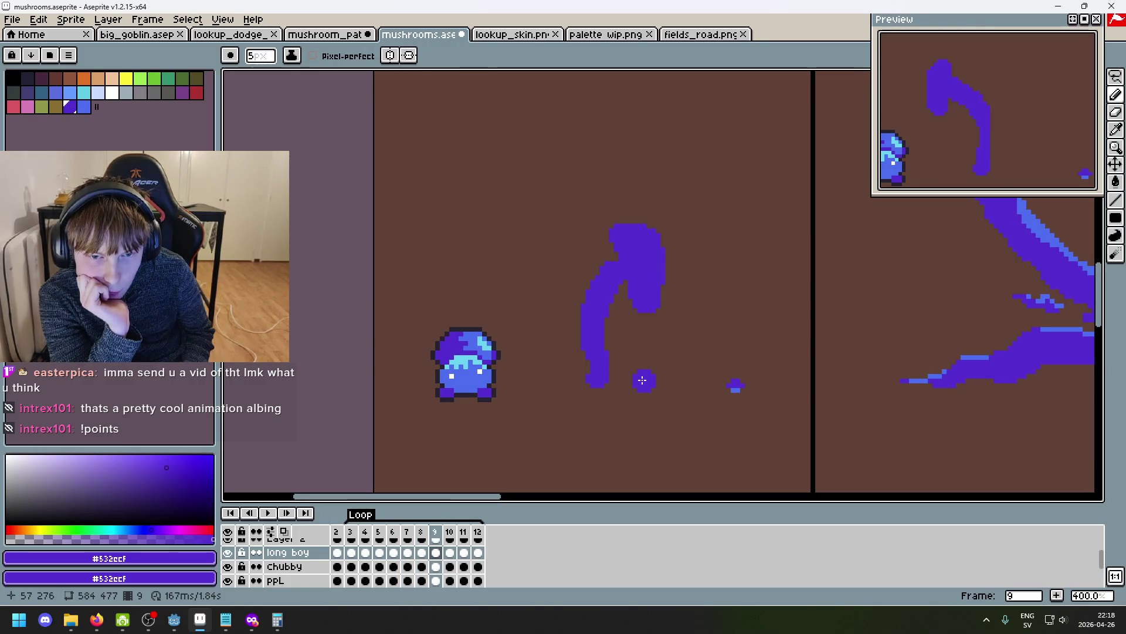
{"action": "key", "text": "Right"}
{"action": "key", "text": "Return"}
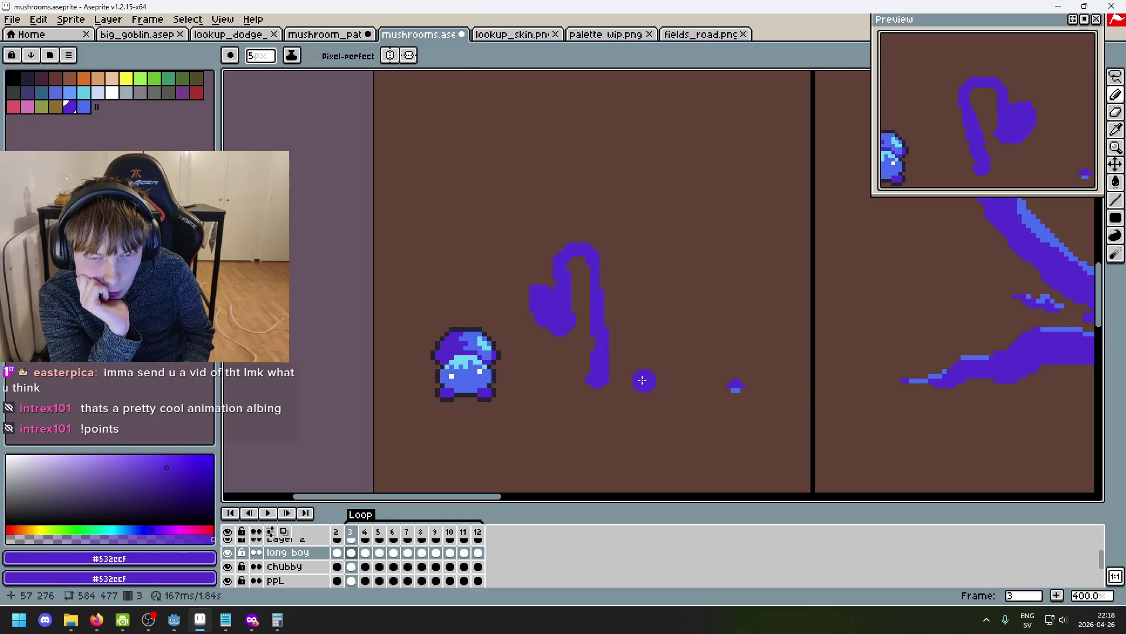
{"action": "key", "text": "Right"}
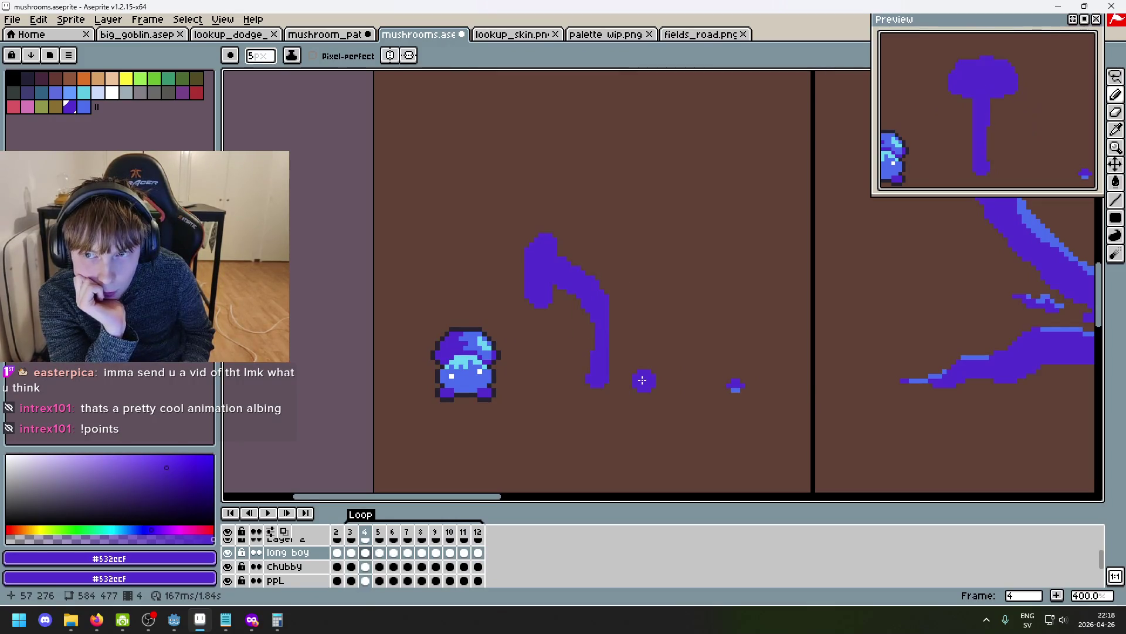
{"action": "key", "text": "ctrl+z"}
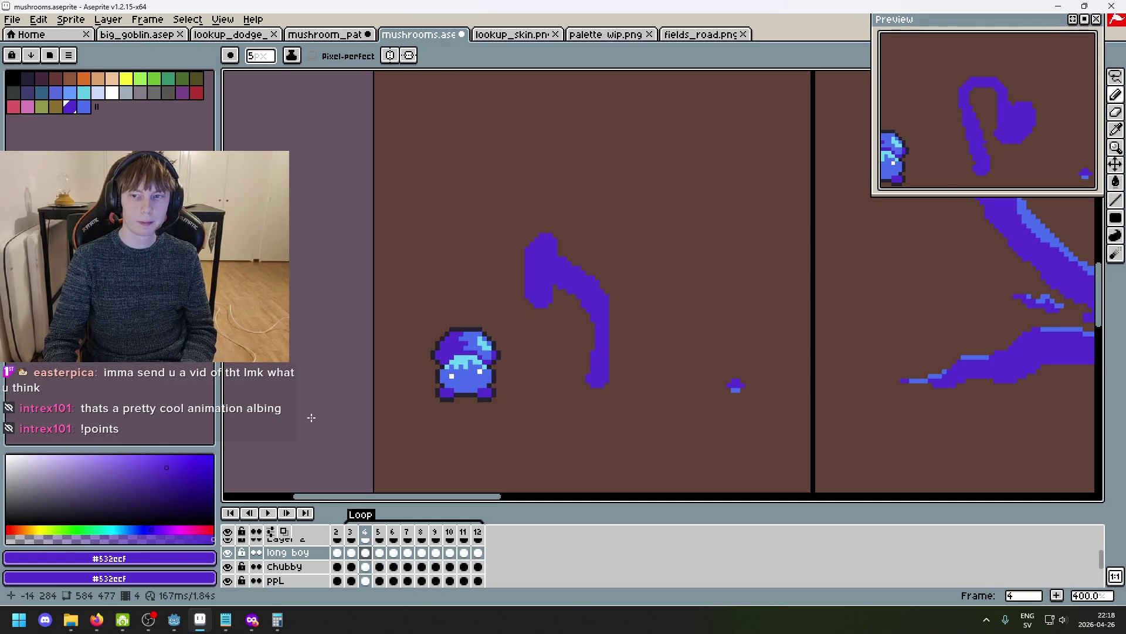
Flip between frames 3, 4 and 5 to check the cap drooping left on frame 4.
{"action": "key", "text": "Right"}
{"action": "key", "text": "Left"}
{"action": "key", "text": "Left"}
{"action": "key", "text": "Right"}
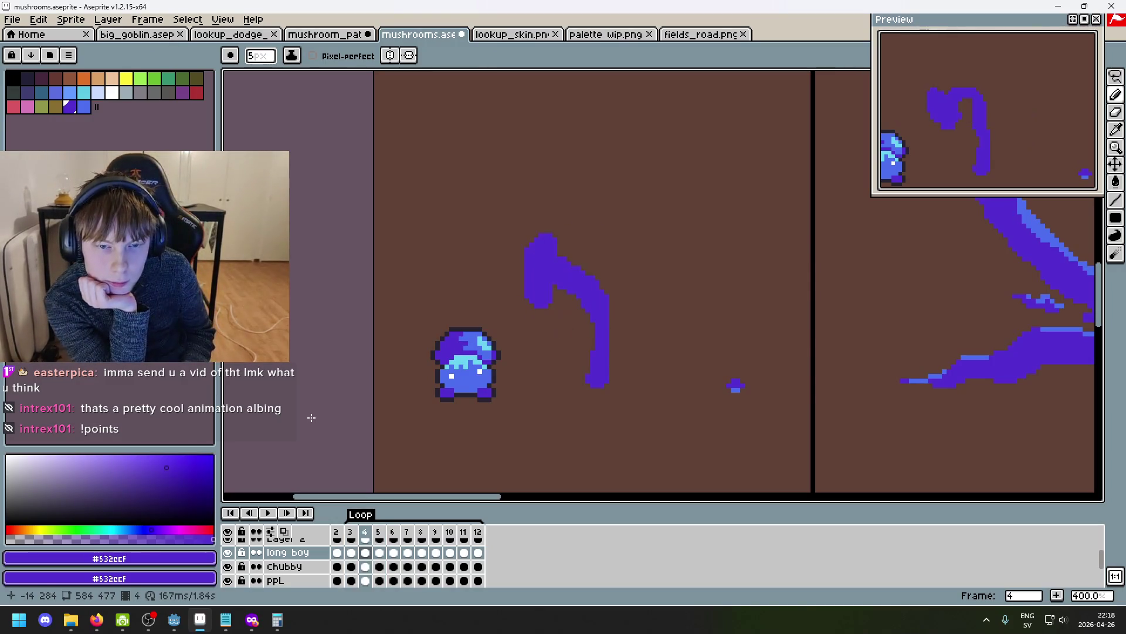
{"action": "key", "text": "Left"}
{"action": "key", "text": "Right"}
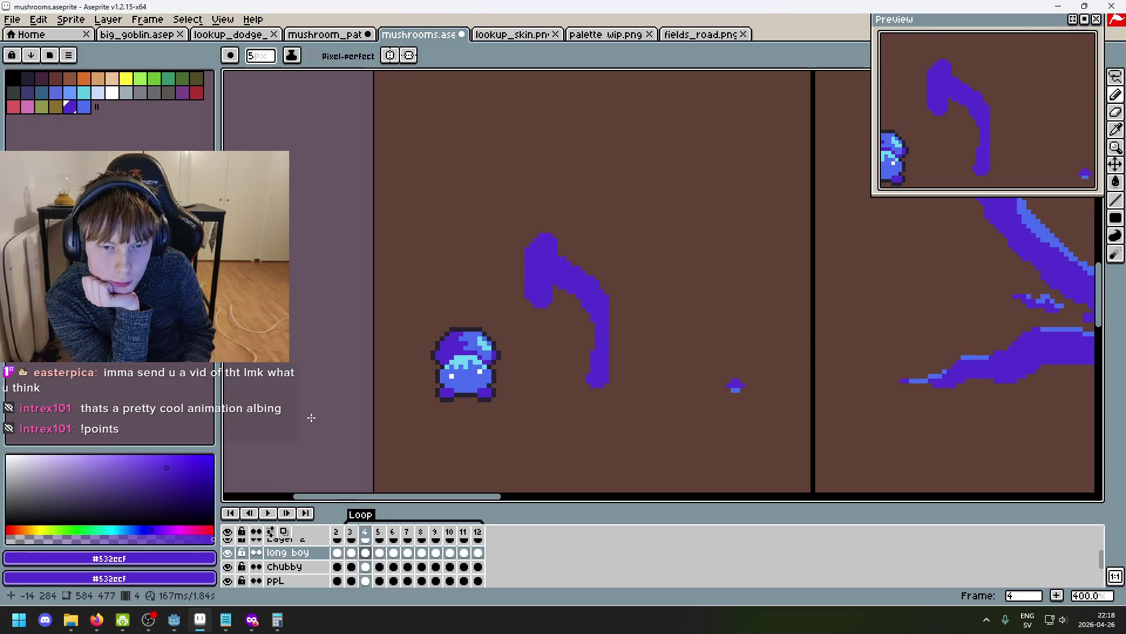
{"action": "key", "text": "Left"}
{"action": "key", "text": "Left"}
{"action": "key", "text": "Right"}
{"action": "key", "text": "Right"}
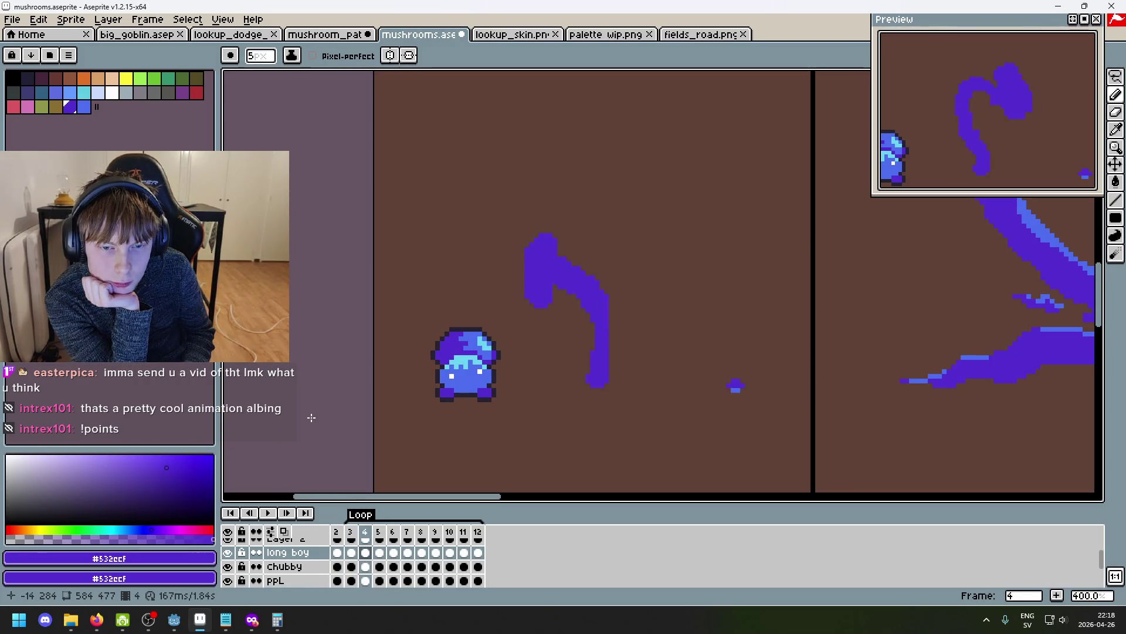
{"action": "key", "text": "Left"}
{"action": "key", "text": "Right"}
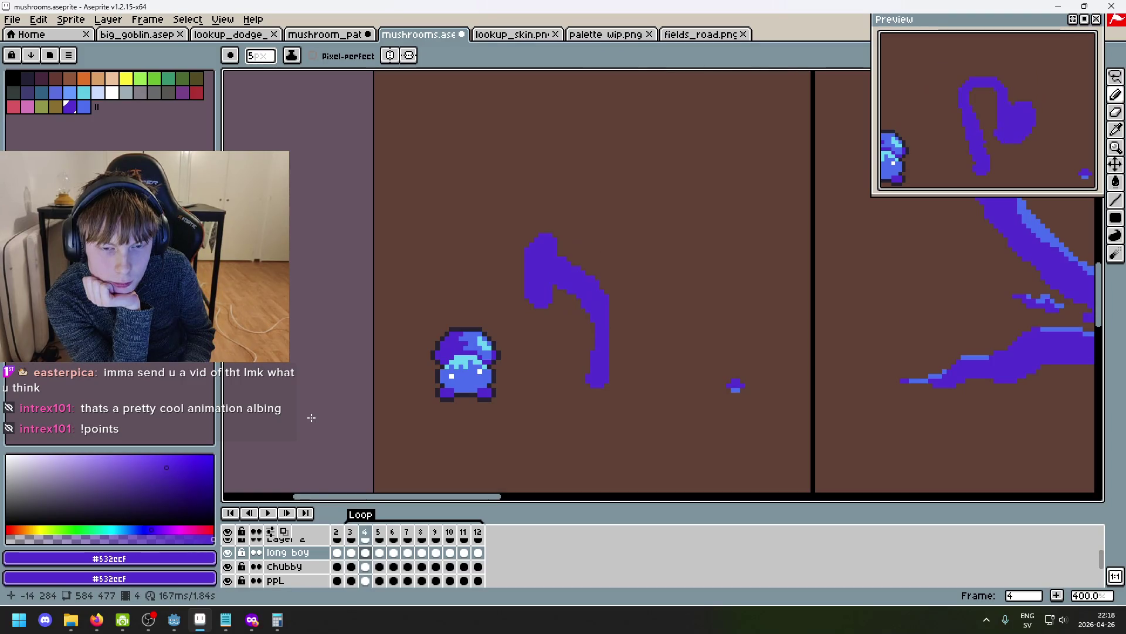
{"action": "key", "text": "Left"}
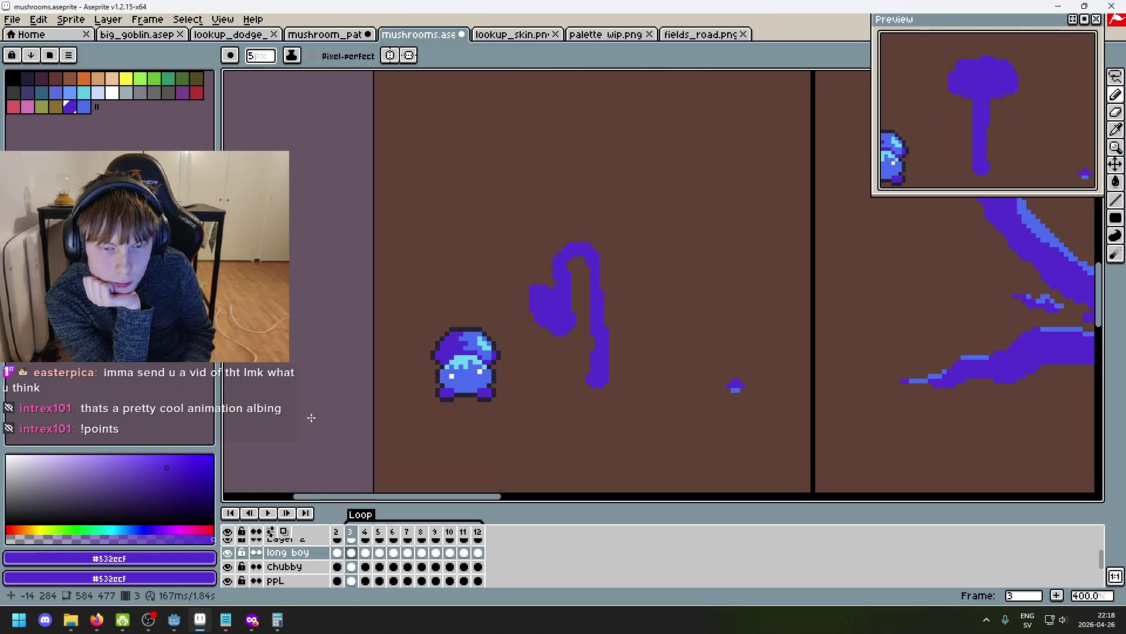
{"action": "key", "text": "Right"}
{"action": "key", "text": "Right"}
{"action": "key", "text": "Left"}
{"action": "key", "text": "Left"}
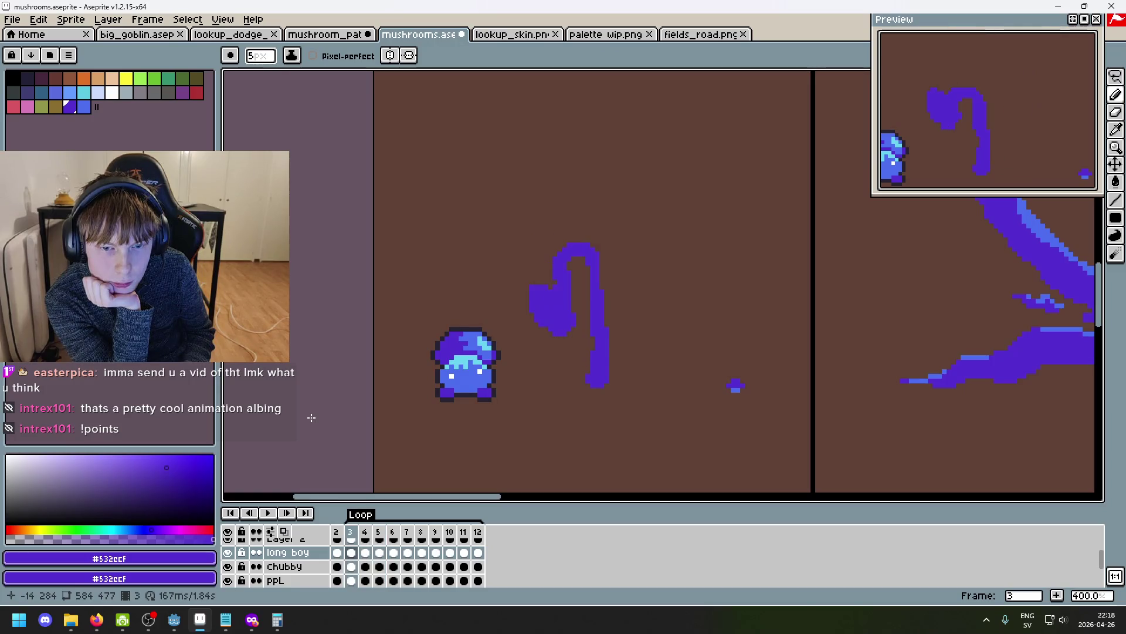
{"action": "key", "text": "Right"}
{"action": "key", "text": "Left"}
{"action": "key", "text": "Right"}
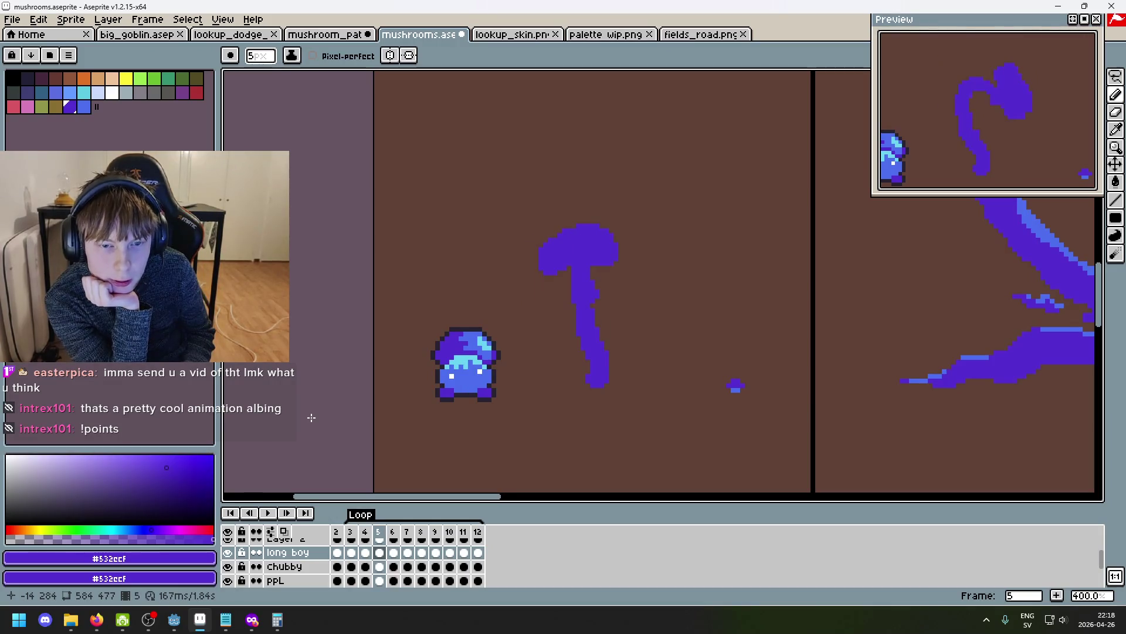
{"action": "key", "text": "Left"}
{"action": "key", "text": "Right"}
{"action": "key", "text": "Right"}
{"action": "key", "text": "Left"}
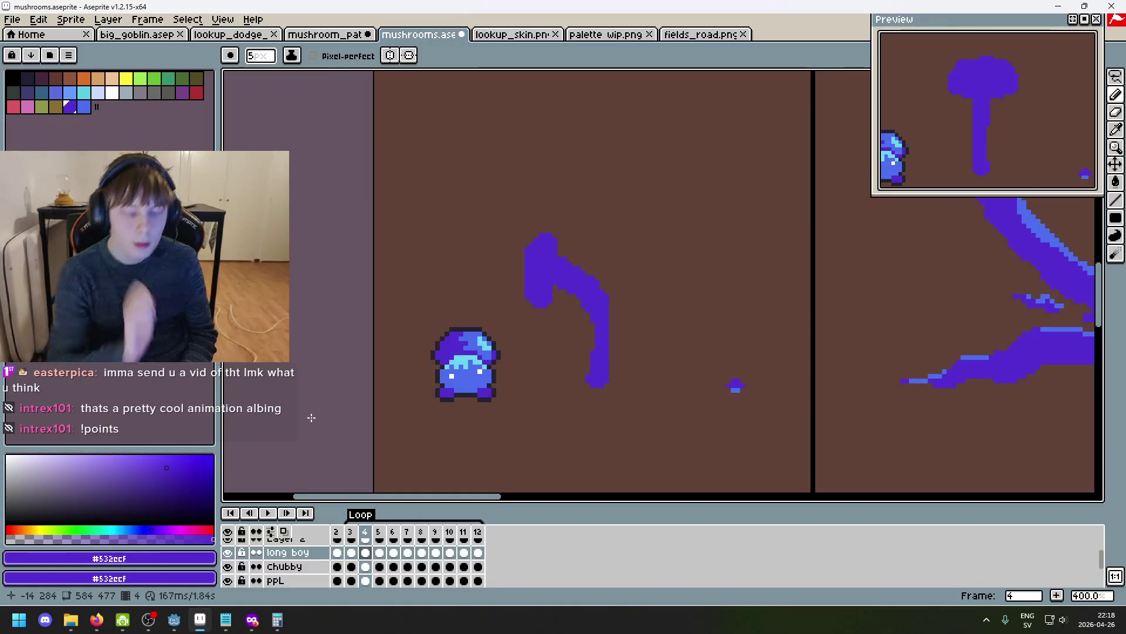
Delete frame 4 from the long boy sway and compare the new frame 4 with frame 3.
{"action": "left_click", "coordinate": [369, 537]}
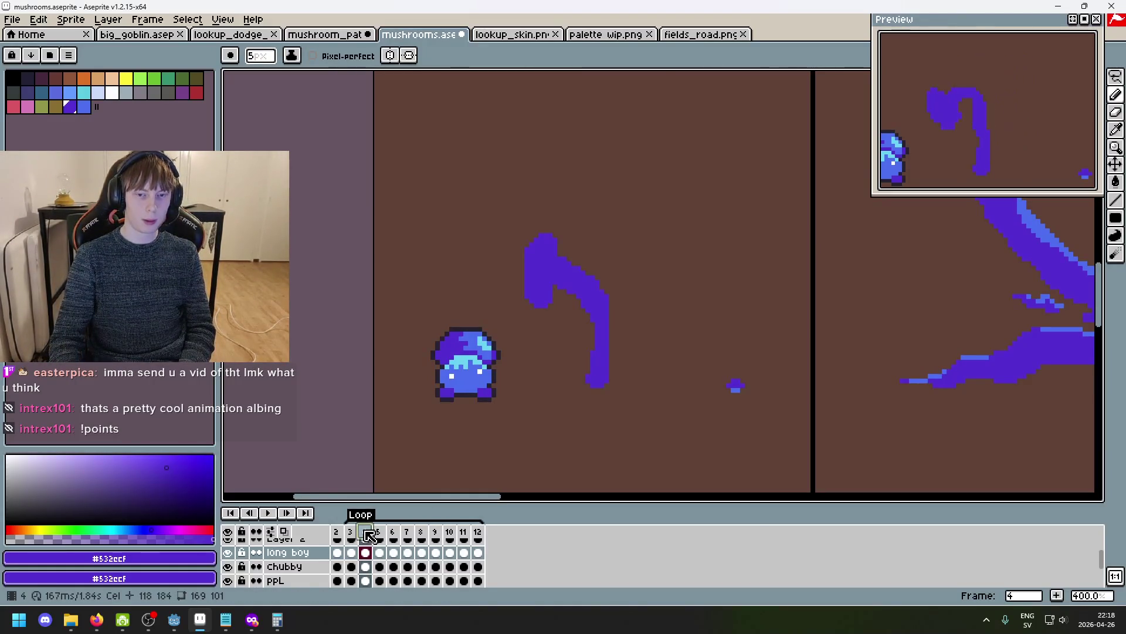
{"action": "key", "text": "Delete"}
{"action": "scroll", "coordinate": [581, 224], "scroll_direction": "up", "scroll_amount": 1}
{"action": "key", "text": "Left"}
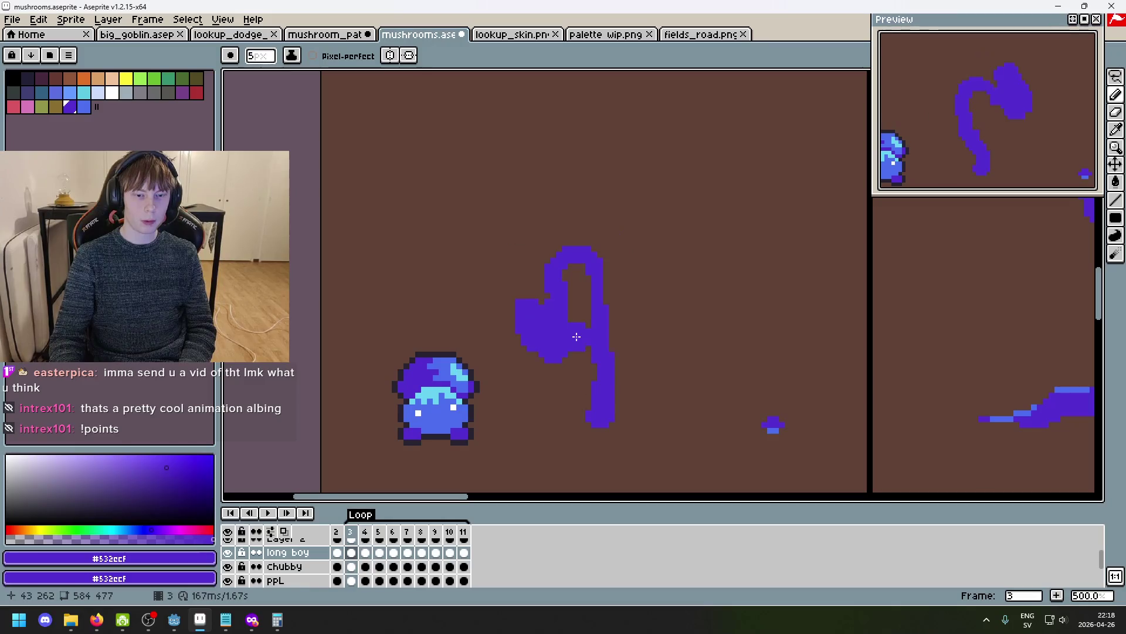
{"action": "key", "text": "Right"}
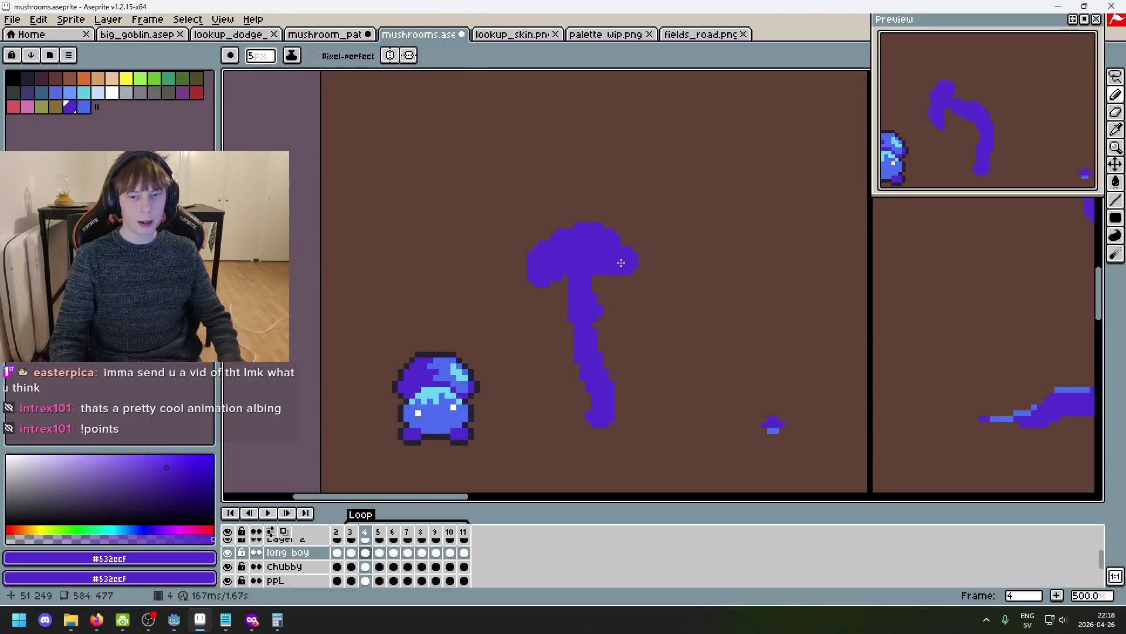
Lasso the mushroom cap on the new frame 4 and shift it about 12 px left.
{"action": "key", "text": "q"}
{"action": "left_click_drag", "start_coordinate": [619, 277], "coordinate": [572, 284]}
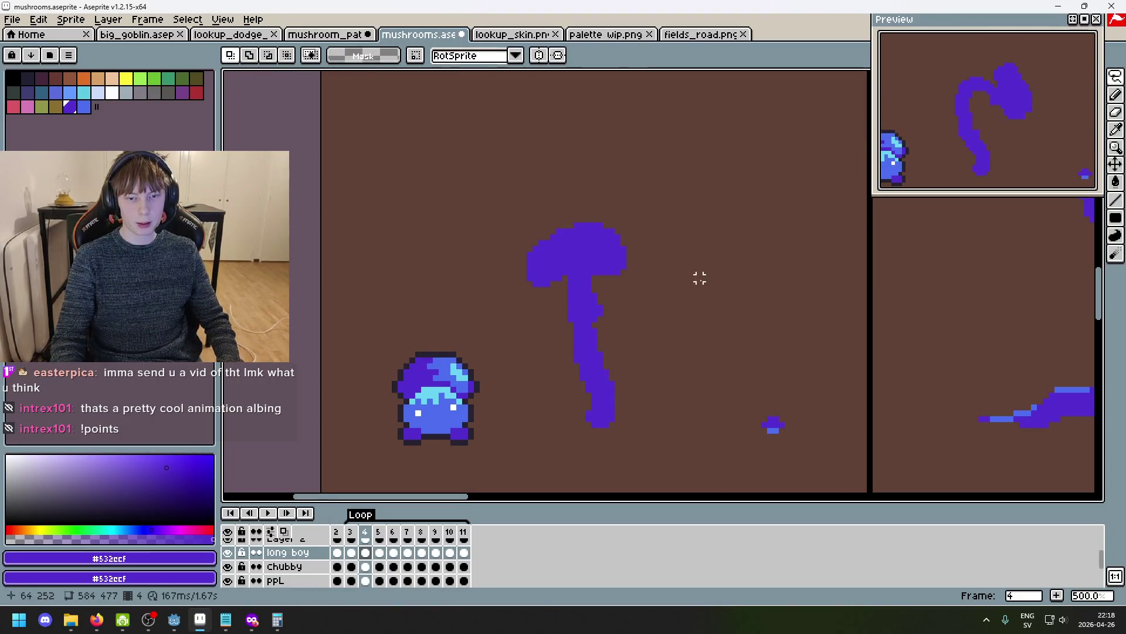
{"action": "key", "text": "b"}
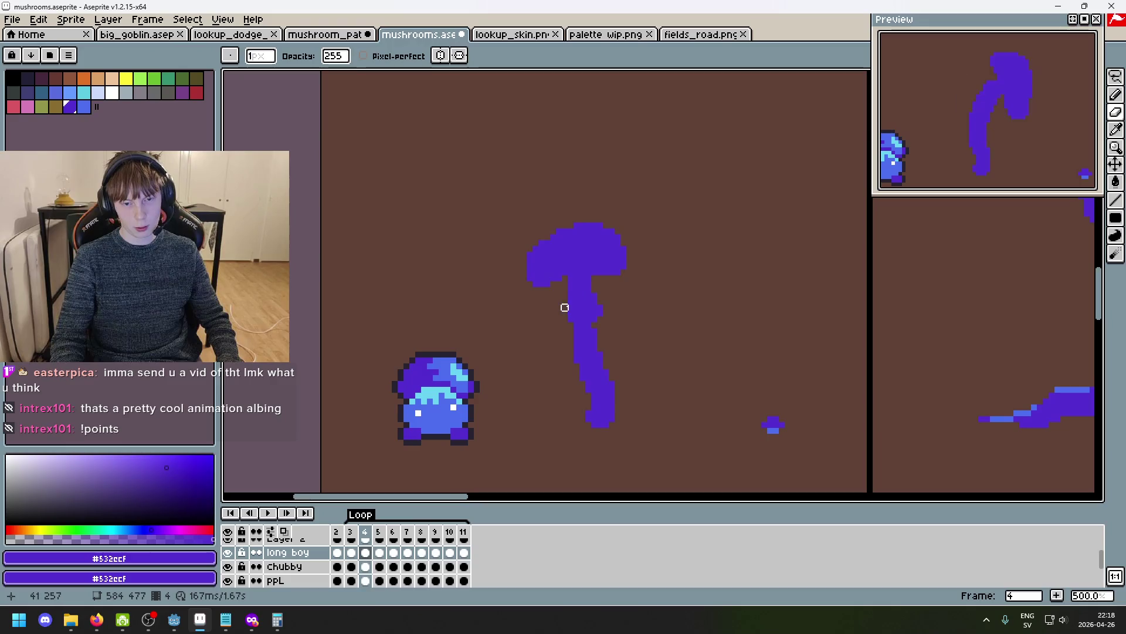
{"action": "key", "text": "ctrl+z"}
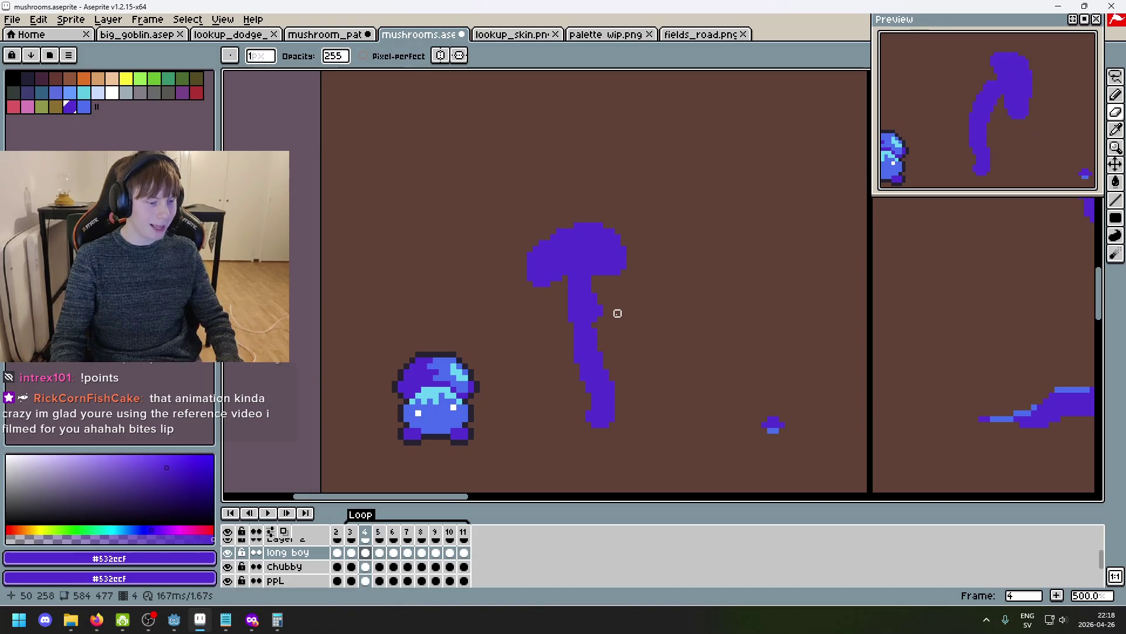
{"action": "left_click", "coordinate": [1116, 77]}
{"action": "mouse_move", "coordinate": [623, 282]}
{"action": "left_mouse_down"}
{"action": "mouse_move", "coordinate": [528, 201]}
{"action": "mouse_move", "coordinate": [615, 297]}
{"action": "mouse_move", "coordinate": [621, 272]}
{"action": "left_mouse_up"}
{"action": "key", "text": "ctrl+d"}
{"action": "key", "text": "b"}
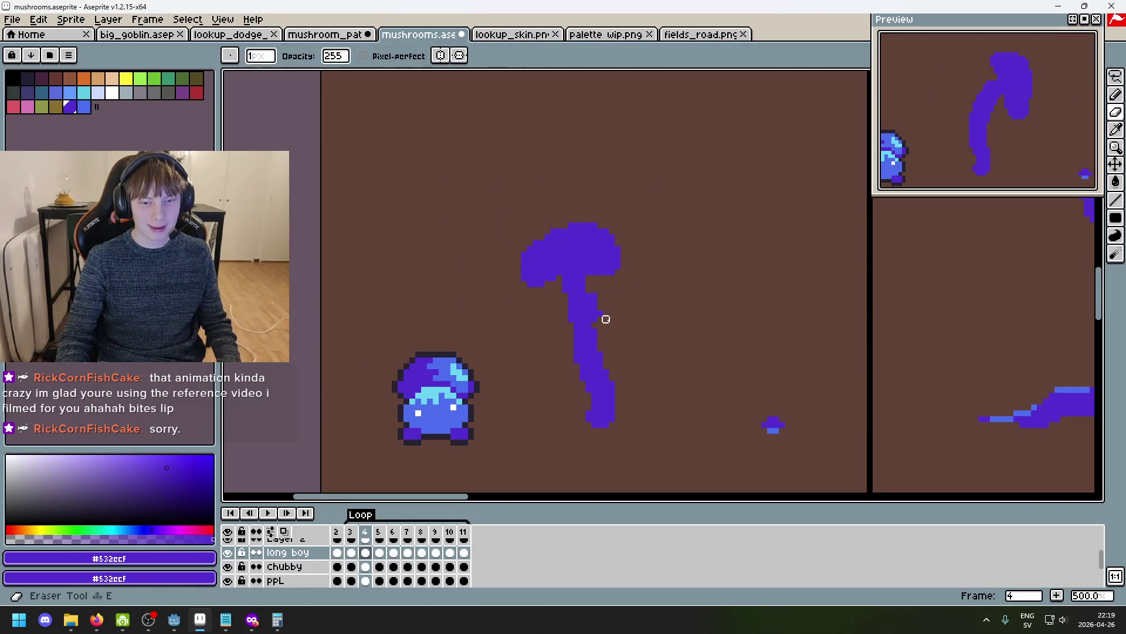
Switch to the eraser and pan the view to bring both mushrooms back into view.
{"action": "scroll", "coordinate": [598, 319], "scroll_direction": "up", "scroll_amount": 4}
{"action": "scroll", "coordinate": [603, 315], "scroll_direction": "down", "scroll_amount": 3}
{"action": "scroll", "coordinate": [593, 301], "scroll_direction": "up", "scroll_amount": 4}
{"action": "key", "text": "e"}
{"action": "scroll", "coordinate": [571, 334], "scroll_direction": "down", "scroll_amount": 3}
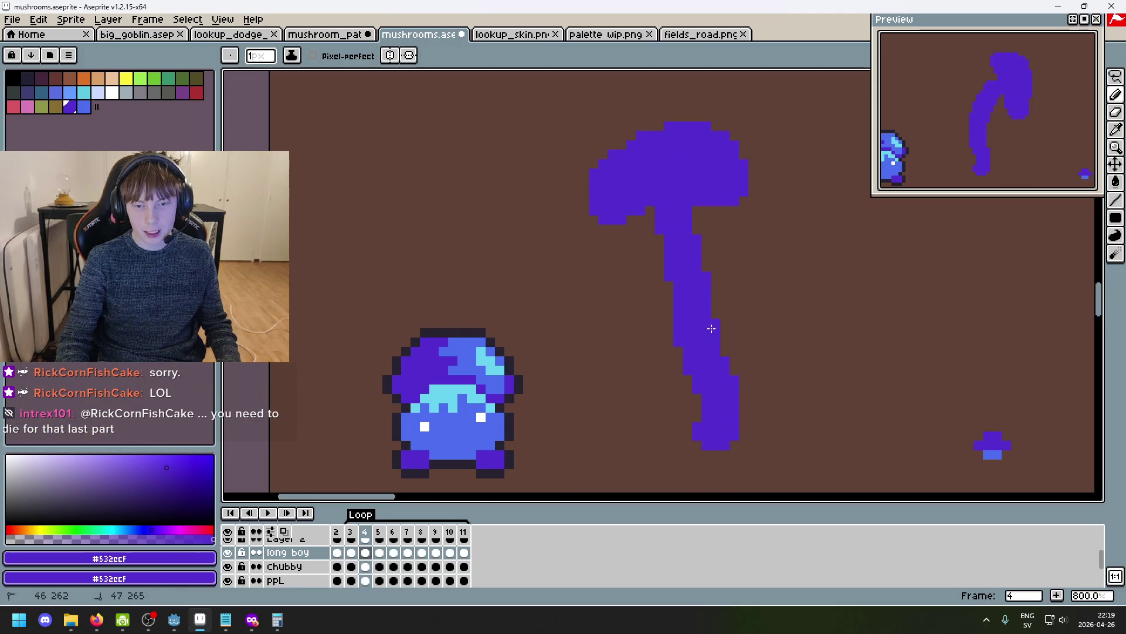
{"action": "scroll", "coordinate": [713, 305], "scroll_direction": "down", "scroll_amount": 4}
{"action": "scroll", "coordinate": [746, 329], "scroll_direction": "up", "scroll_amount": 6}
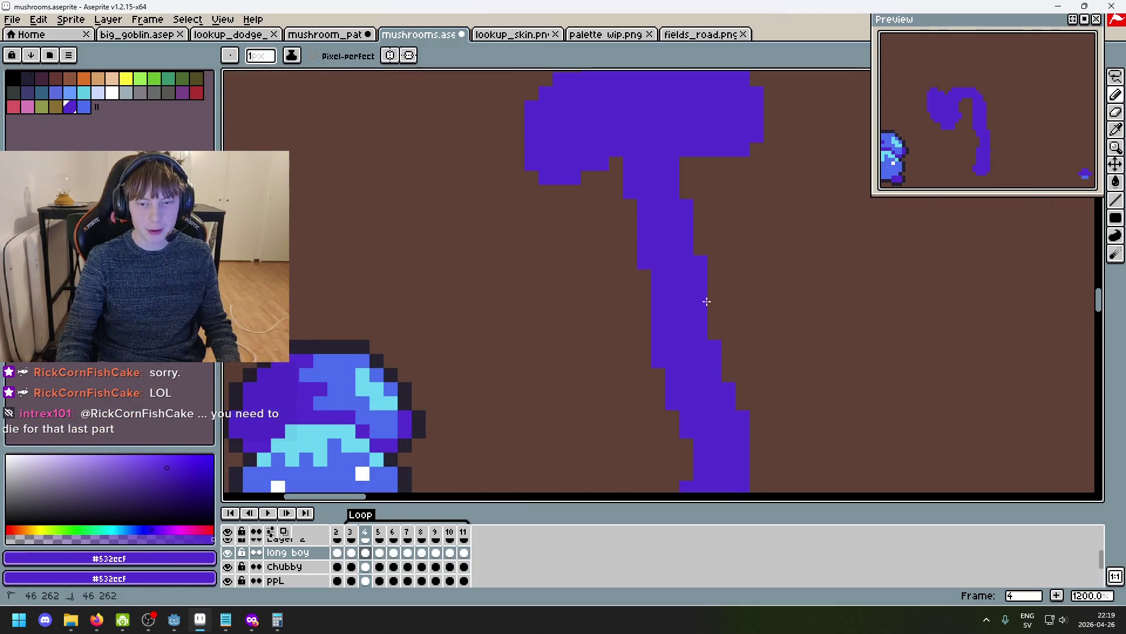
{"action": "scroll", "coordinate": [706, 301], "scroll_direction": "down", "scroll_amount": 5}
{"action": "left_click_drag", "start_coordinate": [761, 352], "coordinate": [701, 365]}
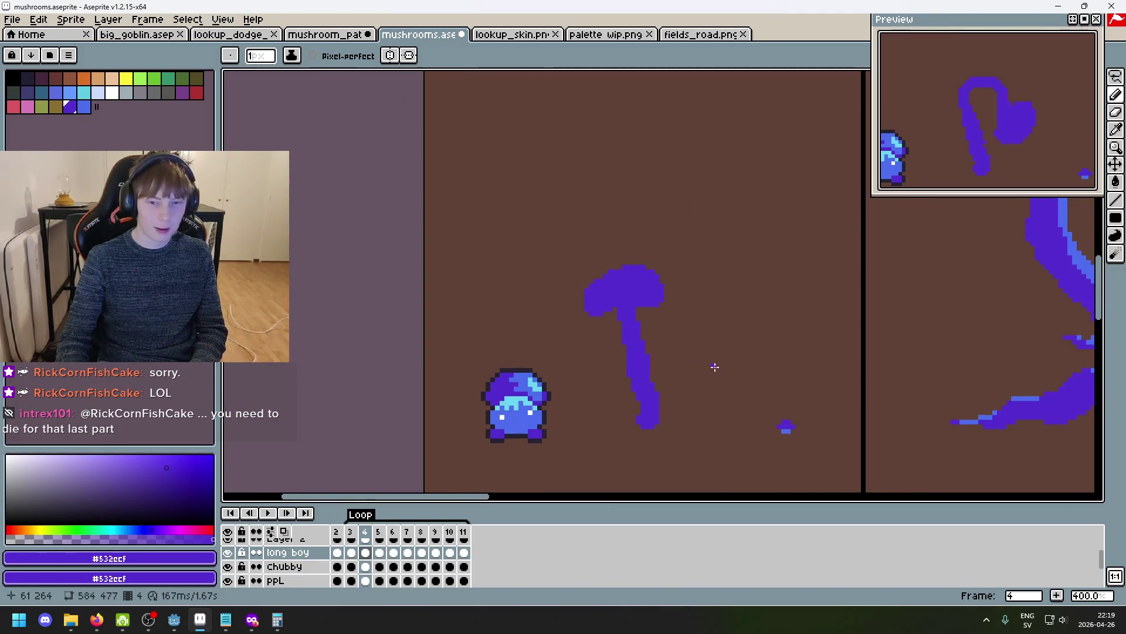
{"action": "key", "text": "Right"}
{"action": "key", "text": "Left"}
{"action": "key", "text": "Left"}
{"action": "key", "text": "Left"}
{"action": "key", "text": "Right"}
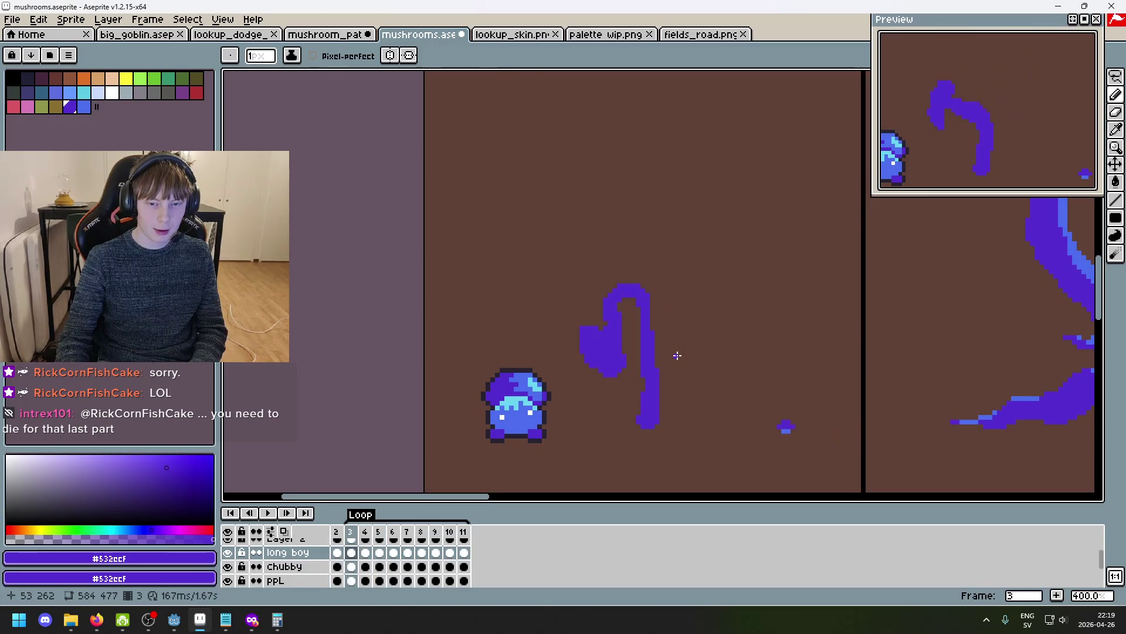
{"action": "key", "text": "Right"}
{"action": "key", "text": "Left"}
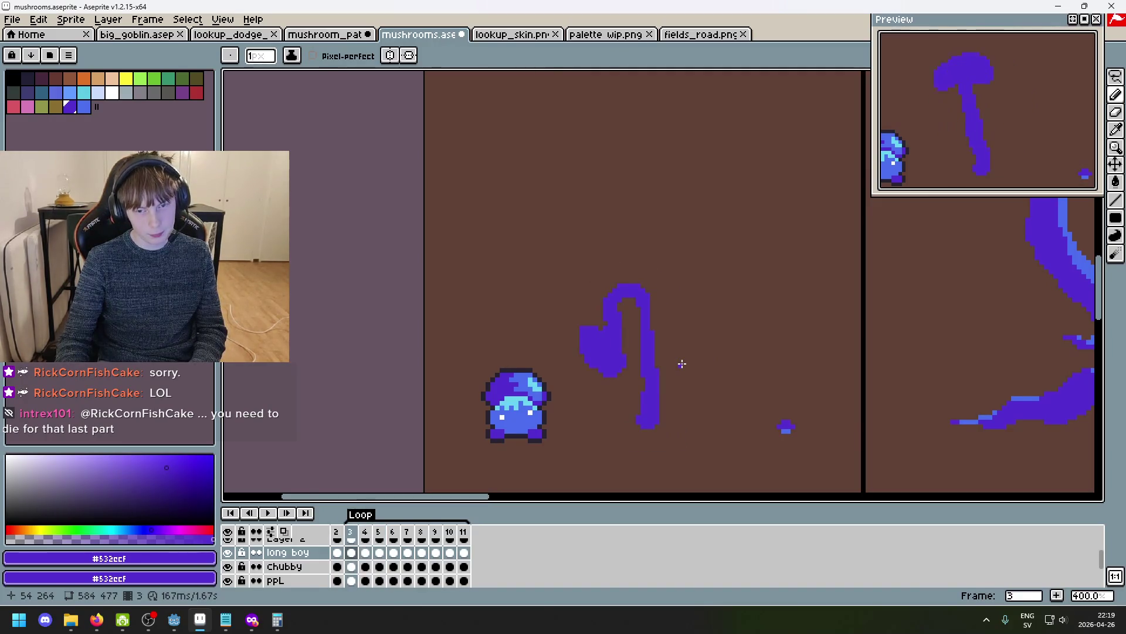
{"action": "key", "text": "Right"}
{"action": "key", "text": "Right"}
{"action": "key", "text": "Right"}
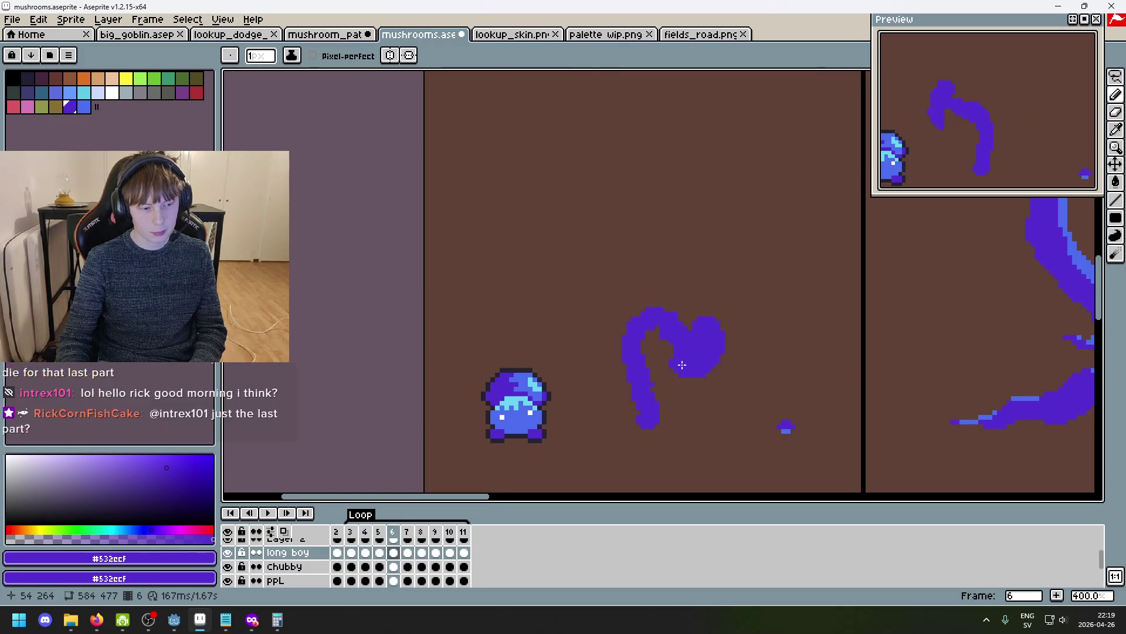
{"action": "key", "text": "Right"}
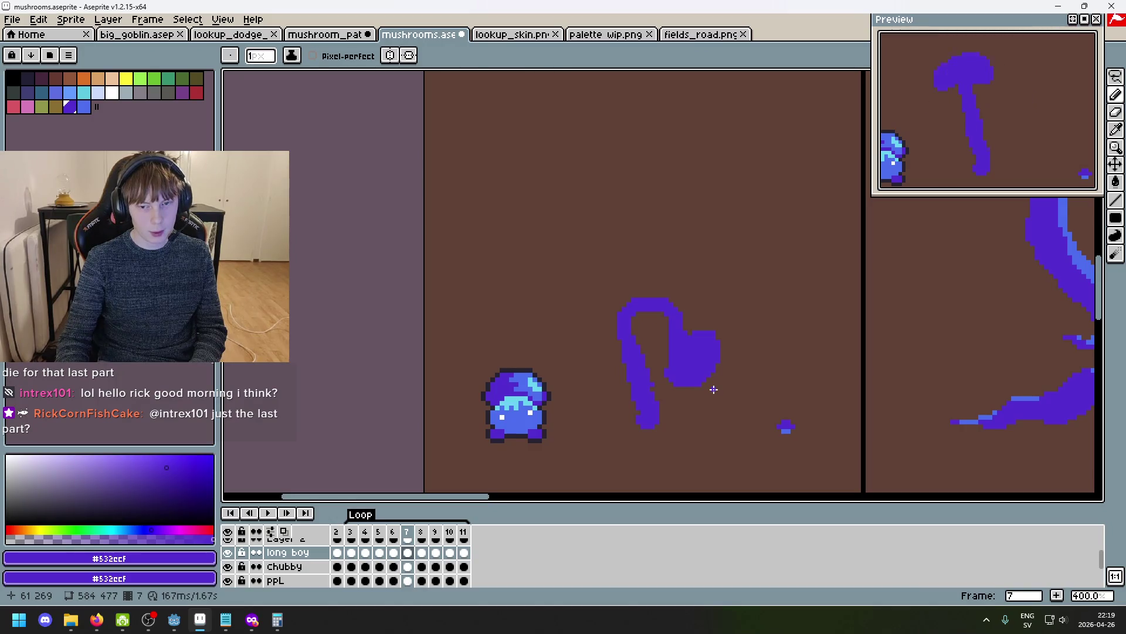
{"action": "key", "text": "Right"}
{"action": "key", "text": "Left"}
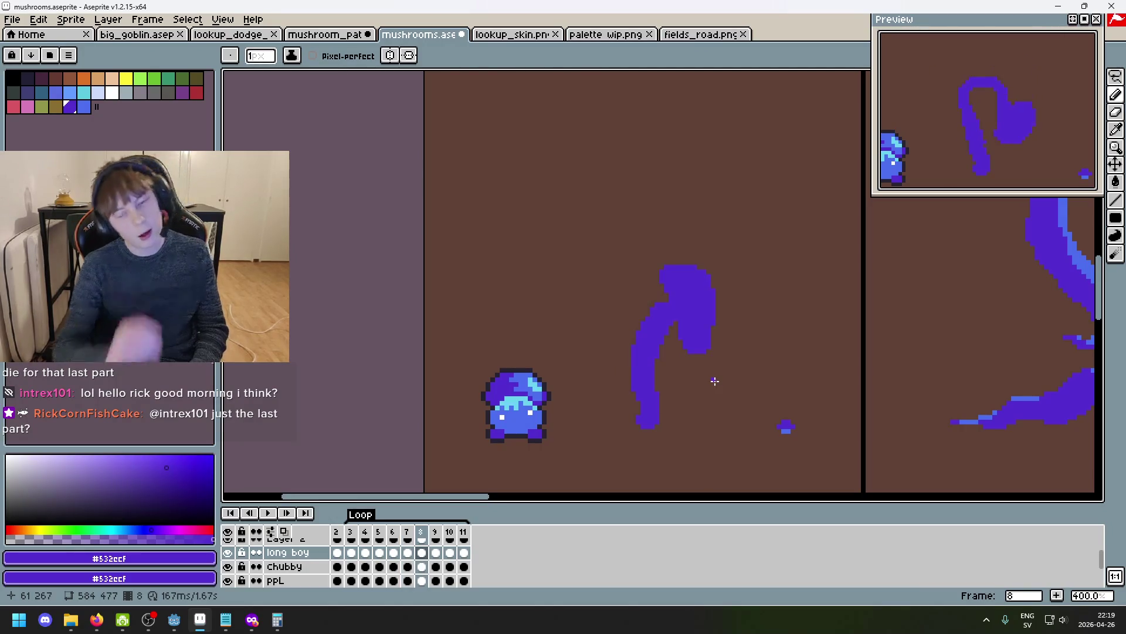
{"action": "key", "text": "Left"}
{"action": "key", "text": "Right"}
{"action": "key", "text": "Left"}
{"action": "key", "text": "Left"}
{"action": "key", "text": "Left"}
{"action": "key", "text": "Right"}
{"action": "key", "text": "Right"}
{"action": "key", "text": "Right"}
{"action": "key", "text": "Left"}
{"action": "key", "text": "Left"}
{"action": "key", "text": "Left"}
{"action": "key", "text": "Right"}
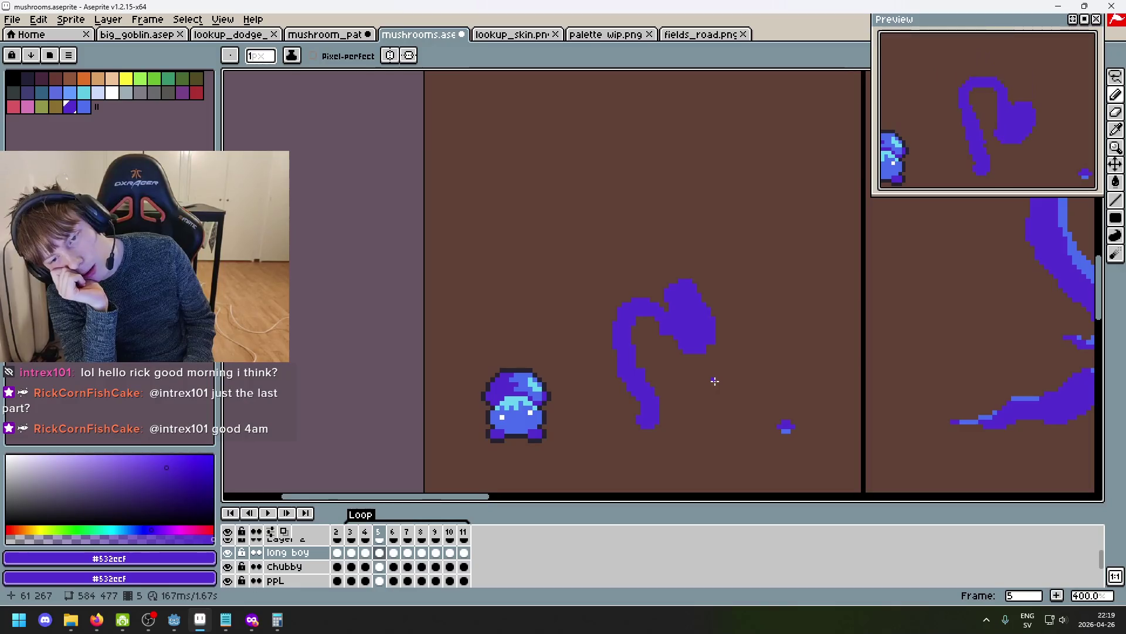
{"action": "key", "text": "Right"}
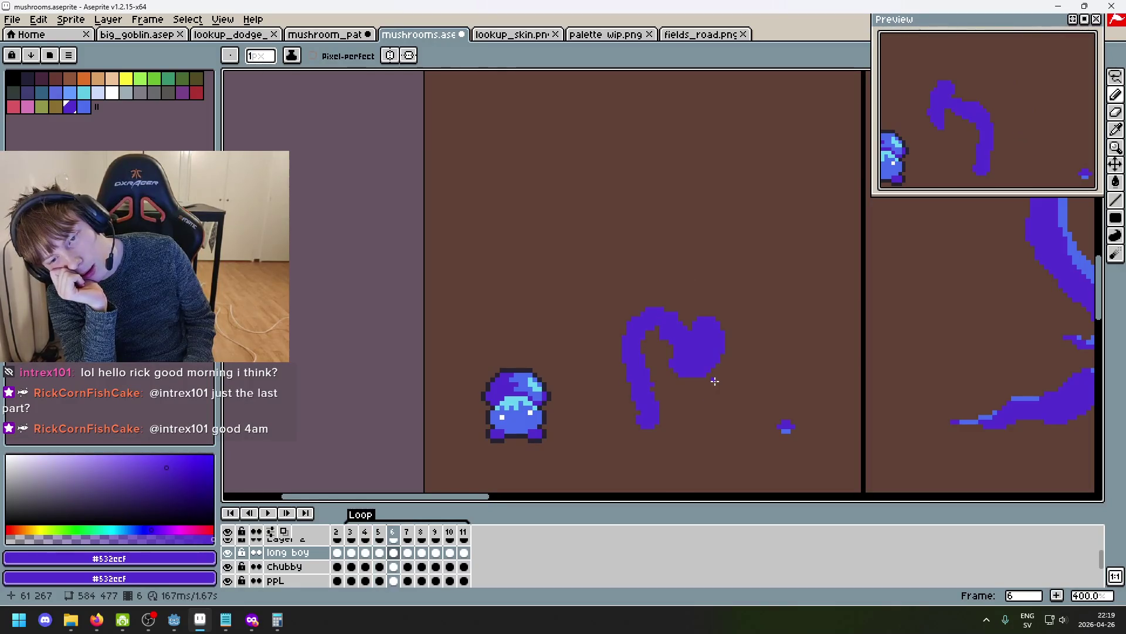
{"action": "key", "text": "Right"}
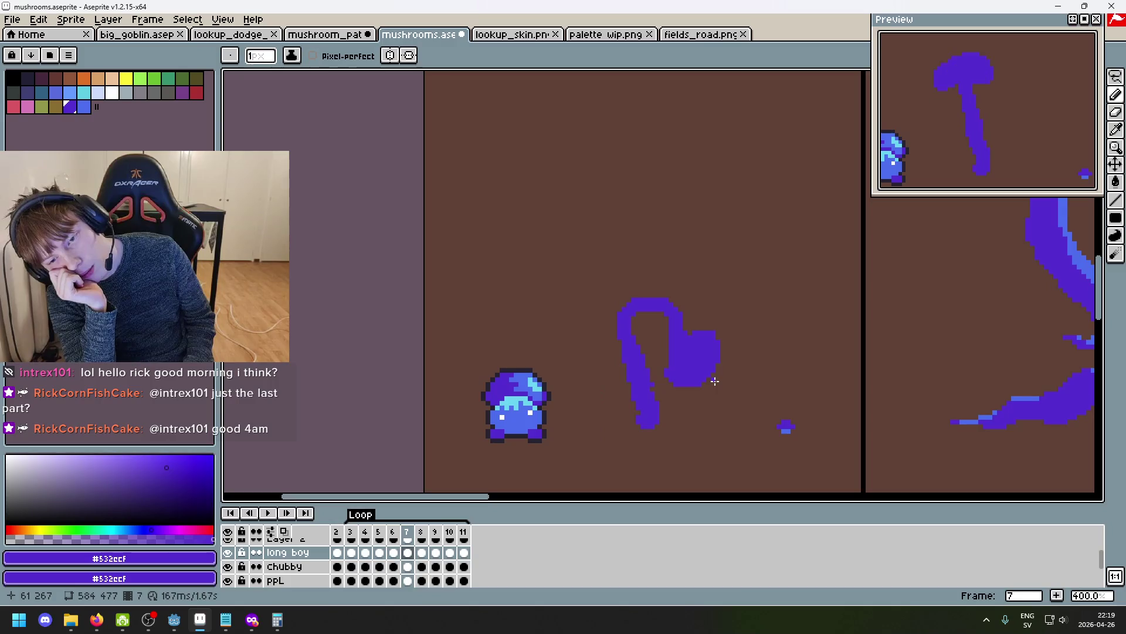
{"action": "key", "text": "Right"}
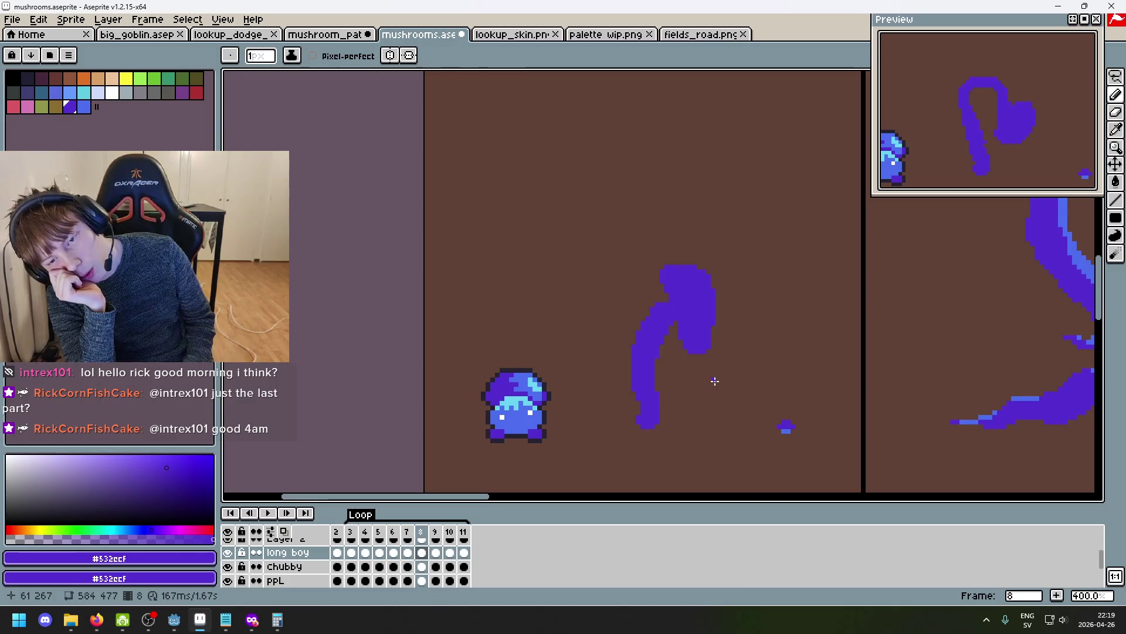
{"action": "key", "text": "Left"}
{"action": "key", "text": "Right"}
{"action": "key", "text": "Left"}
{"action": "key", "text": "Left"}
{"action": "key", "text": "Right"}
{"action": "key", "text": "Right"}
{"action": "key", "text": "Left"}
{"action": "key", "text": "Left"}
{"action": "key", "text": "Left"}
{"action": "key", "text": "Left"}
{"action": "key", "text": "ctrl+z"}
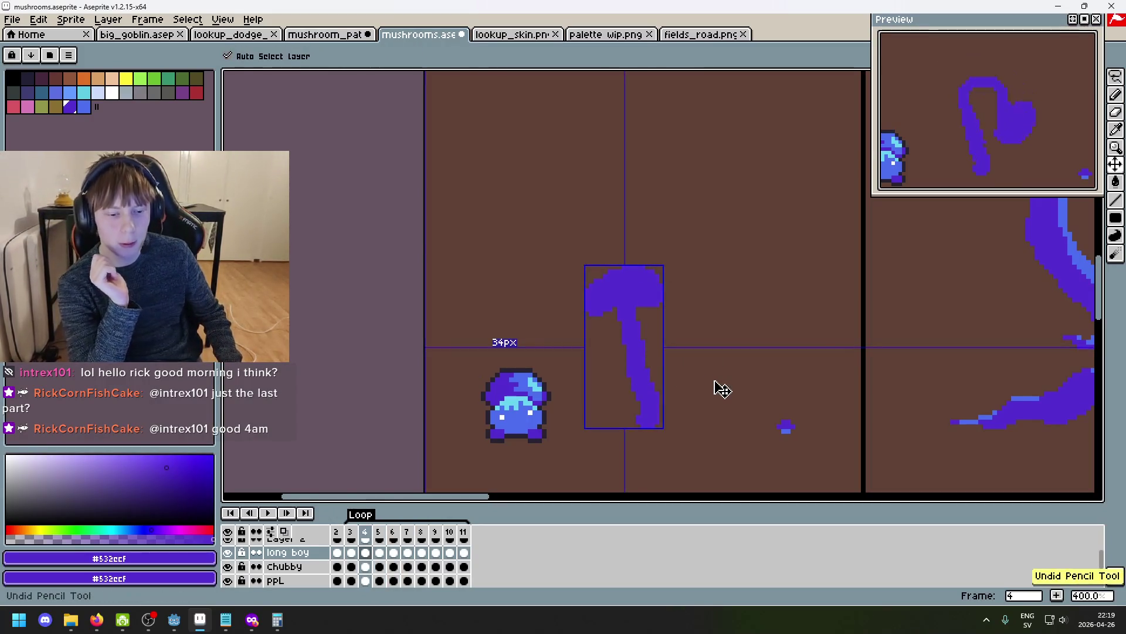
{"action": "key", "text": "ctrl+z"}
{"action": "key", "text": "ctrl+z"}
{"action": "key", "text": "ctrl+z"}
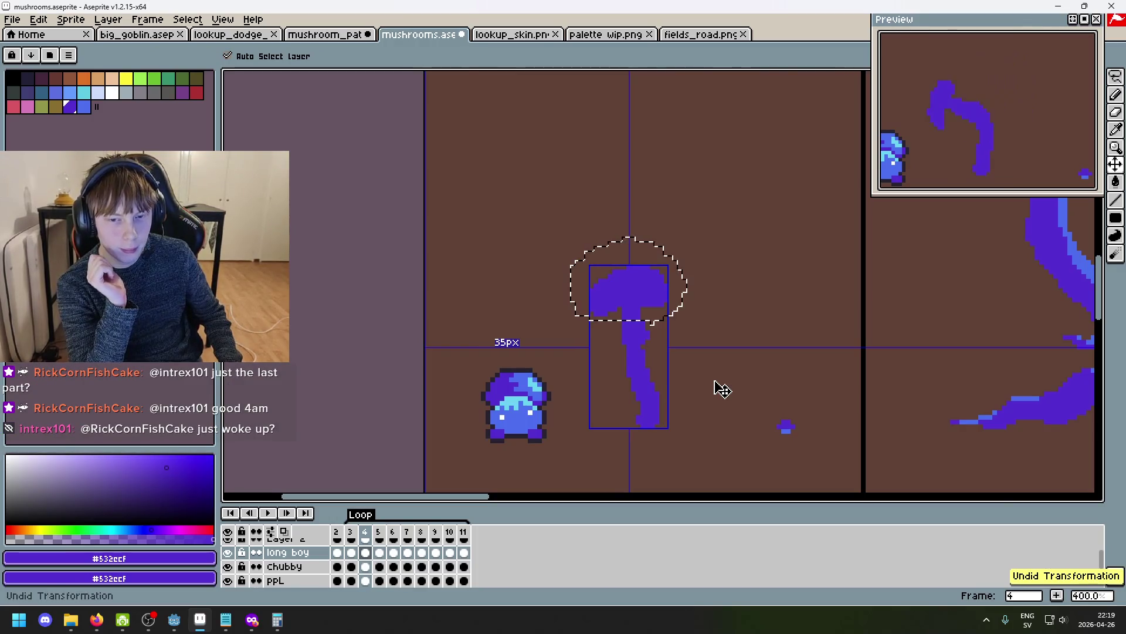
{"action": "key", "text": "ctrl+y"}
{"action": "key", "text": "ctrl+y"}
{"action": "key", "text": "ctrl+y"}
{"action": "key", "text": "ctrl+z"}
{"action": "key", "text": "ctrl+z"}
{"action": "key", "text": "ctrl+z"}
{"action": "key", "text": "ctrl+z"}
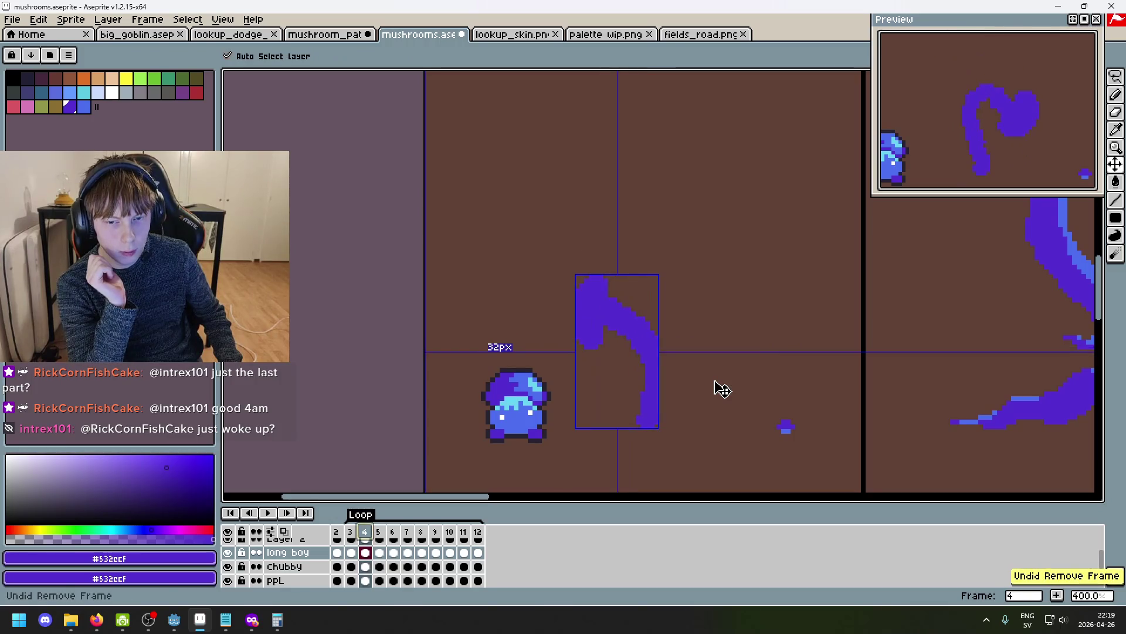
{"action": "key", "text": "b"}
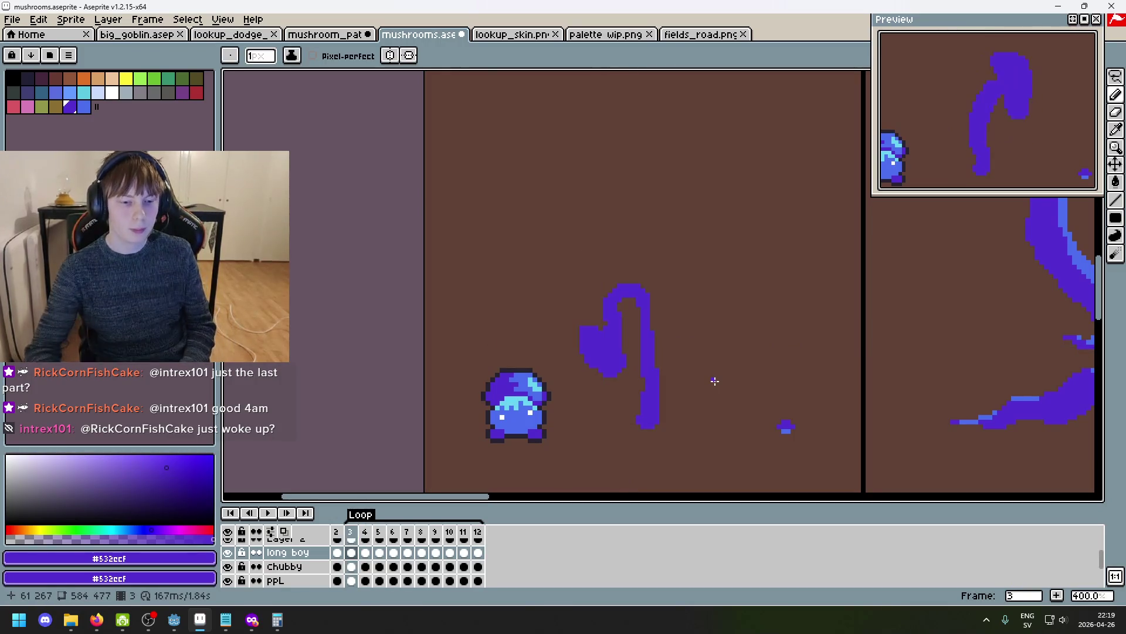
{"action": "key", "text": "Right"}
{"action": "key", "text": "Right"}
{"action": "key", "text": "Left"}
{"action": "key", "text": "v"}
{"action": "key", "text": "ctrl+z"}
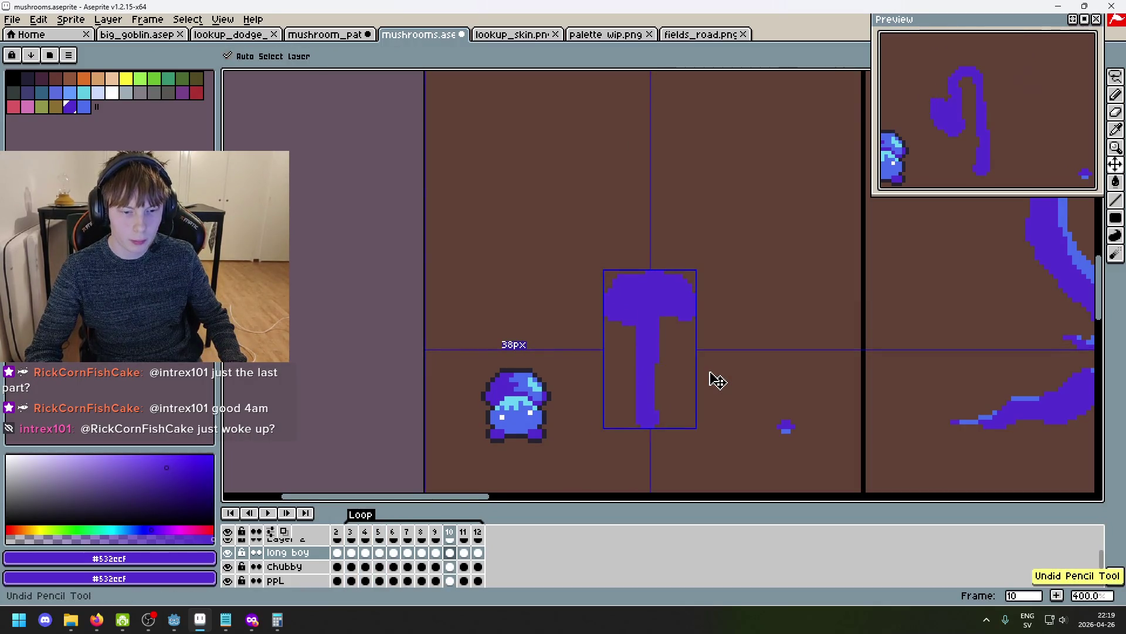
{"action": "key", "text": "ctrl+z"}
{"action": "key", "text": "ctrl+z"}
{"action": "key", "text": "ctrl+z"}
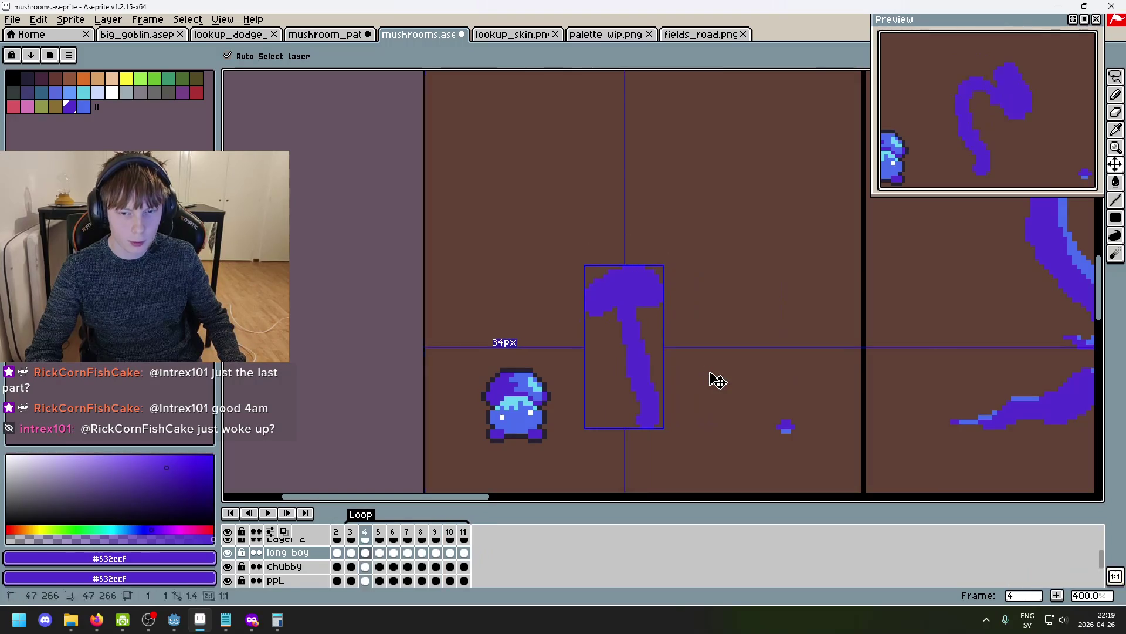
{"action": "key", "text": "b"}
{"action": "key", "text": "Right"}
{"action": "key", "text": "Right"}
{"action": "key", "text": "Right"}
{"action": "key", "text": "Right"}
{"action": "key", "text": "Left"}
{"action": "key", "text": "Left"}
{"action": "key", "text": "Left"}
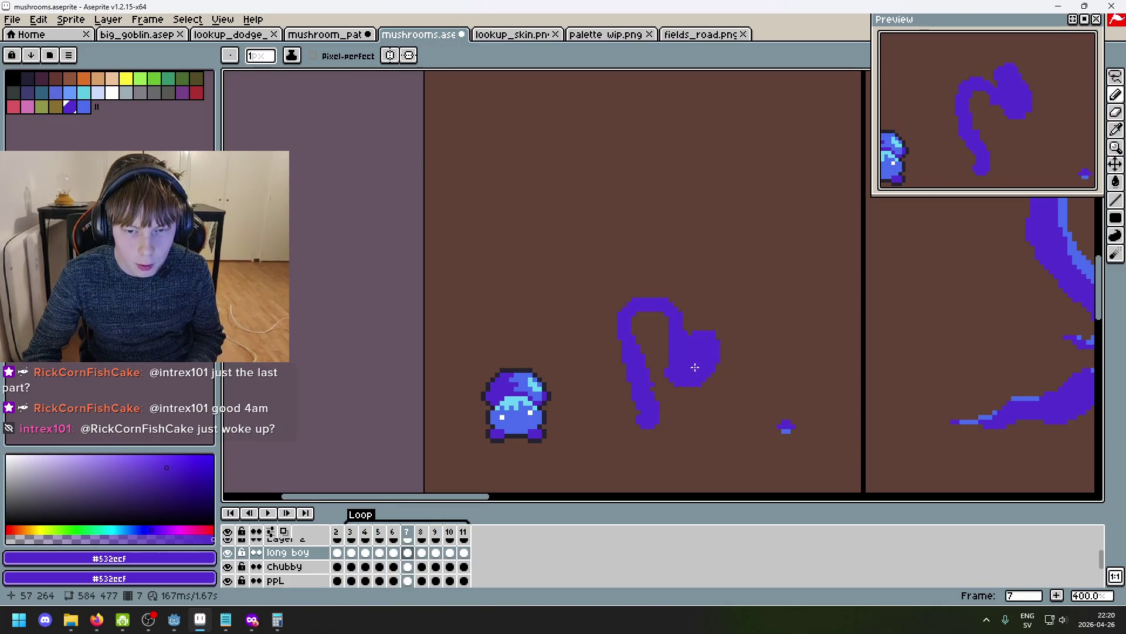
{"action": "key", "text": "Right"}
{"action": "key", "text": "Right"}
{"action": "key", "text": "Right"}
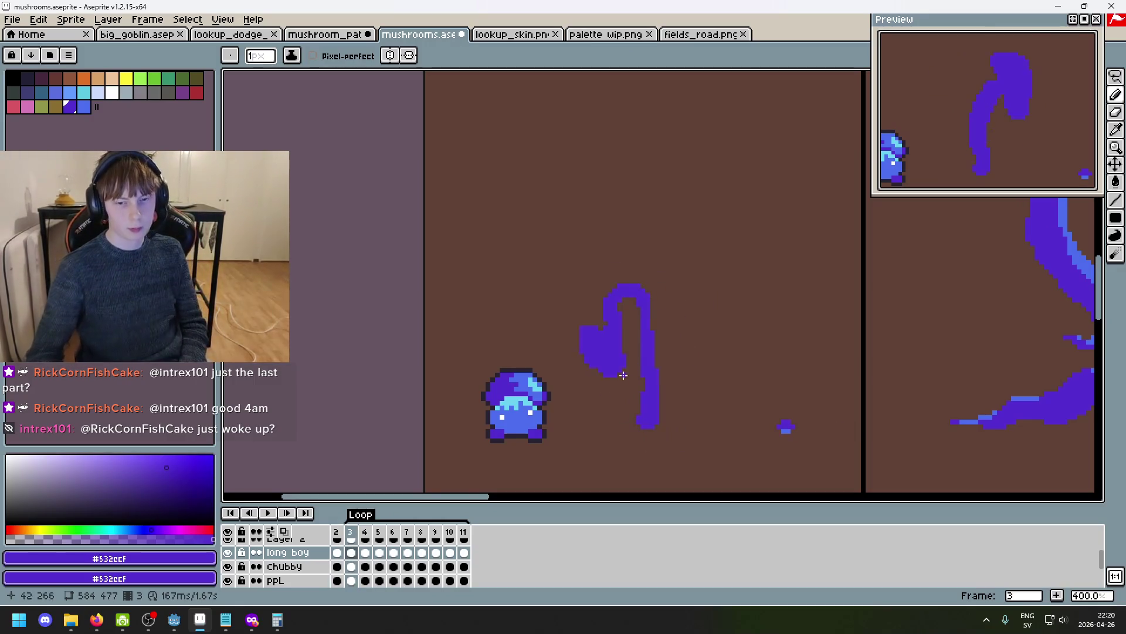
{"action": "key", "text": "Left"}
{"action": "key", "text": "Right"}
{"action": "key", "text": "Right"}
{"action": "key", "text": "Right"}
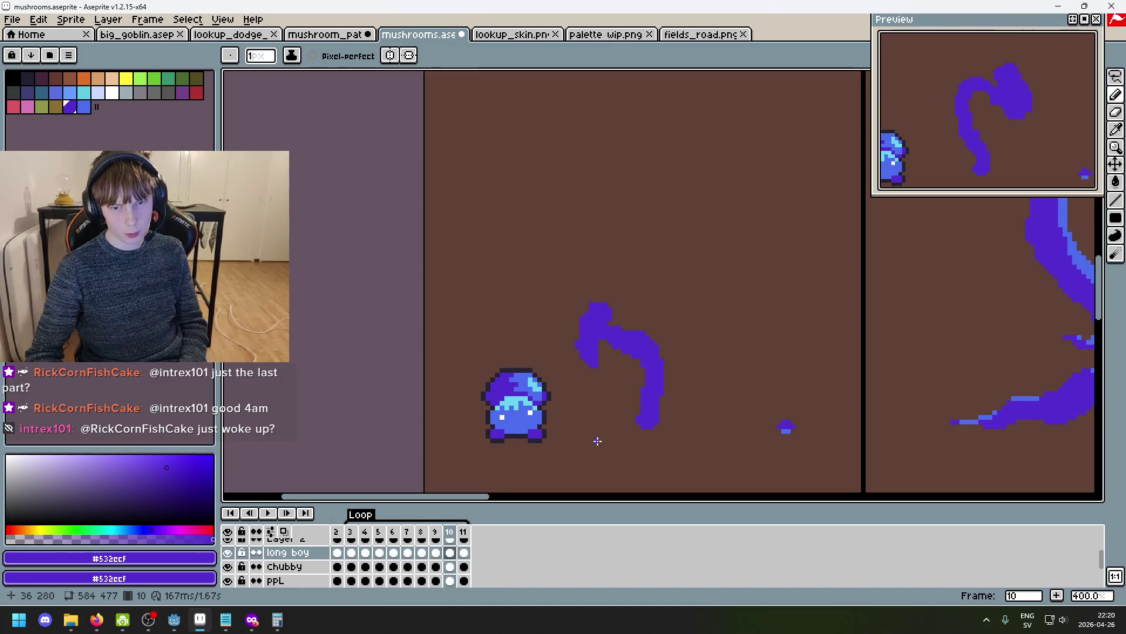
{"action": "key", "text": "Left"}
{"action": "key", "text": "Right"}
{"action": "key", "text": "Right"}
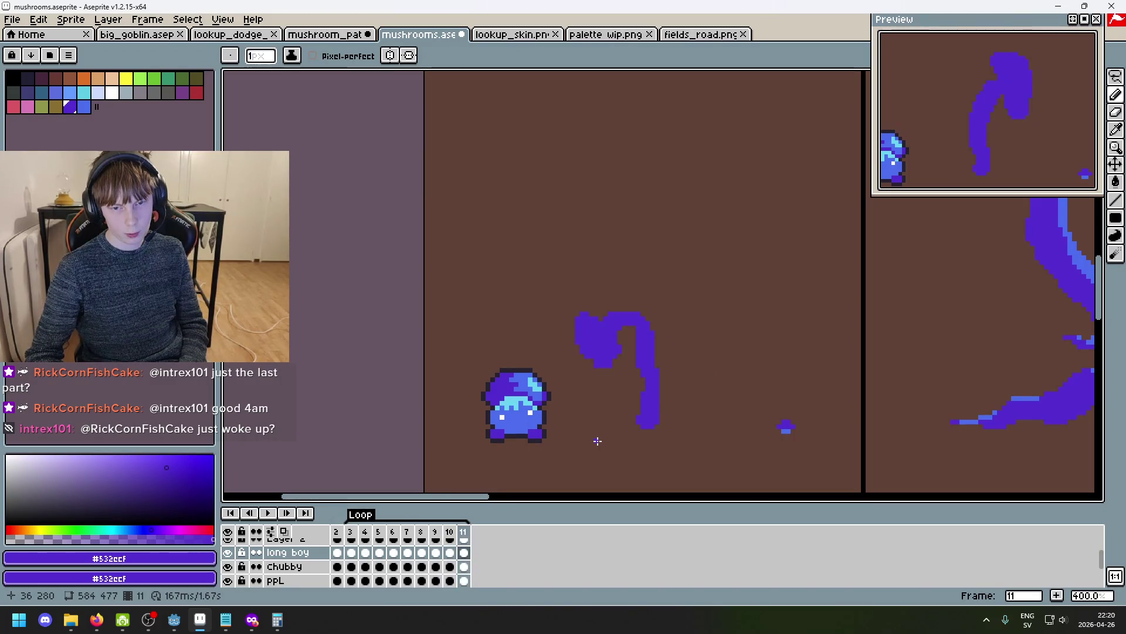
{"action": "key", "text": "Right"}
{"action": "key", "text": "Right"}
{"action": "key", "text": "Right"}
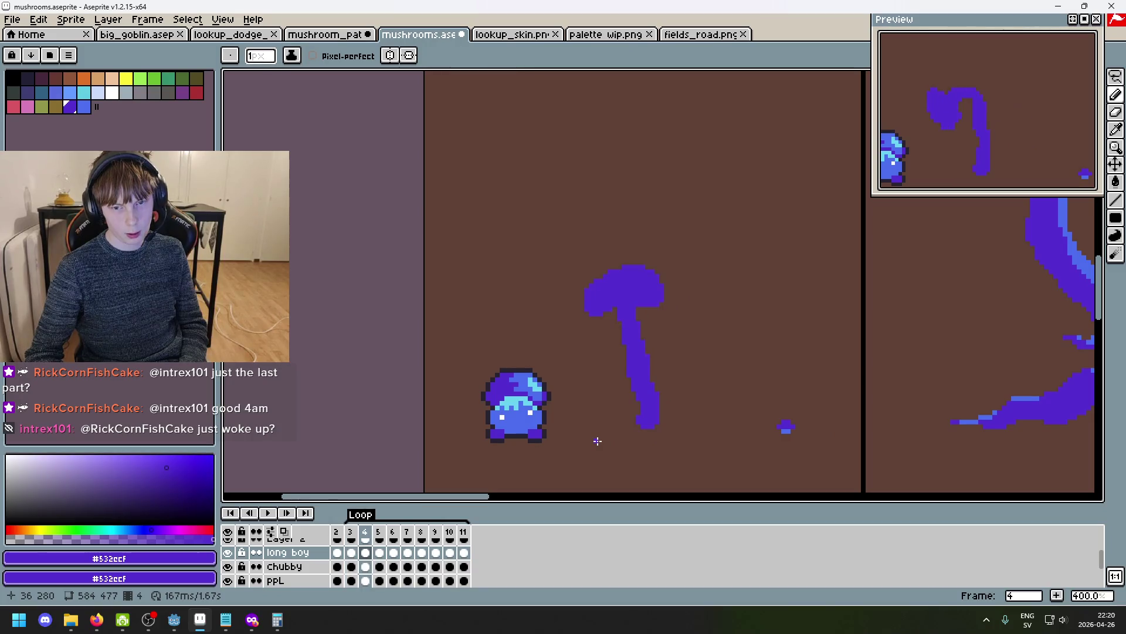
{"action": "key", "text": "Right"}
{"action": "key", "text": "Left"}
{"action": "key", "text": "Left"}
{"action": "key", "text": "Right"}
{"action": "key", "text": "Right"}
{"action": "key", "text": "Left"}
{"action": "key", "text": "Left"}
{"action": "key", "text": "Right"}
{"action": "scroll", "coordinate": [598, 352], "scroll_direction": "up", "scroll_amount": 2}
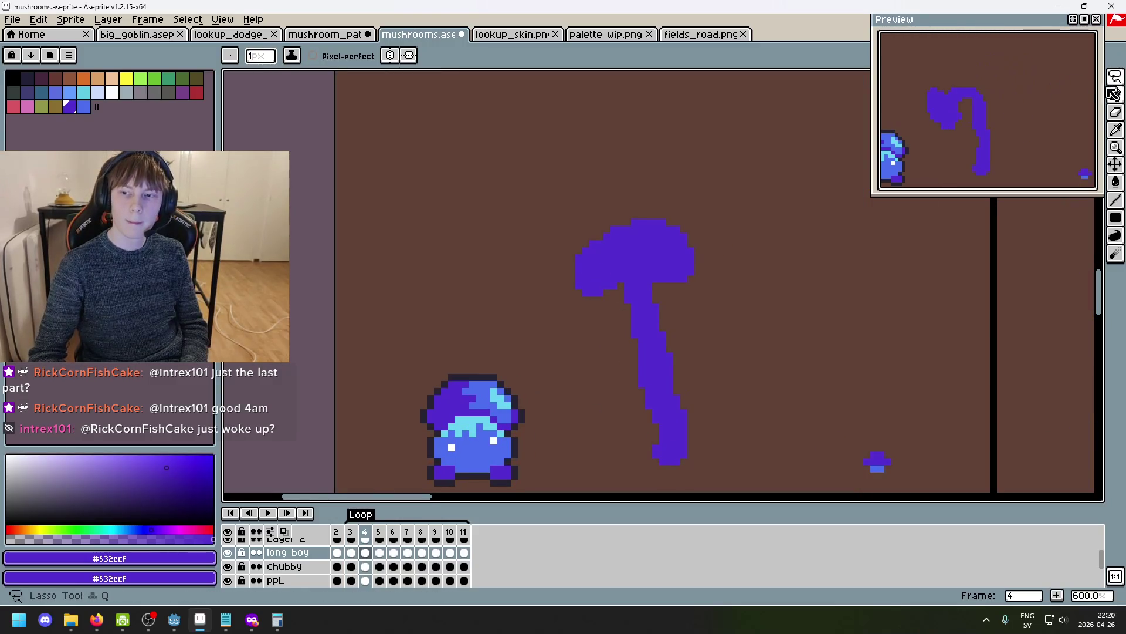
Lasso the mushroom cap on frame 4, rotate it about 15° left, and commit.
{"action": "left_click", "coordinate": [1115, 76]}
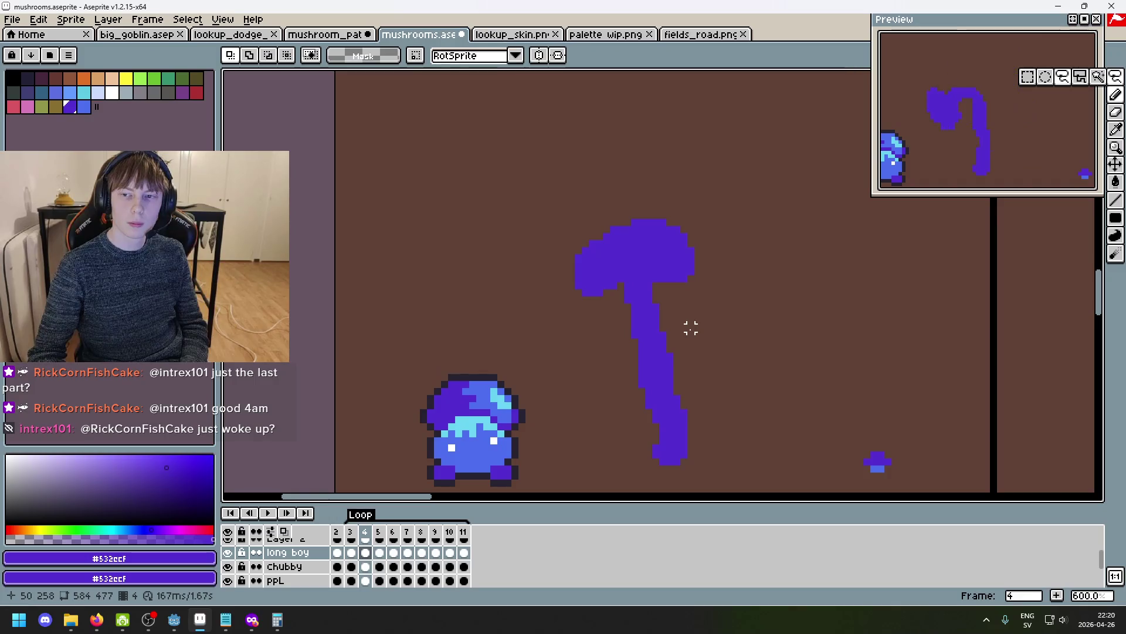
{"action": "mouse_move", "coordinate": [616, 305]}
{"action": "left_mouse_down"}
{"action": "mouse_move", "coordinate": [712, 176]}
{"action": "mouse_move", "coordinate": [583, 293]}
{"action": "mouse_move", "coordinate": [592, 296]}
{"action": "left_mouse_up"}
{"action": "left_click", "coordinate": [704, 313]}
{"action": "mouse_move", "coordinate": [697, 307]}
{"action": "left_mouse_down"}
{"action": "mouse_move", "coordinate": [649, 191]}
{"action": "mouse_move", "coordinate": [604, 313]}
{"action": "left_mouse_up"}
{"action": "mouse_move", "coordinate": [511, 314]}
{"action": "left_mouse_down"}
{"action": "mouse_move", "coordinate": [529, 334]}
{"action": "mouse_move", "coordinate": [515, 326]}
{"action": "mouse_move", "coordinate": [596, 252]}
{"action": "mouse_move", "coordinate": [606, 291]}
{"action": "left_mouse_up"}
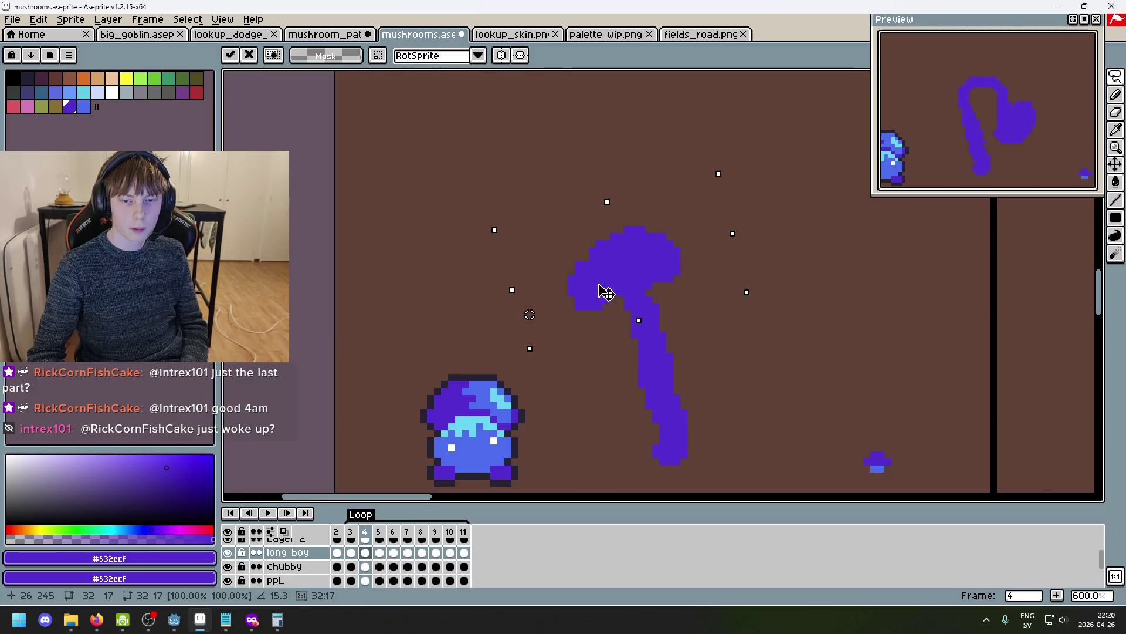
{"action": "left_click", "coordinate": [775, 326]}
Compare the rotated cap with the neighbouring frames, ending on frame 5.
{"action": "key", "text": "Left"}
{"action": "key", "text": "Right"}
{"action": "key", "text": "Right"}
{"action": "key", "text": "Left"}
{"action": "key", "text": "Right"}
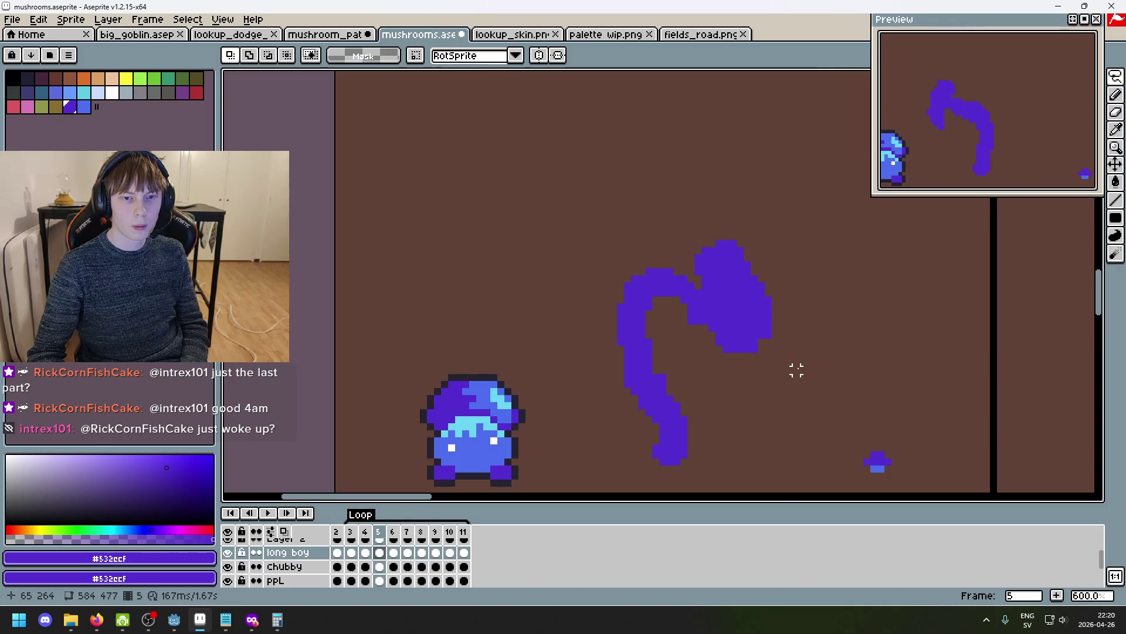
{"action": "key", "text": "Right"}
{"action": "key", "text": "Left"}
{"action": "key", "text": "Left"}
{"action": "key", "text": "Right"}
{"action": "scroll", "coordinate": [789, 352], "scroll_direction": "down", "scroll_amount": 2}
{"action": "key", "text": "Right"}
{"action": "key", "text": "Right"}
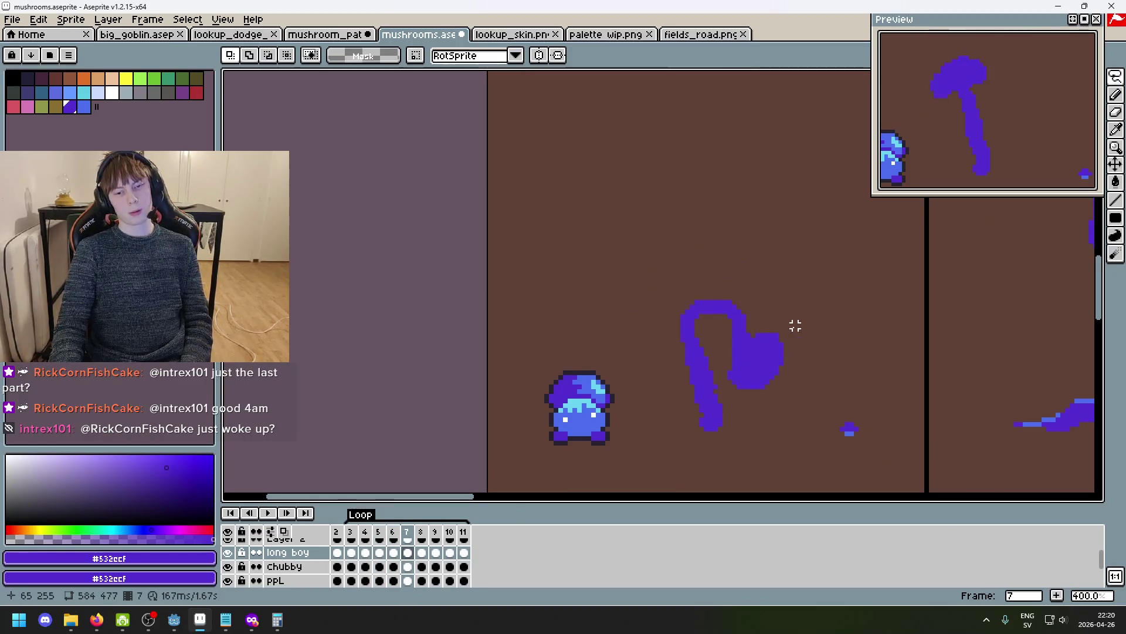
{"action": "key", "text": "Left"}
{"action": "key", "text": "Left"}
{"action": "scroll", "coordinate": [704, 332], "scroll_direction": "up", "scroll_amount": 3}
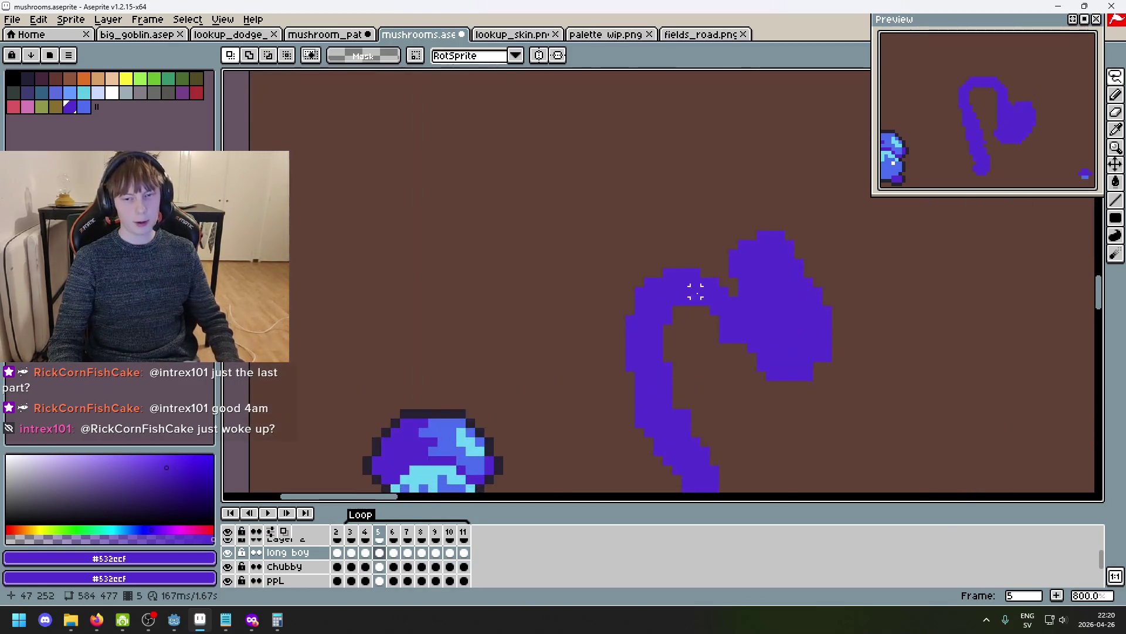
{"action": "key", "text": "b"}
{"action": "key", "text": "e"}
{"action": "mouse_move", "coordinate": [677, 273]}
{"action": "left_mouse_down"}
{"action": "mouse_move", "coordinate": [649, 281]}
{"action": "mouse_move", "coordinate": [641, 315]}
{"action": "mouse_move", "coordinate": [682, 297]}
{"action": "mouse_move", "coordinate": [651, 339]}
{"action": "left_mouse_up"}
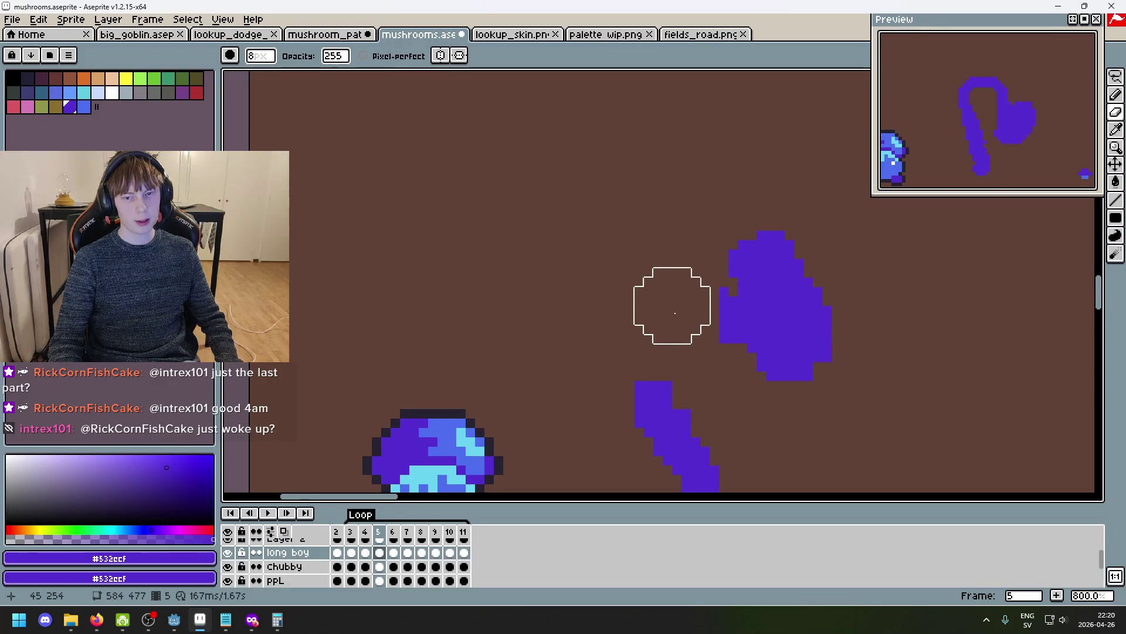
{"action": "key", "text": "ctrl+z"}
{"action": "key", "text": "ctrl+z"}
{"action": "key", "text": "Left"}
{"action": "key", "text": "Left"}
{"action": "key", "text": "Right"}
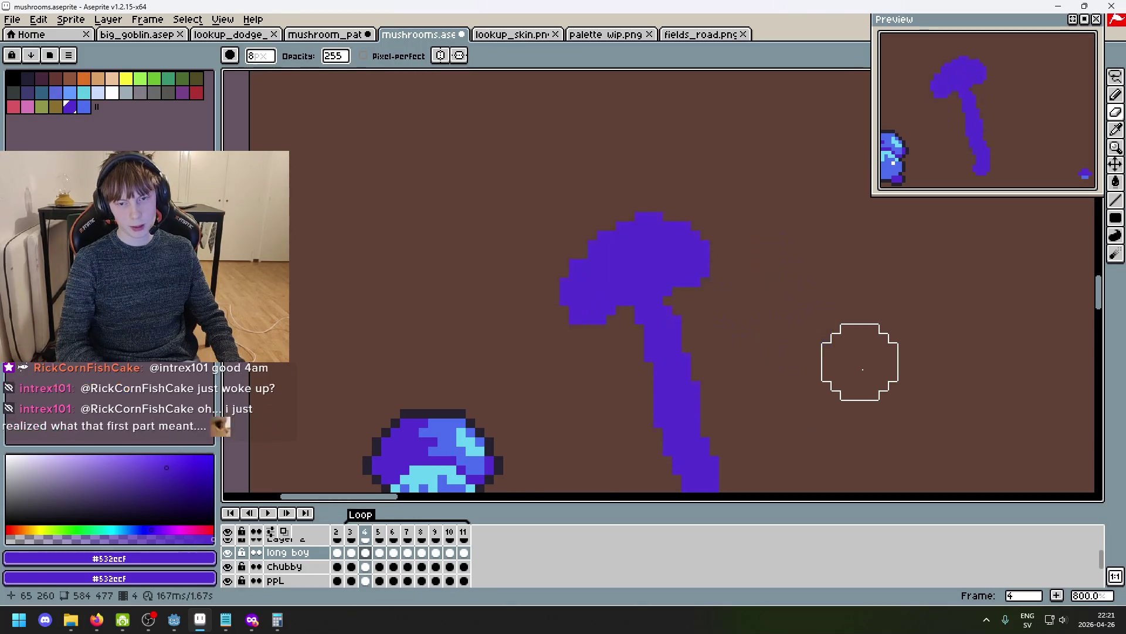
{"action": "key", "text": "Right"}
{"action": "key", "text": "Right"}
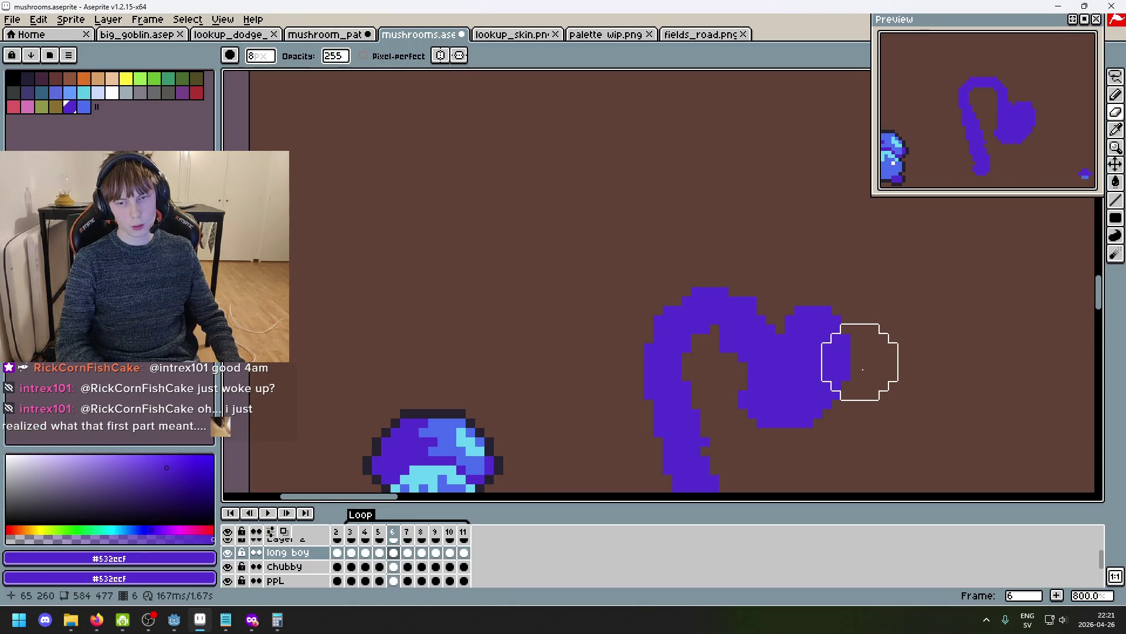
{"action": "key", "text": "Left"}
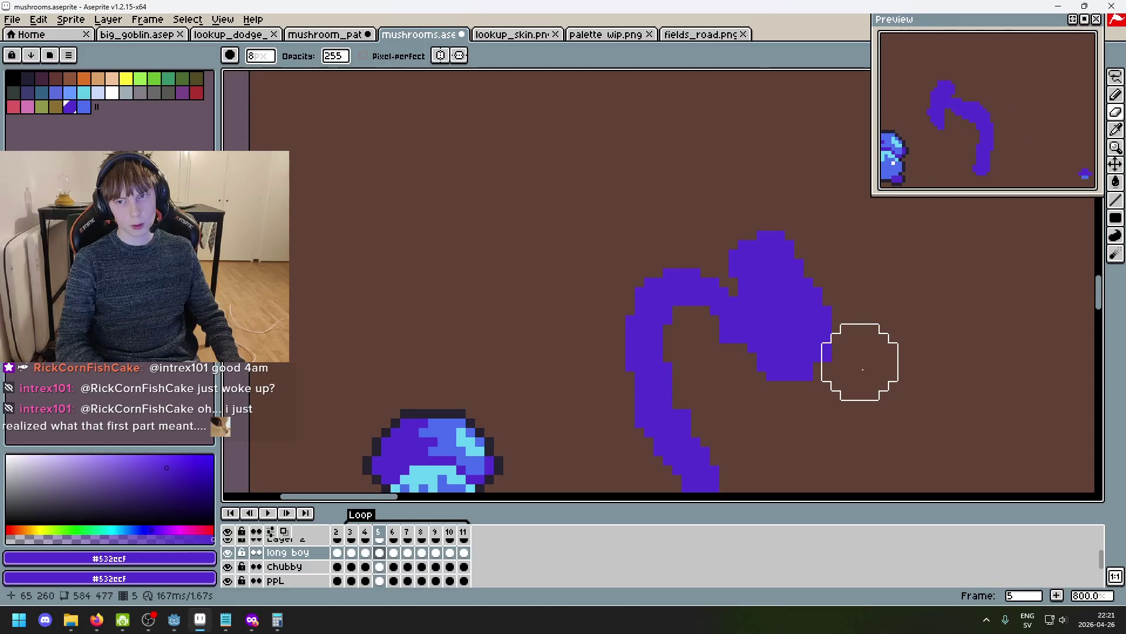
{"action": "key", "text": "Right"}
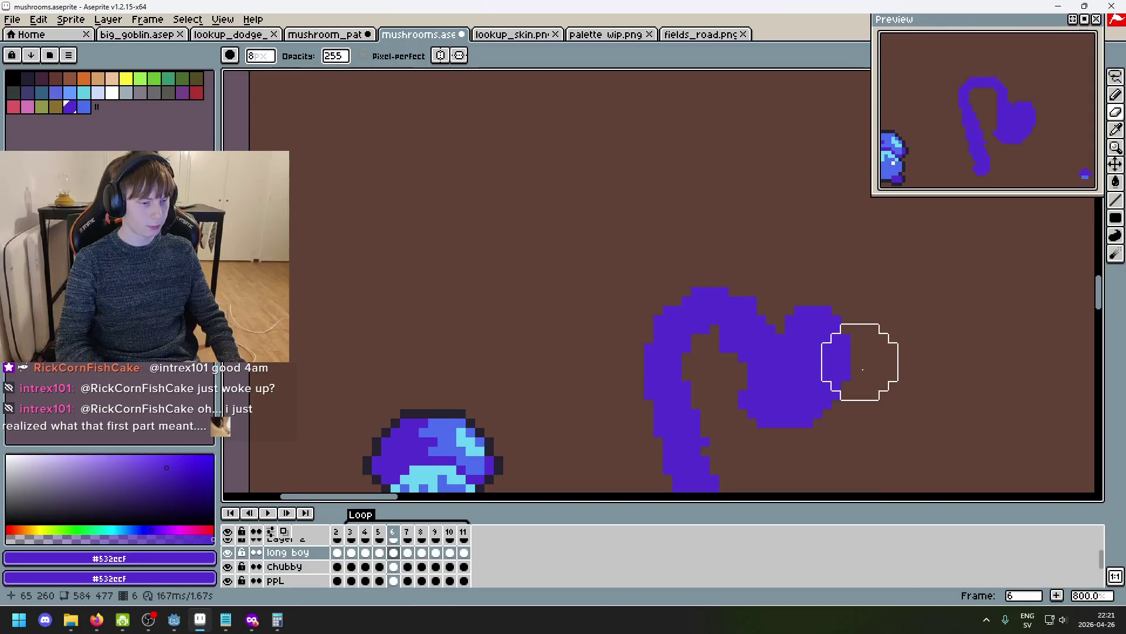
{"action": "key", "text": "Right"}
{"action": "key", "text": "Right"}
{"action": "key", "text": "Right"}
{"action": "key", "text": "Right"}
{"action": "key", "text": "Right"}
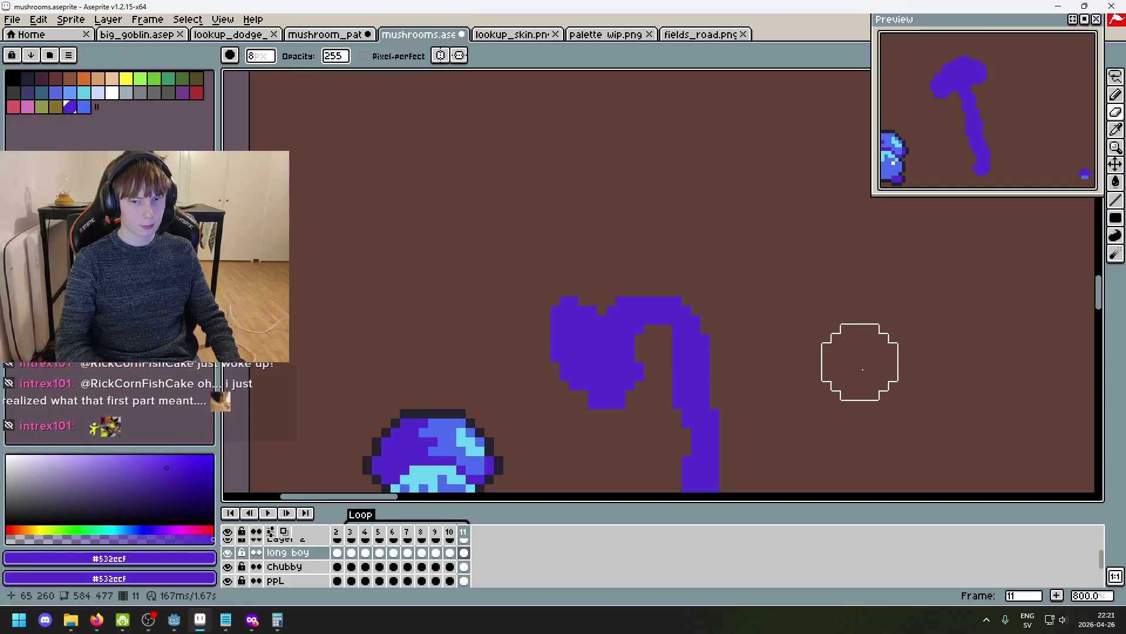
{"action": "key", "text": "Right"}
{"action": "key", "text": "Right"}
{"action": "key", "text": "Right"}
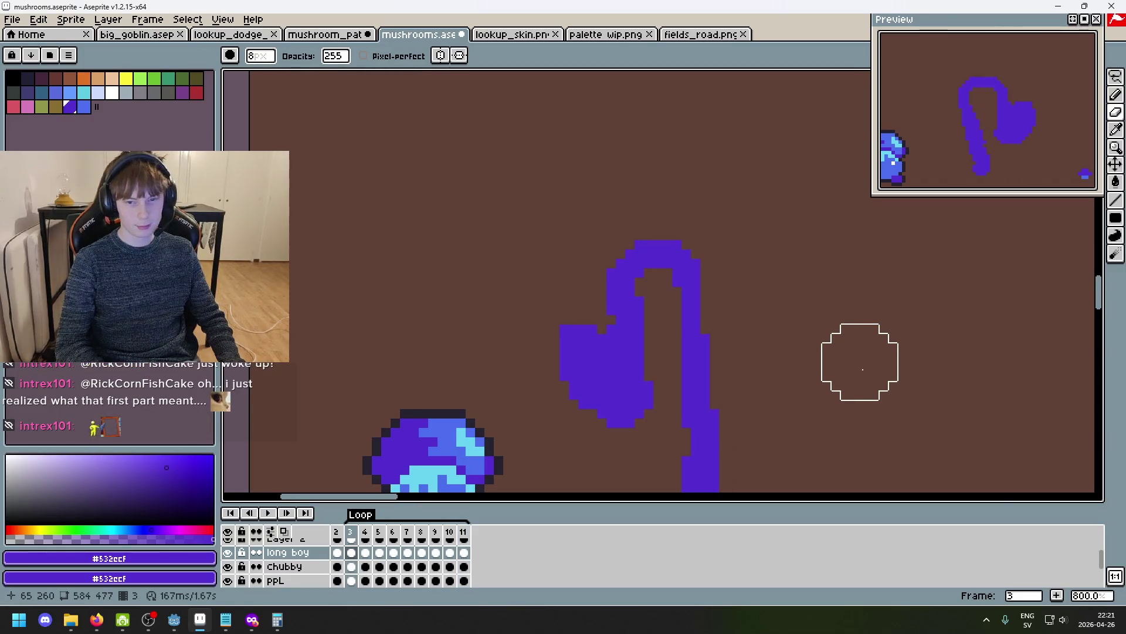
{"action": "scroll", "coordinate": [877, 372], "scroll_direction": "down", "scroll_amount": 3}
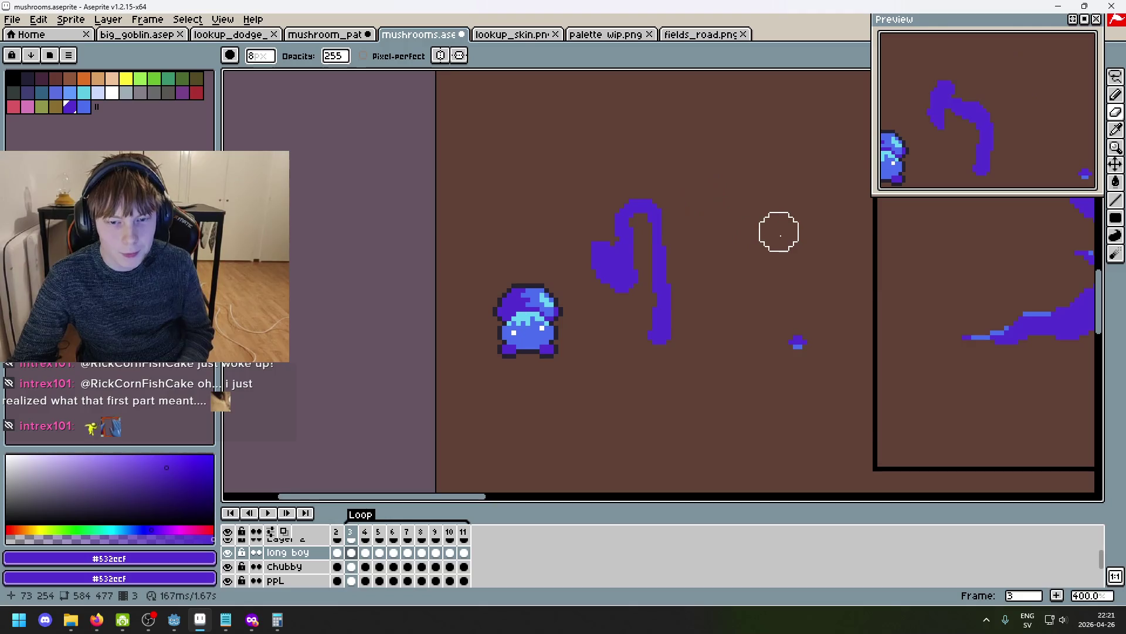
Return to the 1px pencil brush and compare frames 2 through 5.
{"action": "scroll", "coordinate": [573, 233], "scroll_direction": "up", "scroll_amount": 10}
{"action": "scroll", "coordinate": [552, 260], "scroll_direction": "down", "scroll_amount": 9}
{"action": "key", "text": "minus"}
{"action": "key", "text": "minus"}
{"action": "key", "text": "minus"}
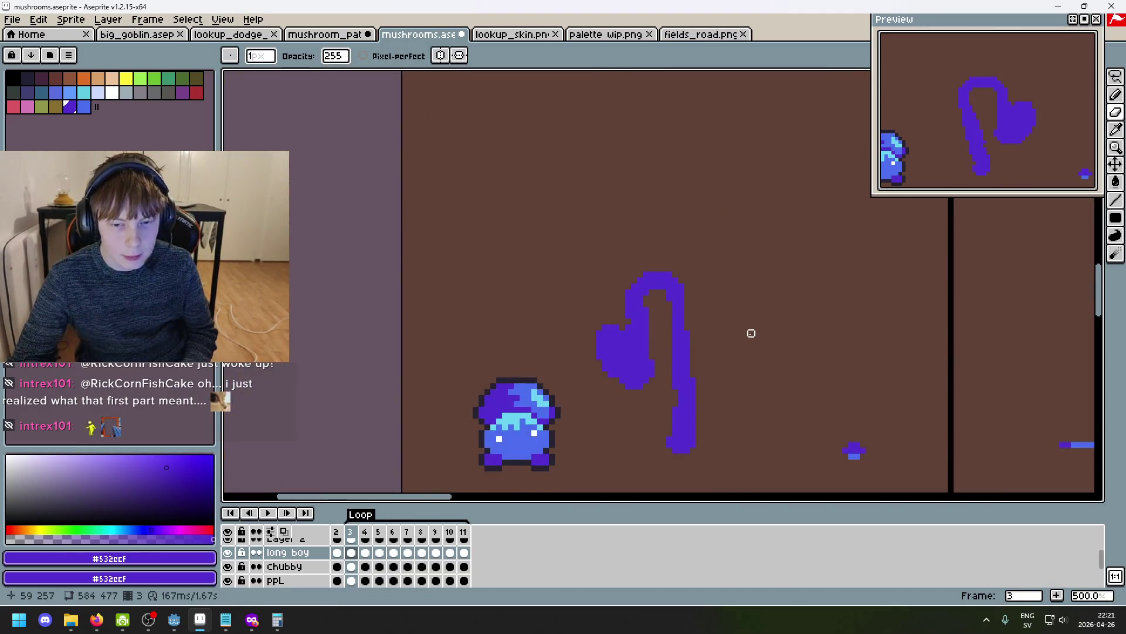
{"action": "key", "text": "Right"}
{"action": "key", "text": "Right"}
{"action": "key", "text": "Left"}
{"action": "key", "text": "Left"}
{"action": "key", "text": "Left"}
{"action": "key", "text": "Right"}
{"action": "key", "text": "Right"}
{"action": "key", "text": "Left"}
{"action": "key", "text": "Left"}
{"action": "key", "text": "Right"}
{"action": "key", "text": "Right"}
{"action": "key", "text": "Right"}
{"action": "key", "text": "Left"}
{"action": "key", "text": "Left"}
{"action": "key", "text": "Right"}
{"action": "key", "text": "Right"}
{"action": "key", "text": "Right"}
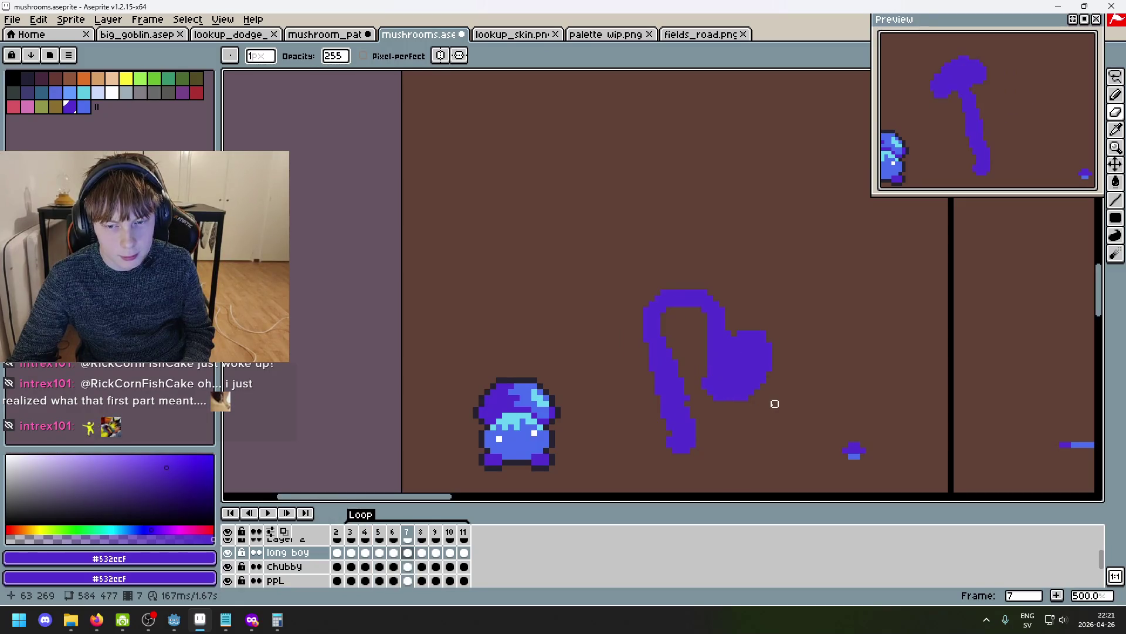
Review frames 4 to 9, from the right-drooping caps to the upright frame 9.
{"action": "key", "text": "Right"}
{"action": "key", "text": "Left"}
{"action": "key", "text": "Left"}
{"action": "key", "text": "Left"}
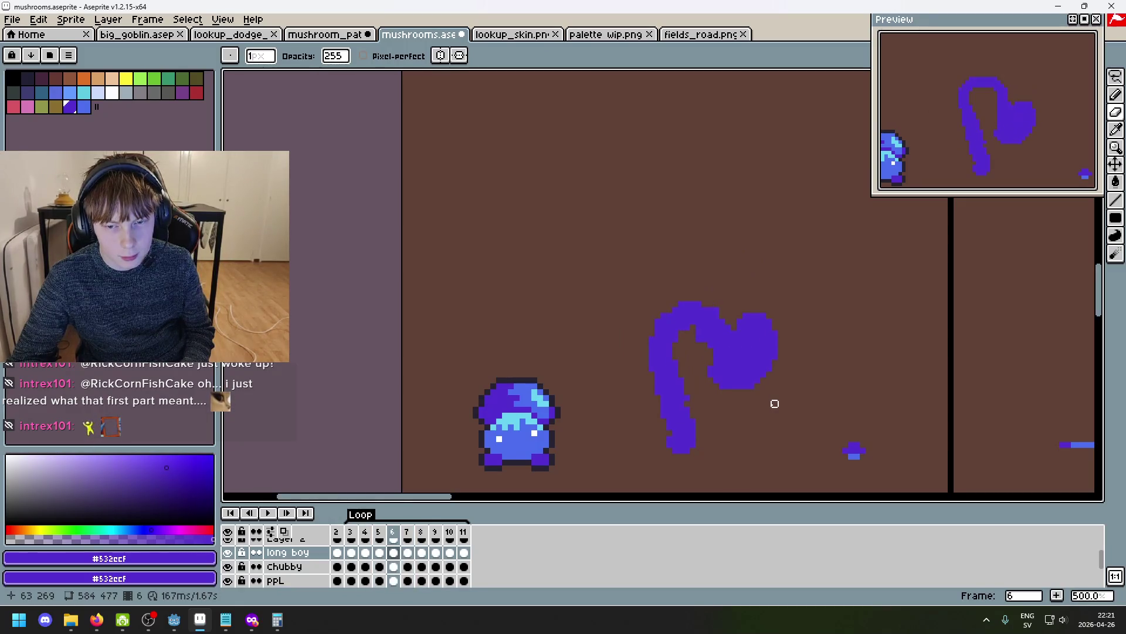
{"action": "key", "text": "Right"}
{"action": "key", "text": "Left"}
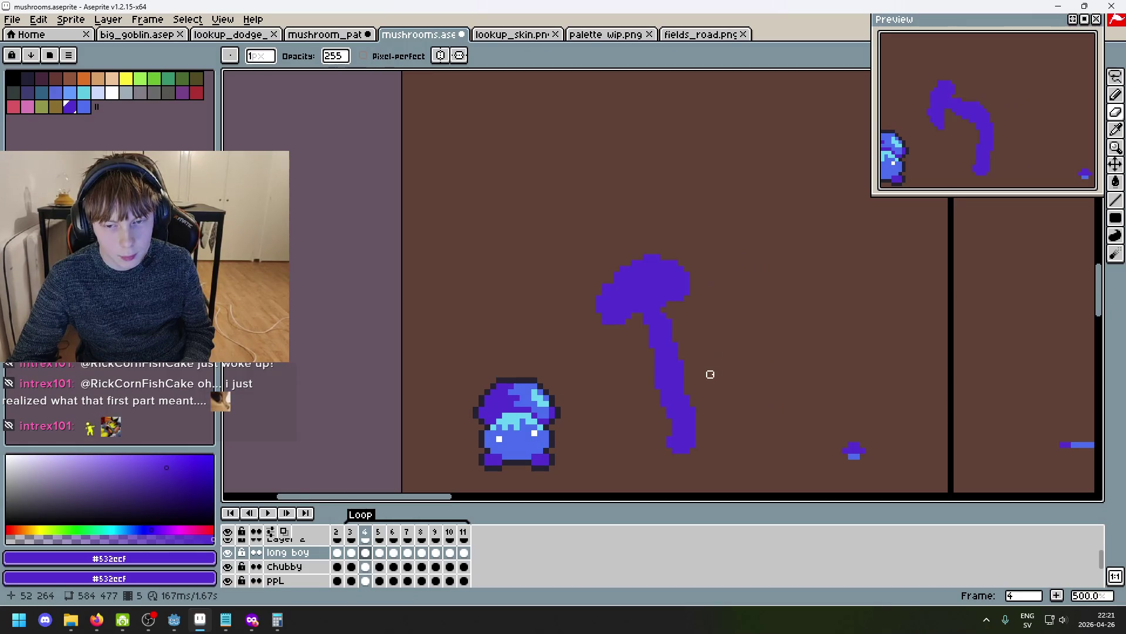
{"action": "key", "text": "Right"}
{"action": "key", "text": "Right"}
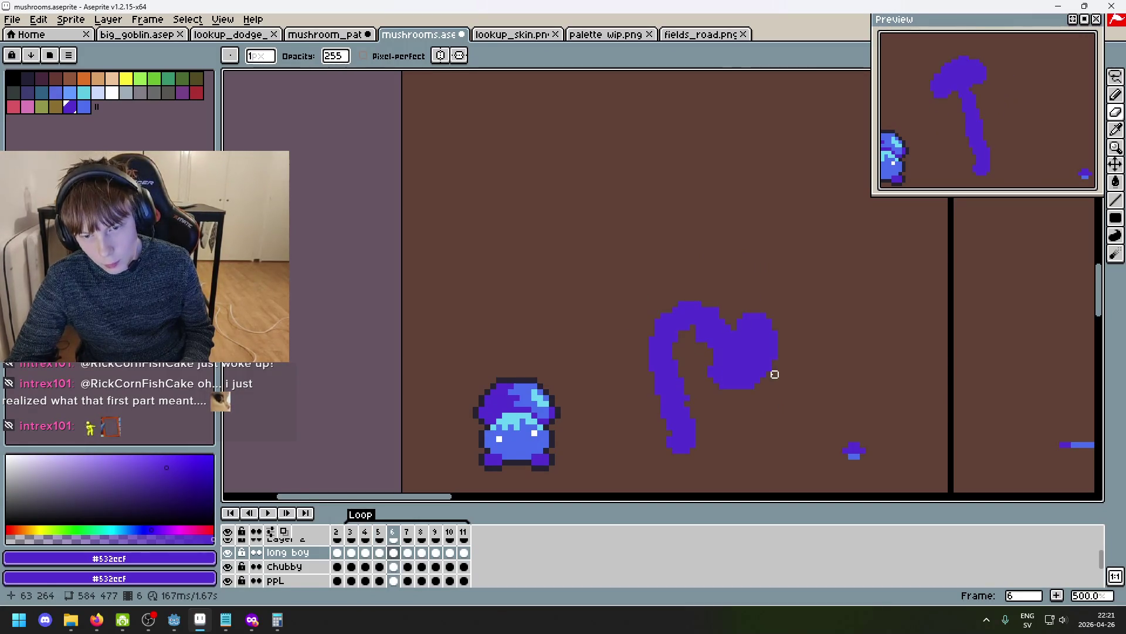
{"action": "key", "text": "Left"}
{"action": "key", "text": "Left"}
{"action": "key", "text": "Right"}
{"action": "key", "text": "Right"}
{"action": "key", "text": "Right"}
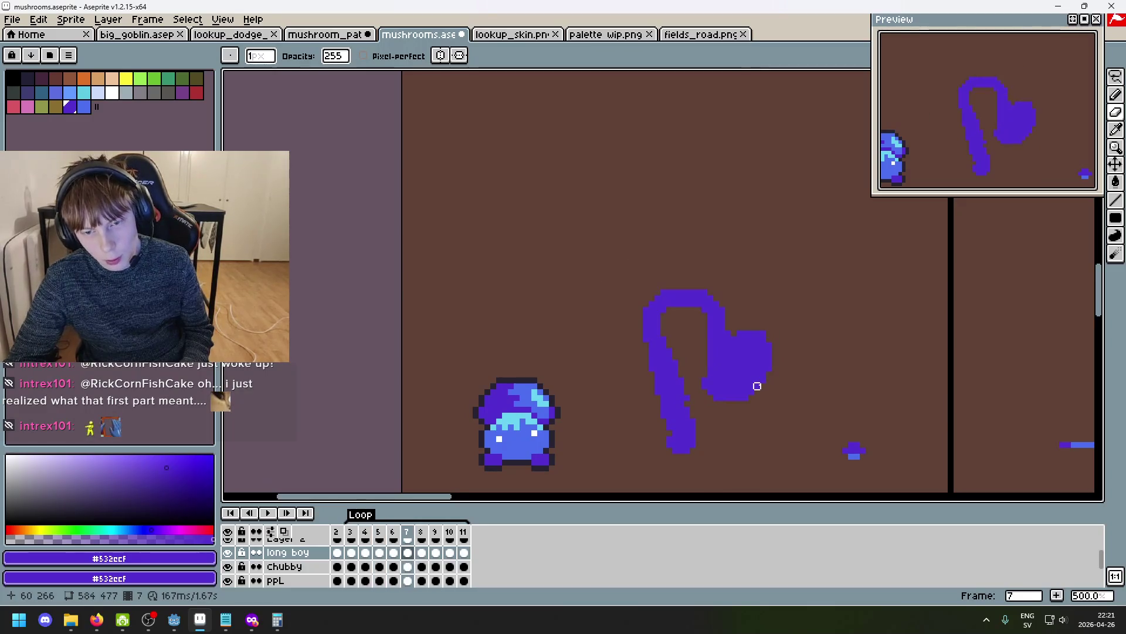
{"action": "key", "text": "Right"}
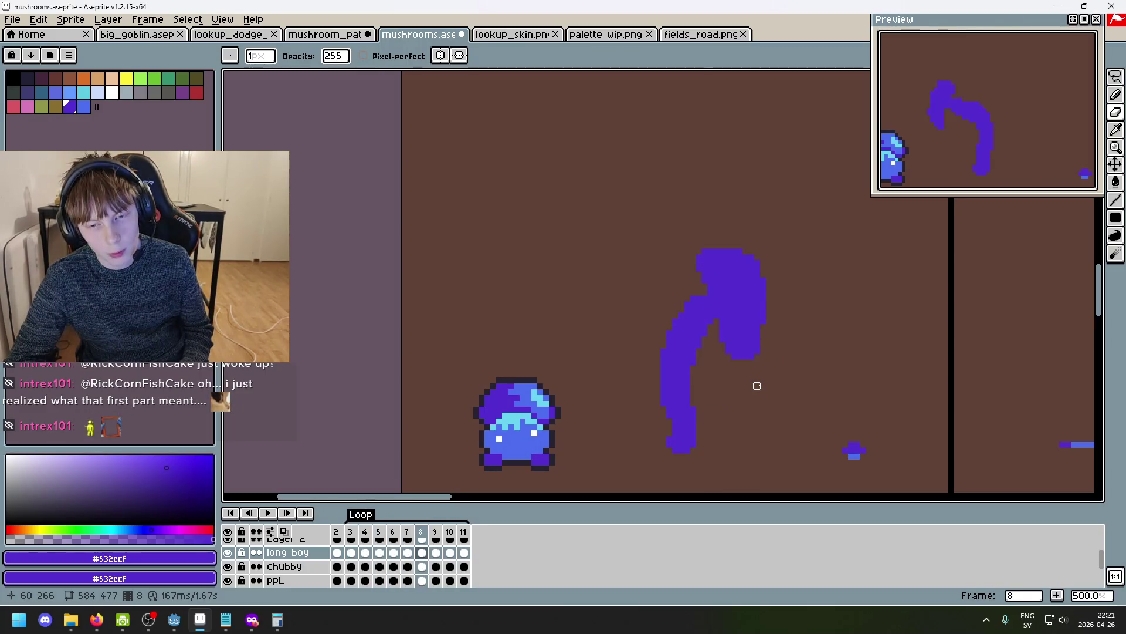
{"action": "key", "text": "Right"}
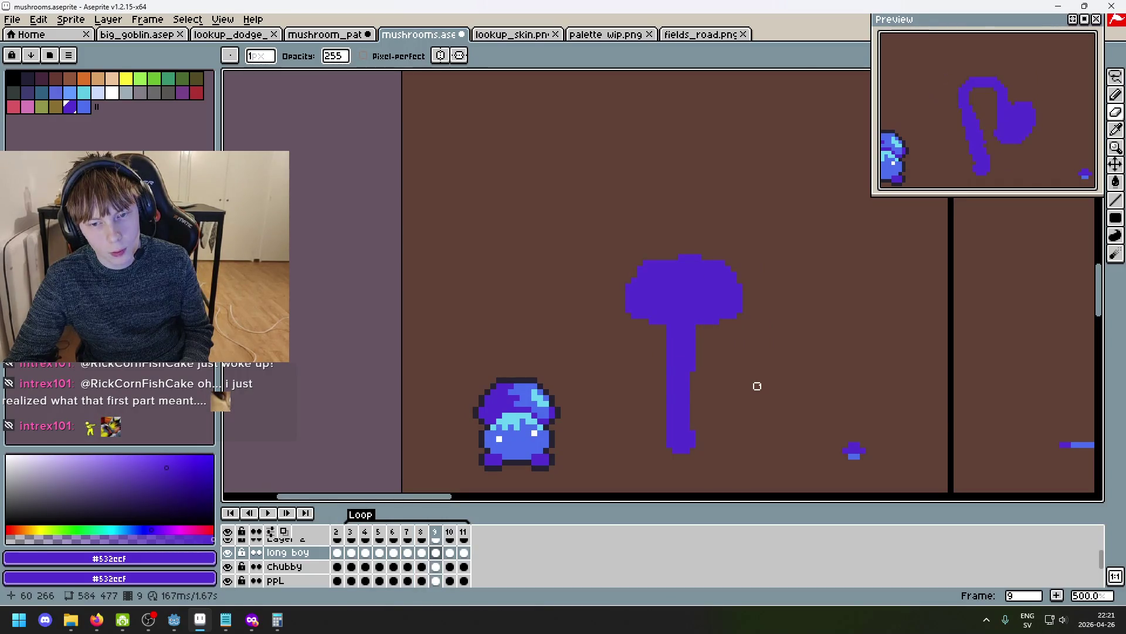
Delete frame 9, then step back and forth comparing frames 4, 6 and 7.
{"action": "left_click", "coordinate": [440, 534]}
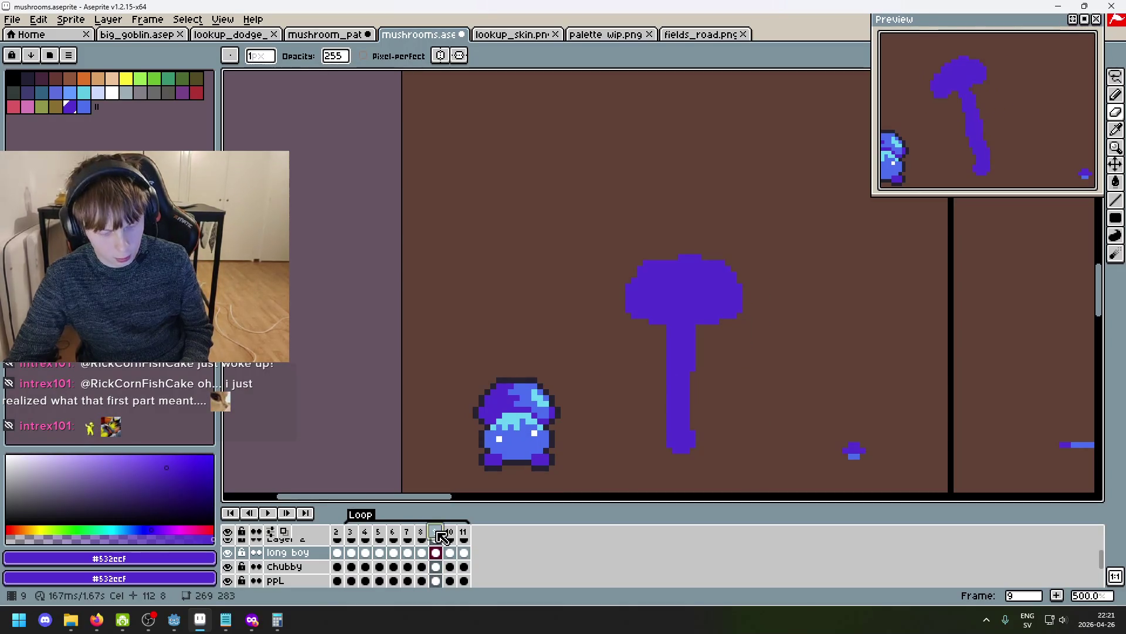
{"action": "key", "text": "alt+BackSpace"}
{"action": "key", "text": "Left"}
{"action": "key", "text": "Left"}
{"action": "key", "text": "Left"}
{"action": "key", "text": "Left"}
{"action": "key", "text": "Left"}
{"action": "key", "text": "Right"}
{"action": "key", "text": "Right"}
{"action": "key", "text": "Left"}
{"action": "key", "text": "Right"}
{"action": "key", "text": "Right"}
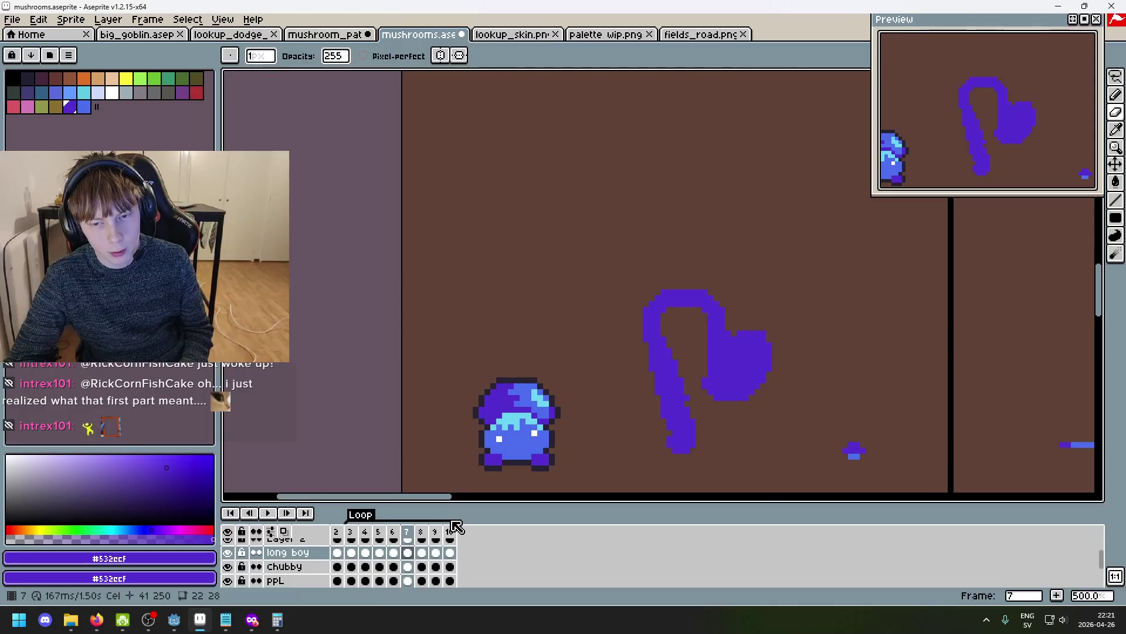
{"action": "key", "text": "Left"}
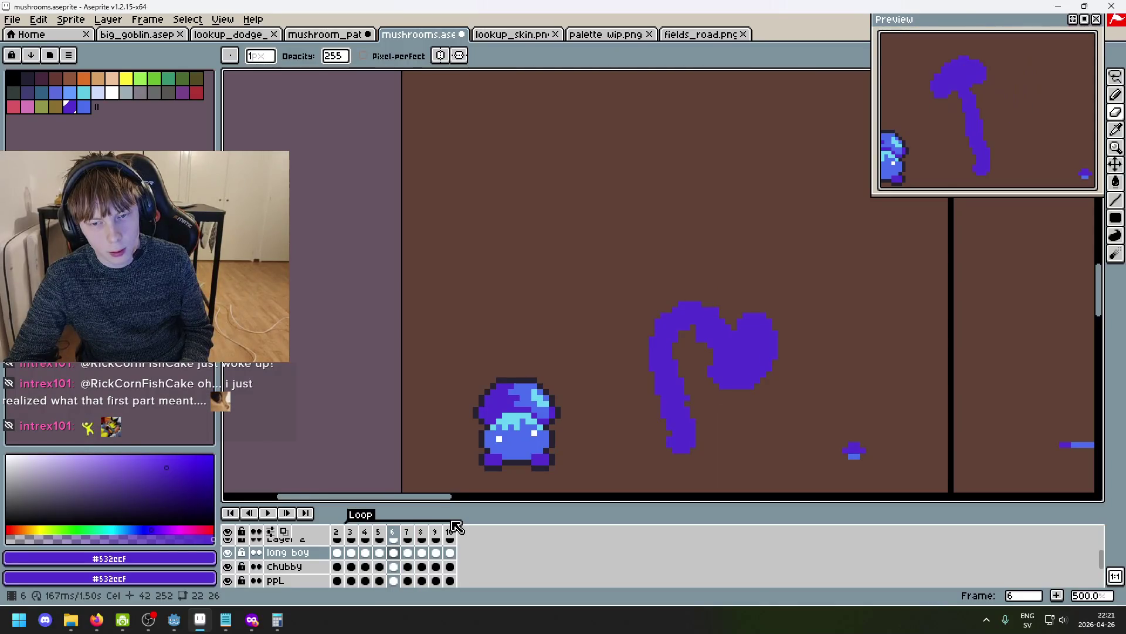
{"action": "key", "text": "Right"}
{"action": "key", "text": "Right"}
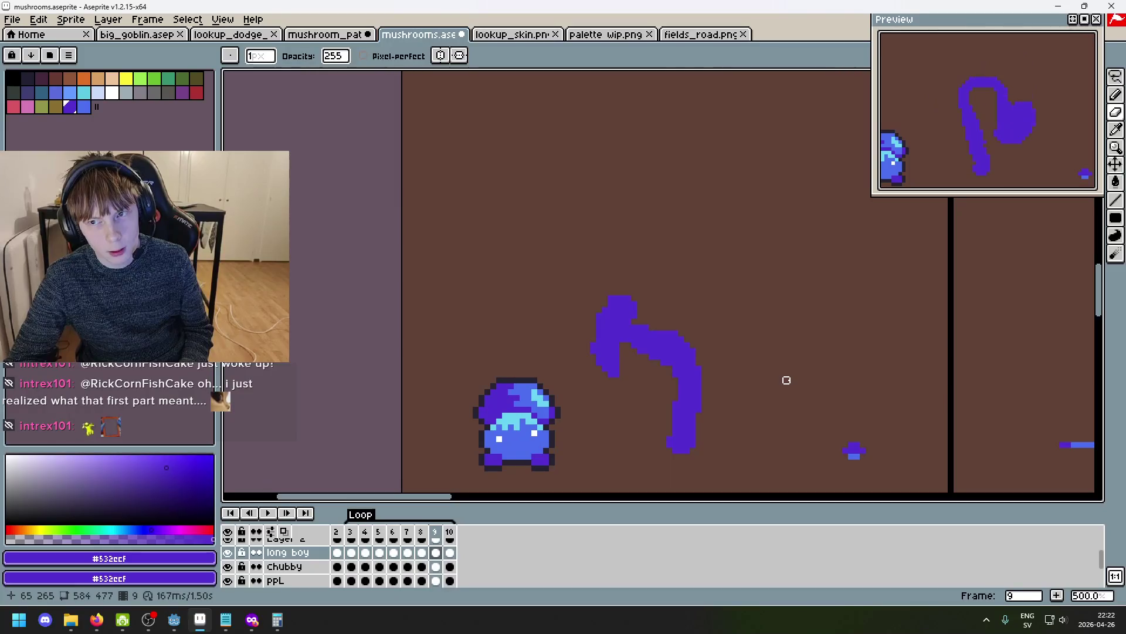
Compare neighbouring sway frames up to frame 10, wrapping to the first and last frames.
{"action": "key", "text": "Right"}
{"action": "key", "text": "Right"}
{"action": "key", "text": "Right"}
{"action": "key", "text": "Right"}
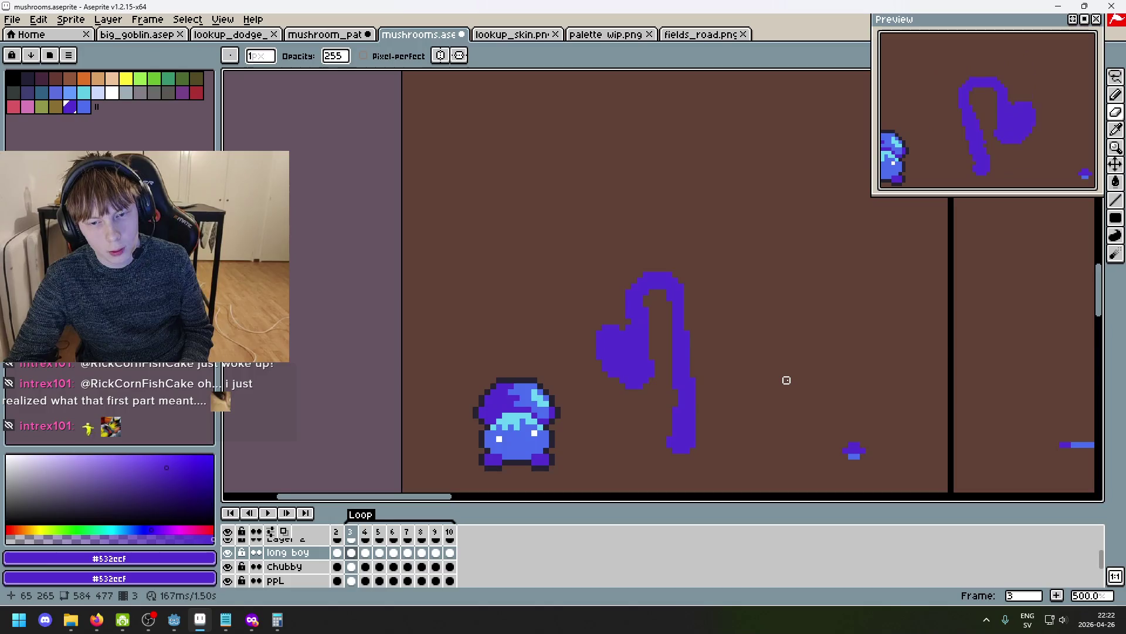
{"action": "key", "text": "Right"}
{"action": "key", "text": "Left"}
{"action": "key", "text": "Right"}
{"action": "key", "text": "Right"}
{"action": "key", "text": "Left"}
{"action": "key", "text": "Right"}
{"action": "key", "text": "Right"}
{"action": "key", "text": "Right"}
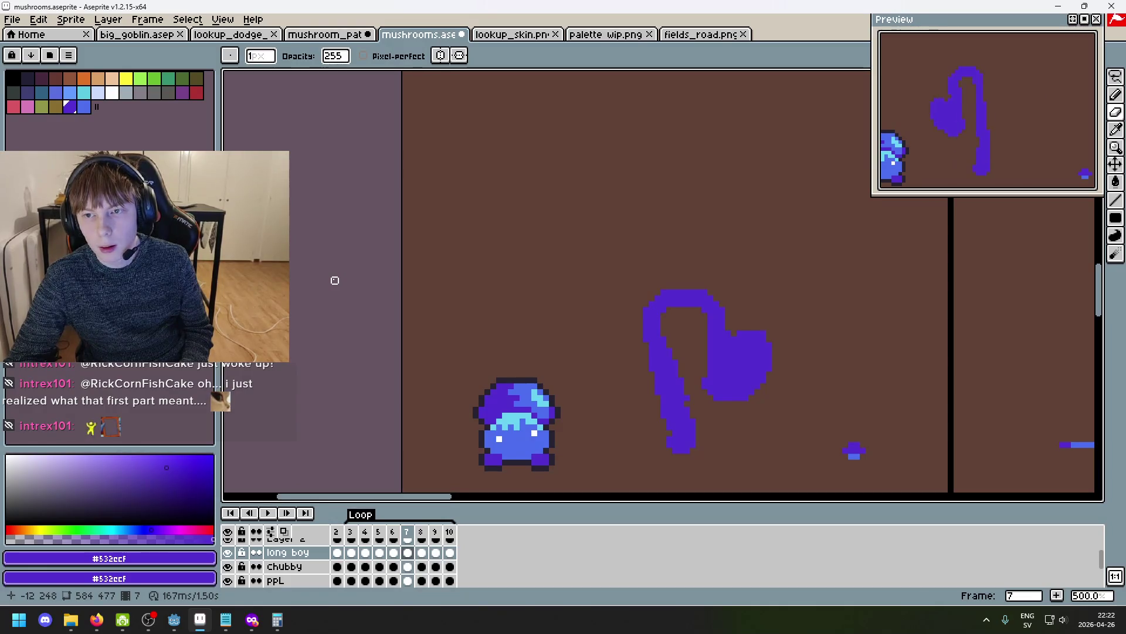
{"action": "key", "text": "Right"}
{"action": "key", "text": "Right"}
{"action": "key", "text": "Right"}
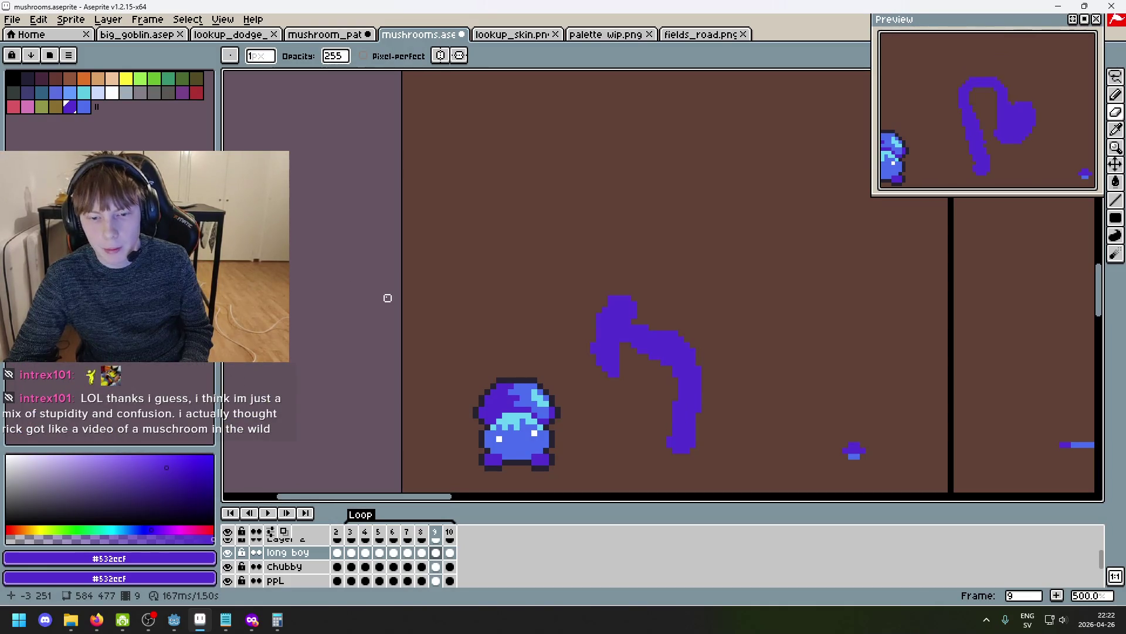
{"action": "key", "text": "Right"}
{"action": "key", "text": "Left"}
{"action": "key", "text": "Left"}
{"action": "key", "text": "Right"}
{"action": "key", "text": "Right"}
{"action": "key", "text": "Left"}
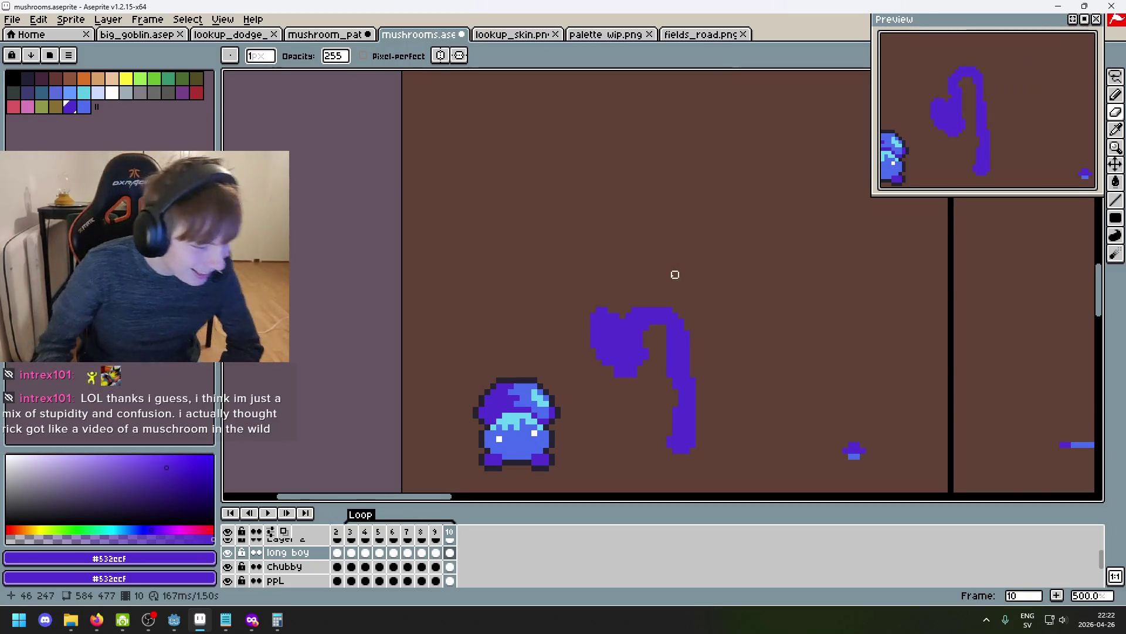
Zoom in and step through the early frames, comparing frames 3 and 4.
{"action": "scroll", "coordinate": [694, 277], "scroll_direction": "up", "scroll_amount": 2}
{"action": "scroll", "coordinate": [599, 229], "scroll_direction": "down", "scroll_amount": 2}
{"action": "scroll", "coordinate": [599, 228], "scroll_direction": "up", "scroll_amount": 2}
{"action": "key", "text": "Right"}
{"action": "key", "text": "Right"}
{"action": "key", "text": "Right"}
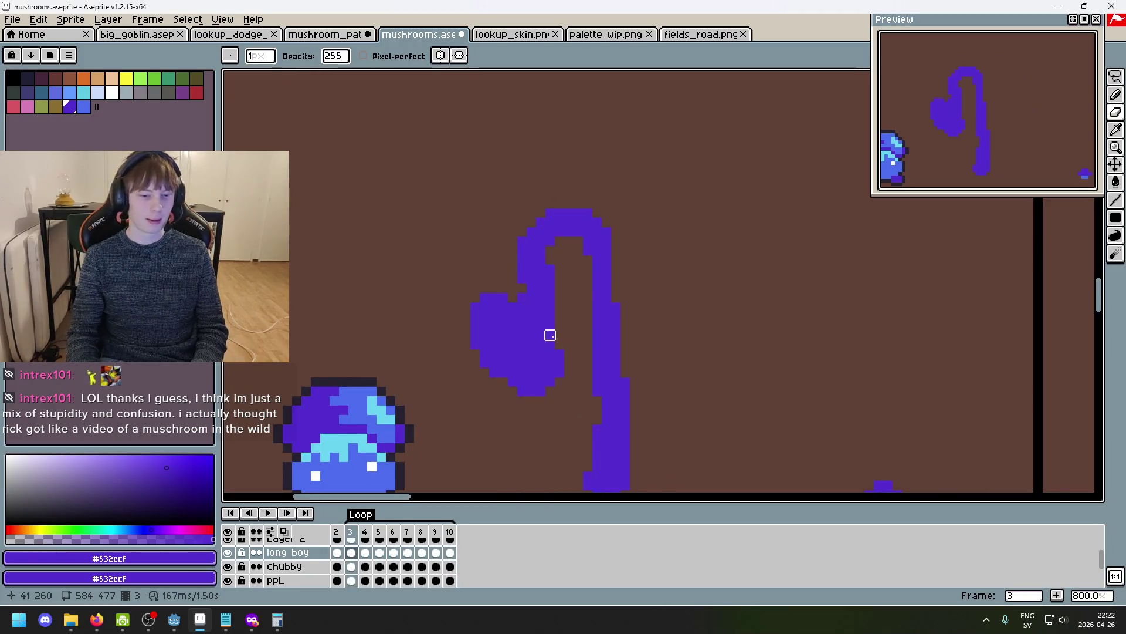
{"action": "scroll", "coordinate": [531, 349], "scroll_direction": "down", "scroll_amount": 4}
{"action": "key", "text": "Right"}
{"action": "key", "text": "Right"}
{"action": "key", "text": "Right"}
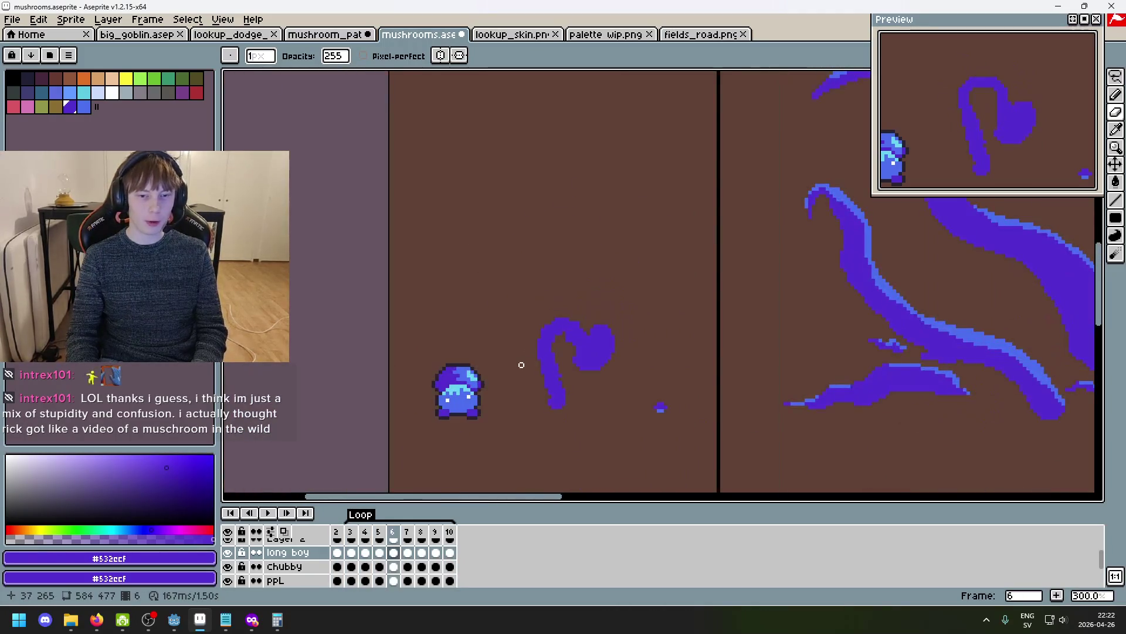
{"action": "scroll", "coordinate": [523, 352], "scroll_direction": "up", "scroll_amount": 3}
{"action": "key", "text": "Right"}
{"action": "key", "text": "Right"}
{"action": "key", "text": "Right"}
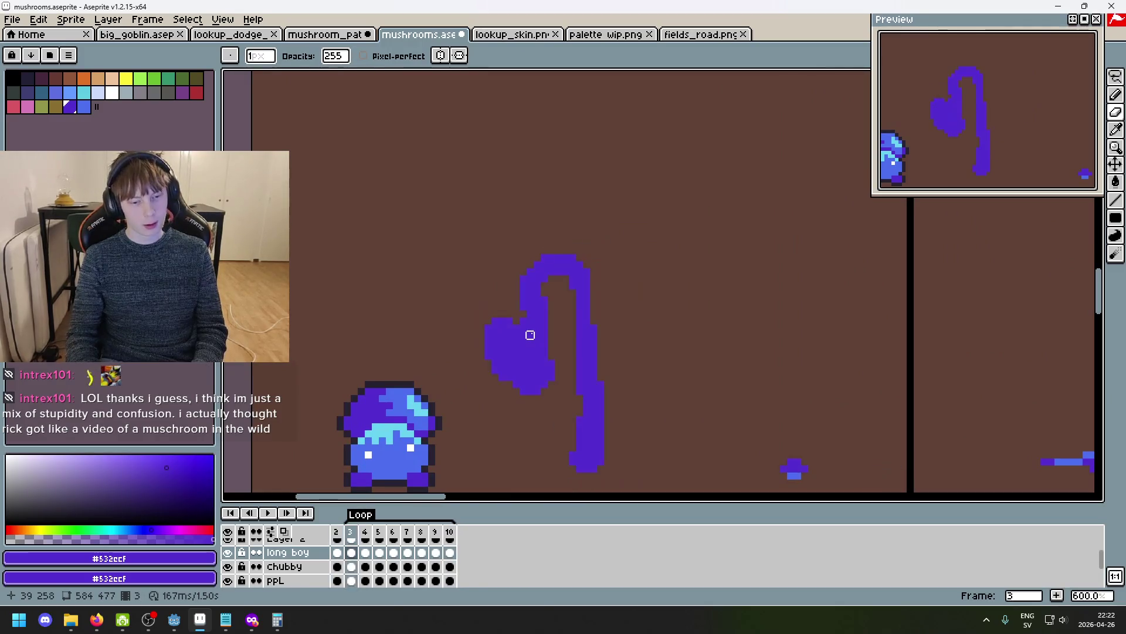
{"action": "key", "text": "Left"}
{"action": "key", "text": "Left"}
{"action": "key", "text": "Right"}
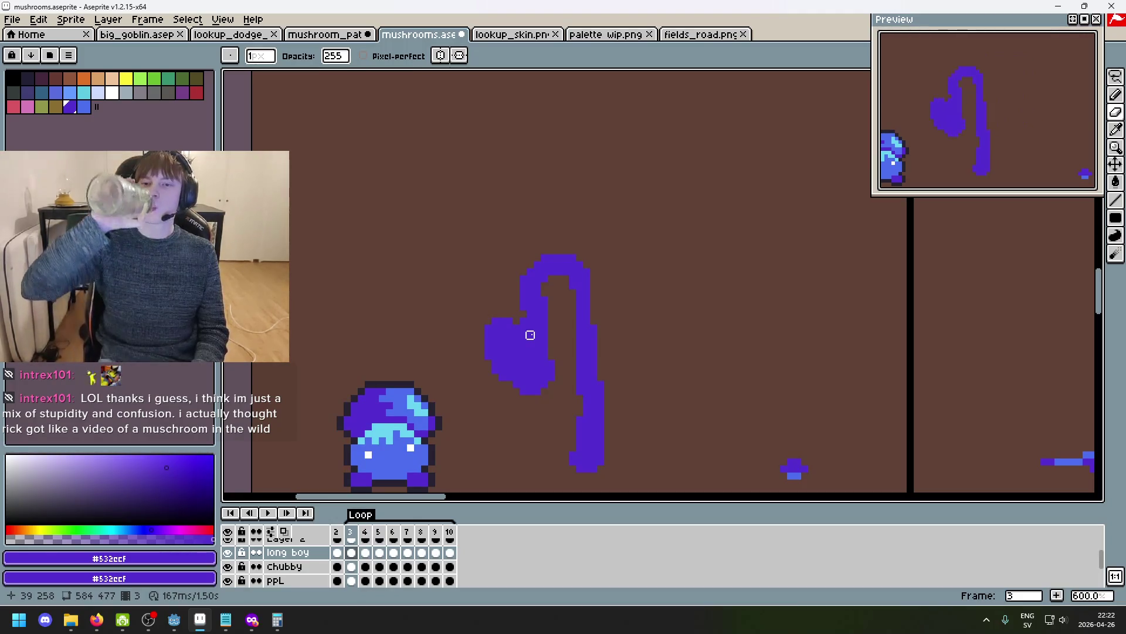
{"action": "key", "text": "Right"}
{"action": "key", "text": "Left"}
{"action": "key", "text": "Right"}
Compare frame 4 against the curly-stem frame 5, returning to frame 4.
{"action": "key", "text": "Right"}
{"action": "key", "text": "Left"}
{"action": "key", "text": "Right"}
{"action": "key", "text": "Left"}
{"action": "key", "text": "Right"}
{"action": "key", "text": "Left"}
{"action": "key", "text": "Left"}
{"action": "key", "text": "Right"}
{"action": "key", "text": "Right"}
{"action": "key", "text": "Left"}
{"action": "key", "text": "Left"}
{"action": "key", "text": "Left"}
Flip between the curly-stem frame 3 and straight-stem frame 4 to compare stems.
{"action": "key", "text": "Right"}
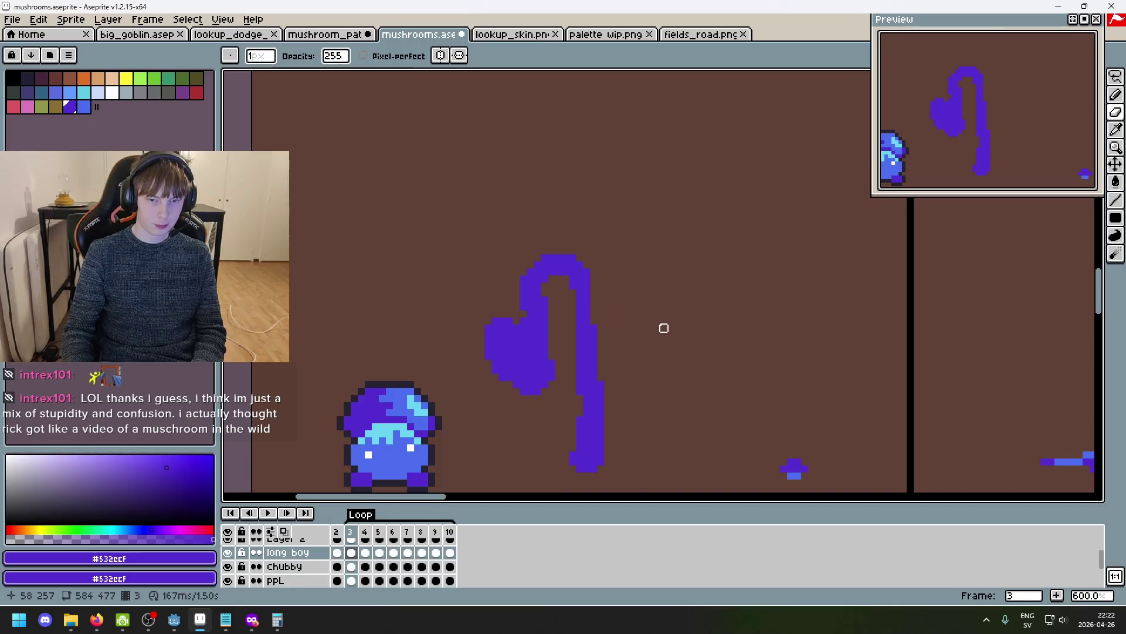
{"action": "key", "text": "Right"}
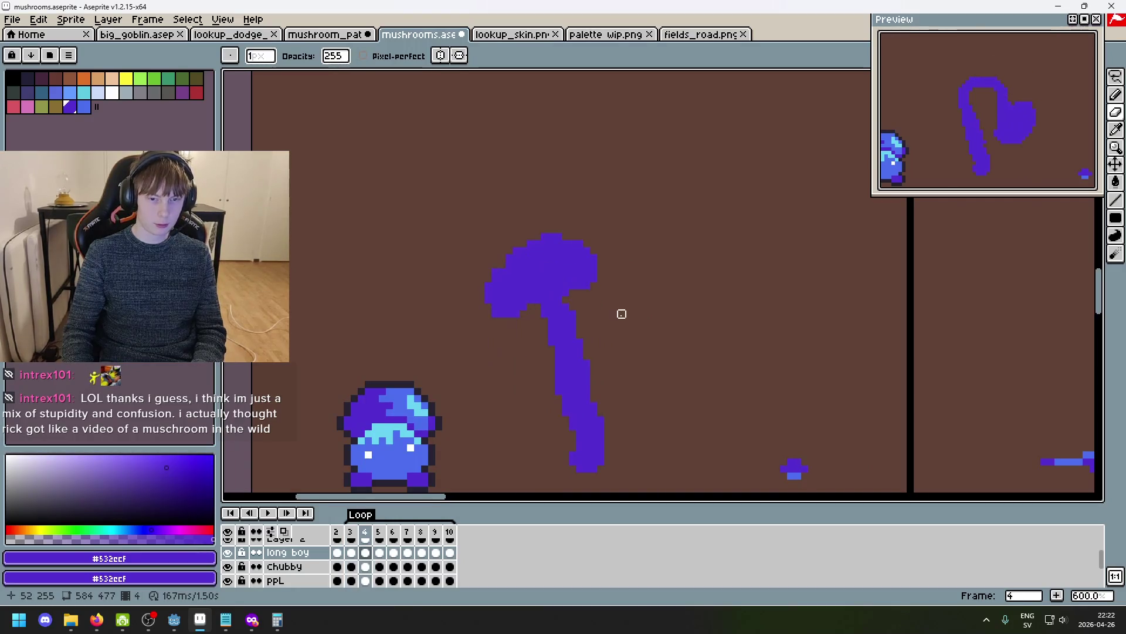
{"action": "key", "text": "Left"}
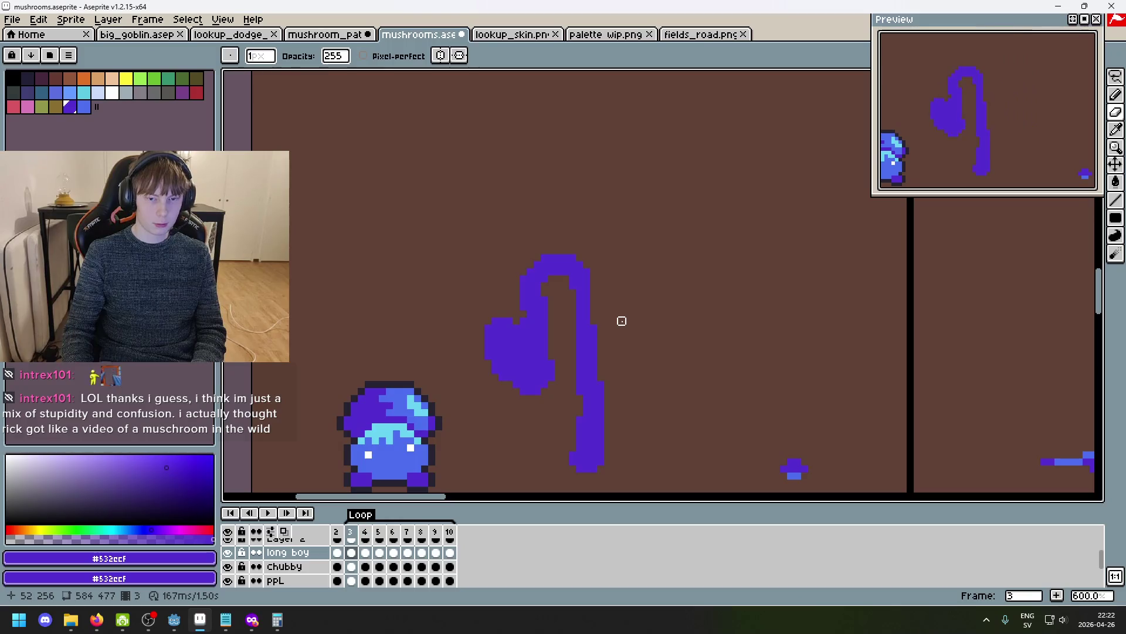
{"action": "key", "text": "Right"}
{"action": "key", "text": "Left"}
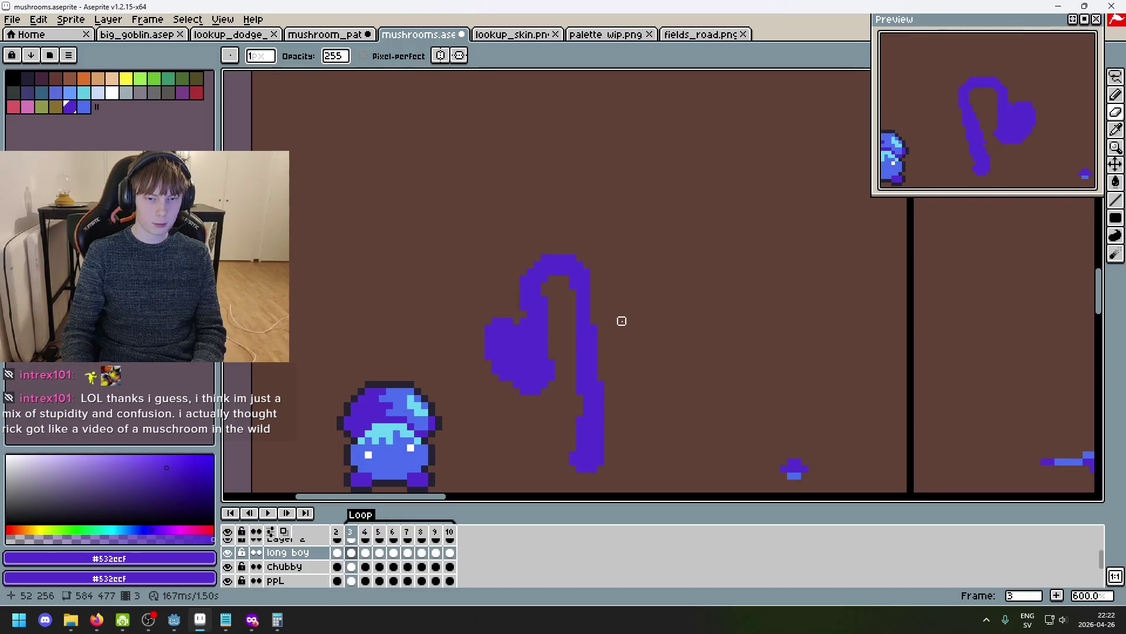
{"action": "key", "text": "Right"}
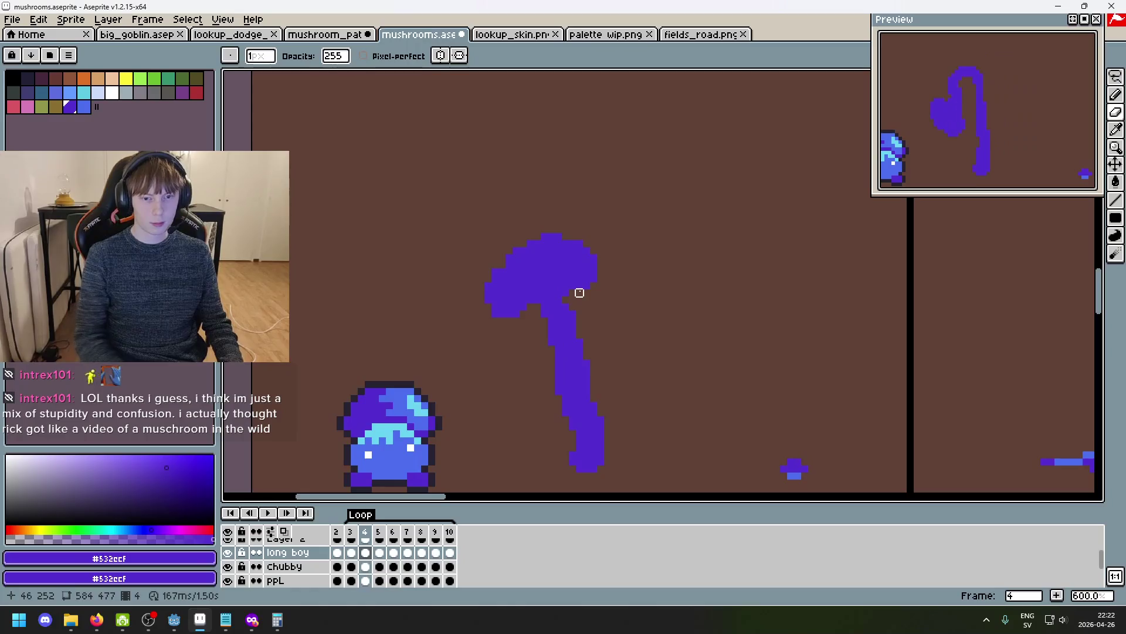
{"action": "key", "text": "Left"}
{"action": "key", "text": "Right"}
{"action": "key", "text": "Right"}
{"action": "key", "text": "Left"}
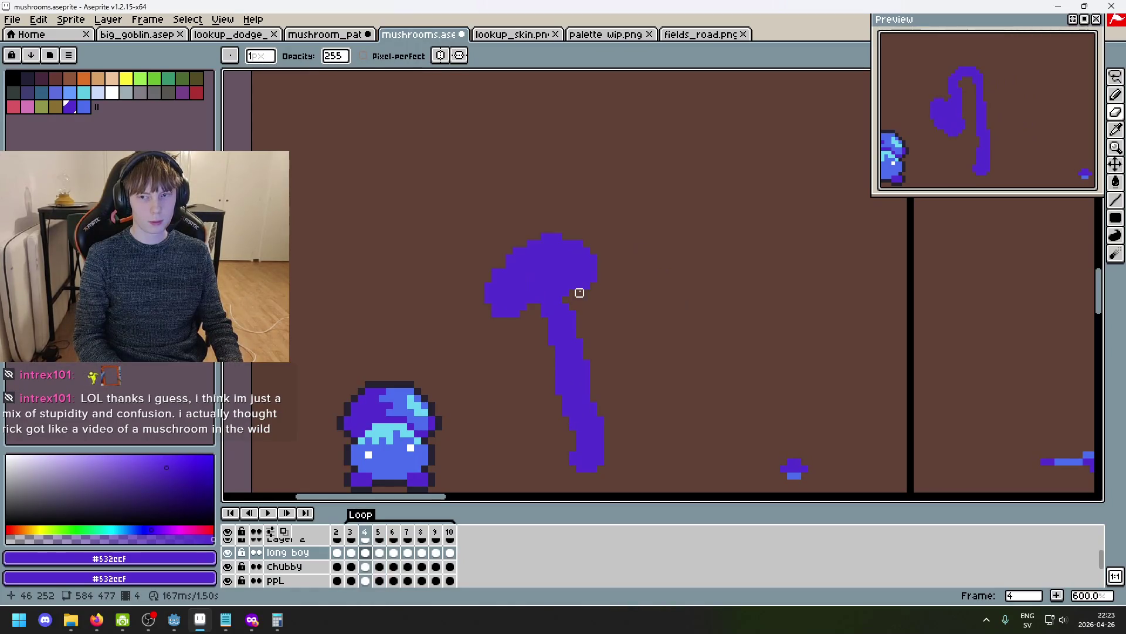
{"action": "key", "text": "Left"}
{"action": "key", "text": "Right"}
{"action": "key", "text": "Right"}
{"action": "key", "text": "Left"}
{"action": "key", "text": "Left"}
{"action": "key", "text": "Right"}
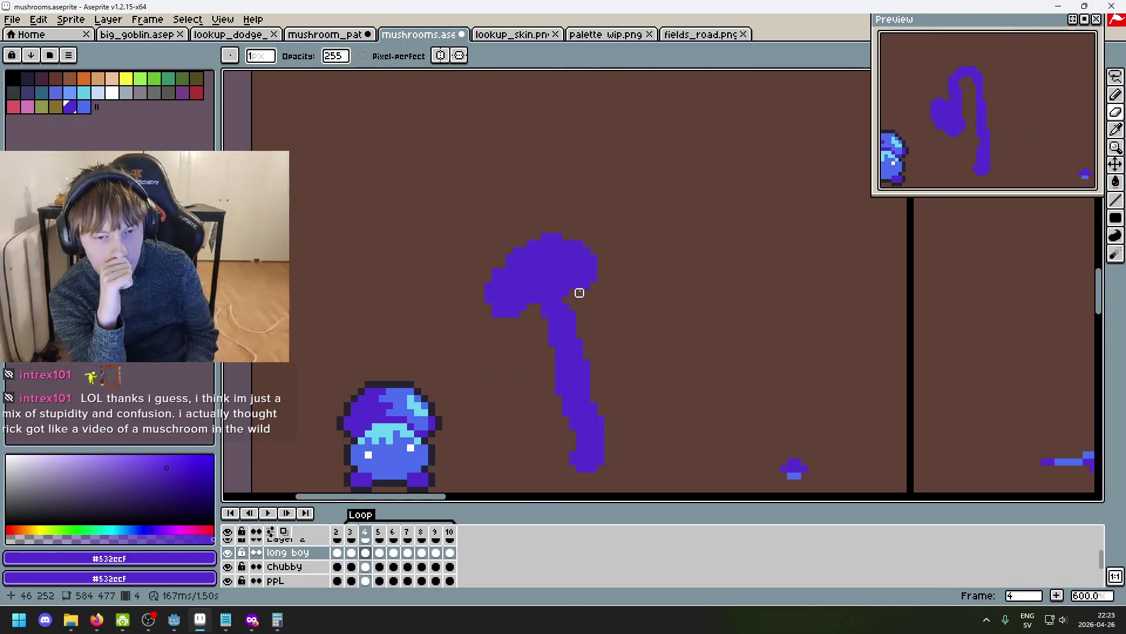
Advance through frames 5 to 8 and compare frame 8 with its neighbours.
{"action": "key", "text": "Right"}
{"action": "key", "text": "Right"}
{"action": "key", "text": "Right"}
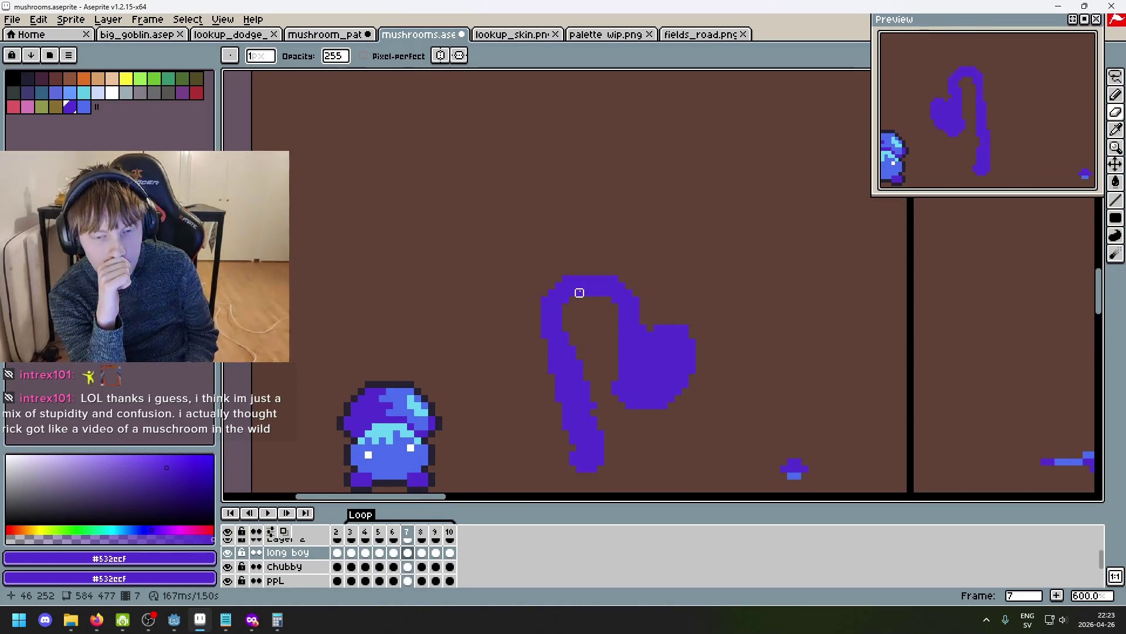
{"action": "key", "text": "Right"}
{"action": "key", "text": "Right"}
{"action": "key", "text": "Left"}
{"action": "key", "text": "Left"}
{"action": "key", "text": "Right"}
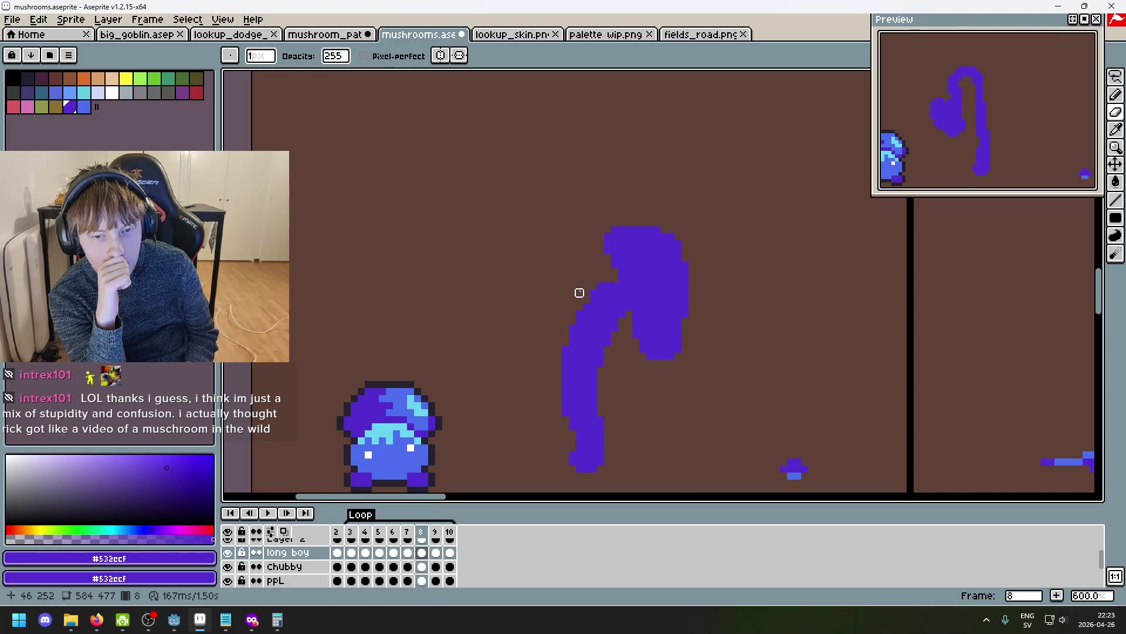
{"action": "key", "text": "Right"}
{"action": "key", "text": "Left"}
{"action": "key", "text": "Left"}
{"action": "key", "text": "Right"}
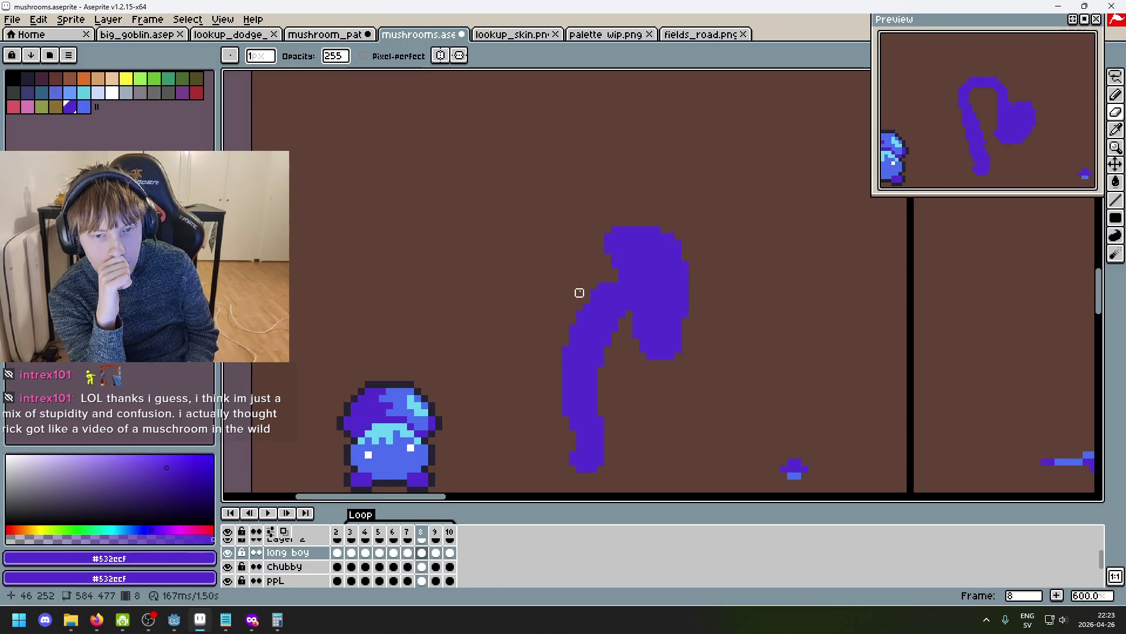
{"action": "key", "text": "Right"}
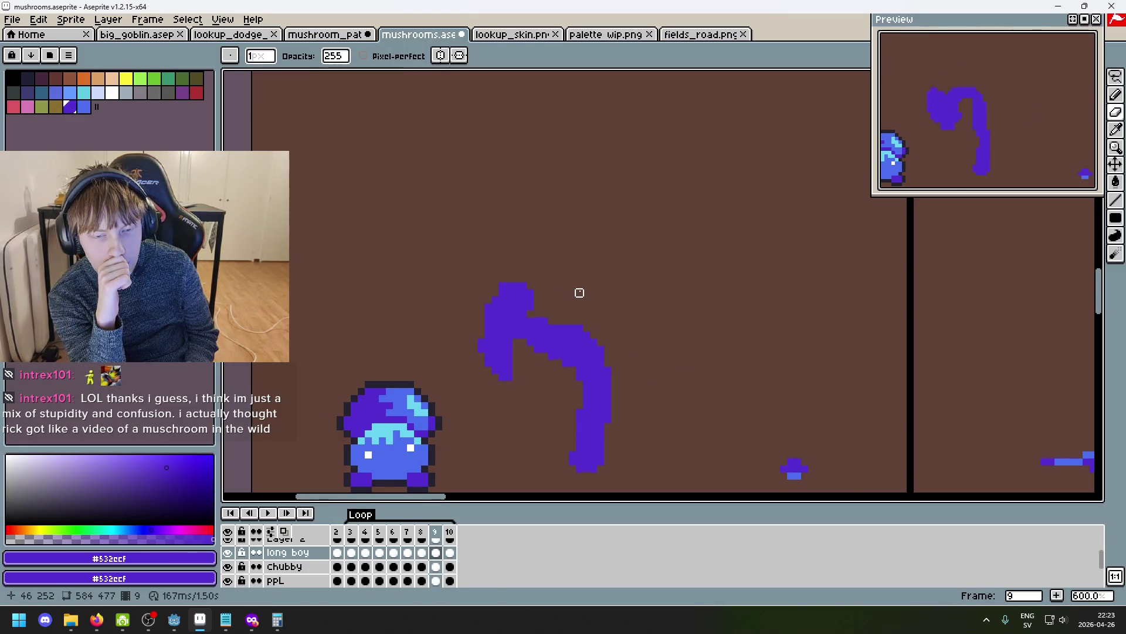
{"action": "key", "text": "Left"}
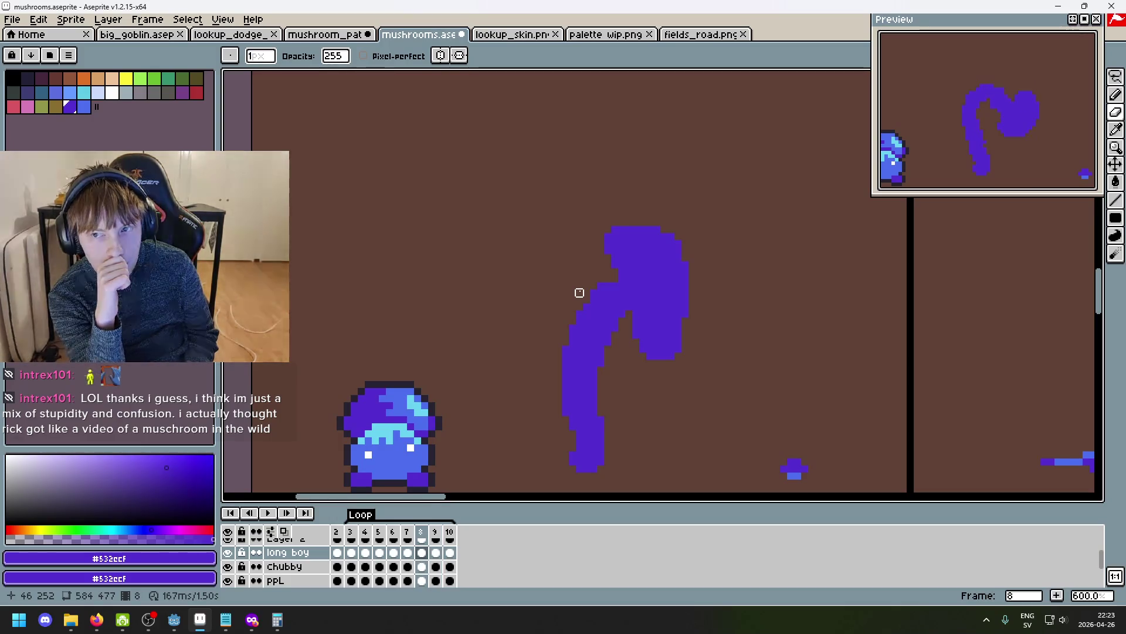
{"action": "key", "text": "Right"}
{"action": "key", "text": "Right"}
{"action": "key", "text": "Right"}
{"action": "key", "text": "Right"}
{"action": "key", "text": "Right"}
{"action": "key", "text": "Right"}
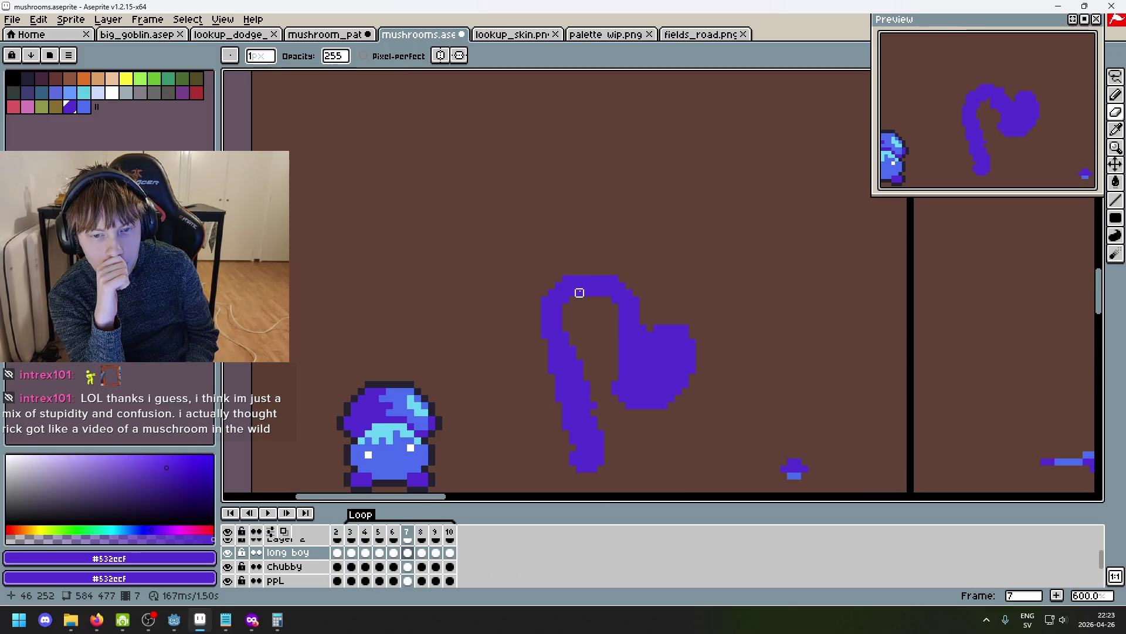
Compare frame 9 with its neighbours, then undo Remove Frame to restore frame 11.
{"action": "key", "text": "Right"}
{"action": "key", "text": "Left"}
{"action": "key", "text": "Left"}
{"action": "key", "text": "Right"}
{"action": "key", "text": "Right"}
{"action": "key", "text": "Right"}
{"action": "key", "text": "Left"}
{"action": "key", "text": "Left"}
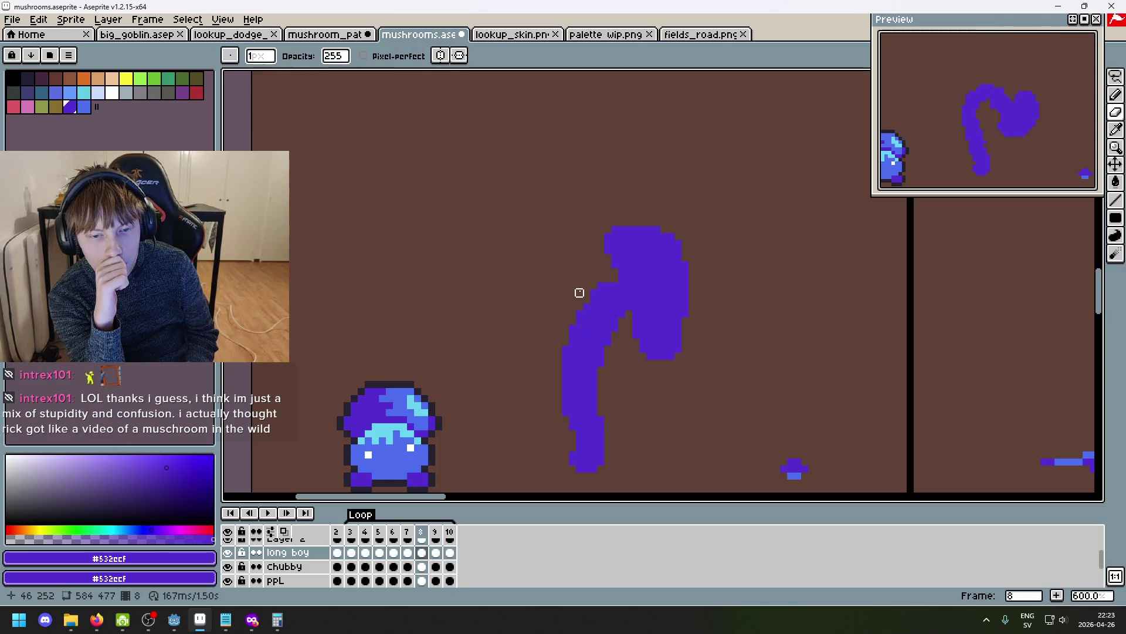
{"action": "key", "text": "Right"}
{"action": "key", "text": "Left"}
{"action": "key", "text": "Right"}
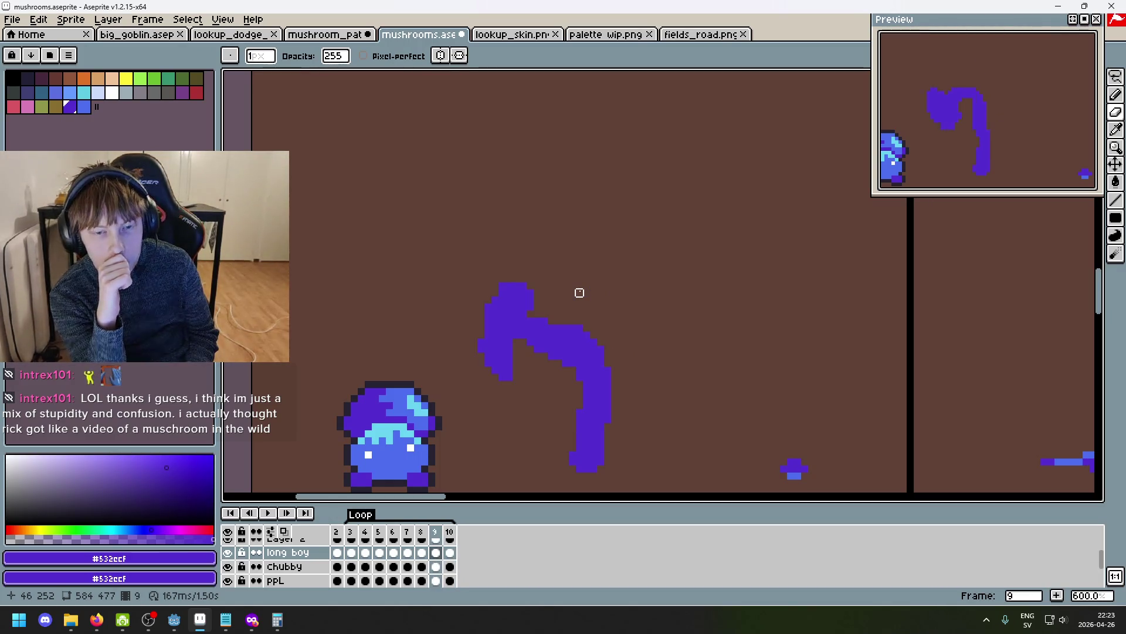
{"action": "key", "text": "ctrl+z"}
{"action": "key", "text": "ctrl+z"}
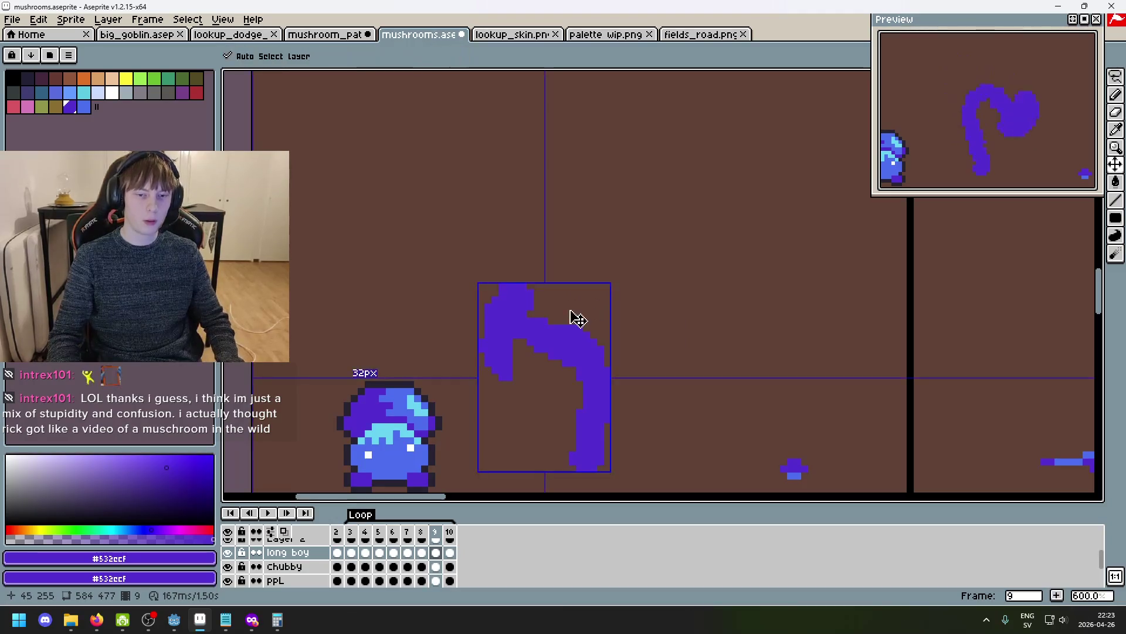
Step through frames 5 to 11, checking the restored final frame.
{"action": "key", "text": "Left"}
{"action": "key", "text": "Right"}
{"action": "key", "text": "Right"}
{"action": "key", "text": "Left"}
{"action": "key", "text": "Left"}
{"action": "key", "text": "Left"}
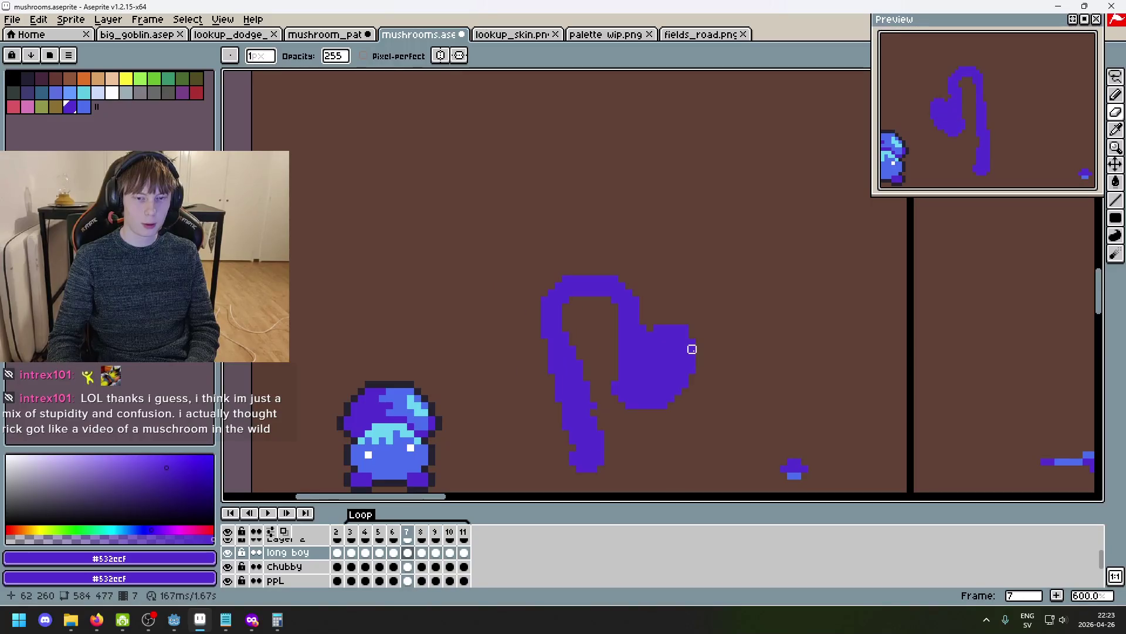
{"action": "key", "text": "Right"}
{"action": "key", "text": "Right"}
{"action": "key", "text": "Right"}
{"action": "key", "text": "Left"}
{"action": "key", "text": "Left"}
{"action": "key", "text": "Left"}
{"action": "key", "text": "Right"}
{"action": "key", "text": "Right"}
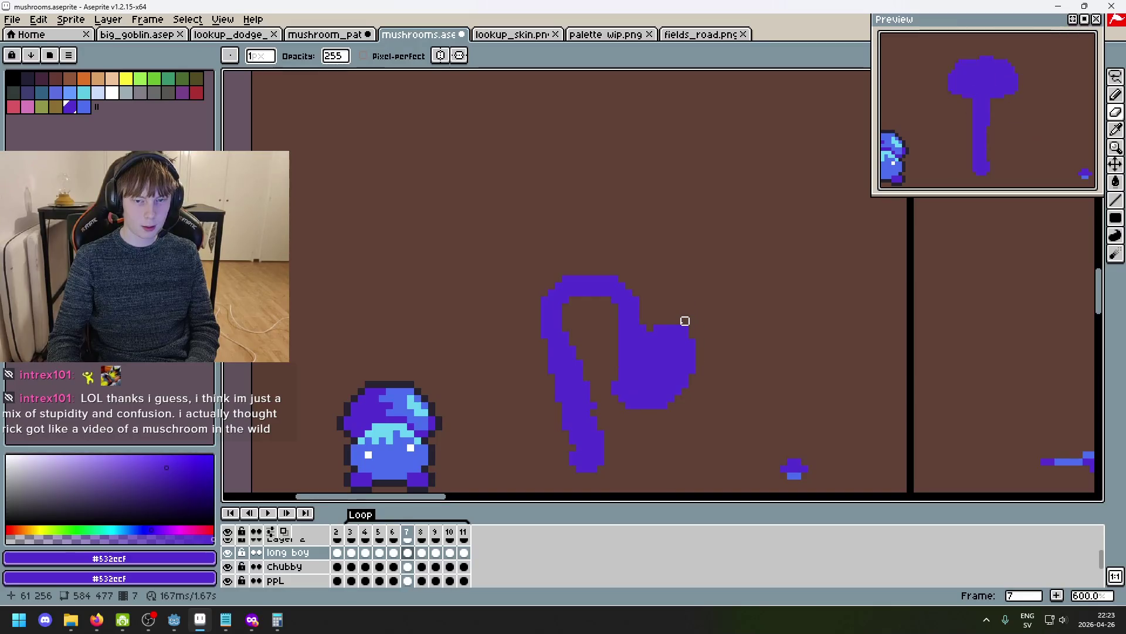
{"action": "key", "text": "Left"}
{"action": "key", "text": "Right"}
{"action": "key", "text": "Right"}
{"action": "key", "text": "Right"}
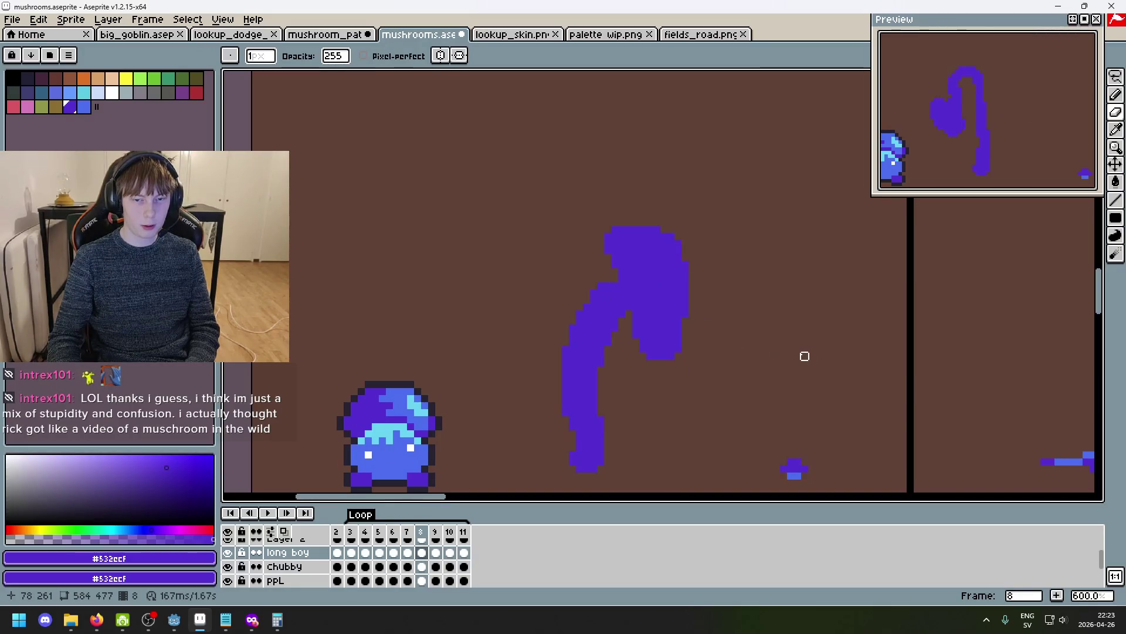
{"action": "key", "text": "Right"}
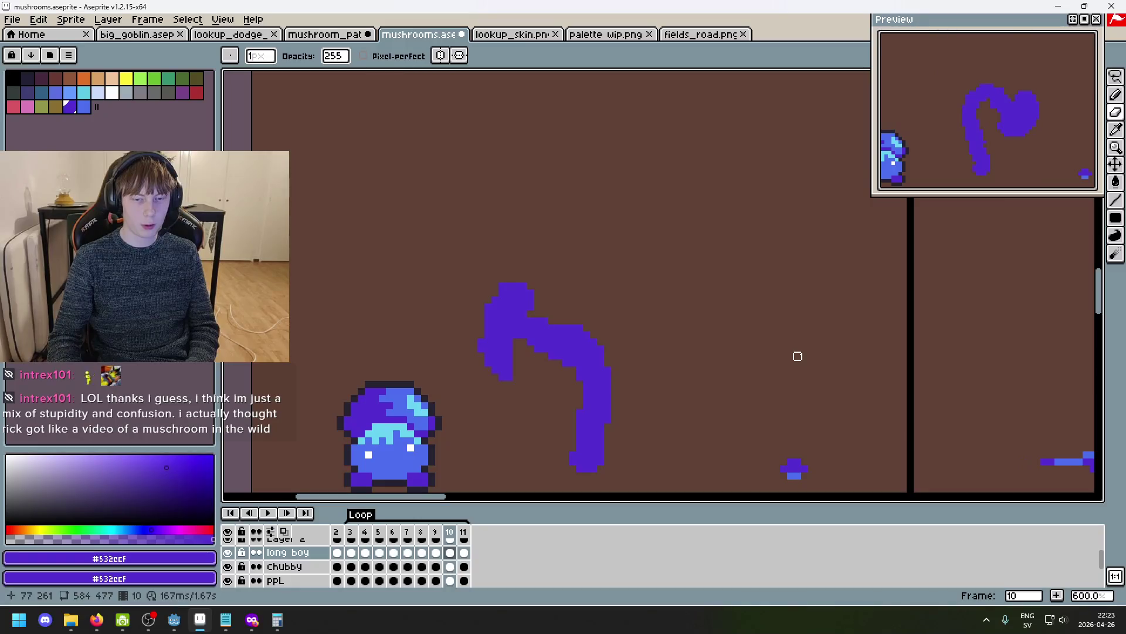
{"action": "key", "text": "Right"}
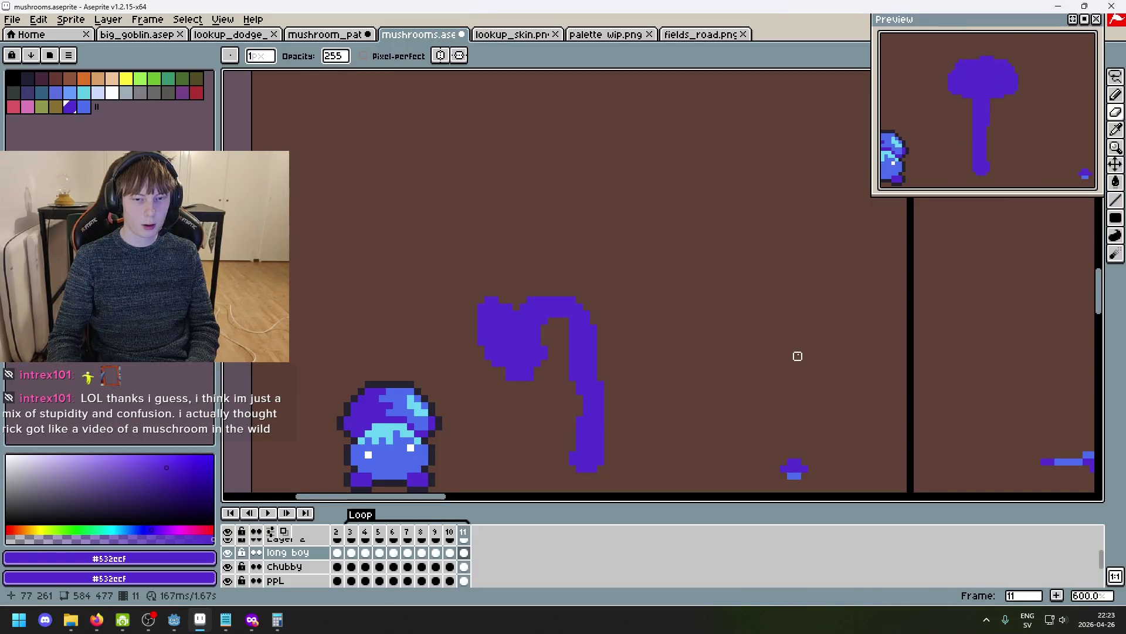
{"action": "key", "text": "Right"}
{"action": "key", "text": "Right"}
{"action": "key", "text": "Right"}
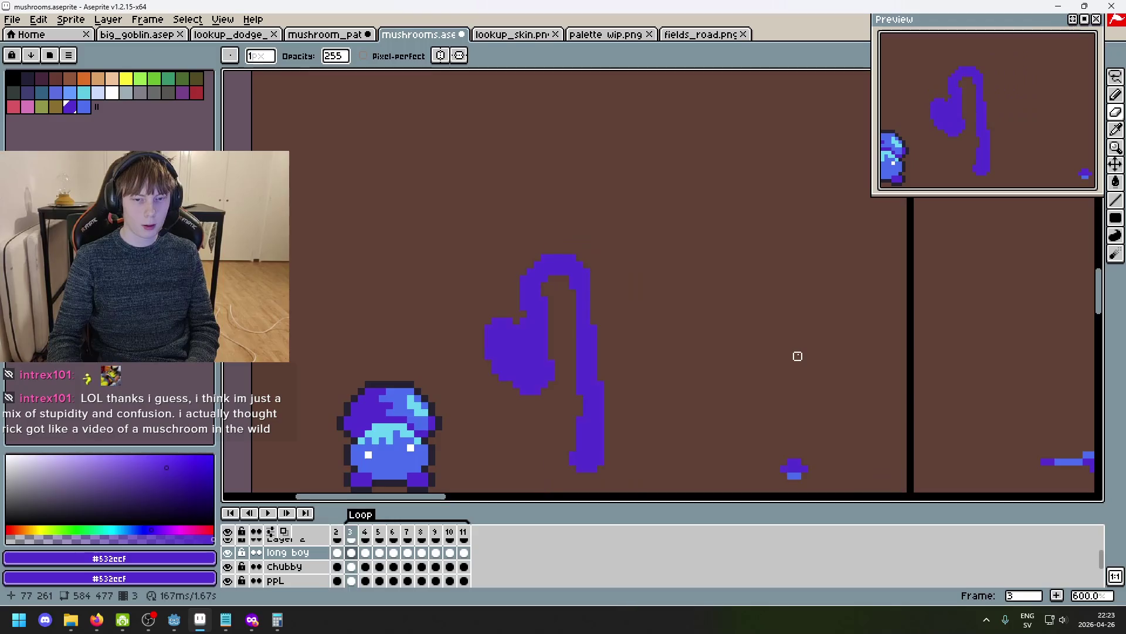
{"action": "key", "text": "Left"}
{"action": "key", "text": "Left"}
{"action": "key", "text": "Left"}
Wrap around to frames 3–5, then start the sway animation playing in a loop.
{"action": "key", "text": "Right"}
{"action": "key", "text": "Right"}
{"action": "key", "text": "Right"}
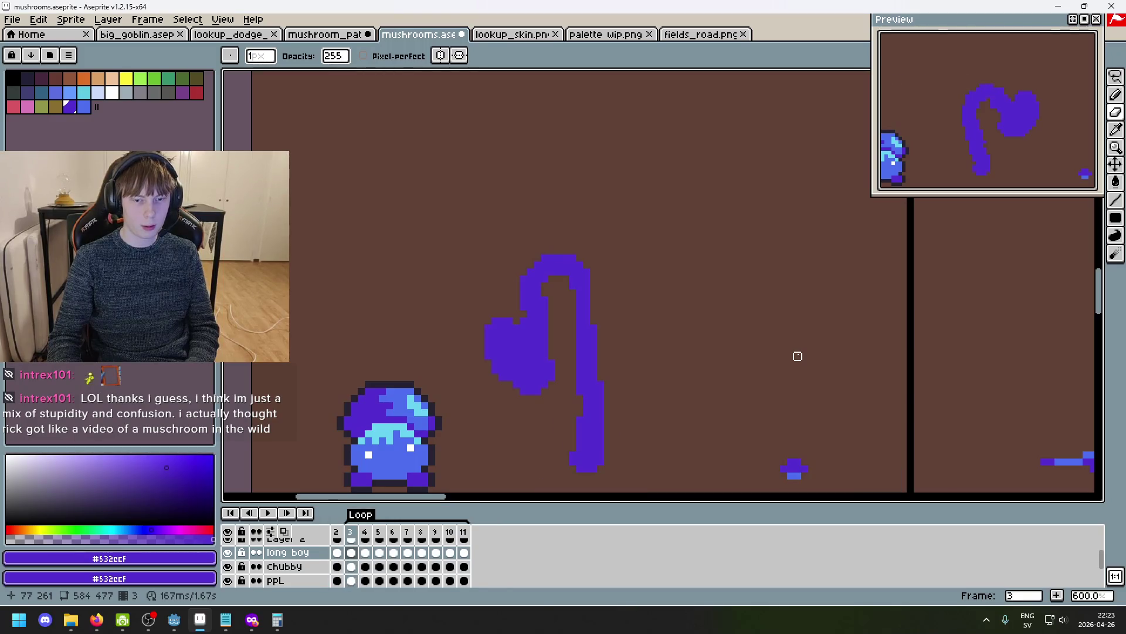
{"action": "key", "text": "Right"}
{"action": "key", "text": "Right"}
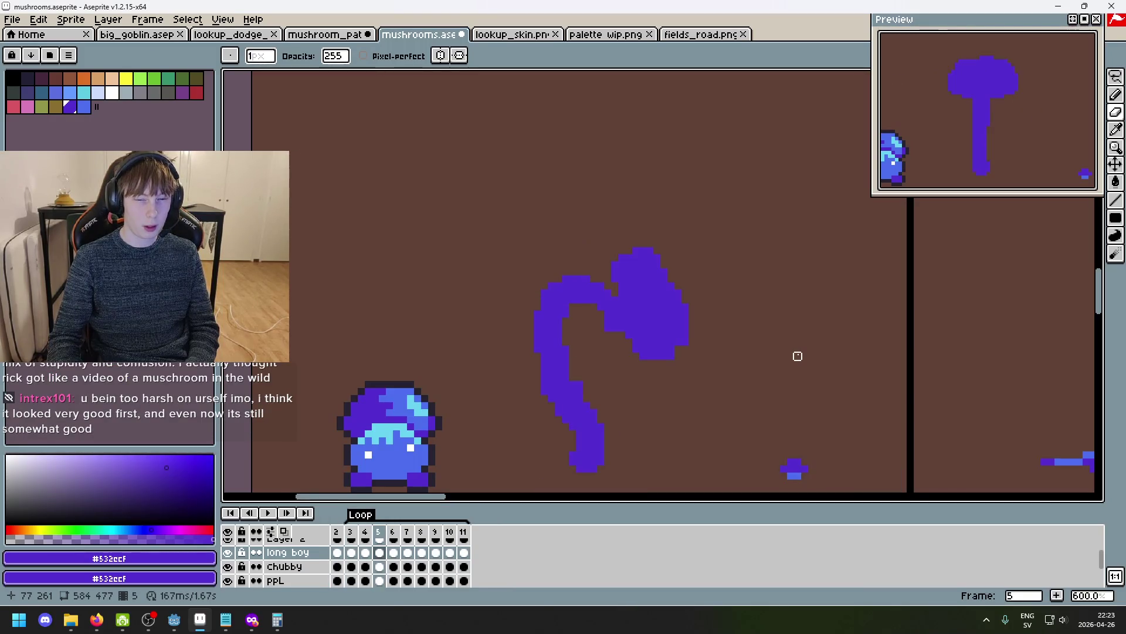
{"action": "key", "text": "Left"}
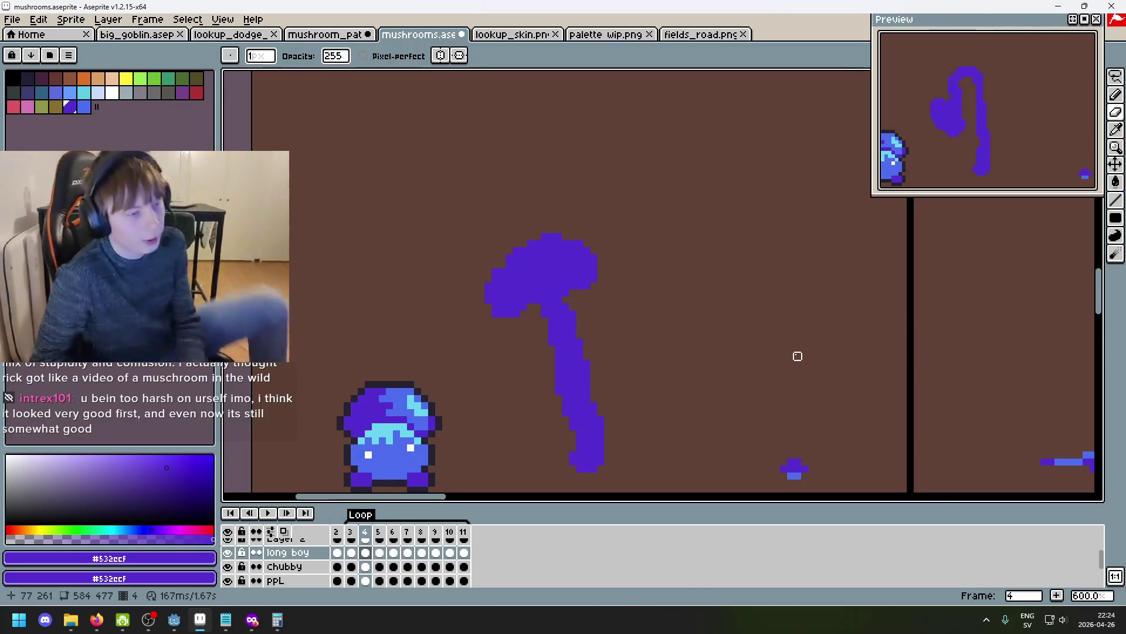
{"action": "key", "text": "Return"}
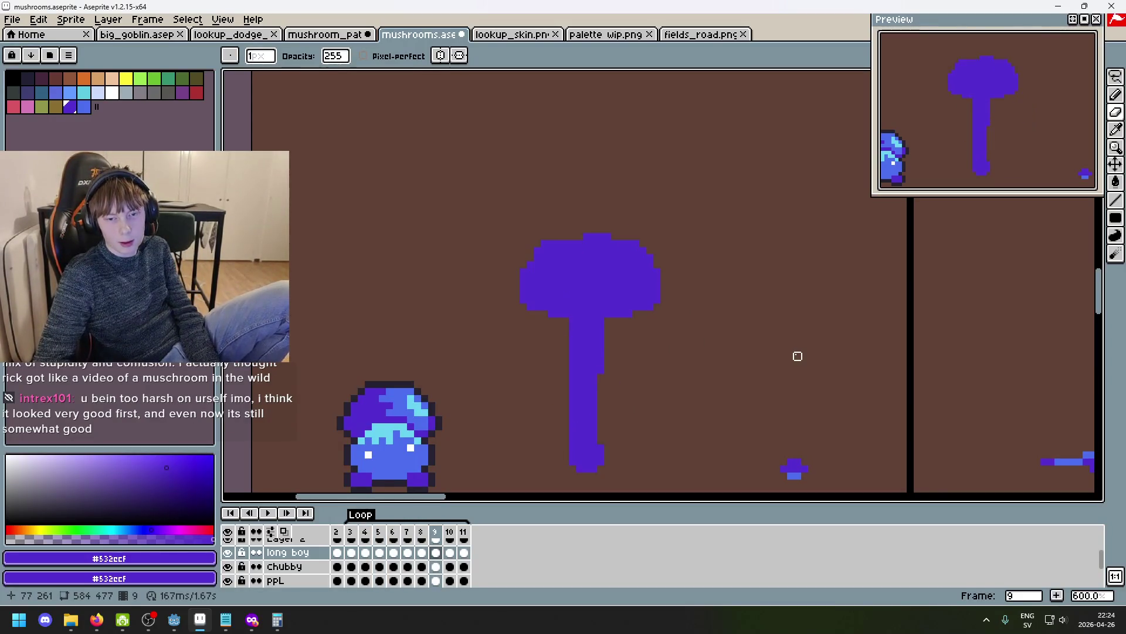
{"action": "scroll", "coordinate": [671, 352], "scroll_direction": "down", "scroll_amount": 3}
{"action": "scroll", "coordinate": [688, 267], "scroll_direction": "up", "scroll_amount": 1}
{"action": "scroll", "coordinate": [687, 267], "scroll_direction": "down", "scroll_amount": 1}
{"action": "scroll", "coordinate": [678, 223], "scroll_direction": "up", "scroll_amount": 2}
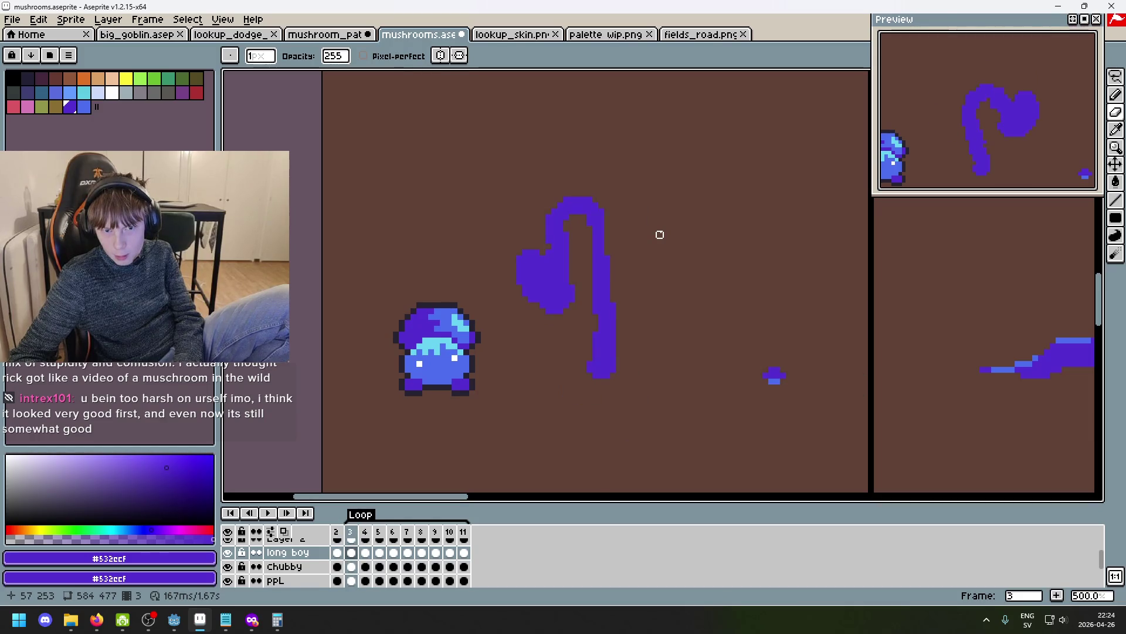
{"action": "left_click_drag", "start_coordinate": [660, 235], "coordinate": [559, 263]}
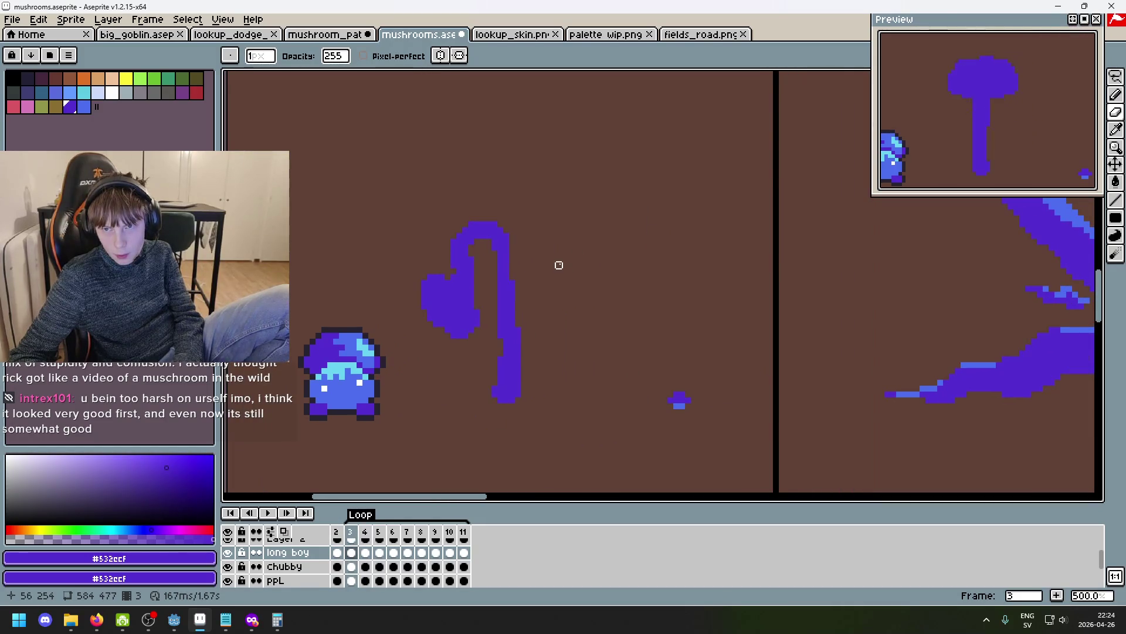
{"action": "key", "text": "Right"}
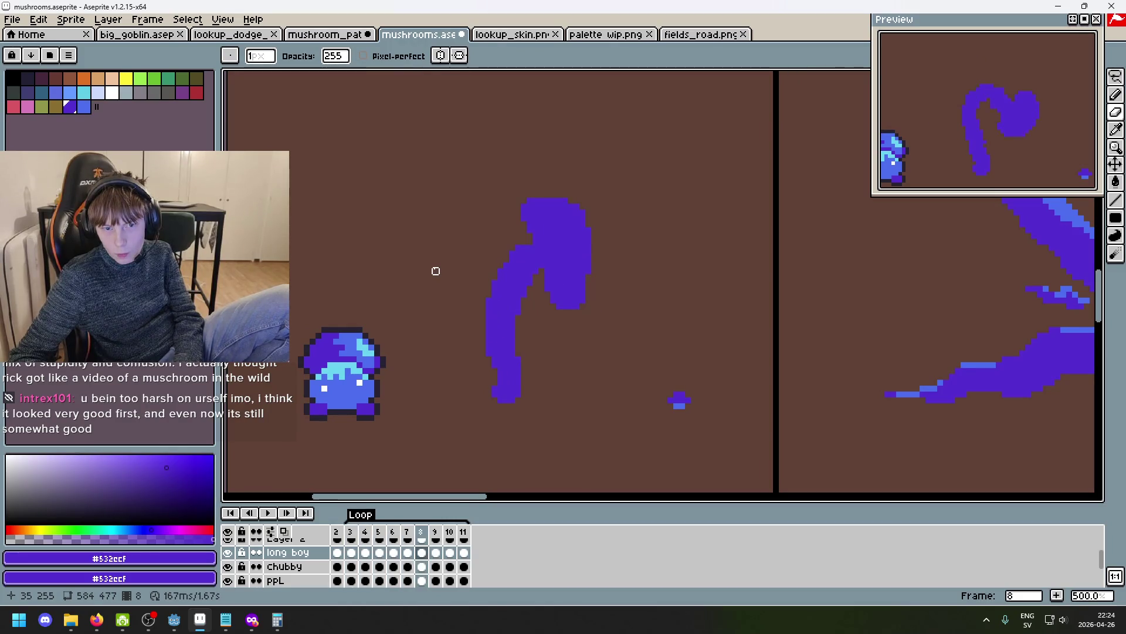
{"action": "key", "text": "Left"}
{"action": "key", "text": "Left"}
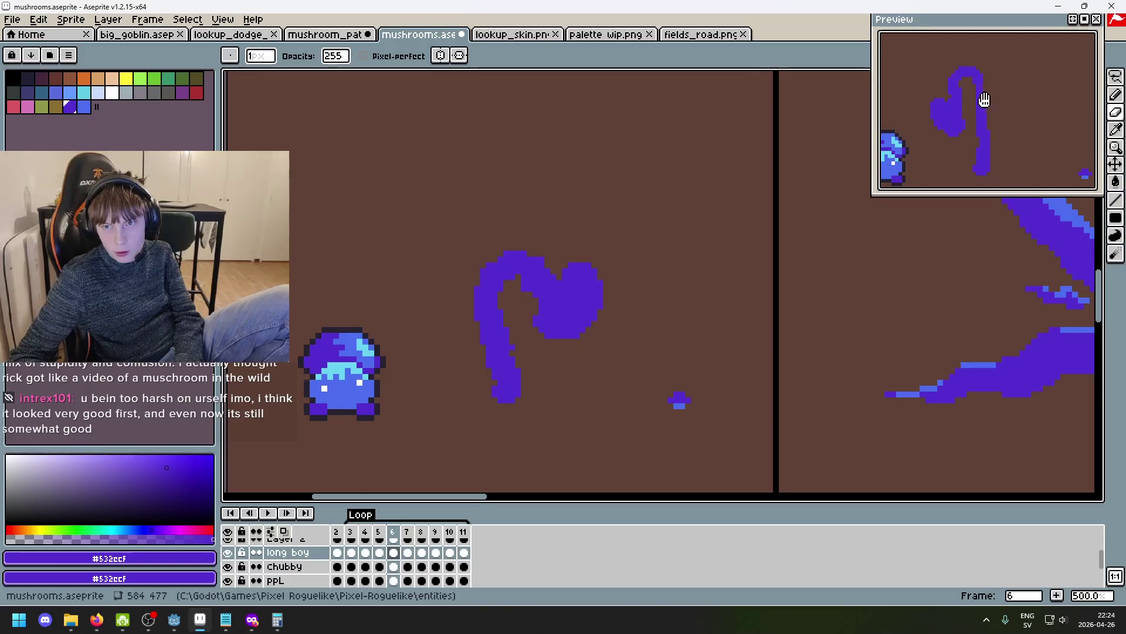
{"action": "key", "text": "Right"}
{"action": "key", "text": "Right"}
{"action": "key", "text": "Left"}
{"action": "key", "text": "Left"}
{"action": "key", "text": "Left"}
{"action": "key", "text": "Right"}
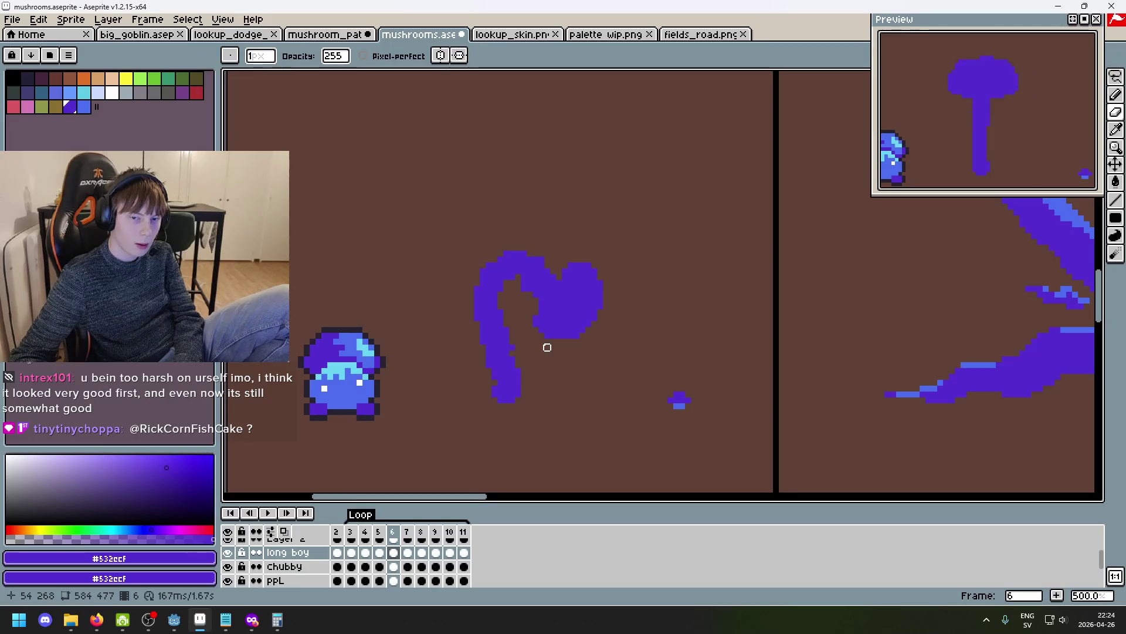
{"action": "key", "text": "Left"}
{"action": "key", "text": "Left"}
{"action": "key", "text": "Right"}
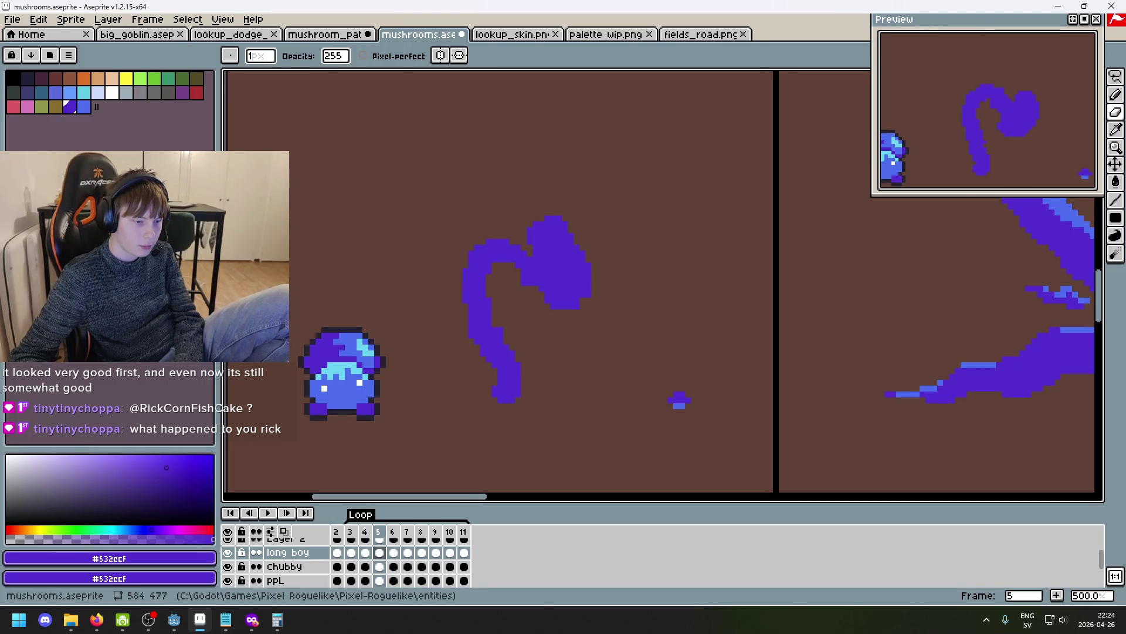
Flip through frames 5–7, 9, then 3 and 4 to compare the mushroom's sway poses.
{"action": "key", "text": "Left"}
{"action": "key", "text": "Right"}
{"action": "key", "text": "Right"}
{"action": "key", "text": "Left"}
{"action": "key", "text": "Left"}
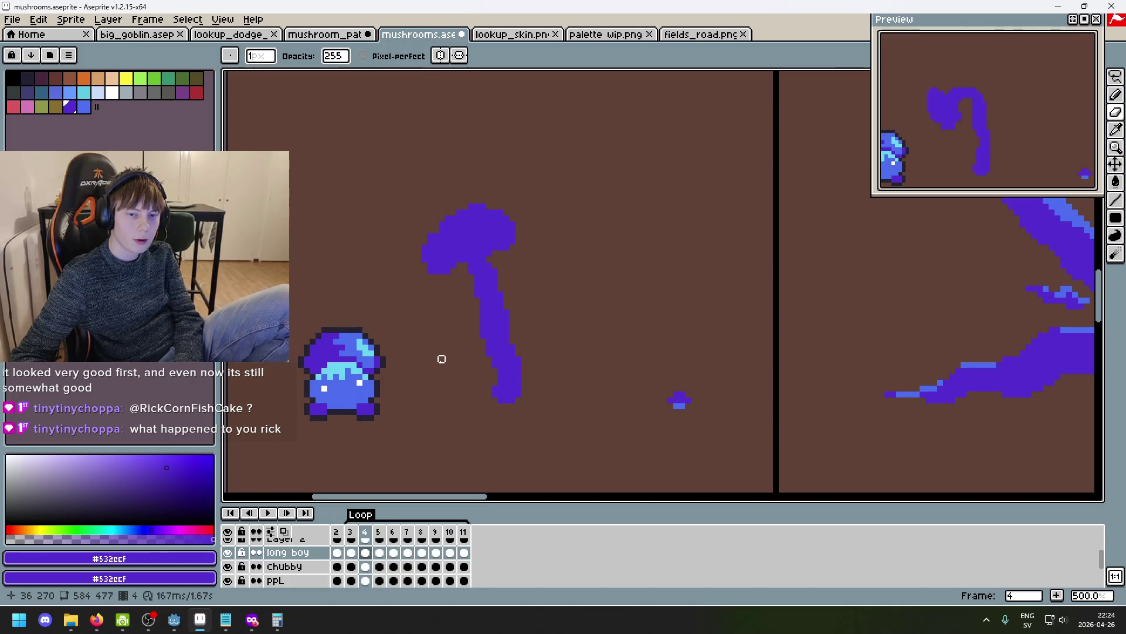
{"action": "key", "text": "Right"}
{"action": "key", "text": "Left"}
{"action": "key", "text": "Right"}
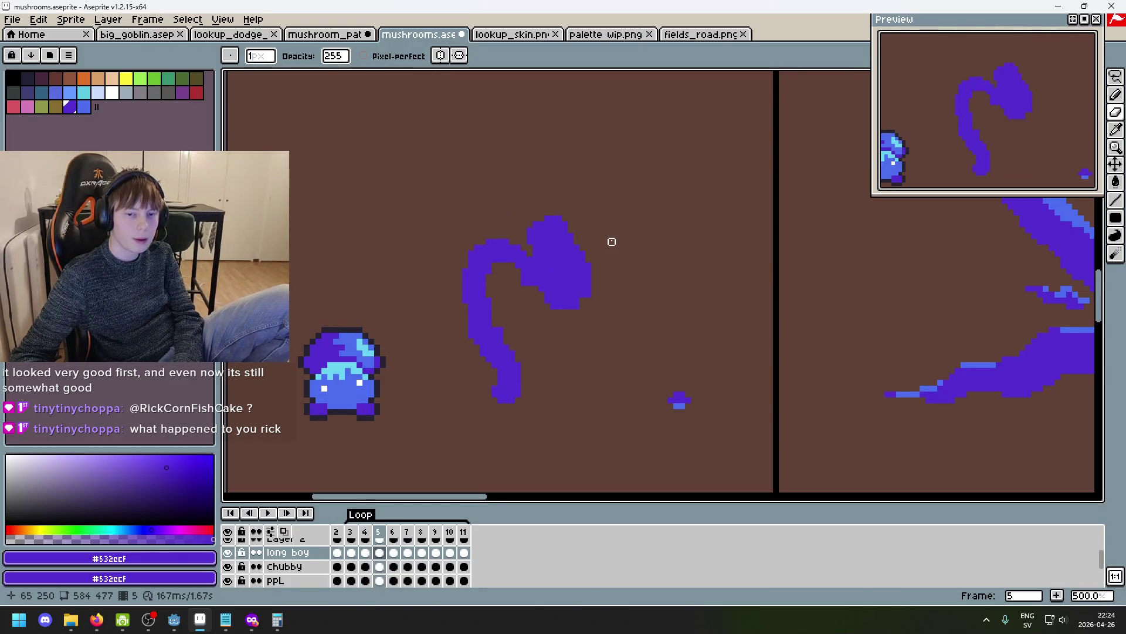
{"action": "key", "text": "Right"}
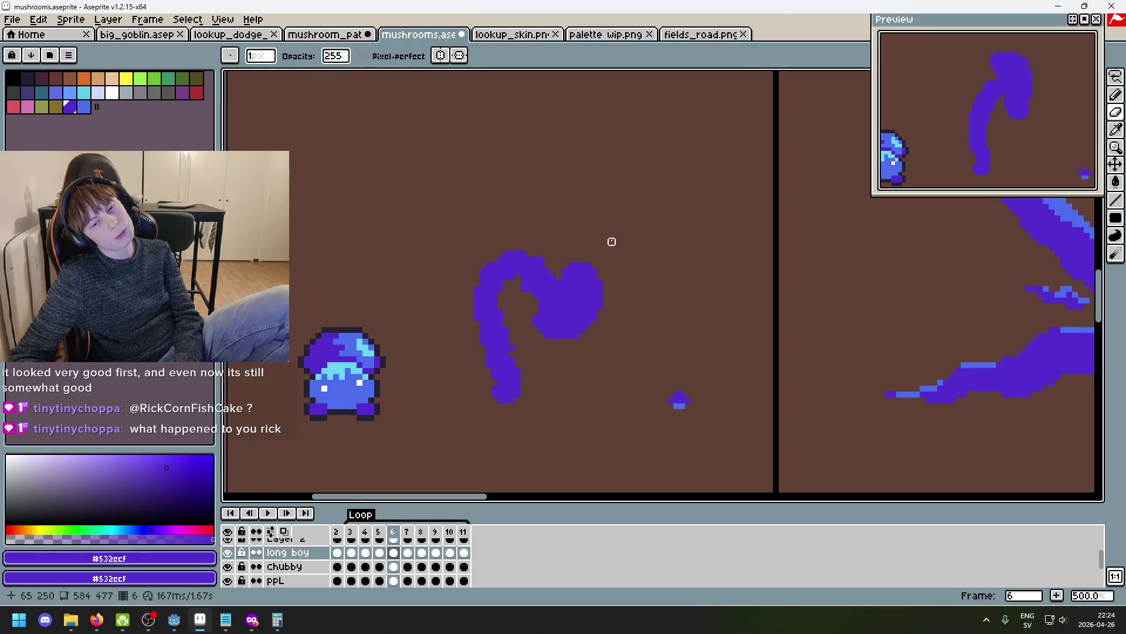
{"action": "key", "text": "Right"}
{"action": "key", "text": "Left"}
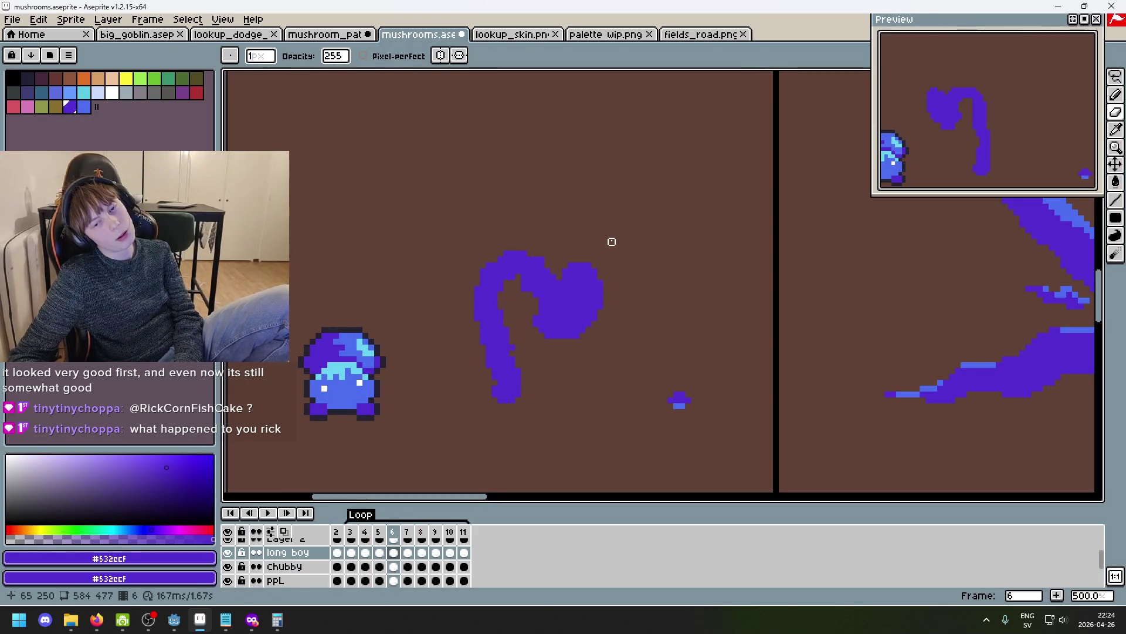
{"action": "key", "text": "Left"}
{"action": "key", "text": "Left"}
{"action": "key", "text": "Right"}
{"action": "key", "text": "Right"}
{"action": "key", "text": "Right"}
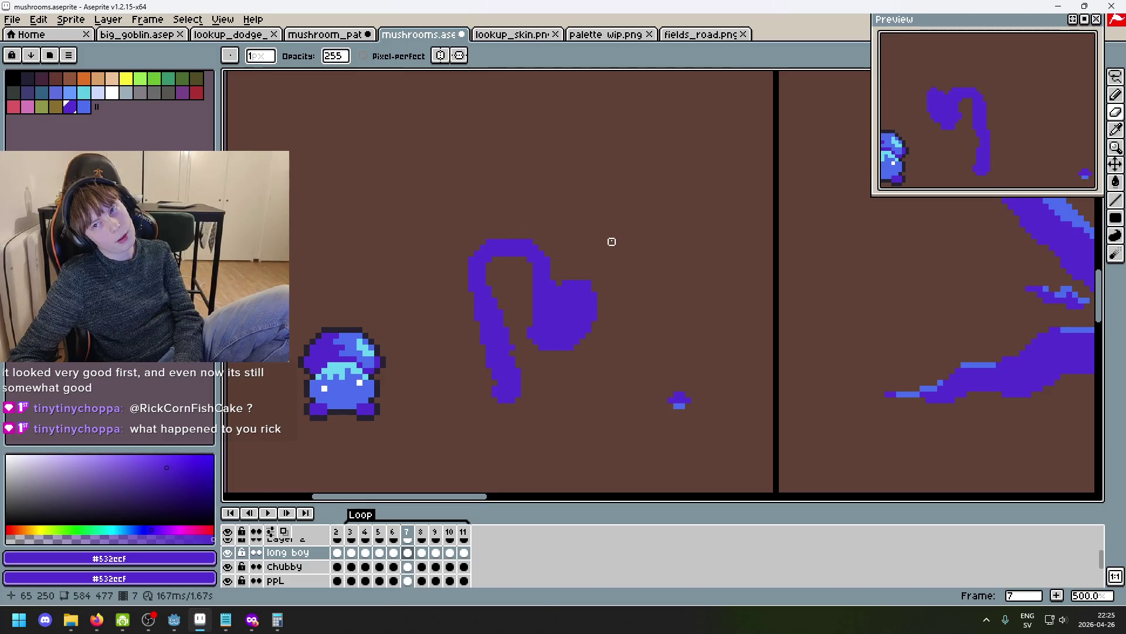
{"action": "key", "text": "Right"}
{"action": "key", "text": "Right"}
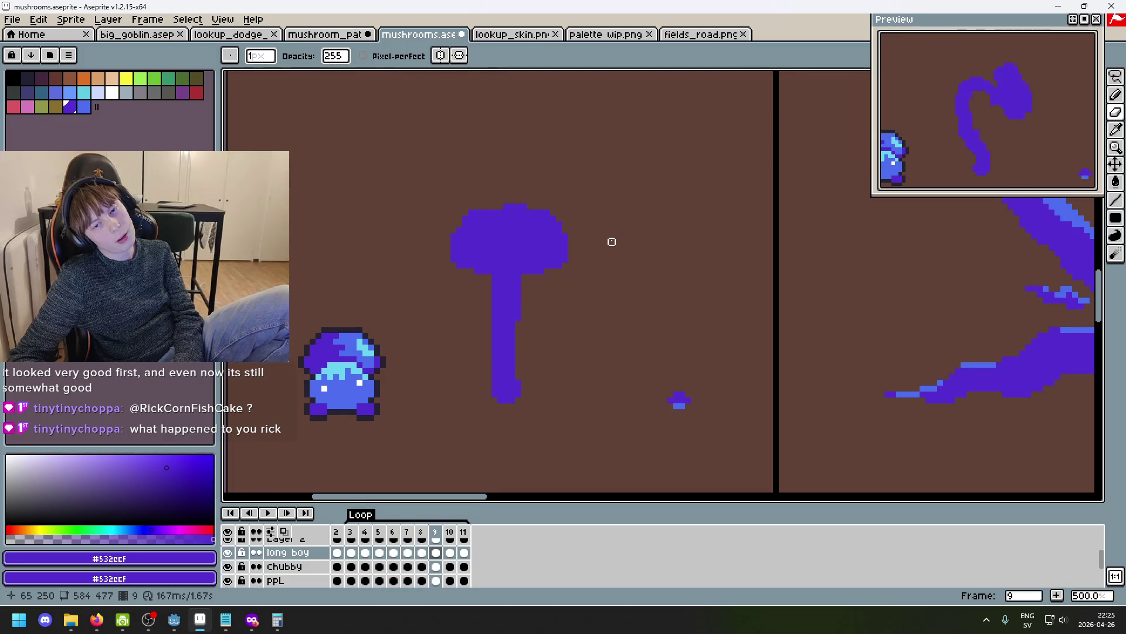
{"action": "key", "text": "Left"}
{"action": "key", "text": "Left"}
{"action": "key", "text": "Left"}
{"action": "key", "text": "Right"}
{"action": "key", "text": "Right"}
{"action": "key", "text": "Right"}
{"action": "key", "text": "Right"}
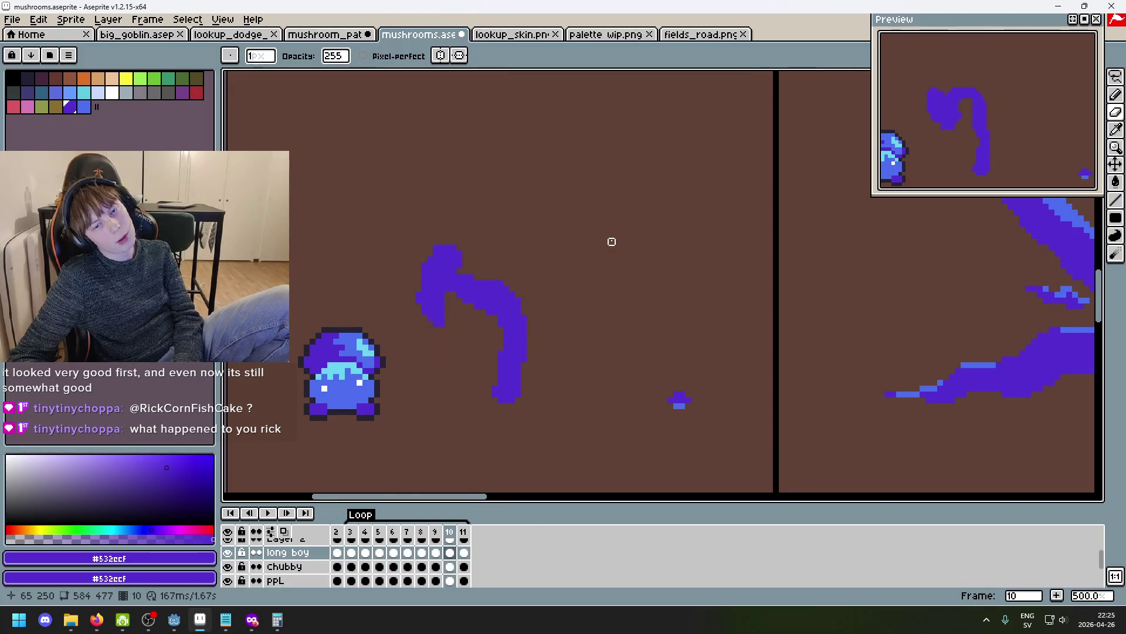
{"action": "key", "text": "Right"}
{"action": "key", "text": "Right"}
{"action": "key", "text": "Right"}
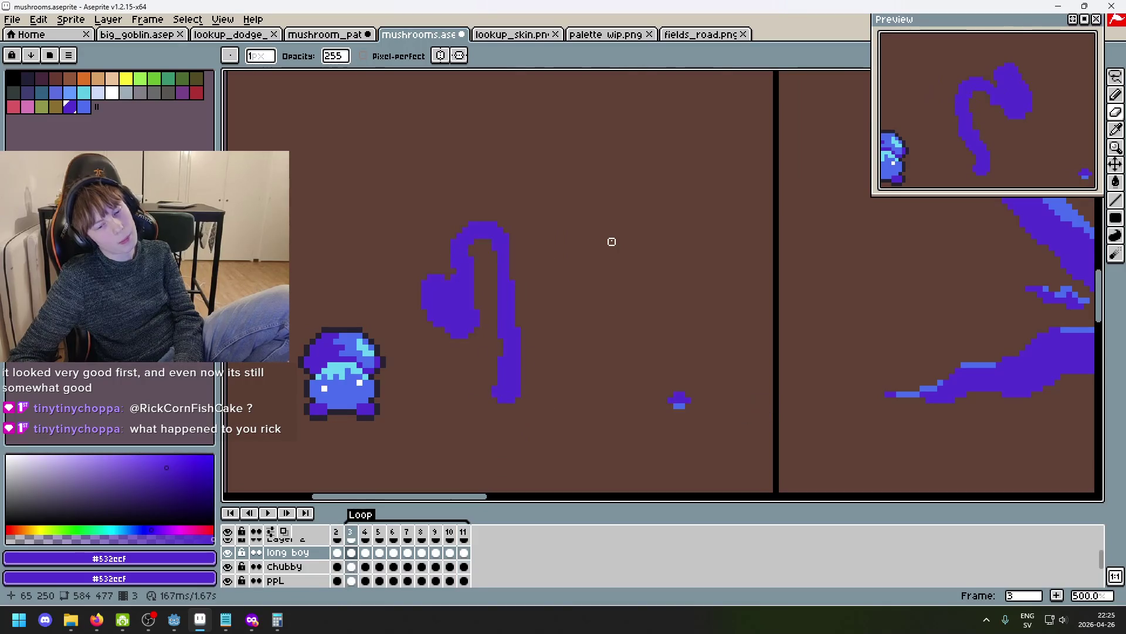
{"action": "key", "text": "Right"}
{"action": "key", "text": "Left"}
{"action": "key", "text": "Left"}
{"action": "key", "text": "Right"}
{"action": "key", "text": "Right"}
{"action": "key", "text": "Left"}
{"action": "key", "text": "Left"}
{"action": "key", "text": "Right"}
{"action": "key", "text": "Right"}
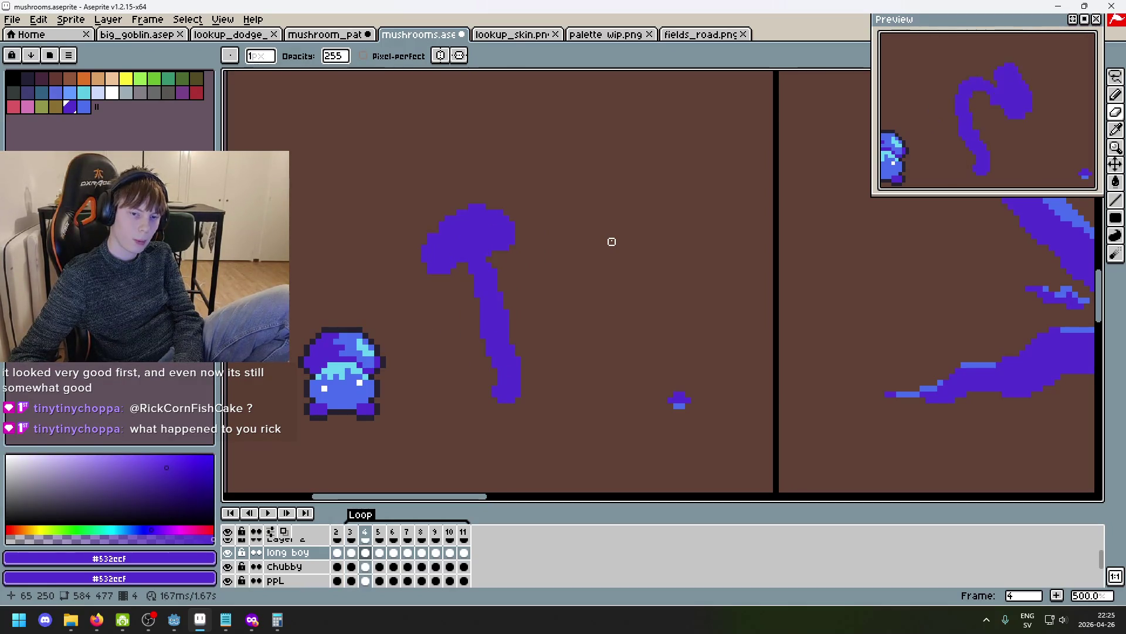
{"action": "key", "text": "Left"}
{"action": "key", "text": "Left"}
{"action": "key", "text": "Right"}
{"action": "key", "text": "Right"}
{"action": "key", "text": "Left"}
{"action": "key", "text": "Right"}
{"action": "key", "text": "Left"}
{"action": "key", "text": "Right"}
{"action": "key", "text": "Left"}
{"action": "key", "text": "Right"}
Toggle repeatedly between frames 7 and 8, and between frames 2 and 3, with comma/period.
{"action": "key", "text": "period"}
{"action": "key", "text": "period"}
{"action": "key", "text": "period"}
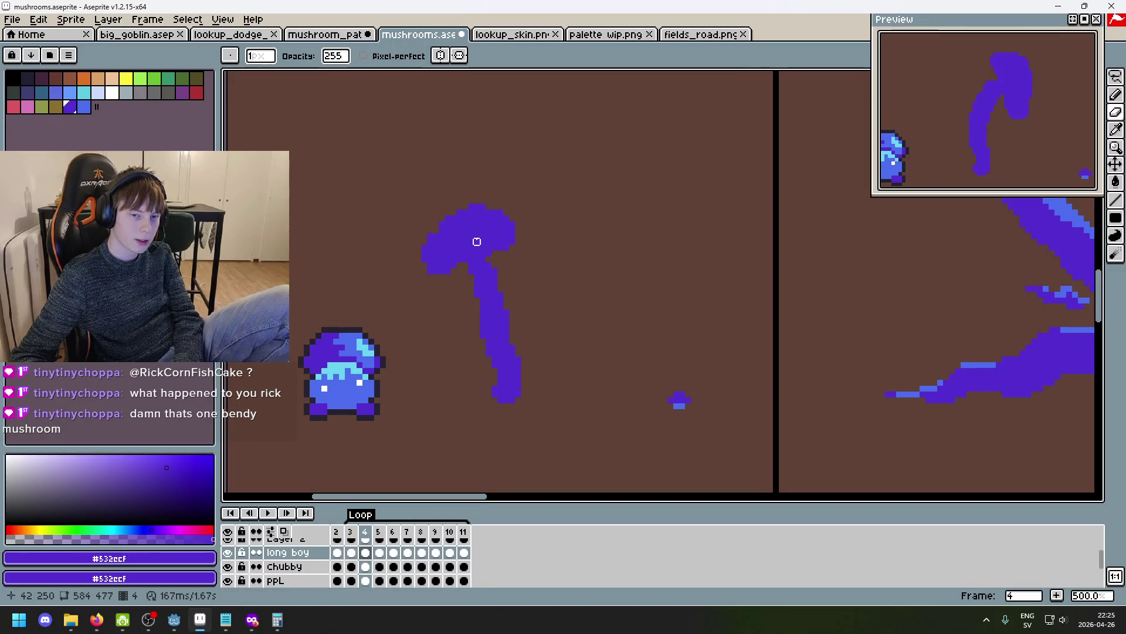
{"action": "key", "text": "comma"}
{"action": "key", "text": "period"}
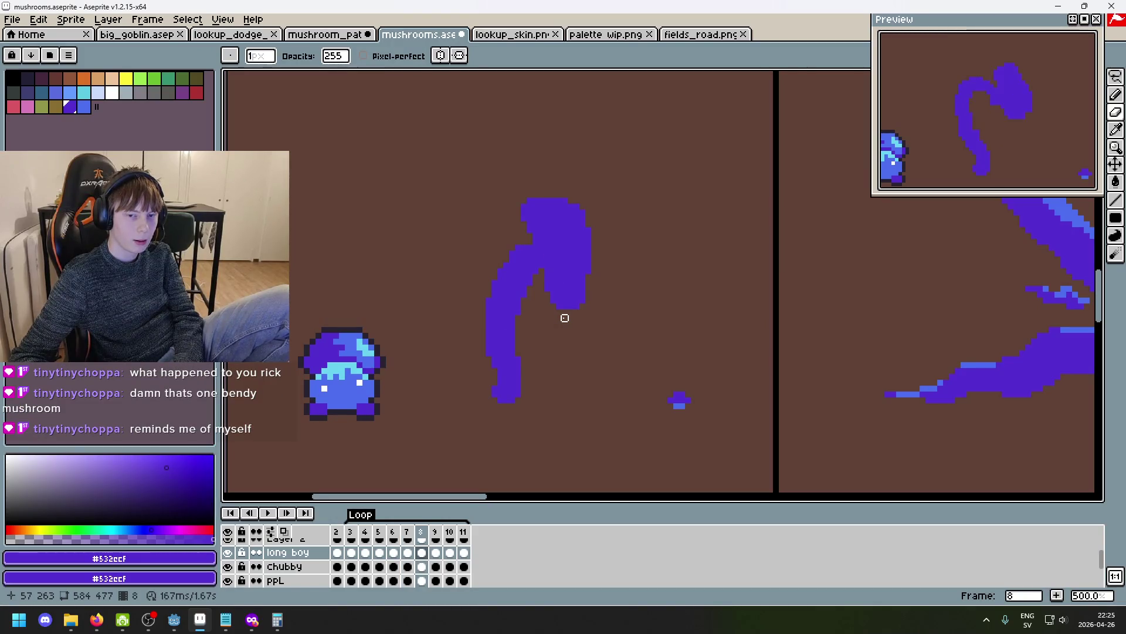
{"action": "key", "text": "comma"}
{"action": "key", "text": "period"}
{"action": "key", "text": "period"}
{"action": "key", "text": "comma"}
{"action": "key", "text": "comma"}
{"action": "key", "text": "period"}
{"action": "key", "text": "comma"}
{"action": "key", "text": "period"}
{"action": "key", "text": "comma"}
{"action": "key", "text": "period"}
{"action": "key", "text": "comma"}
{"action": "key", "text": "period"}
{"action": "key", "text": "comma"}
{"action": "key", "text": "period"}
{"action": "key", "text": "comma"}
{"action": "key", "text": "period"}
{"action": "key", "text": "comma"}
{"action": "key", "text": "period"}
{"action": "key", "text": "comma"}
{"action": "key", "text": "period"}
{"action": "key", "text": "period"}
{"action": "key", "text": "comma"}
{"action": "key", "text": "comma"}
{"action": "key", "text": "period"}
{"action": "key", "text": "period"}
{"action": "key", "text": "period"}
{"action": "key", "text": "period"}
{"action": "key", "text": "period"}
{"action": "key", "text": "period"}
{"action": "key", "text": "period"}
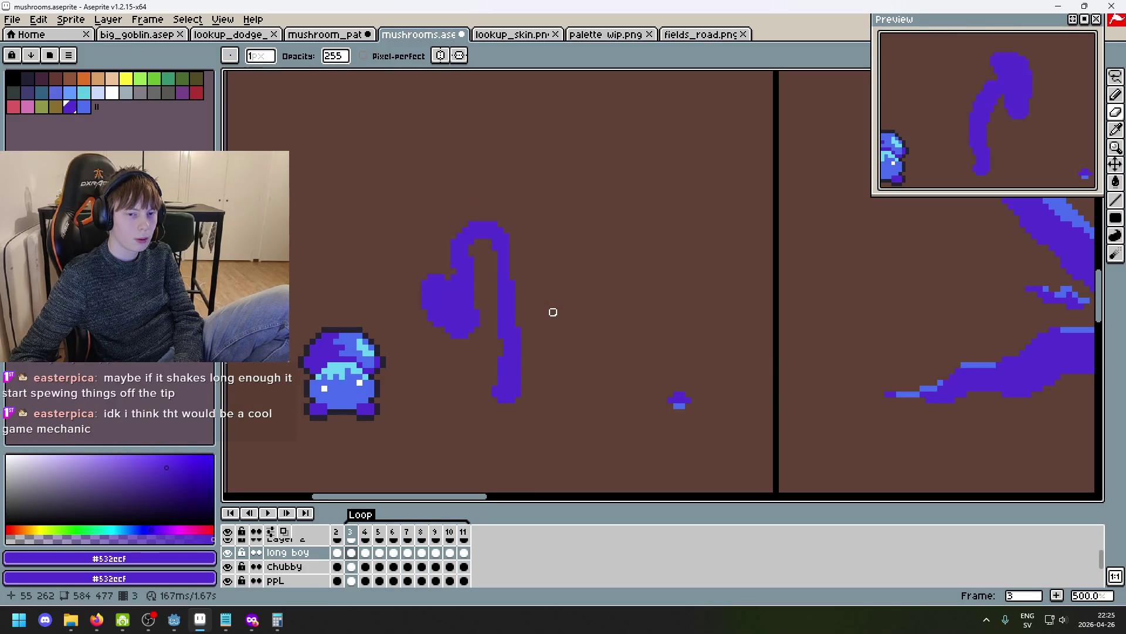
{"action": "key", "text": "period"}
{"action": "key", "text": "comma"}
{"action": "key", "text": "period"}
{"action": "key", "text": "comma"}
{"action": "key", "text": "comma"}
{"action": "key", "text": "period"}
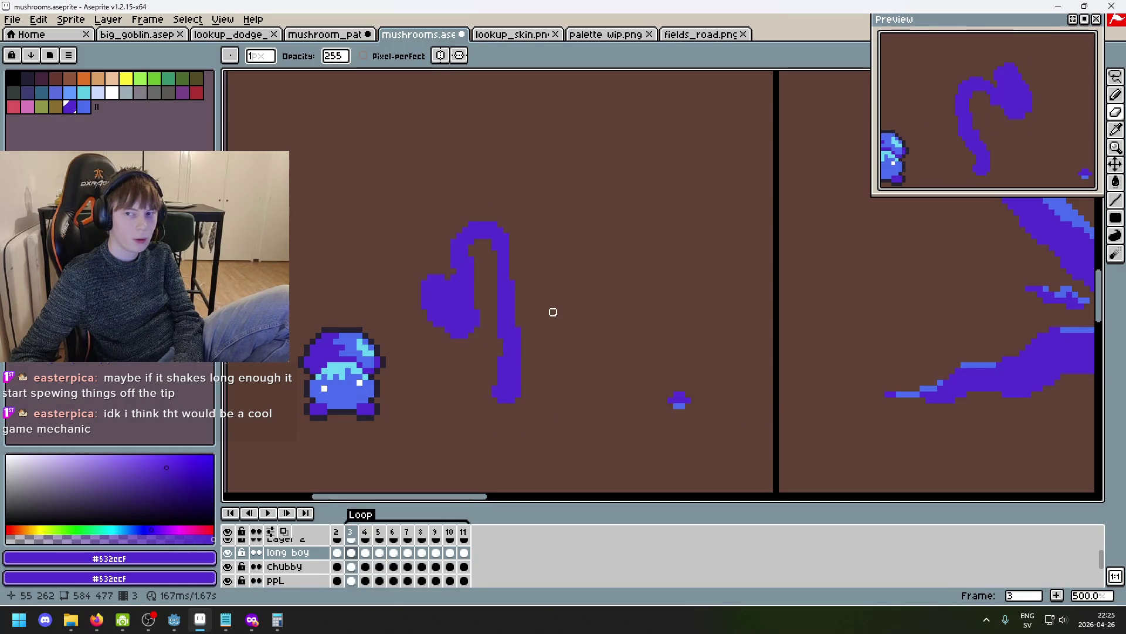
{"action": "key", "text": "comma"}
{"action": "key", "text": "period"}
{"action": "key", "text": "comma"}
{"action": "key", "text": "period"}
{"action": "key", "text": "period"}
{"action": "key", "text": "period"}
{"action": "key", "text": "period"}
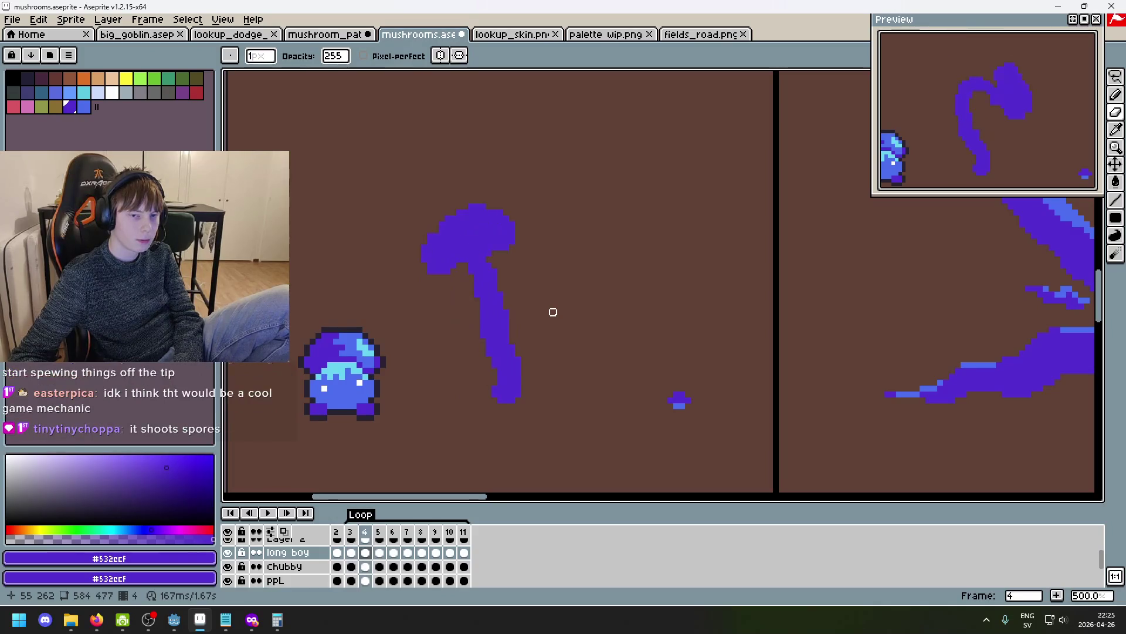
{"action": "key", "text": "comma"}
{"action": "key", "text": "period"}
{"action": "key", "text": "comma"}
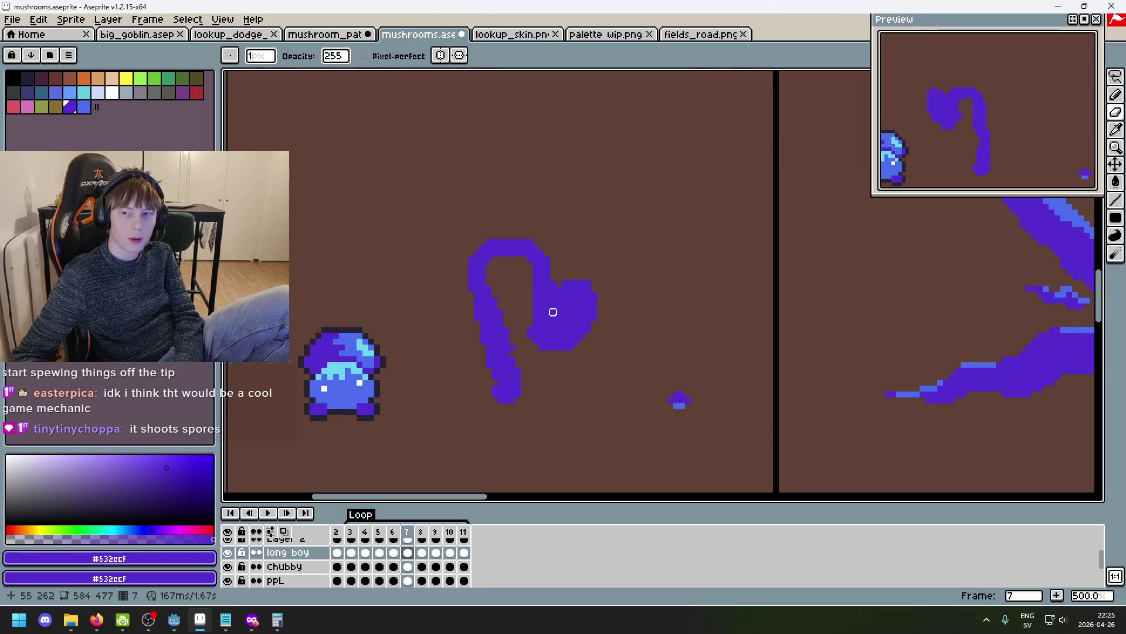
{"action": "key", "text": "period"}
{"action": "key", "text": "comma"}
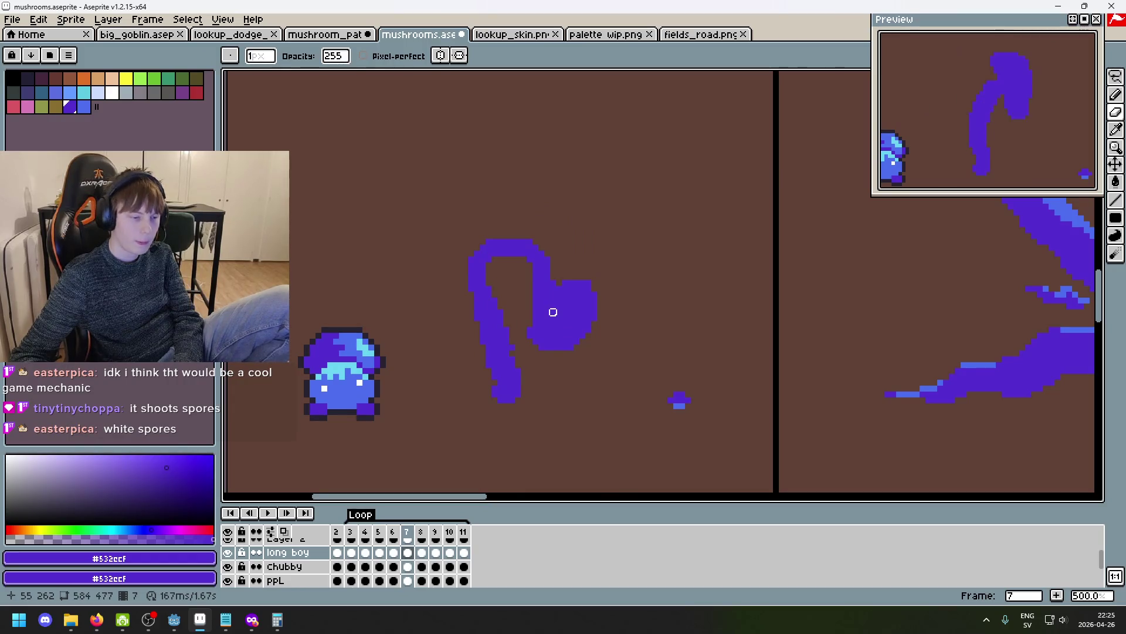
Recentre the mushroom and erase part of frame 7's cap, shrinking the eraser brush.
{"action": "left_click_drag", "start_coordinate": [524, 306], "coordinate": [583, 281]}
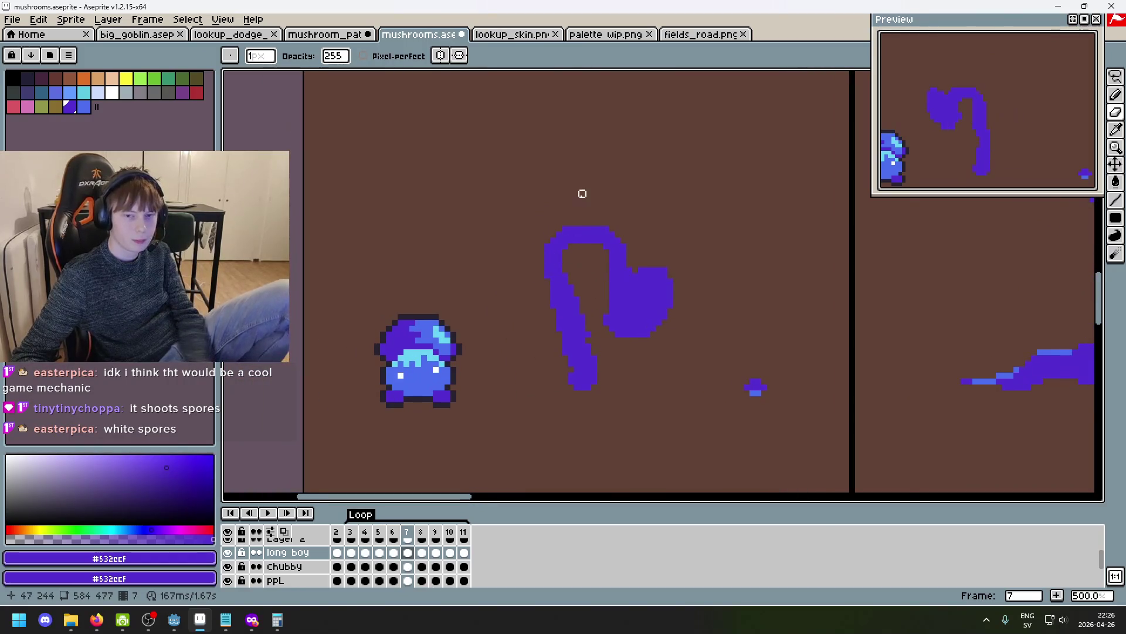
{"action": "scroll", "coordinate": [569, 219], "scroll_direction": "up", "scroll_amount": 1}
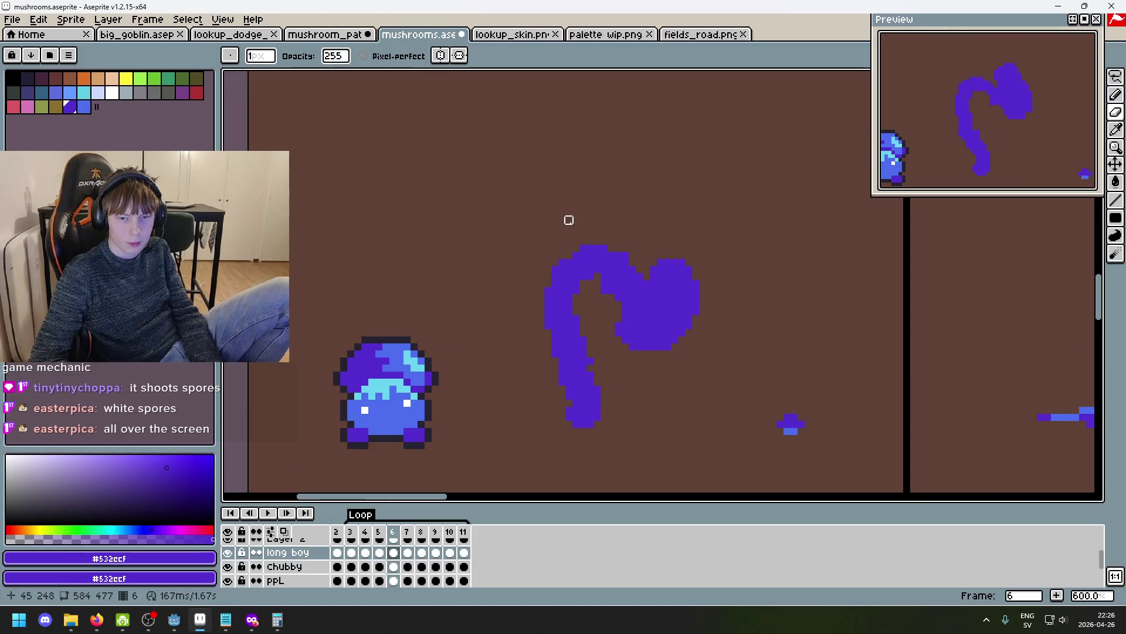
{"action": "key", "text": "Left"}
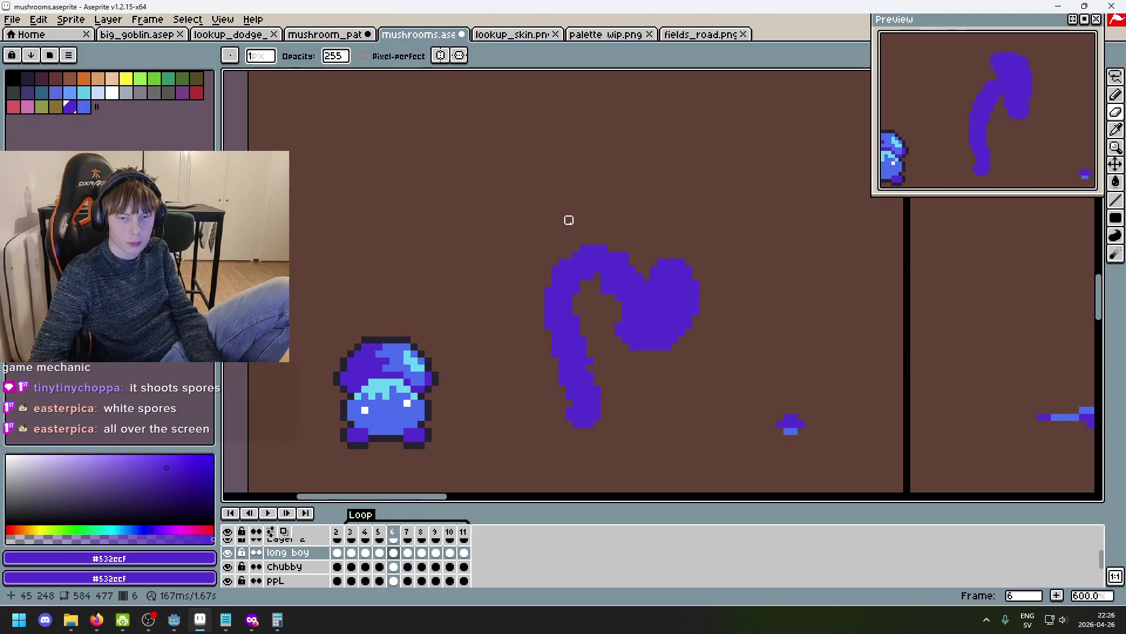
{"action": "key", "text": "Right"}
{"action": "scroll", "coordinate": [570, 219], "scroll_direction": "up", "scroll_amount": 3}
{"action": "mouse_move", "coordinate": [572, 233]}
{"action": "left_mouse_down"}
{"action": "mouse_move", "coordinate": [501, 327]}
{"action": "mouse_move", "coordinate": [597, 272]}
{"action": "mouse_move", "coordinate": [598, 291]}
{"action": "left_mouse_up"}
{"action": "key", "text": "e"}
{"action": "key", "text": "minus"}
{"action": "key", "text": "minus"}
Compare the trimmed cap on frame 7 against frames 6, 8 and 9.
{"action": "key", "text": "Left"}
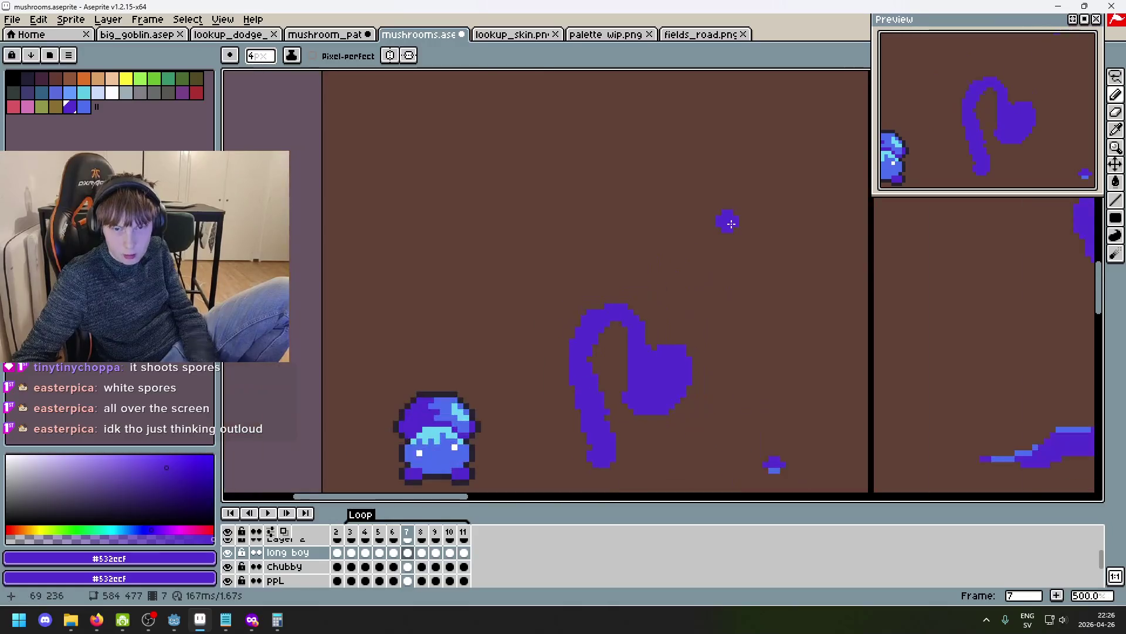
{"action": "scroll", "coordinate": [713, 251], "scroll_direction": "down", "scroll_amount": 4}
{"action": "key", "text": "Right"}
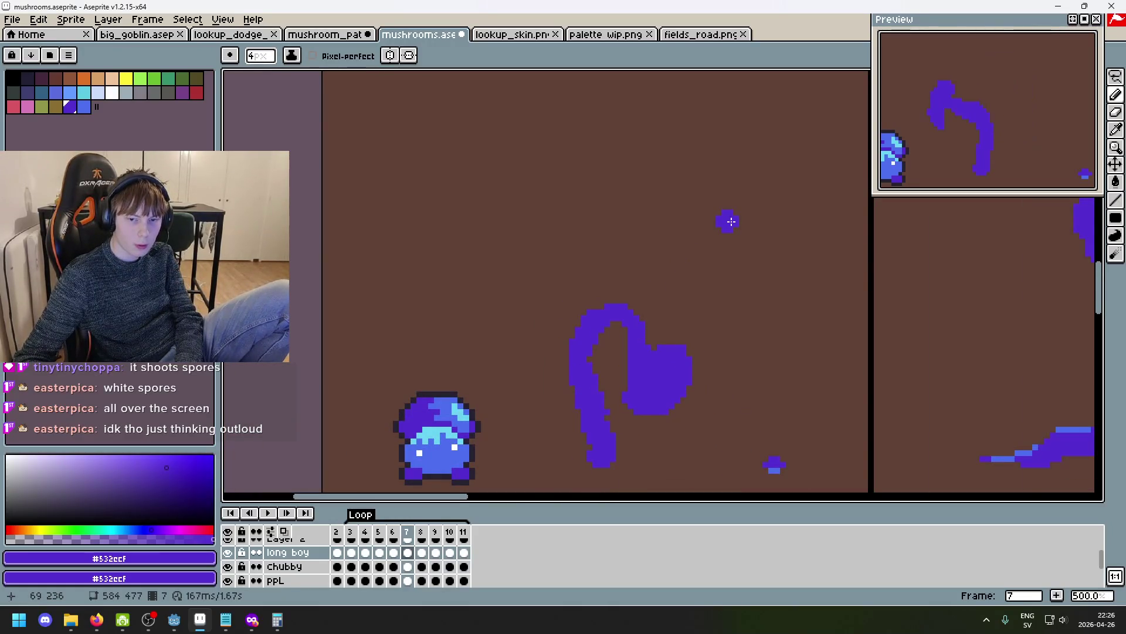
{"action": "key", "text": "Right"}
{"action": "key", "text": "Left"}
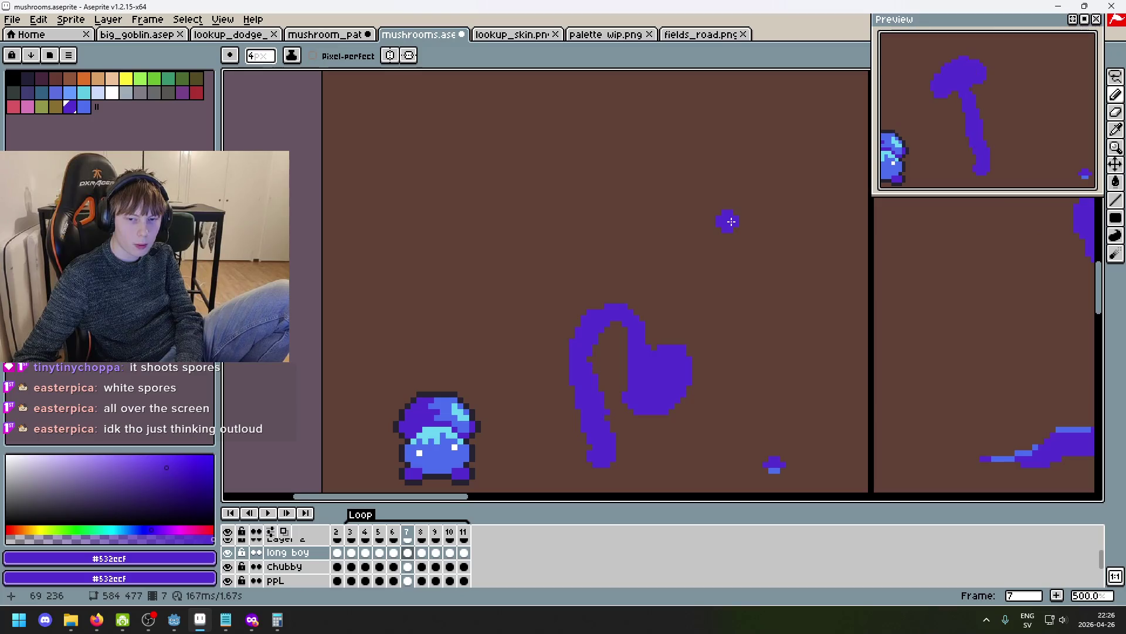
{"action": "key", "text": "Right"}
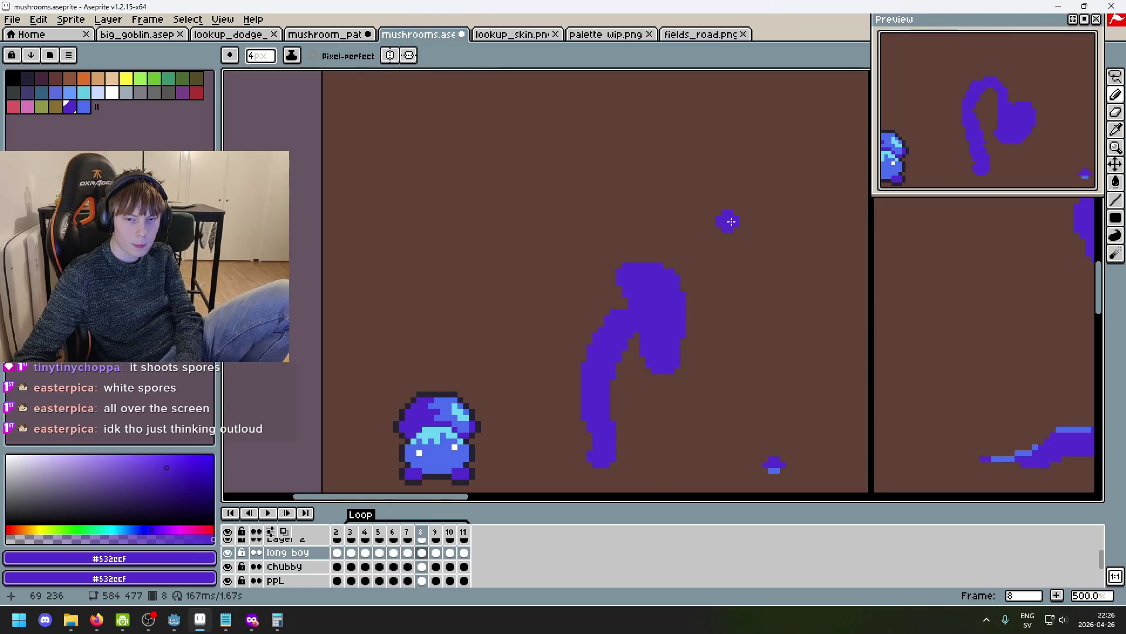
{"action": "key", "text": "Left"}
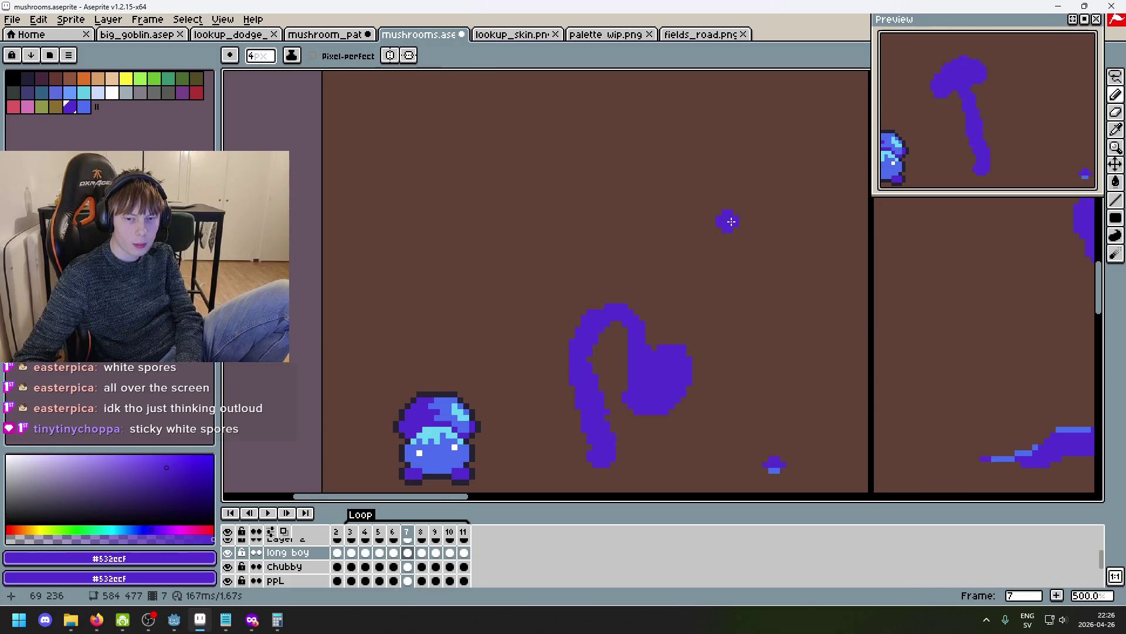
{"action": "key", "text": "Right"}
{"action": "key", "text": "Right"}
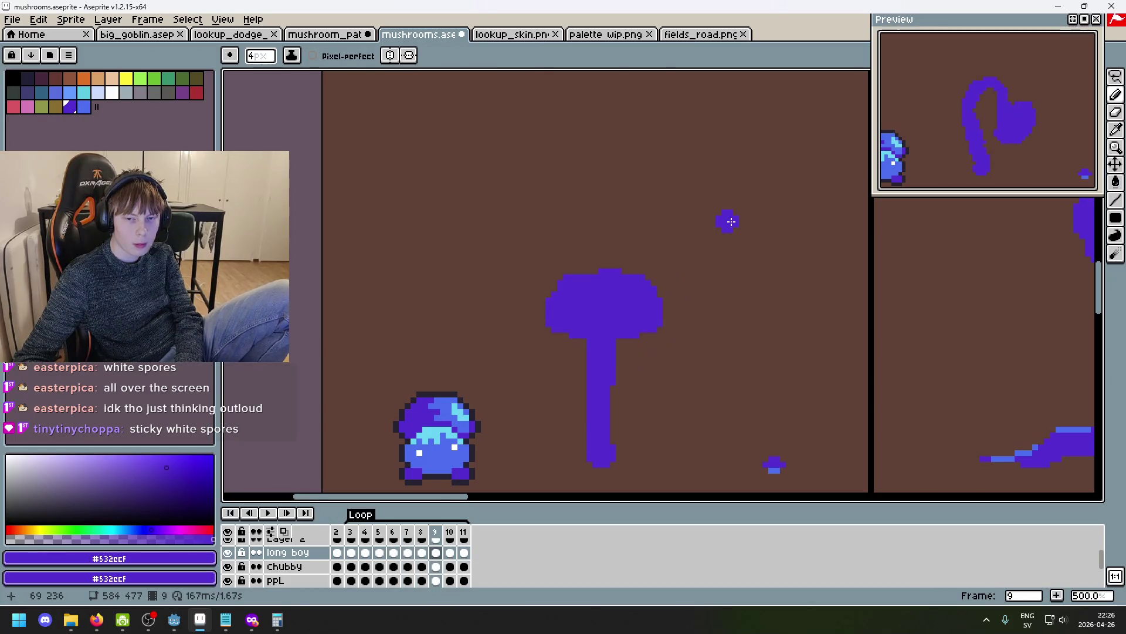
{"action": "key", "text": "Left"}
{"action": "key", "text": "Left"}
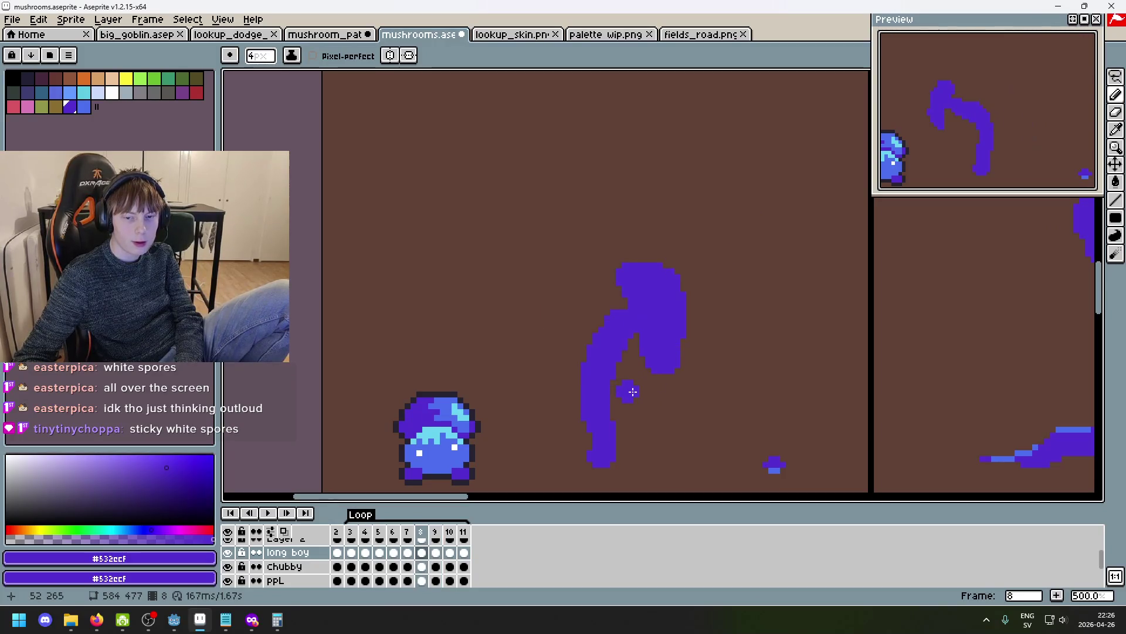
{"action": "key", "text": "Right"}
{"action": "key", "text": "Left"}
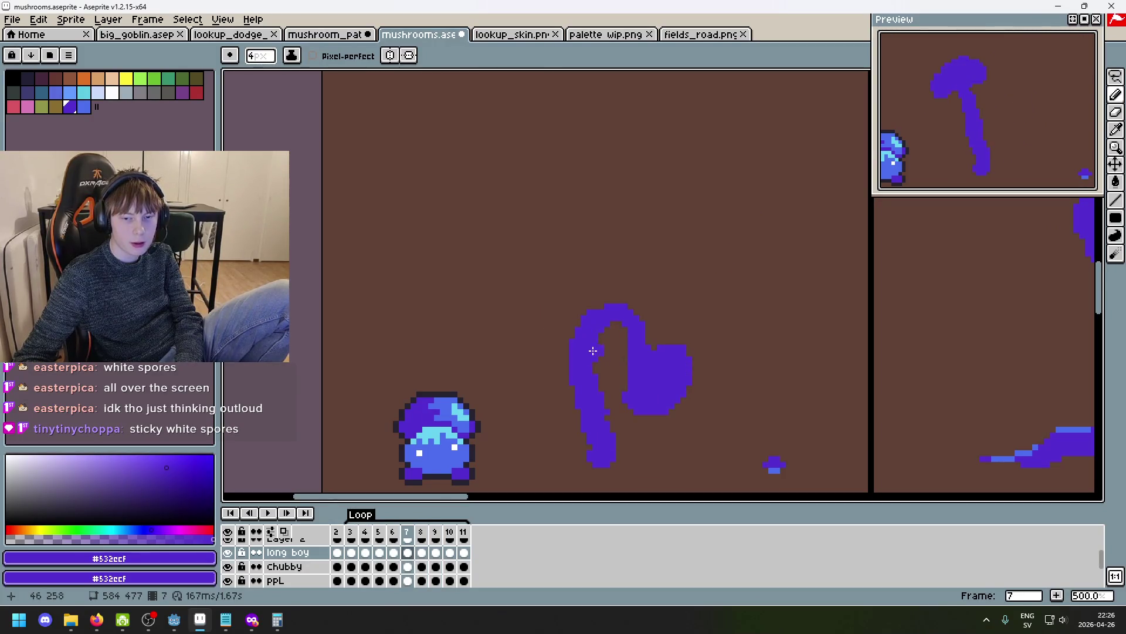
{"action": "key", "text": "Right"}
{"action": "key", "text": "Left"}
{"action": "key", "text": "Right"}
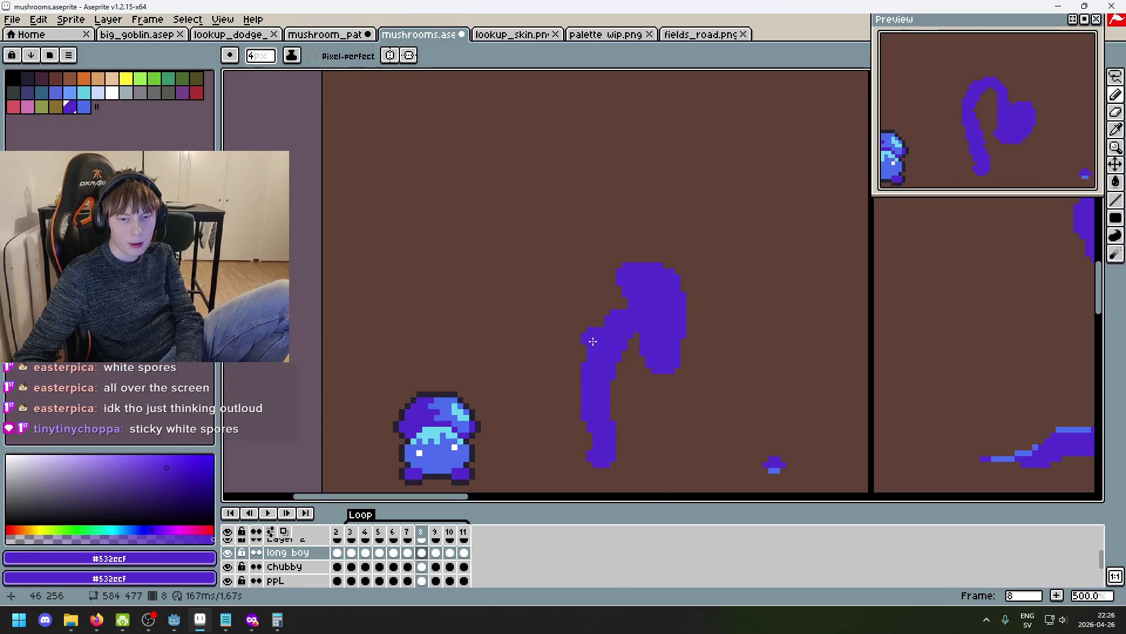
{"action": "key", "text": "Right"}
{"action": "key", "text": "Left"}
{"action": "key", "text": "Left"}
{"action": "key", "text": "Right"}
{"action": "key", "text": "Left"}
{"action": "key", "text": "Right"}
{"action": "key", "text": "Left"}
{"action": "key", "text": "Right"}
{"action": "key", "text": "Right"}
{"action": "scroll", "coordinate": [642, 396], "scroll_direction": "up", "scroll_amount": 1}
Undo a stem-to-cap stroke, then erase the stem's left edge and middle section on frame 9.
{"action": "left_click_drag", "start_coordinate": [613, 410], "coordinate": [642, 397]}
{"action": "key", "text": "ctrl+z"}
{"action": "scroll", "coordinate": [624, 397], "scroll_direction": "down", "scroll_amount": 1}
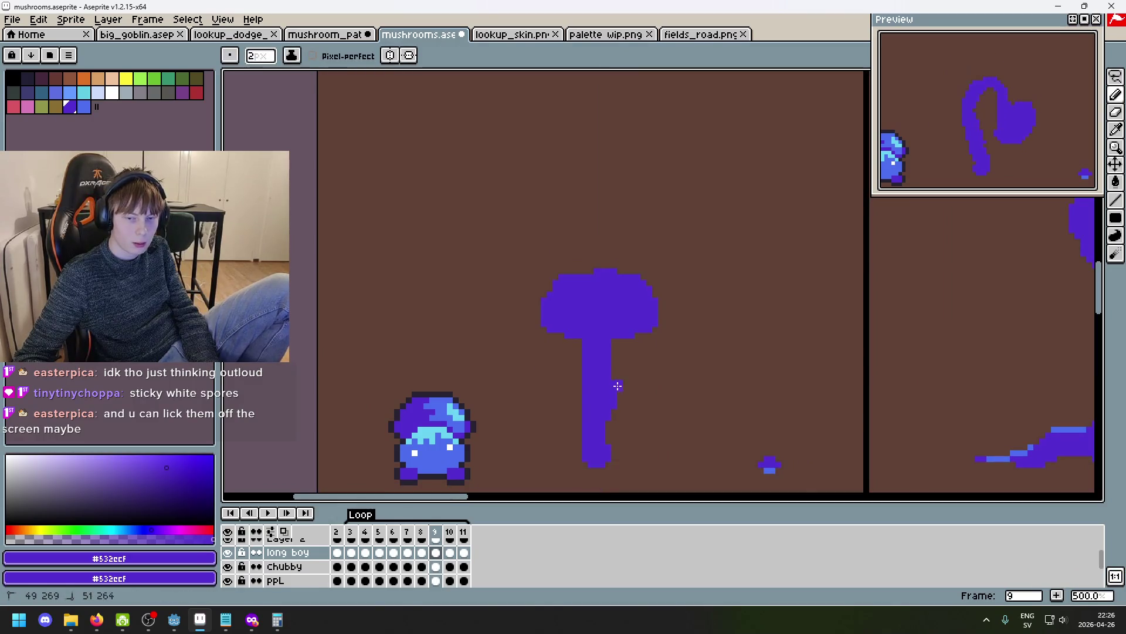
{"action": "key", "text": "e"}
{"action": "left_click_drag", "start_coordinate": [585, 368], "coordinate": [585, 383]}
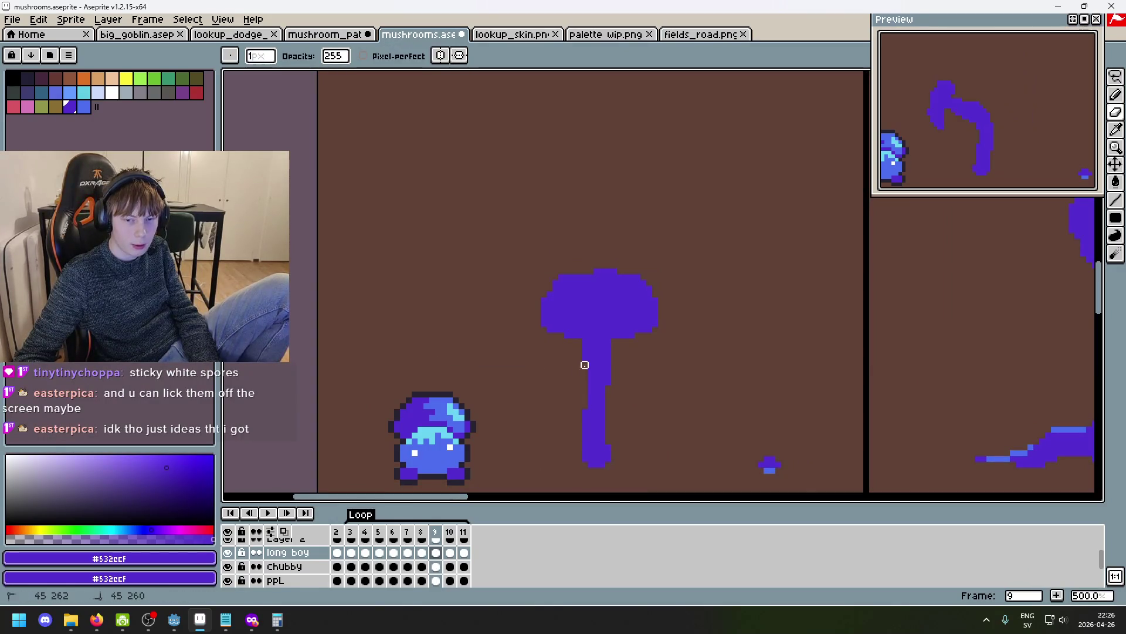
{"action": "left_click", "coordinate": [584, 383]}
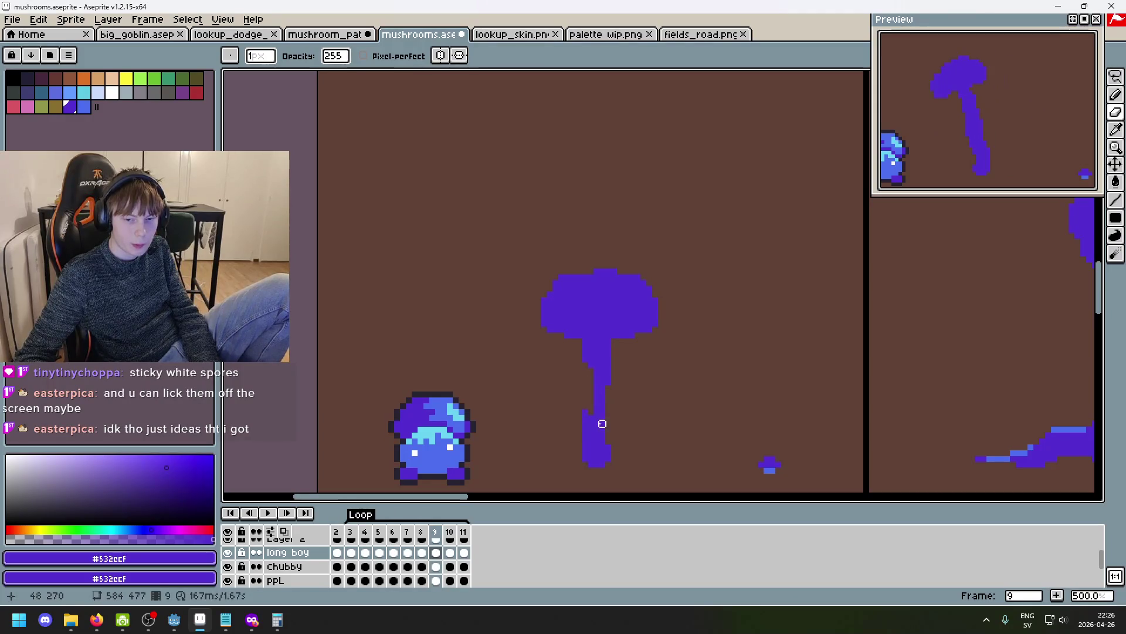
{"action": "key", "text": "plus"}
{"action": "key", "text": "plus"}
{"action": "key", "text": "plus"}
{"action": "mouse_move", "coordinate": [593, 399]}
{"action": "left_mouse_down"}
{"action": "mouse_move", "coordinate": [599, 409]}
{"action": "mouse_move", "coordinate": [606, 387]}
{"action": "left_mouse_up"}
Redraw the stem from the cap with a smaller pencil, undoing unsatisfactory strokes.
{"action": "key", "text": "b"}
{"action": "key", "text": "ctrl+z"}
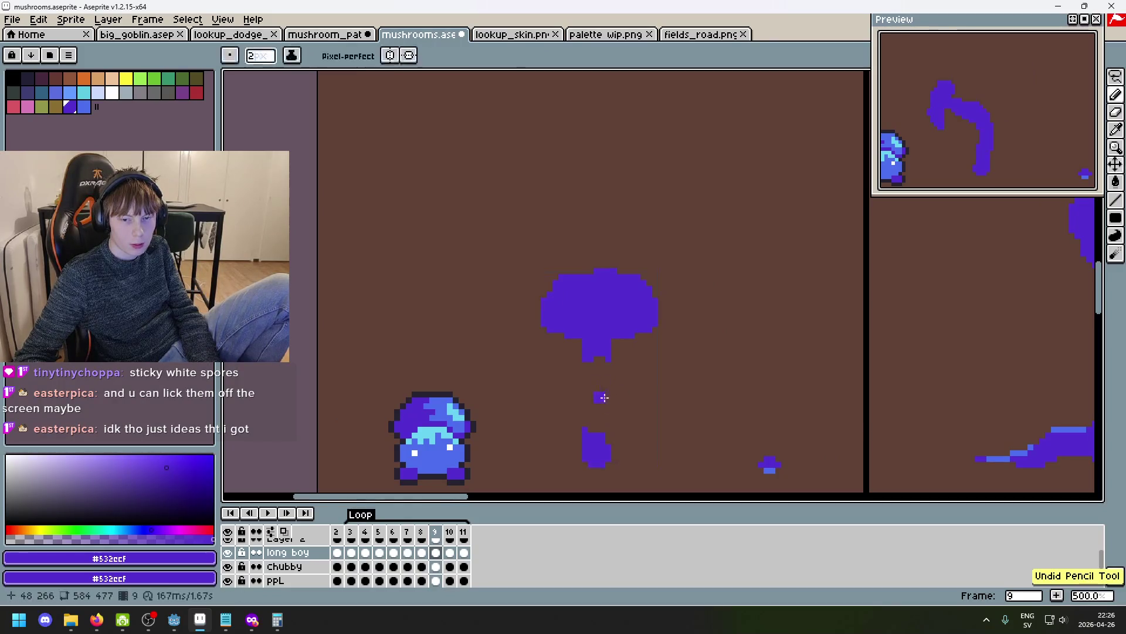
{"action": "left_click_drag", "start_coordinate": [597, 430], "coordinate": [598, 359]}
{"action": "key", "text": "ctrl+z"}
{"action": "key", "text": "e"}
{"action": "key", "text": "ctrl+z"}
{"action": "key", "text": "b"}
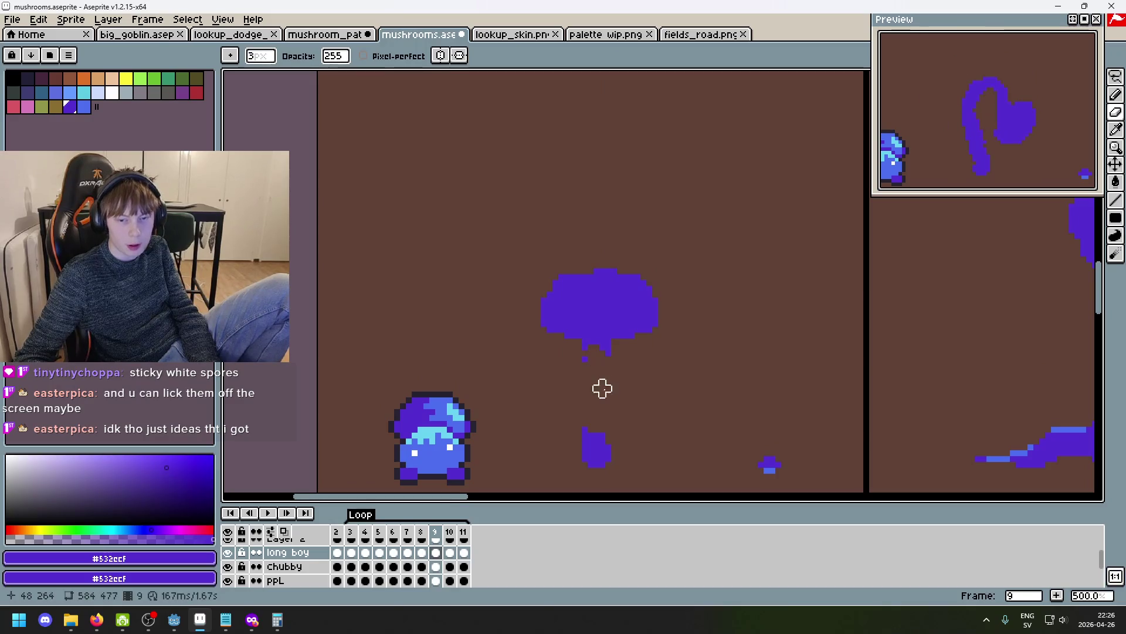
{"action": "key", "text": "minus"}
{"action": "key", "text": "ctrl+z"}
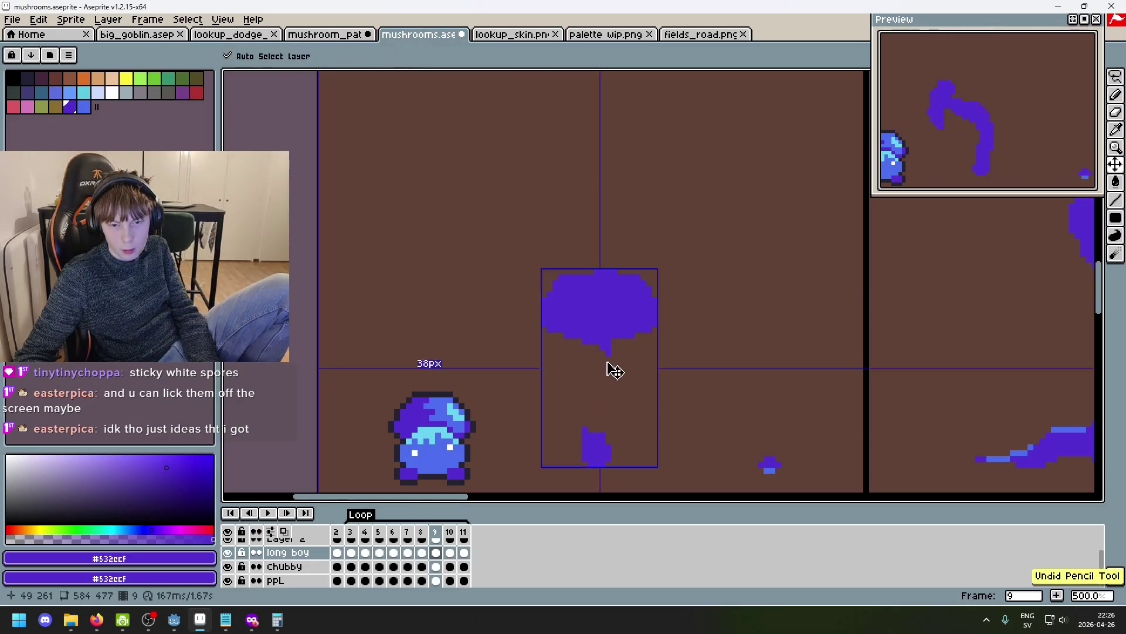
{"action": "mouse_move", "coordinate": [602, 351]}
{"action": "left_mouse_down"}
{"action": "mouse_move", "coordinate": [611, 416]}
{"action": "mouse_move", "coordinate": [595, 448]}
{"action": "mouse_move", "coordinate": [606, 368]}
{"action": "left_mouse_up"}
{"action": "key", "text": "ctrl+z"}
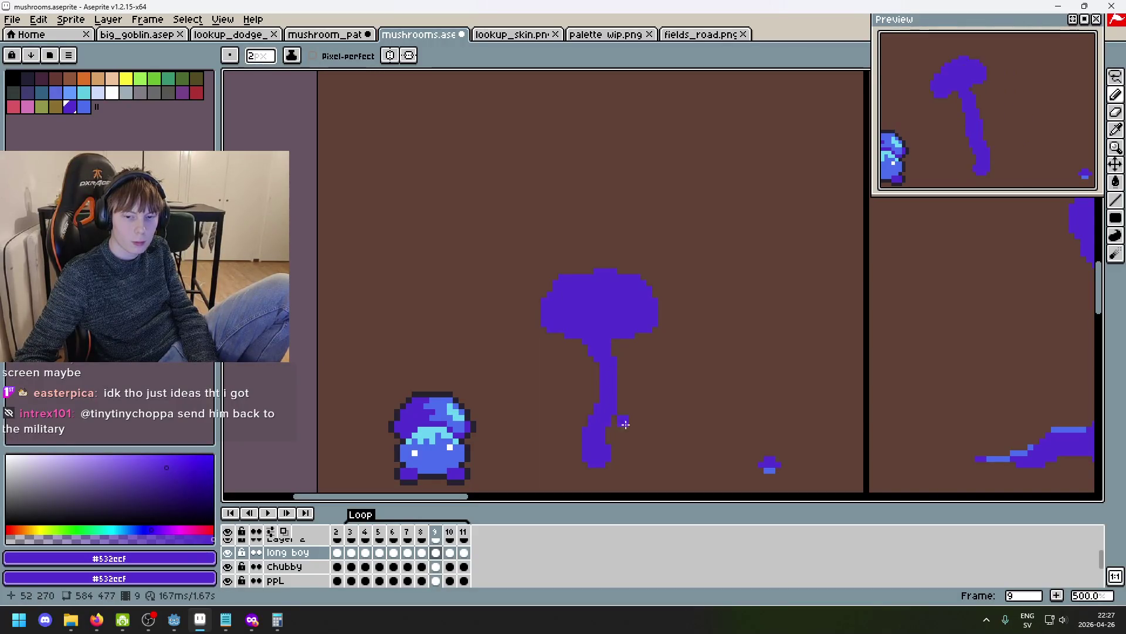
Step through frames 7–11, wrapping around to compare frames 3 and 4.
{"action": "key", "text": "Left"}
{"action": "key", "text": "Left"}
{"action": "key", "text": "Right"}
{"action": "key", "text": "Right"}
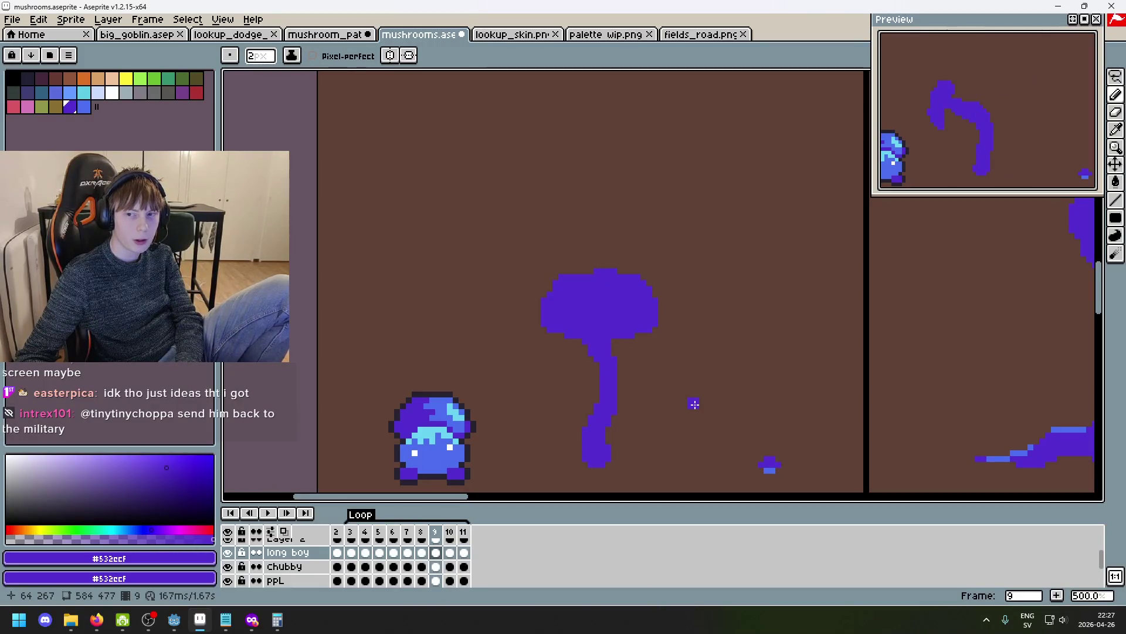
{"action": "key", "text": "Right"}
{"action": "key", "text": "Left"}
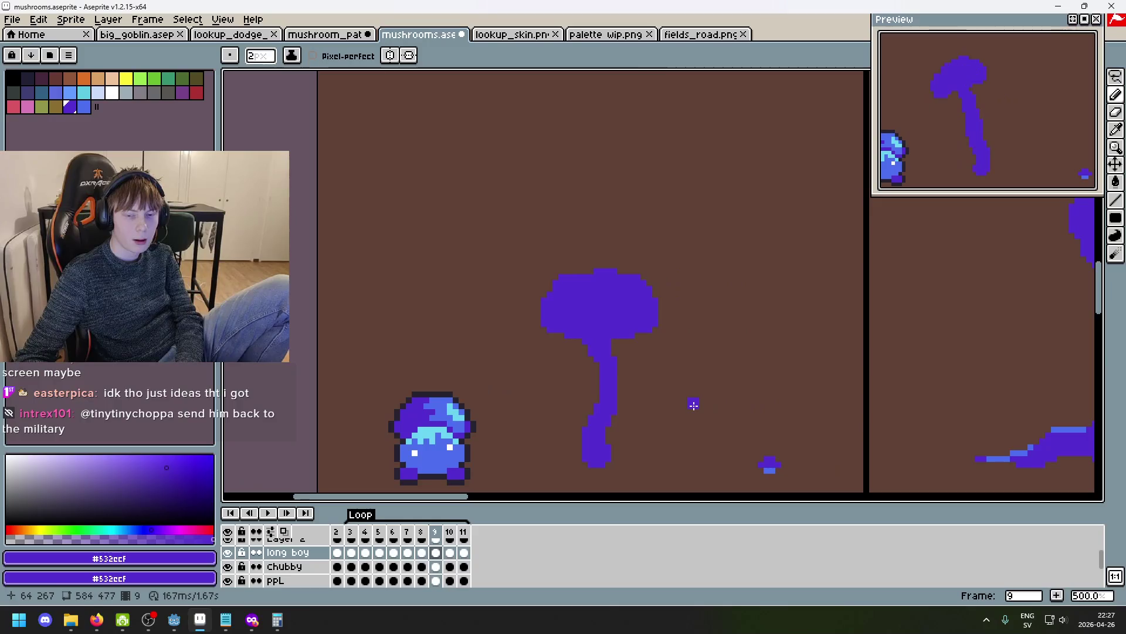
{"action": "key", "text": "Right"}
{"action": "key", "text": "Right"}
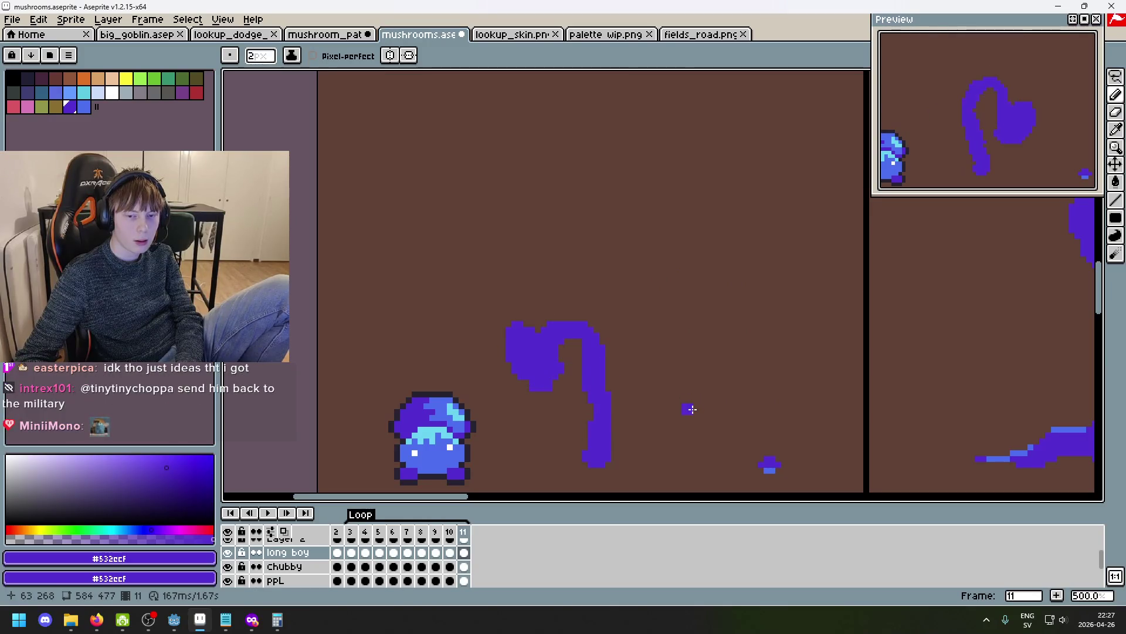
{"action": "key", "text": "Right"}
{"action": "key", "text": "Right"}
{"action": "key", "text": "Right"}
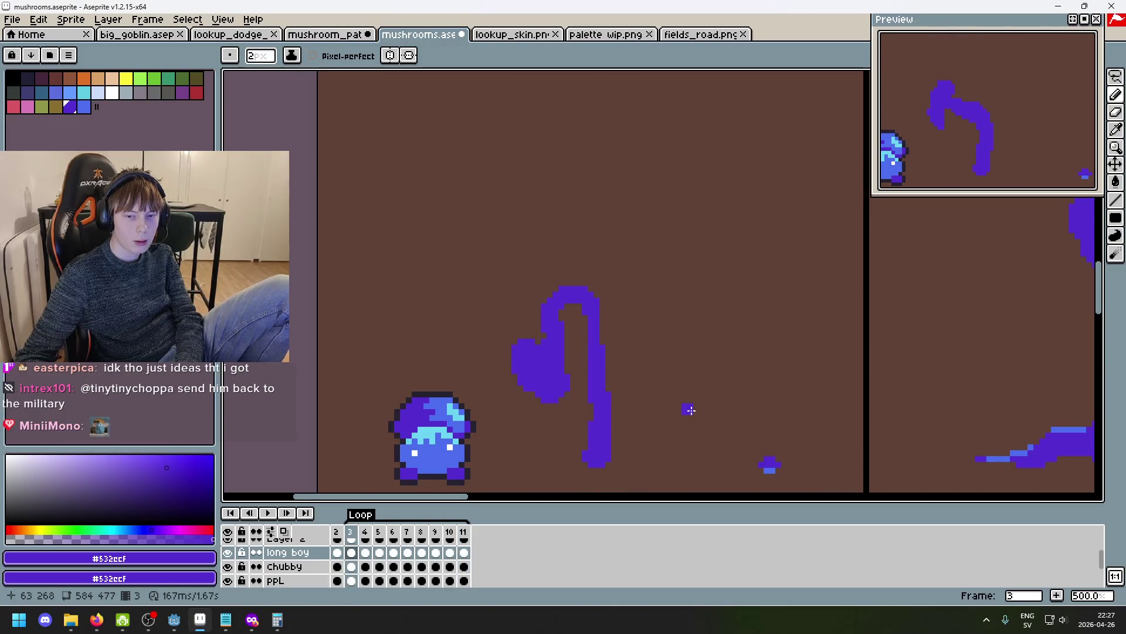
{"action": "key", "text": "Right"}
{"action": "key", "text": "Left"}
{"action": "key", "text": "Right"}
{"action": "key", "text": "Left"}
{"action": "key", "text": "Right"}
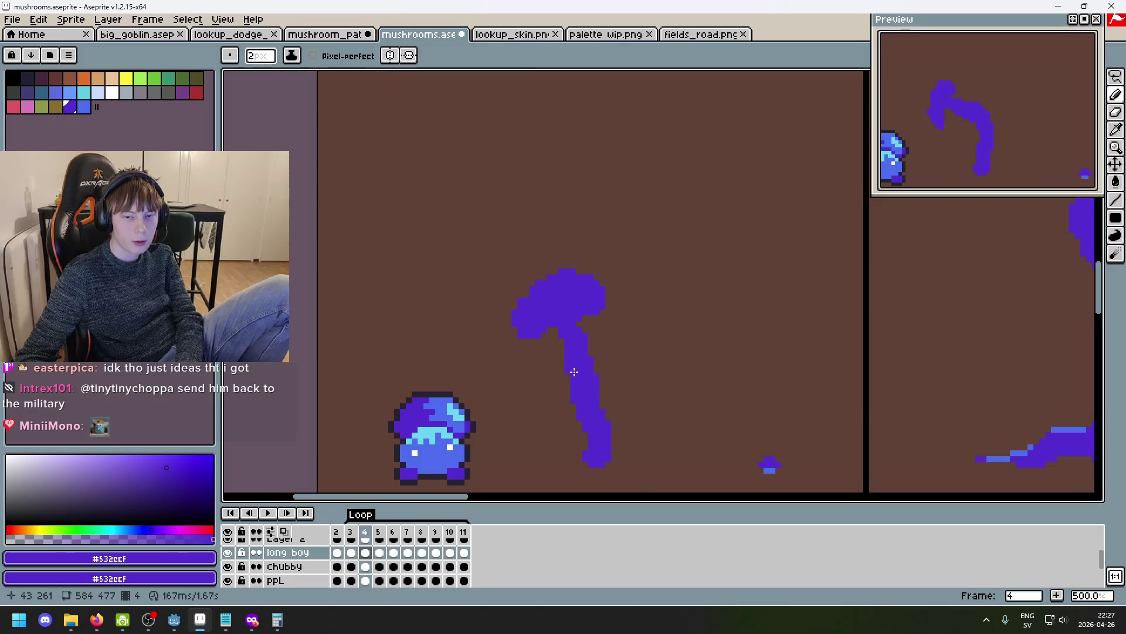
Widen frame 4's stem on the left, erase the upper stem, and reconnect it to the cap.
{"action": "left_click_drag", "start_coordinate": [574, 371], "coordinate": [581, 426]}
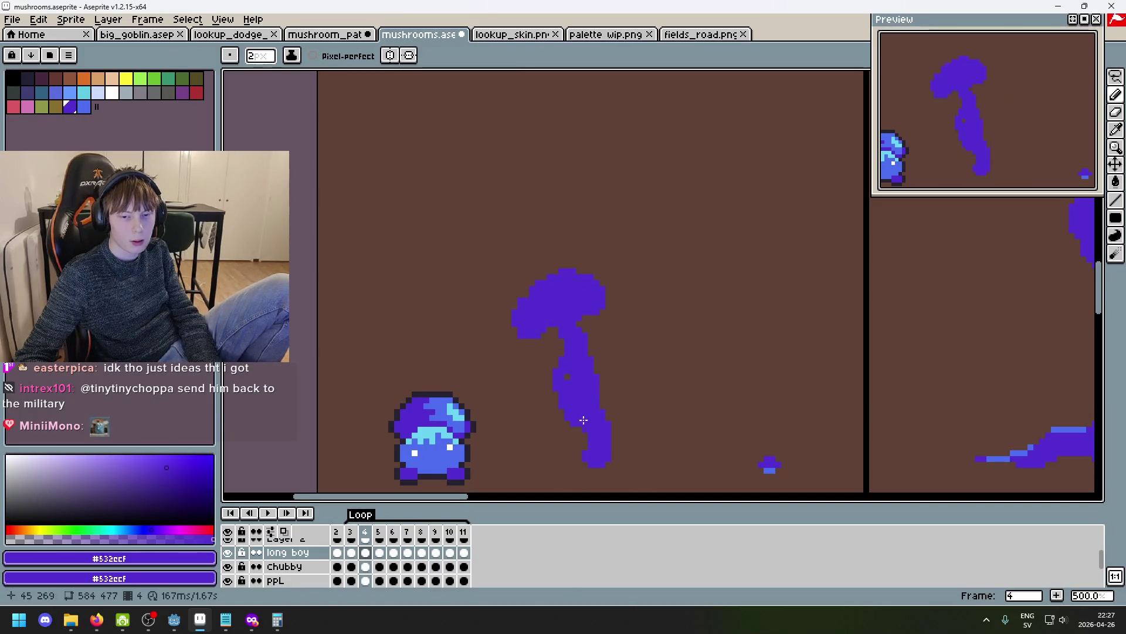
{"action": "key", "text": "e"}
{"action": "mouse_move", "coordinate": [596, 357]}
{"action": "left_mouse_down"}
{"action": "mouse_move", "coordinate": [583, 367]}
{"action": "mouse_move", "coordinate": [573, 352]}
{"action": "mouse_move", "coordinate": [560, 364]}
{"action": "mouse_move", "coordinate": [563, 387]}
{"action": "left_mouse_up"}
{"action": "key", "text": "b"}
{"action": "key", "text": "e"}
{"action": "key", "text": "b"}
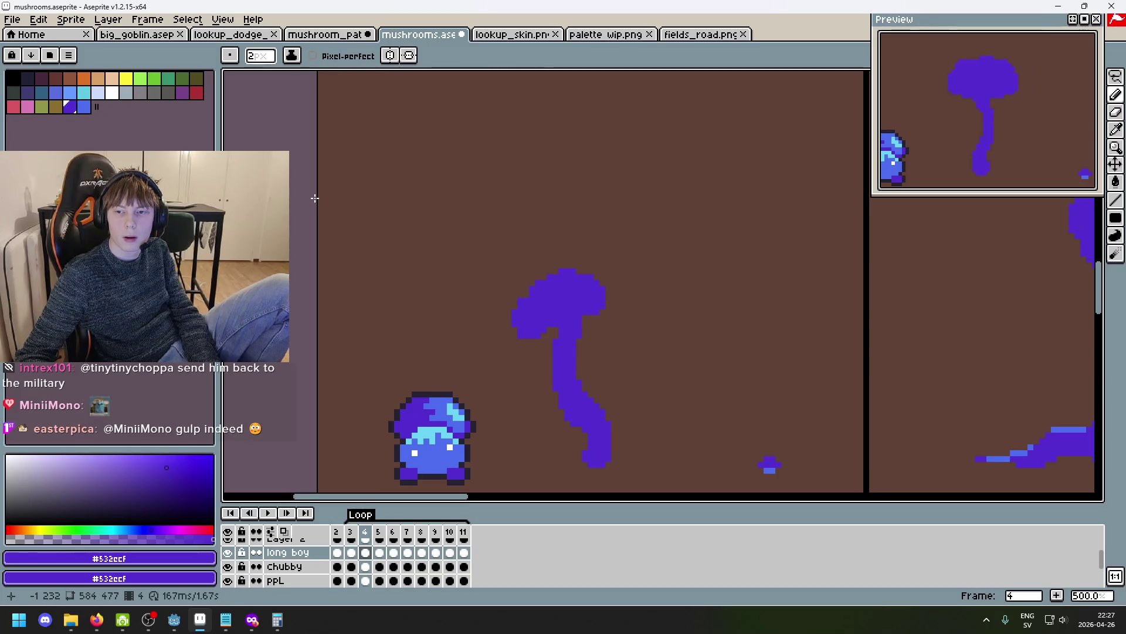
{"action": "key", "text": "Right"}
Step back and forth through frames 6 to 8 to check the mushroom's sway.
{"action": "key", "text": "Right"}
{"action": "key", "text": "Right"}
{"action": "key", "text": "Right"}
{"action": "key", "text": "Left"}
{"action": "key", "text": "Right"}
{"action": "key", "text": "Right"}
{"action": "key", "text": "Left"}
{"action": "key", "text": "Left"}
{"action": "key", "text": "Left"}
{"action": "key", "text": "Right"}
{"action": "key", "text": "Left"}
{"action": "key", "text": "Right"}
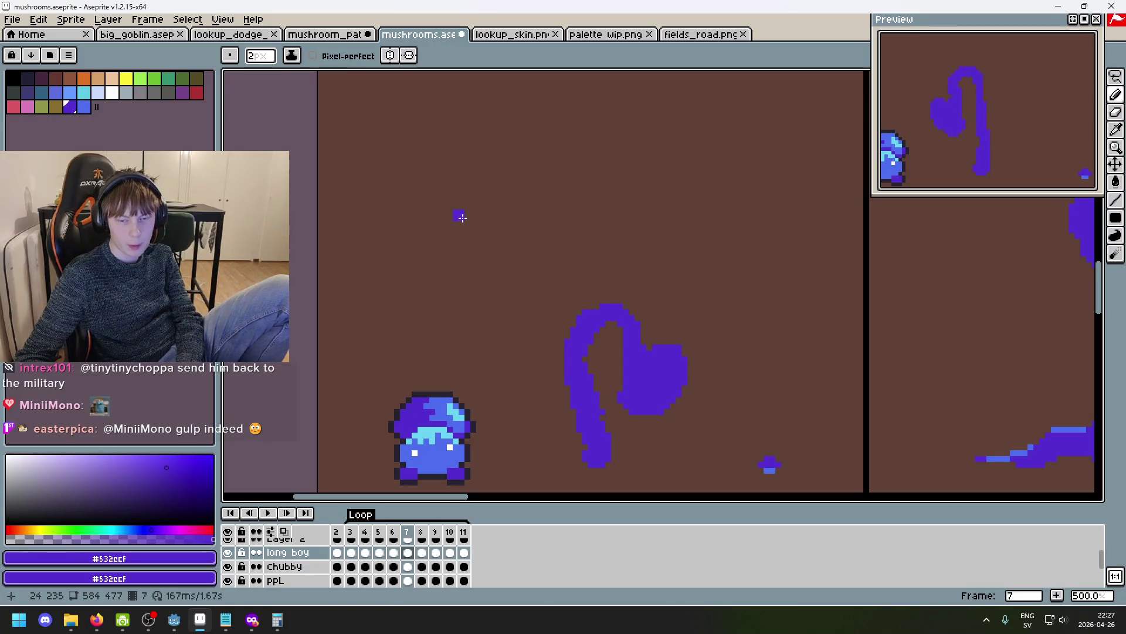
{"action": "key", "text": "Left"}
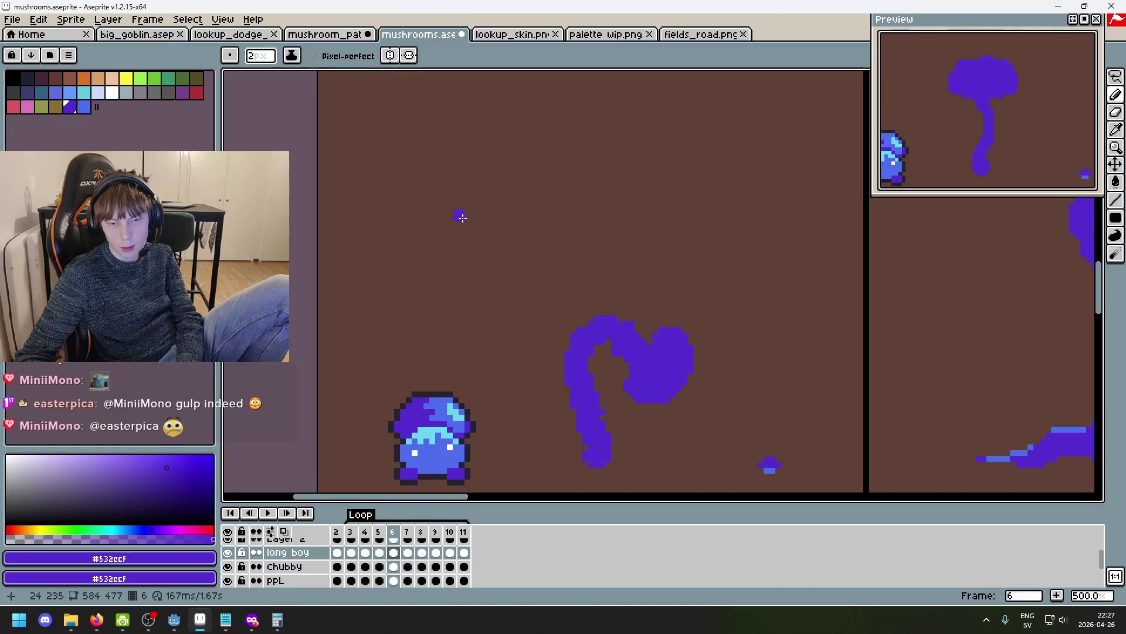
{"action": "key", "text": "Right"}
{"action": "key", "text": "Right"}
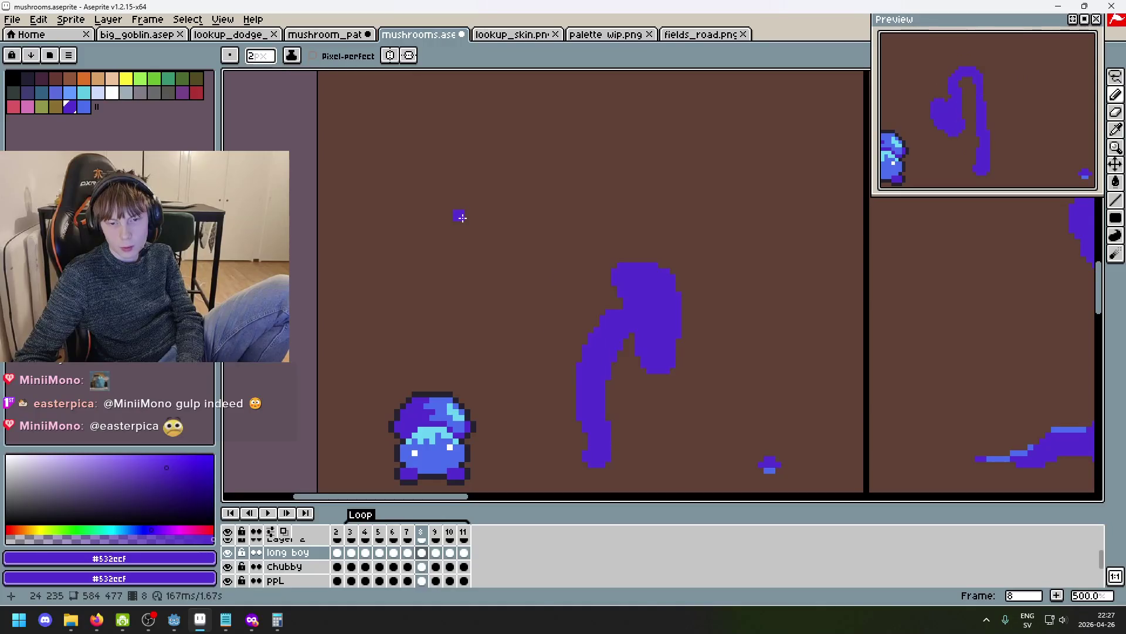
On frame 9, add a pixel on the stem's right edge and a small dot beside it.
{"action": "key", "text": "Right"}
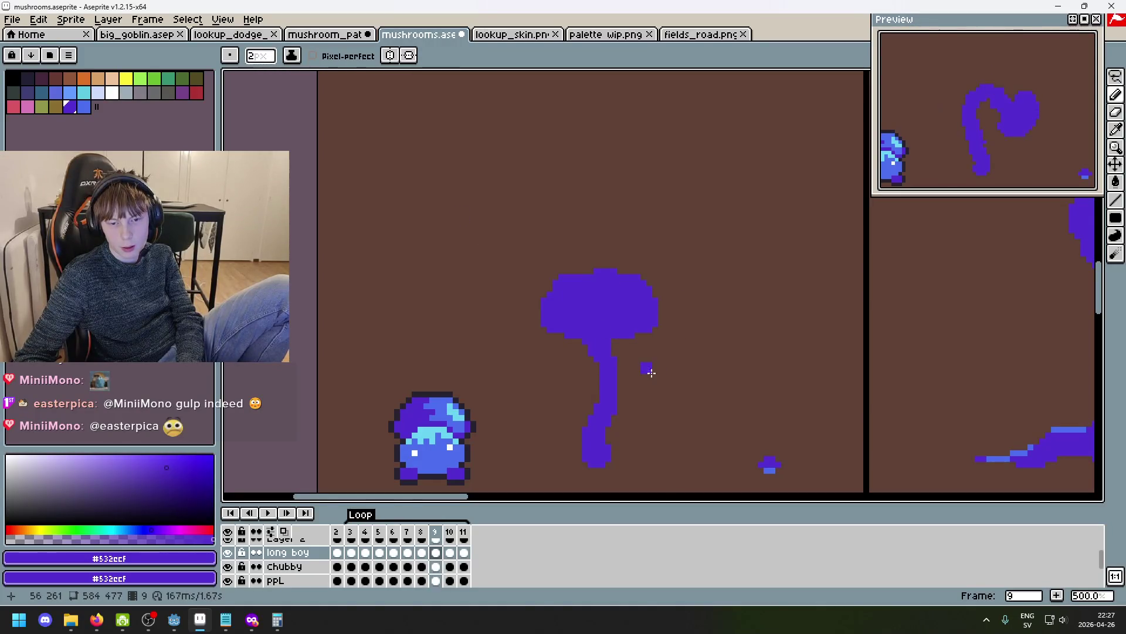
{"action": "left_click", "coordinate": [619, 376]}
{"action": "left_click", "coordinate": [723, 391]}
{"action": "key", "text": "Right"}
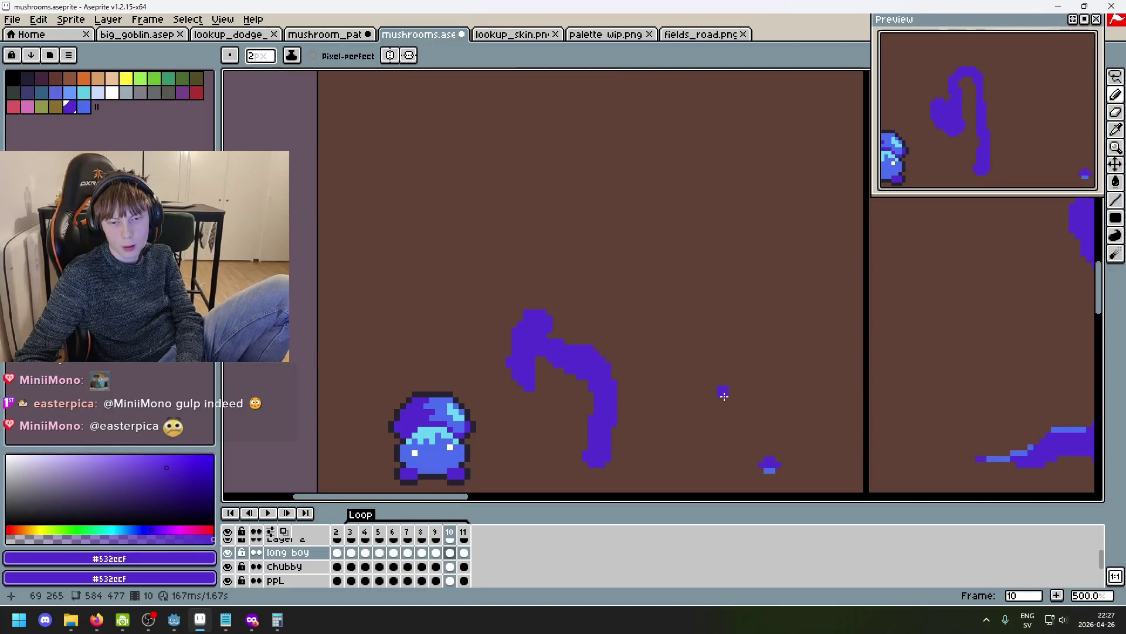
{"action": "key", "text": "Left"}
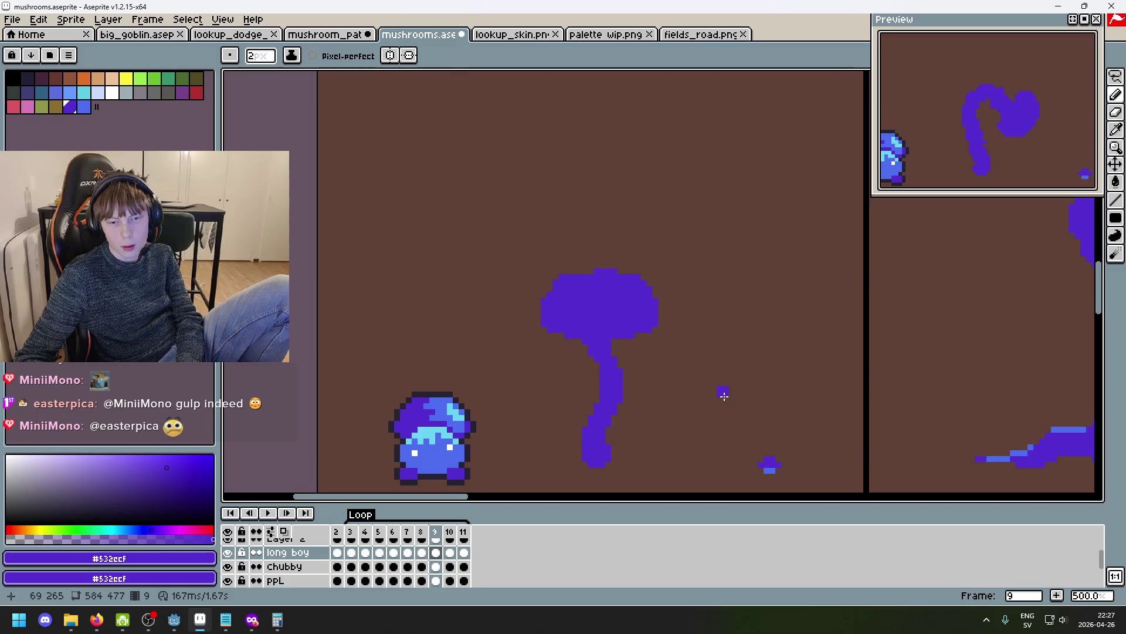
Step around the loop, comparing the mushroom poses in frames 3 to 5.
{"action": "key", "text": "Right"}
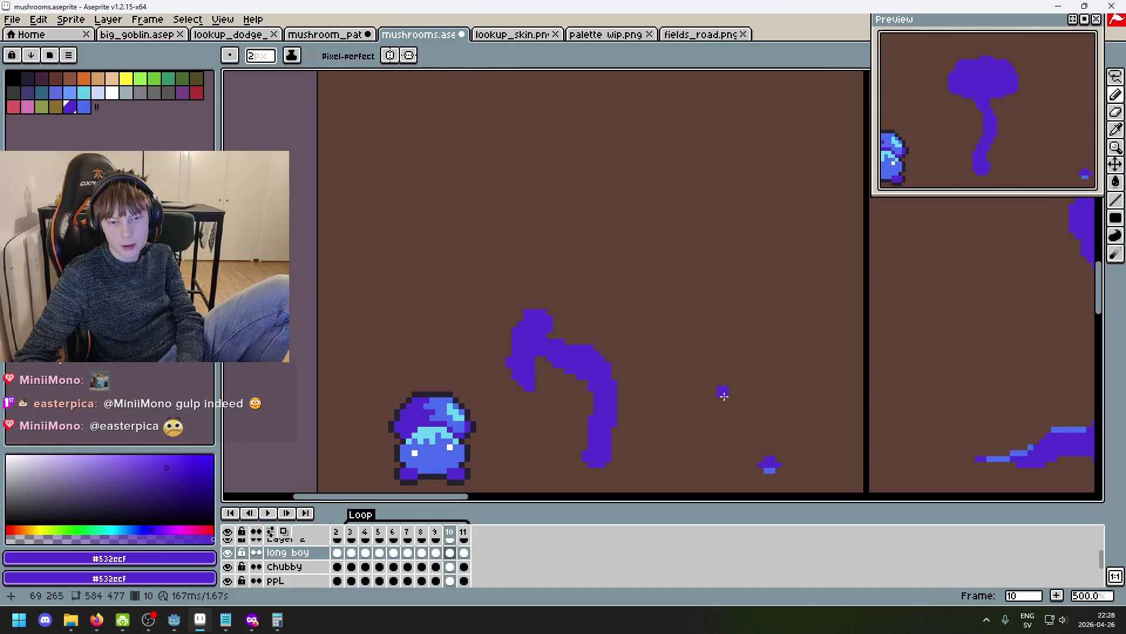
{"action": "key", "text": "Right"}
{"action": "key", "text": "Right"}
{"action": "key", "text": "Right"}
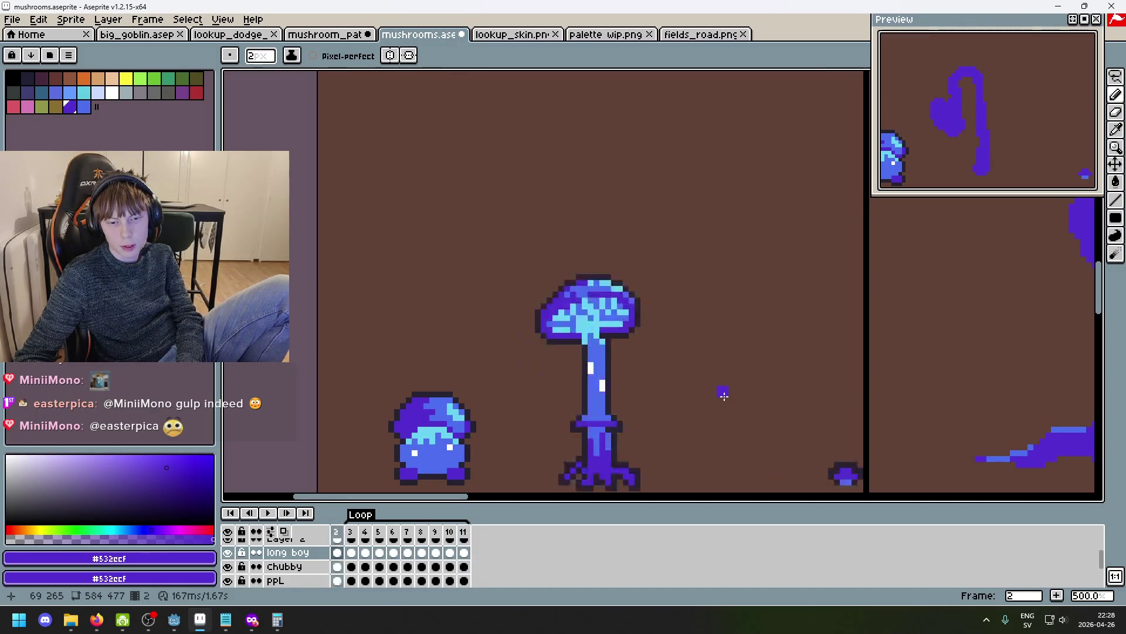
{"action": "key", "text": "Left"}
{"action": "key", "text": "Left"}
{"action": "key", "text": "Left"}
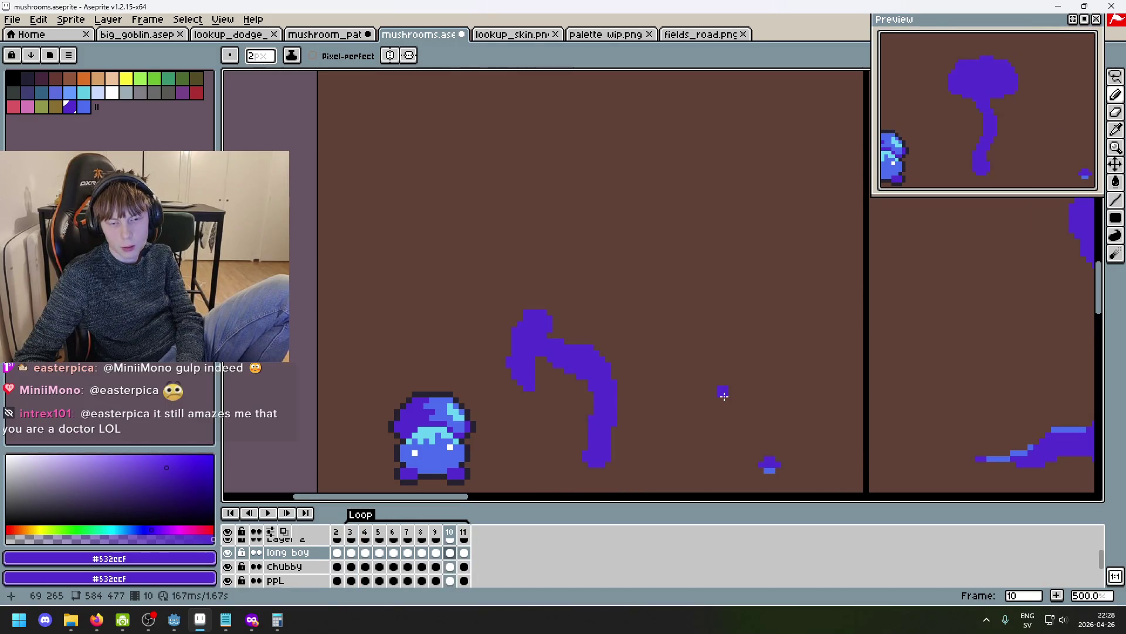
{"action": "key", "text": "Left"}
{"action": "key", "text": "Left"}
{"action": "key", "text": "Left"}
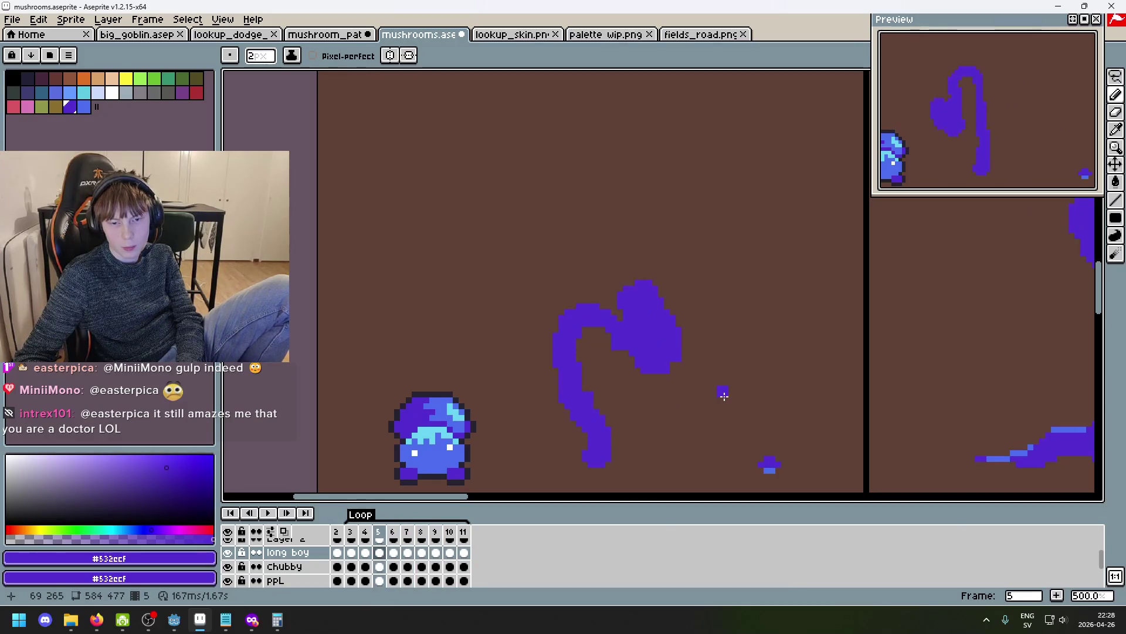
{"action": "key", "text": "Left"}
{"action": "key", "text": "Right"}
{"action": "key", "text": "Right"}
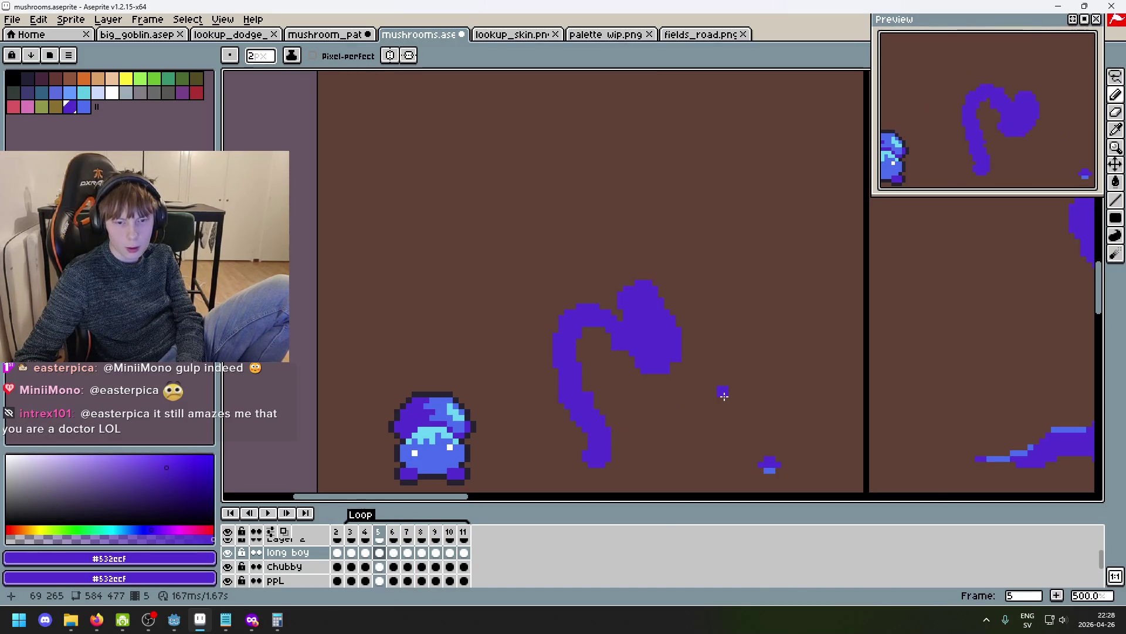
{"action": "key", "text": "Left"}
{"action": "key", "text": "Left"}
{"action": "key", "text": "Left"}
{"action": "key", "text": "Right"}
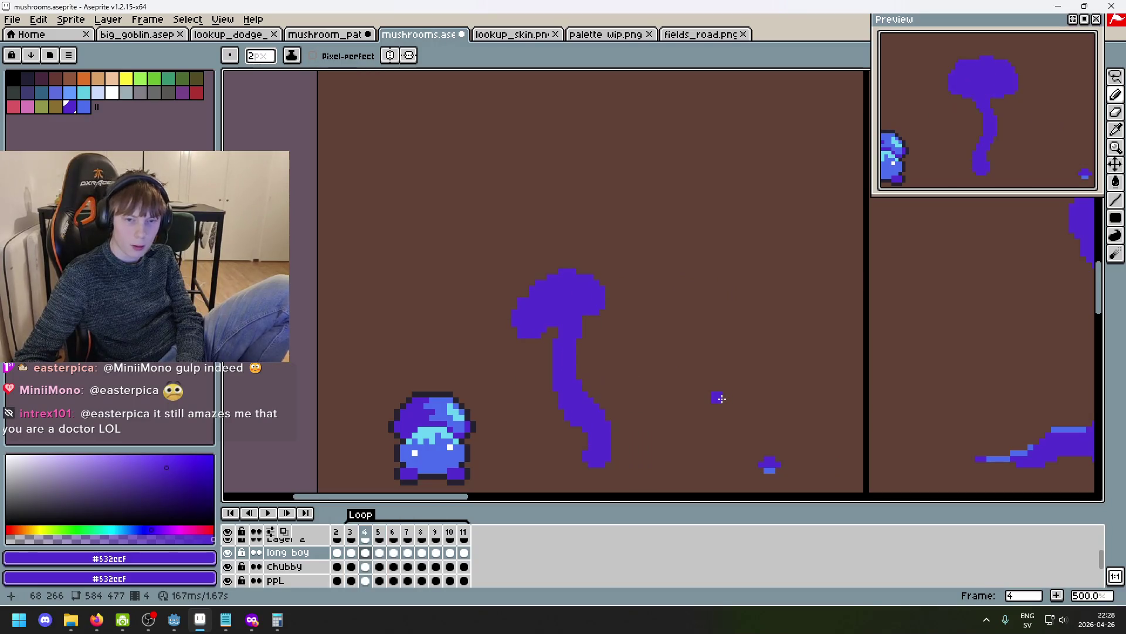
{"action": "key", "text": "Right"}
{"action": "key", "text": "Left"}
{"action": "key", "text": "Left"}
{"action": "key", "text": "Right"}
{"action": "key", "text": "Left"}
{"action": "key", "text": "Right"}
{"action": "key", "text": "Right"}
{"action": "key", "text": "Left"}
Flip between frames 3, 4 and 9, then settle on frame 8.
{"action": "key", "text": "Left"}
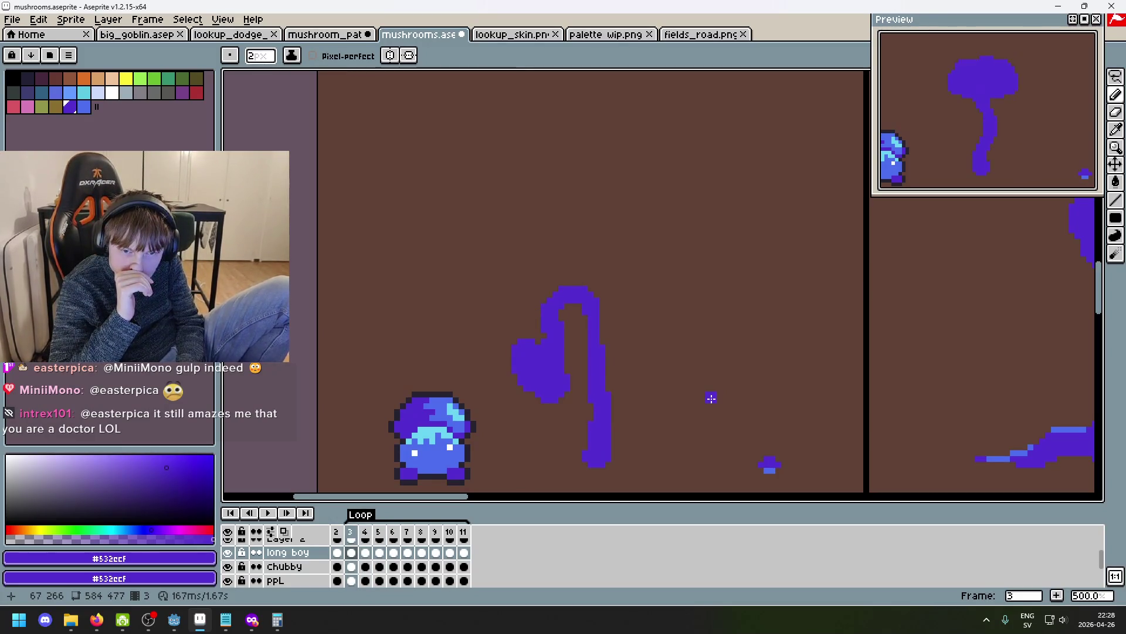
{"action": "key", "text": "Right"}
{"action": "key", "text": "Left"}
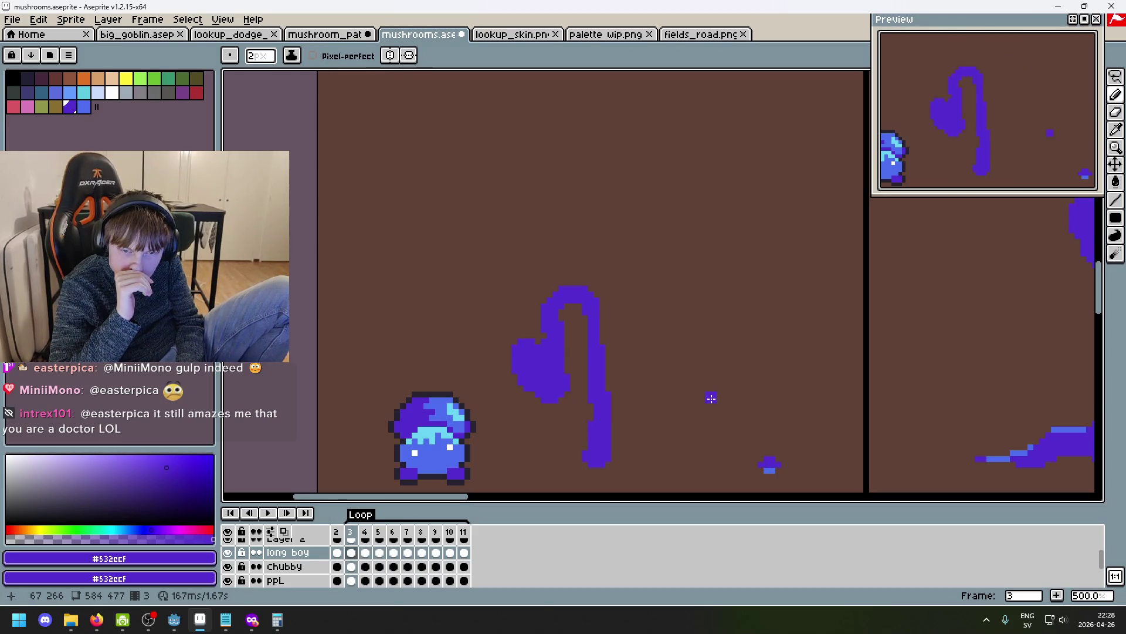
{"action": "key", "text": "Right"}
{"action": "key", "text": "Right"}
{"action": "key", "text": "Right"}
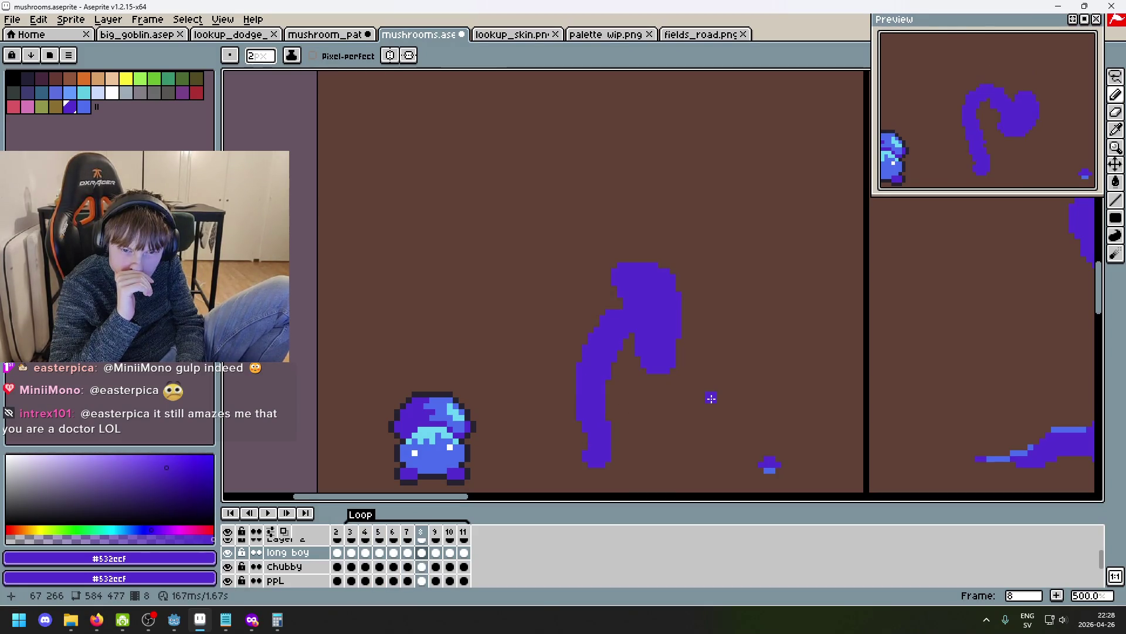
{"action": "key", "text": "Left"}
{"action": "key", "text": "Left"}
{"action": "key", "text": "Left"}
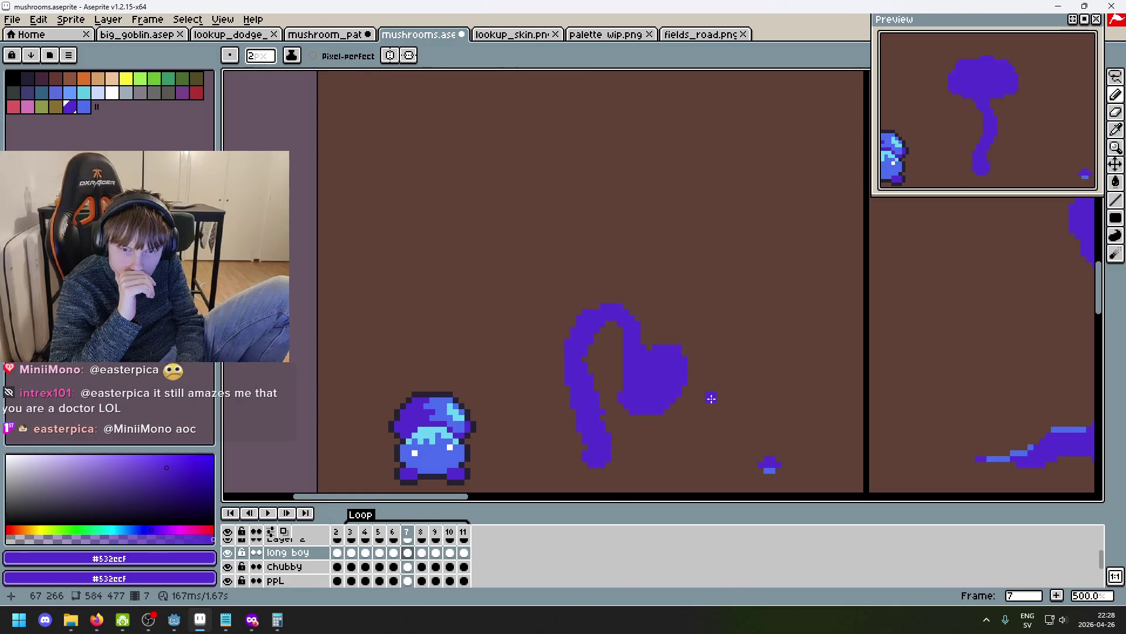
{"action": "key", "text": "Left"}
{"action": "key", "text": "Right"}
{"action": "key", "text": "Left"}
{"action": "key", "text": "Right"}
{"action": "key", "text": "Right"}
{"action": "key", "text": "Right"}
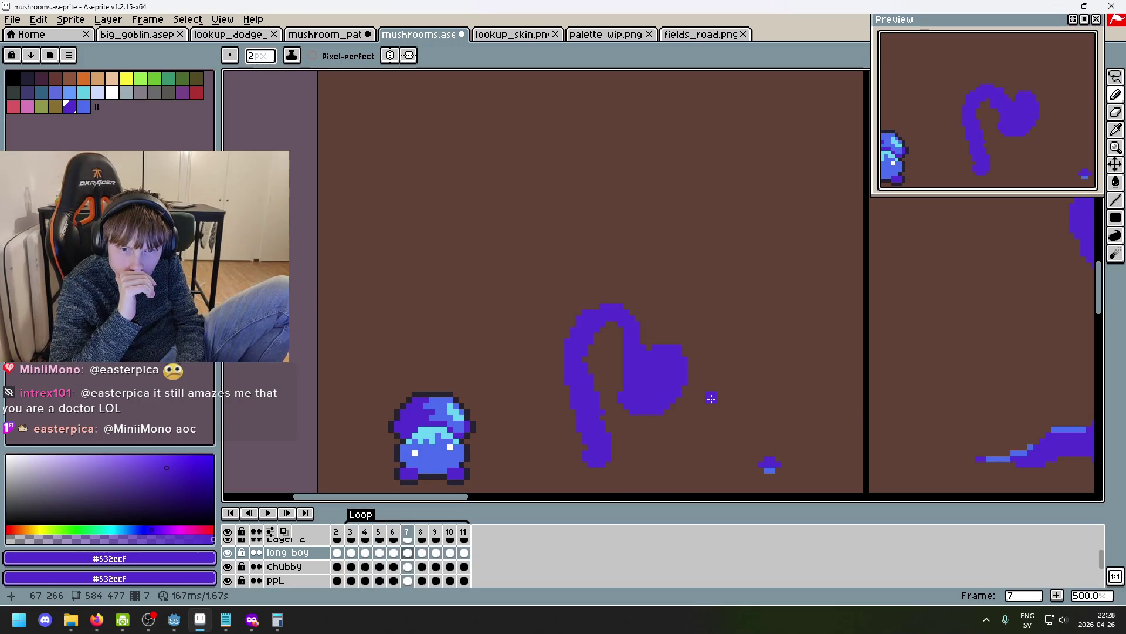
{"action": "key", "text": "Left"}
{"action": "key", "text": "Left"}
{"action": "key", "text": "Left"}
{"action": "key", "text": "Right"}
{"action": "key", "text": "Right"}
{"action": "key", "text": "Left"}
{"action": "key", "text": "Right"}
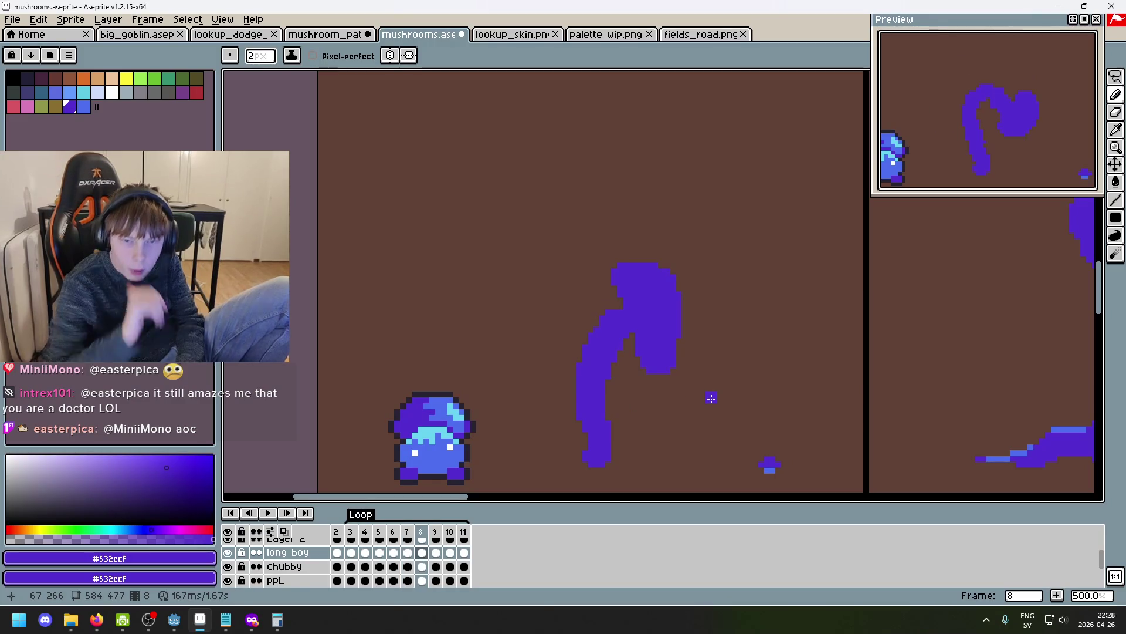
Draw a rectangular marquee around the frame-8 mushroom to copy it.
{"action": "key", "text": "m"}
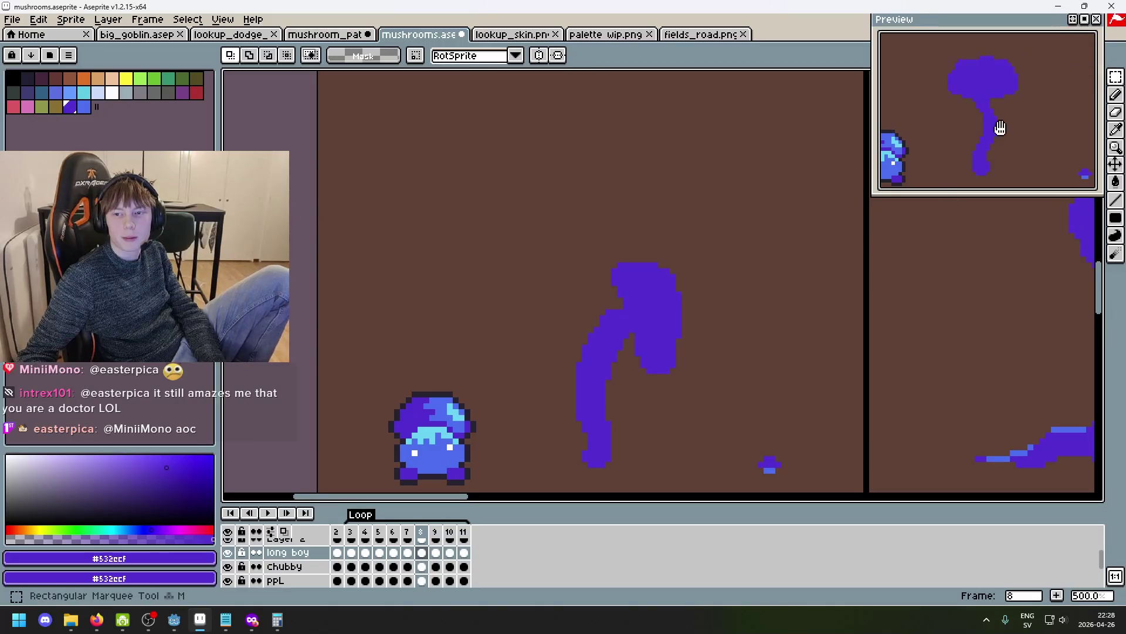
{"action": "left_click_drag", "start_coordinate": [721, 476], "coordinate": [495, 217]}
{"action": "key", "text": "ctrl+d"}
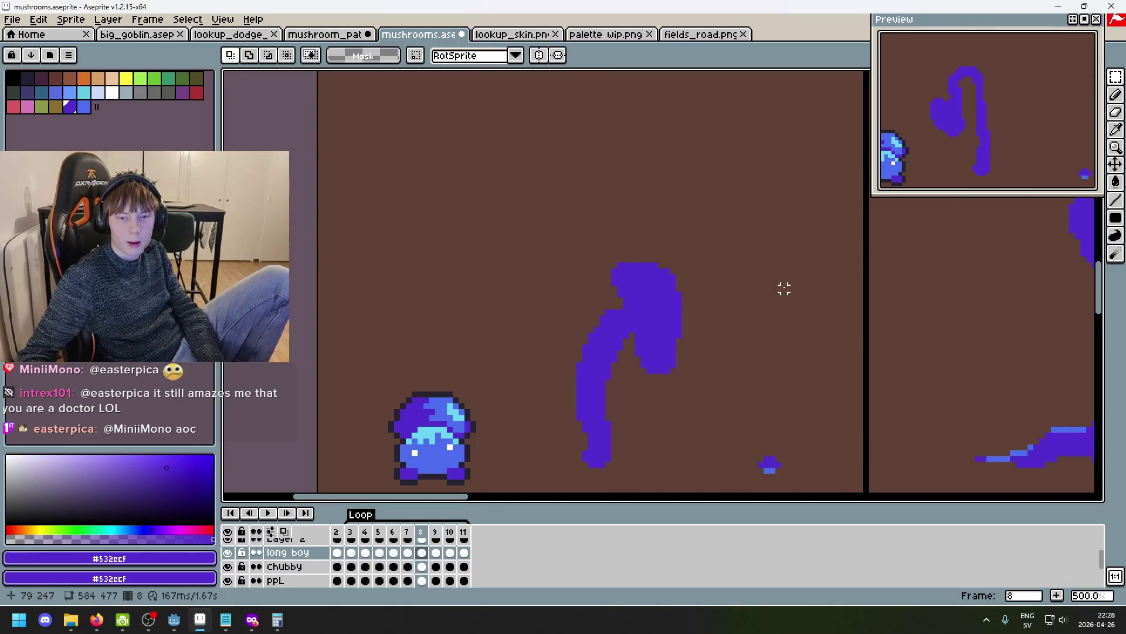
Insert a new empty frame after frame 4.
{"action": "right_click", "coordinate": [372, 537]}
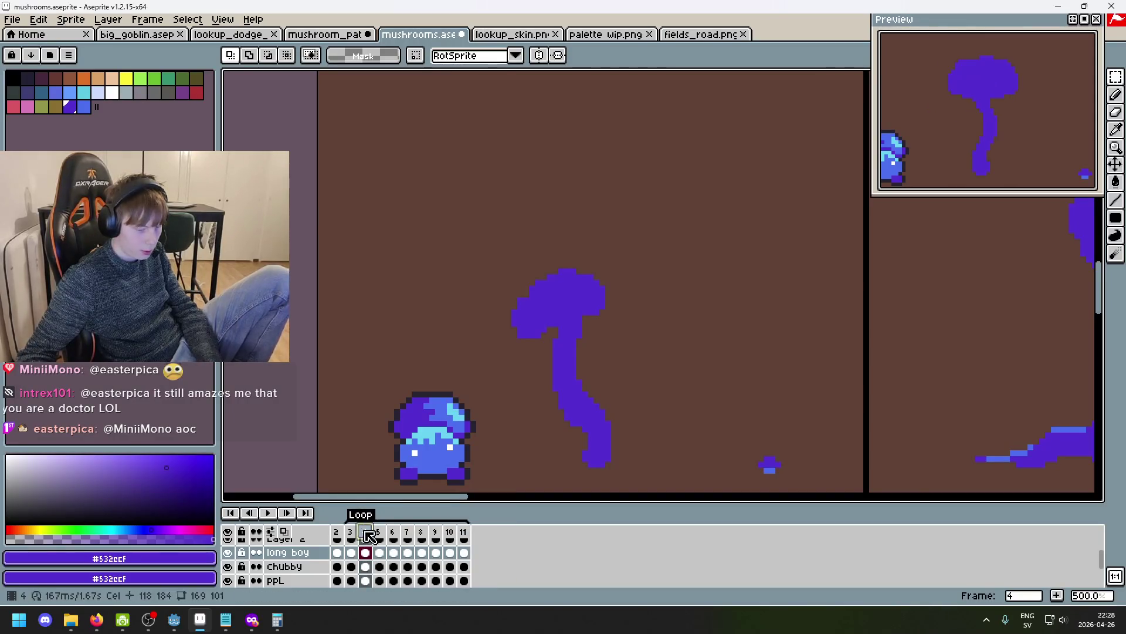
{"action": "key", "text": "super+n"}
{"action": "left_click", "coordinate": [372, 535]}
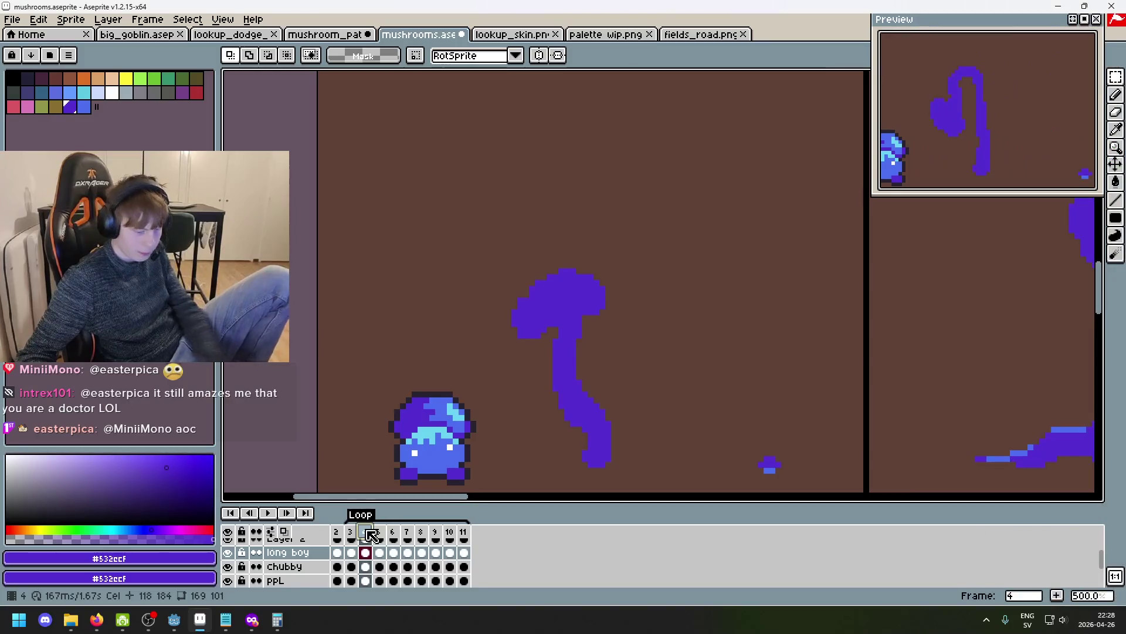
{"action": "key", "text": "alt+n"}
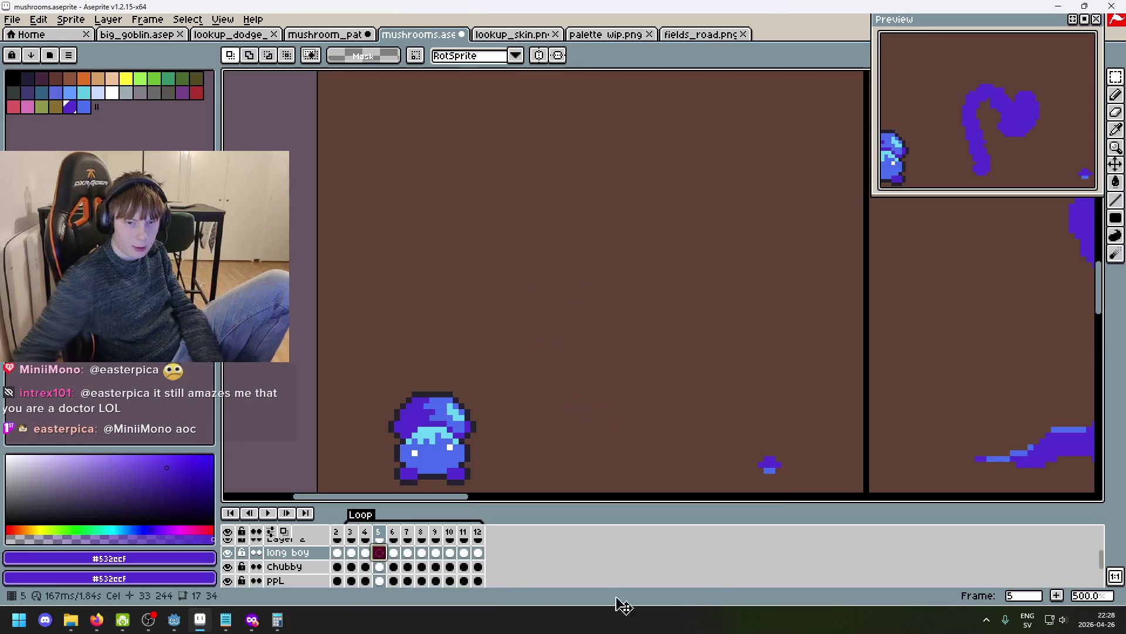
Paste the mushroom mirrored horizontally, shifted about 40 px left, and turn on onion skinning.
{"action": "key", "text": "ctrl+v"}
{"action": "key", "text": "shift+h"}
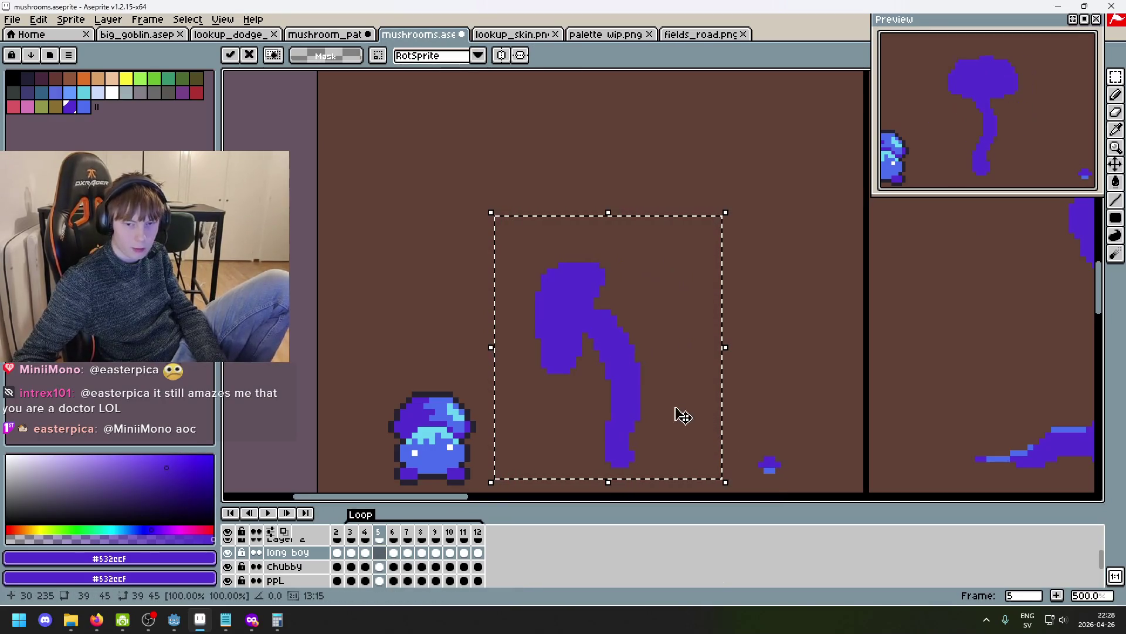
{"action": "left_click_drag", "start_coordinate": [646, 412], "coordinate": [618, 410]}
{"action": "key", "text": "Return"}
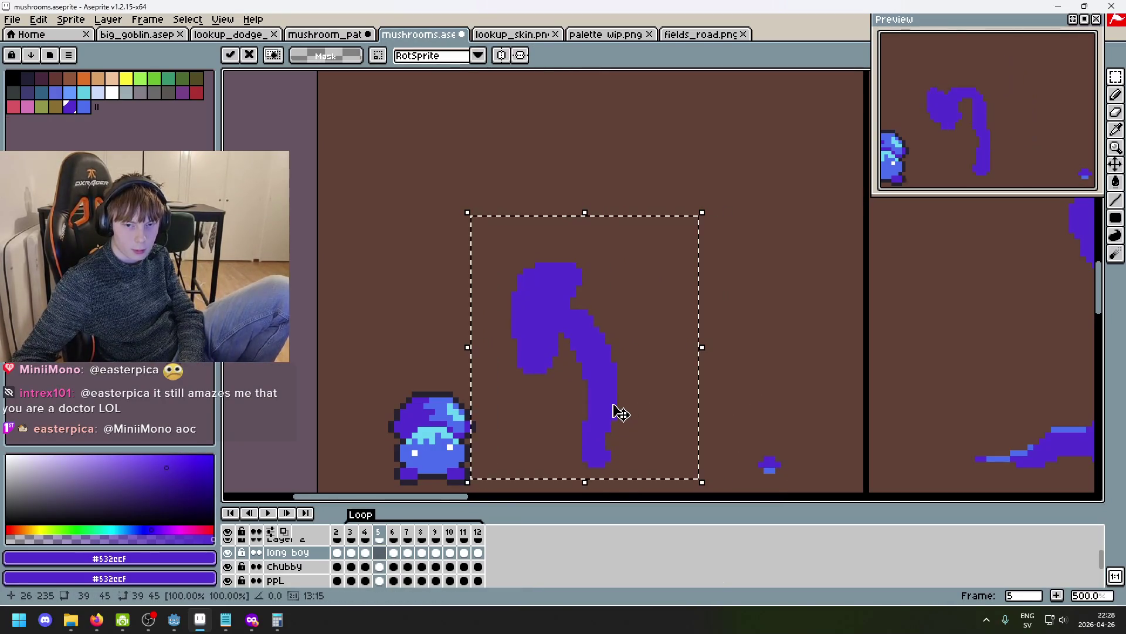
{"action": "left_click", "coordinate": [755, 394]}
{"action": "left_click", "coordinate": [284, 531]}
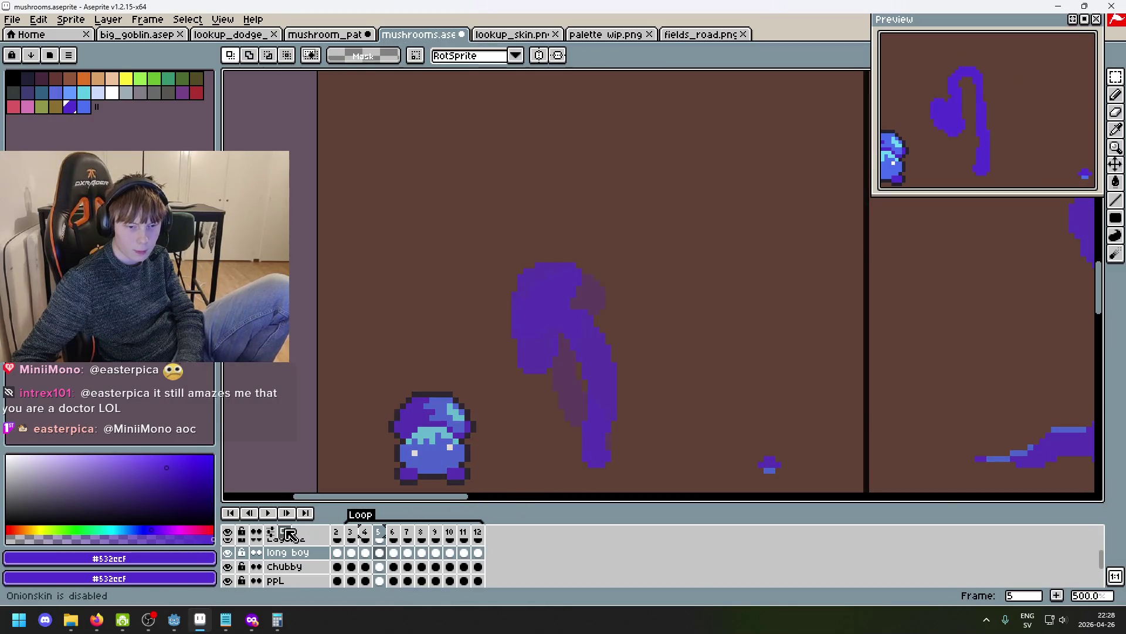
{"action": "mouse_move", "coordinate": [678, 470]}
{"action": "left_mouse_down"}
{"action": "mouse_move", "coordinate": [553, 334]}
{"action": "mouse_move", "coordinate": [498, 244]}
{"action": "left_mouse_up"}
{"action": "left_click", "coordinate": [759, 382]}
{"action": "key", "text": "Left"}
{"action": "key", "text": "Left"}
{"action": "key", "text": "Right"}
{"action": "key", "text": "Right"}
{"action": "key", "text": "Right"}
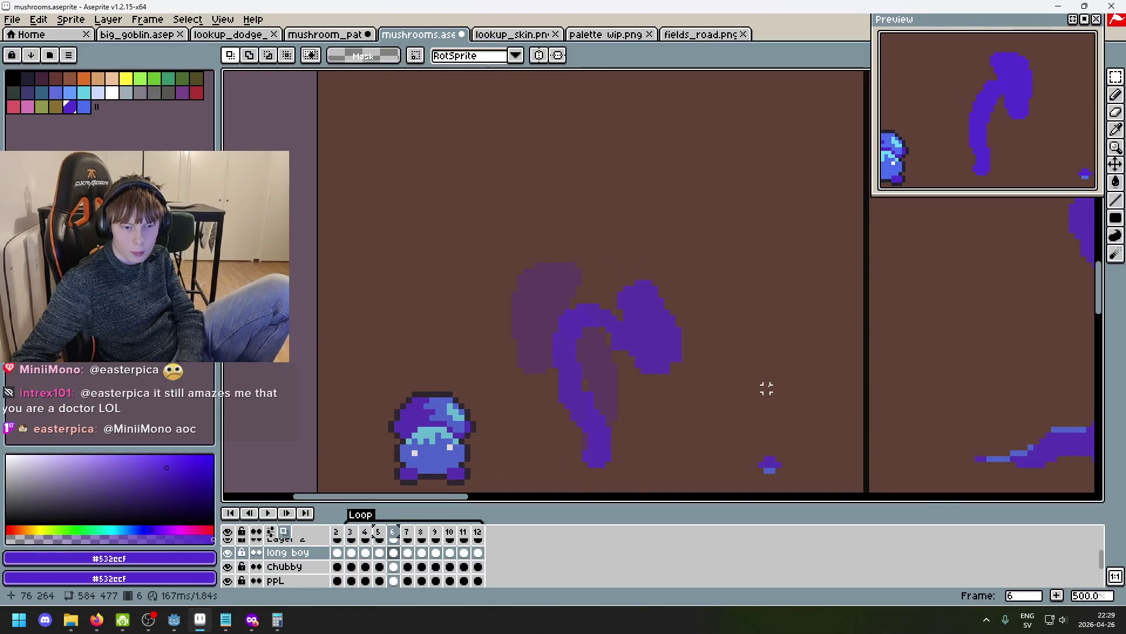
{"action": "key", "text": "Left"}
{"action": "key", "text": "Left"}
{"action": "key", "text": "Right"}
{"action": "key", "text": "Right"}
{"action": "key", "text": "Left"}
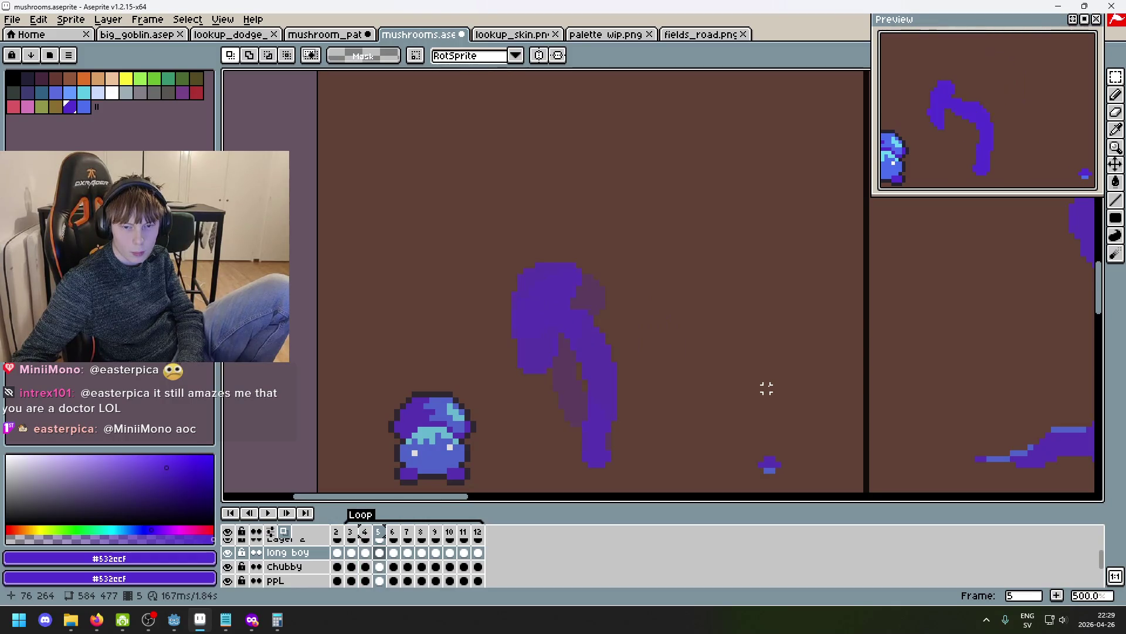
{"action": "key", "text": "Left"}
{"action": "key", "text": "Right"}
{"action": "key", "text": "Right"}
{"action": "key", "text": "Right"}
{"action": "key", "text": "Right"}
{"action": "key", "text": "Right"}
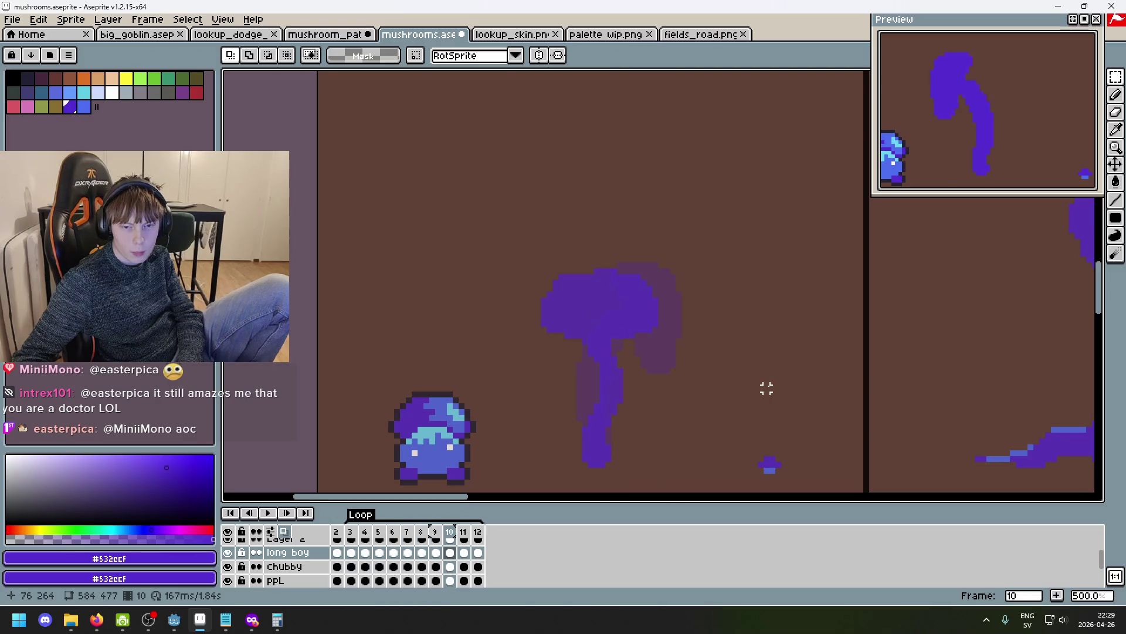
{"action": "key", "text": "Right"}
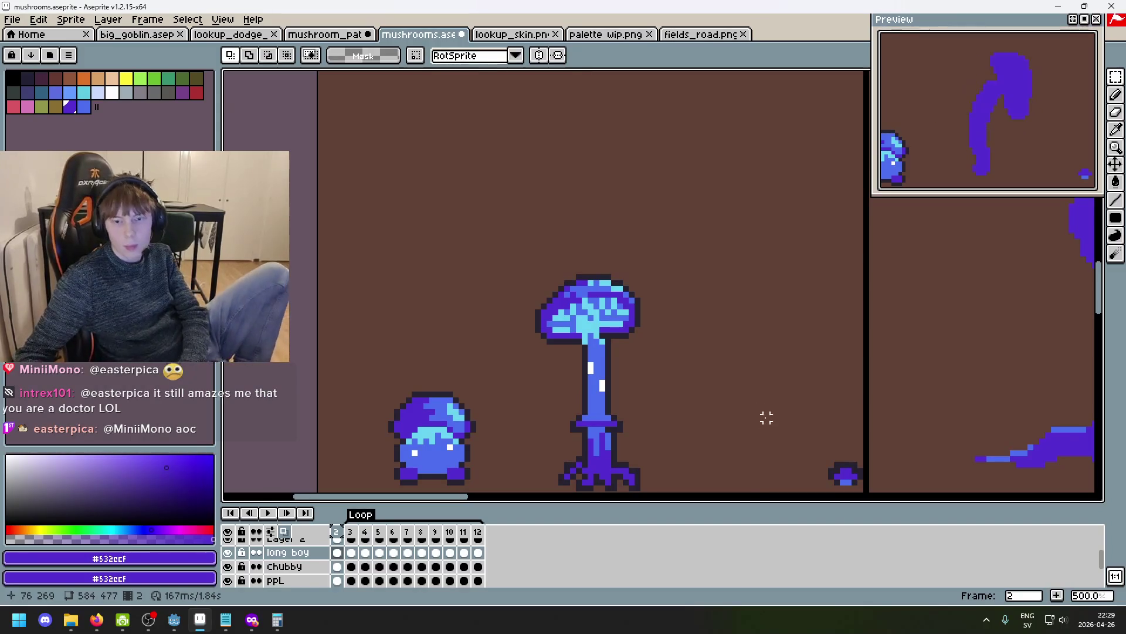
{"action": "key", "text": "Left"}
{"action": "key", "text": "Right"}
{"action": "key", "text": "Right"}
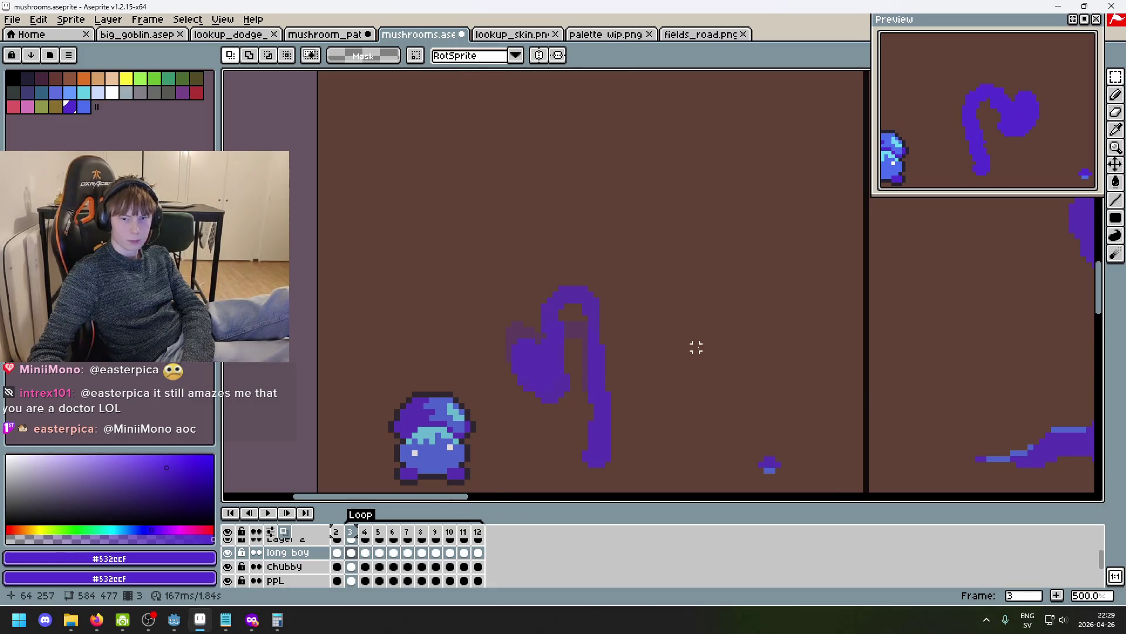
{"action": "scroll", "coordinate": [702, 347], "scroll_direction": "up", "scroll_amount": 1}
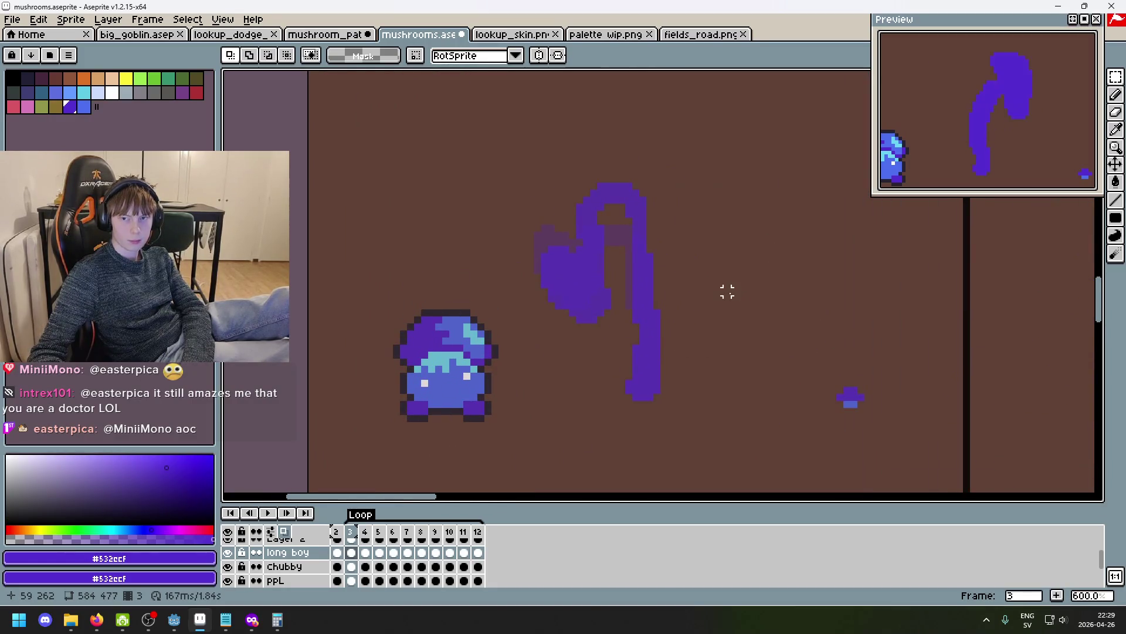
{"action": "key", "text": "Right"}
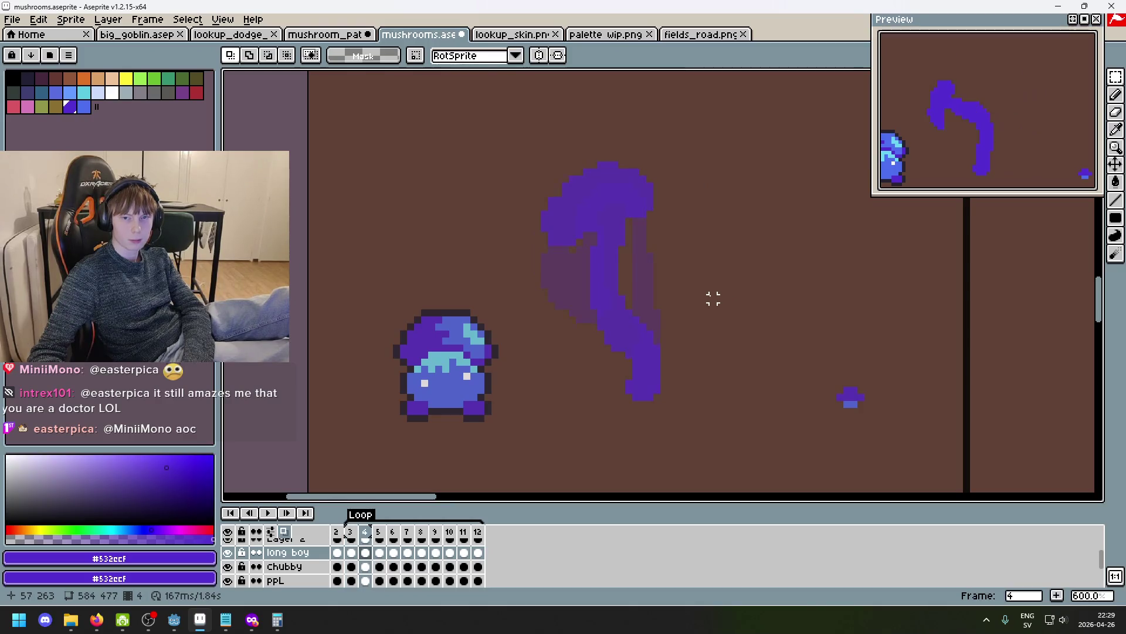
{"action": "key", "text": "Left"}
{"action": "key", "text": "Left"}
{"action": "key", "text": "Right"}
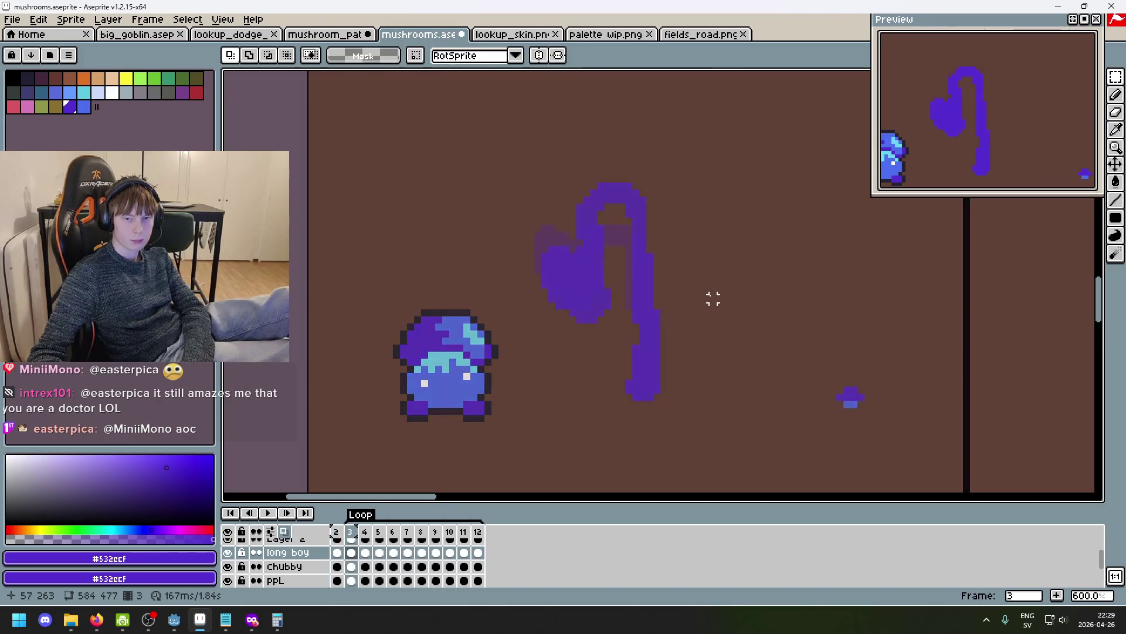
{"action": "key", "text": "Right"}
{"action": "key", "text": "Left"}
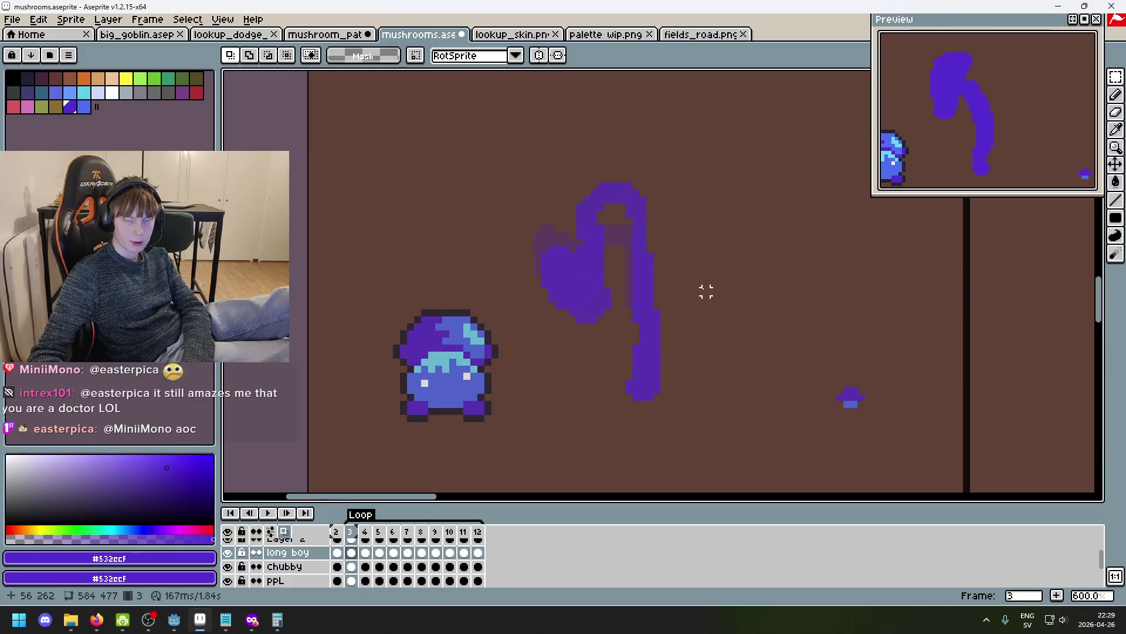
{"action": "key", "text": "Right"}
{"action": "key", "text": "Right"}
{"action": "key", "text": "Right"}
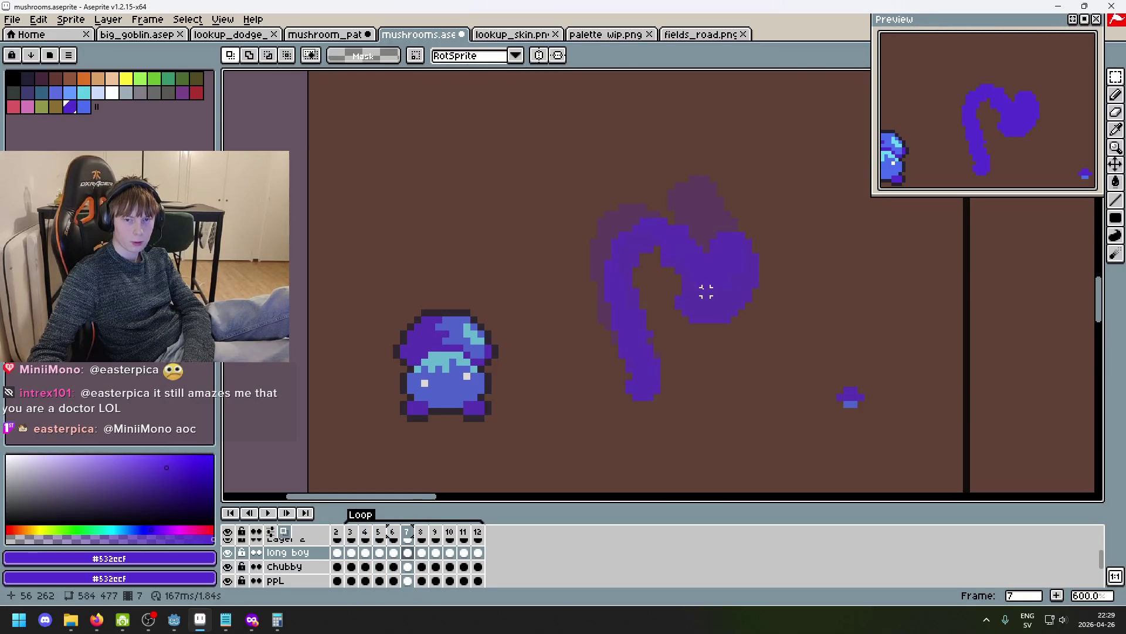
{"action": "key", "text": "Left"}
{"action": "key", "text": "Right"}
{"action": "key", "text": "Left"}
{"action": "key", "text": "Left"}
{"action": "key", "text": "Left"}
{"action": "key", "text": "Right"}
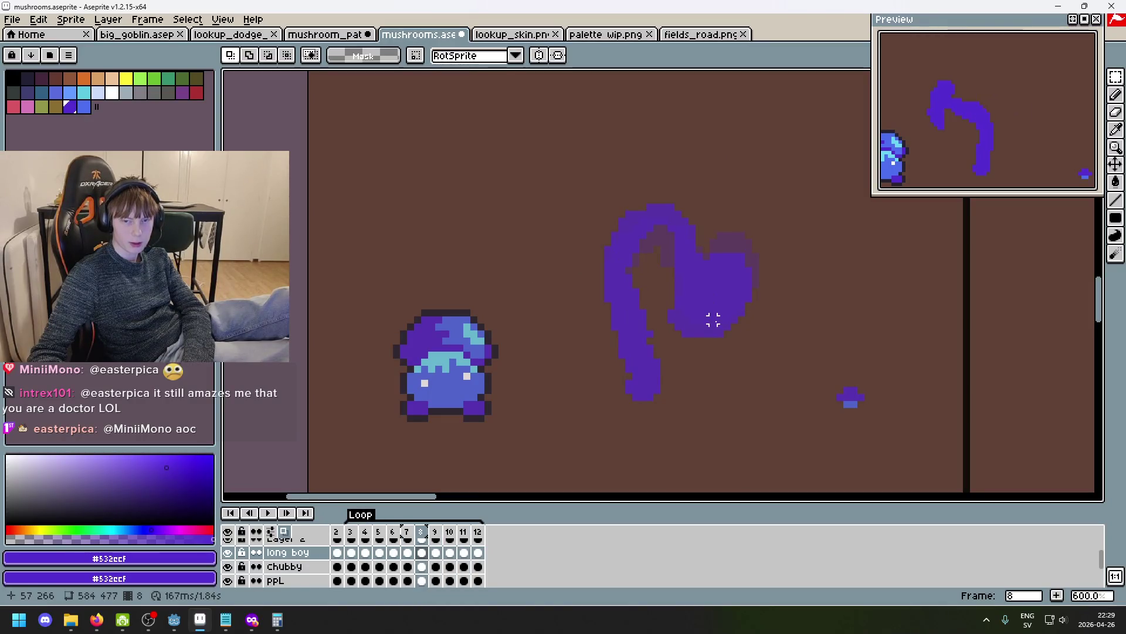
{"action": "key", "text": "Right"}
{"action": "key", "text": "Left"}
{"action": "key", "text": "Left"}
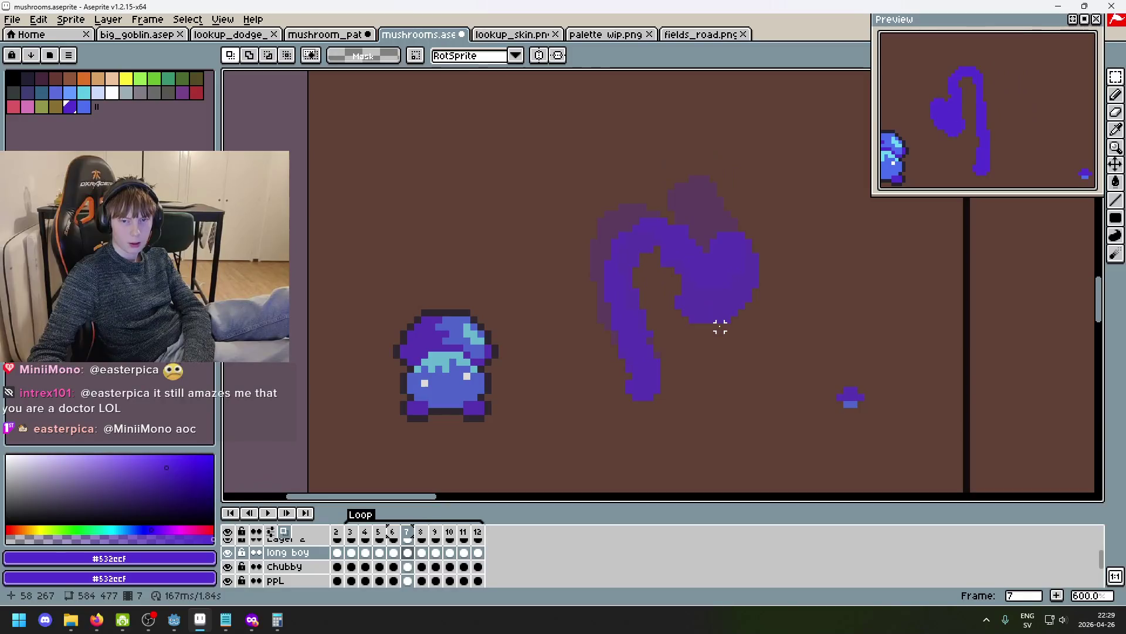
{"action": "key", "text": "Right"}
{"action": "key", "text": "Left"}
{"action": "key", "text": "Right"}
{"action": "key", "text": "Right"}
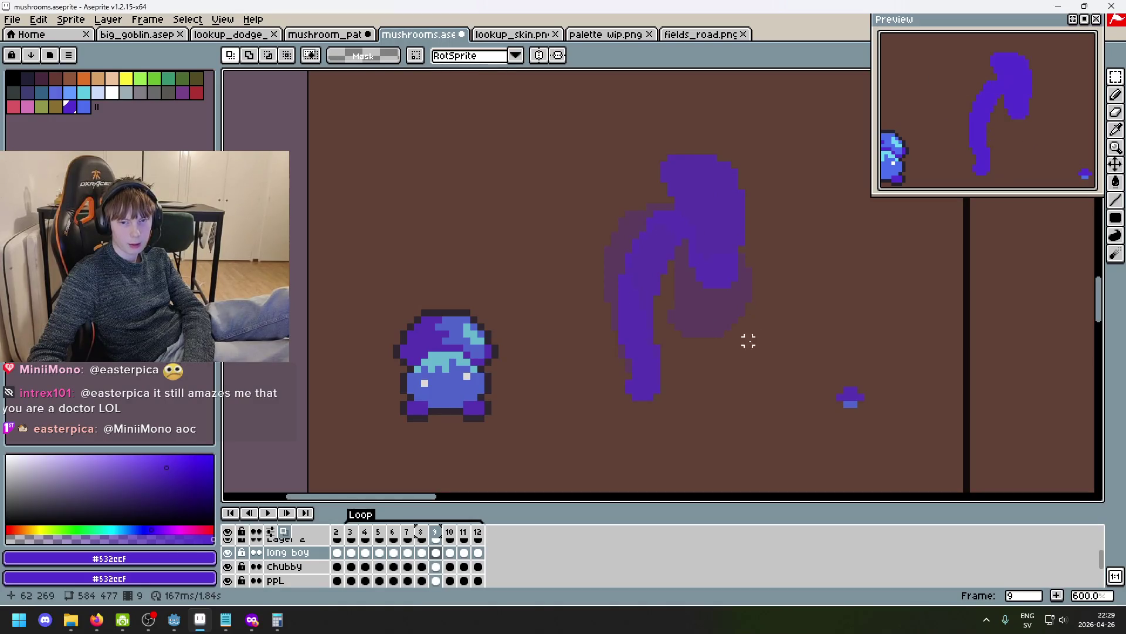
{"action": "key", "text": "Right"}
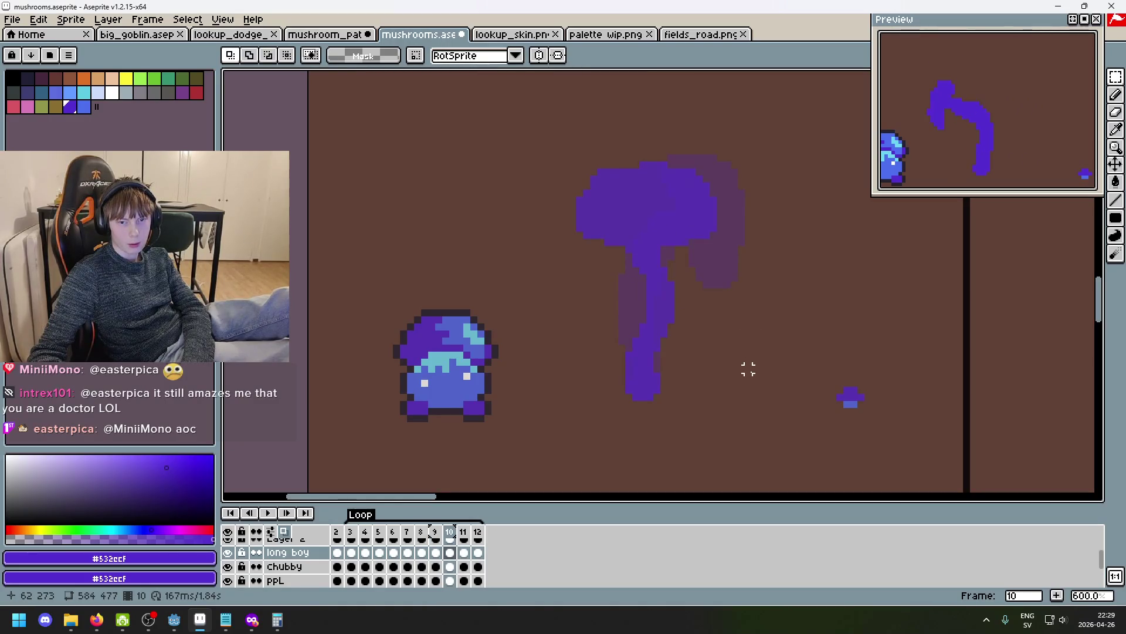
{"action": "key", "text": "Right"}
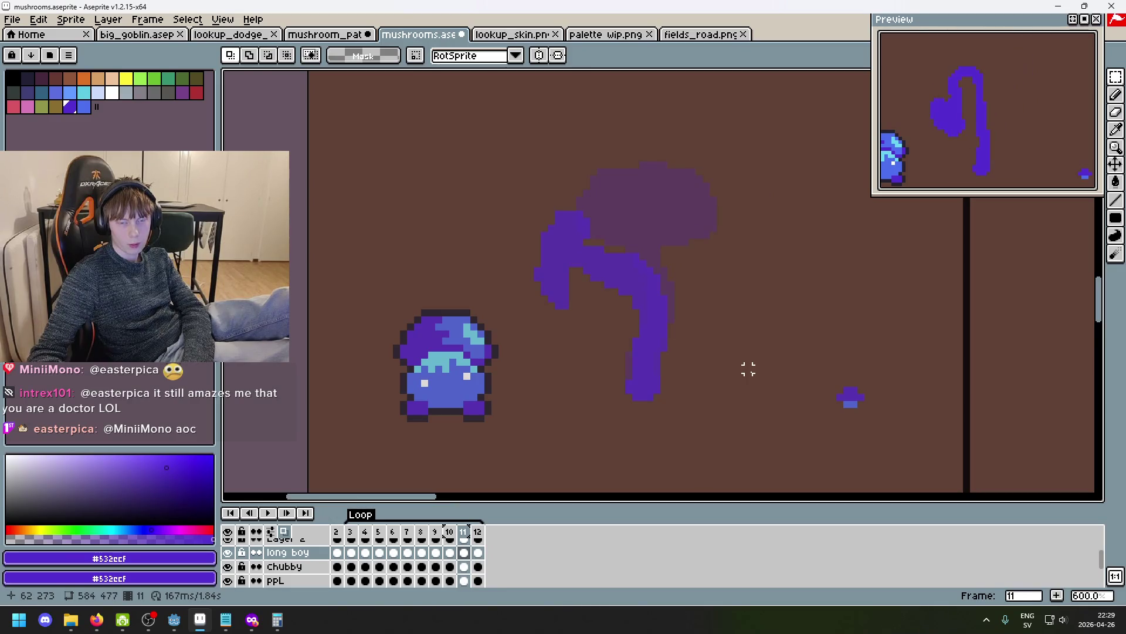
{"action": "key", "text": "Left"}
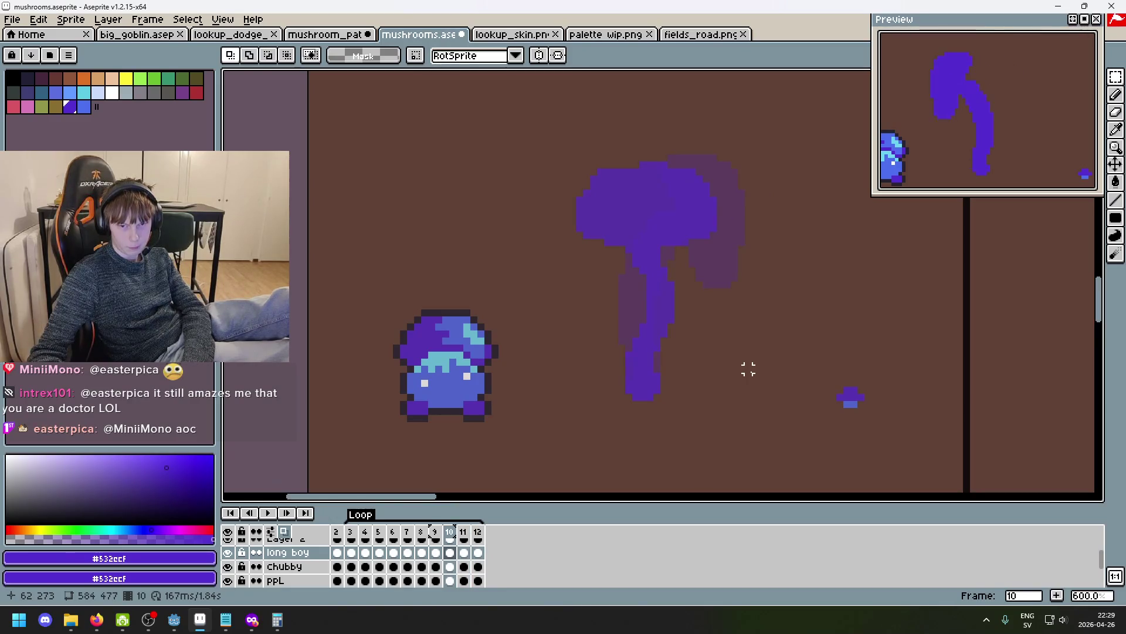
{"action": "key", "text": "Right"}
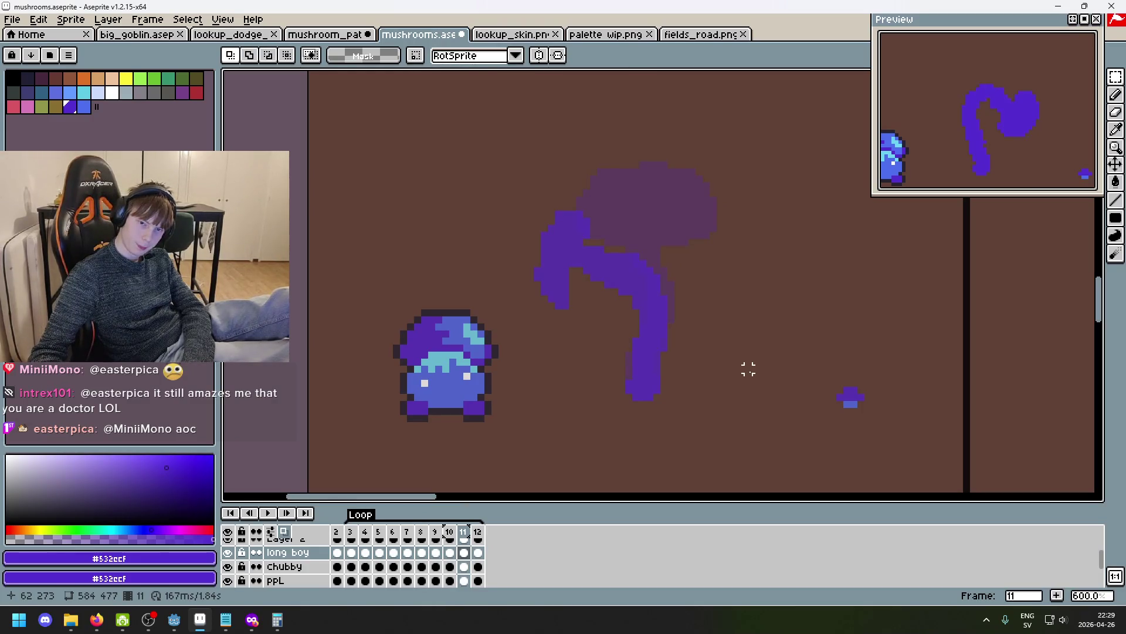
{"action": "key", "text": "Left"}
{"action": "key", "text": "Right"}
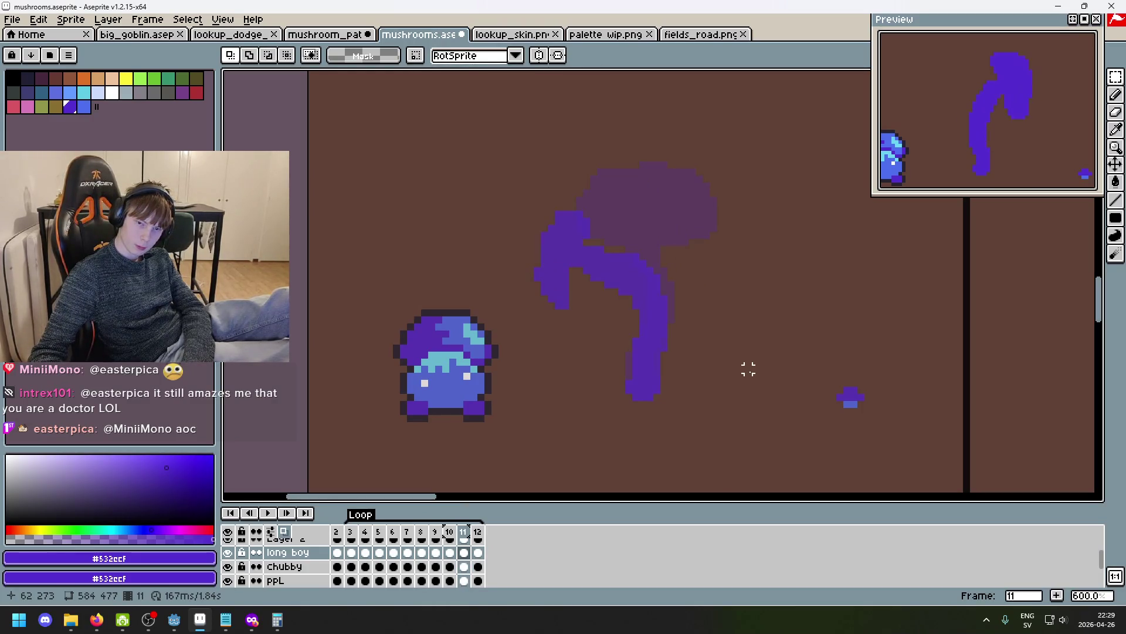
{"action": "key", "text": "Left"}
{"action": "key", "text": "Left"}
{"action": "key", "text": "Left"}
{"action": "key", "text": "Right"}
{"action": "key", "text": "Right"}
{"action": "key", "text": "Right"}
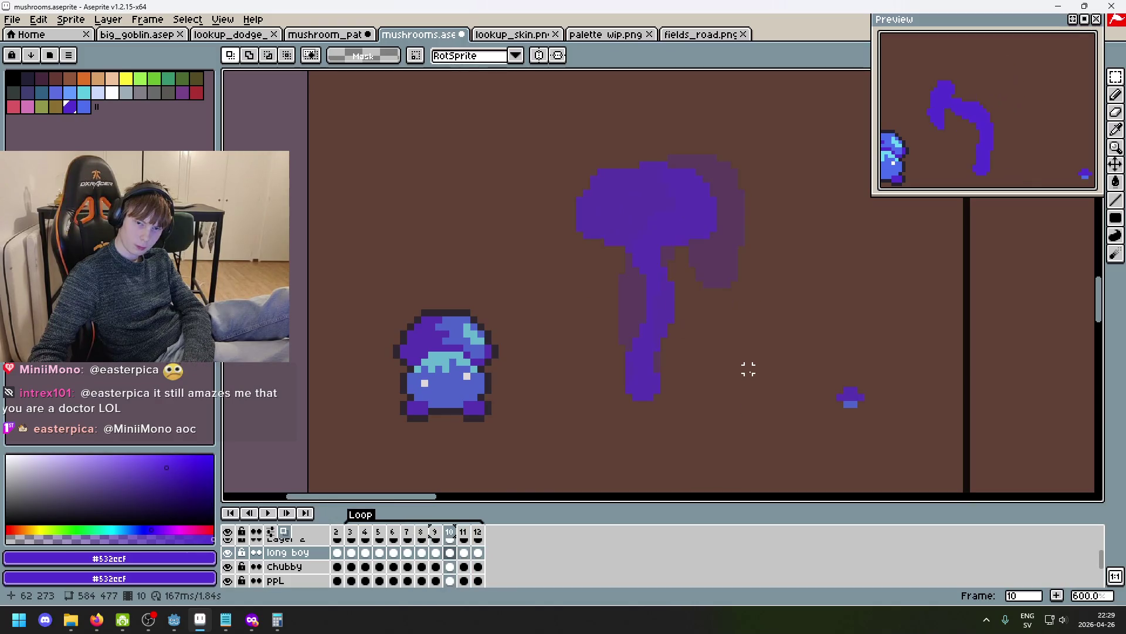
{"action": "key", "text": "Left"}
{"action": "key", "text": "Right"}
{"action": "key", "text": "Right"}
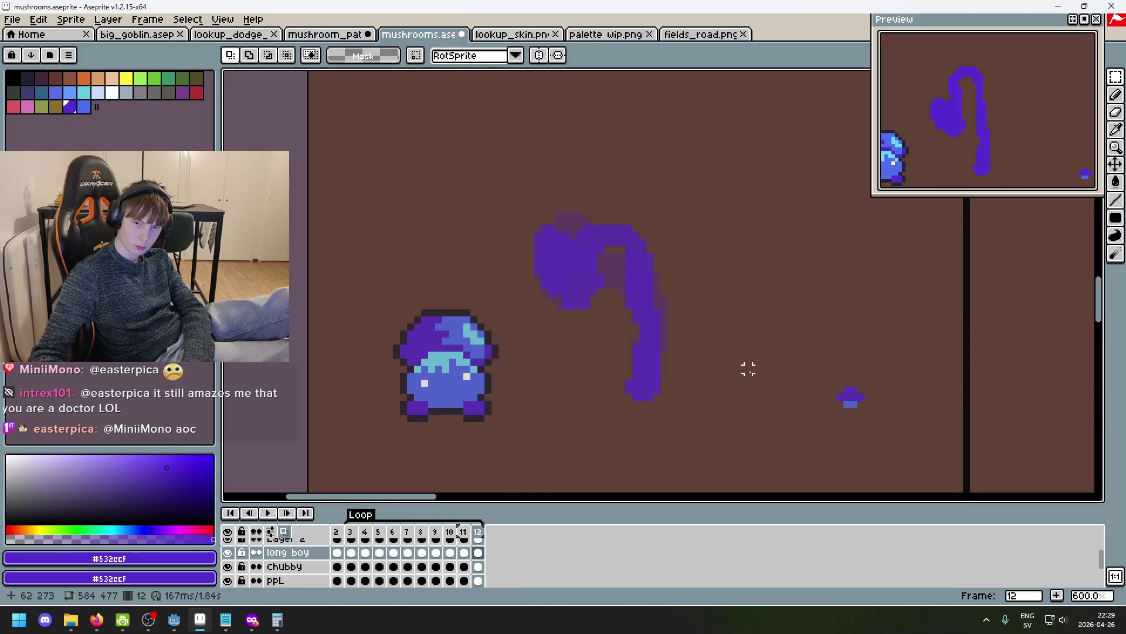
{"action": "key", "text": "Left"}
{"action": "key", "text": "Right"}
{"action": "key", "text": "Right"}
{"action": "key", "text": "Right"}
{"action": "key", "text": "Left"}
{"action": "key", "text": "Left"}
{"action": "key", "text": "Left"}
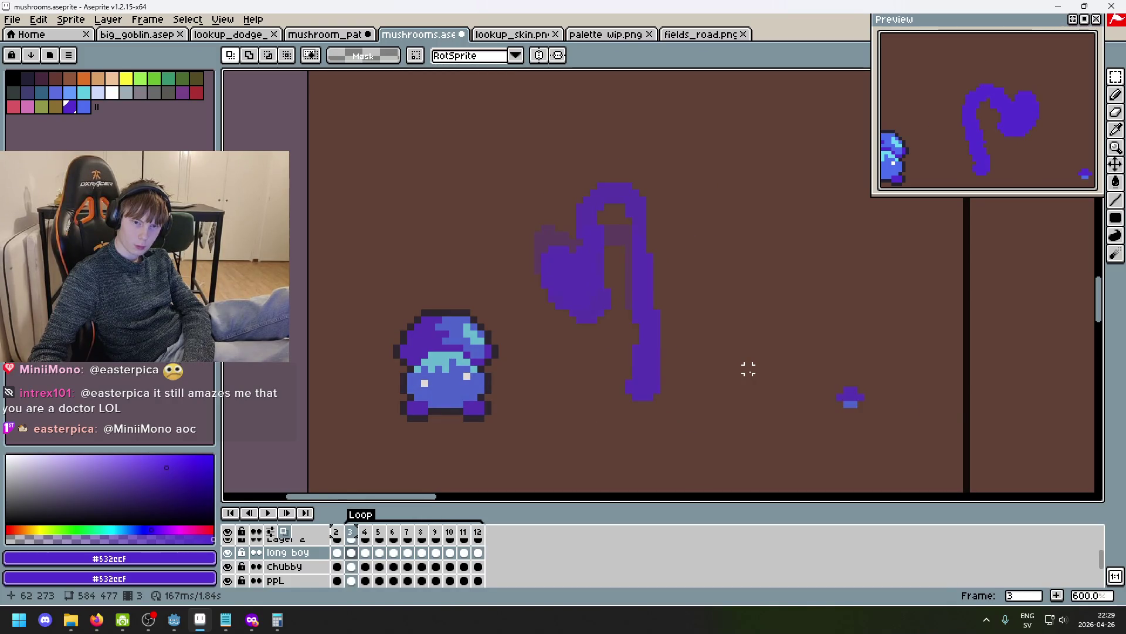
{"action": "left_click", "coordinate": [471, 540]}
{"action": "key", "text": "Delete"}
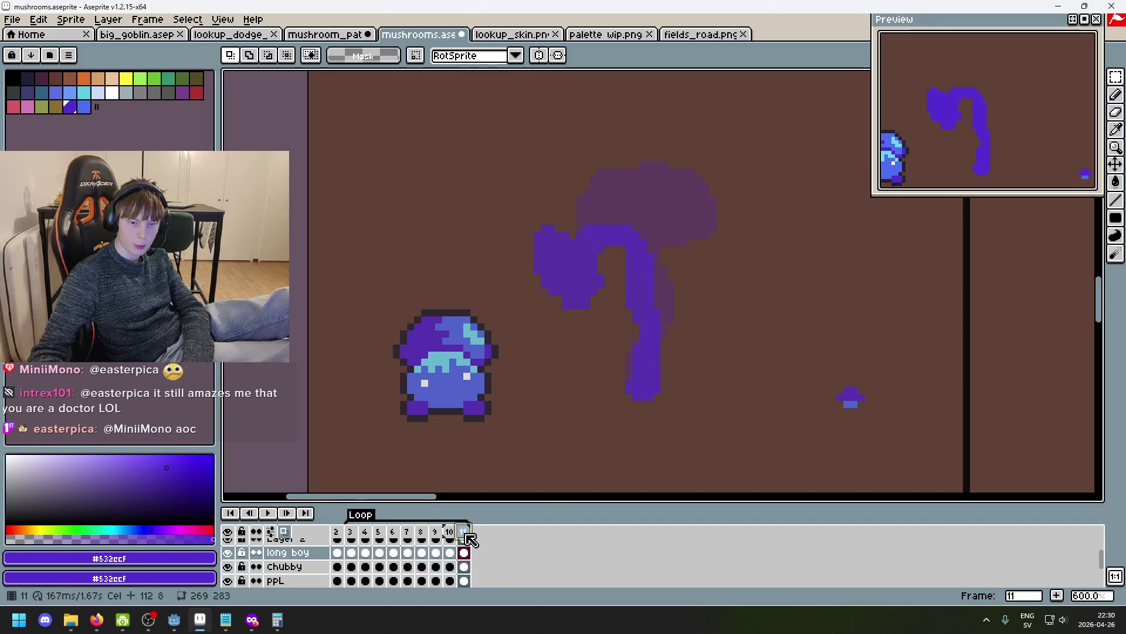
Delete frame 11 and step through frames 2 to 4 to check the loop.
{"action": "key", "text": "Delete"}
{"action": "key", "text": "Left"}
{"action": "key", "text": "Left"}
{"action": "key", "text": "Left"}
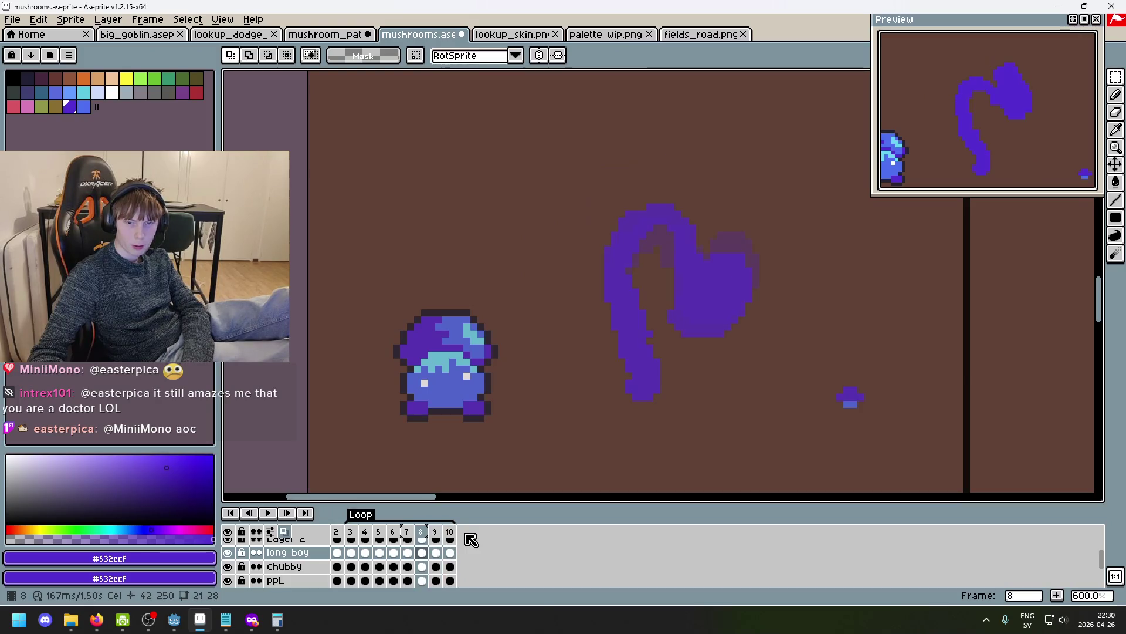
{"action": "key", "text": "Right"}
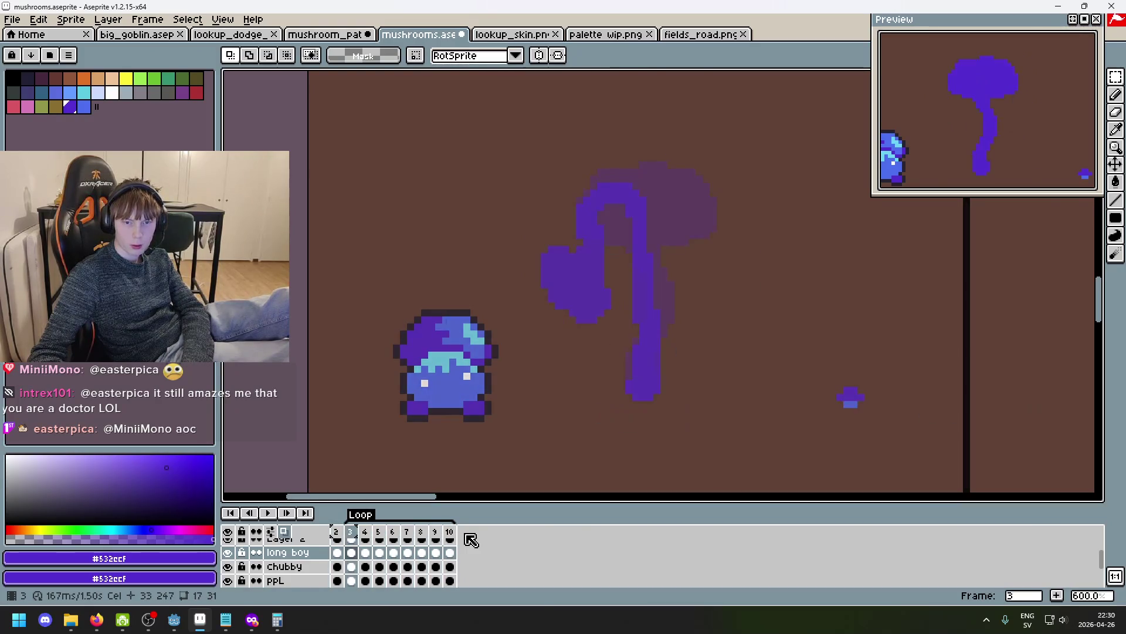
{"action": "key", "text": "Right"}
{"action": "key", "text": "Left"}
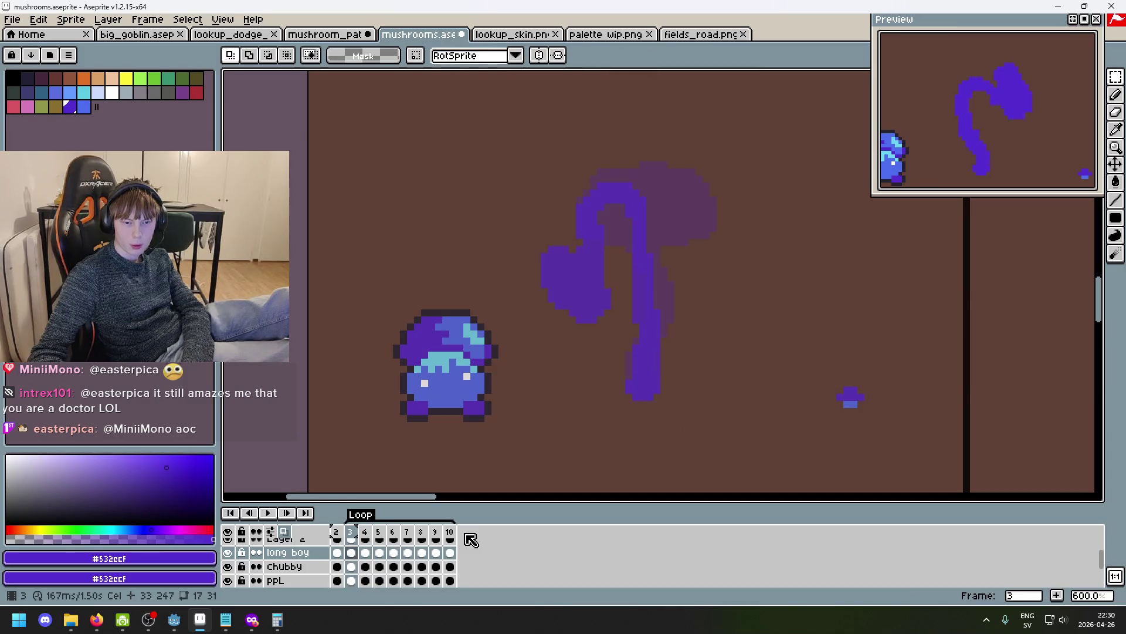
{"action": "key", "text": "Right"}
{"action": "key", "text": "Right"}
{"action": "key", "text": "Right"}
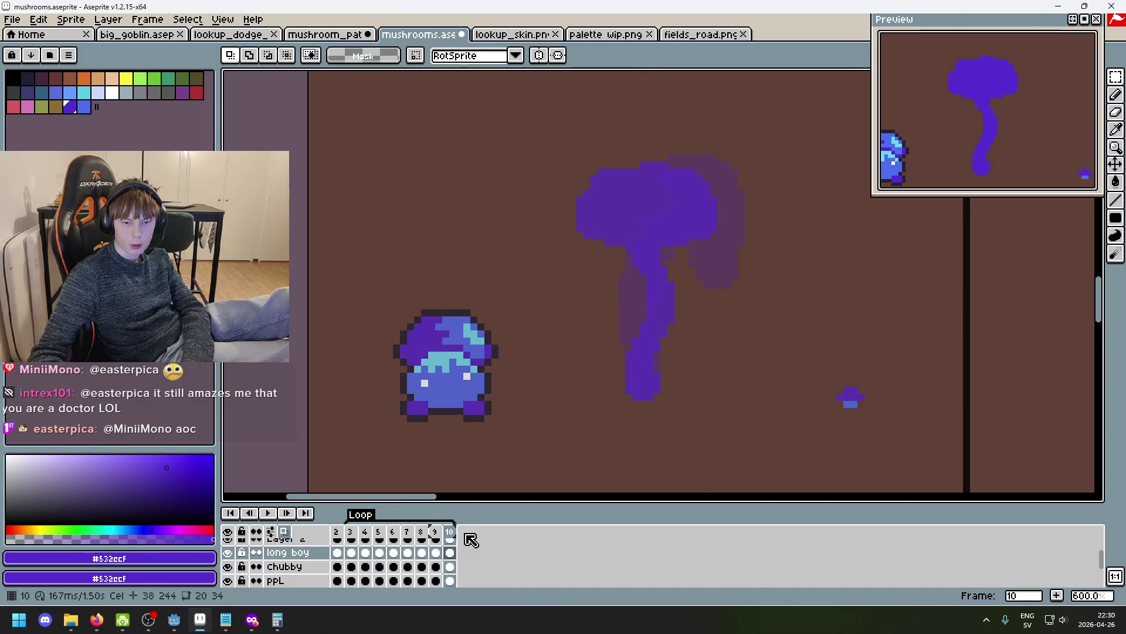
Undo to restore frame 11, then select frame 11 in the timeline.
{"action": "key", "text": "ctrl+z"}
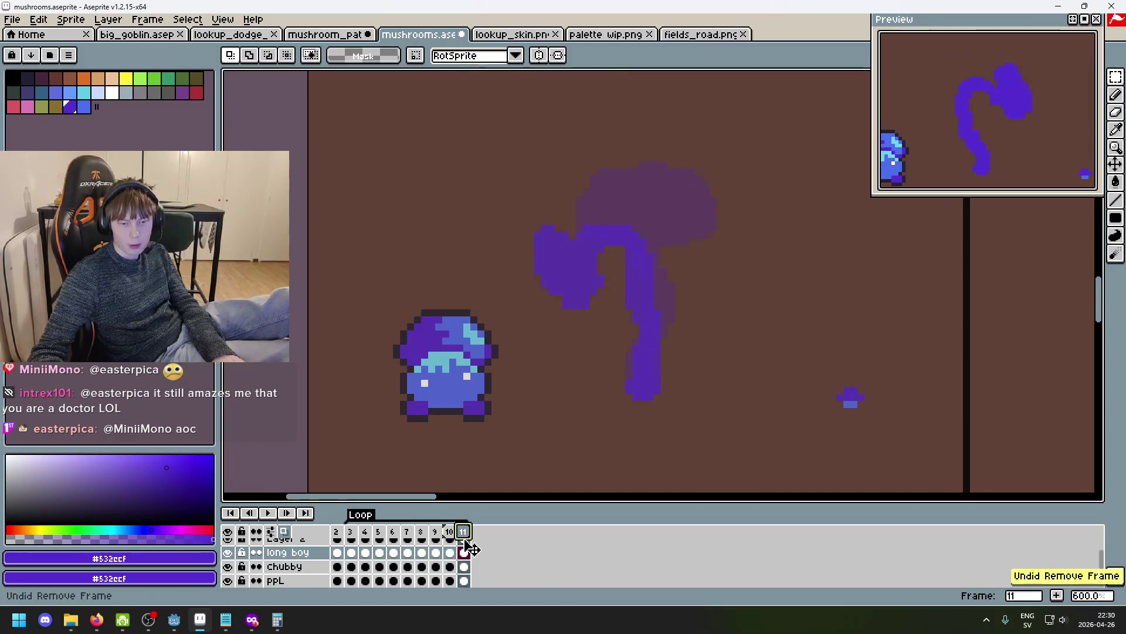
{"action": "key", "text": "Left"}
{"action": "key", "text": "Left"}
{"action": "key", "text": "Left"}
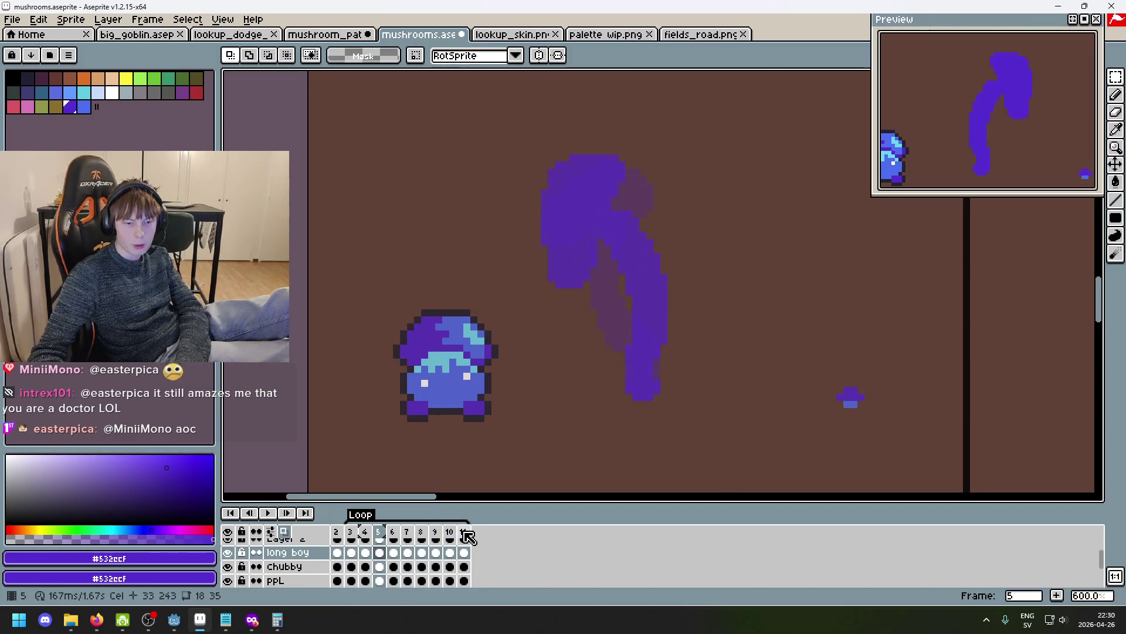
{"action": "key", "text": "Left"}
{"action": "key", "text": "Left"}
{"action": "key", "text": "Right"}
{"action": "key", "text": "Right"}
{"action": "key", "text": "Right"}
{"action": "key", "text": "Right"}
{"action": "key", "text": "Right"}
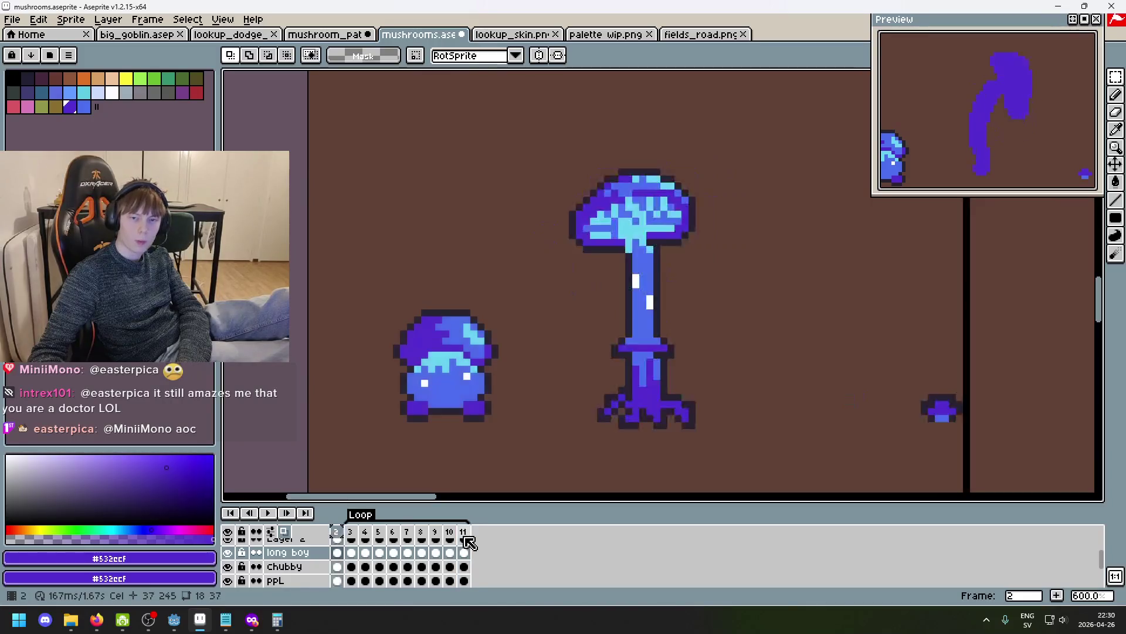
{"action": "left_click", "coordinate": [465, 536]}
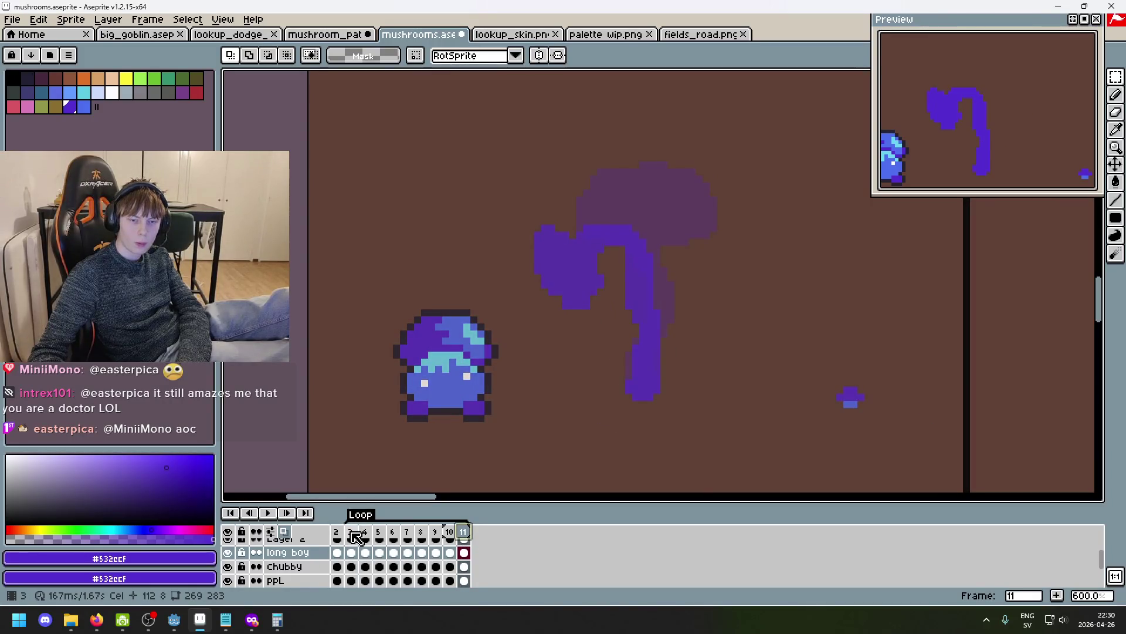
{"action": "left_click", "coordinate": [356, 538]}
{"action": "left_click", "coordinate": [466, 534]}
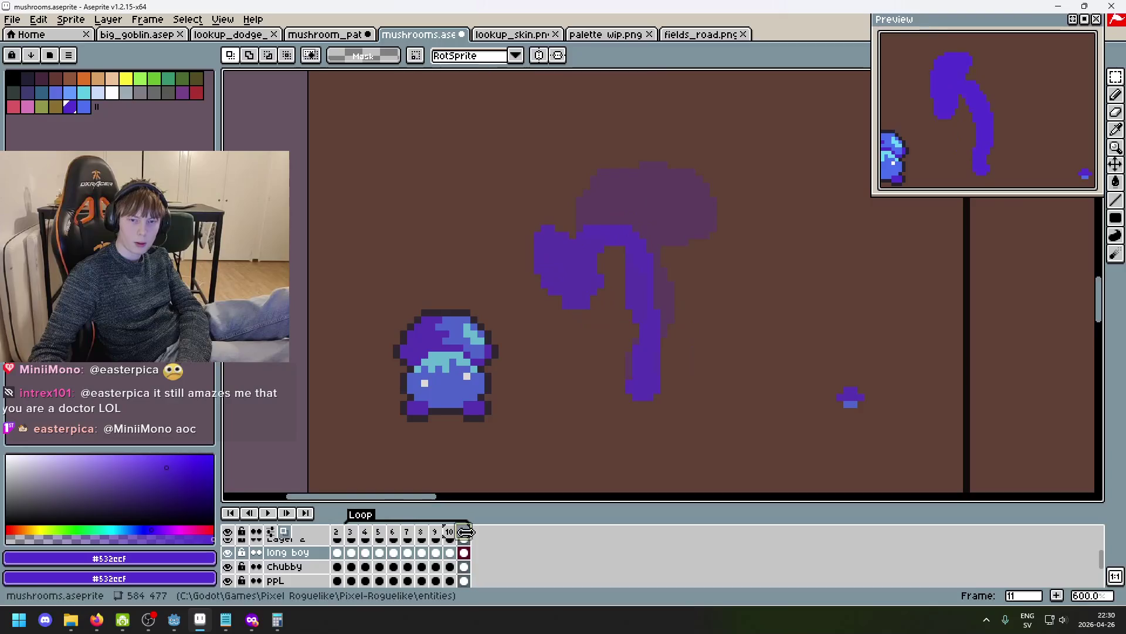
Drag frame 11 to play after frame 5, then step through frames 3 to 6.
{"action": "mouse_move", "coordinate": [471, 532]}
{"action": "left_mouse_down"}
{"action": "mouse_move", "coordinate": [352, 535]}
{"action": "mouse_move", "coordinate": [467, 533]}
{"action": "left_mouse_up"}
{"action": "key", "text": "Left"}
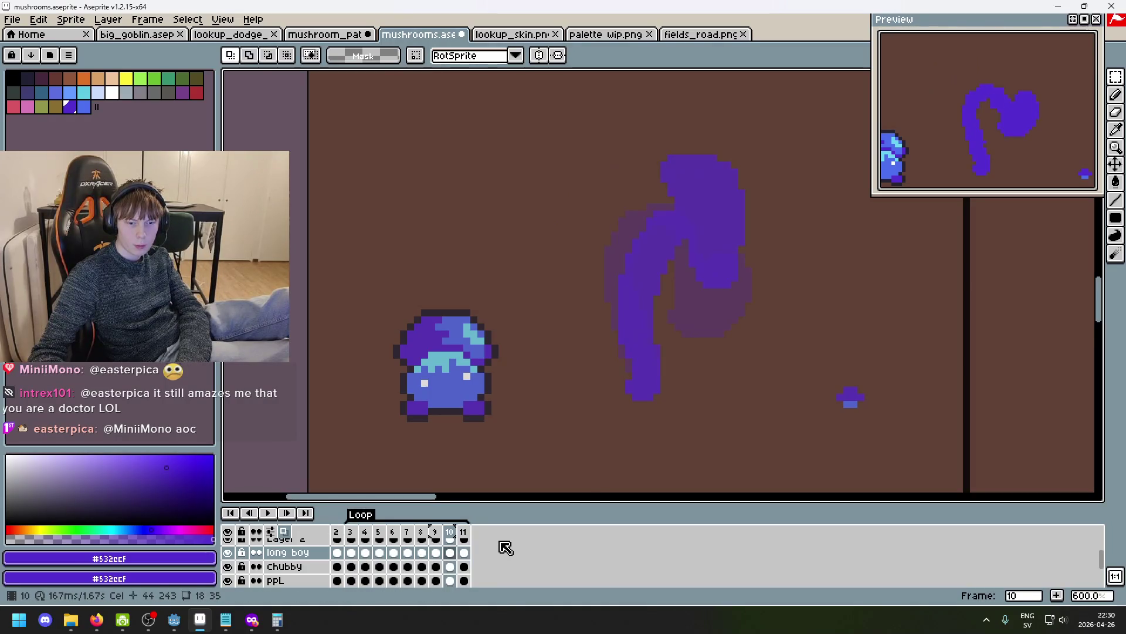
{"action": "key", "text": "Right"}
{"action": "key", "text": "Right"}
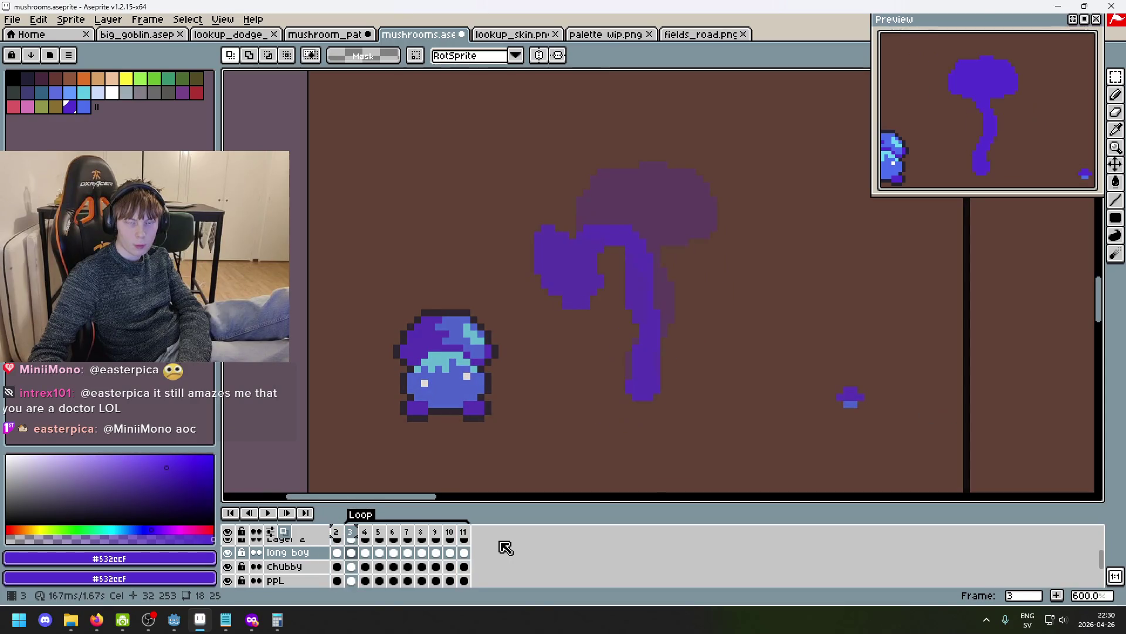
{"action": "key", "text": "Right"}
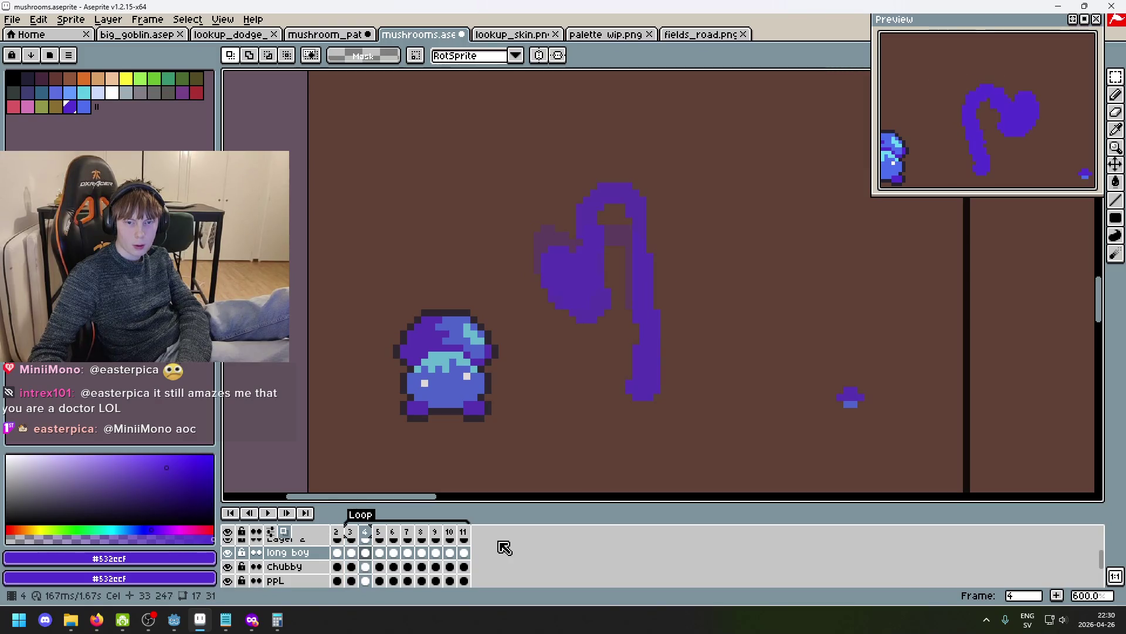
{"action": "key", "text": "Right"}
{"action": "key", "text": "Left"}
{"action": "key", "text": "Right"}
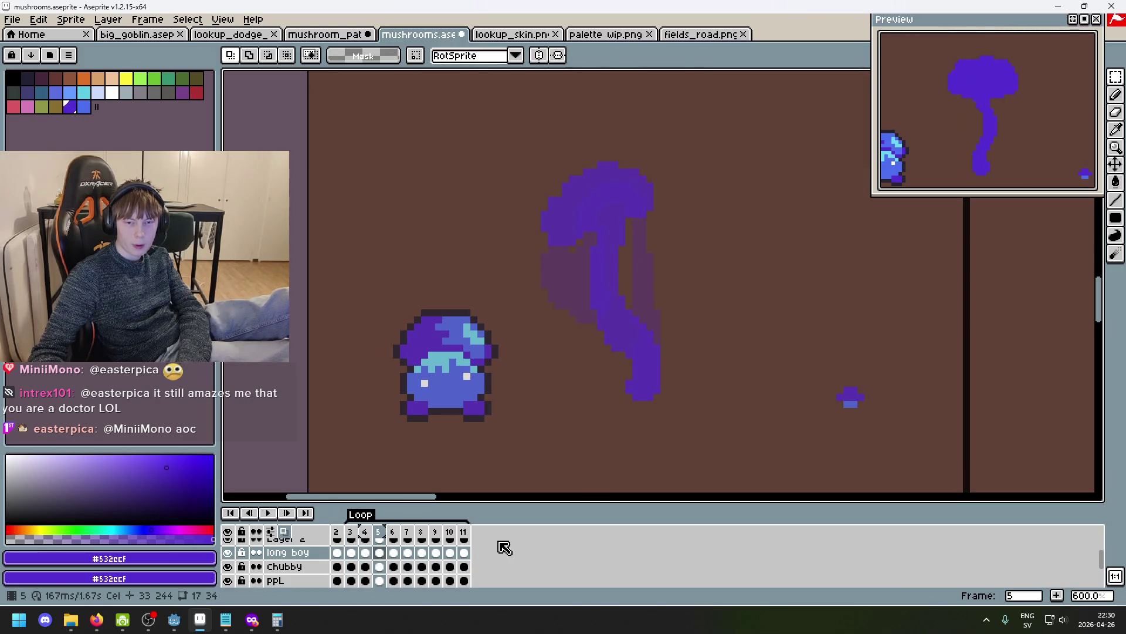
{"action": "key", "text": "Right"}
Flip between frames 3 to 5 to compare the sway, ending on frame 5.
{"action": "key", "text": "Left"}
{"action": "key", "text": "Left"}
{"action": "key", "text": "Left"}
{"action": "key", "text": "Right"}
{"action": "key", "text": "Right"}
{"action": "key", "text": "Left"}
{"action": "key", "text": "Right"}
{"action": "key", "text": "Right"}
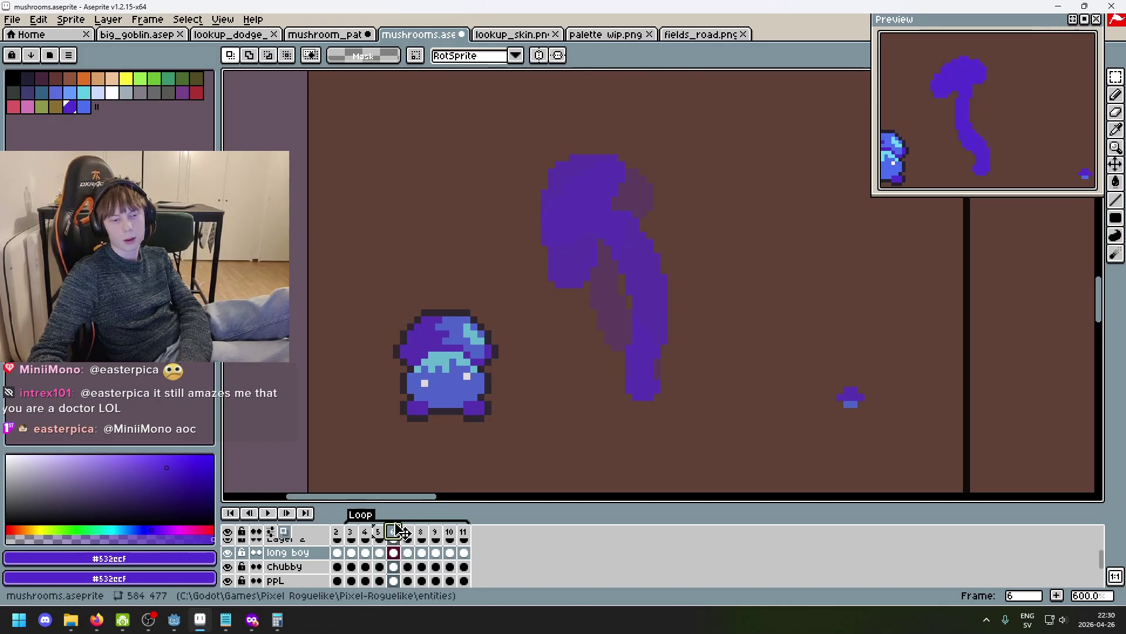
{"action": "left_click", "coordinate": [380, 530]}
{"action": "key", "text": "Return"}
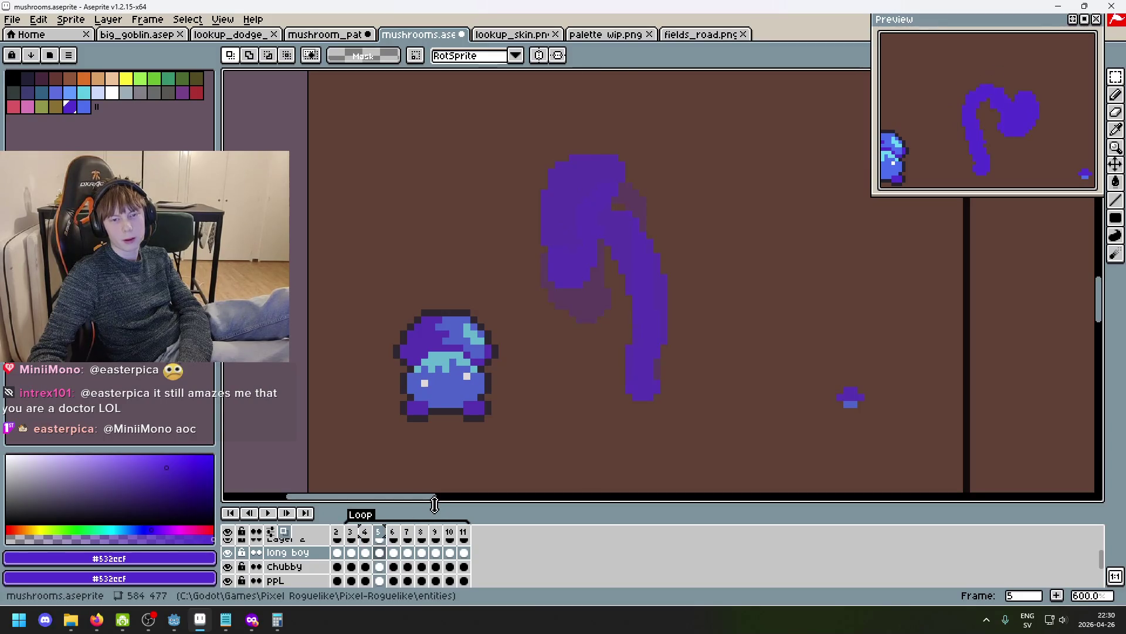
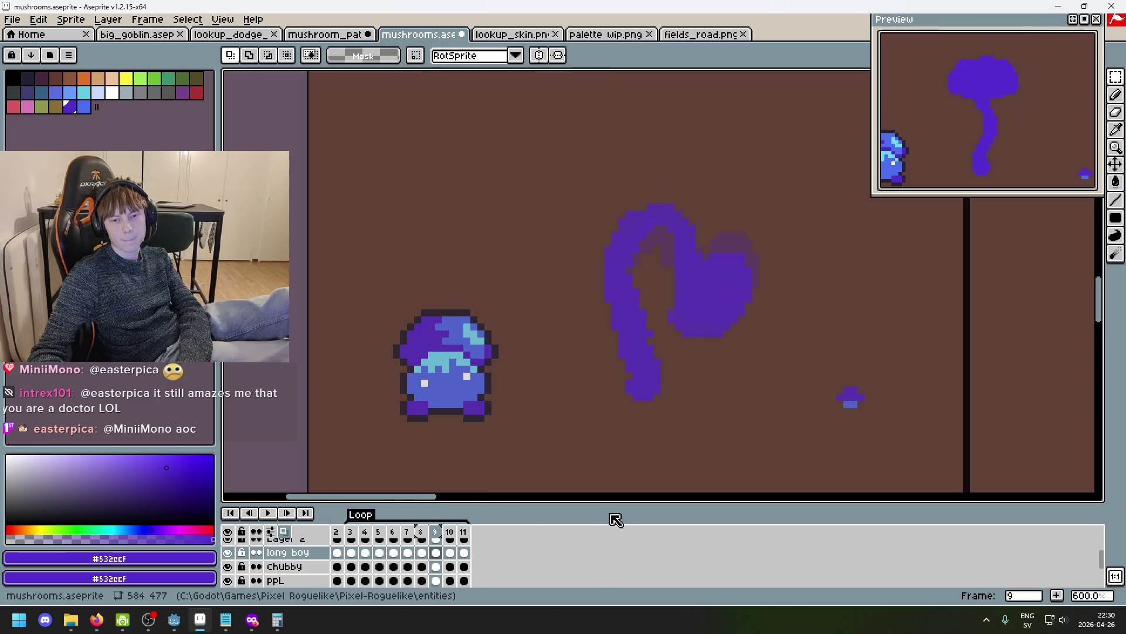
Compare the long boy mushroom poses on frames 5 through 11.
{"action": "left_click_drag", "start_coordinate": [742, 421], "coordinate": [588, 101]}
{"action": "mouse_move", "coordinate": [758, 441]}
{"action": "left_mouse_down"}
{"action": "mouse_move", "coordinate": [685, 270]}
{"action": "mouse_move", "coordinate": [565, 132]}
{"action": "left_mouse_up"}
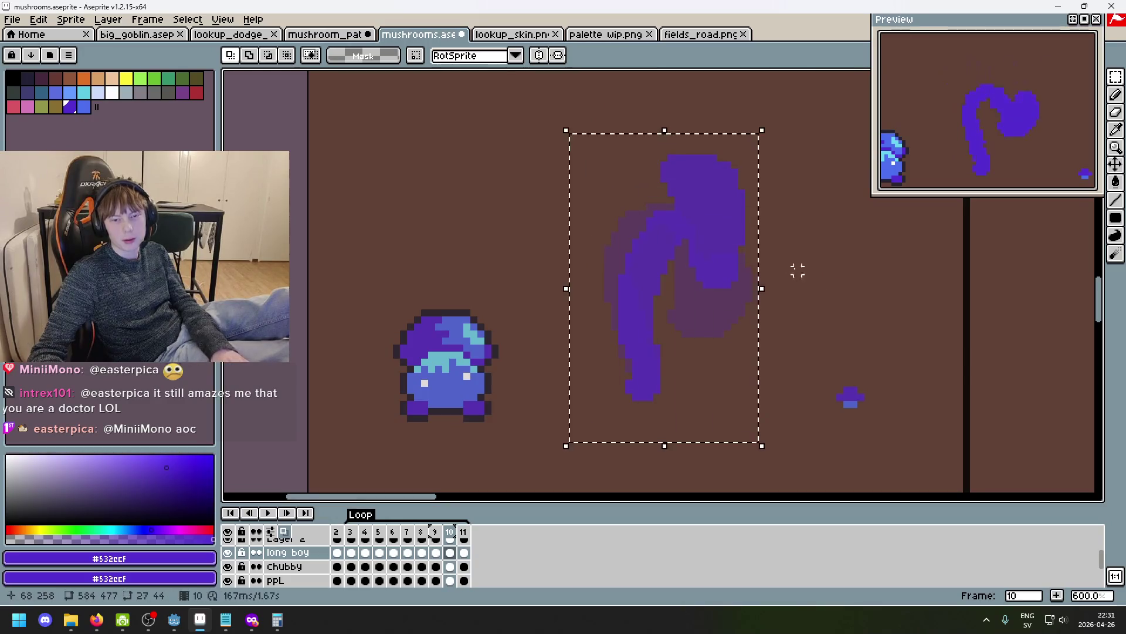
{"action": "left_click", "coordinate": [833, 289]}
{"action": "left_click", "coordinate": [379, 537]}
{"action": "left_click", "coordinate": [393, 535]}
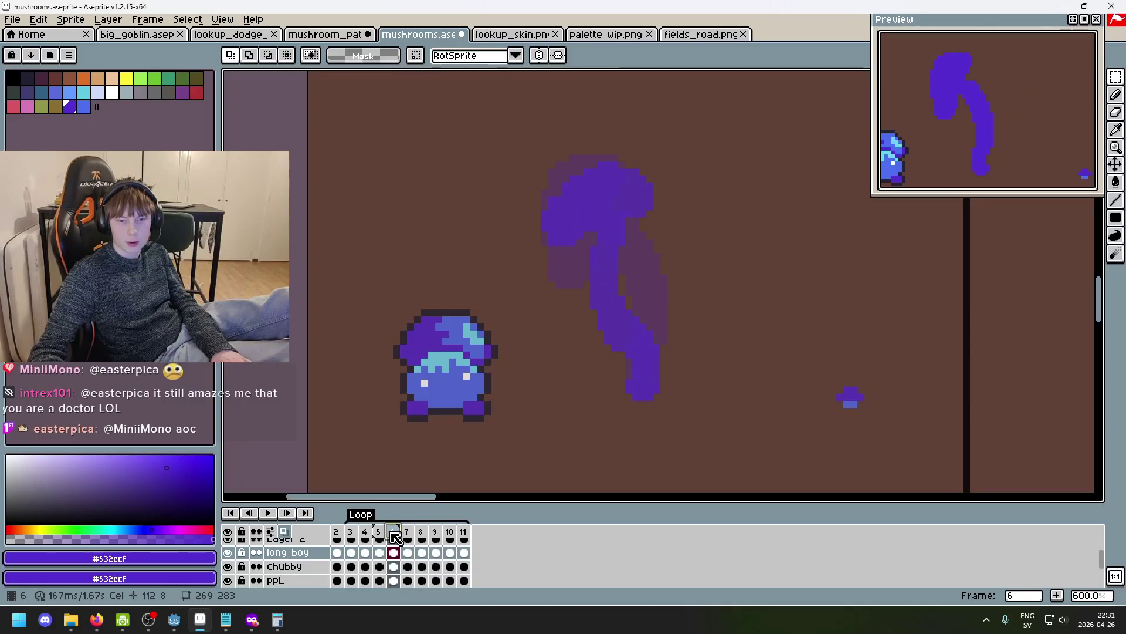
{"action": "left_click", "coordinate": [383, 534]}
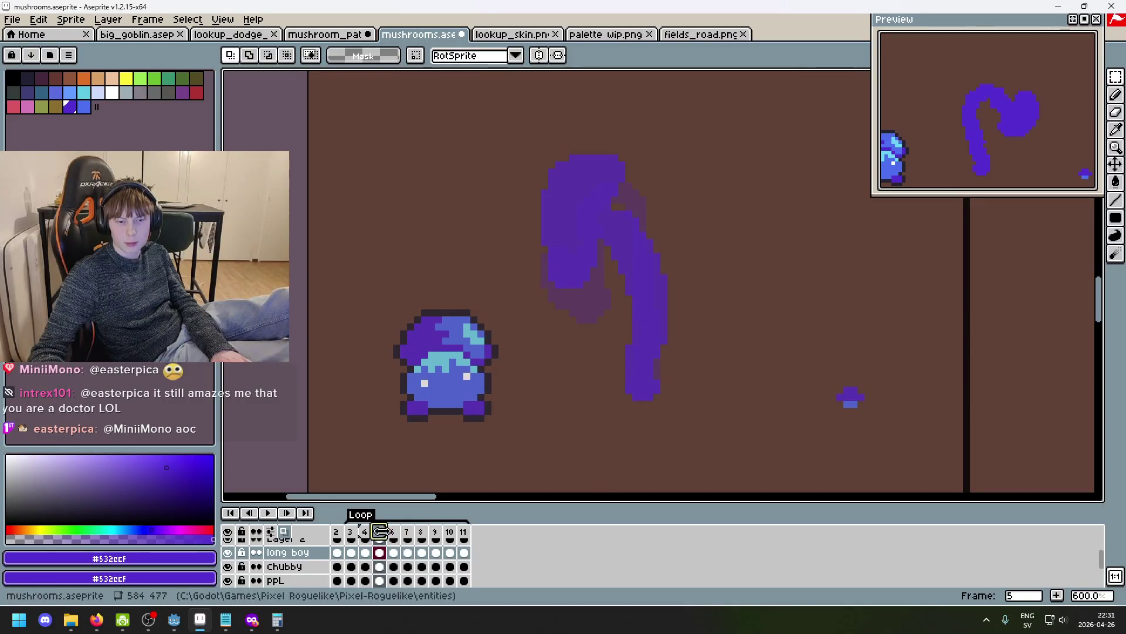
{"action": "left_click_drag", "start_coordinate": [393, 536], "coordinate": [395, 533]}
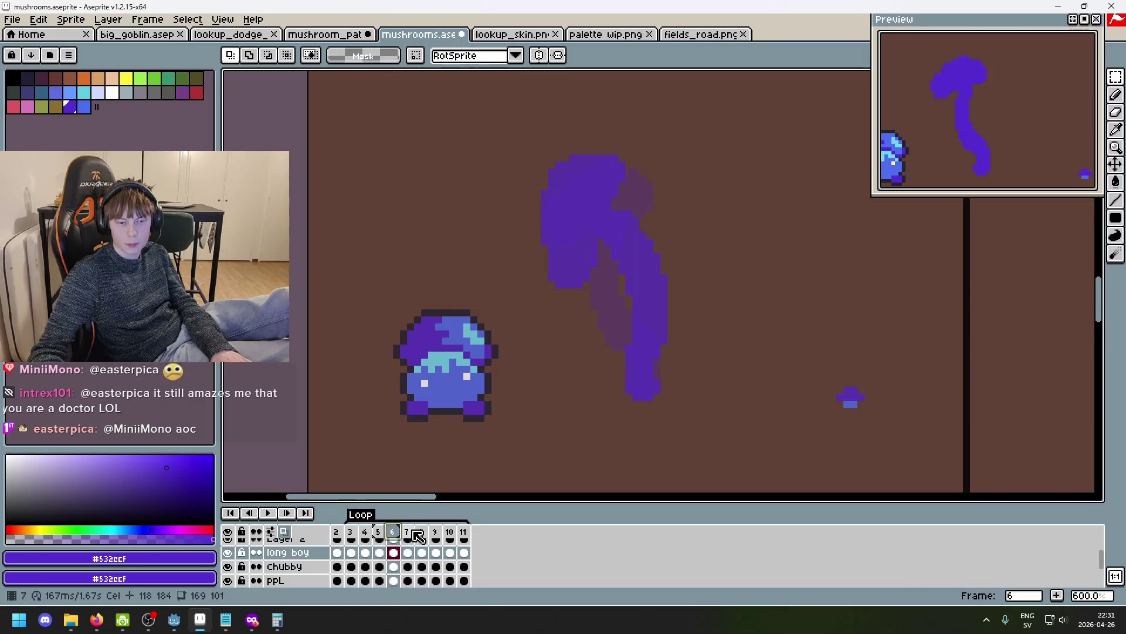
{"action": "left_click", "coordinate": [450, 532]}
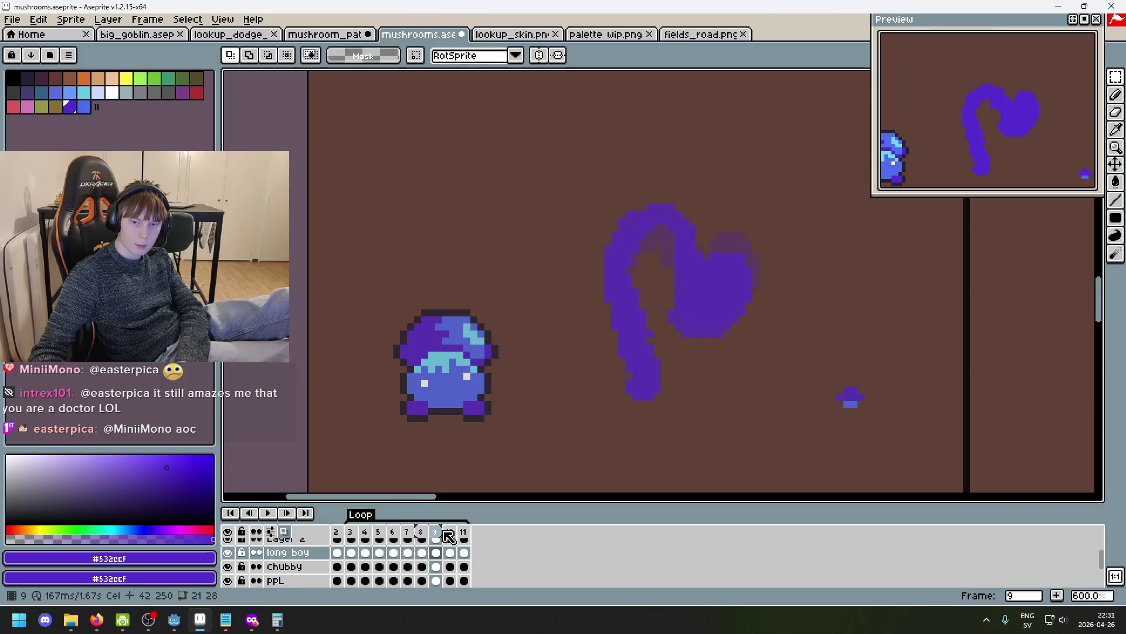
{"action": "key", "text": "period"}
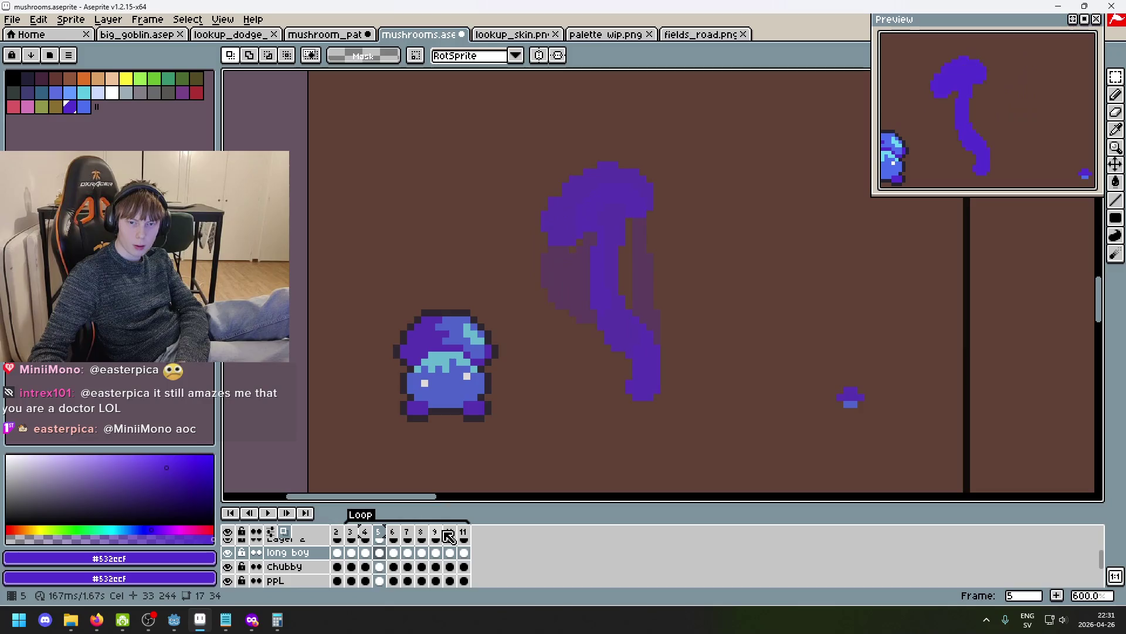
{"action": "left_click", "coordinate": [464, 535]}
Select and copy frame 11's upright mushroom pose.
{"action": "left_click_drag", "start_coordinate": [733, 438], "coordinate": [546, 95]}
{"action": "left_click", "coordinate": [790, 306]}
{"action": "left_click", "coordinate": [450, 536]}
{"action": "key", "text": "Left"}
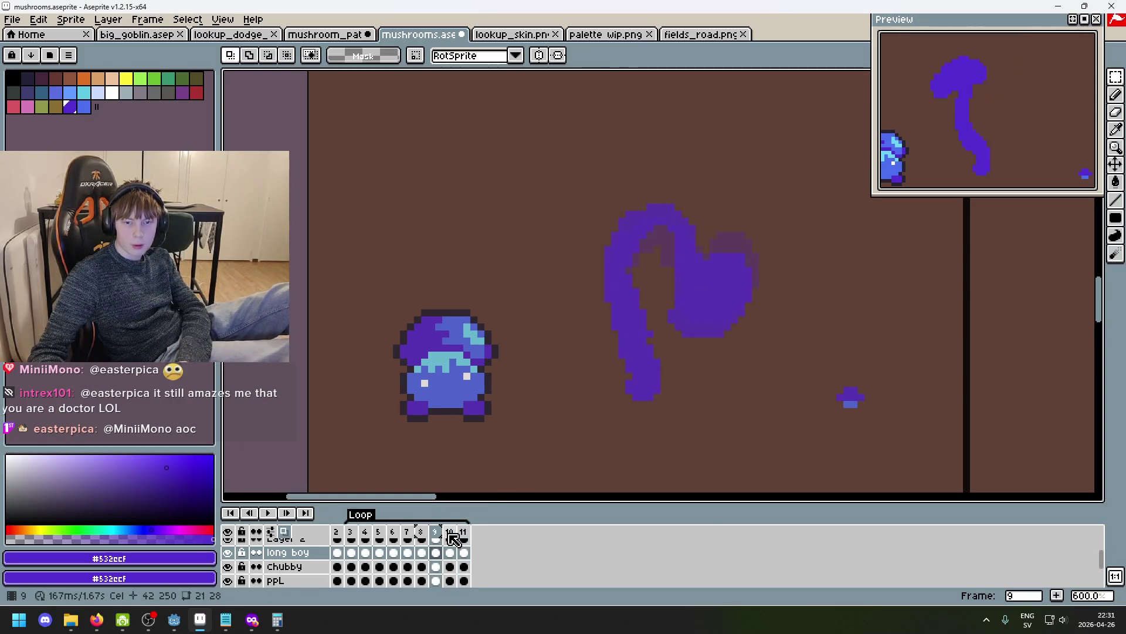
{"action": "key", "text": "Right"}
{"action": "key", "text": "Right"}
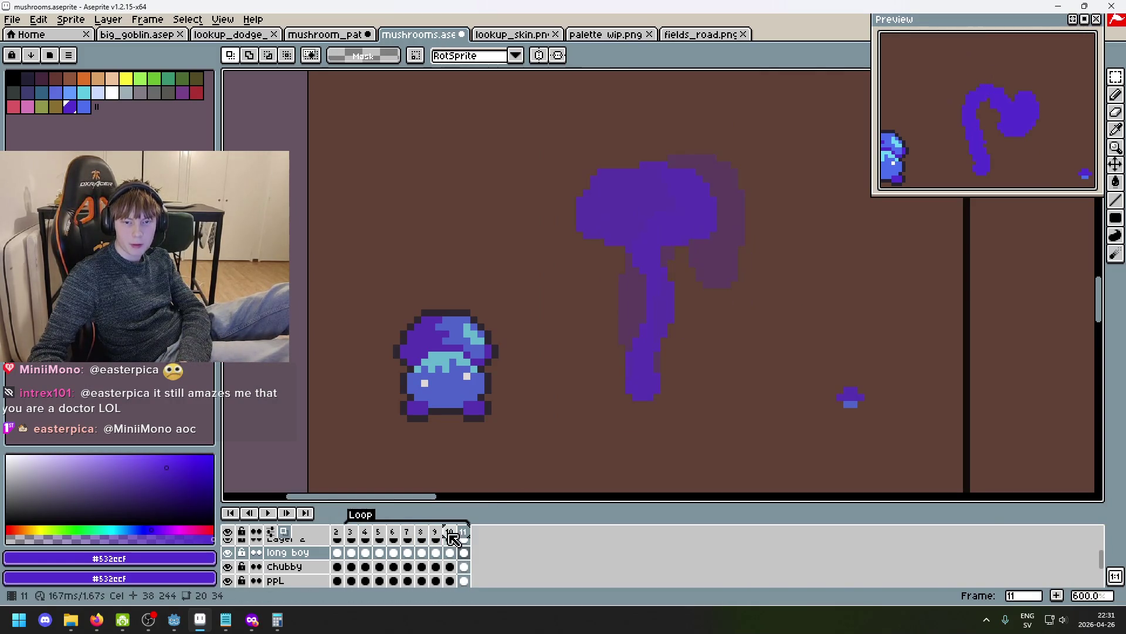
{"action": "key", "text": "Right"}
{"action": "key", "text": "Right"}
{"action": "key", "text": "Right"}
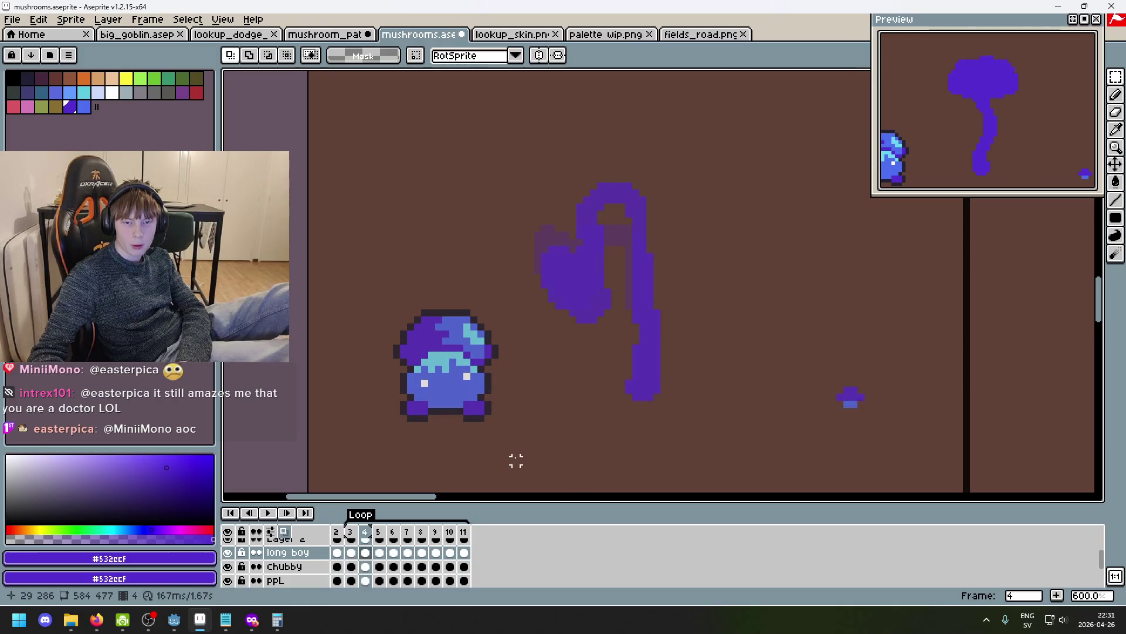
On frame 6, delete the old drawing and paste in the upright mushroom.
{"action": "key", "text": "Left"}
{"action": "key", "text": "Left"}
{"action": "key", "text": "Right"}
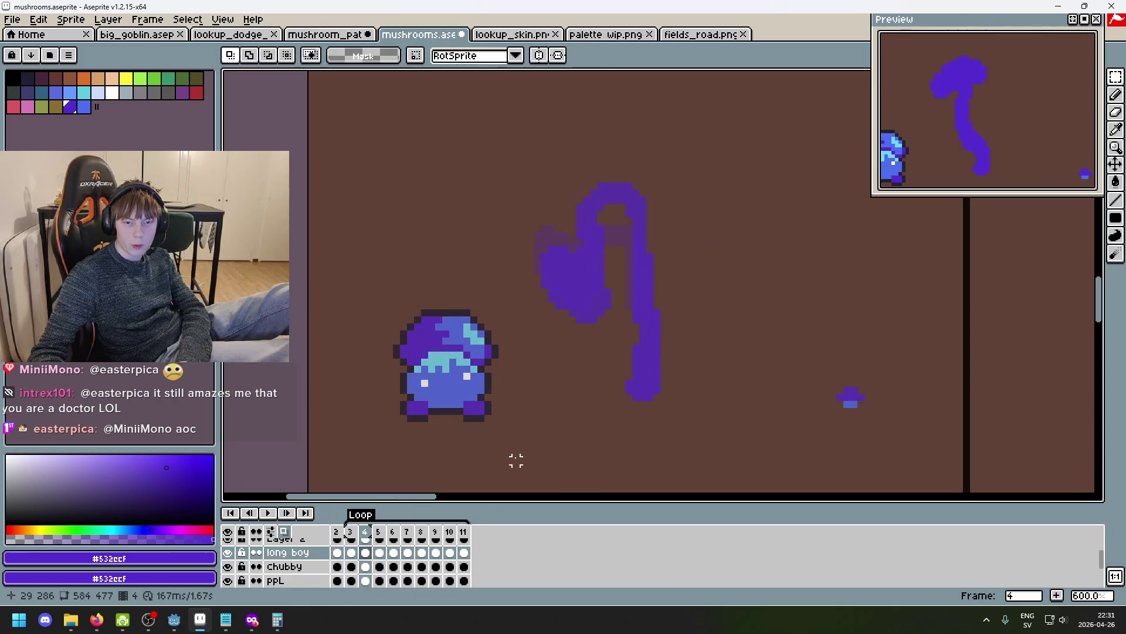
{"action": "key", "text": "Right"}
{"action": "key", "text": "Right"}
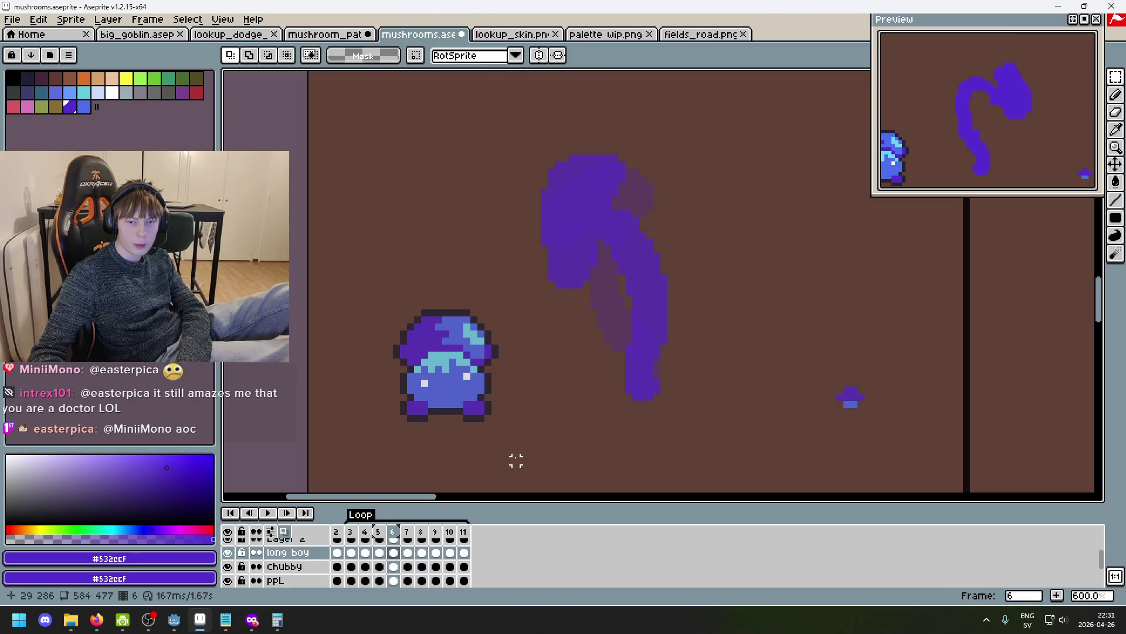
{"action": "mouse_move", "coordinate": [734, 426]}
{"action": "left_mouse_down"}
{"action": "mouse_move", "coordinate": [515, 88]}
{"action": "mouse_move", "coordinate": [532, 92]}
{"action": "left_mouse_up"}
{"action": "key", "text": "Delete"}
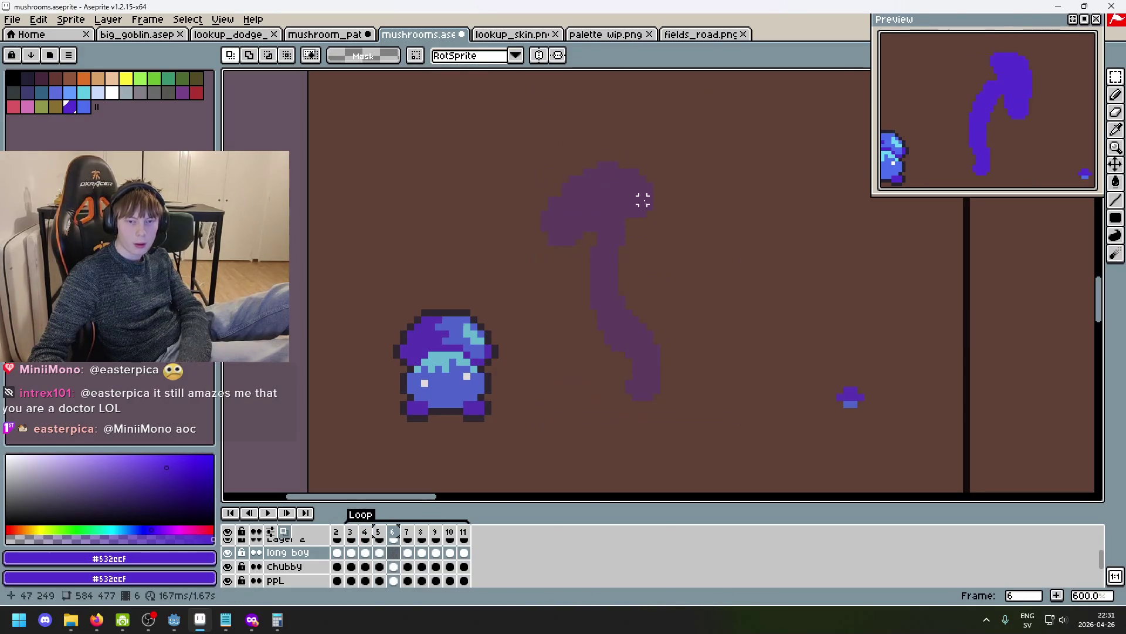
{"action": "key", "text": "ctrl+v"}
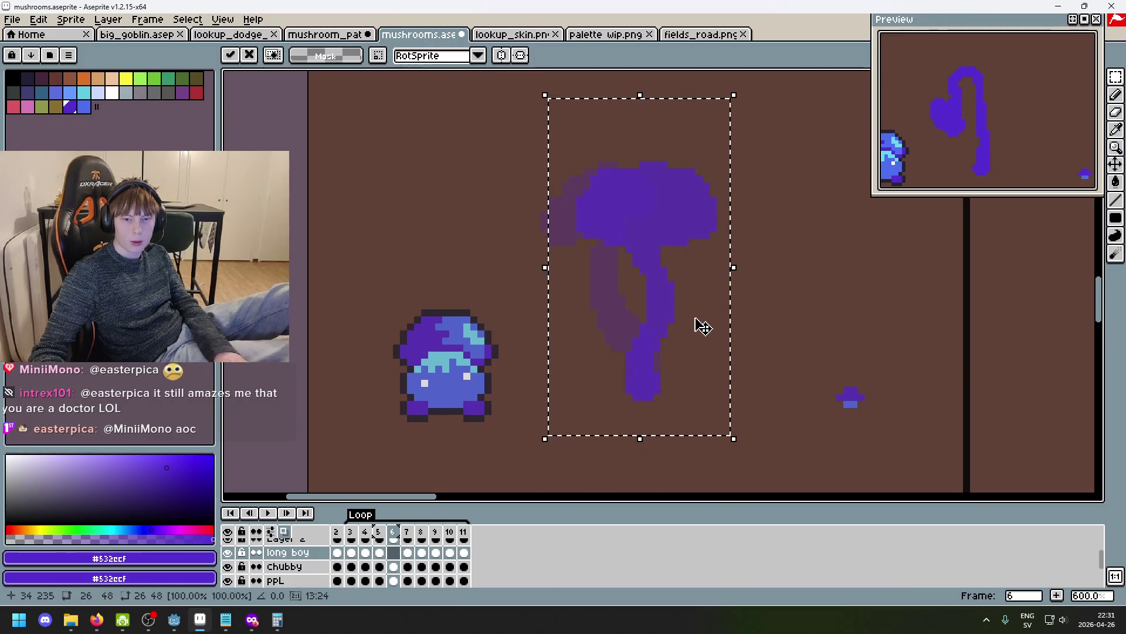
Shift frame 6's pasted mushroom one pixel right, commit it, and review later frames.
{"action": "left_click_drag", "start_coordinate": [692, 319], "coordinate": [698, 319]}
{"action": "key", "text": "Return"}
{"action": "key", "text": "Right"}
{"action": "key", "text": "Right"}
{"action": "key", "text": "Right"}
{"action": "key", "text": "Right"}
{"action": "key", "text": "Left"}
{"action": "key", "text": "Left"}
{"action": "key", "text": "Right"}
{"action": "key", "text": "Right"}
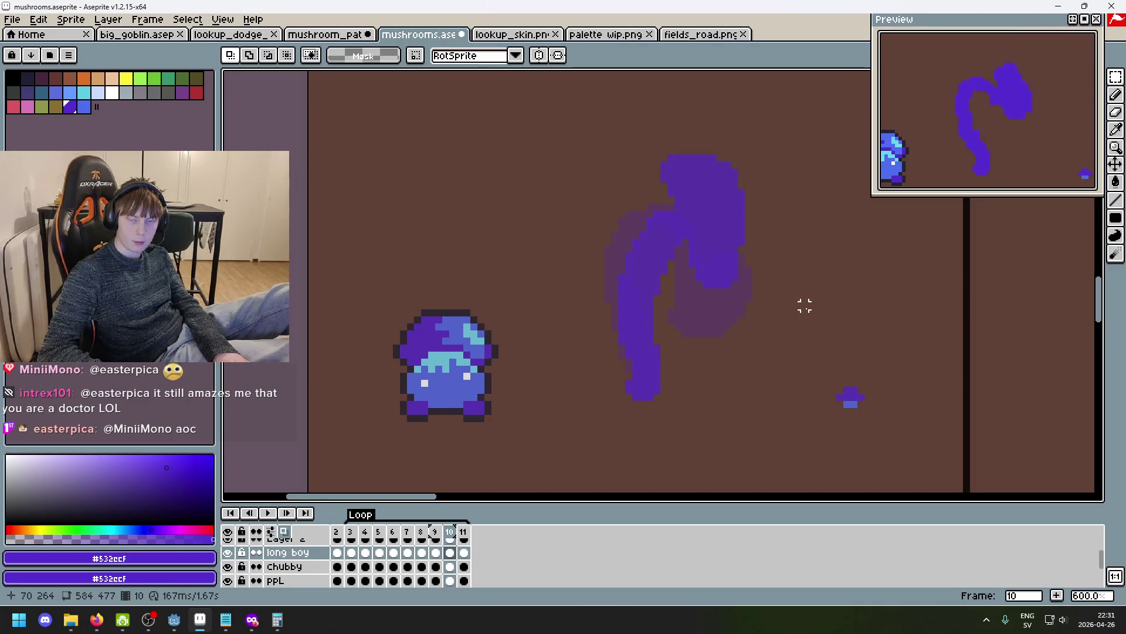
{"action": "left_click_drag", "start_coordinate": [780, 422], "coordinate": [568, 126]}
{"action": "left_click", "coordinate": [839, 271]}
On frame 4, restore the stroke selection and try moving it right, then cancel.
{"action": "left_click", "coordinate": [351, 532]}
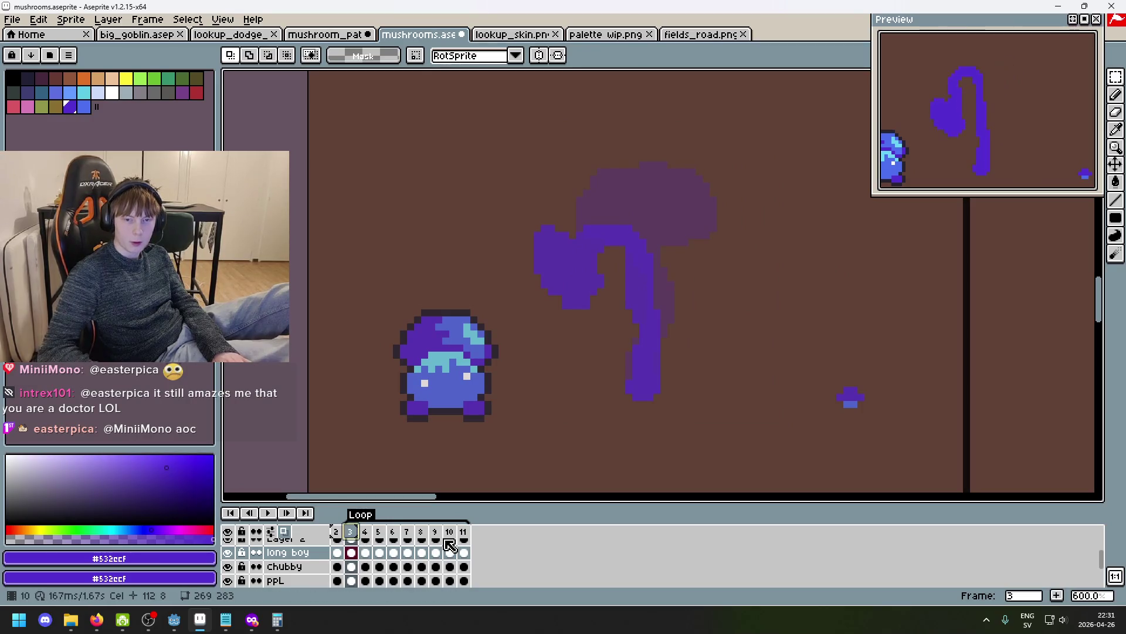
{"action": "key", "text": "Right"}
{"action": "key", "text": "Right"}
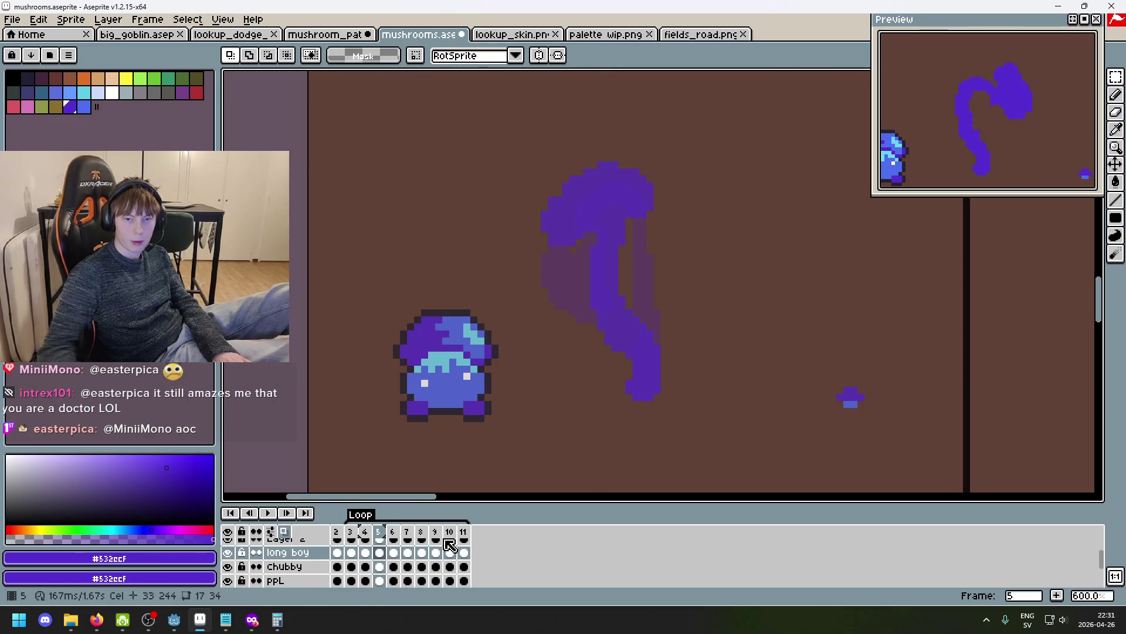
{"action": "key", "text": "ctrl+shift+d"}
{"action": "left_click_drag", "start_coordinate": [757, 382], "coordinate": [798, 381]}
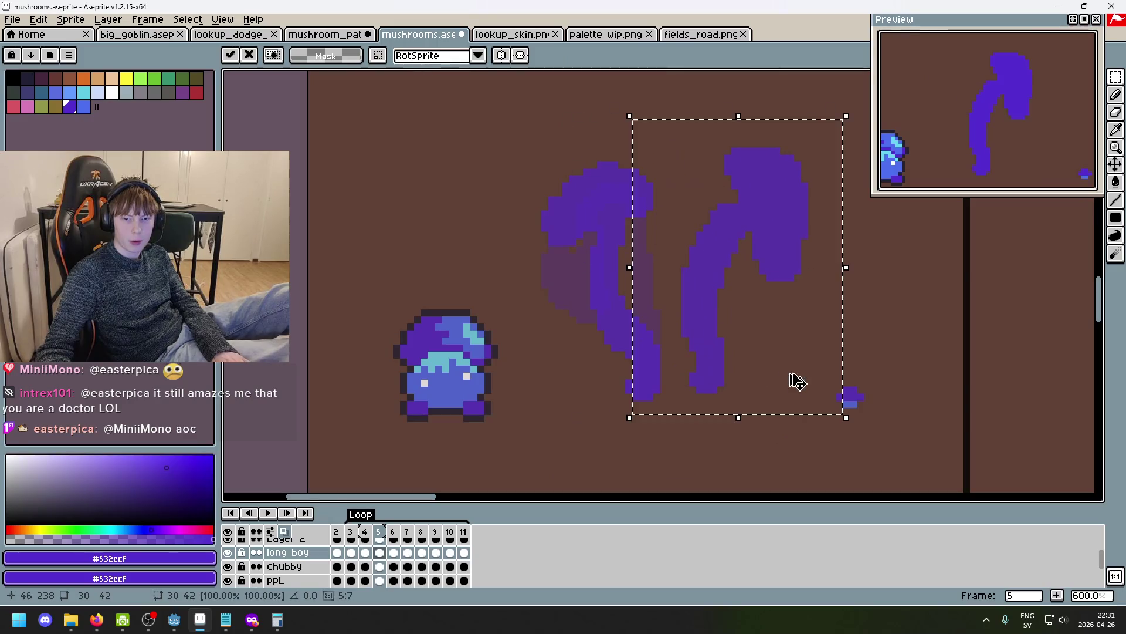
{"action": "key", "text": "Escape"}
Replace frame 5's stroke with a horizontally flipped mushroom copy, moved left into place.
{"action": "mouse_move", "coordinate": [779, 443]}
{"action": "left_mouse_down"}
{"action": "mouse_move", "coordinate": [478, 125]}
{"action": "mouse_move", "coordinate": [518, 111]}
{"action": "left_mouse_up"}
{"action": "key", "text": "Delete"}
{"action": "key", "text": "ctrl+v"}
{"action": "key", "text": "shift+h"}
{"action": "left_click_drag", "start_coordinate": [729, 369], "coordinate": [669, 368]}
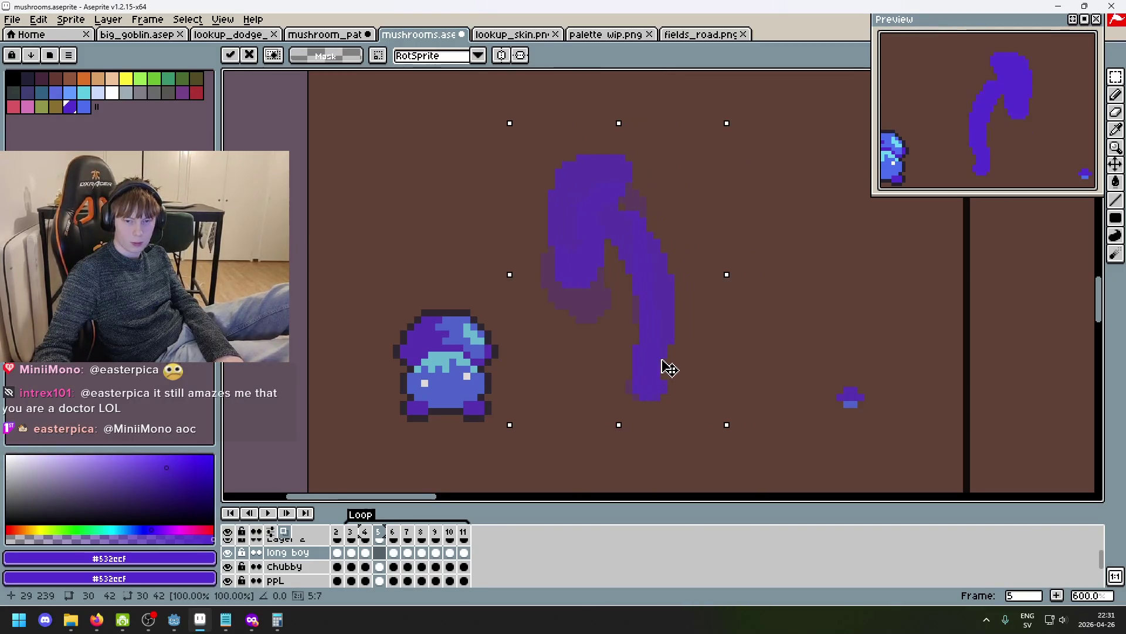
{"action": "key", "text": "Return"}
{"action": "key", "text": "Right"}
{"action": "key", "text": "Left"}
{"action": "key", "text": "Left"}
{"action": "key", "text": "Left"}
{"action": "key", "text": "period"}
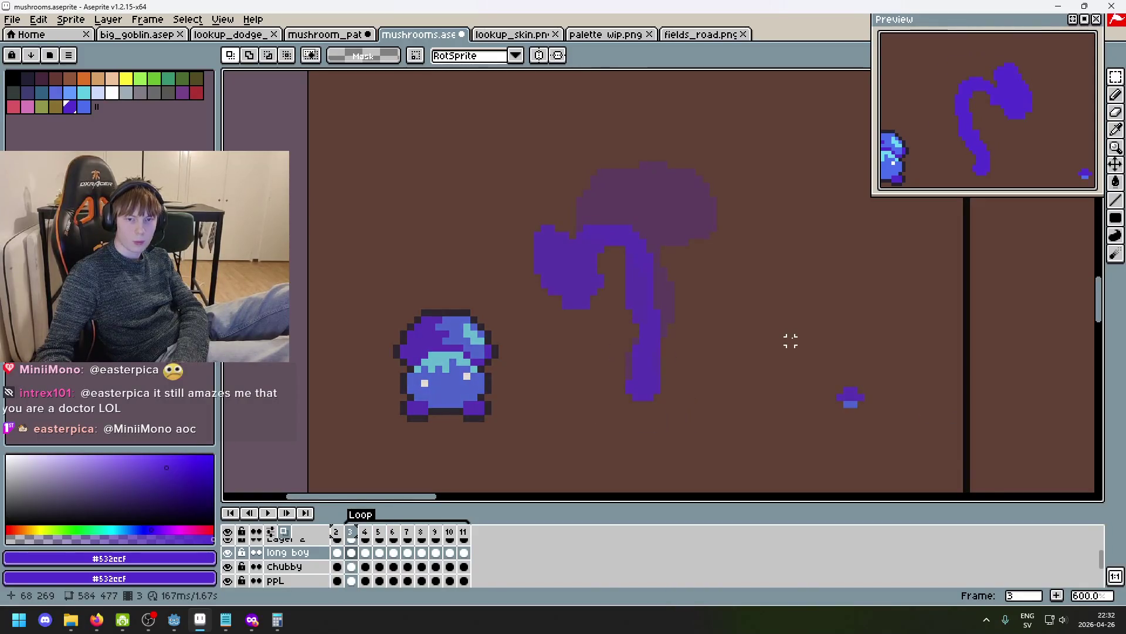
Flip between frames 5, 6 and 7 to compare the mushroom's sway poses.
{"action": "key", "text": "period"}
{"action": "key", "text": "period"}
{"action": "key", "text": "period"}
{"action": "key", "text": "comma"}
{"action": "key", "text": "comma"}
{"action": "key", "text": "period"}
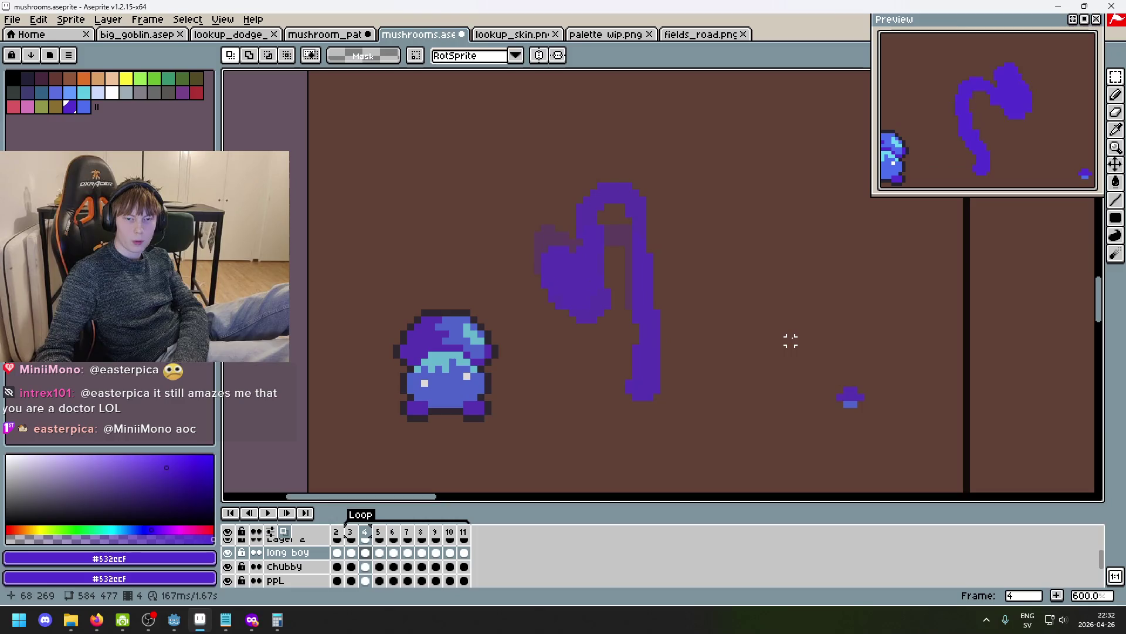
{"action": "key", "text": "period"}
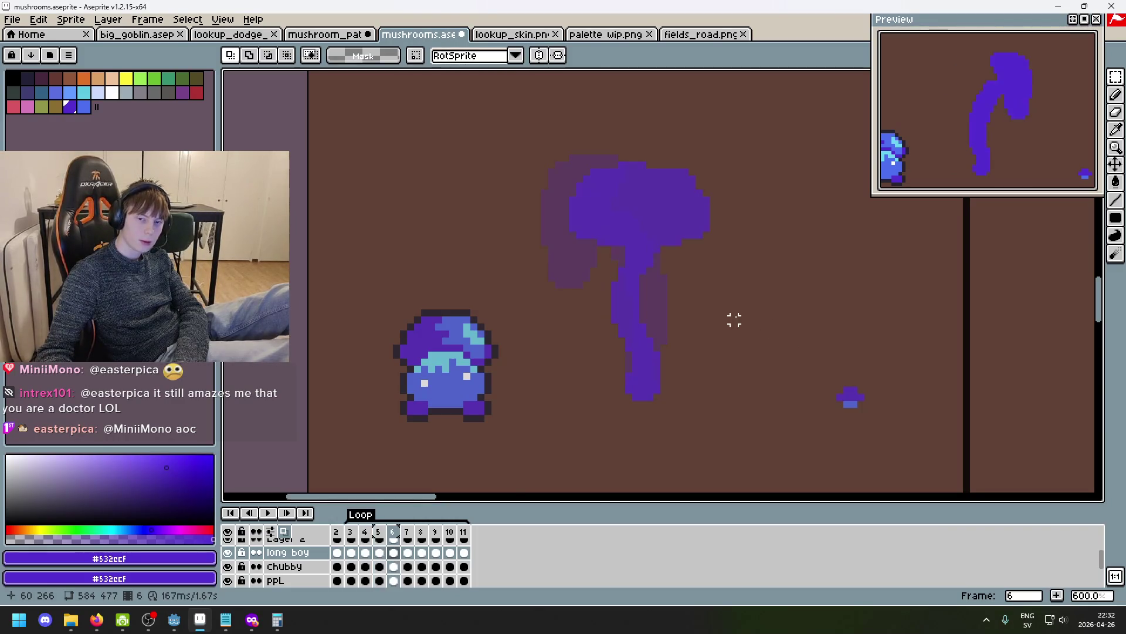
{"action": "key", "text": "comma"}
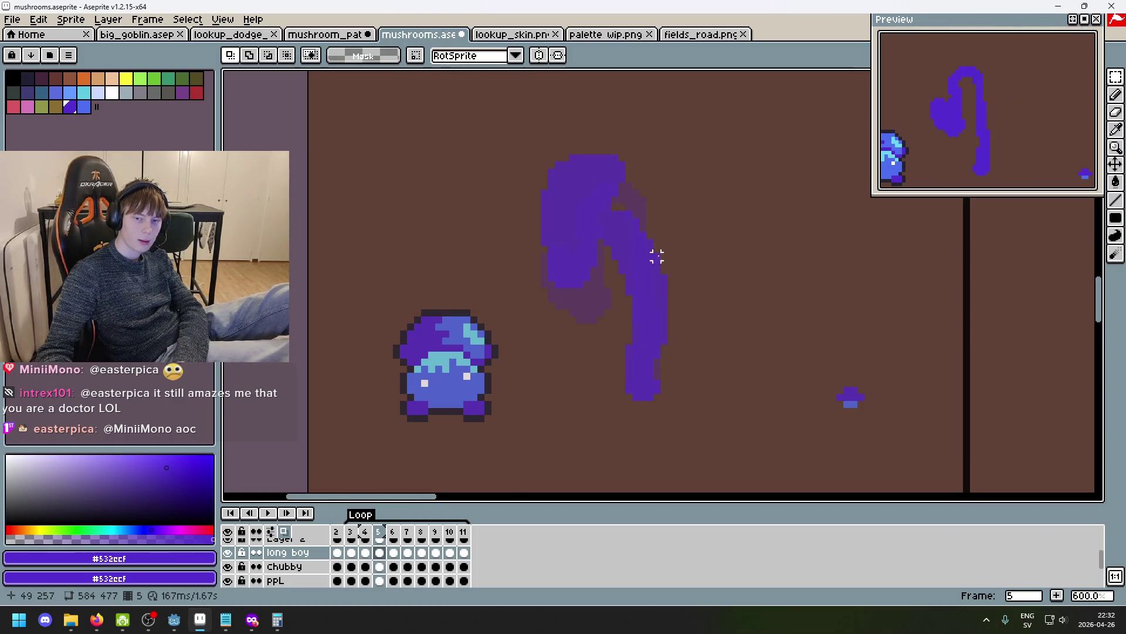
{"action": "key", "text": "period"}
{"action": "key", "text": "comma"}
{"action": "key", "text": "period"}
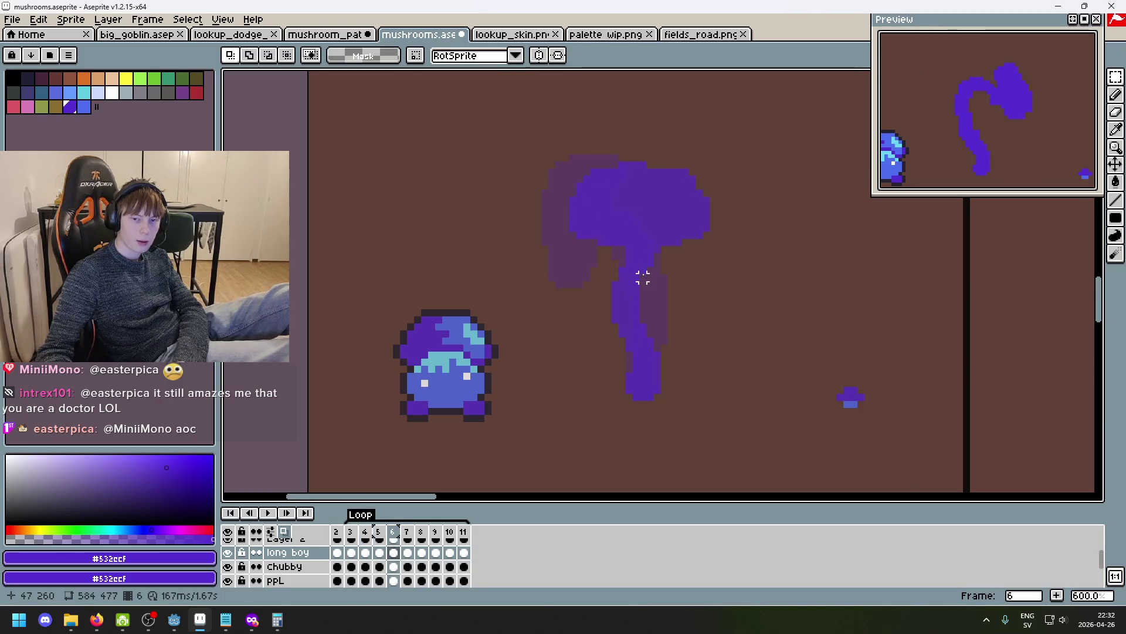
{"action": "key", "text": "period"}
{"action": "key", "text": "comma"}
{"action": "key", "text": "period"}
Compare frames 4 to 8 around the loop, then start the sway animation playing.
{"action": "key", "text": "comma"}
{"action": "key", "text": "comma"}
{"action": "key", "text": "period"}
{"action": "key", "text": "period"}
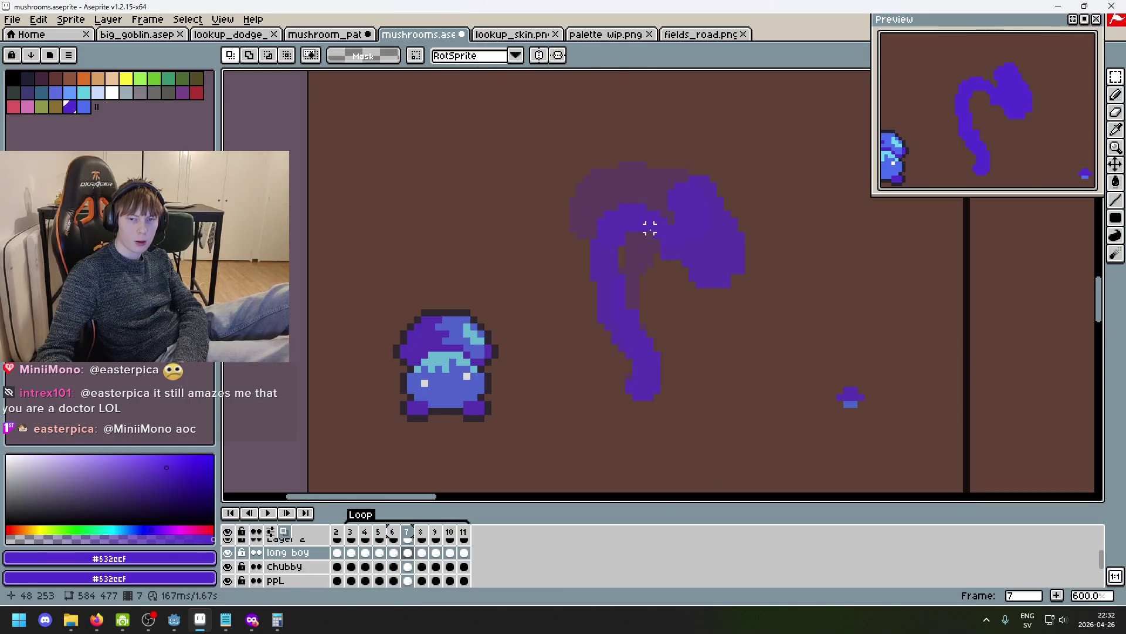
{"action": "key", "text": "comma"}
{"action": "key", "text": "period"}
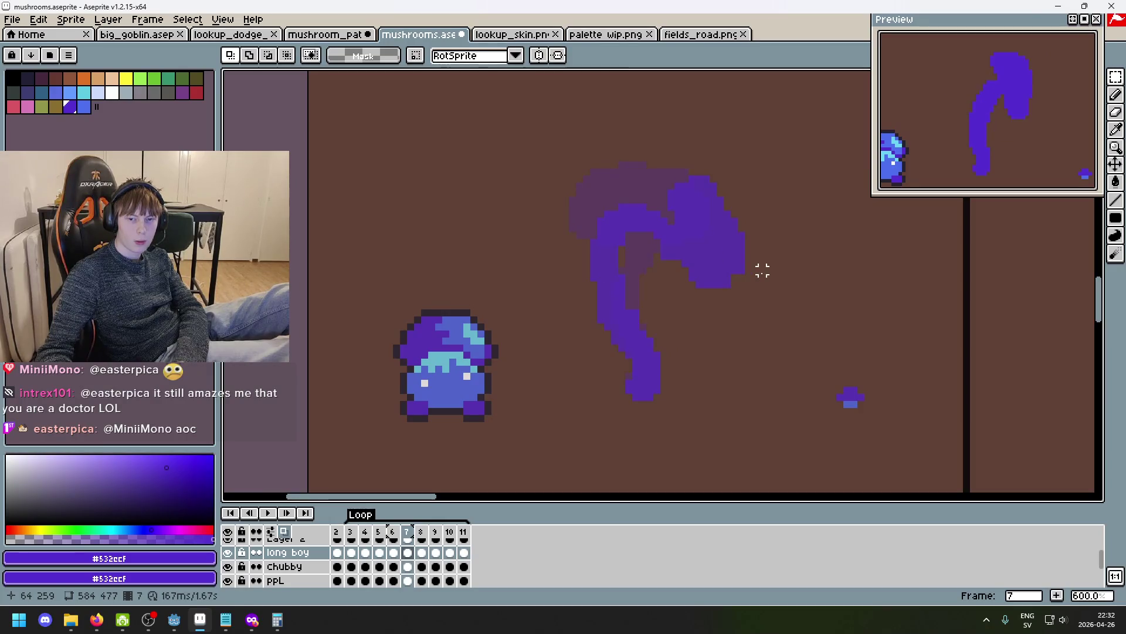
{"action": "key", "text": "comma"}
{"action": "key", "text": "period"}
{"action": "key", "text": "period"}
{"action": "key", "text": "comma"}
{"action": "key", "text": "comma"}
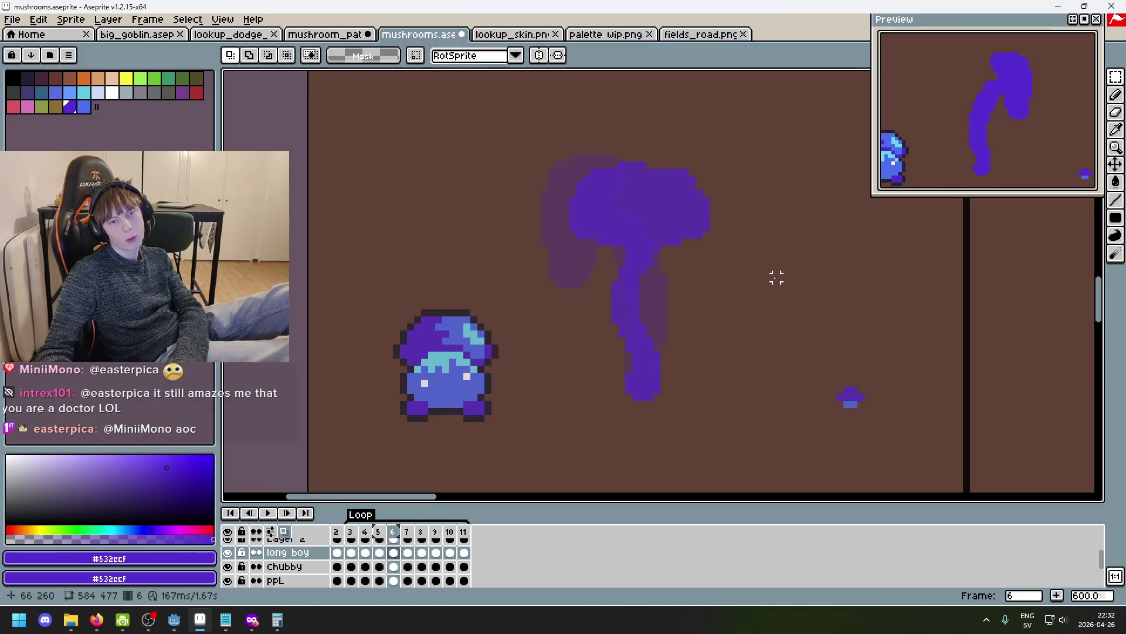
{"action": "key", "text": "comma"}
{"action": "key", "text": "period"}
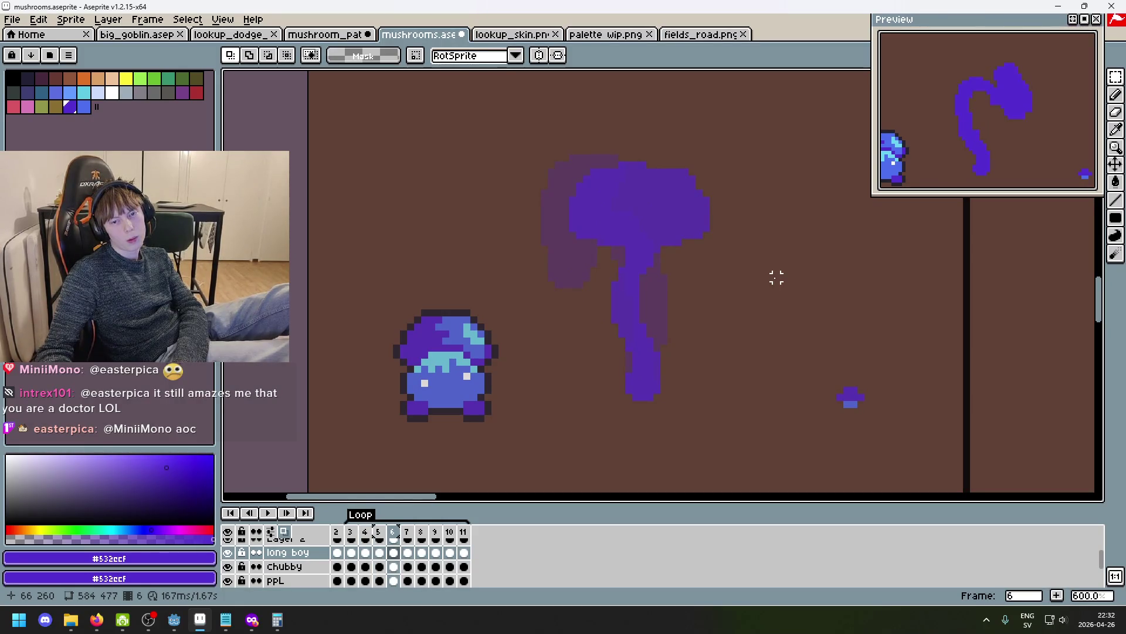
{"action": "key", "text": "period"}
{"action": "key", "text": "comma"}
{"action": "key", "text": "comma"}
{"action": "key", "text": "comma"}
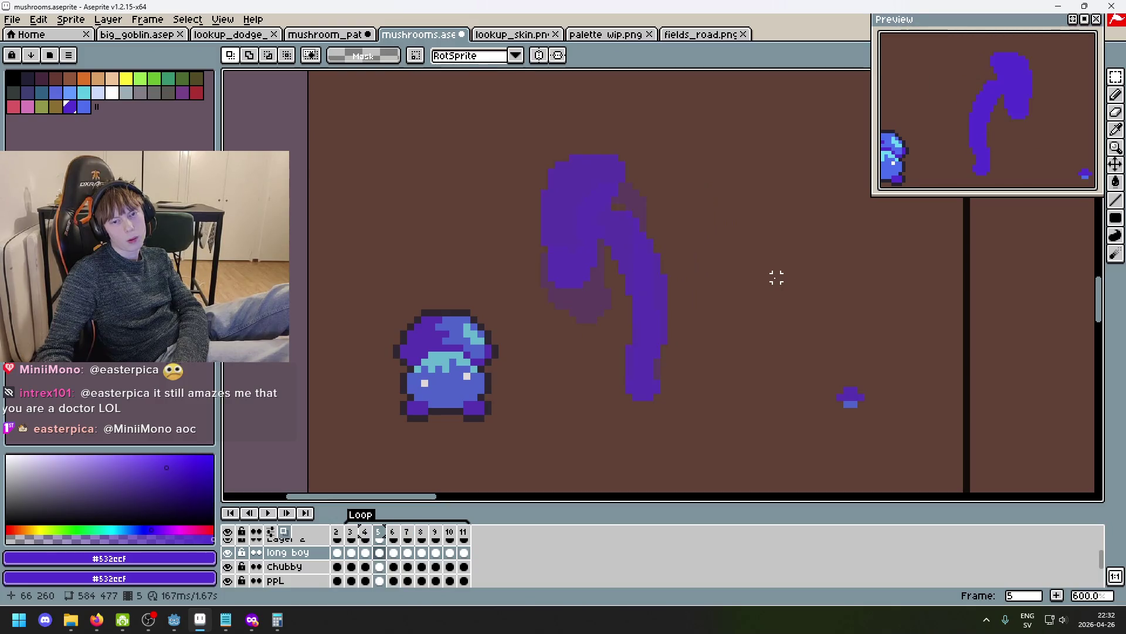
{"action": "key", "text": "period"}
{"action": "key", "text": "period"}
{"action": "key", "text": "period"}
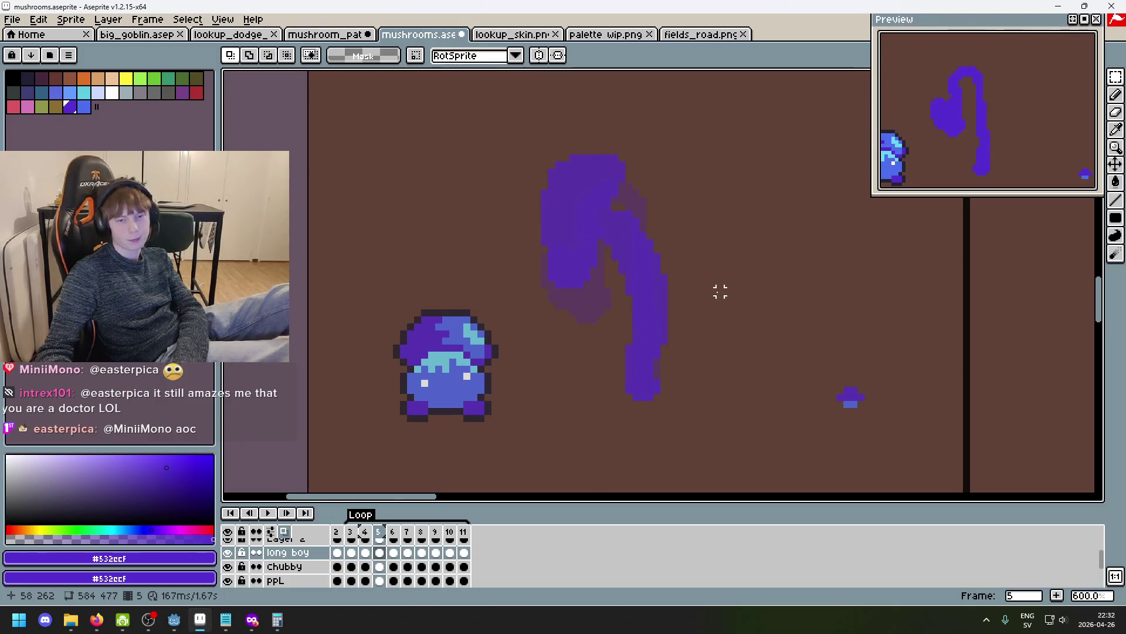
{"action": "key", "text": "period"}
{"action": "key", "text": "period"}
{"action": "key", "text": "period"}
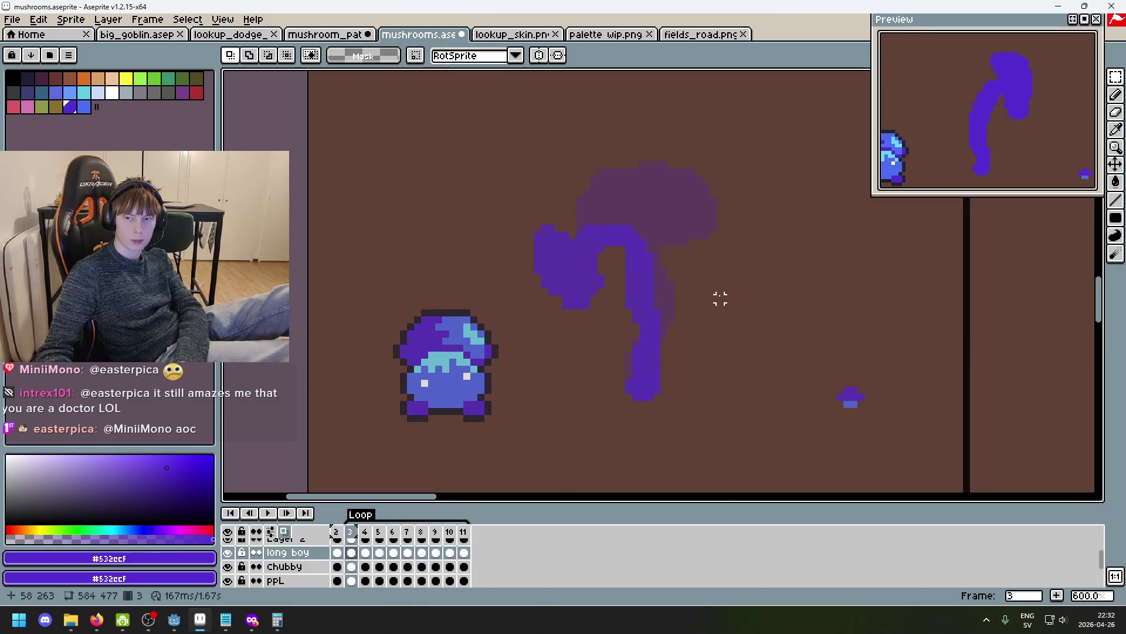
{"action": "left_click", "coordinate": [269, 513]}
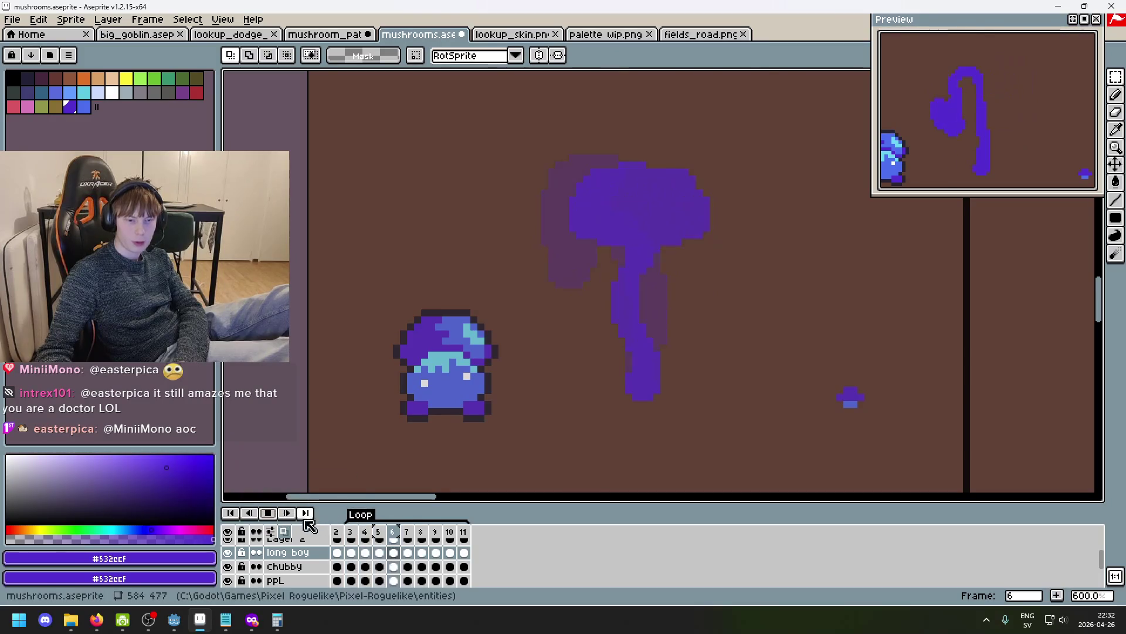
Watch the sway loop zoomed out, stop playback on frame 7, and zoom back in.
{"action": "scroll", "coordinate": [669, 388], "scroll_direction": "down", "scroll_amount": 5}
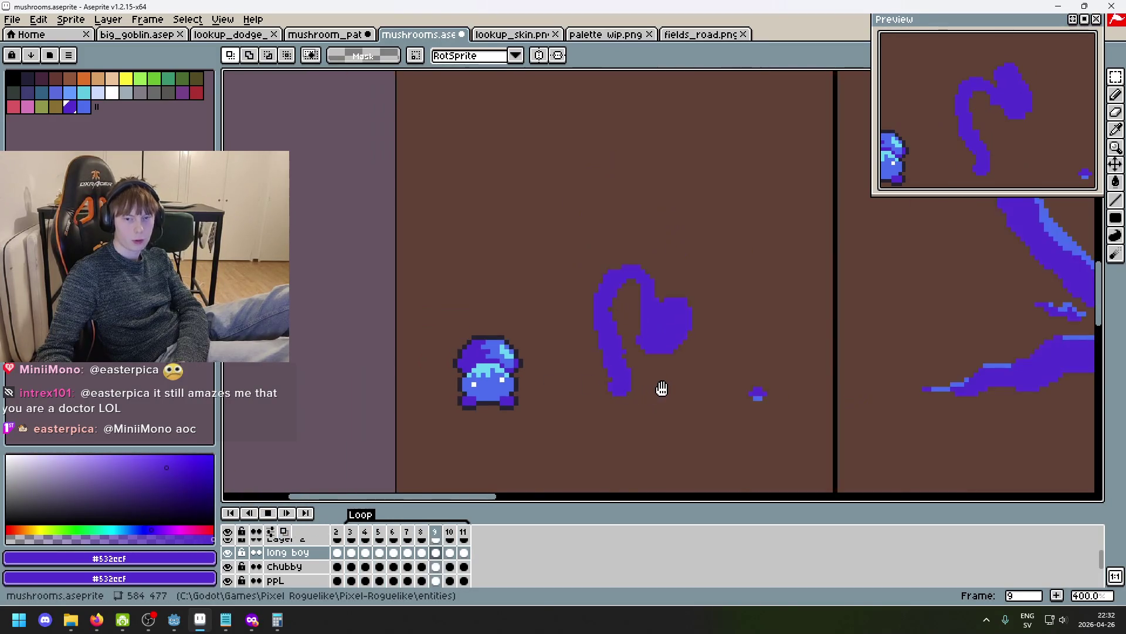
{"action": "scroll", "coordinate": [678, 386], "scroll_direction": "up", "scroll_amount": 1}
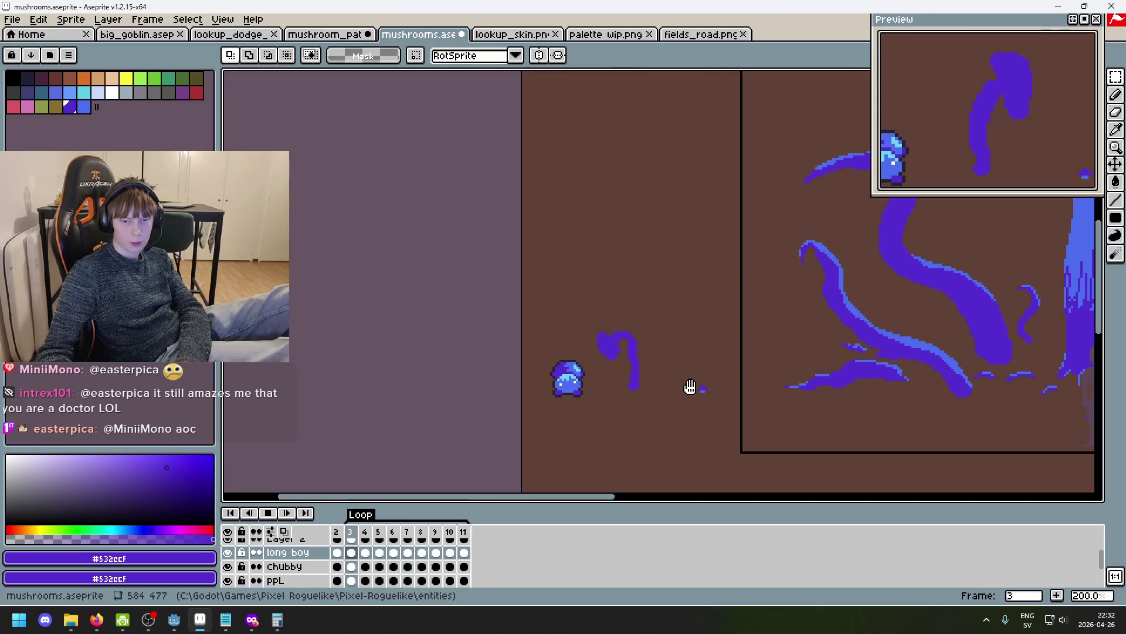
{"action": "left_click", "coordinate": [268, 513]}
{"action": "scroll", "coordinate": [615, 381], "scroll_direction": "up", "scroll_amount": 3}
{"action": "scroll", "coordinate": [702, 300], "scroll_direction": "up", "scroll_amount": 1}
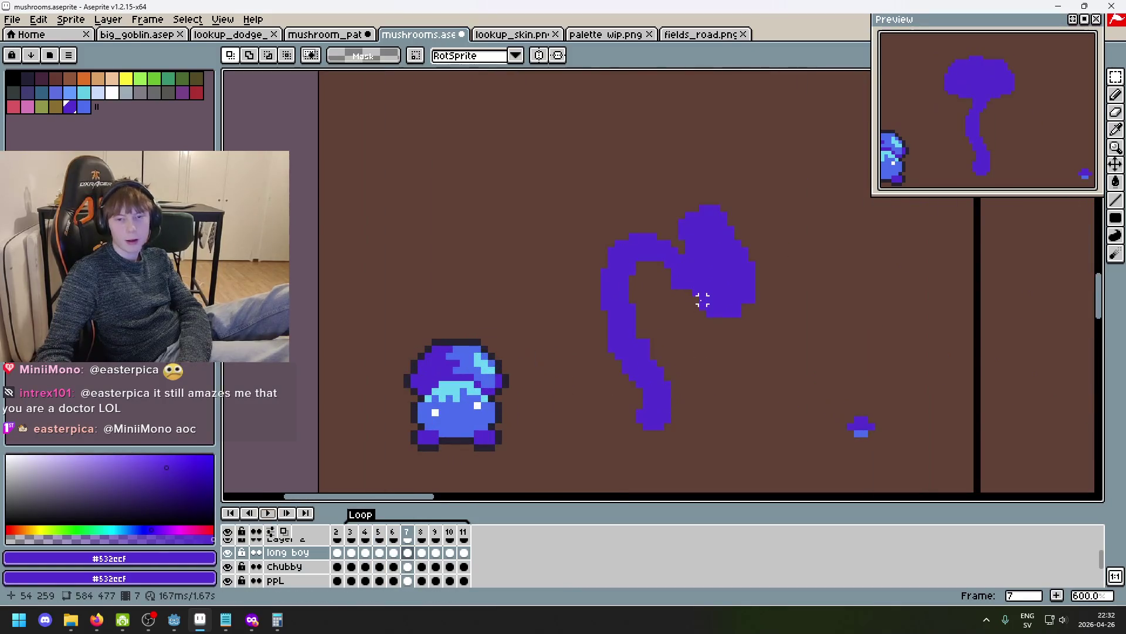
Step through the loop to frame 6 and switch to the Pencil tool.
{"action": "key", "text": "Right"}
{"action": "key", "text": "Right"}
{"action": "key", "text": "Right"}
{"action": "key", "text": "Left"}
{"action": "key", "text": "Right"}
{"action": "key", "text": "Right"}
{"action": "key", "text": "Right"}
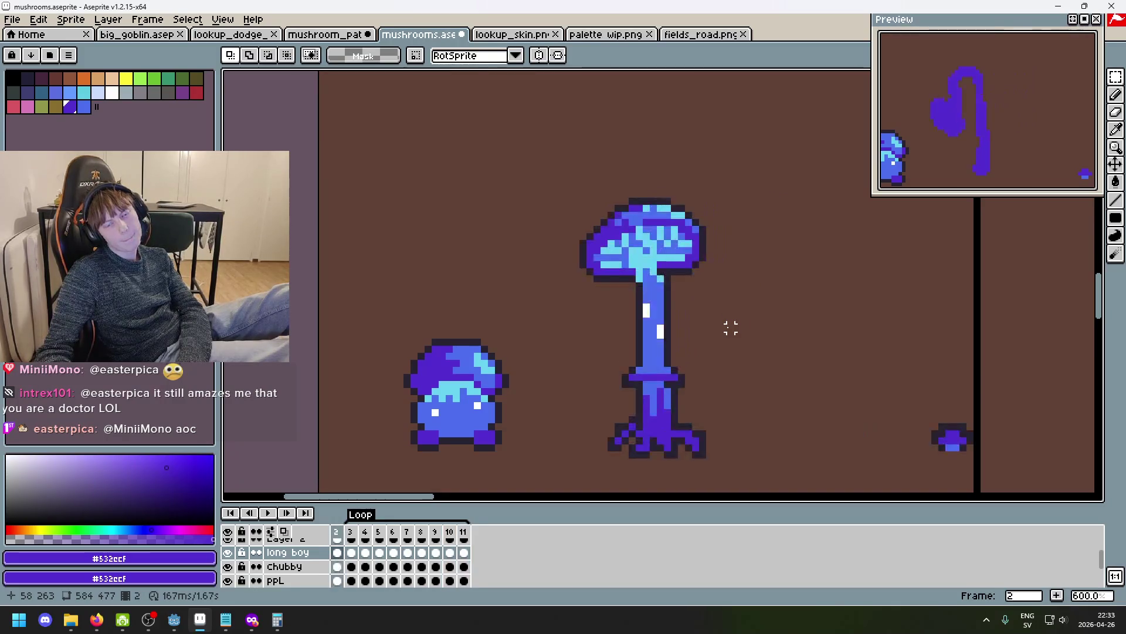
{"action": "key", "text": "Right"}
{"action": "key", "text": "Right"}
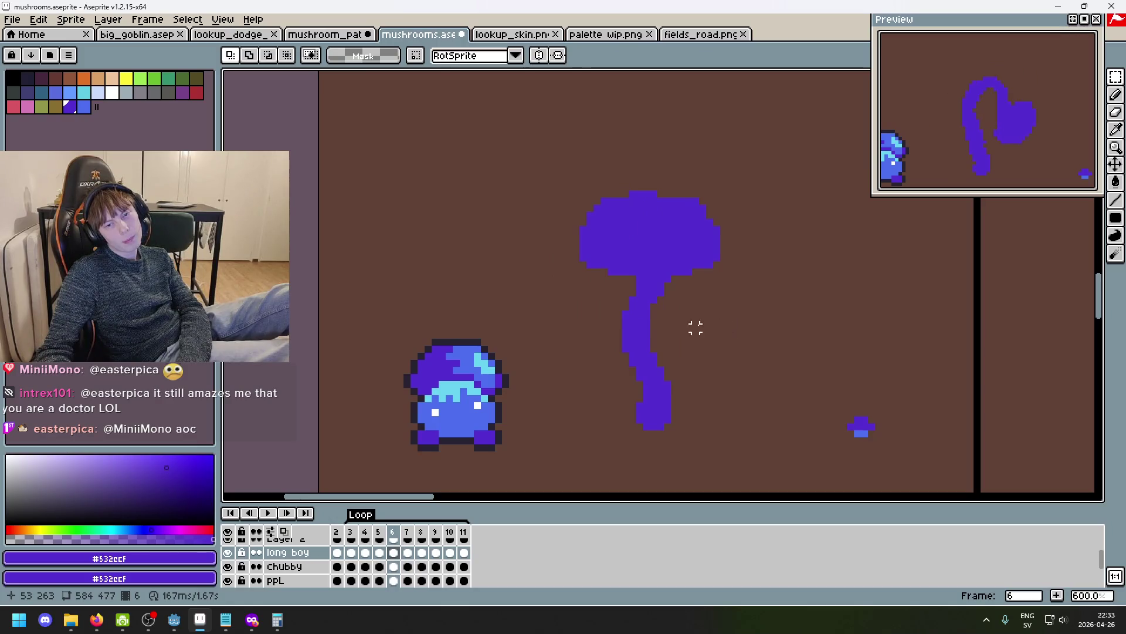
{"action": "key", "text": "b"}
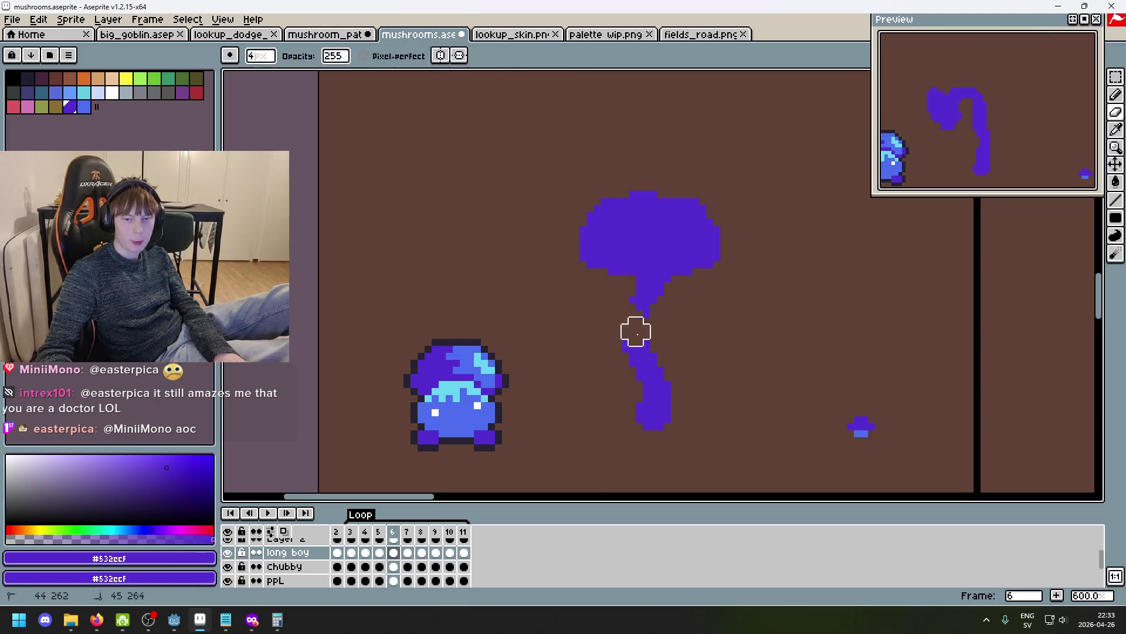
Erase the upper stem below the cap and paint a new stem down from it.
{"action": "key", "text": "e"}
{"action": "mouse_move", "coordinate": [641, 367]}
{"action": "left_mouse_down"}
{"action": "mouse_move", "coordinate": [643, 304]}
{"action": "mouse_move", "coordinate": [654, 353]}
{"action": "left_mouse_up"}
{"action": "key", "text": "b"}
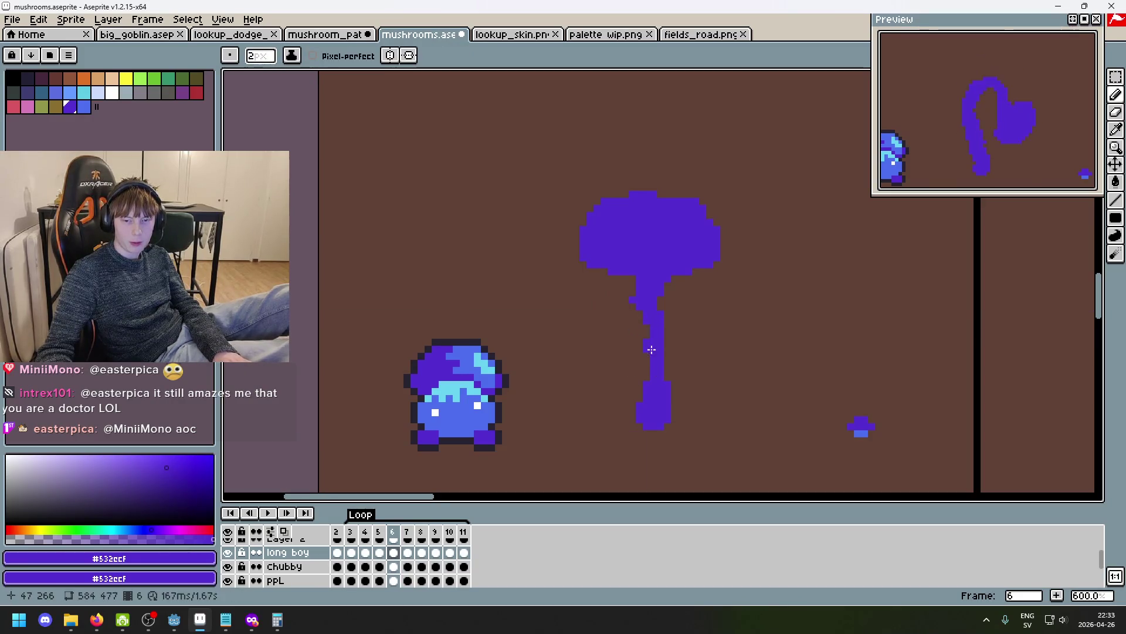
{"action": "key", "text": "ctrl+z"}
{"action": "key", "text": "ctrl+z"}
{"action": "key", "text": "ctrl+z"}
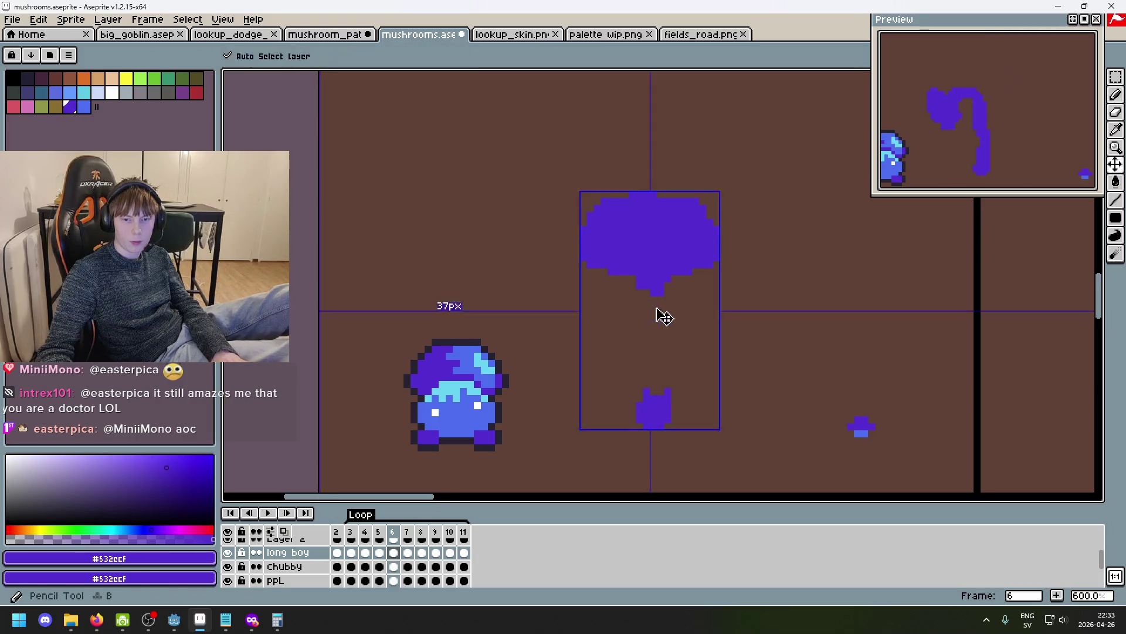
{"action": "left_click_drag", "start_coordinate": [650, 298], "coordinate": [659, 330]}
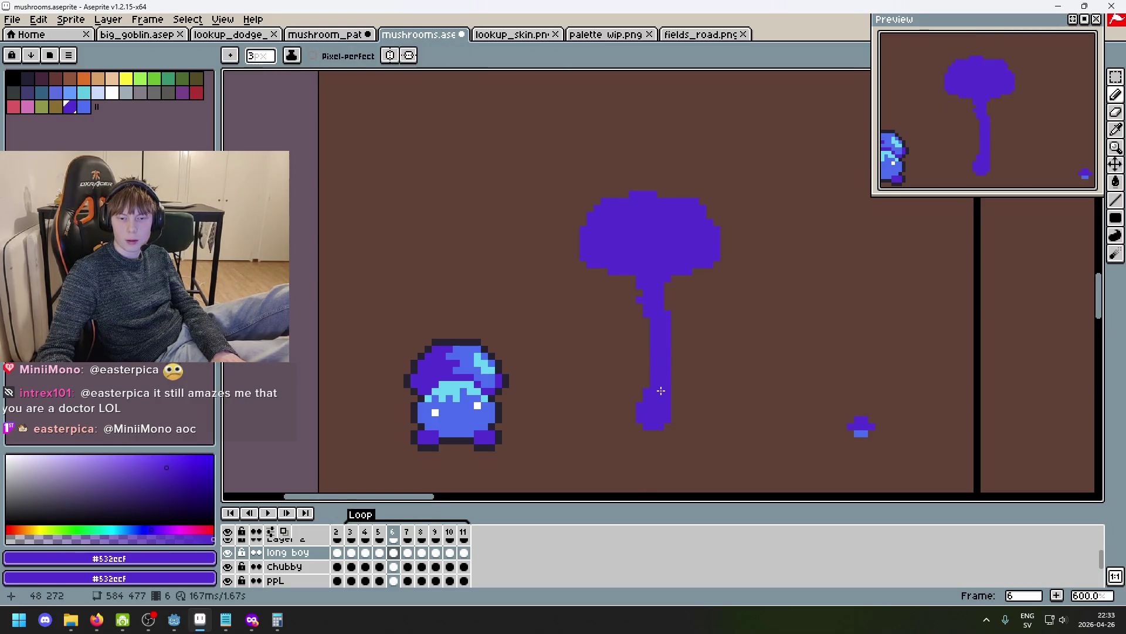
{"action": "scroll", "coordinate": [648, 290], "scroll_direction": "down", "scroll_amount": 1}
{"action": "scroll", "coordinate": [673, 301], "scroll_direction": "up", "scroll_amount": 2}
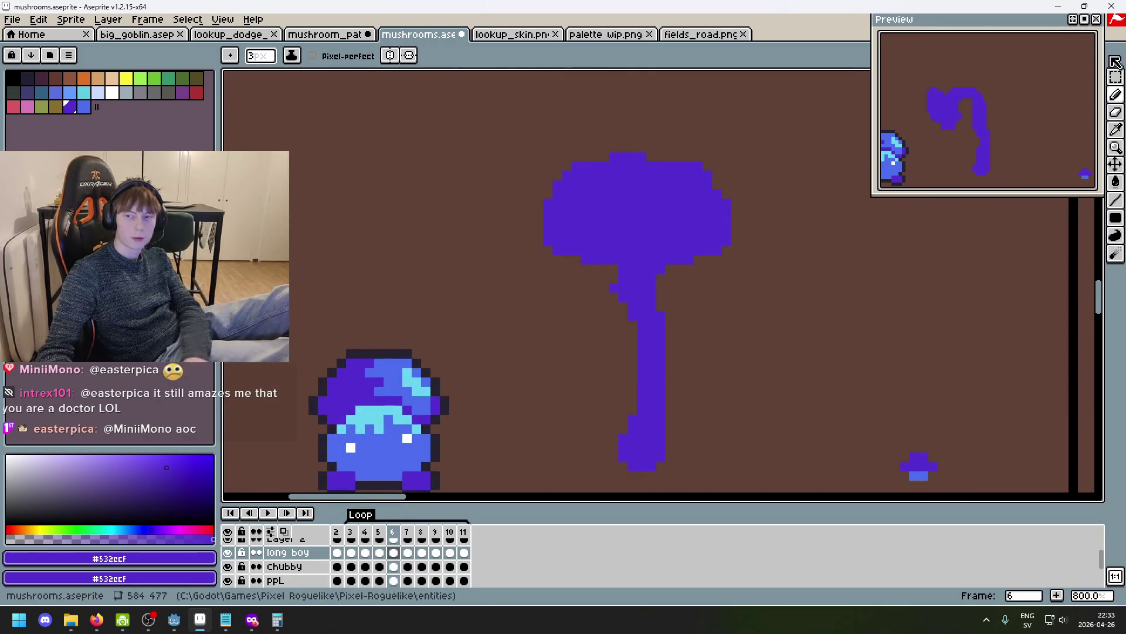
Select the mushroom cap and nudge it down one pixel.
{"action": "key", "text": "m"}
{"action": "mouse_move", "coordinate": [803, 260]}
{"action": "left_mouse_down"}
{"action": "mouse_move", "coordinate": [742, 260]}
{"action": "mouse_move", "coordinate": [404, 78]}
{"action": "left_mouse_up"}
{"action": "left_click", "coordinate": [628, 176]}
{"action": "mouse_move", "coordinate": [806, 287]}
{"action": "left_mouse_down"}
{"action": "mouse_move", "coordinate": [521, 183]}
{"action": "mouse_move", "coordinate": [427, 121]}
{"action": "left_mouse_up"}
{"action": "key", "text": "Down"}
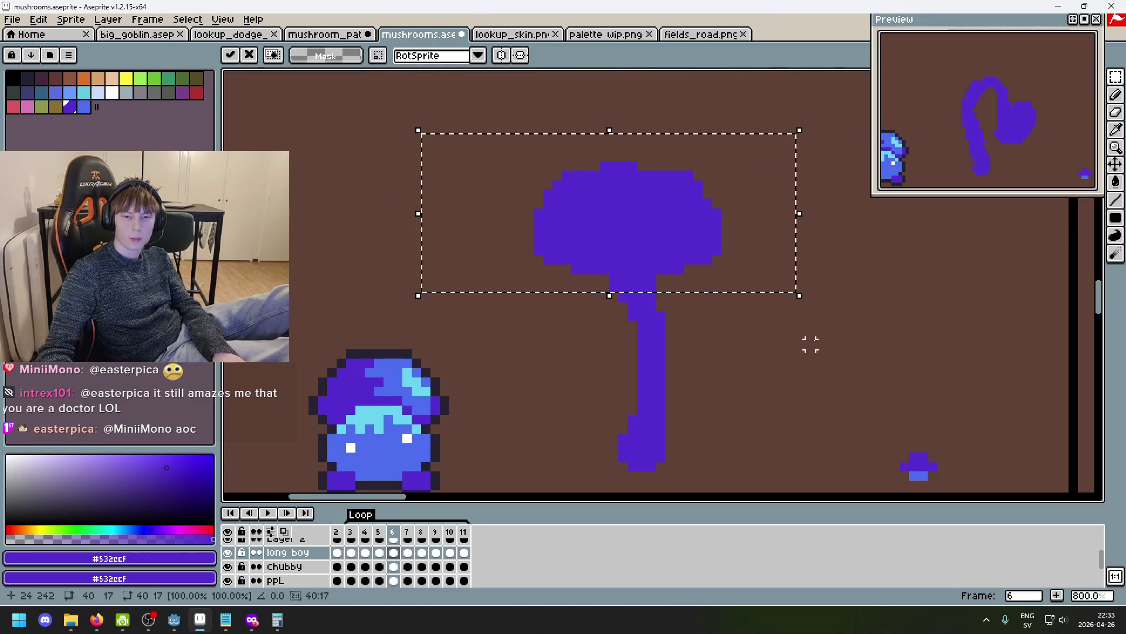
{"action": "left_click", "coordinate": [810, 344]}
On frame 11, try erasing and extending the stem, then undo both edits.
{"action": "key", "text": "Right"}
{"action": "key", "text": "Right"}
{"action": "key", "text": "Right"}
{"action": "key", "text": "Right"}
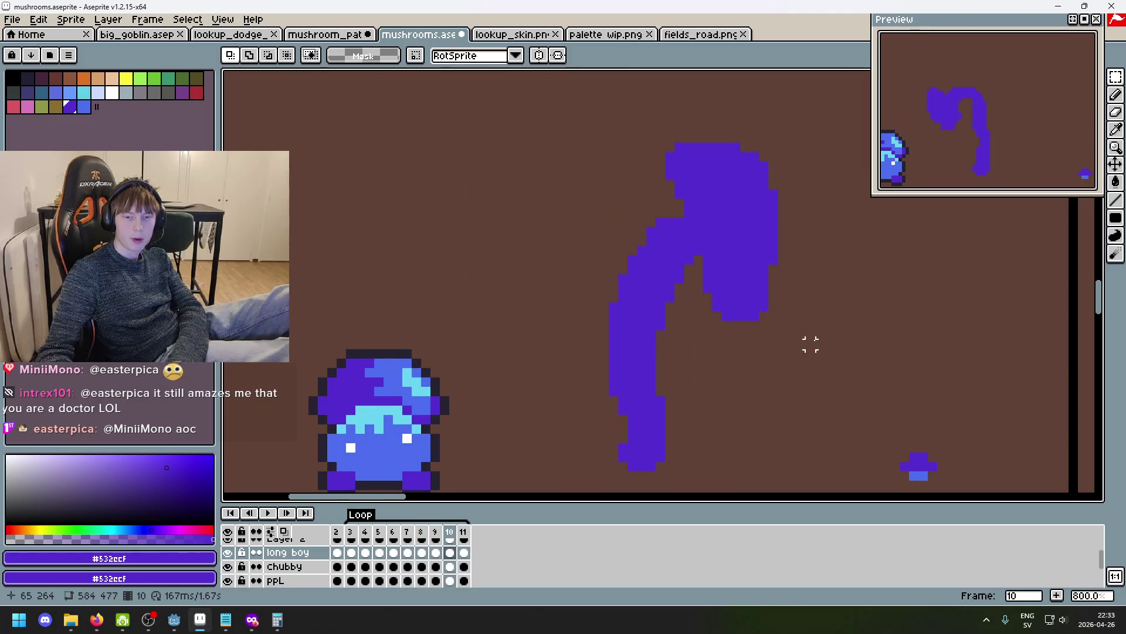
{"action": "key", "text": "Right"}
{"action": "key", "text": "b"}
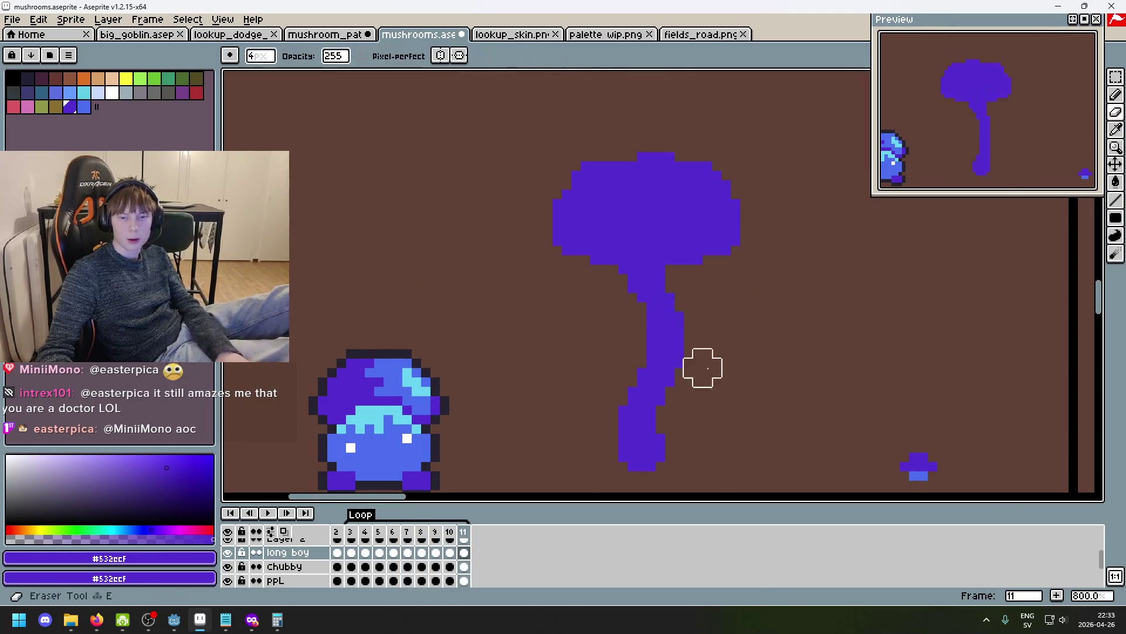
{"action": "mouse_move", "coordinate": [656, 395]}
{"action": "left_mouse_down"}
{"action": "mouse_move", "coordinate": [679, 337]}
{"action": "mouse_move", "coordinate": [681, 377]}
{"action": "left_mouse_up"}
{"action": "key", "text": "e"}
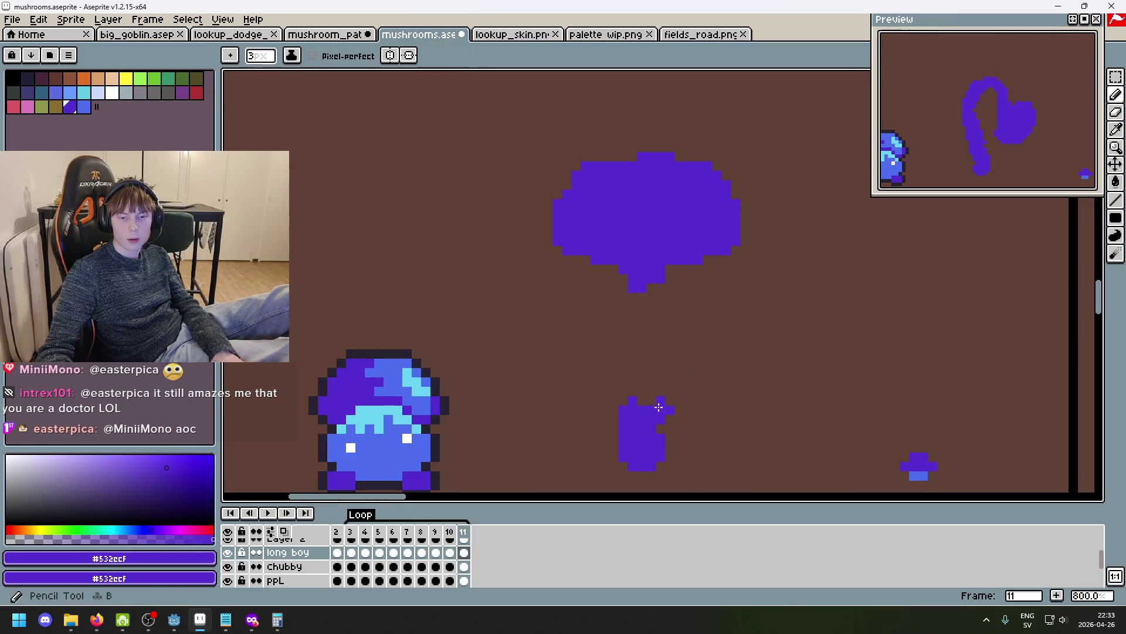
{"action": "left_click_drag", "start_coordinate": [645, 414], "coordinate": [637, 352]}
{"action": "key", "text": "ctrl+z"}
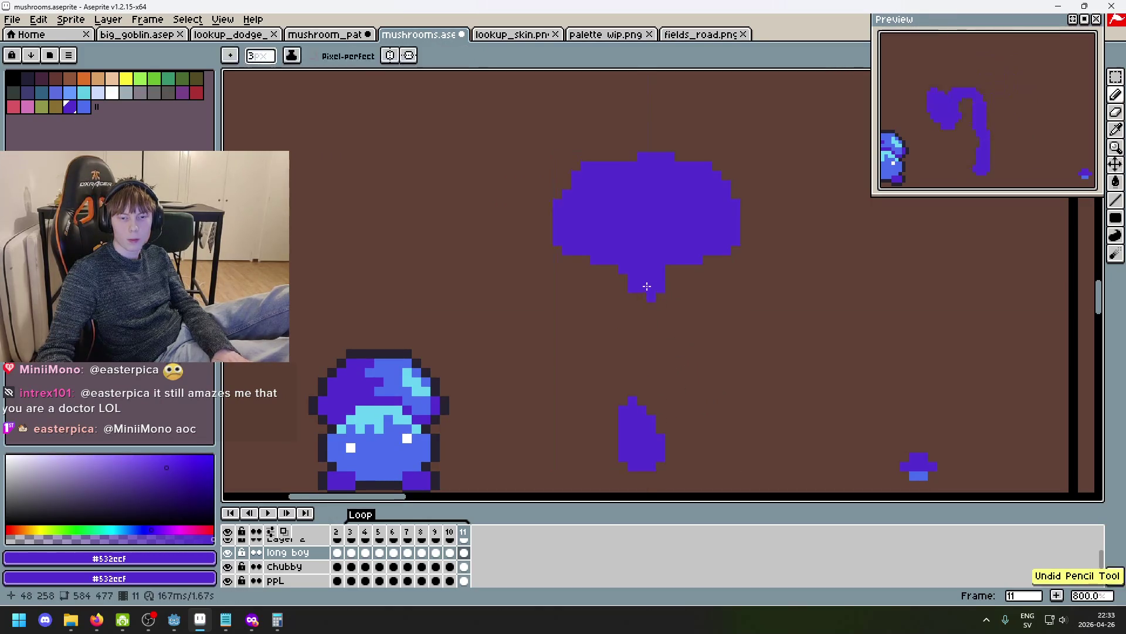
{"action": "key", "text": "ctrl+z"}
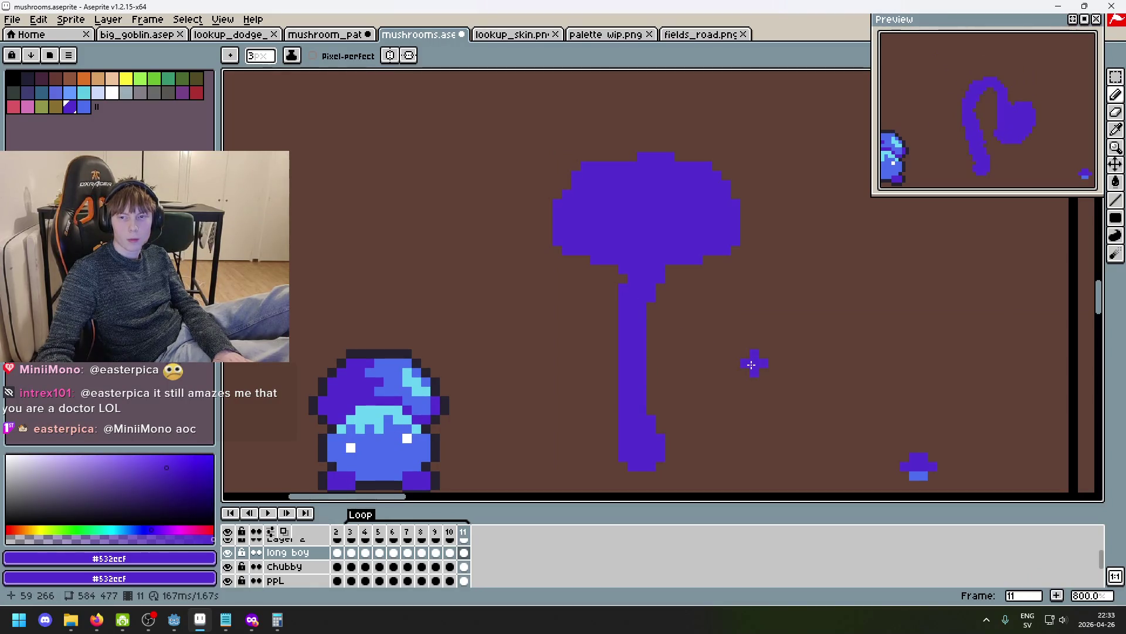
{"action": "scroll", "coordinate": [756, 420], "scroll_direction": "down", "scroll_amount": 3}
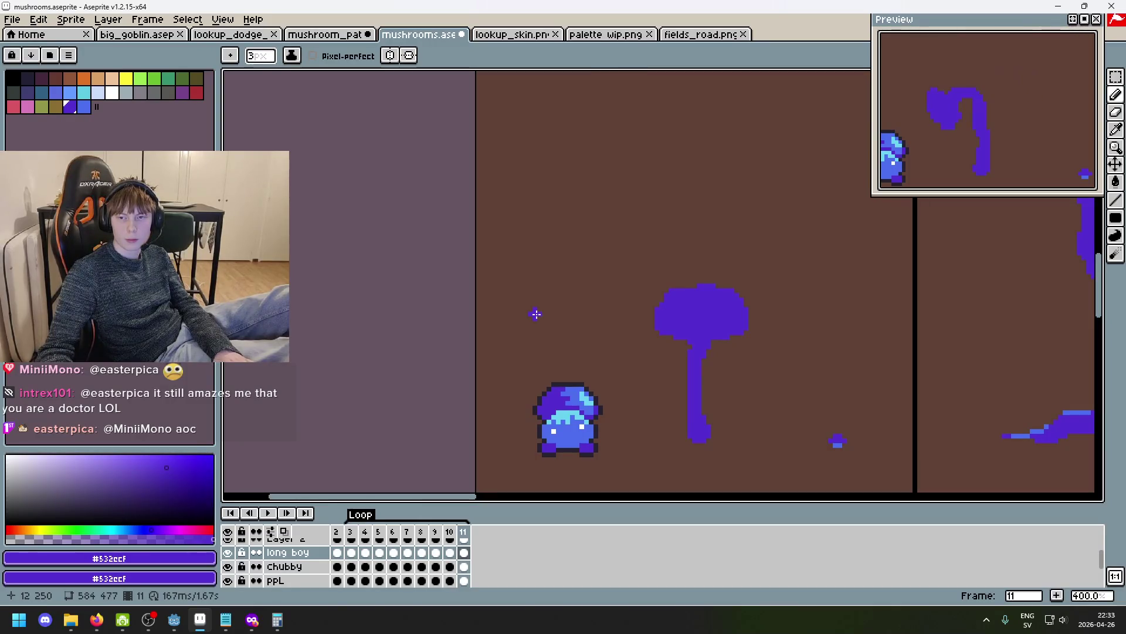
Pan to frame the mushrooms and step back and forth through the early frames.
{"action": "scroll", "coordinate": [626, 284], "scroll_direction": "up", "scroll_amount": 1}
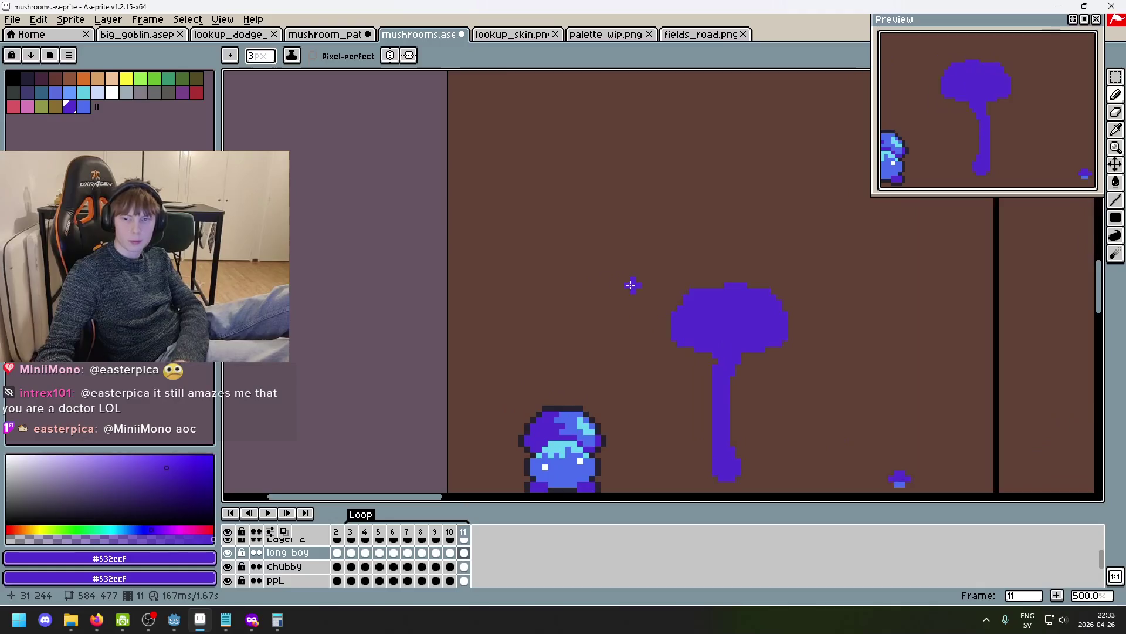
{"action": "left_click_drag", "start_coordinate": [625, 284], "coordinate": [467, 208]}
{"action": "key", "text": "Right"}
{"action": "key", "text": "Right"}
{"action": "key", "text": "Right"}
{"action": "key", "text": "Left"}
{"action": "key", "text": "Left"}
{"action": "key", "text": "Right"}
{"action": "key", "text": "Left"}
{"action": "key", "text": "Right"}
{"action": "key", "text": "Left"}
{"action": "key", "text": "Left"}
{"action": "key", "text": "Right"}
{"action": "key", "text": "Left"}
{"action": "key", "text": "Right"}
{"action": "key", "text": "Right"}
{"action": "key", "text": "Right"}
{"action": "key", "text": "Right"}
{"action": "key", "text": "Right"}
{"action": "key", "text": "Left"}
{"action": "key", "text": "Left"}
{"action": "key", "text": "Right"}
{"action": "key", "text": "Right"}
{"action": "key", "text": "Right"}
{"action": "key", "text": "Right"}
{"action": "key", "text": "Left"}
{"action": "key", "text": "Left"}
{"action": "key", "text": "Left"}
Flip between frames 5 to 8 to compare the sway poses.
{"action": "key", "text": "Right"}
{"action": "key", "text": "Right"}
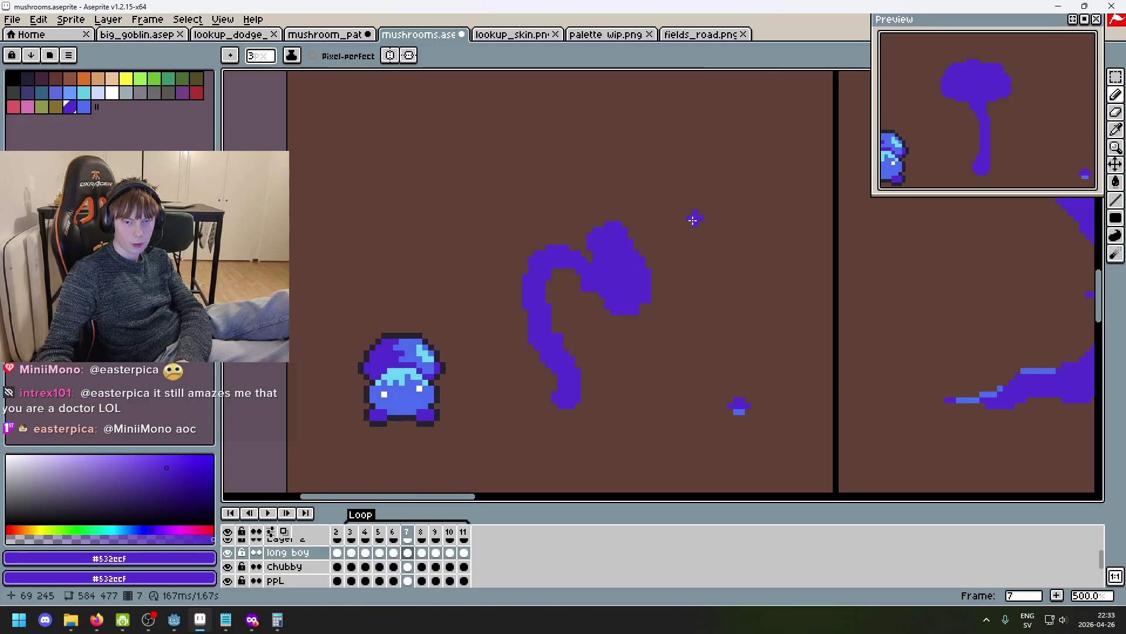
{"action": "key", "text": "Right"}
{"action": "key", "text": "Left"}
{"action": "key", "text": "Left"}
{"action": "key", "text": "Right"}
{"action": "key", "text": "Right"}
{"action": "key", "text": "Right"}
{"action": "key", "text": "Left"}
{"action": "key", "text": "Left"}
{"action": "key", "text": "Left"}
{"action": "key", "text": "Right"}
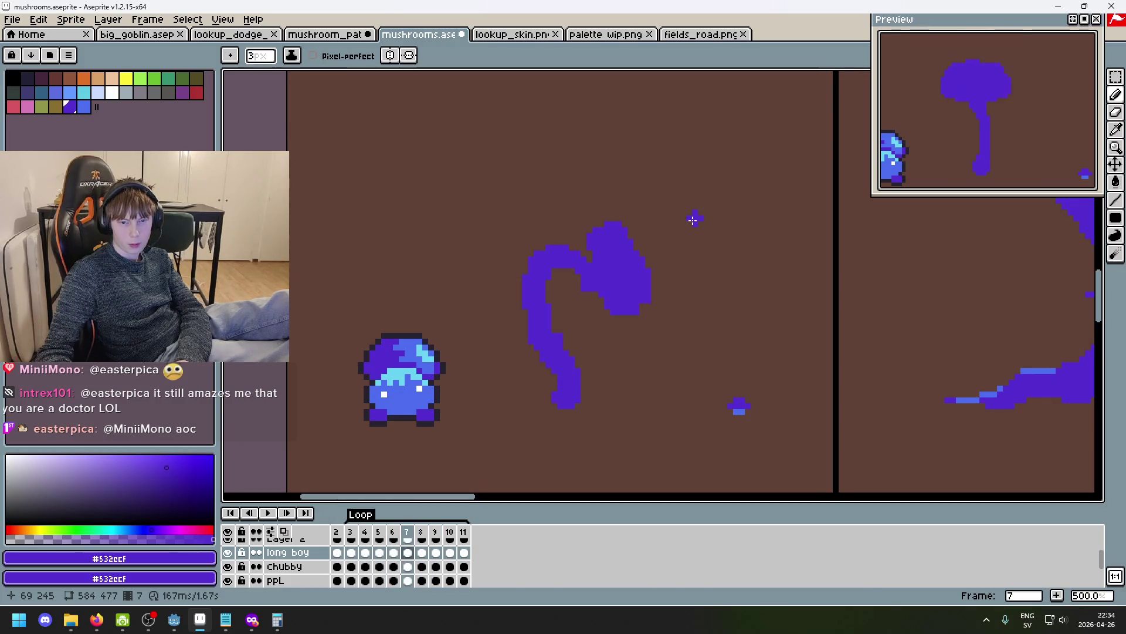
{"action": "key", "text": "Left"}
{"action": "key", "text": "Right"}
{"action": "key", "text": "Left"}
{"action": "key", "text": "Left"}
{"action": "key", "text": "Left"}
{"action": "key", "text": "Right"}
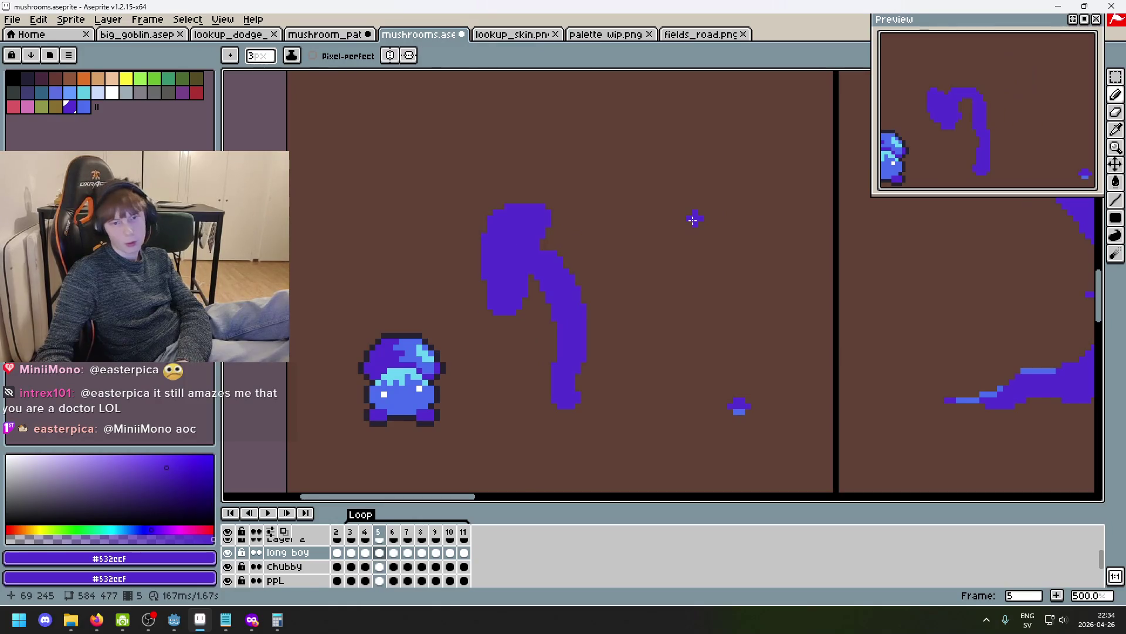
{"action": "key", "text": "Right"}
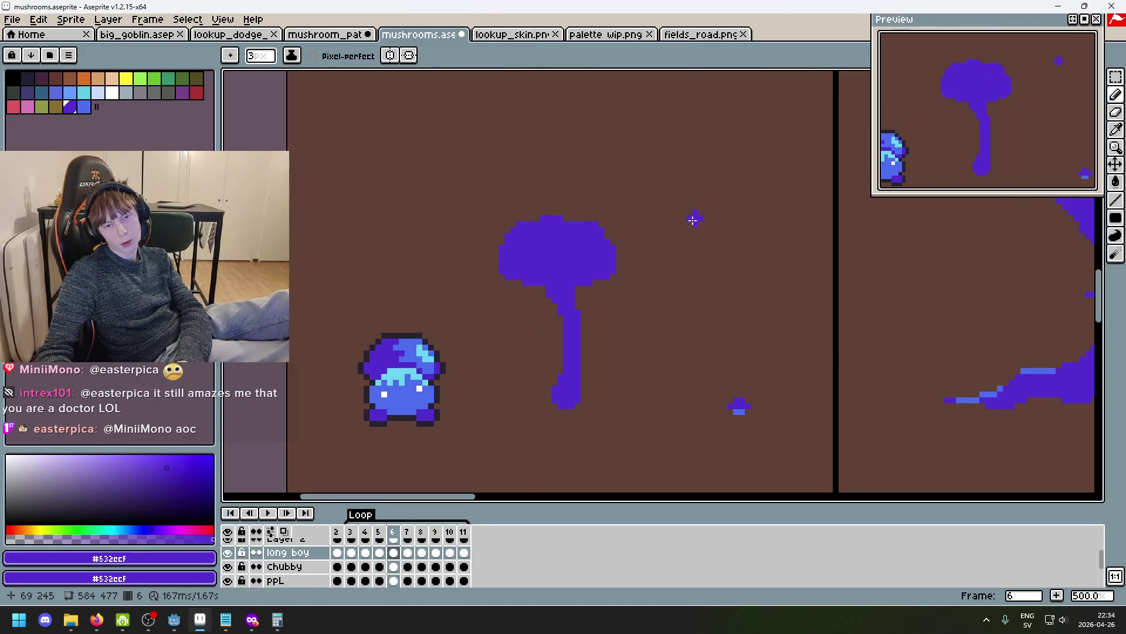
{"action": "scroll", "coordinate": [622, 319], "scroll_direction": "up", "scroll_amount": 2}
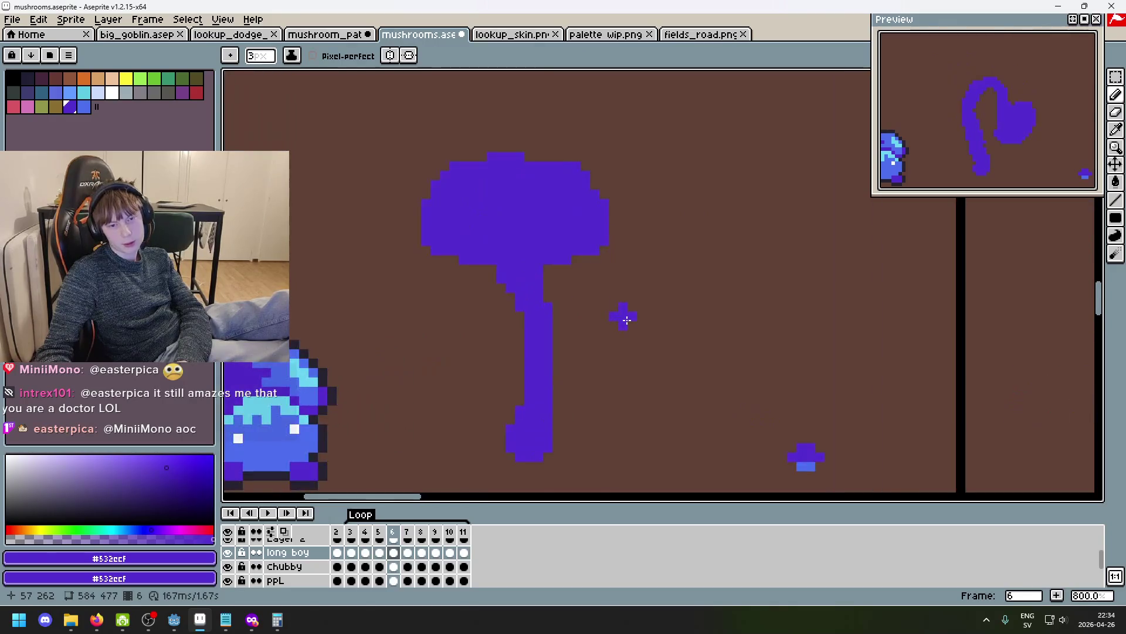
{"action": "key", "text": "Left"}
{"action": "key", "text": "Left"}
{"action": "key", "text": "Right"}
{"action": "key", "text": "Right"}
{"action": "key", "text": "Left"}
Delete frame 6 from the timeline and check it against its new neighbours.
{"action": "left_click", "coordinate": [393, 541]}
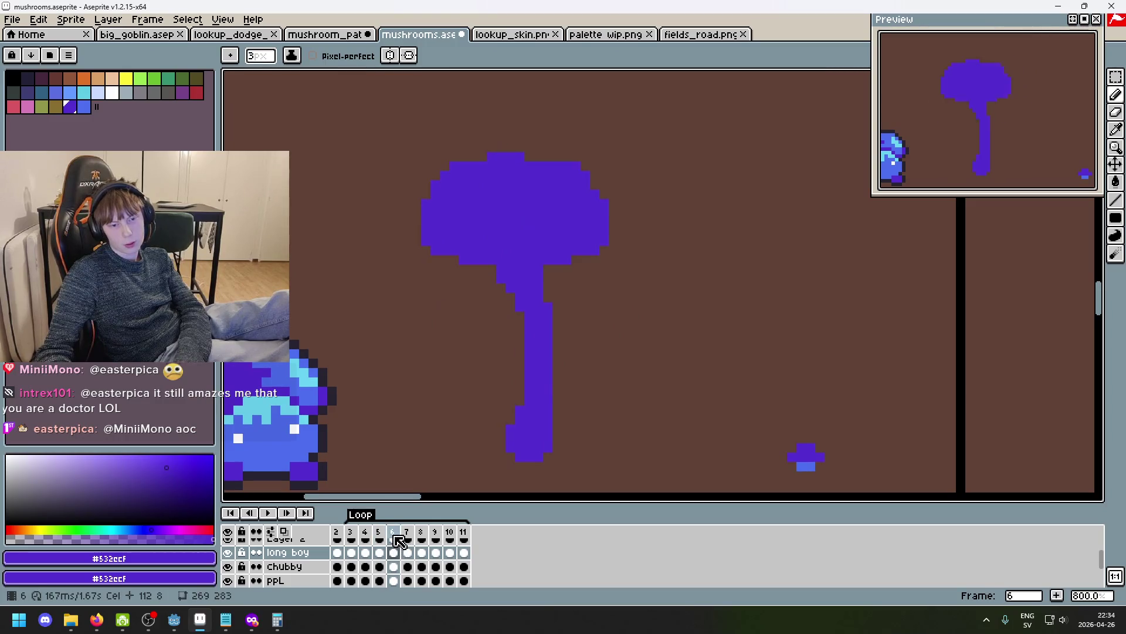
{"action": "key", "text": "alt+Delete"}
{"action": "key", "text": "Left"}
{"action": "key", "text": "Left"}
{"action": "key", "text": "Right"}
{"action": "key", "text": "Right"}
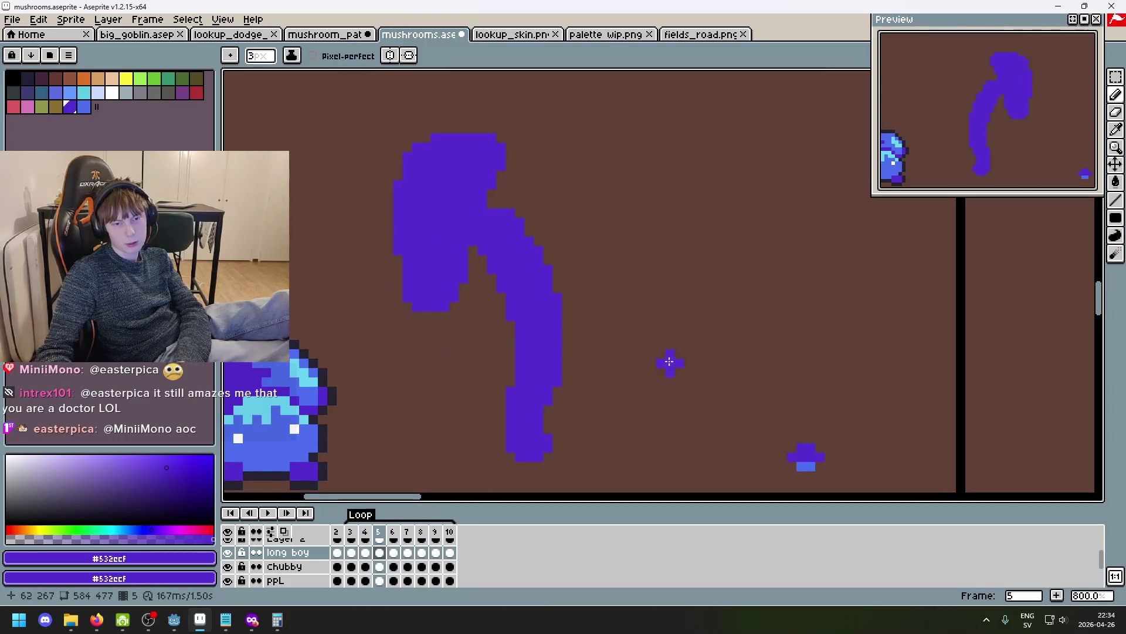
{"action": "key", "text": "Left"}
{"action": "key", "text": "Right"}
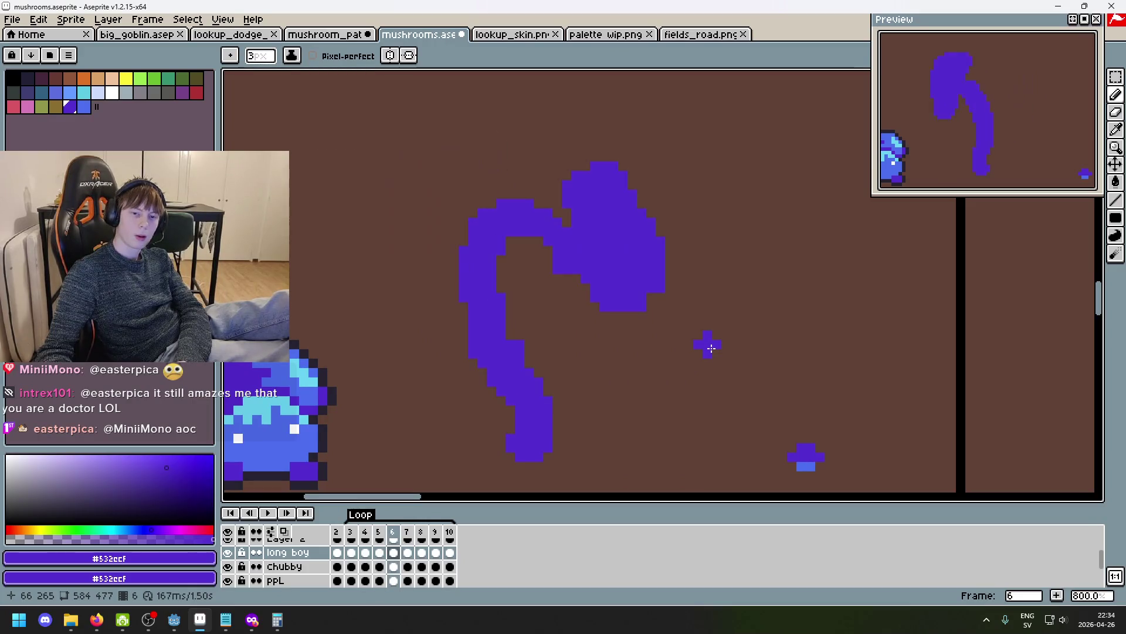
{"action": "key", "text": "Left"}
{"action": "key", "text": "Right"}
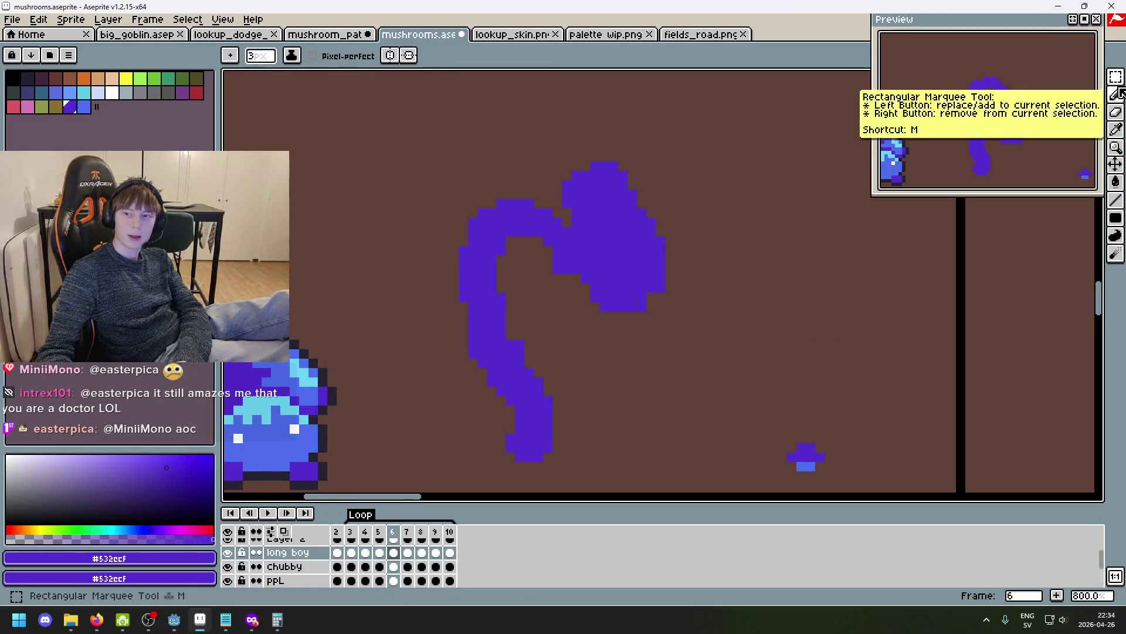
Move frame 6's mushroom cap right and down, nudging it up two pixels.
{"action": "left_click", "coordinate": [1115, 77]}
{"action": "left_click_drag", "start_coordinate": [757, 334], "coordinate": [528, 126]}
{"action": "left_click_drag", "start_coordinate": [681, 245], "coordinate": [749, 273]}
{"action": "key", "text": "Up"}
{"action": "key", "text": "Up"}
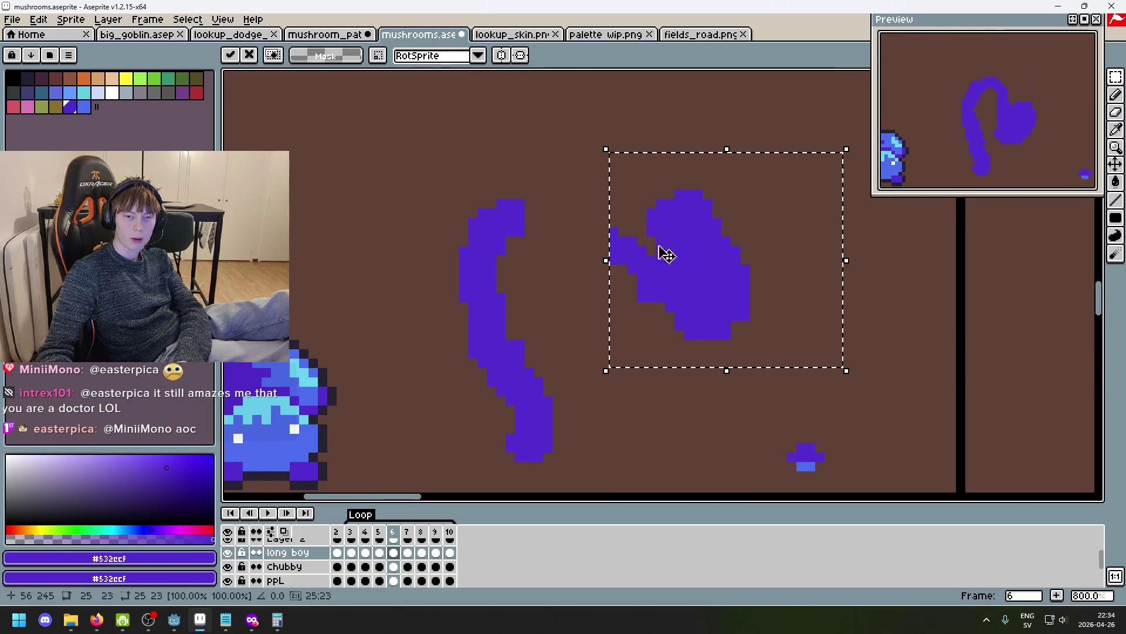
{"action": "left_click", "coordinate": [583, 231]}
Delete the old upper stem and try a curved stem stroke, then undo it.
{"action": "left_click_drag", "start_coordinate": [402, 186], "coordinate": [548, 347]}
{"action": "key", "text": "Delete"}
{"action": "key", "text": "b"}
{"action": "key", "text": "e"}
{"action": "mouse_move", "coordinate": [472, 355]}
{"action": "left_mouse_down"}
{"action": "mouse_move", "coordinate": [533, 357]}
{"action": "mouse_move", "coordinate": [592, 243]}
{"action": "left_mouse_up"}
{"action": "key", "text": "b"}
{"action": "key", "text": "ctrl+z"}
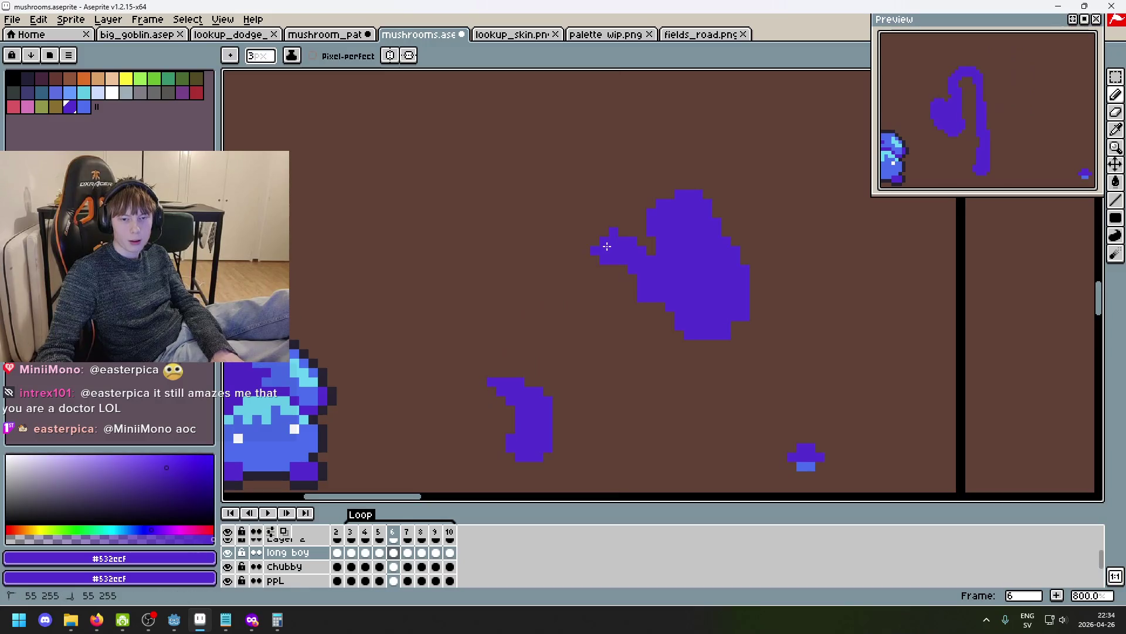
{"action": "key", "text": "ctrl+y"}
{"action": "key", "text": "ctrl+z"}
Draw a new stem up toward the cap with a 5px pencil.
{"action": "key", "text": "ctrl+z"}
{"action": "key", "text": "minus"}
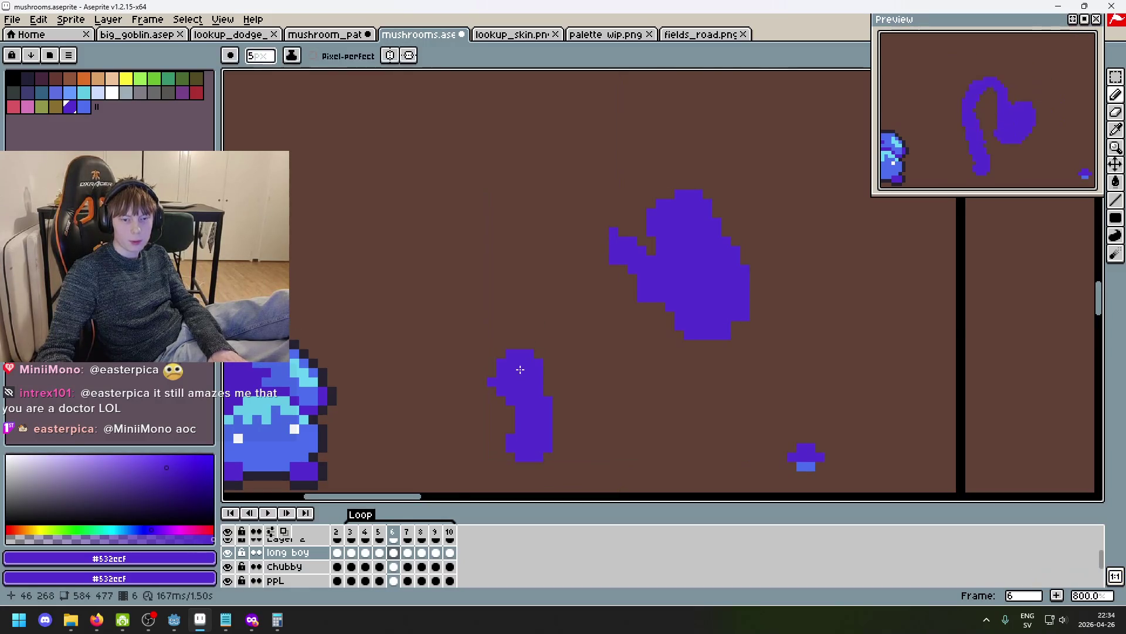
{"action": "left_click_drag", "start_coordinate": [520, 373], "coordinate": [523, 326]}
{"action": "key", "text": "ctrl+z"}
{"action": "key", "text": "ctrl+y"}
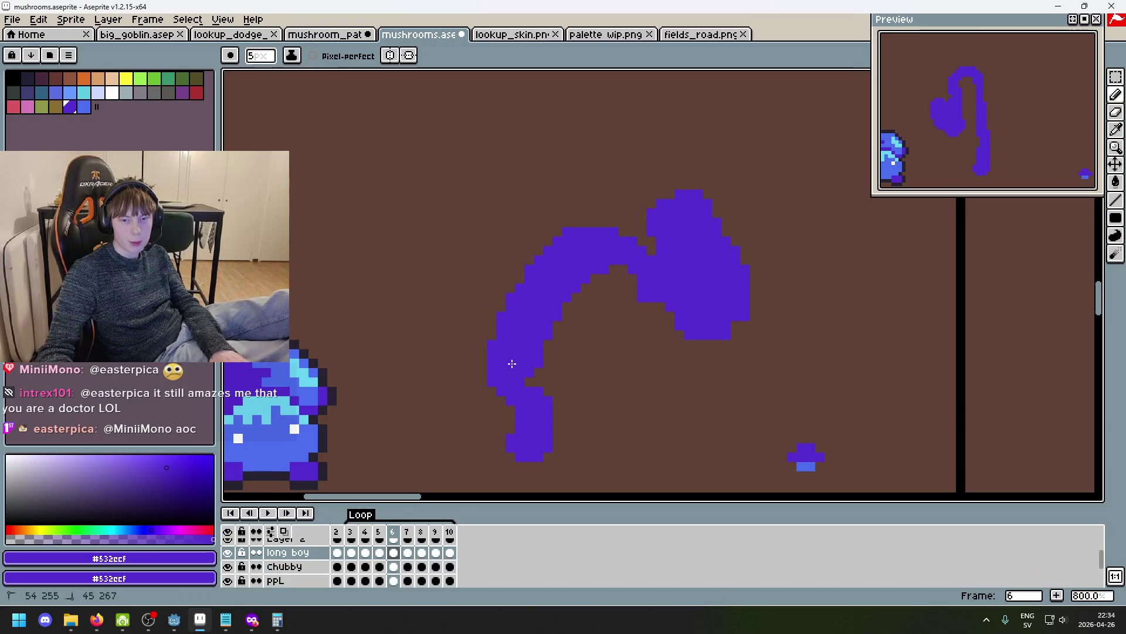
{"action": "scroll", "coordinate": [510, 360], "scroll_direction": "down", "scroll_amount": 2}
{"action": "key", "text": "ctrl+z"}
{"action": "key", "text": "v"}
{"action": "key", "text": "ctrl+y"}
{"action": "scroll", "coordinate": [633, 356], "scroll_direction": "up", "scroll_amount": 2}
Fill the stem's left edge, add a dot beside the cap, and compare with frame 7.
{"action": "key", "text": "b"}
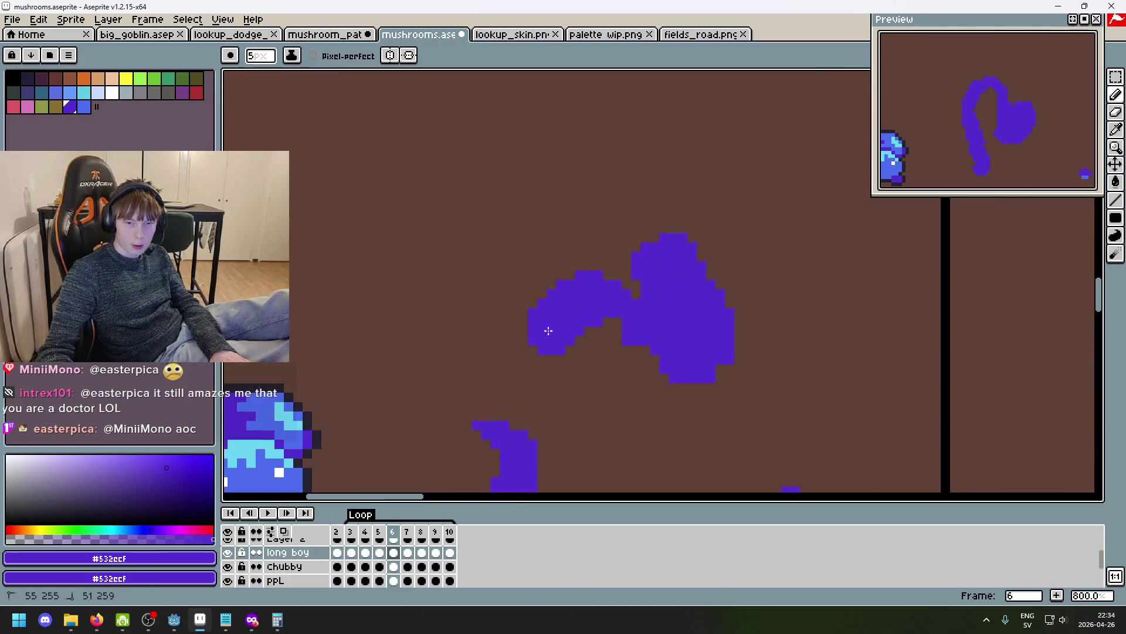
{"action": "left_click", "coordinate": [503, 410]}
{"action": "scroll", "coordinate": [536, 412], "scroll_direction": "down", "scroll_amount": 2}
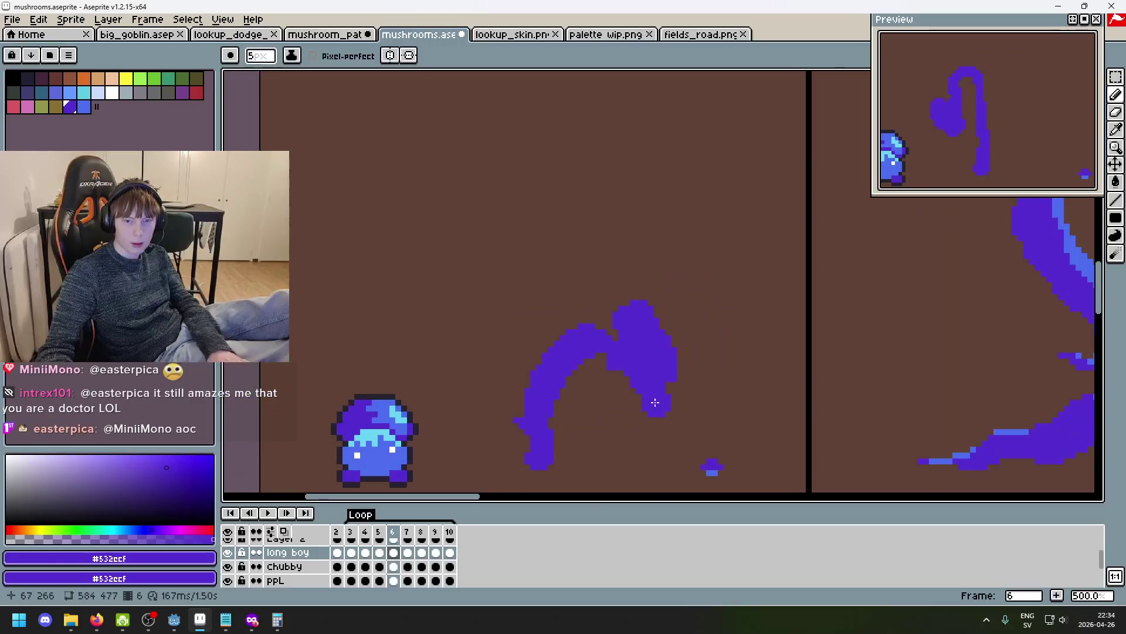
{"action": "left_click", "coordinate": [712, 346]}
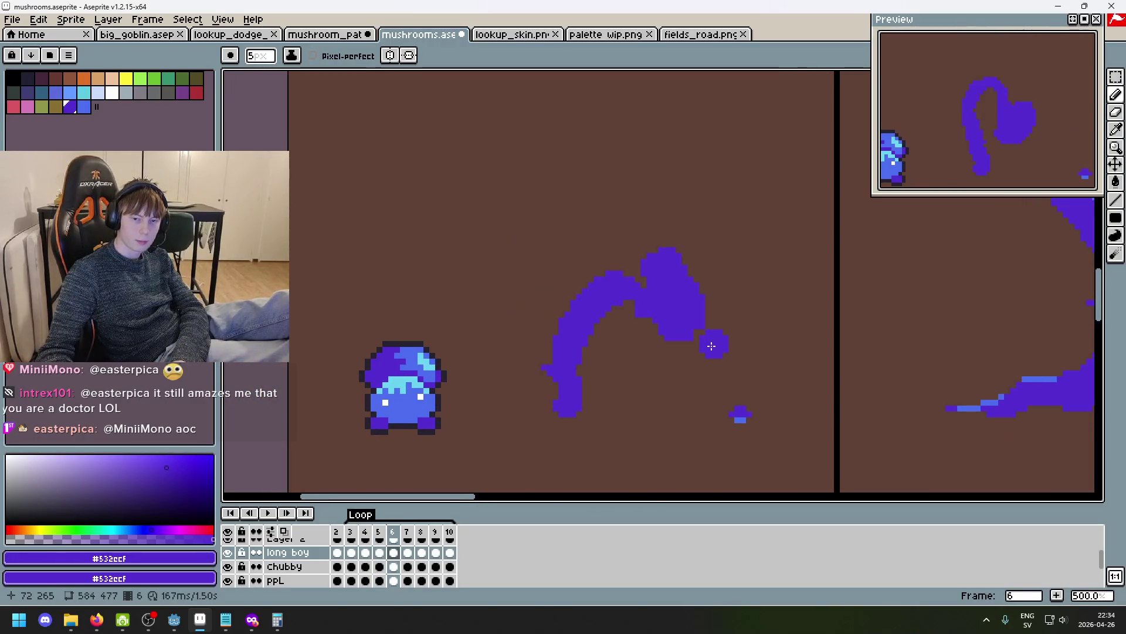
{"action": "key", "text": "Right"}
{"action": "key", "text": "Left"}
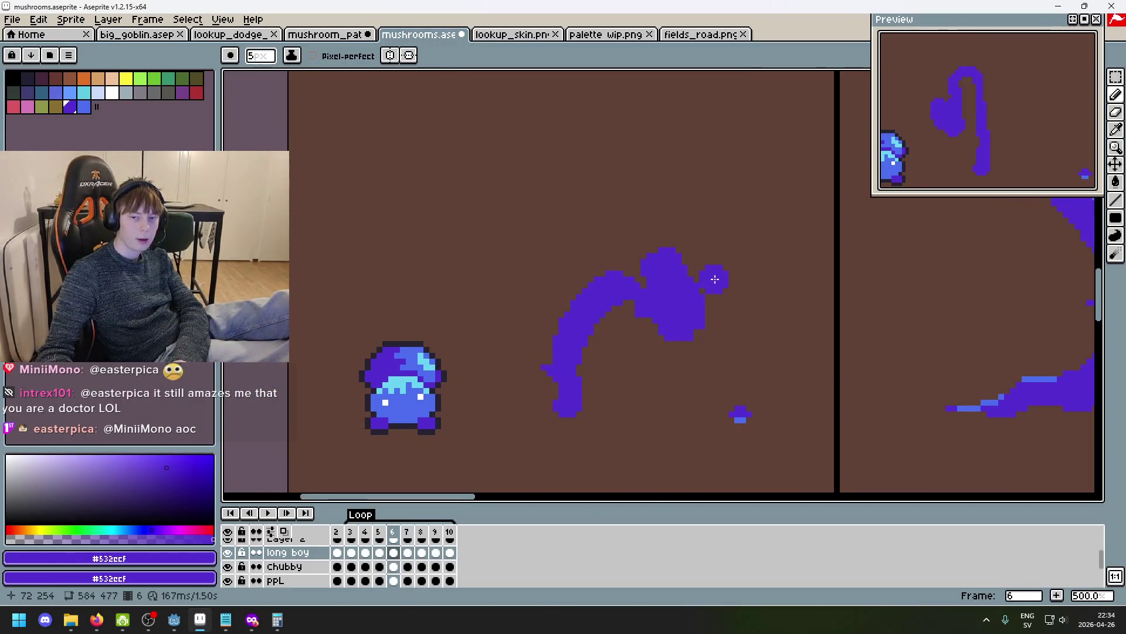